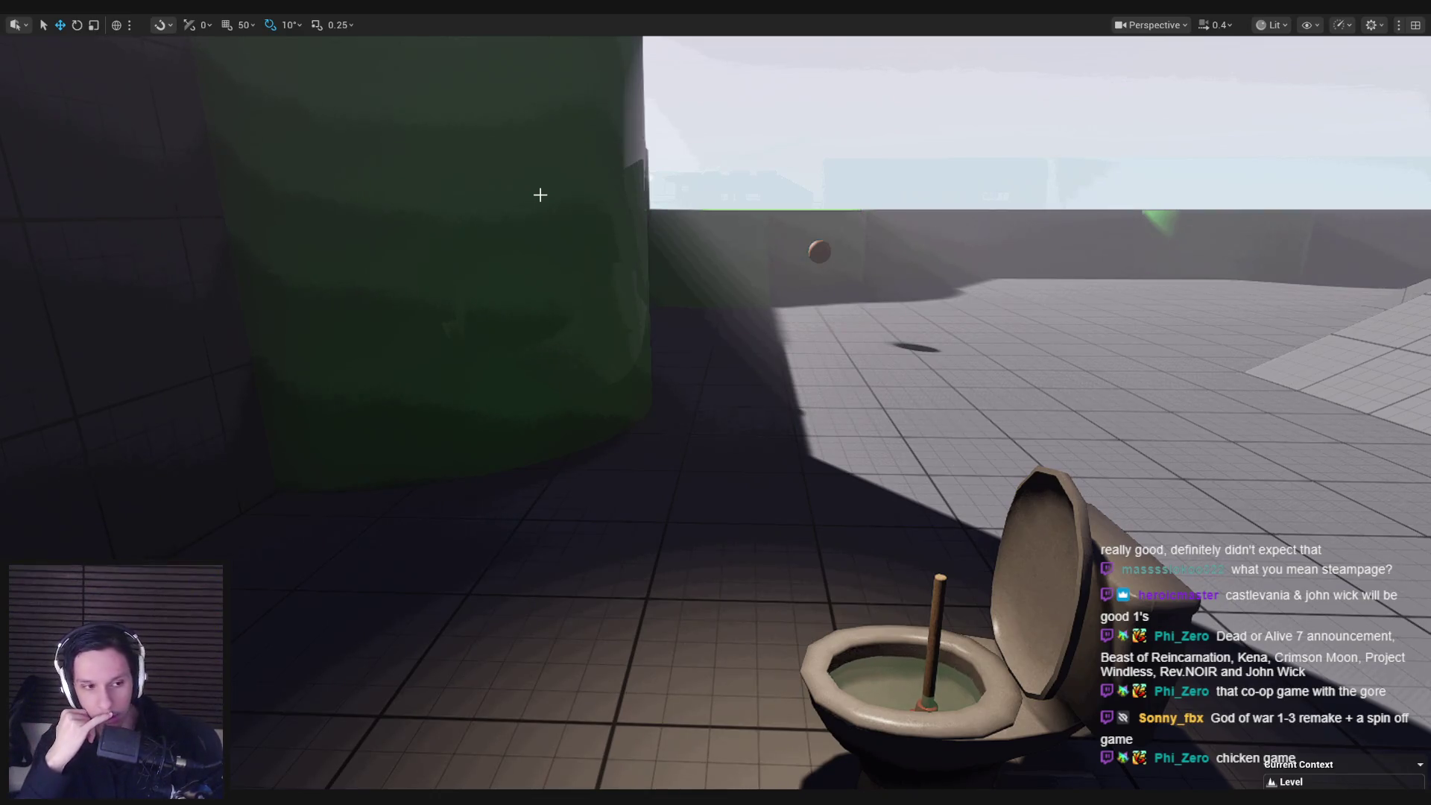
# - Move the viewport camera closer to the toilet, then bring up the Steam store window
pyautogui.moveTo(540, 195); pyautogui.dragTo(547, 251)
pyautogui.click(1284, 796)
pyautogui.click(1248, 704)
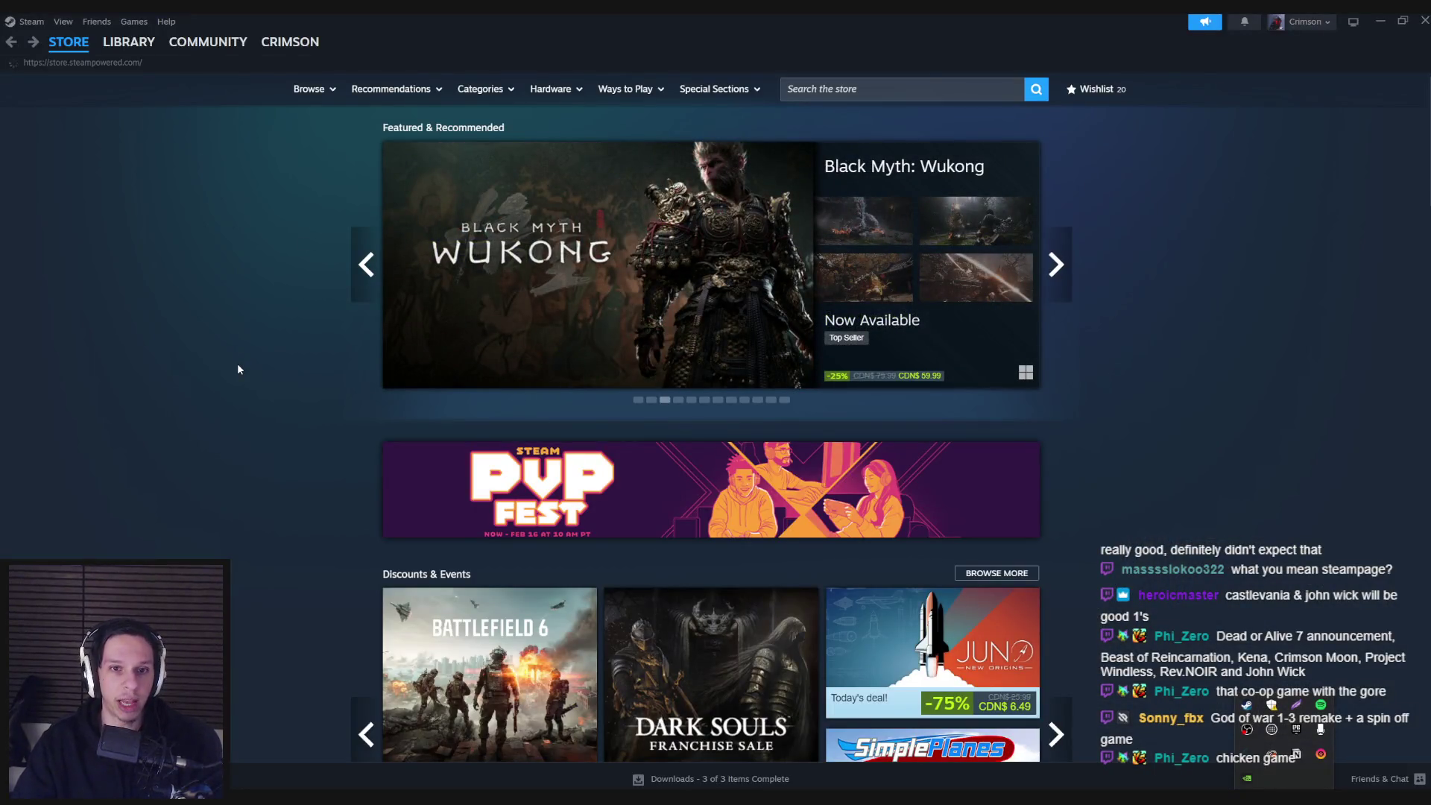
pyautogui.click(131, 43)
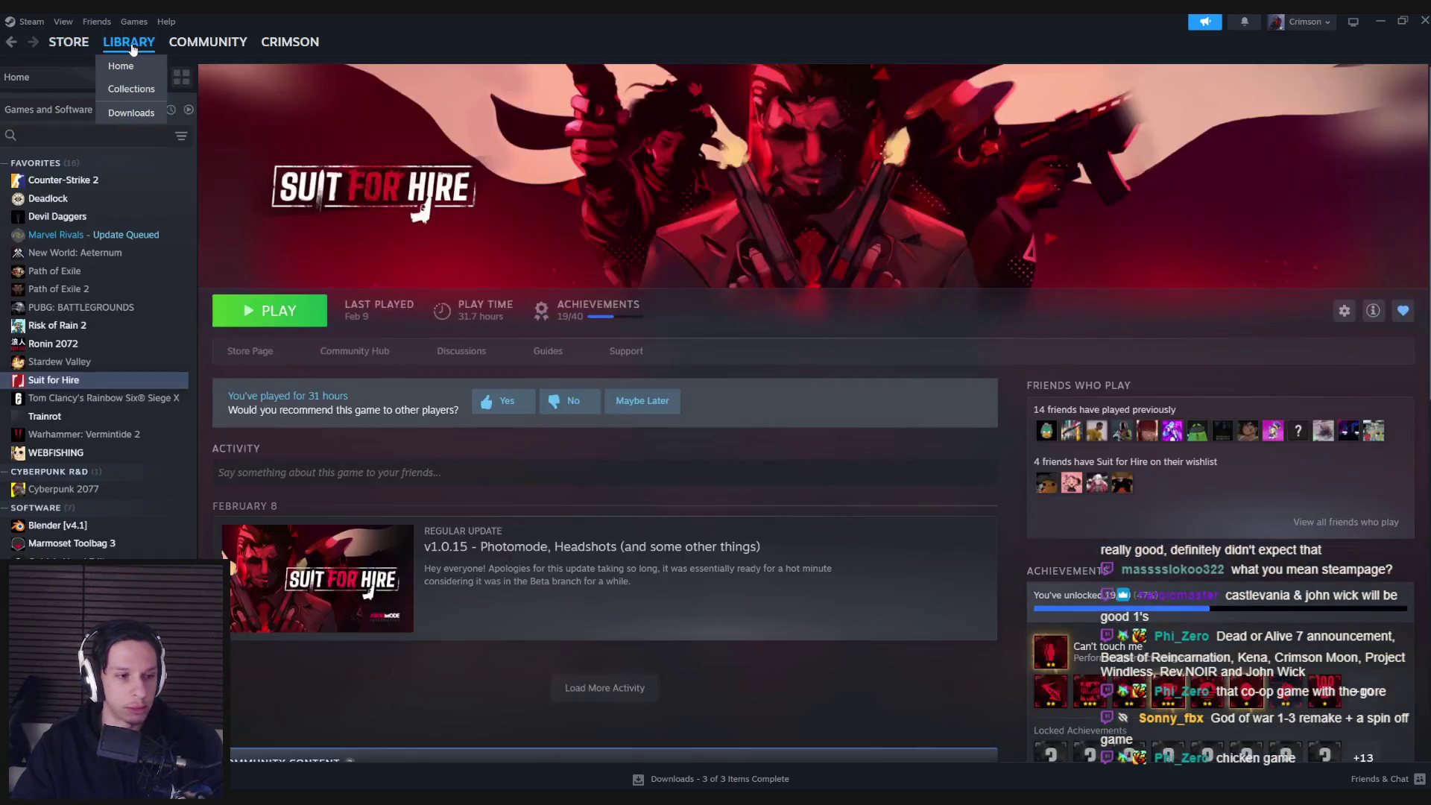
pyautogui.click(71, 46)
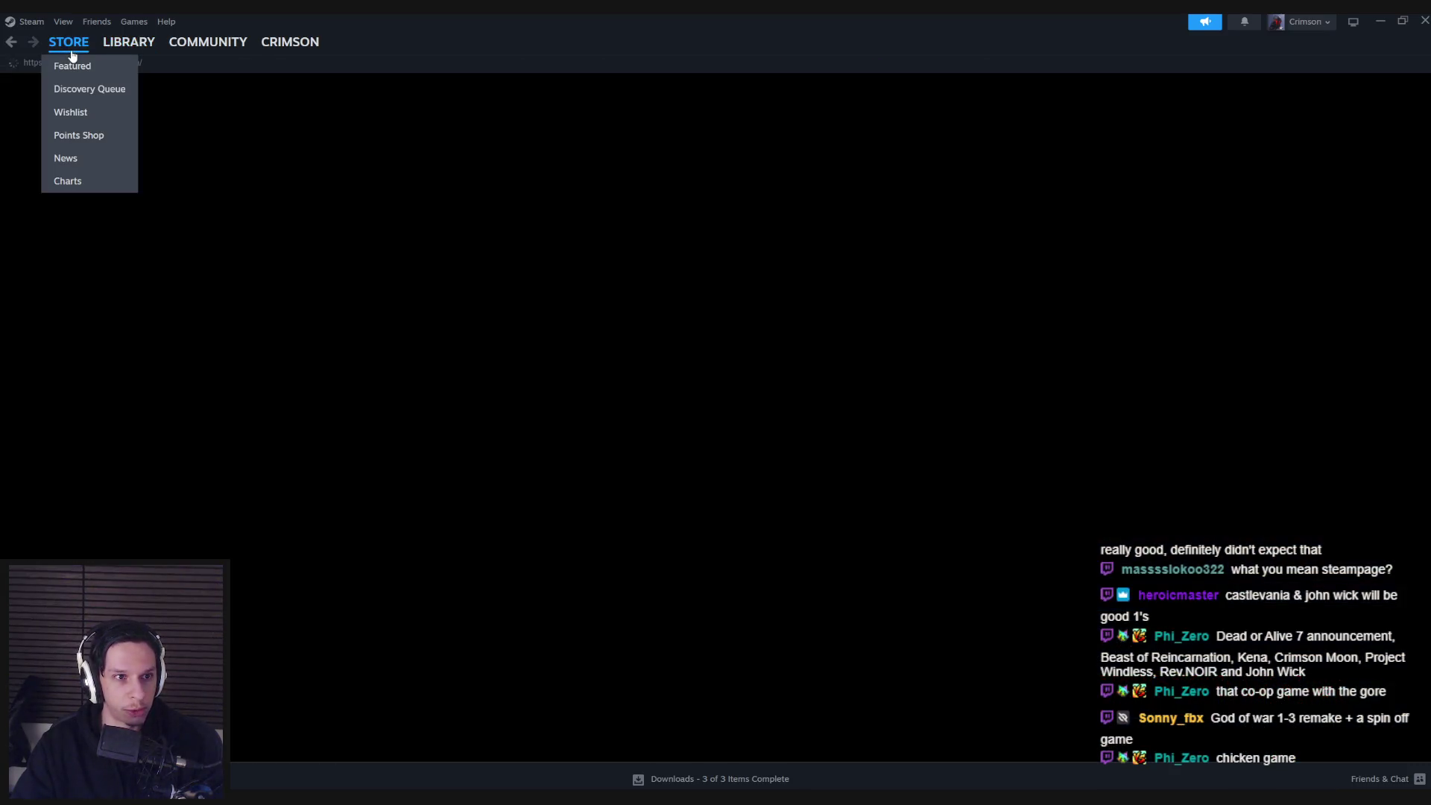
pyautogui.click(128, 46)
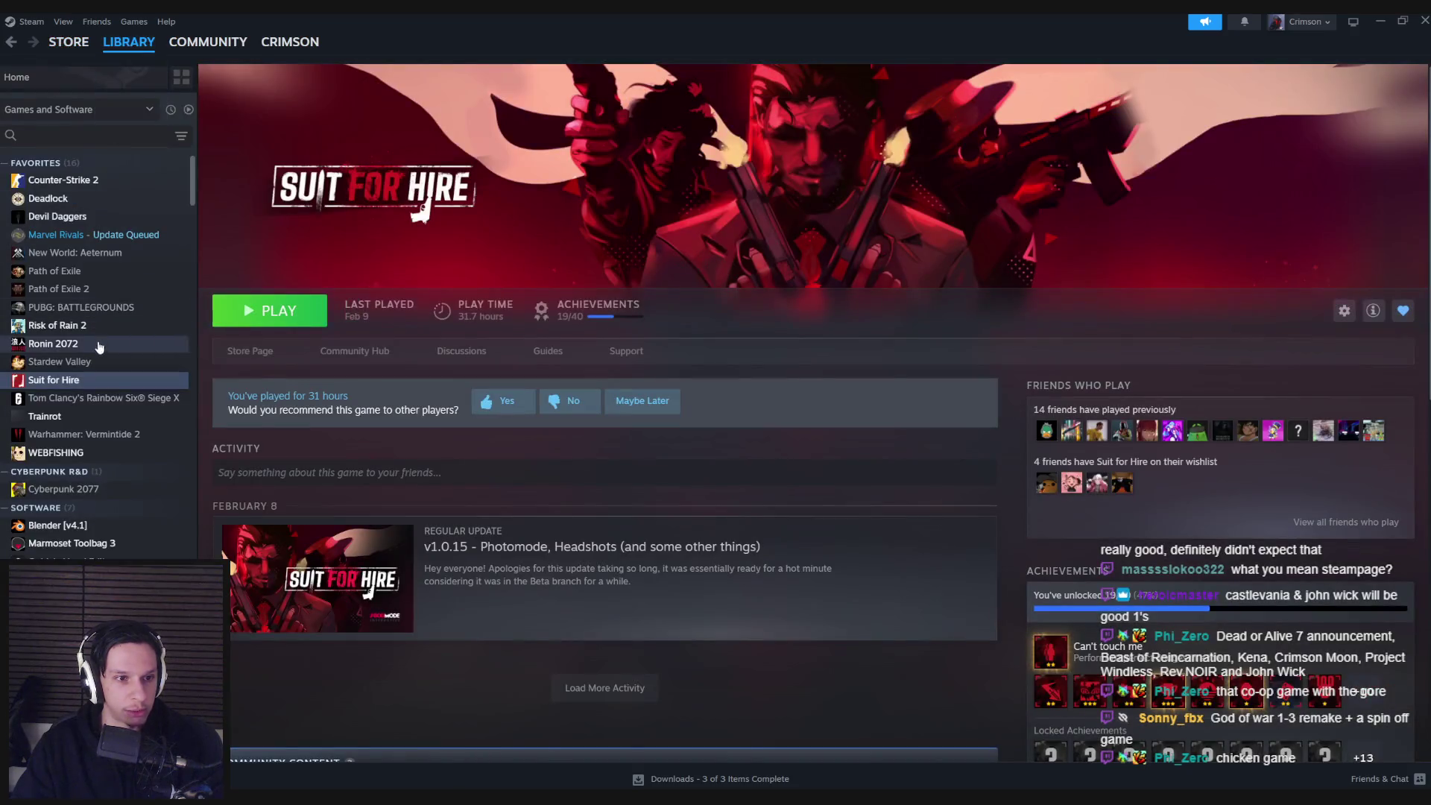
pyautogui.click(265, 351)
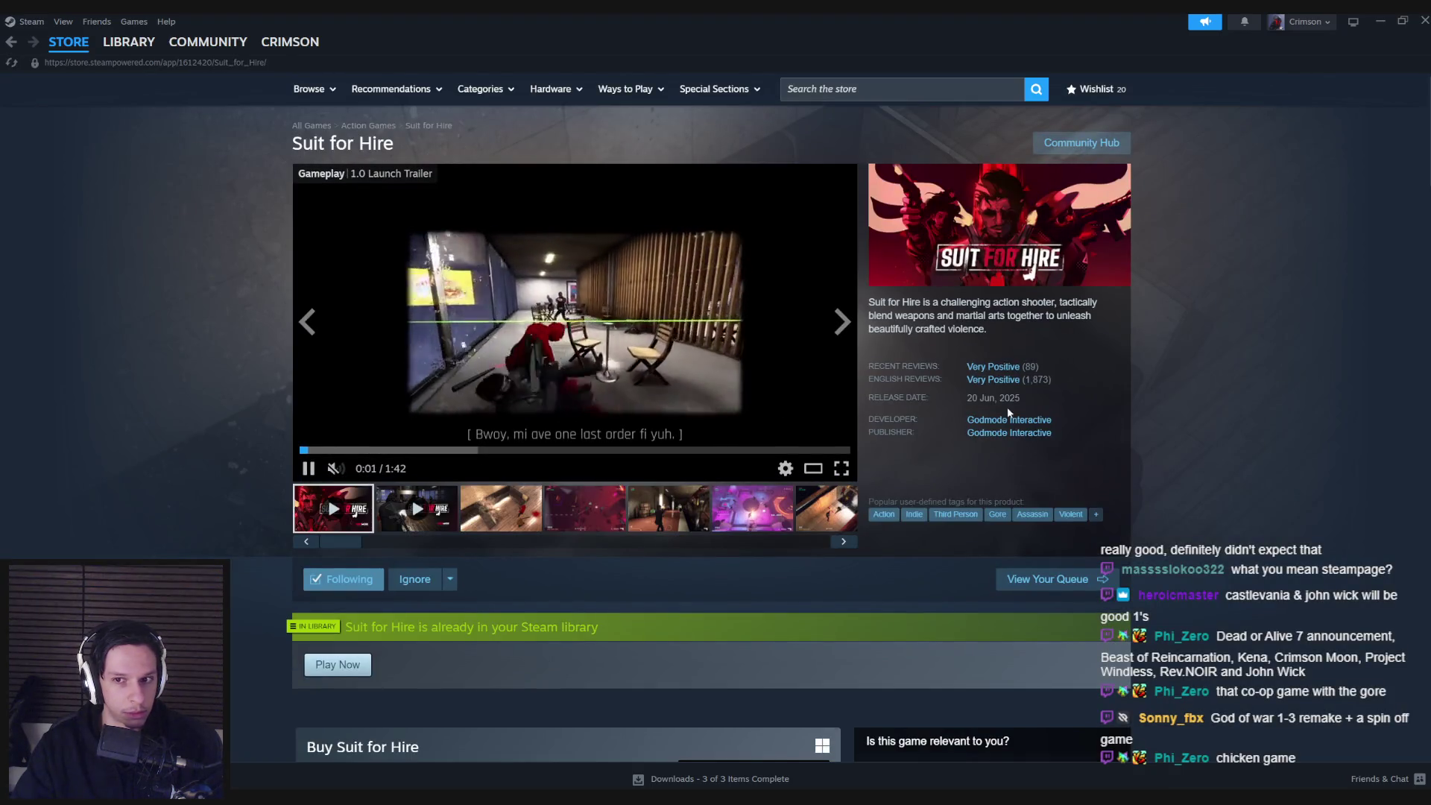
pyautogui.click(991, 379)
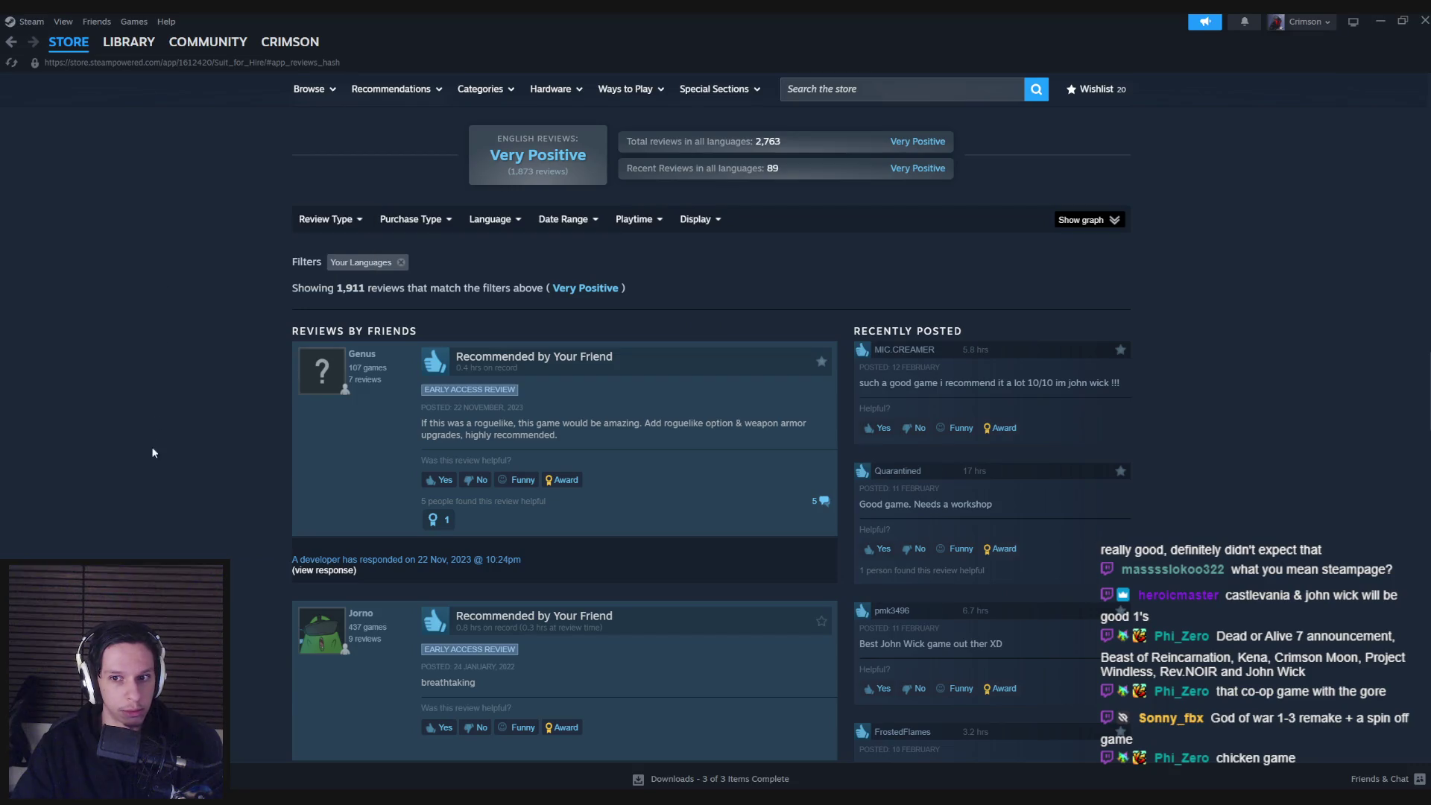
pyautogui.scroll(10, 151, 485)
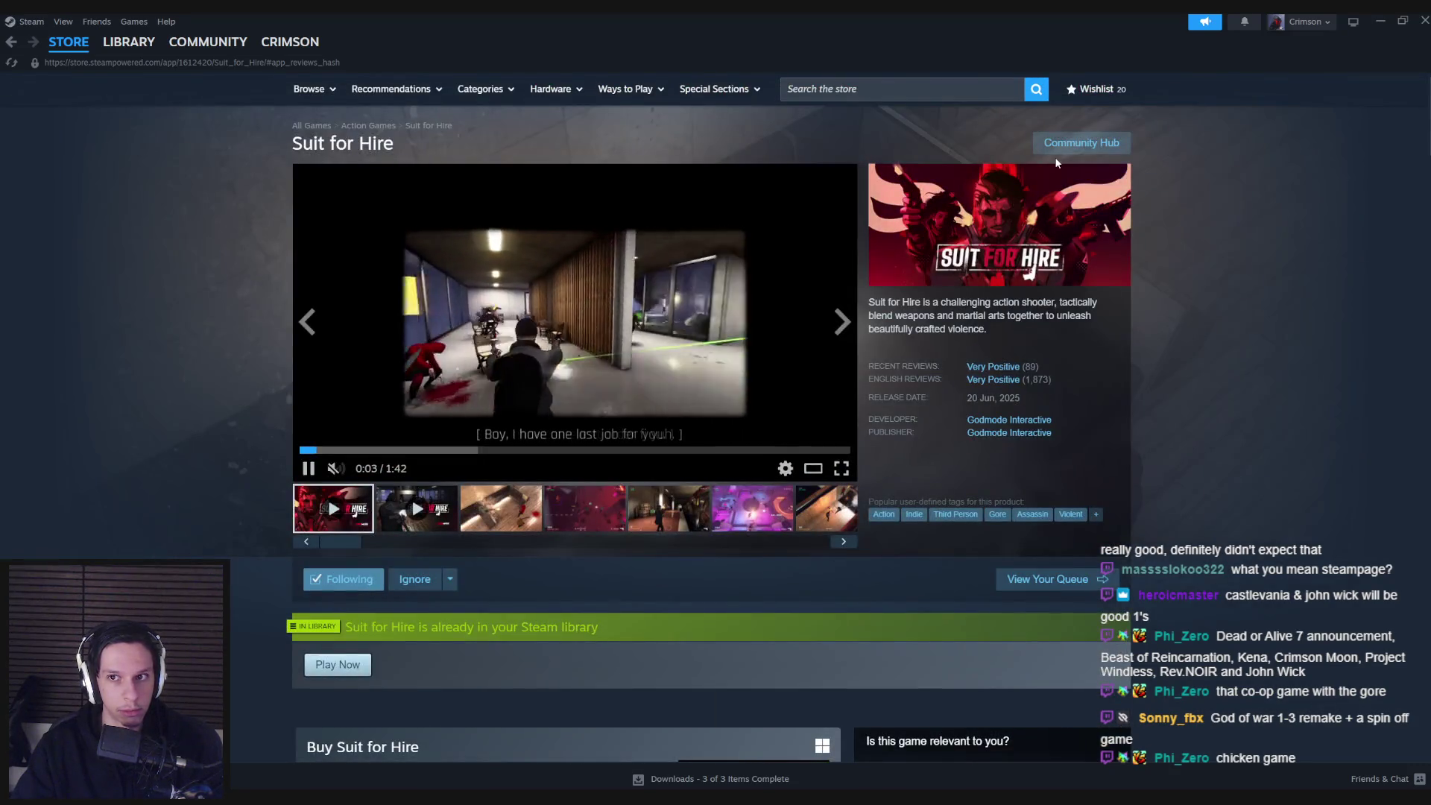
pyautogui.click(1066, 143)
pyautogui.click(469, 135)
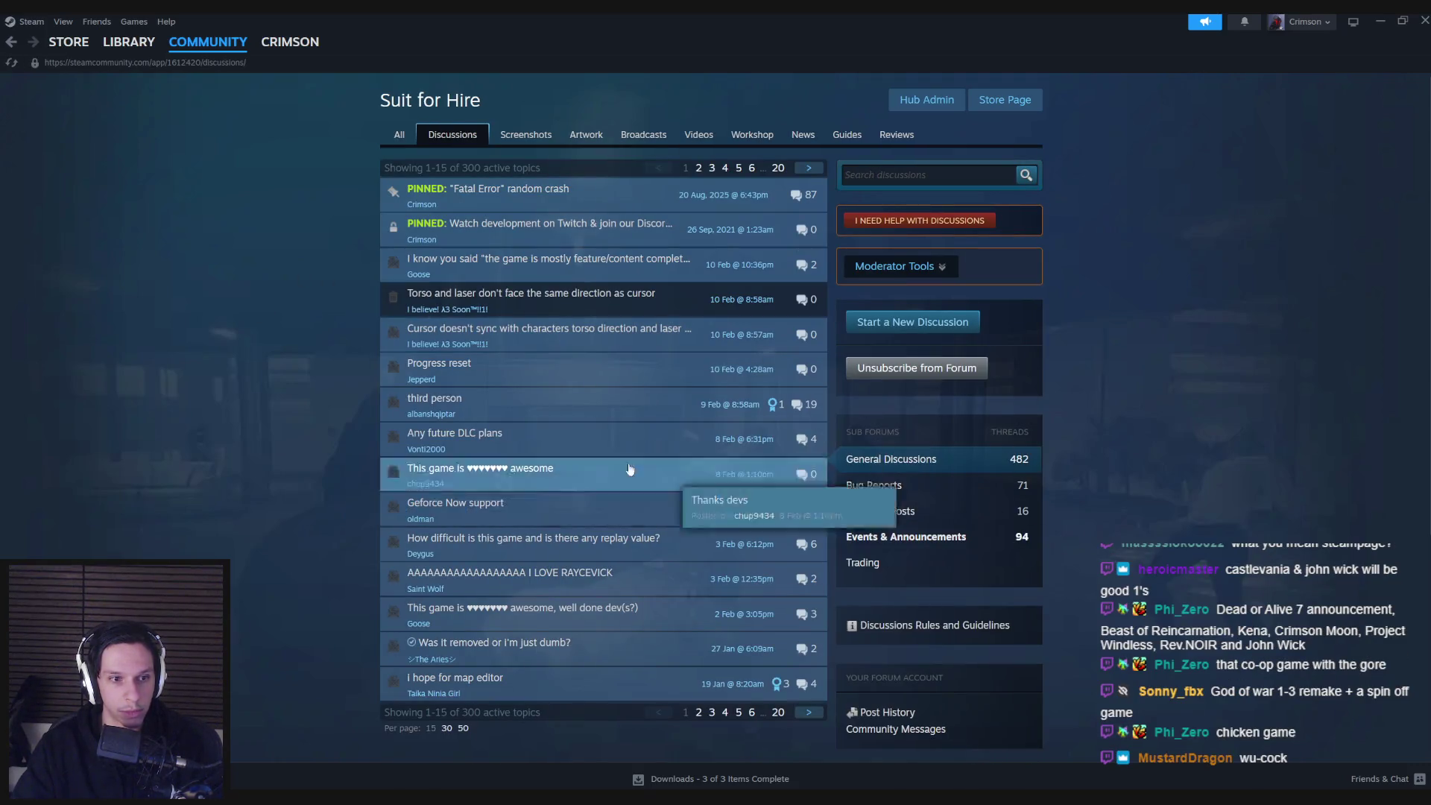
pyautogui.click(71, 49)
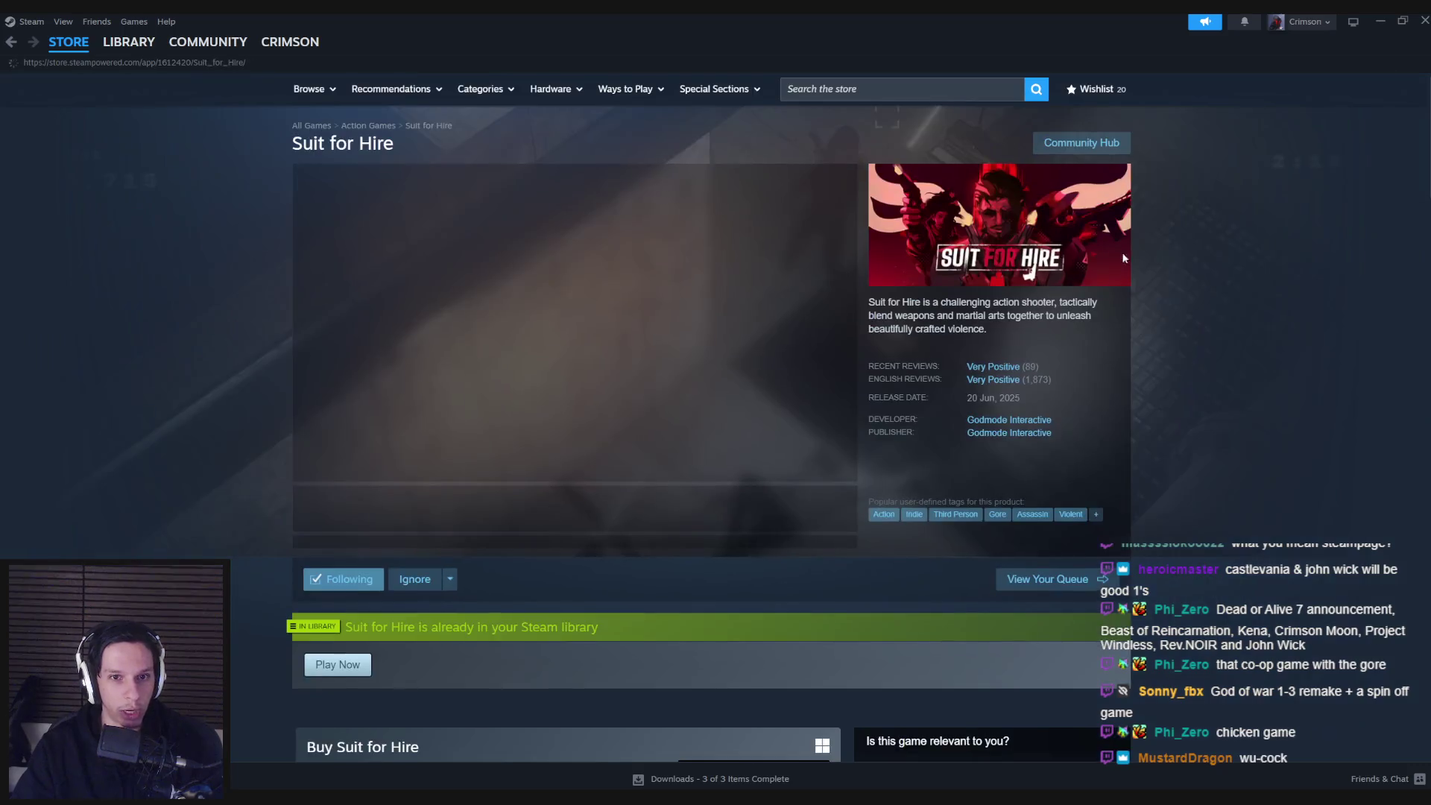
pyautogui.moveTo(170, 50)
pyautogui.click(69, 43)
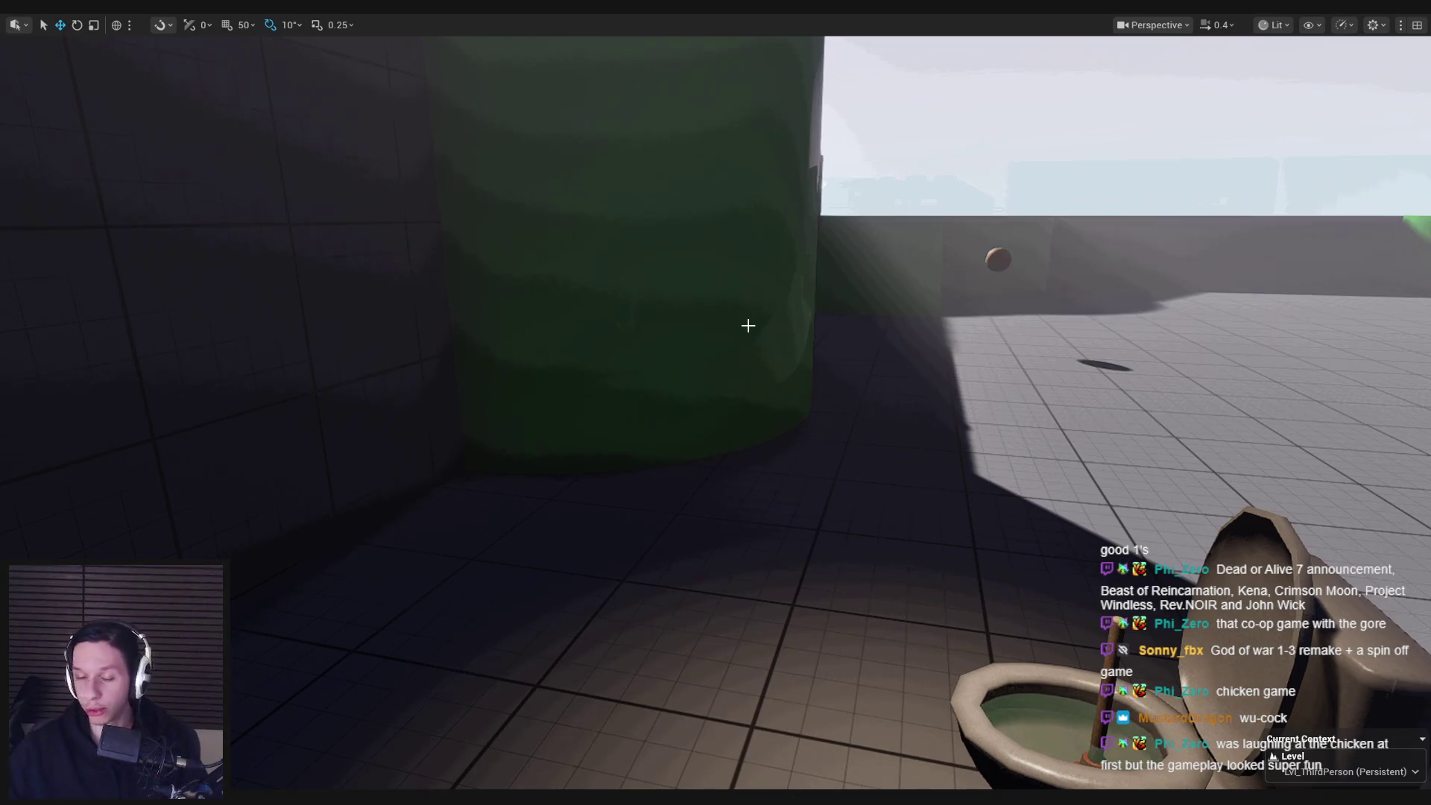
# - Fly the camera around to face the front of the toilet and start Play in Editor (Alt+P)
pyautogui.moveTo(883, 386); pyautogui.dragTo(868, 393)
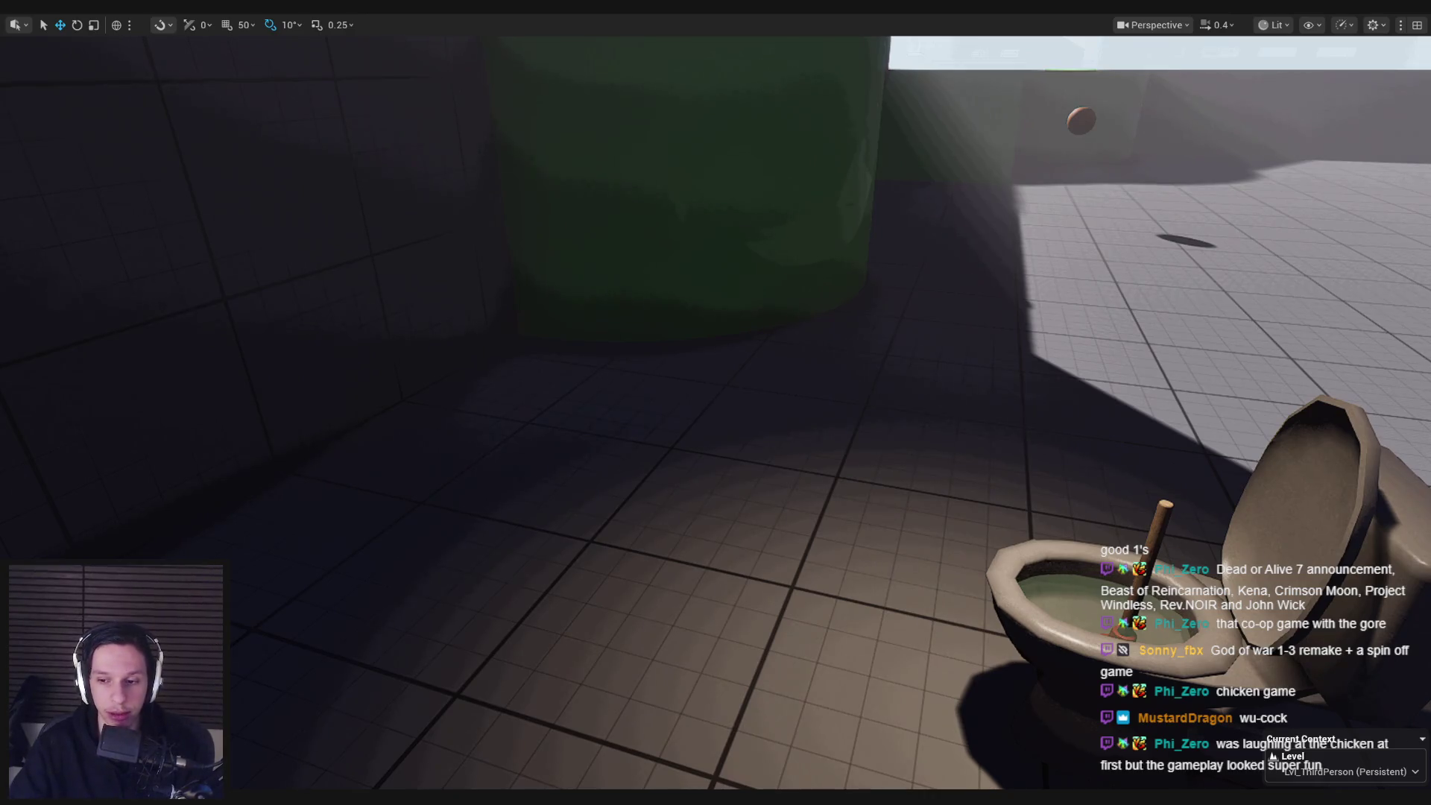
pyautogui.hotkey('alt', 'Tab')
pyautogui.hotkey('alt', 'Tab')
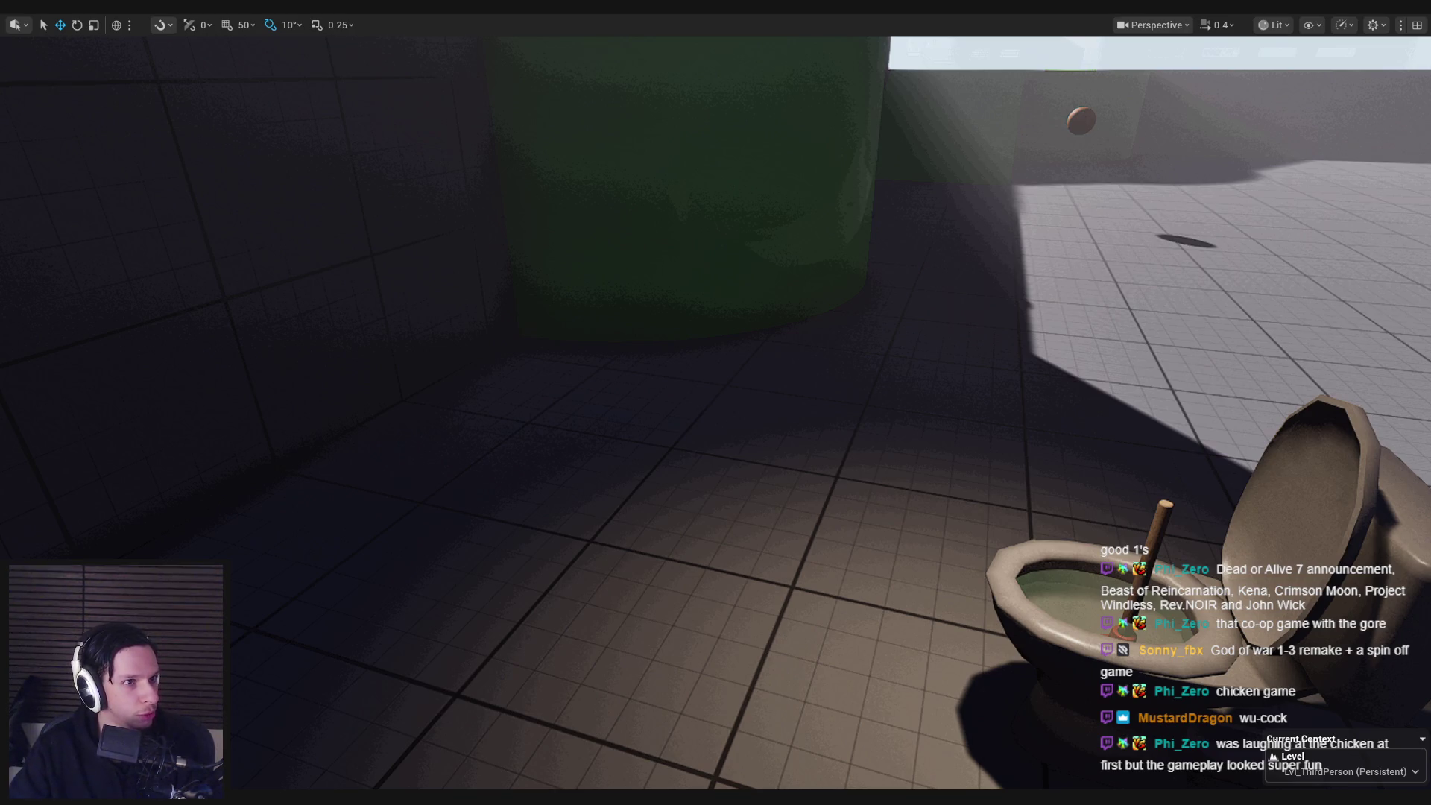
pyautogui.scroll(1, 502, 269)
pyautogui.press('s')
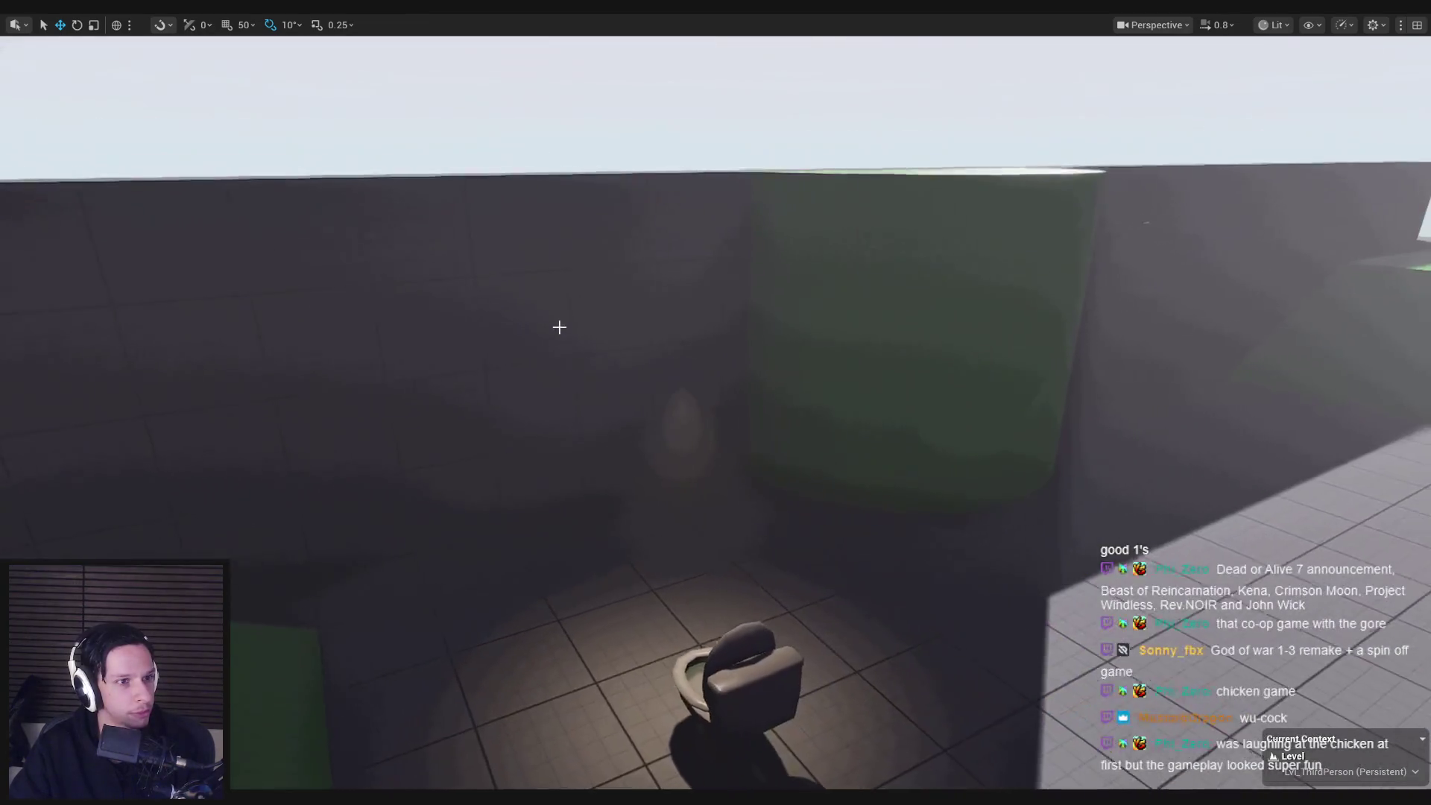
pyautogui.press('w')
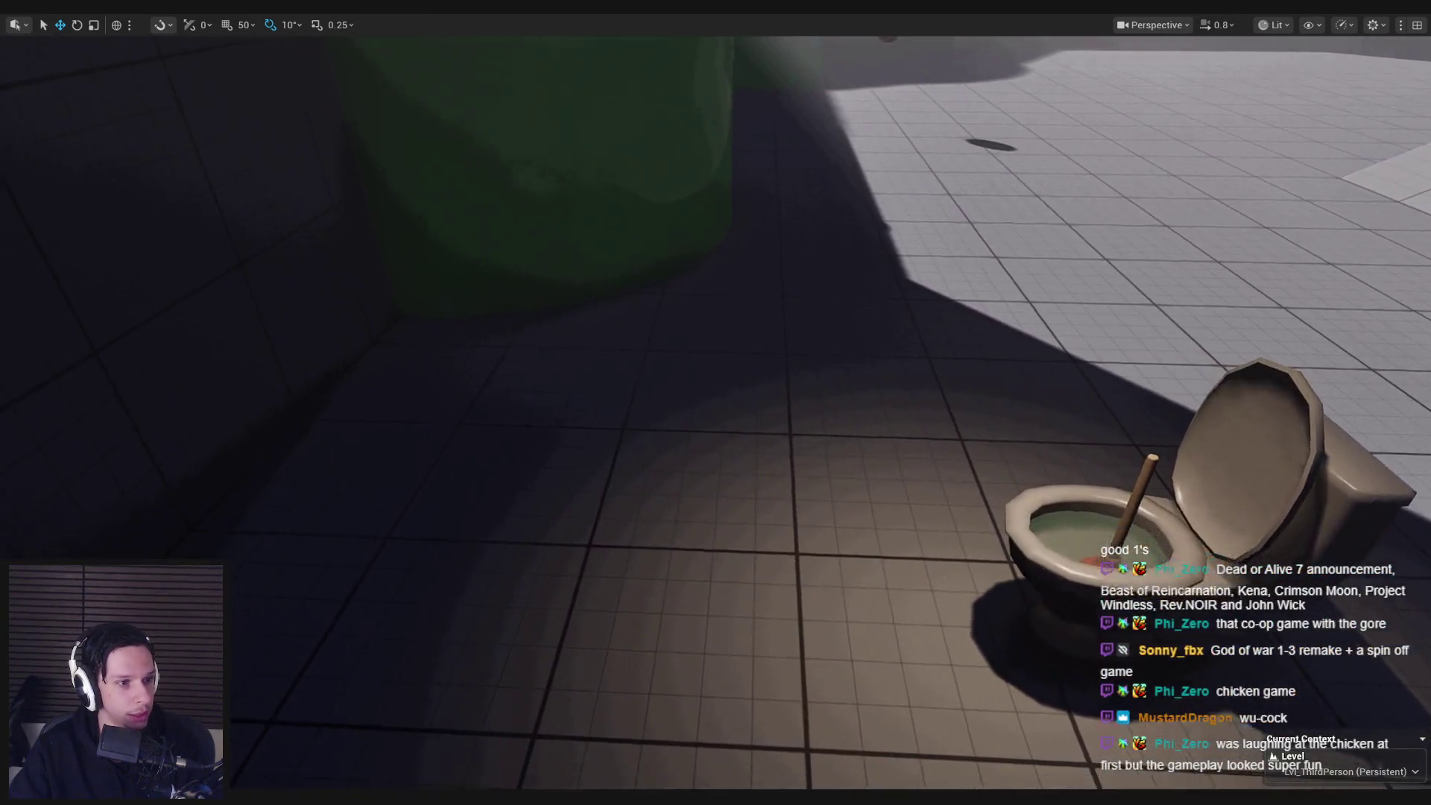
pyautogui.moveTo(527, 310)
pyautogui.mouseDown()
pyautogui.moveTo(593, 322)
pyautogui.moveTo(593, 309)
pyautogui.mouseUp()
pyautogui.hotkey('alt', 'p')
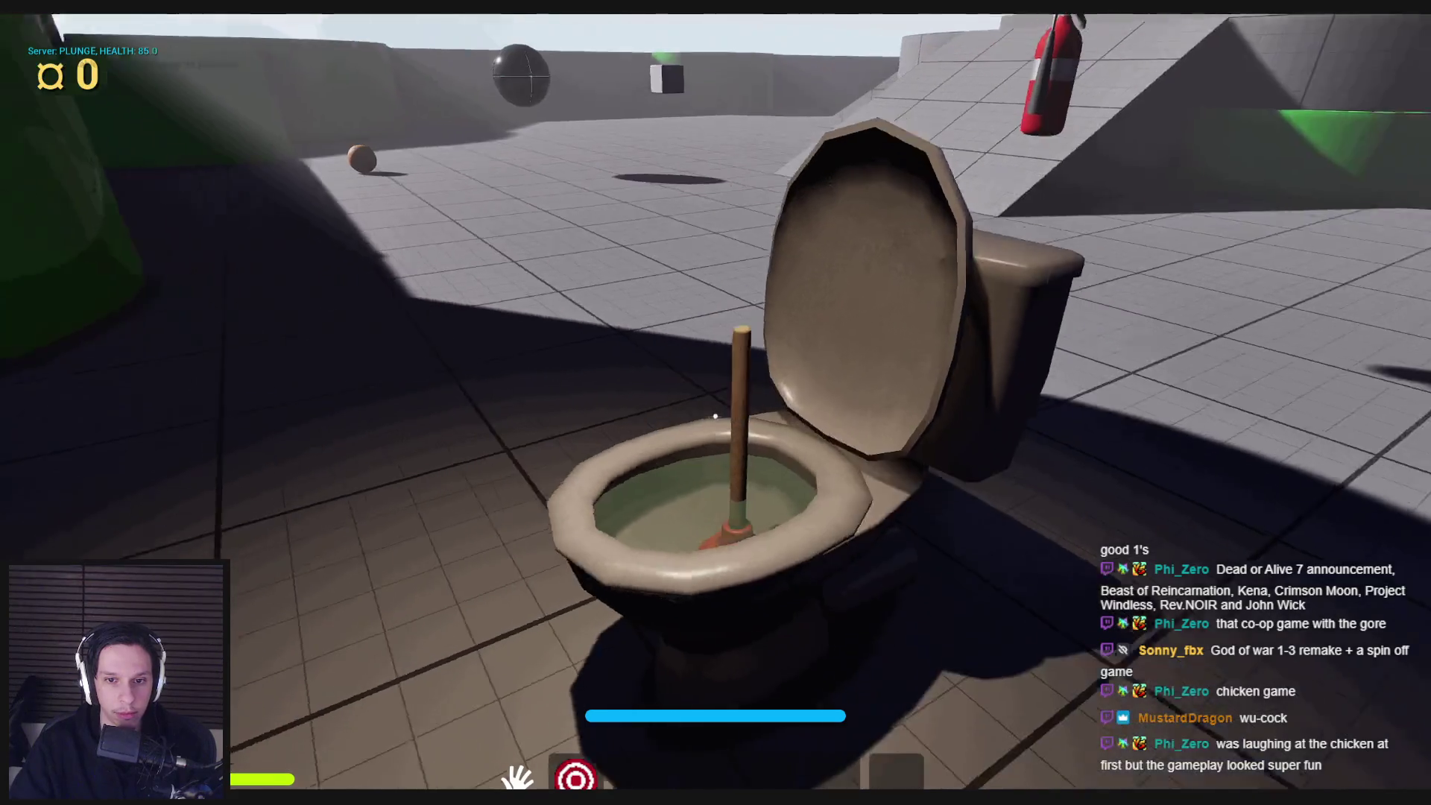
# - Plunge the clogged toilet six times until the clog is cleared
pyautogui.click(716, 417)
pyautogui.click(715, 418)
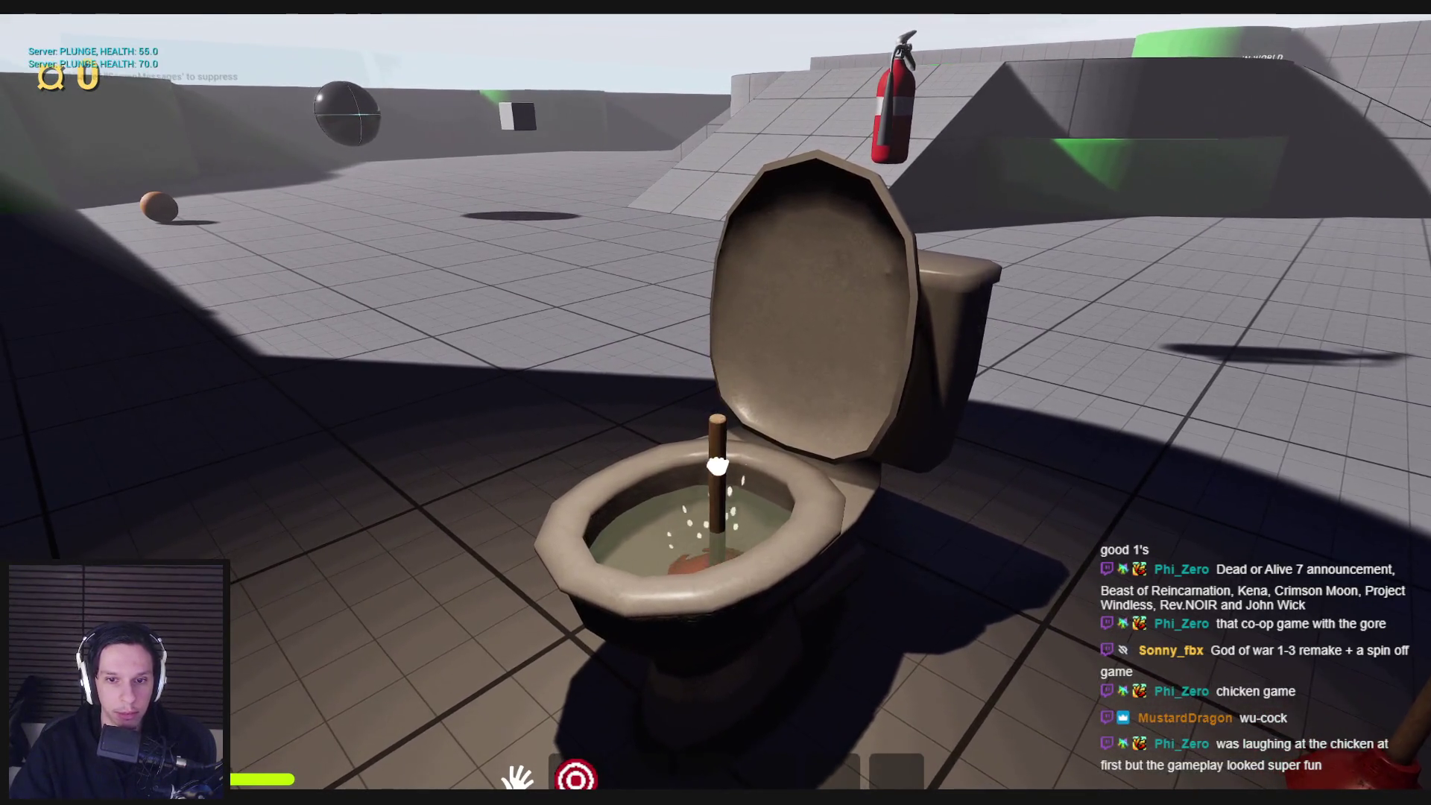
pyautogui.click(716, 417)
pyautogui.click(715, 418)
pyautogui.click(716, 417)
pyautogui.click(716, 418)
# - Pick up the fallen plunger and carry it into the dark area with the flashlight (2) on
pyautogui.press('s')
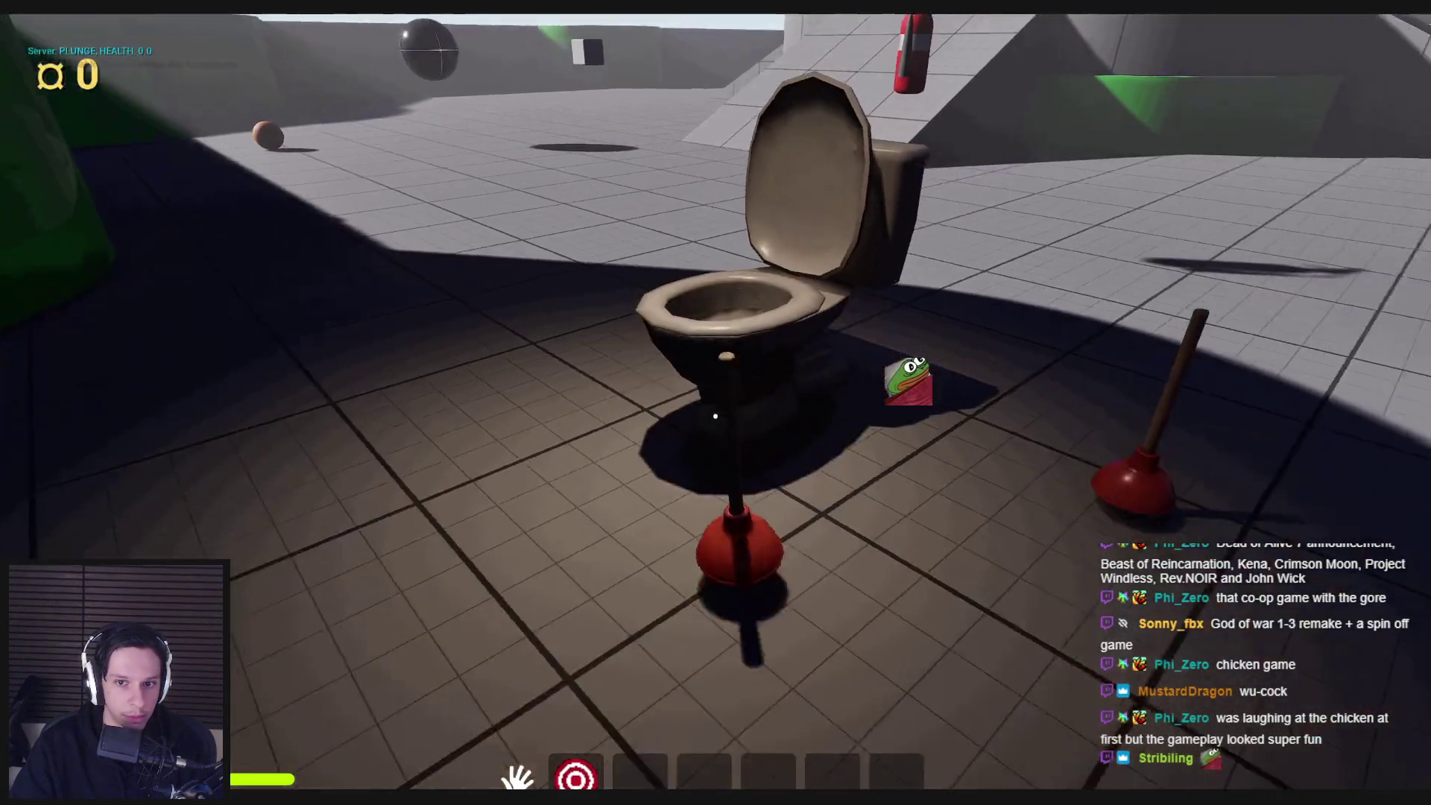
pyautogui.press('w')
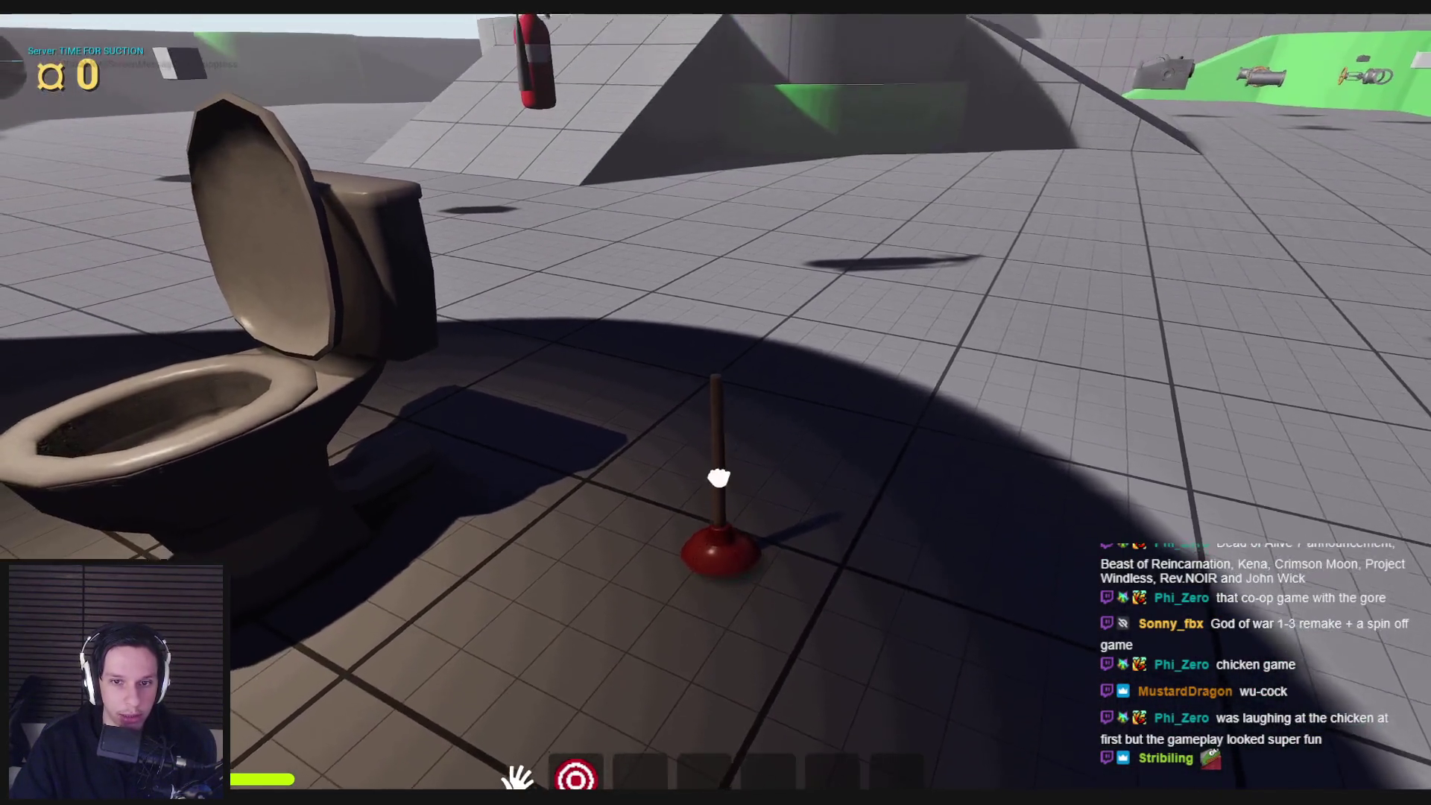
pyautogui.click(718, 402)
pyautogui.press('w')
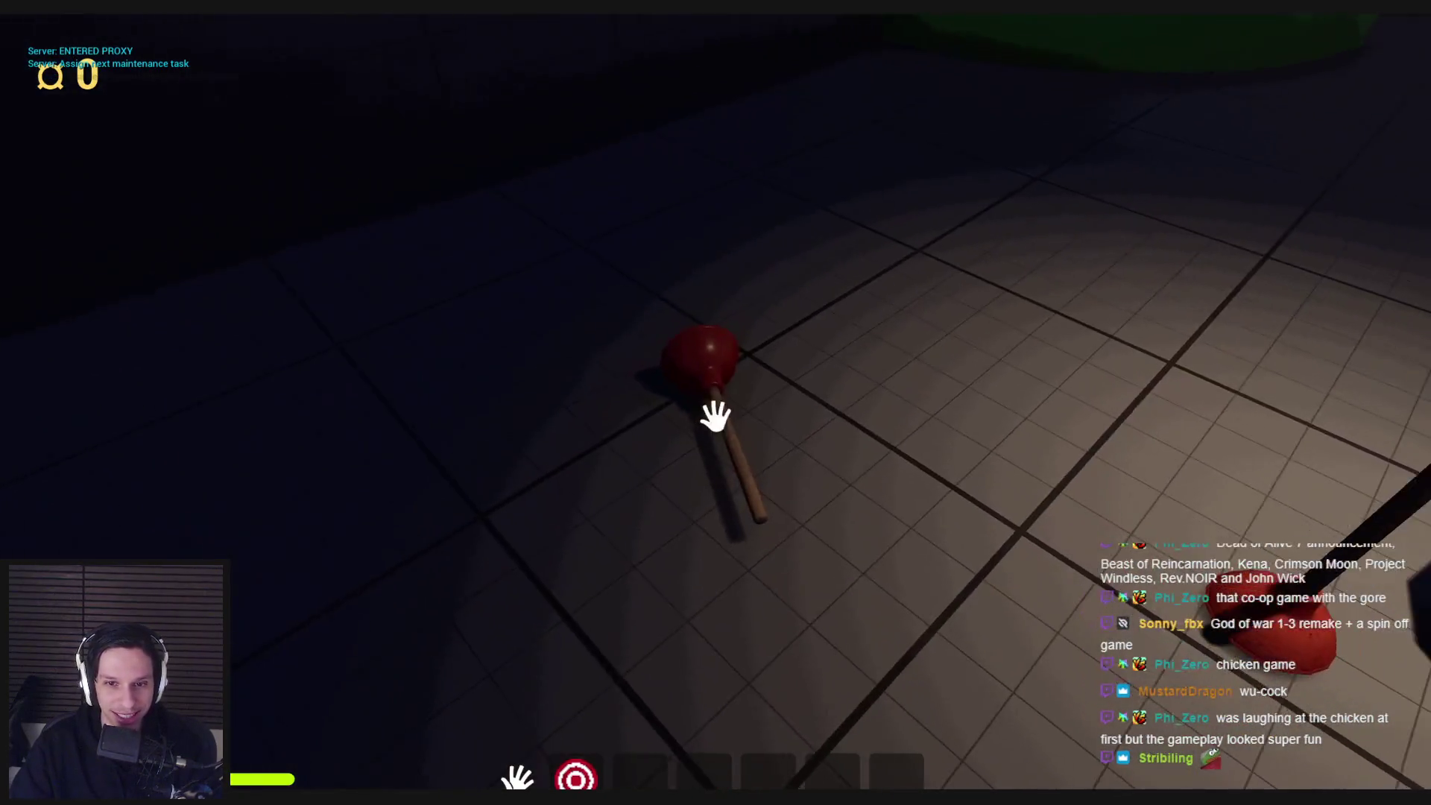
pyautogui.moveTo(716, 410); pyautogui.dragTo(893, 621)
pyautogui.moveTo(693, 432); pyautogui.dragTo(787, 528)
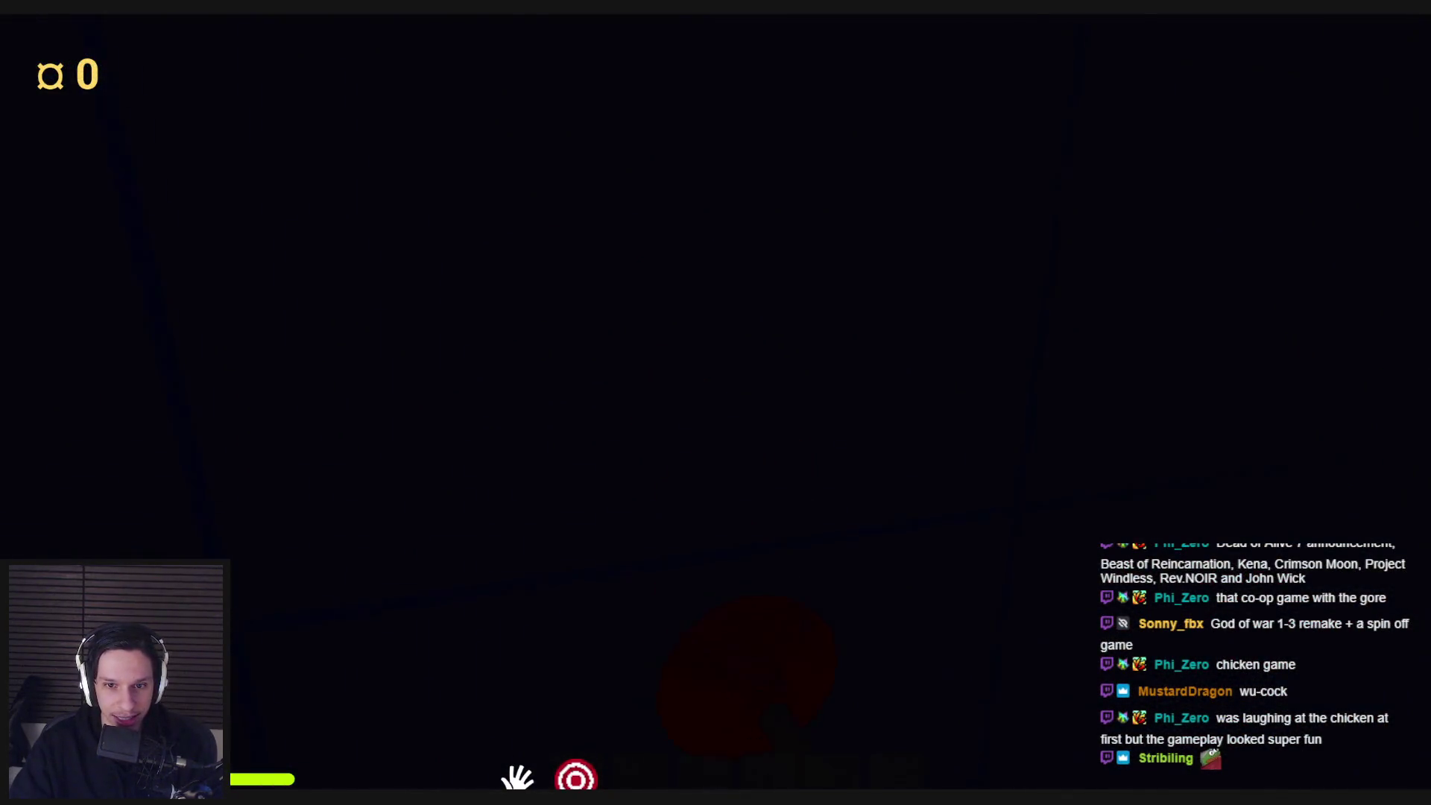
pyautogui.press('2')
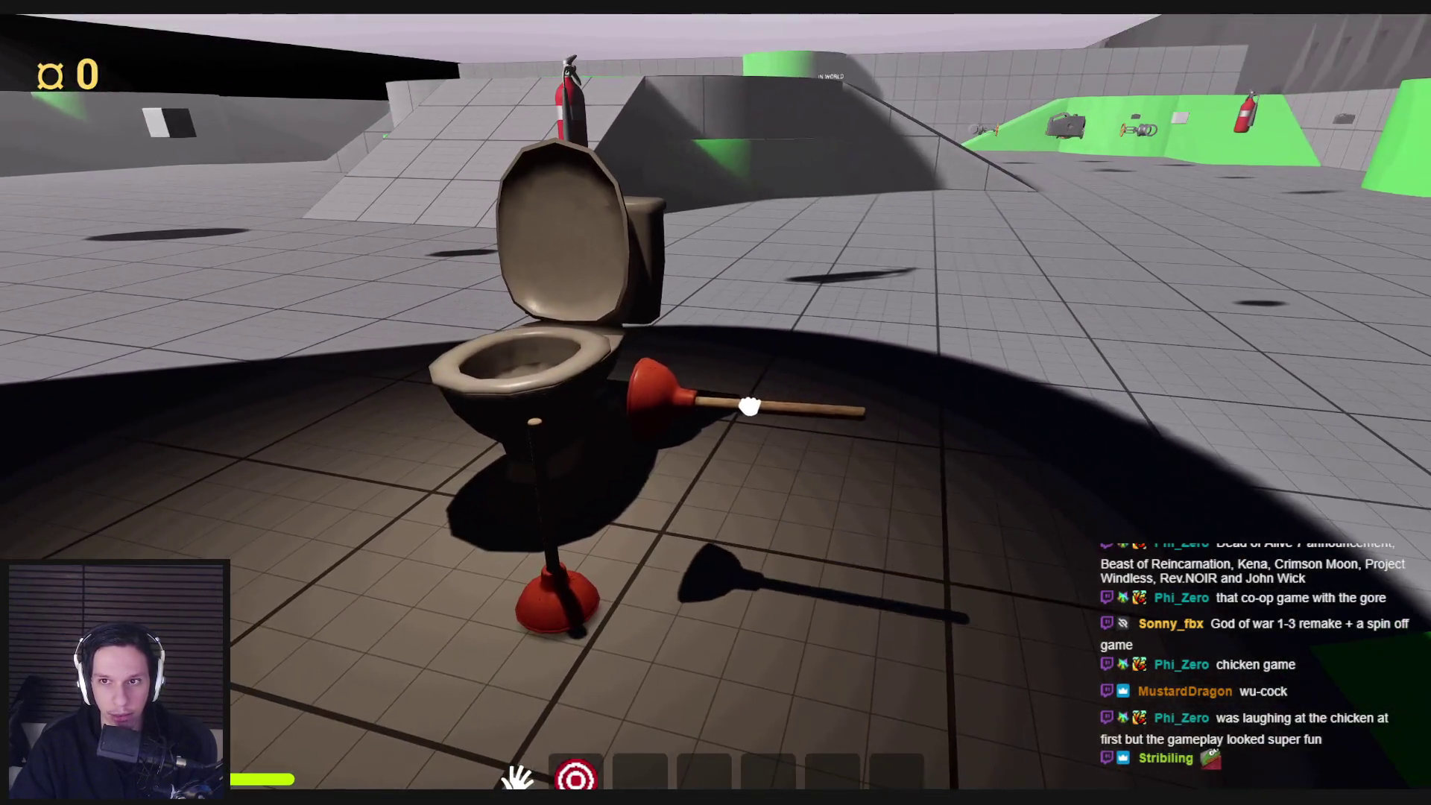
# - Carry a plunger into the toilet bowl and drop it in
pyautogui.moveTo(749, 406); pyautogui.dragTo(719, 408)
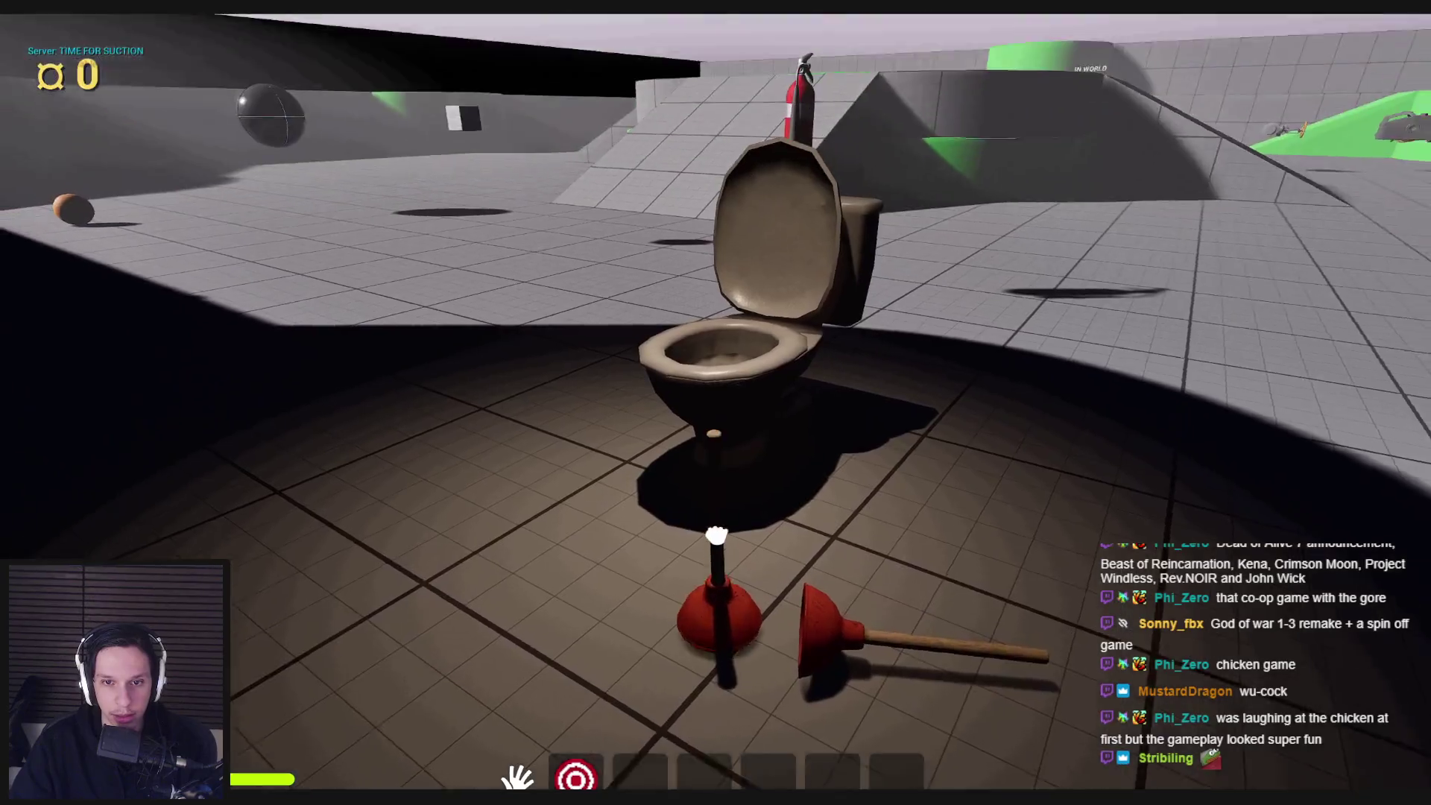
pyautogui.moveTo(715, 536)
pyautogui.mouseDown()
pyautogui.moveTo(694, 166)
pyautogui.moveTo(709, 167)
pyautogui.moveTo(713, 454)
pyautogui.moveTo(718, 345)
pyautogui.mouseUp()
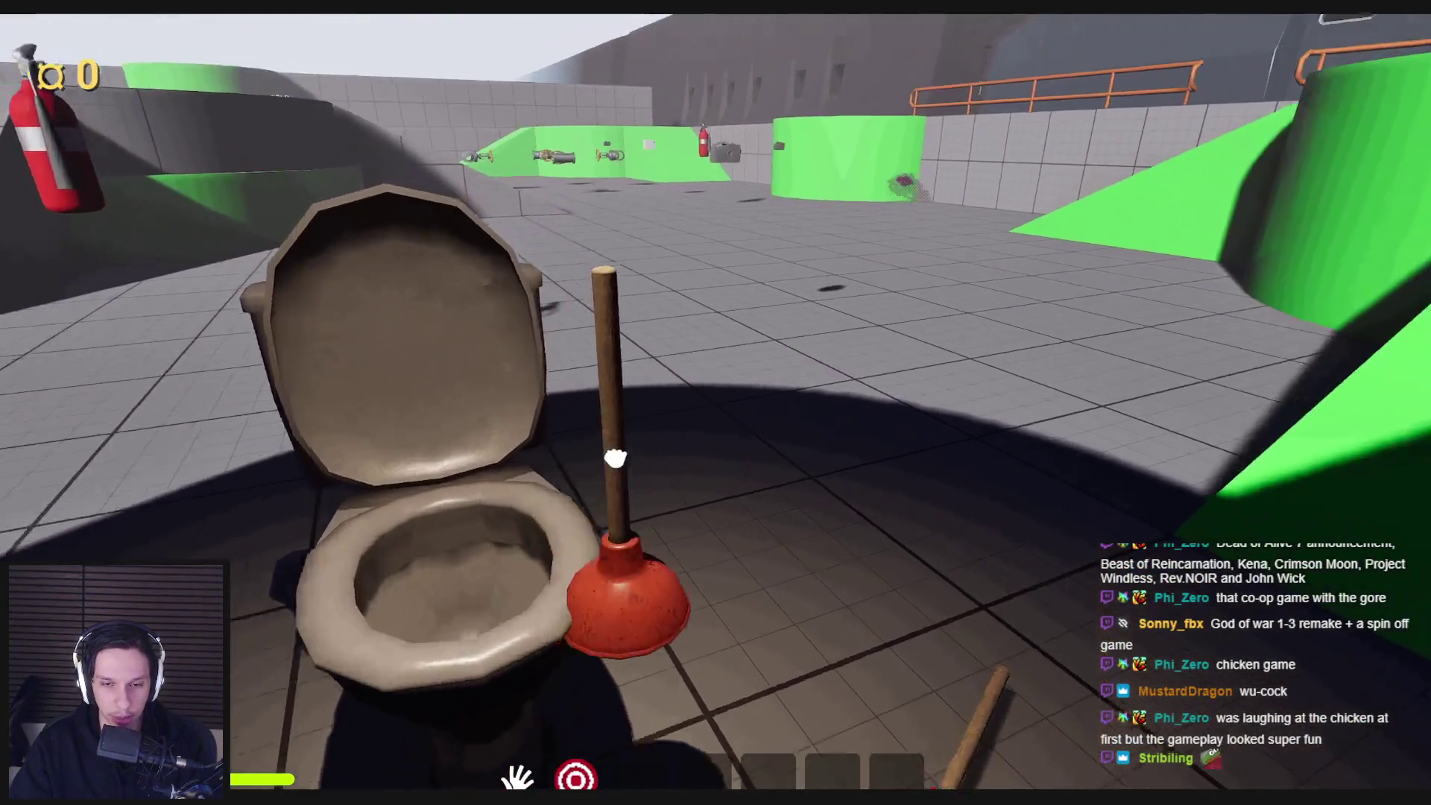
pyautogui.moveTo(615, 458); pyautogui.dragTo(718, 417)
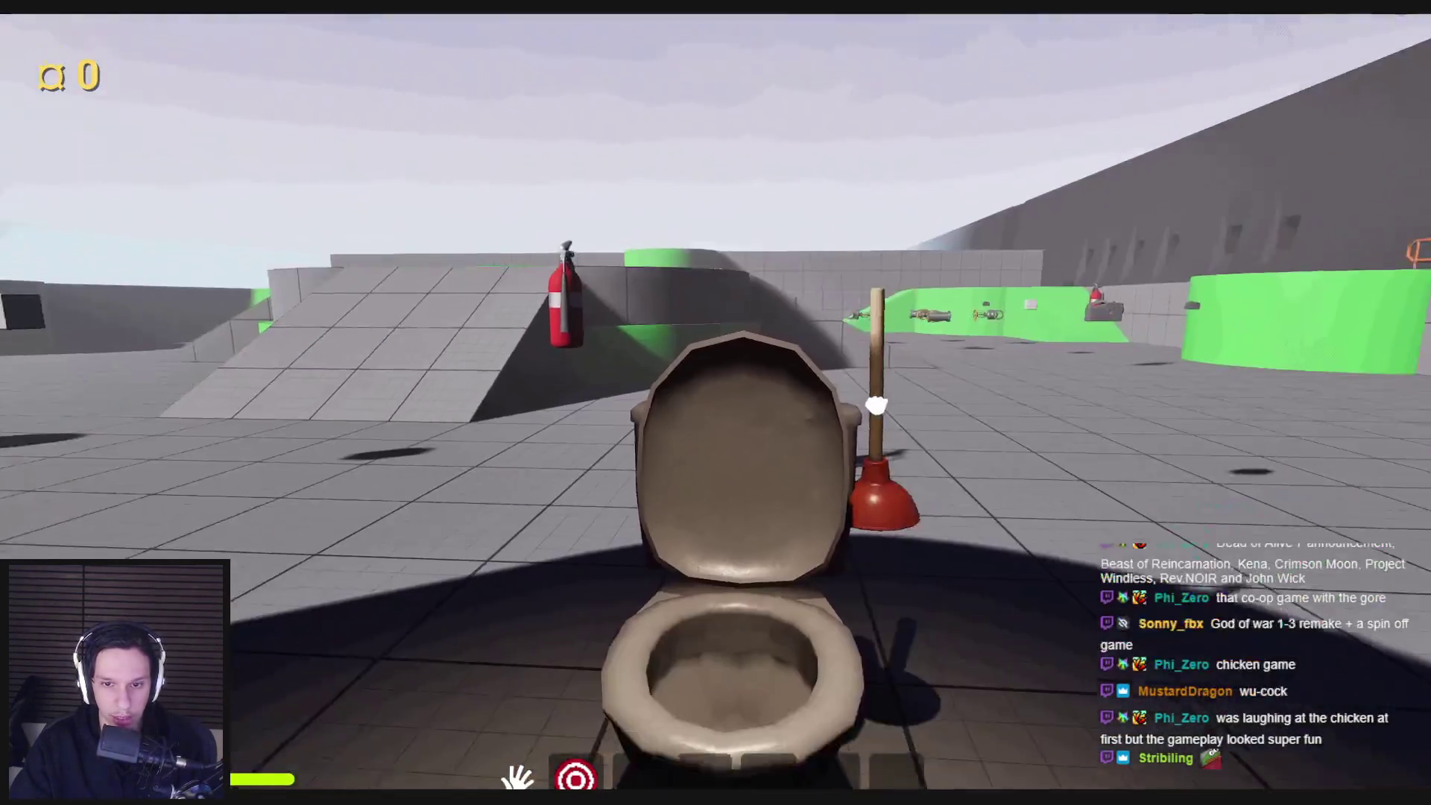
pyautogui.moveTo(865, 418)
pyautogui.mouseDown()
pyautogui.moveTo(656, 372)
pyautogui.moveTo(837, 321)
pyautogui.moveTo(799, 380)
pyautogui.mouseUp()
# - Drop and re-pick the plunger beside the toilet a few times, then end the play-test
pyautogui.press('w')
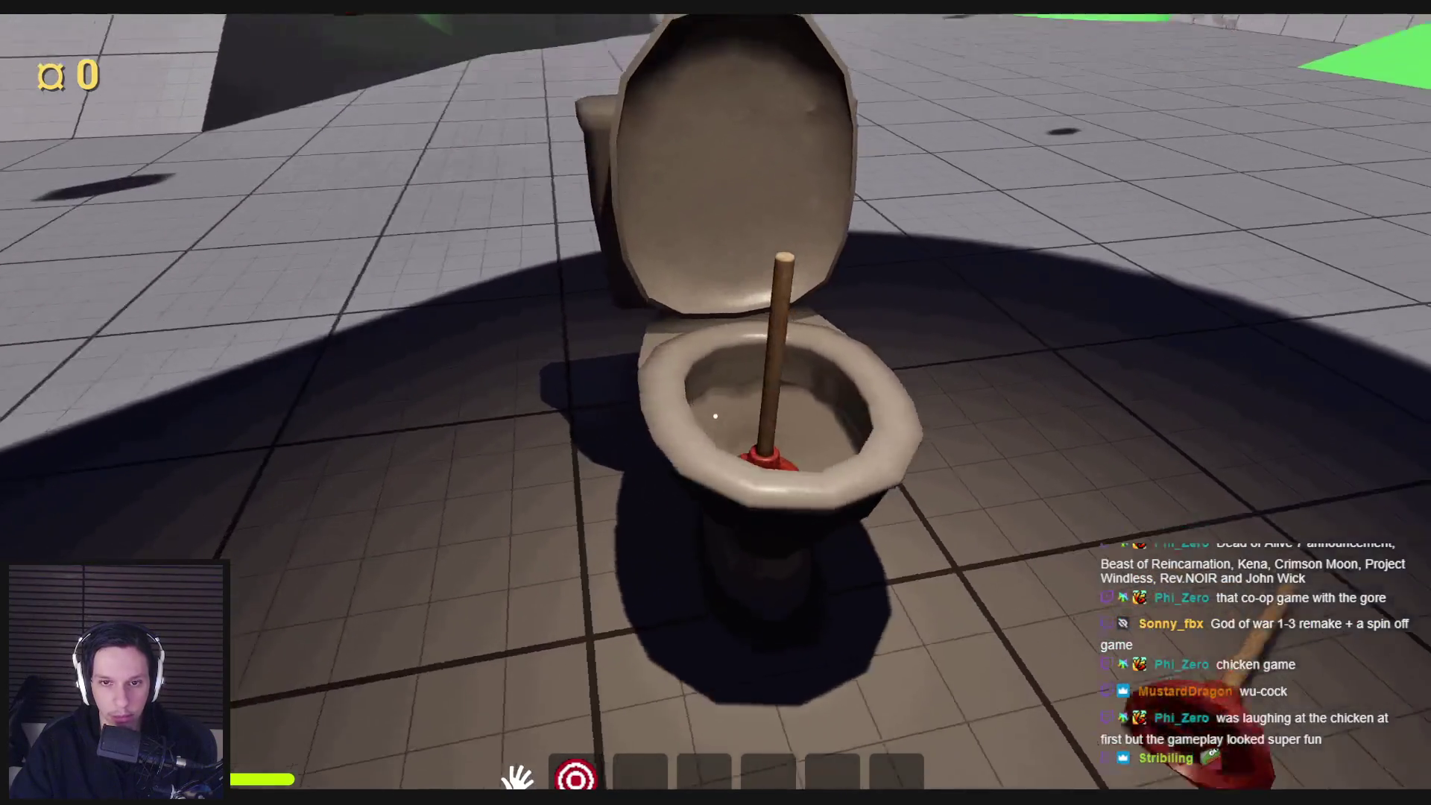
pyautogui.click(716, 416)
pyautogui.click(715, 415)
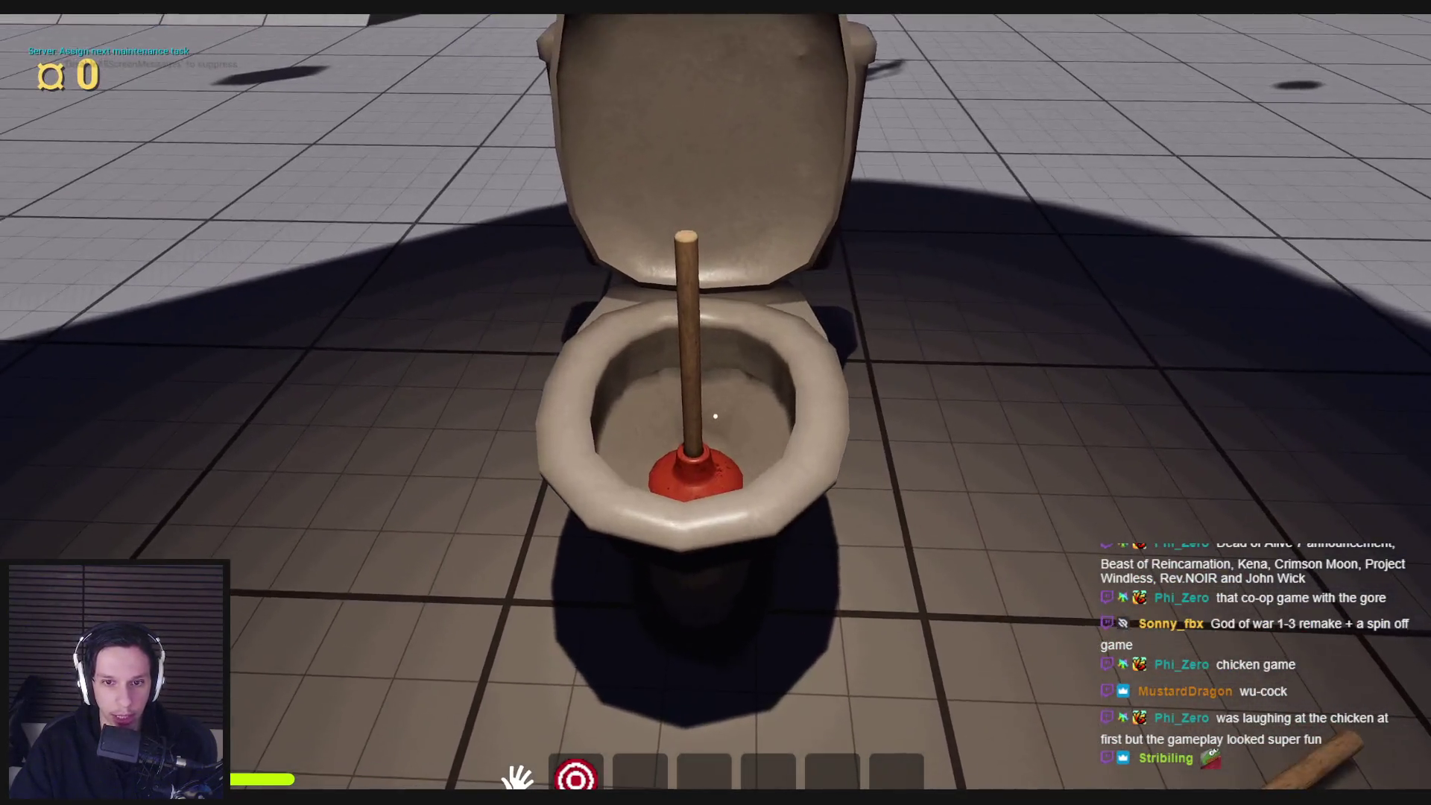
pyautogui.click(715, 416)
pyautogui.press('s')
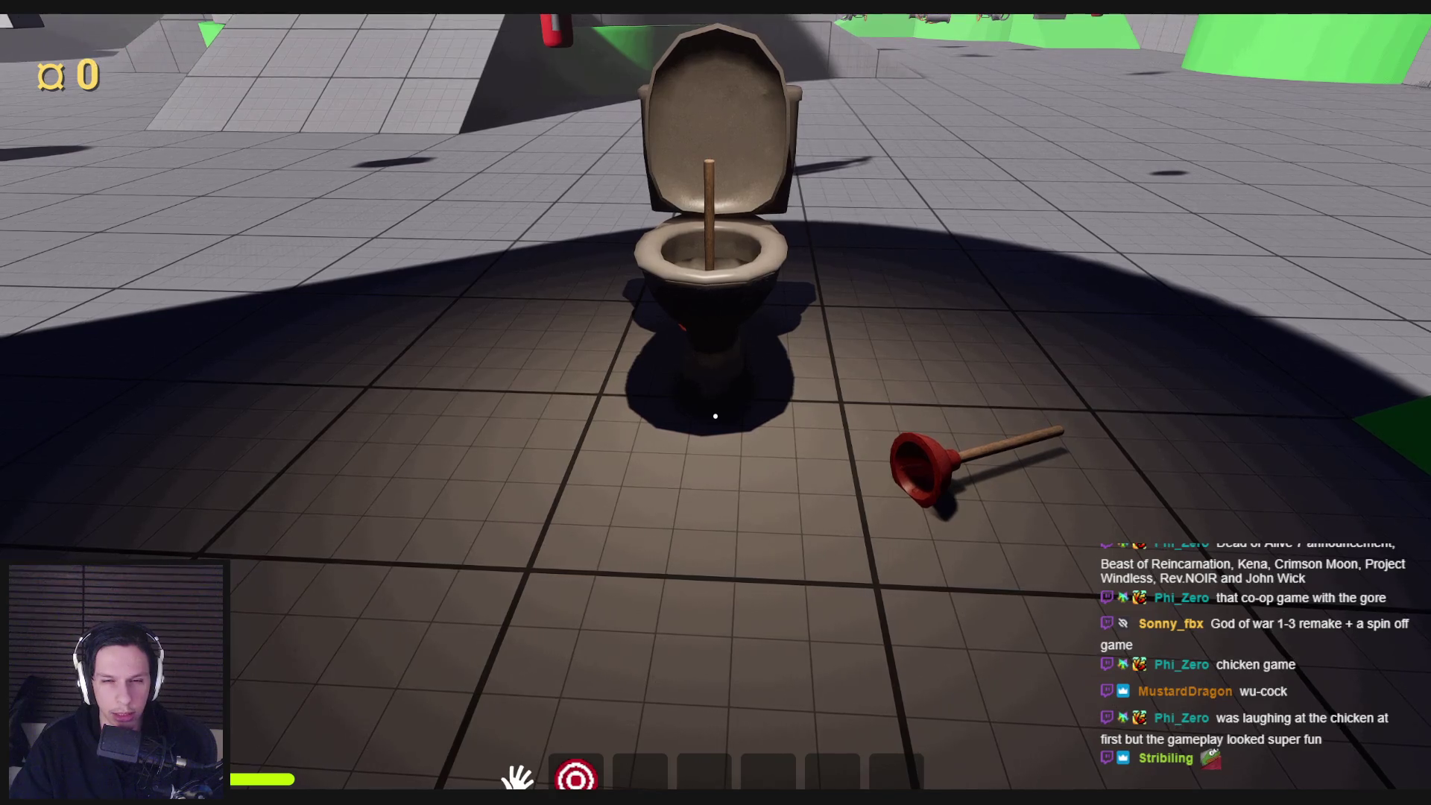
pyautogui.press('w')
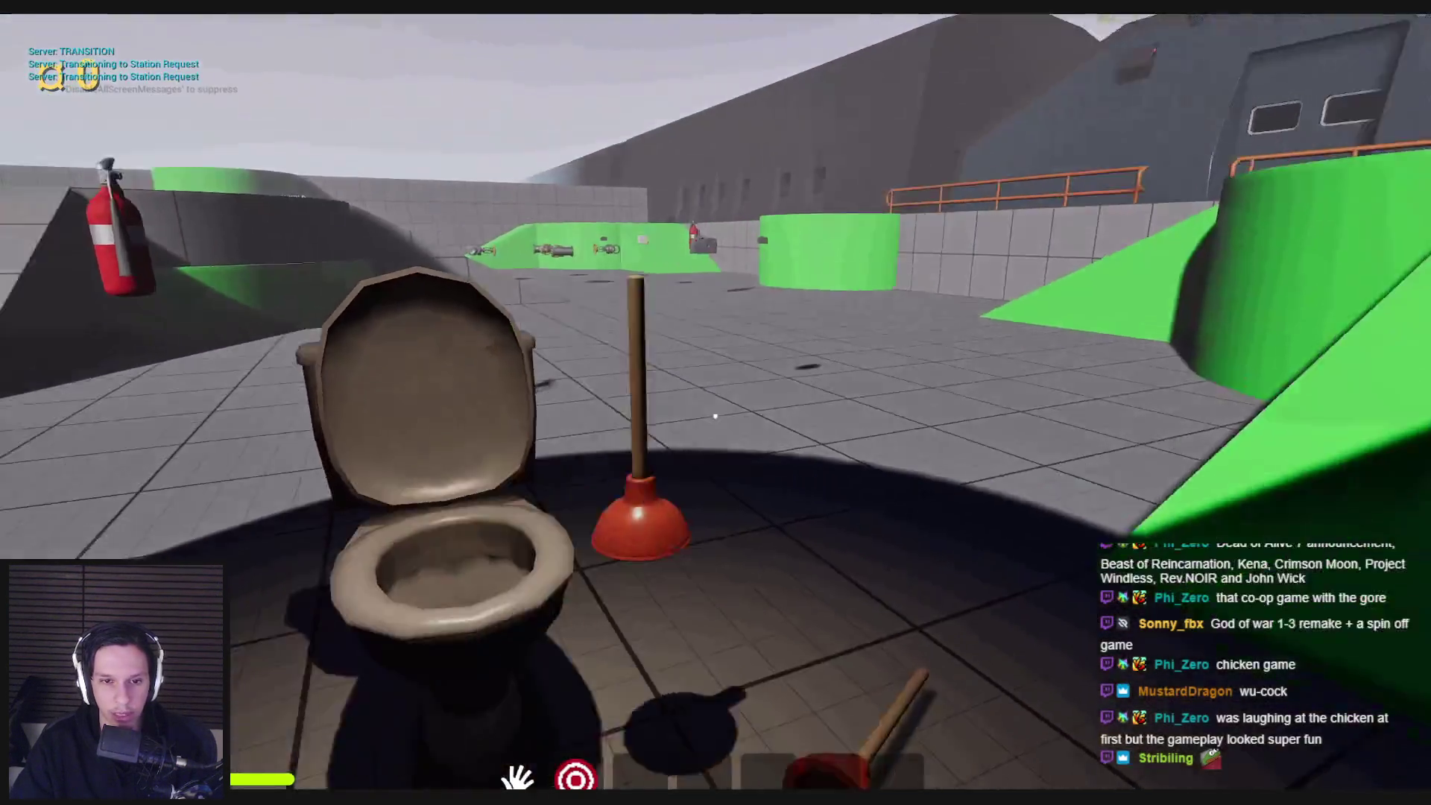
pyautogui.click(716, 416)
pyautogui.press('Escape')
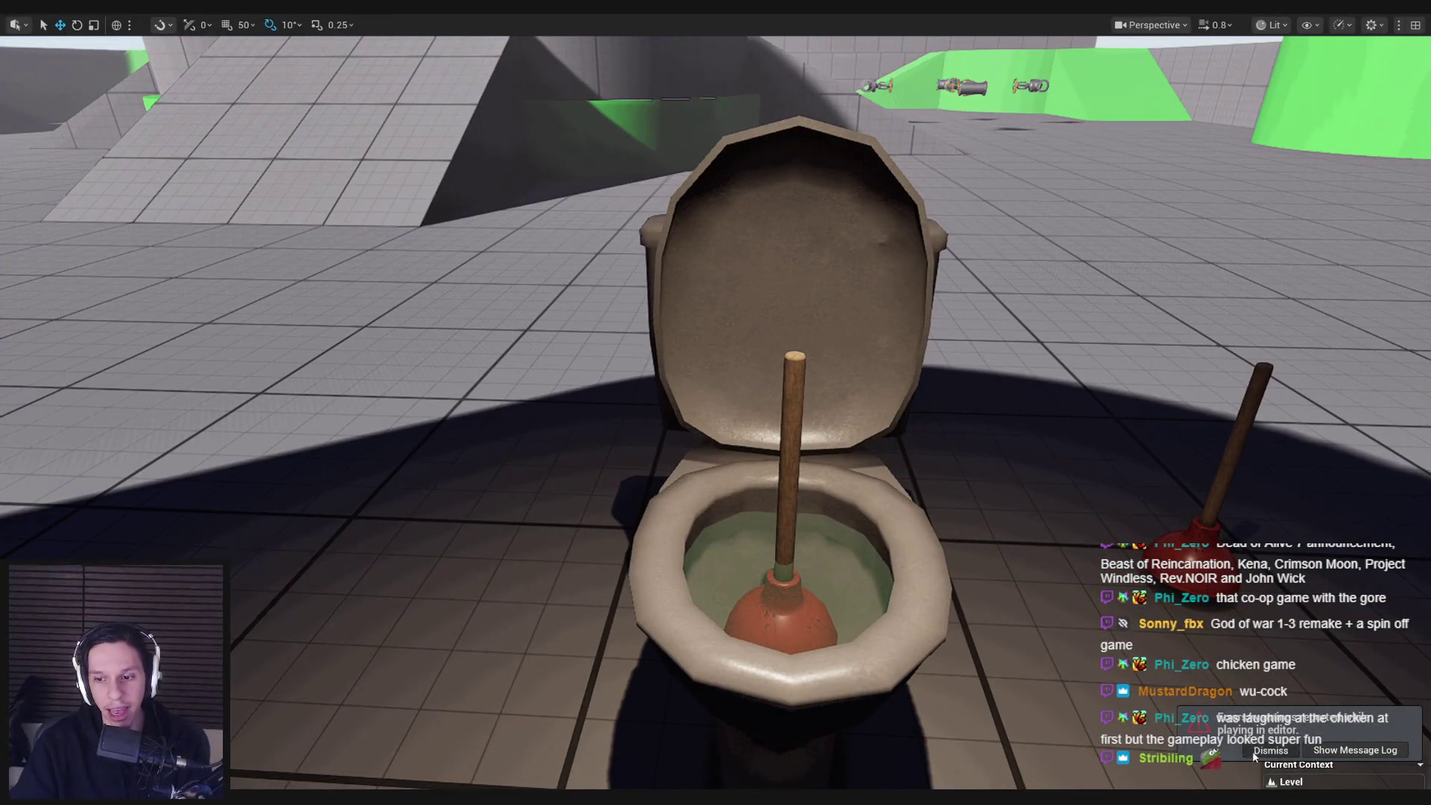
# - Turn the viewport, then switch to Trello and open the Toilet Clog maintenance task card
pyautogui.moveTo(591, 528); pyautogui.dragTo(777, 553)
pyautogui.scroll(-3, 633, 574)
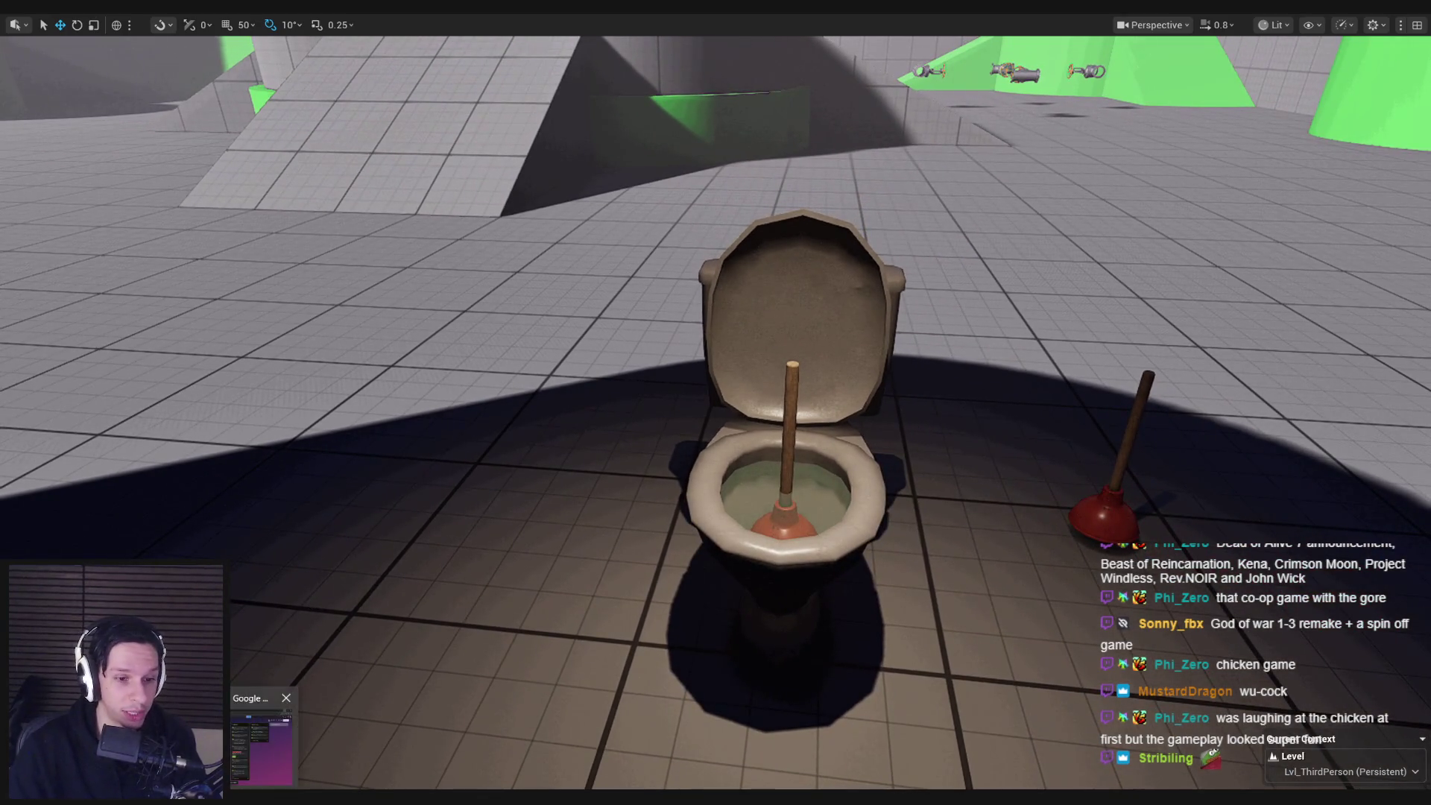
pyautogui.hotkey('alt', 'Tab')
pyautogui.click(680, 474)
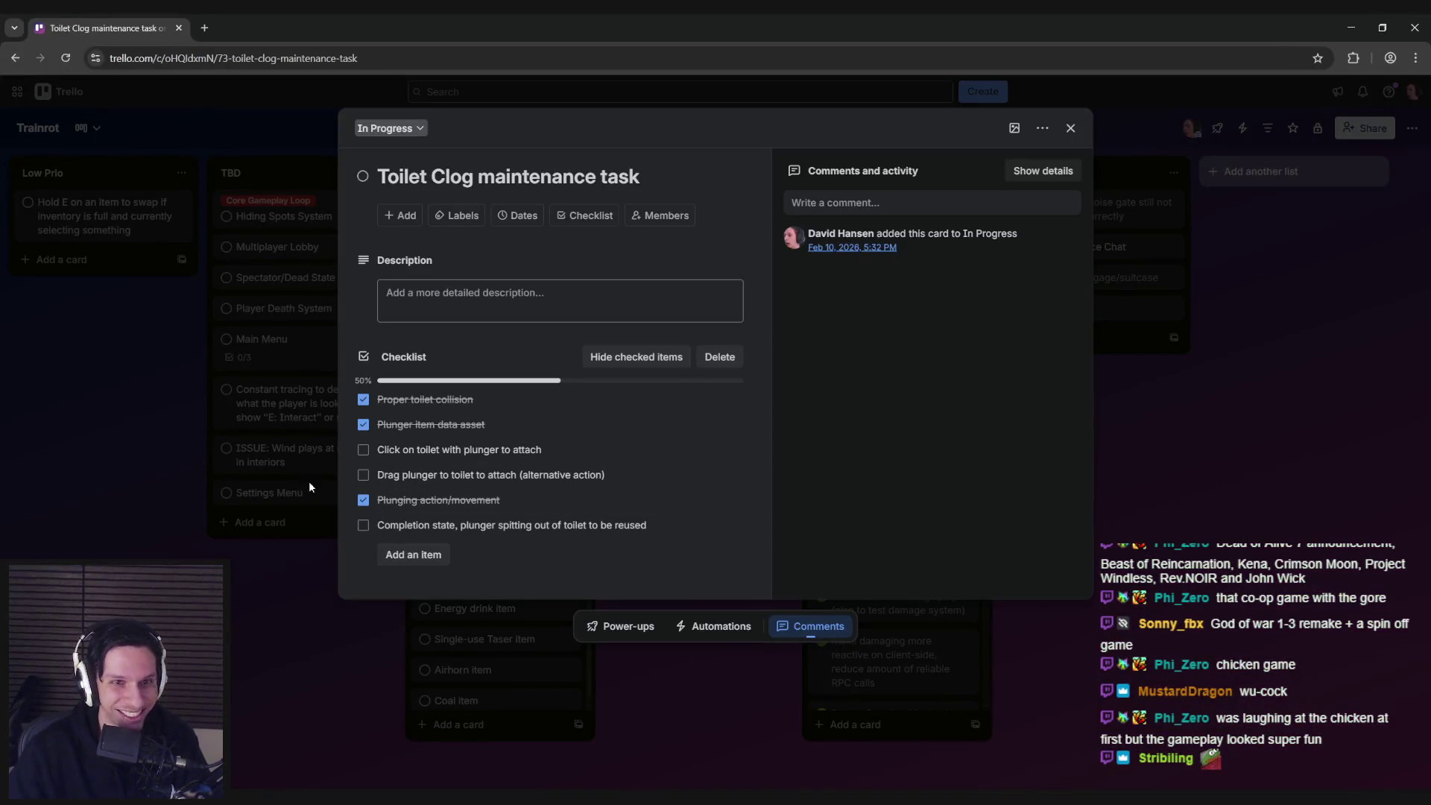
# - Add the Core Gameplay Loop label to the Toilet Clog maintenance task card
pyautogui.press('Escape')
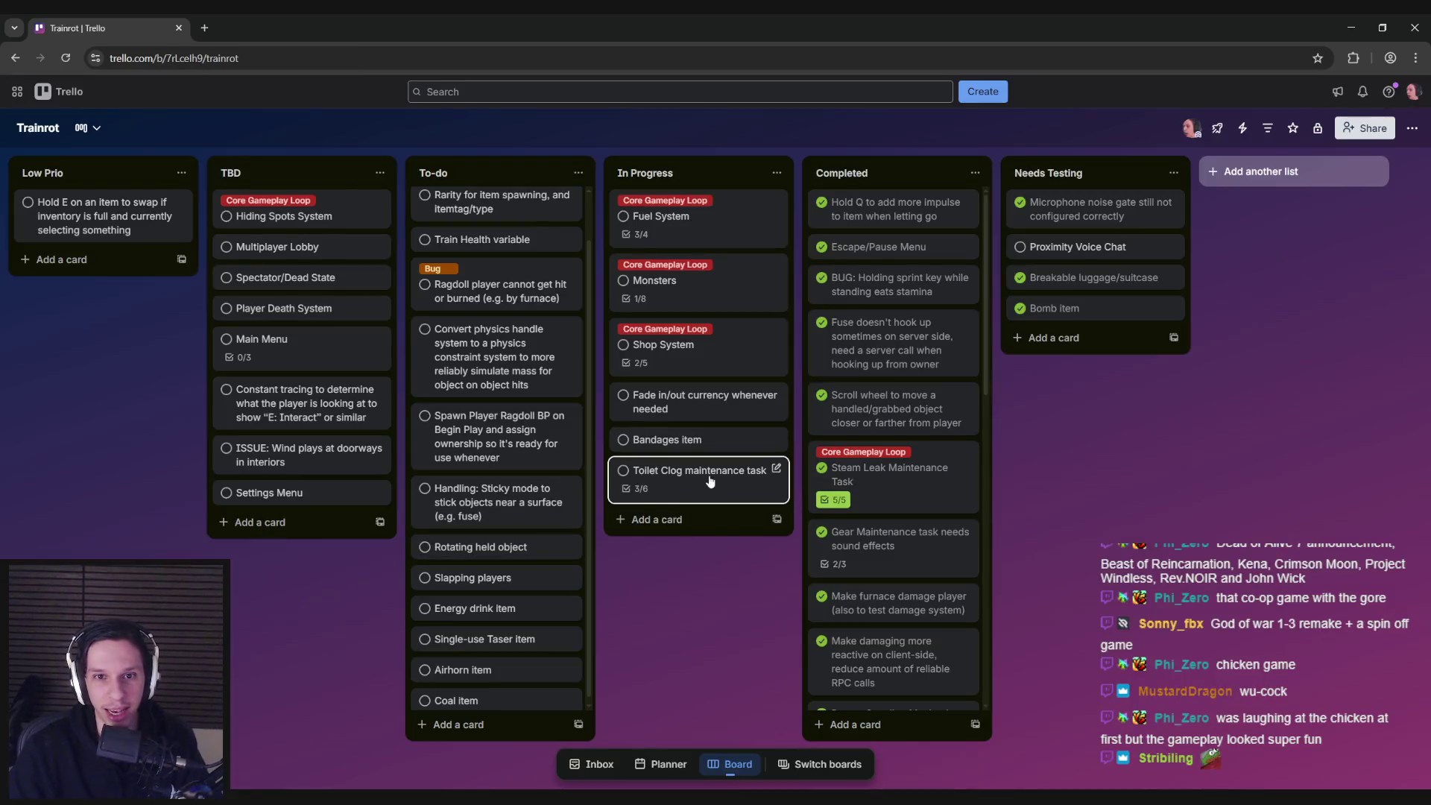
pyautogui.click(701, 490)
pyautogui.click(456, 215)
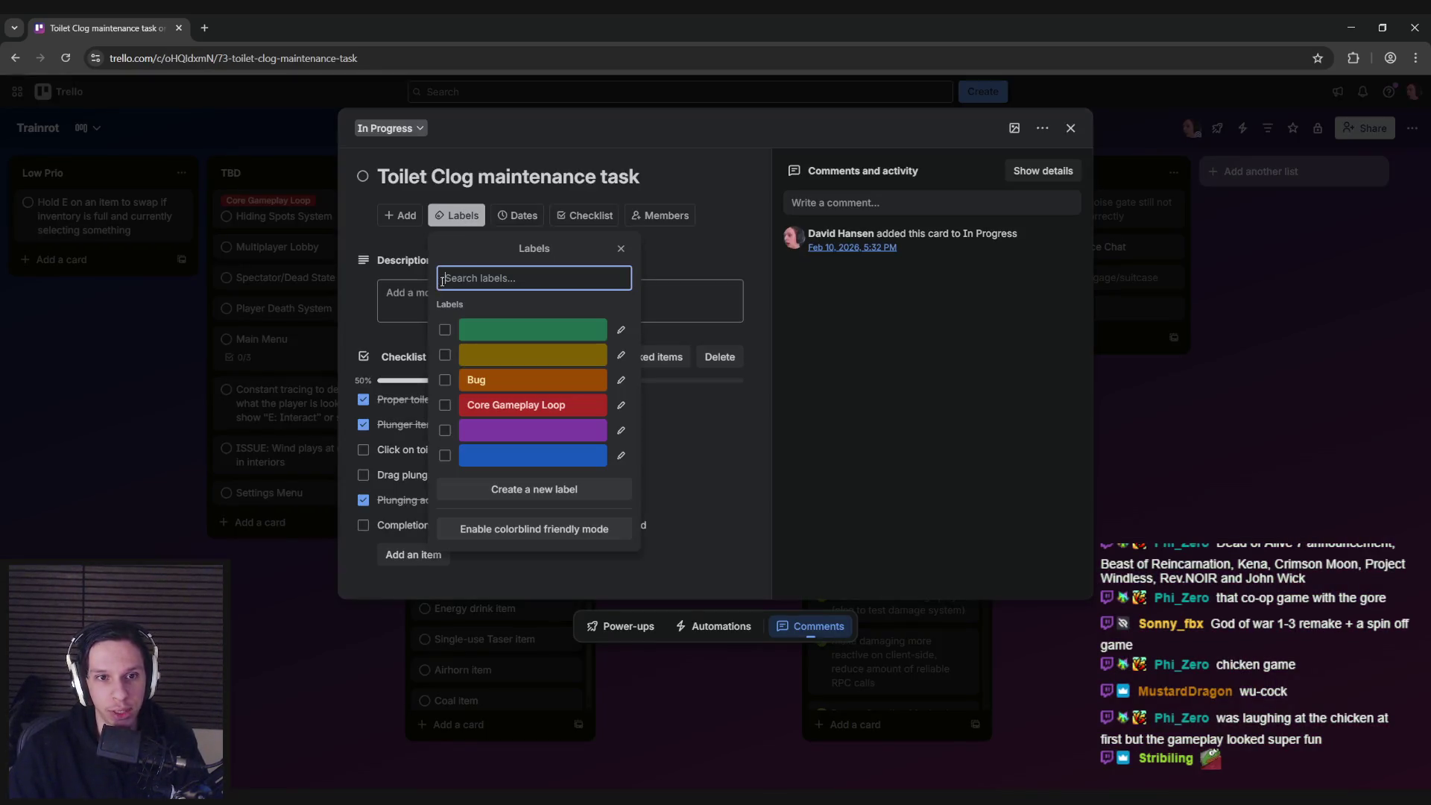
pyautogui.click(515, 406)
pyautogui.click(345, 623)
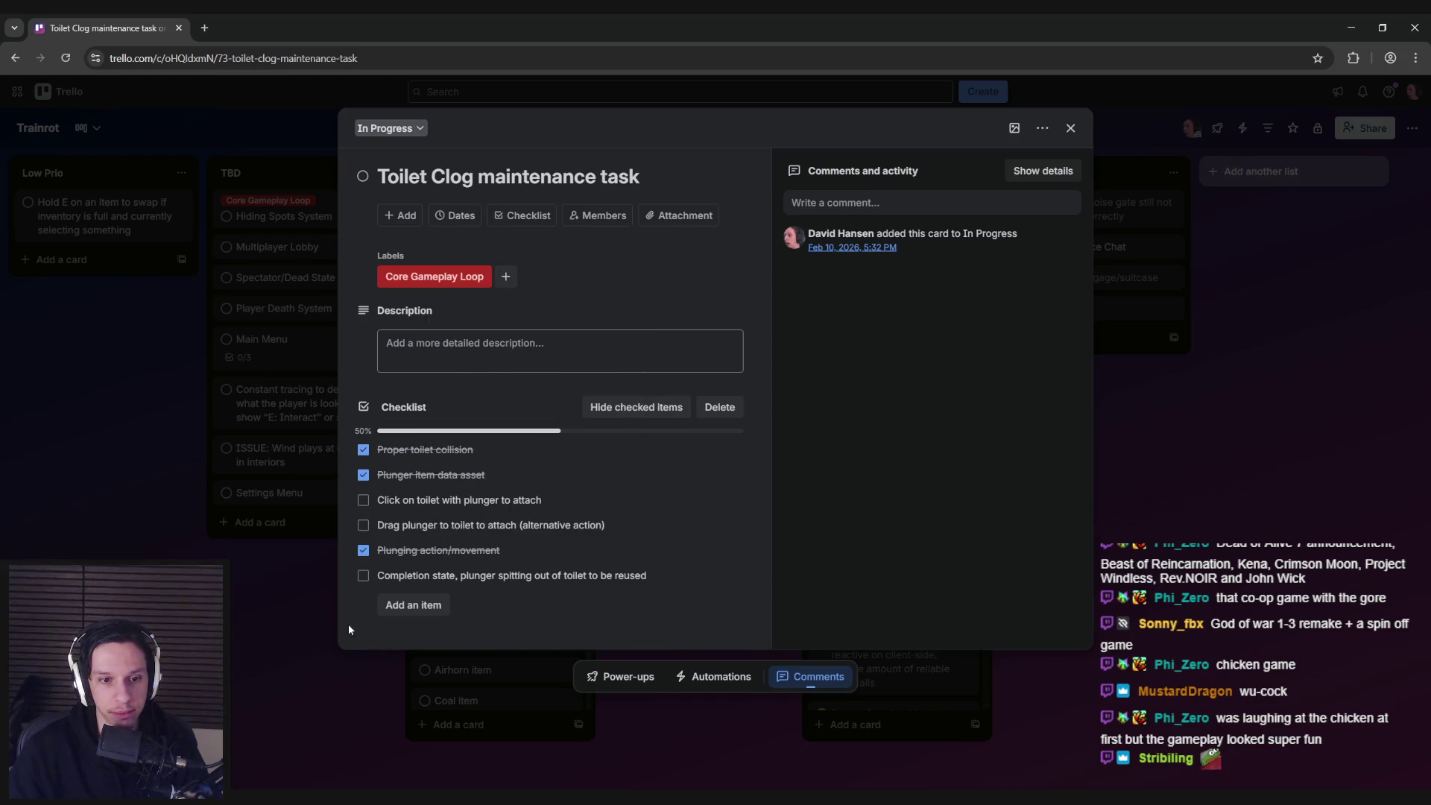
pyautogui.click(257, 659)
# - Reopen the card to check the label, then return to the Unreal editor
pyautogui.click(695, 498)
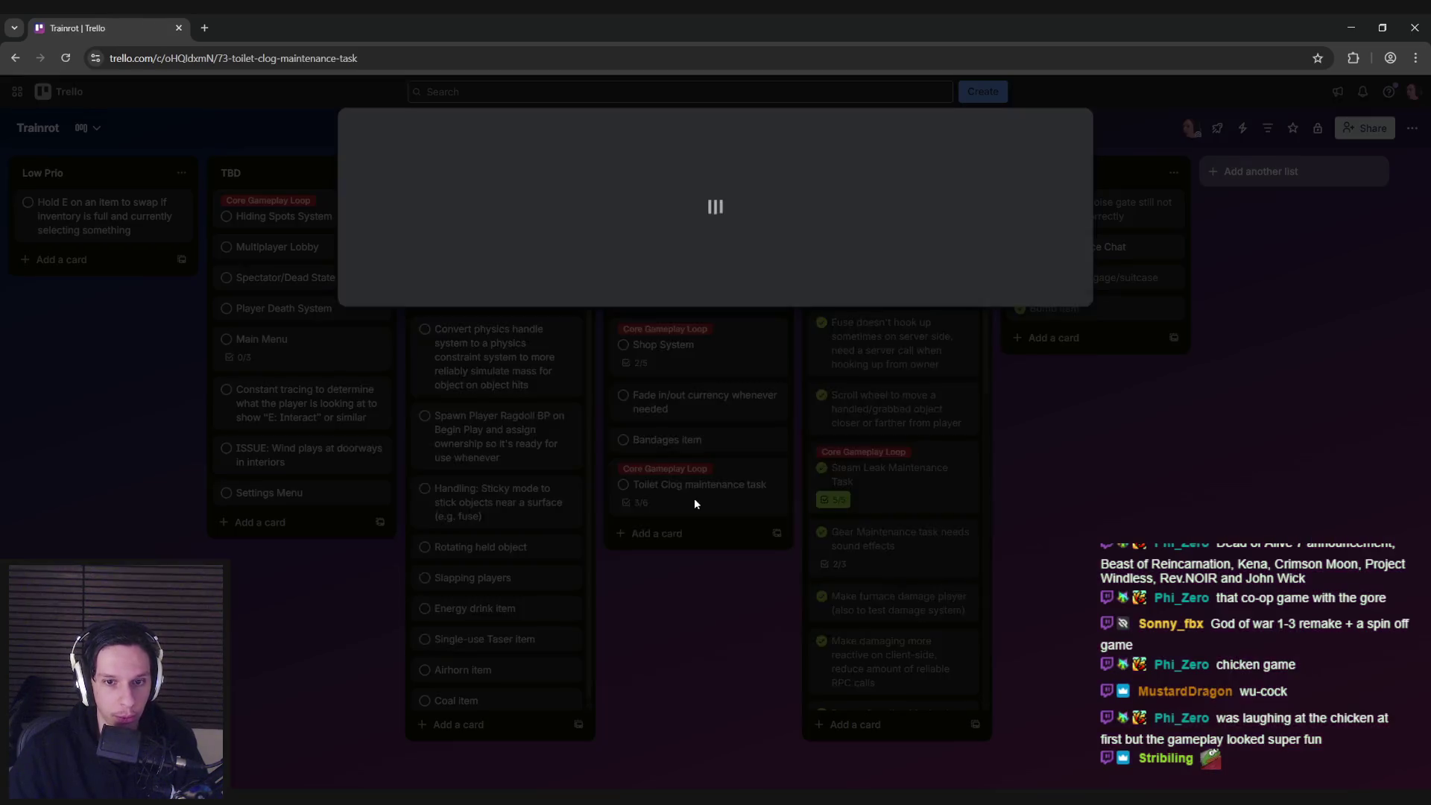
pyautogui.press('Escape')
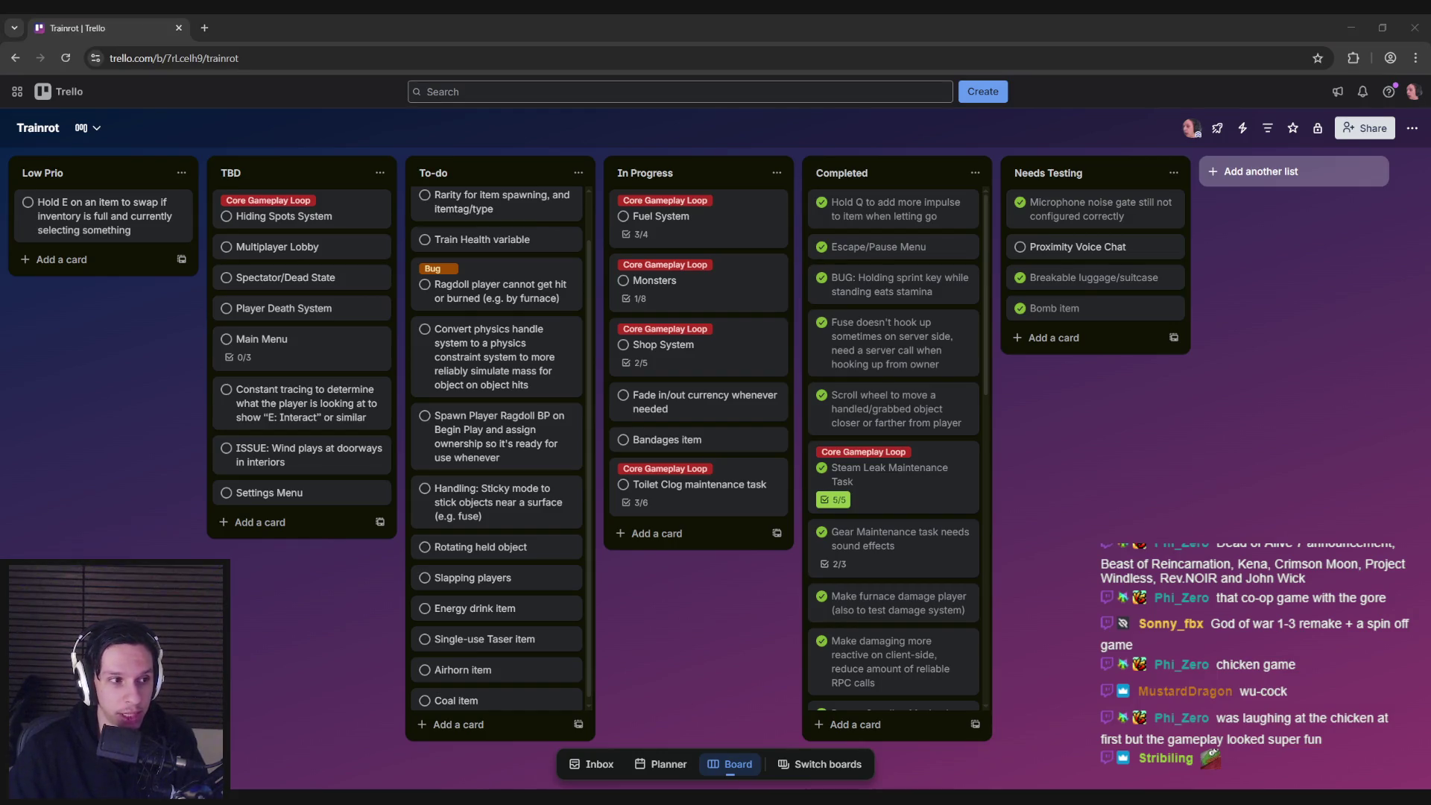
pyautogui.click(675, 584)
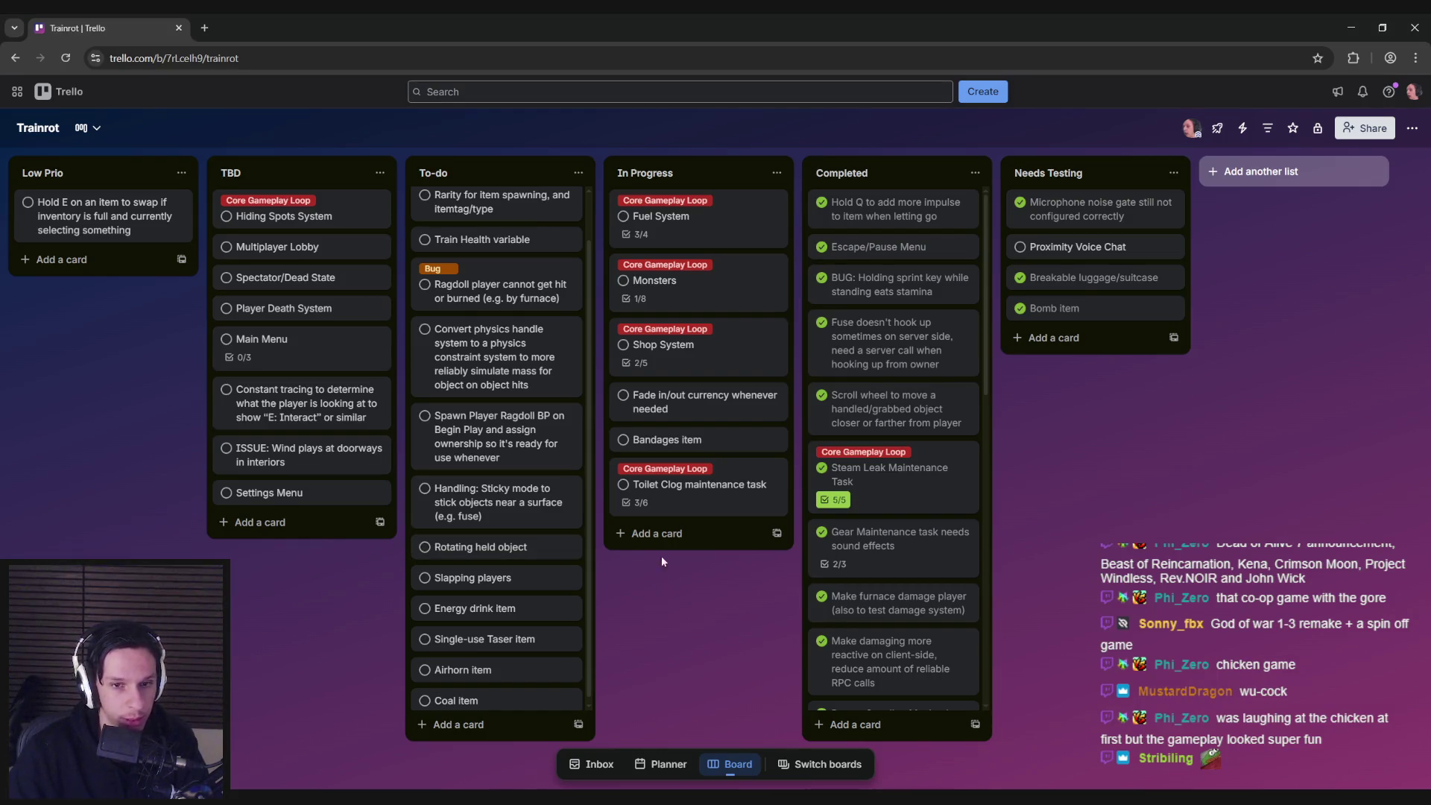
pyautogui.click(680, 489)
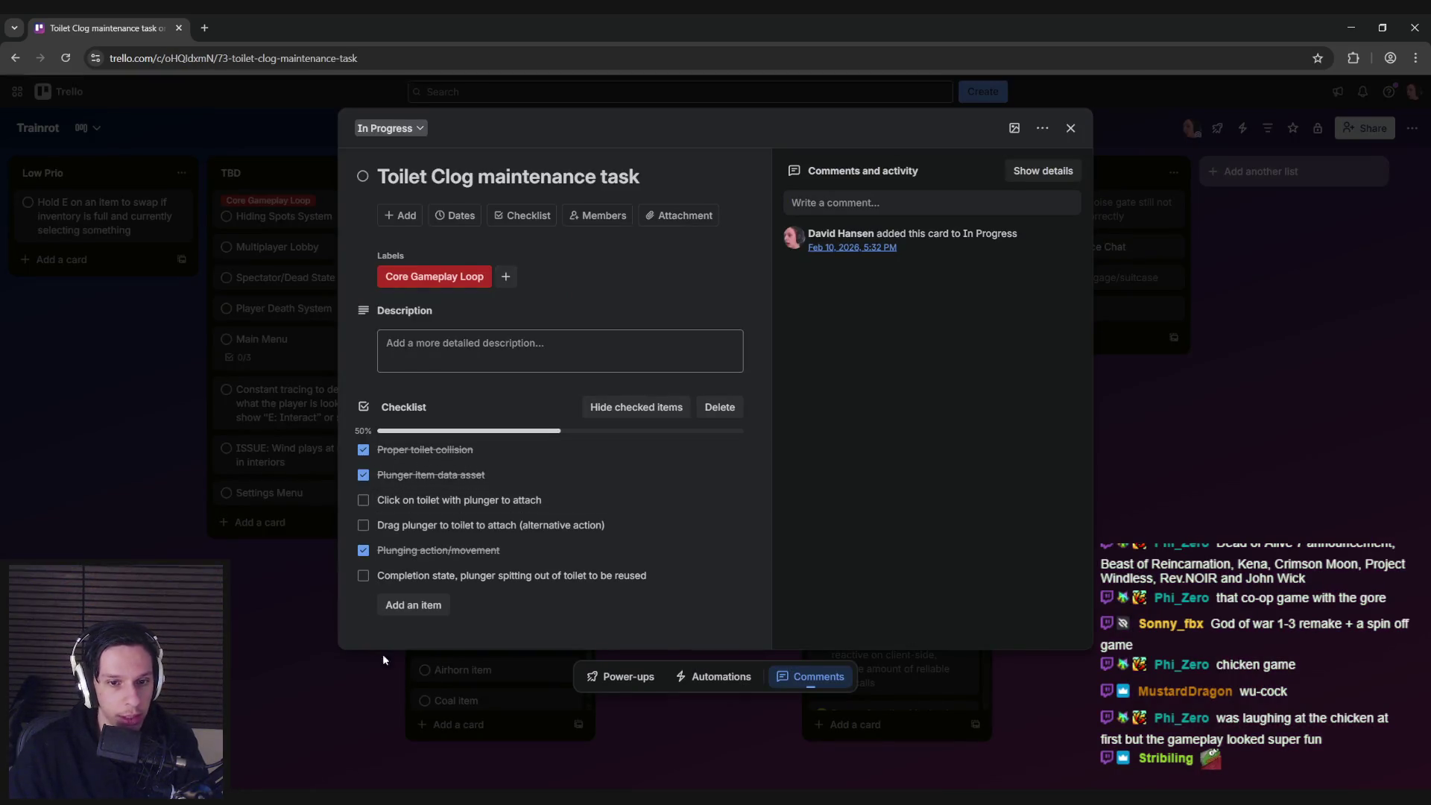
pyautogui.hotkey('alt', 'Tab')
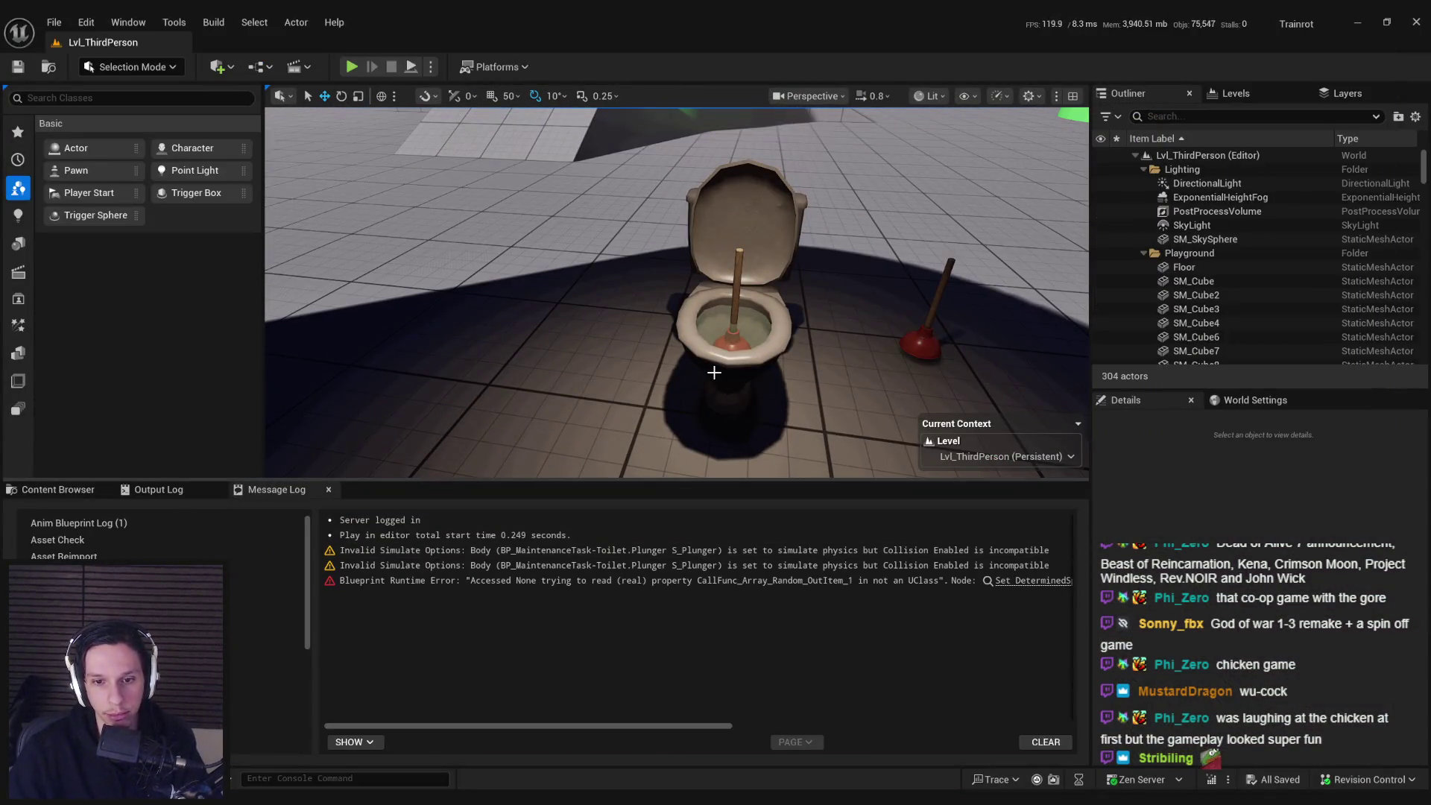
# - Select BP_ItemPickup-Plunger by the toilet and launch a 2-player server/client play session in new windows
pyautogui.click(927, 327)
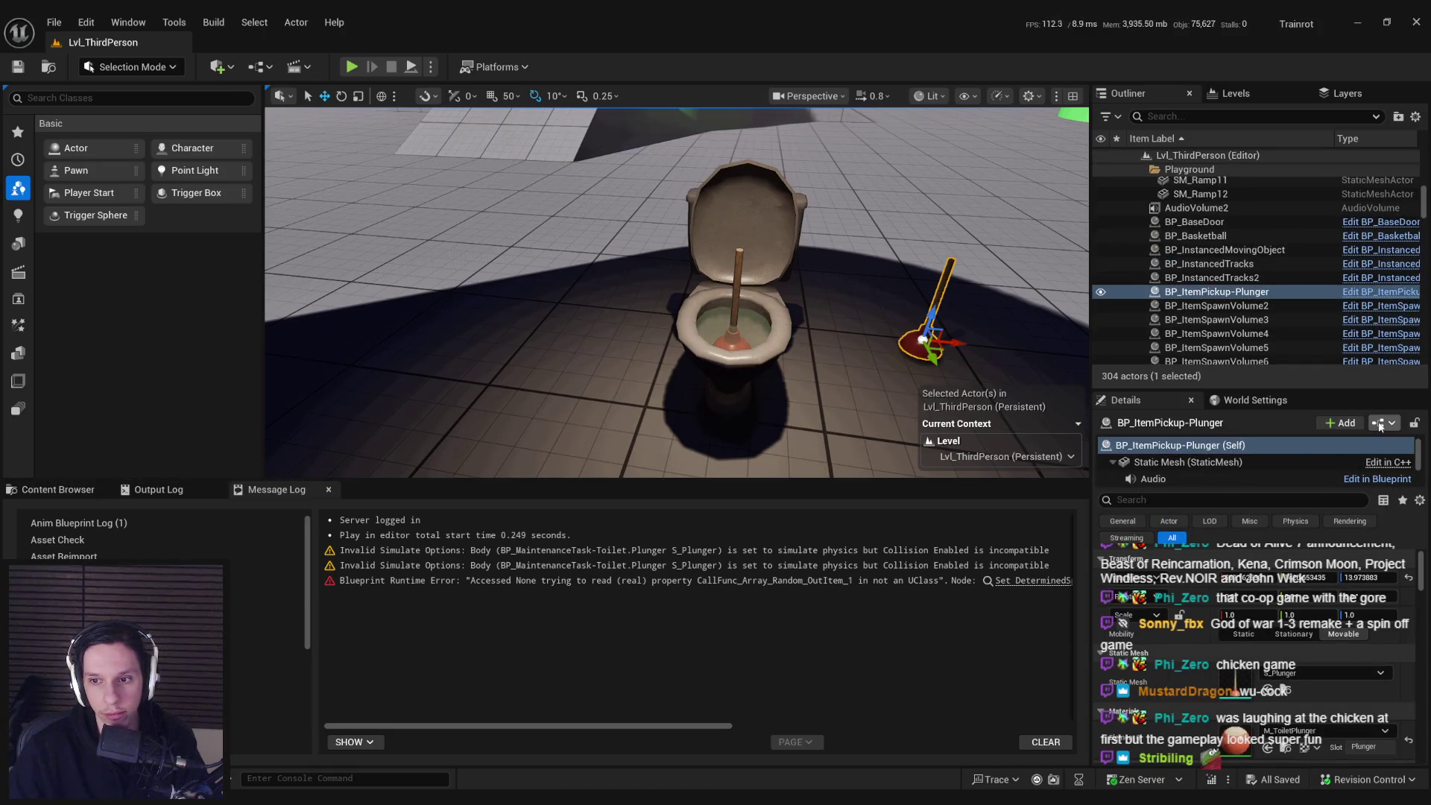
pyautogui.moveTo(767, 374)
pyautogui.mouseDown()
pyautogui.moveTo(716, 358)
pyautogui.moveTo(753, 350)
pyautogui.mouseUp()
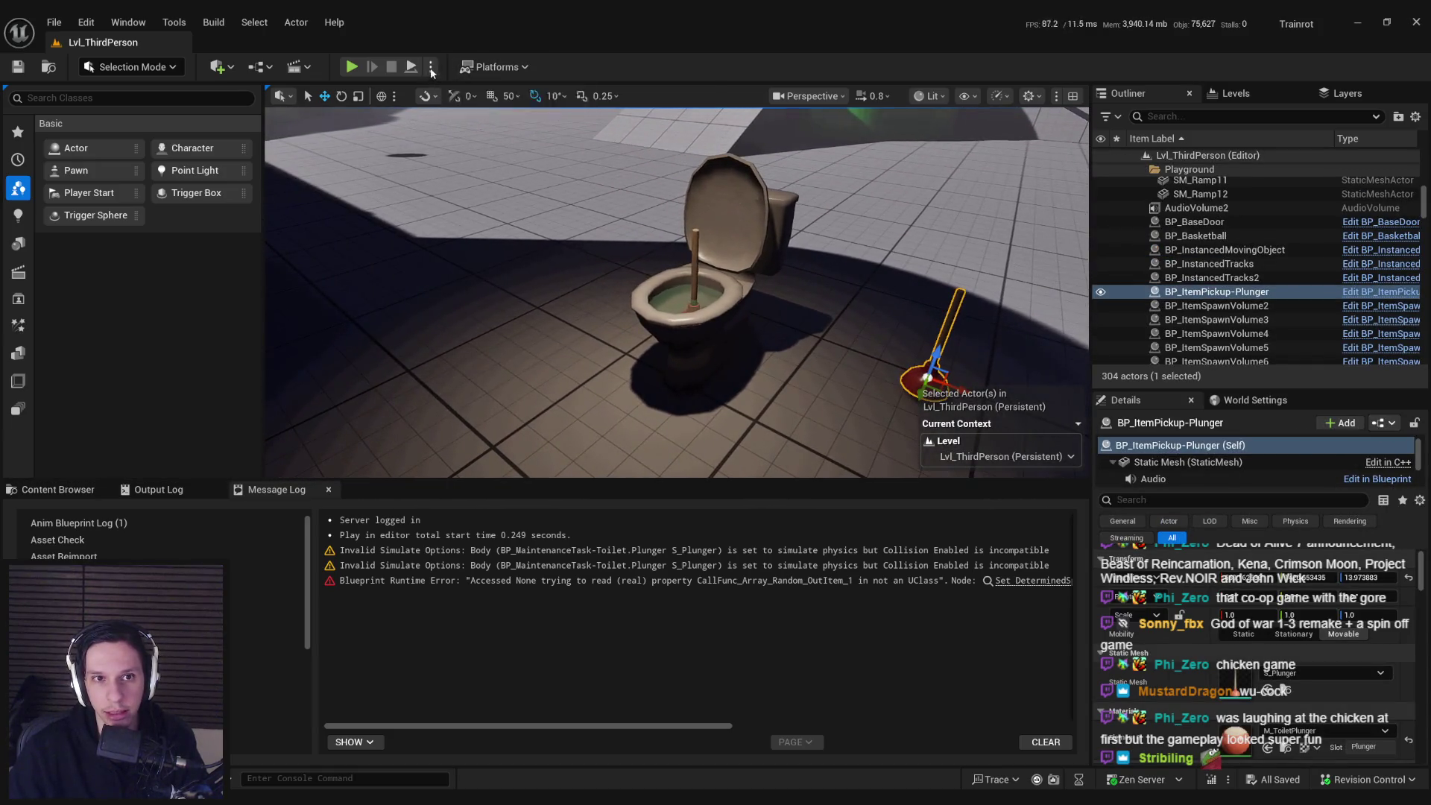
pyautogui.click(430, 66)
pyautogui.click(489, 138)
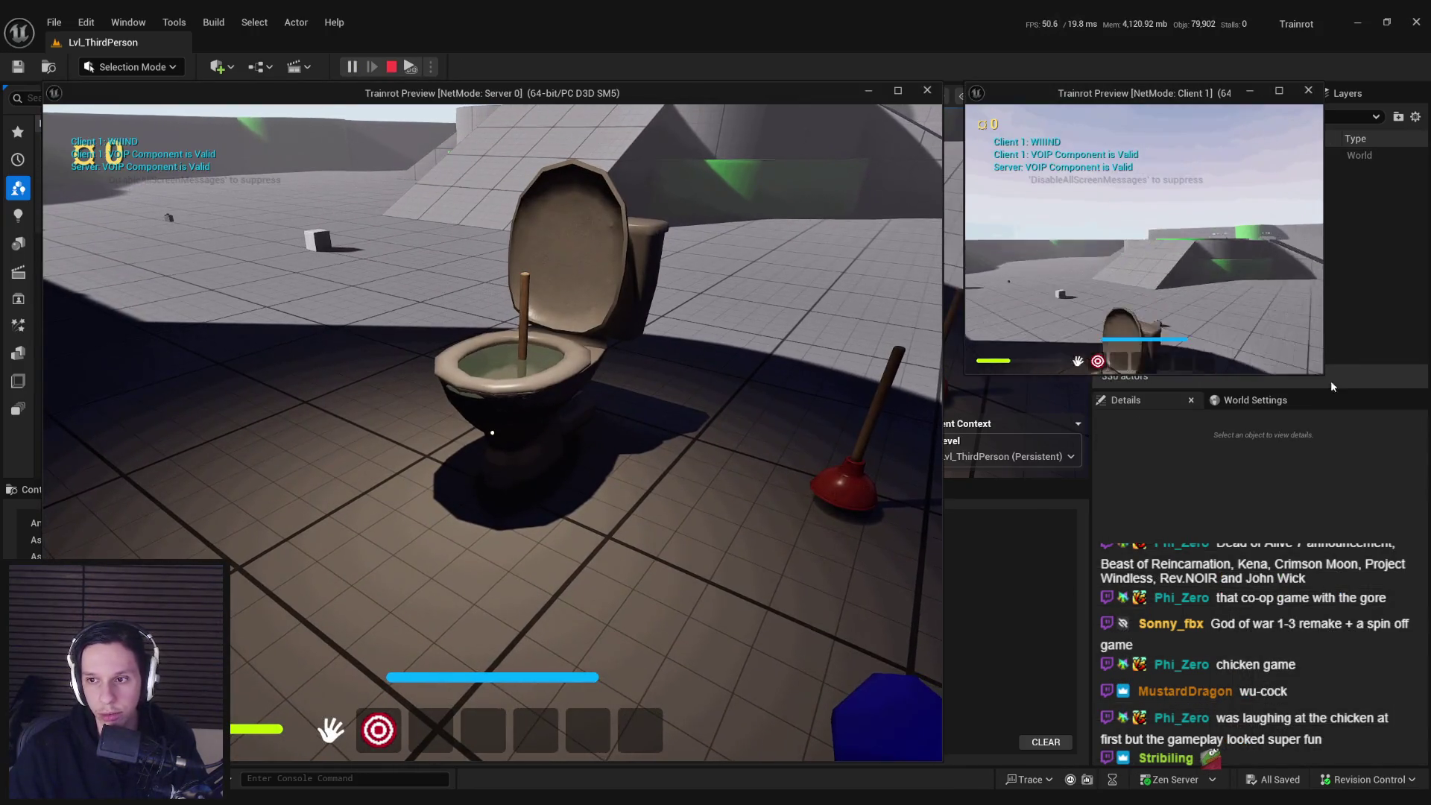
# - Enlarge the Client 1 window, walk up and plunge the toilet until health hits 0.0, then stop
pyautogui.moveTo(1326, 381)
pyautogui.mouseDown()
pyautogui.moveTo(1421, 431)
pyautogui.moveTo(1426, 482)
pyautogui.mouseUp()
pyautogui.press('w')
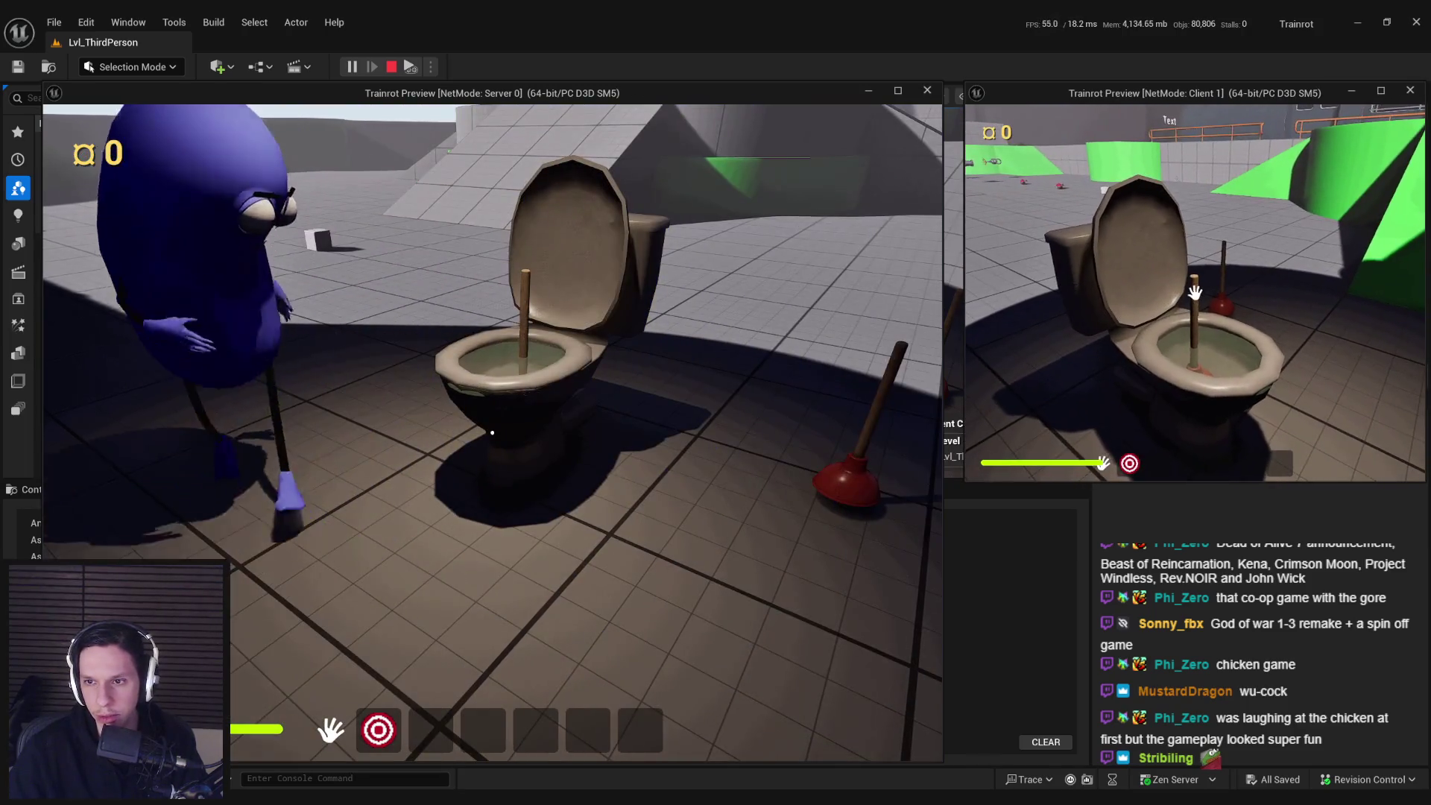
pyautogui.press('e')
pyautogui.moveTo(1194, 319); pyautogui.dragTo(1195, 293)
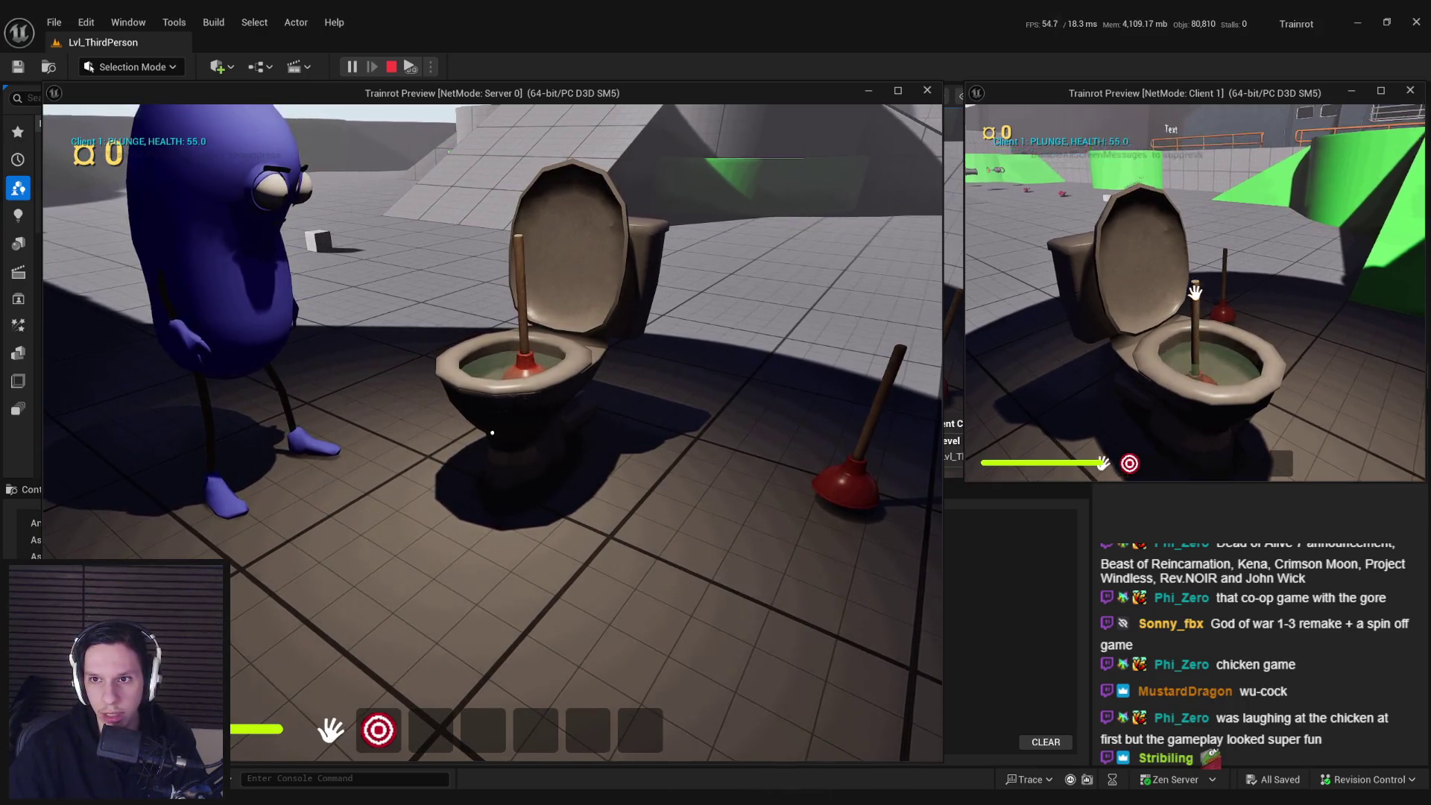
pyautogui.click(1195, 298)
pyautogui.click(1195, 293)
pyautogui.click(1195, 295)
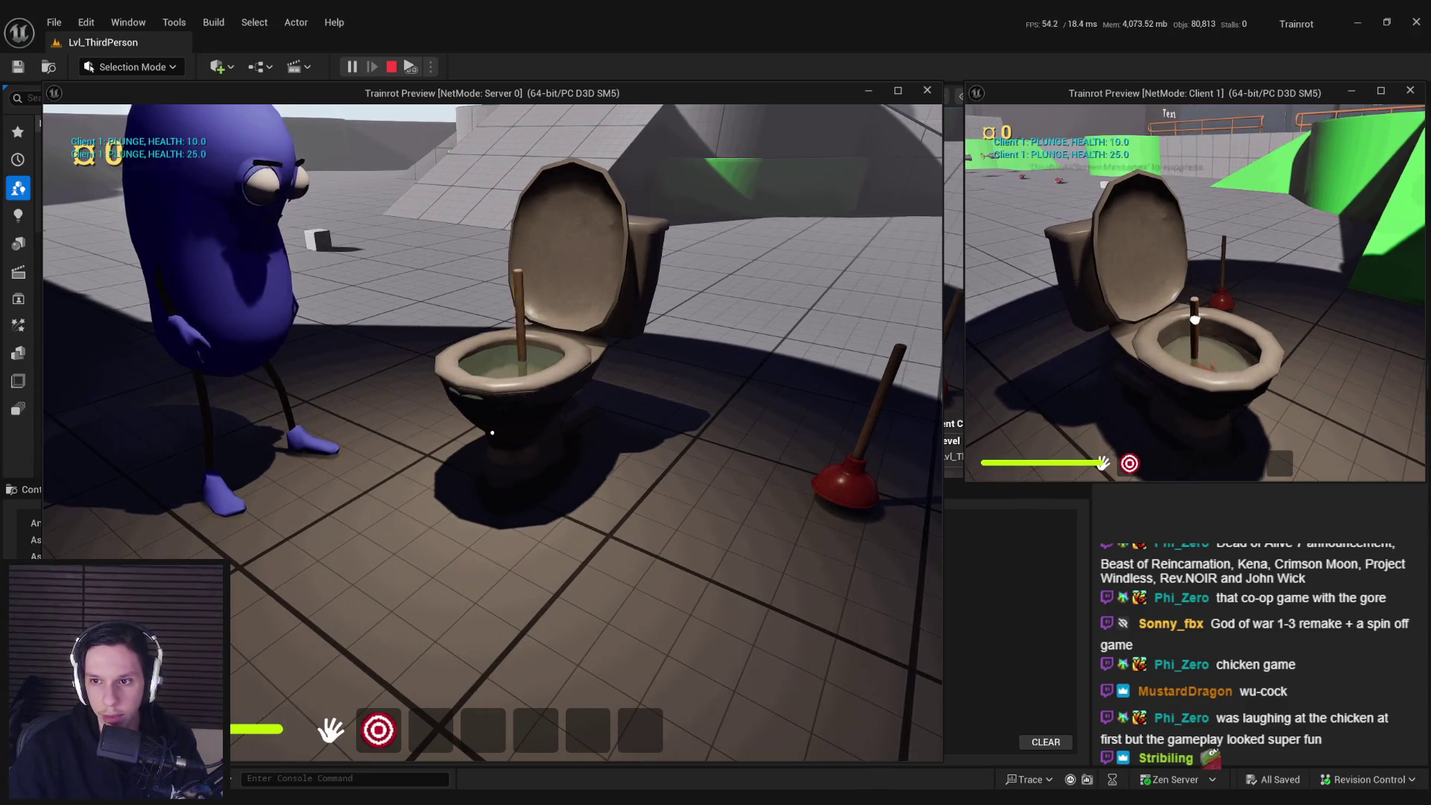
pyautogui.click(1195, 316)
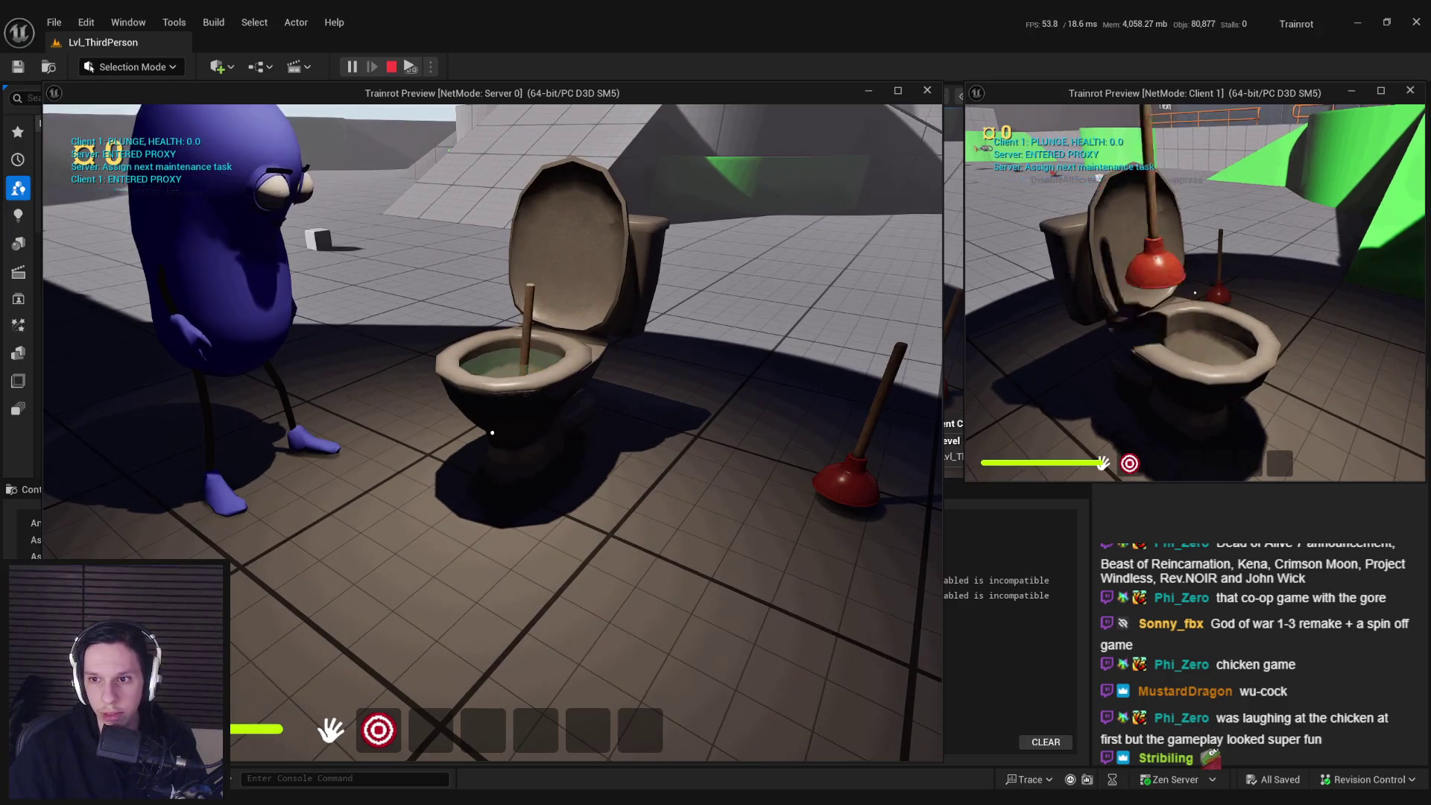
pyautogui.press('a')
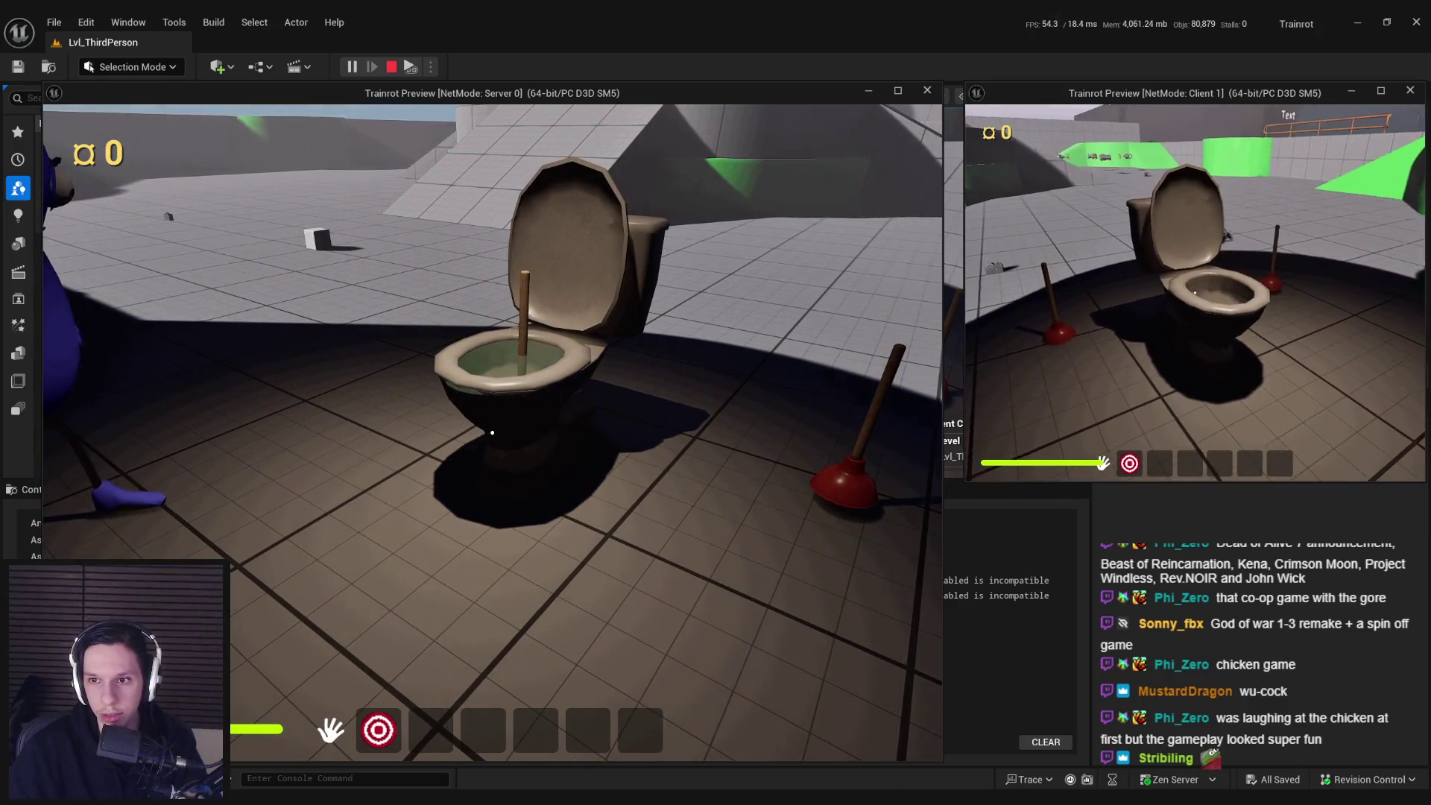
pyautogui.press('Escape')
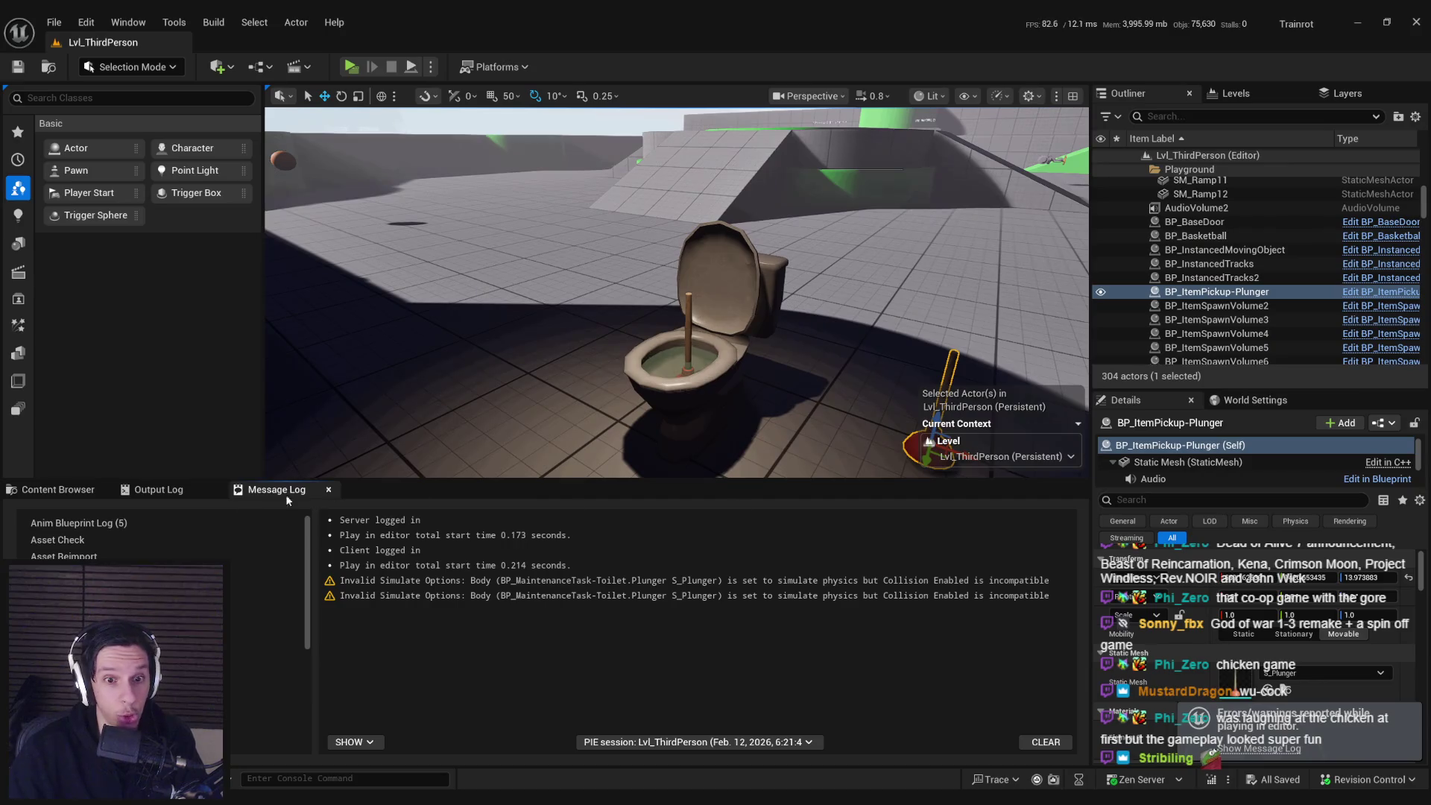
# - Show Content/0_Core/Items in the Content Browser, switch to the Trello card, then bring up Spotify
pyautogui.click(52, 489)
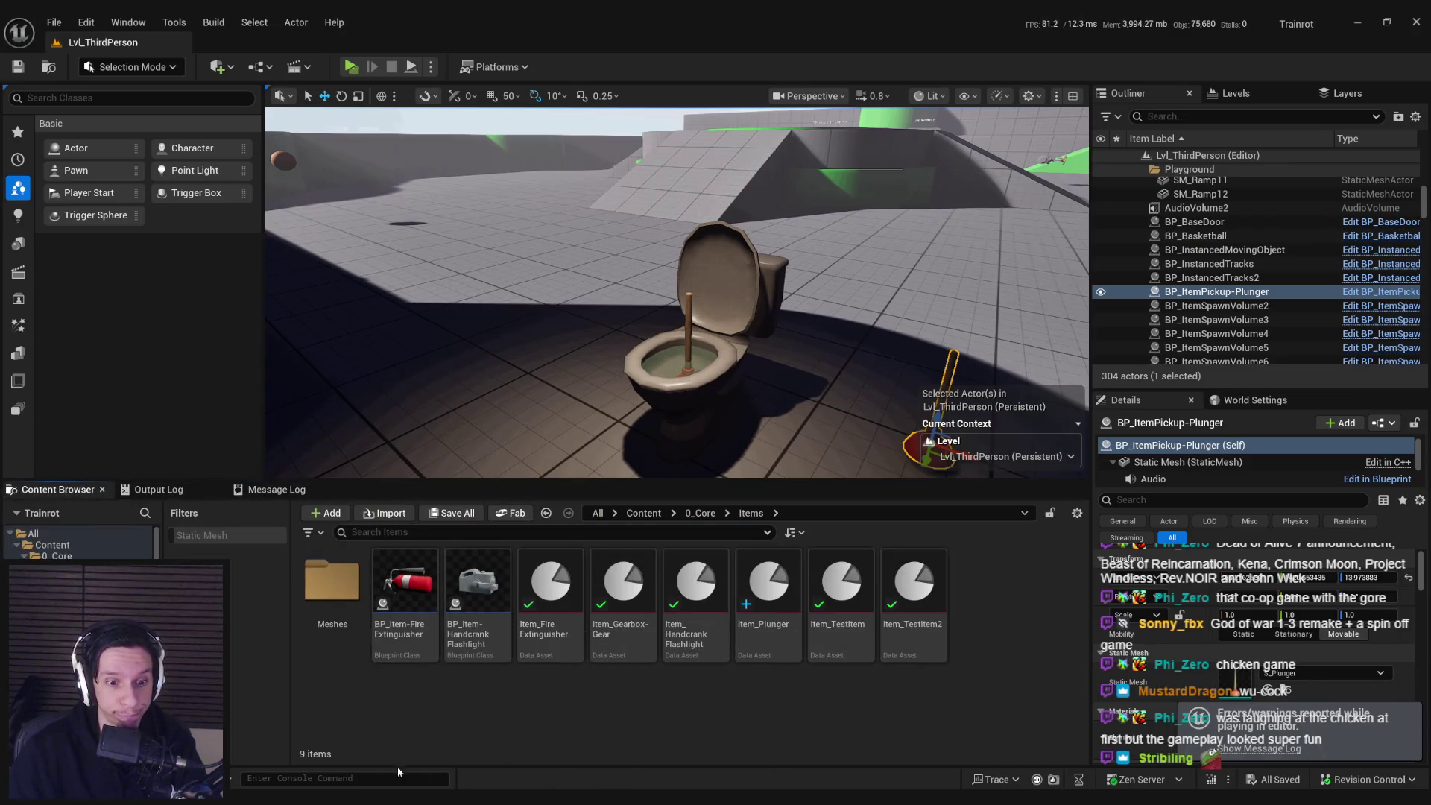
pyautogui.hotkey('alt', 'Tab')
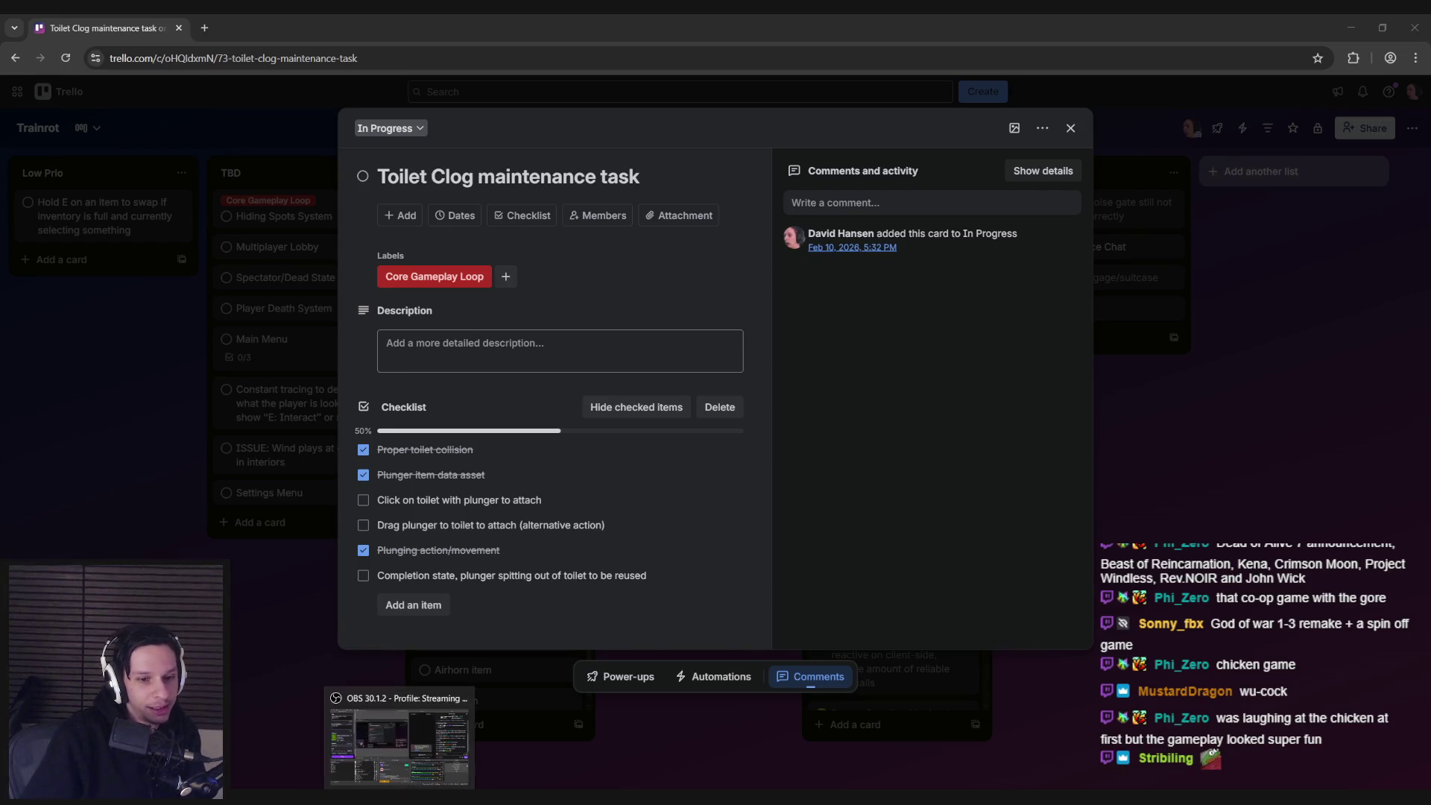
pyautogui.click(369, 798)
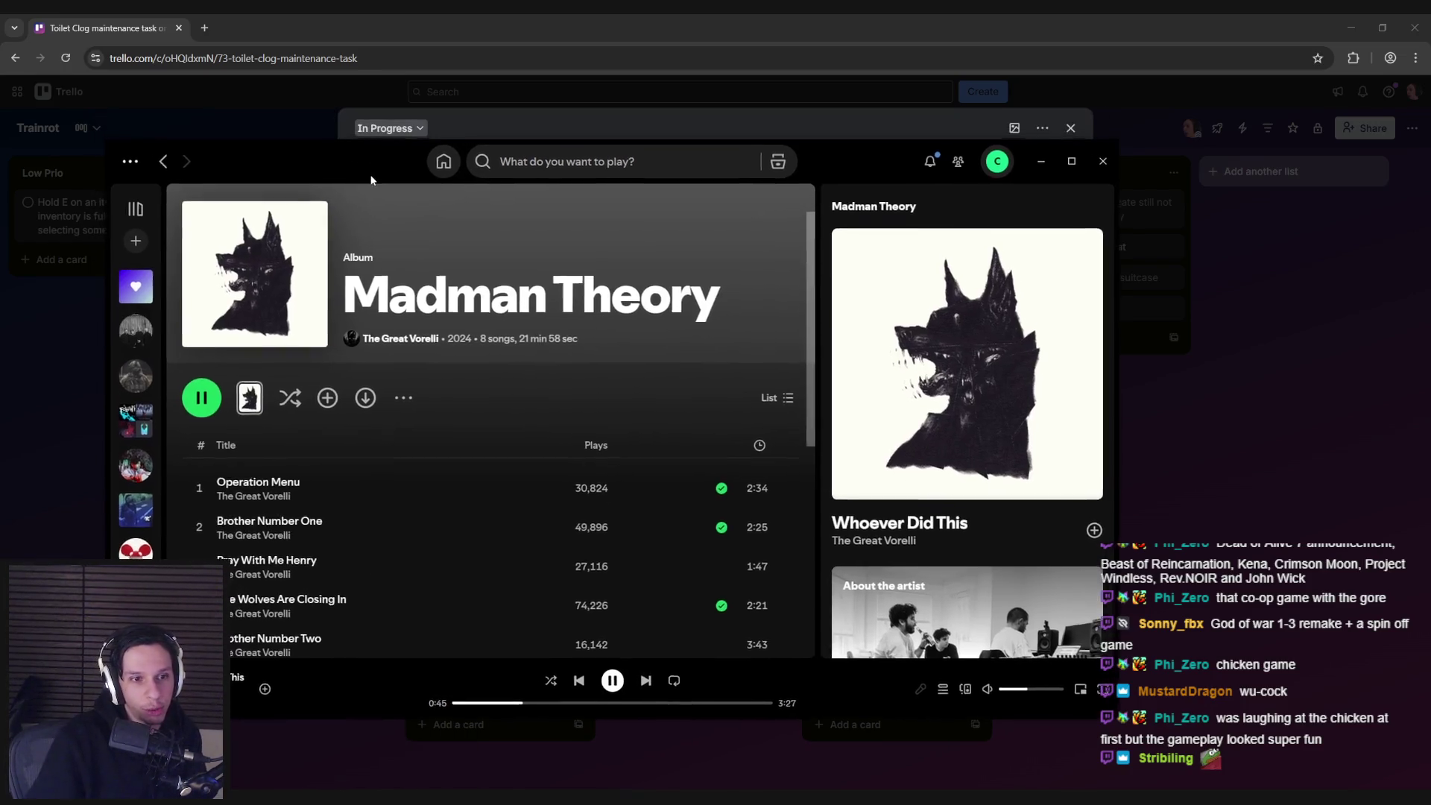
# - Play Annul from the Neotokyo album, minimize Spotify to the Trello card, then bring up Steam
pyautogui.scroll(-2, 145, 464)
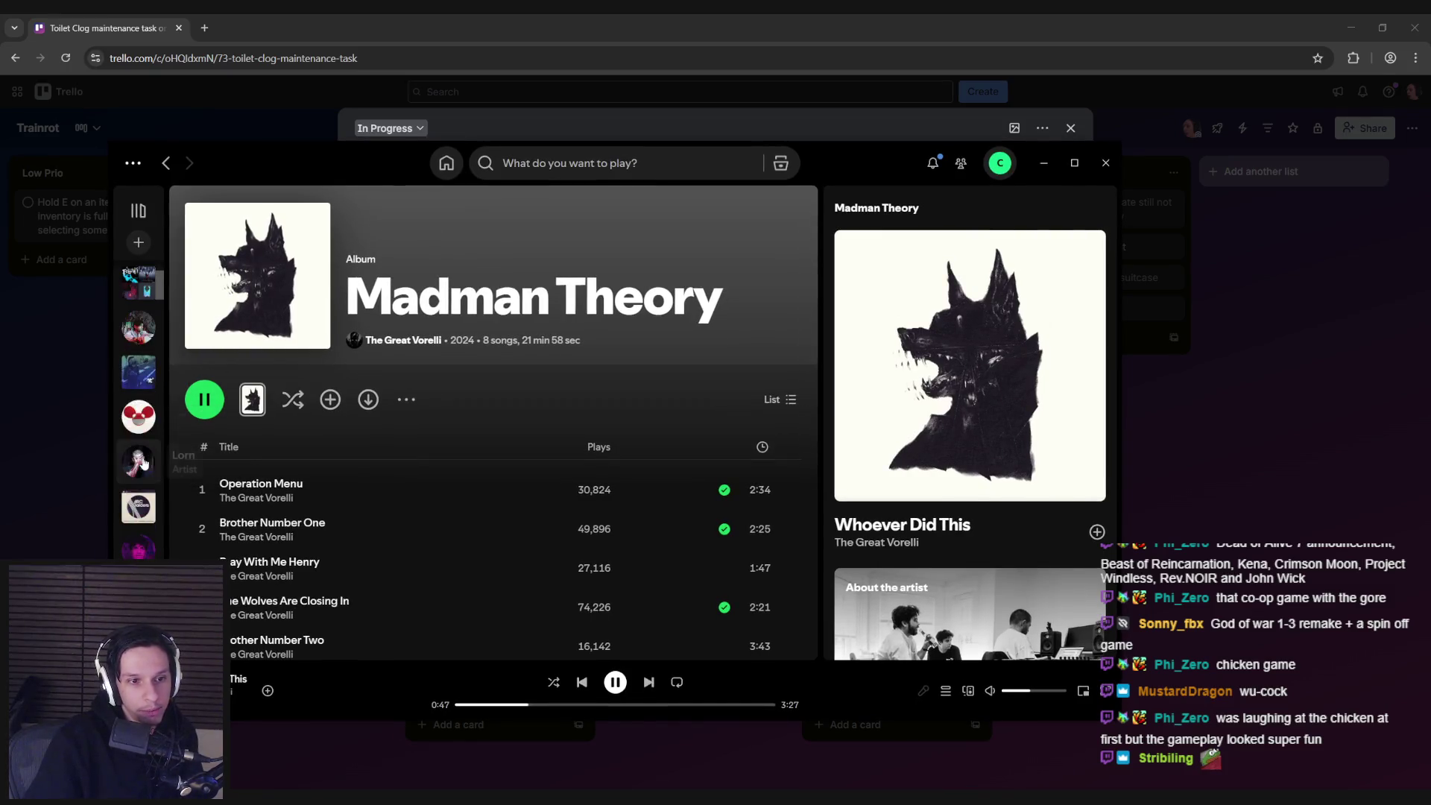
pyautogui.click(139, 372)
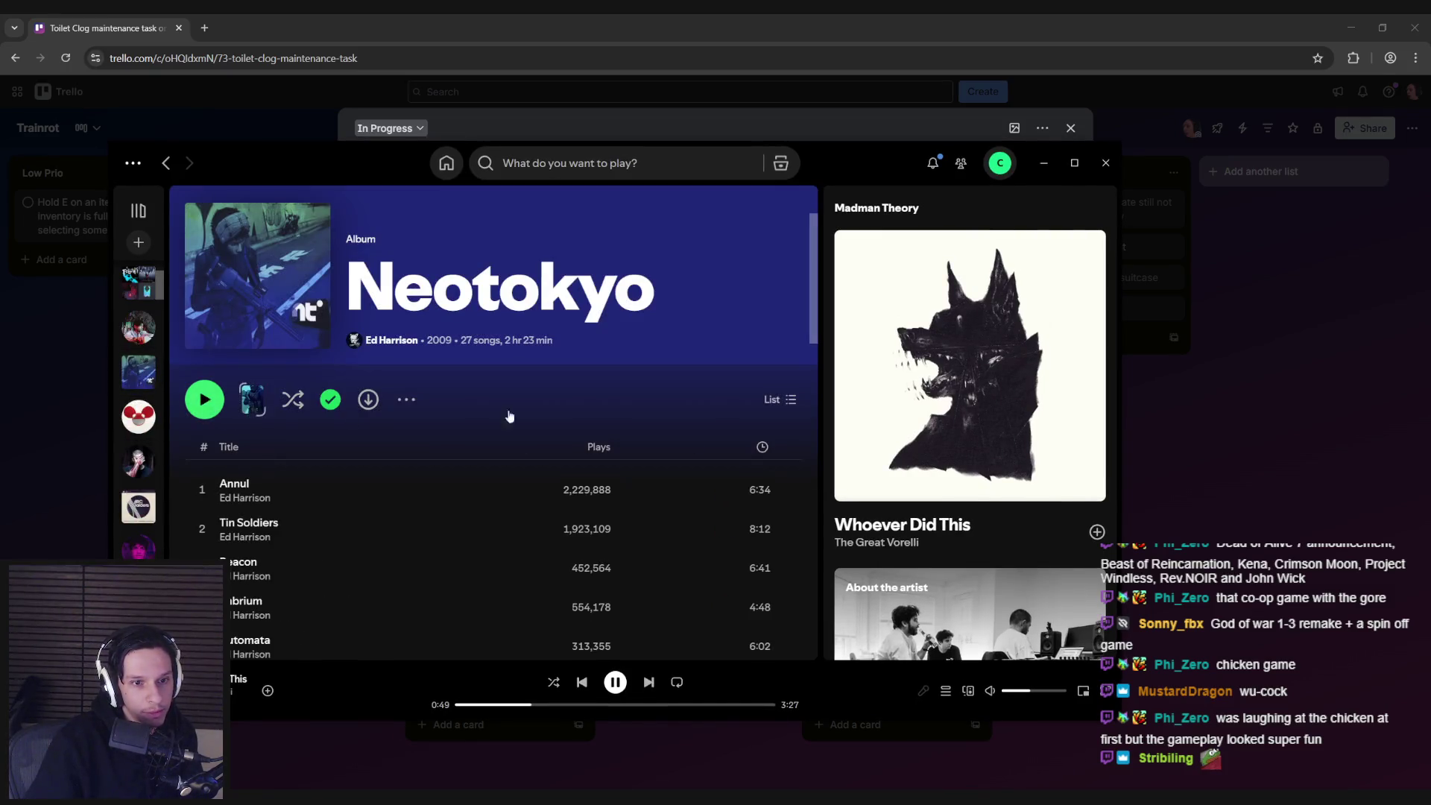
pyautogui.click(1042, 162)
pyautogui.click(369, 797)
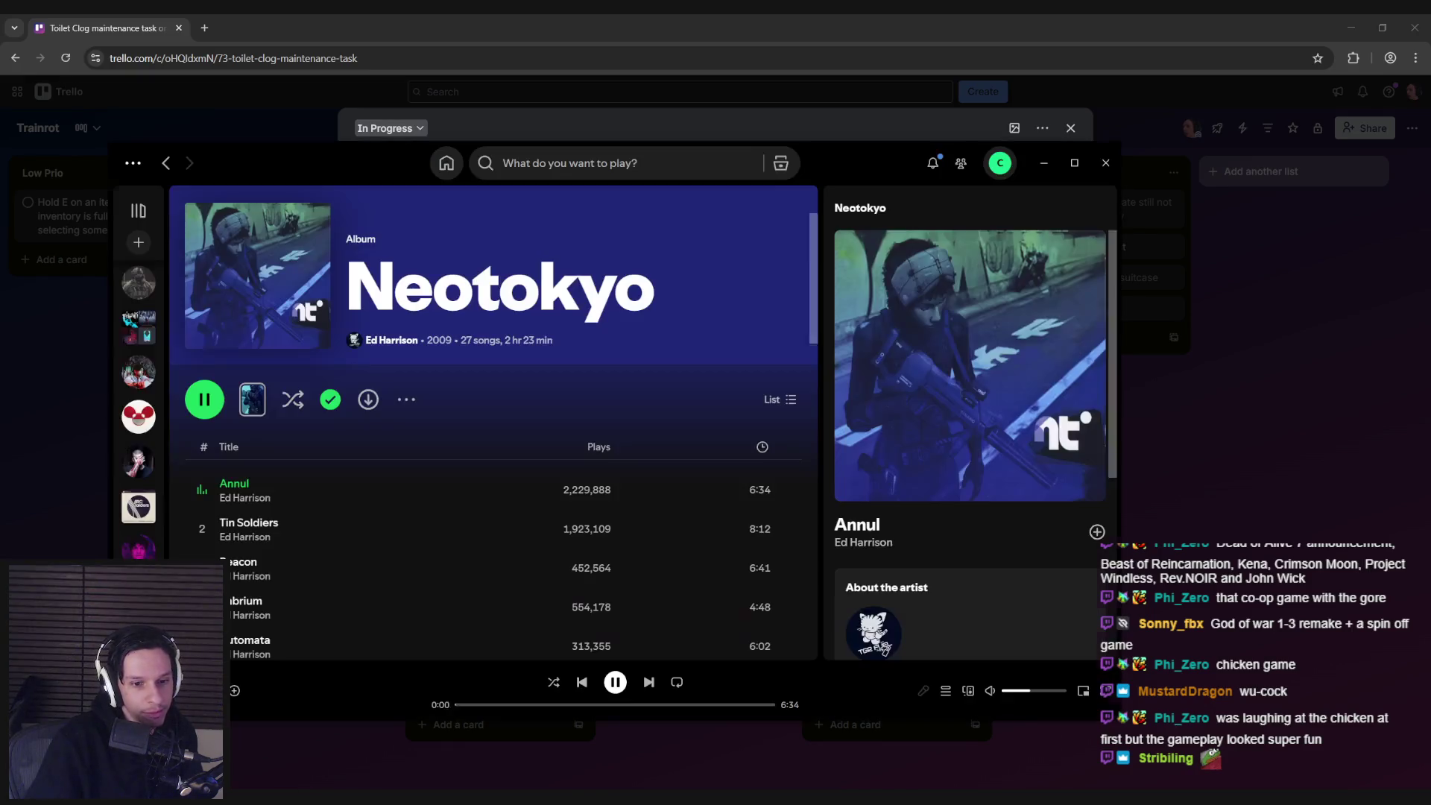
pyautogui.click(1044, 162)
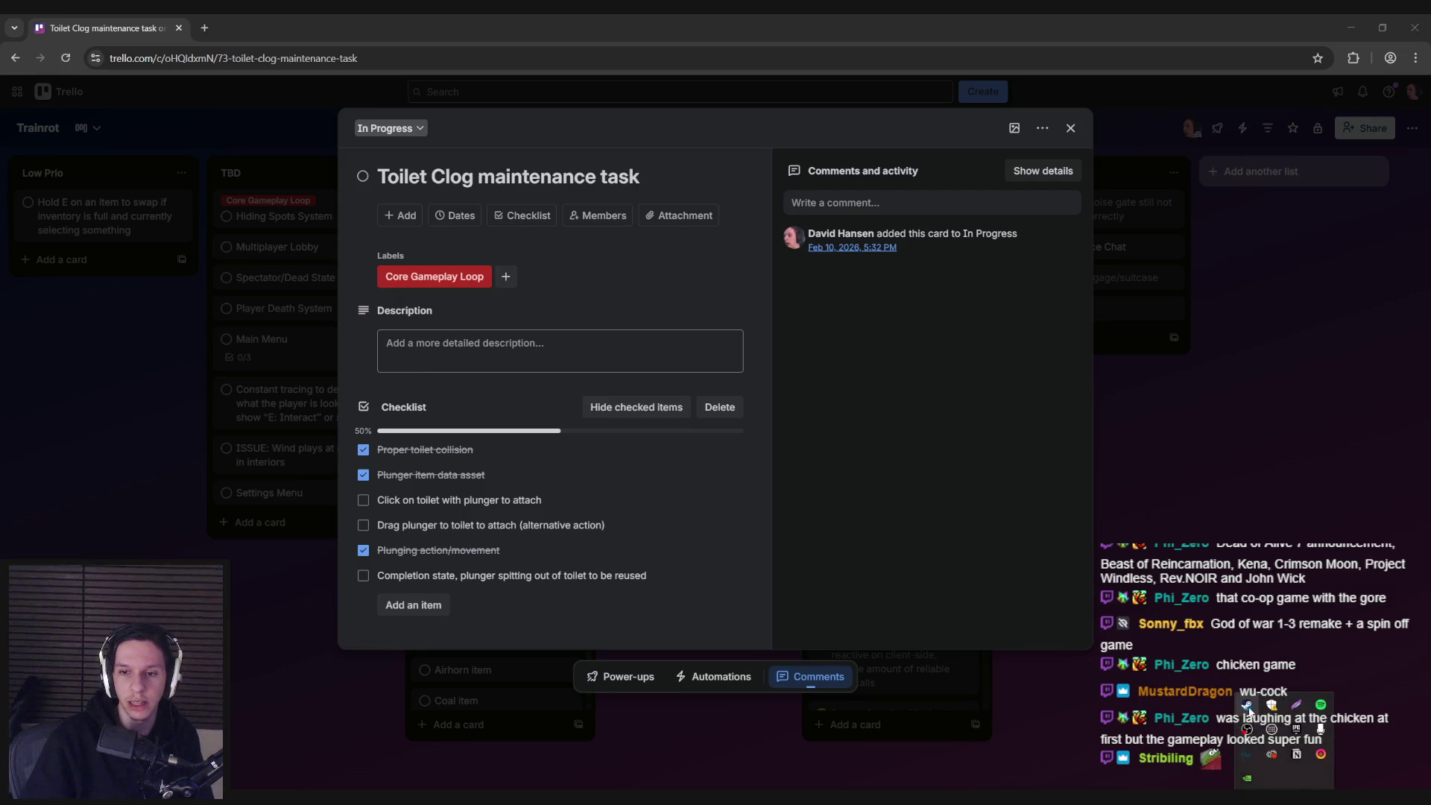
pyautogui.click(1247, 705)
# - Open Deadlock from the Steam library and scroll through its news feed
pyautogui.click(128, 42)
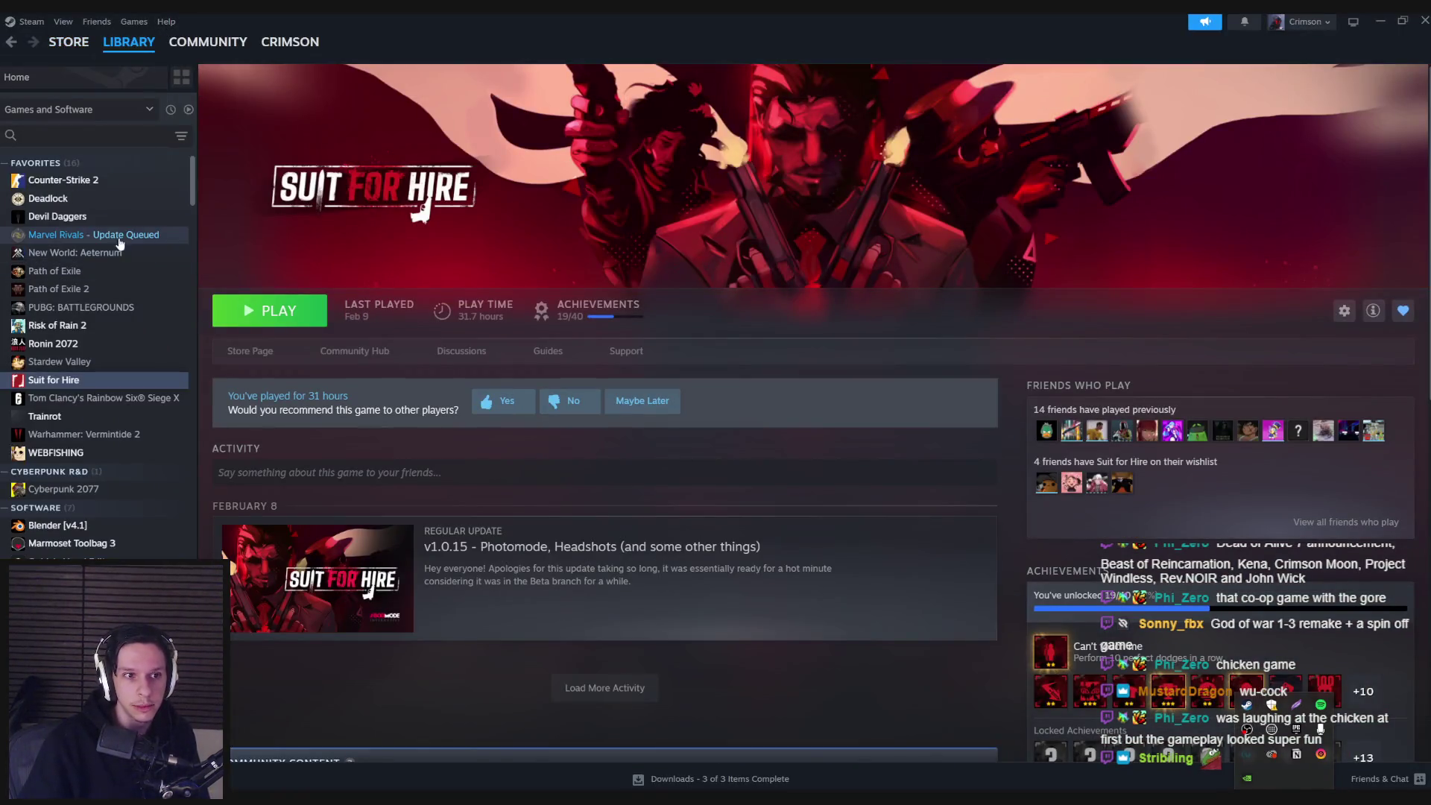
pyautogui.click(88, 203)
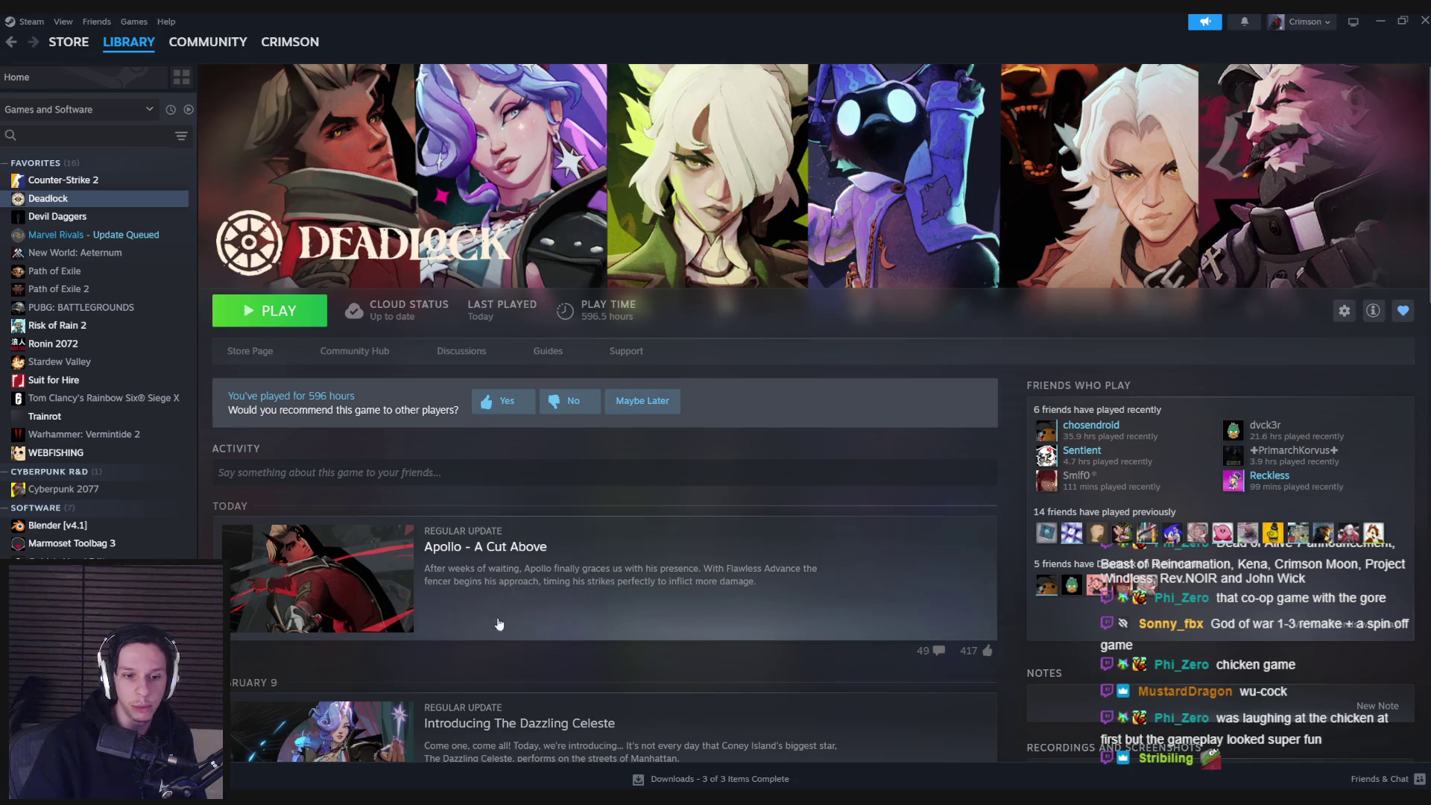
pyautogui.scroll(-2, 446, 531)
pyautogui.scroll(2, 445, 527)
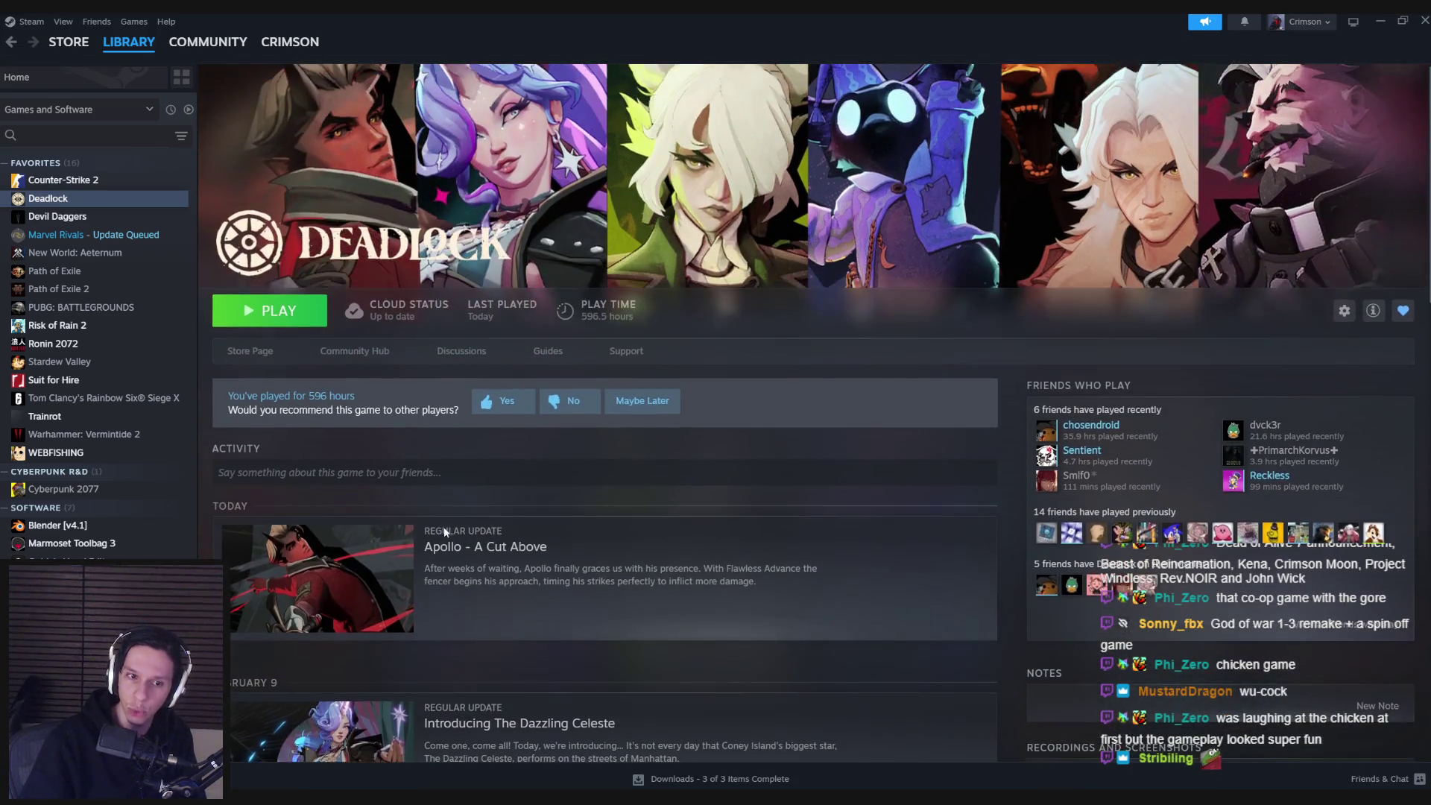
pyautogui.scroll(-5, 479, 502)
pyautogui.scroll(-3, 477, 451)
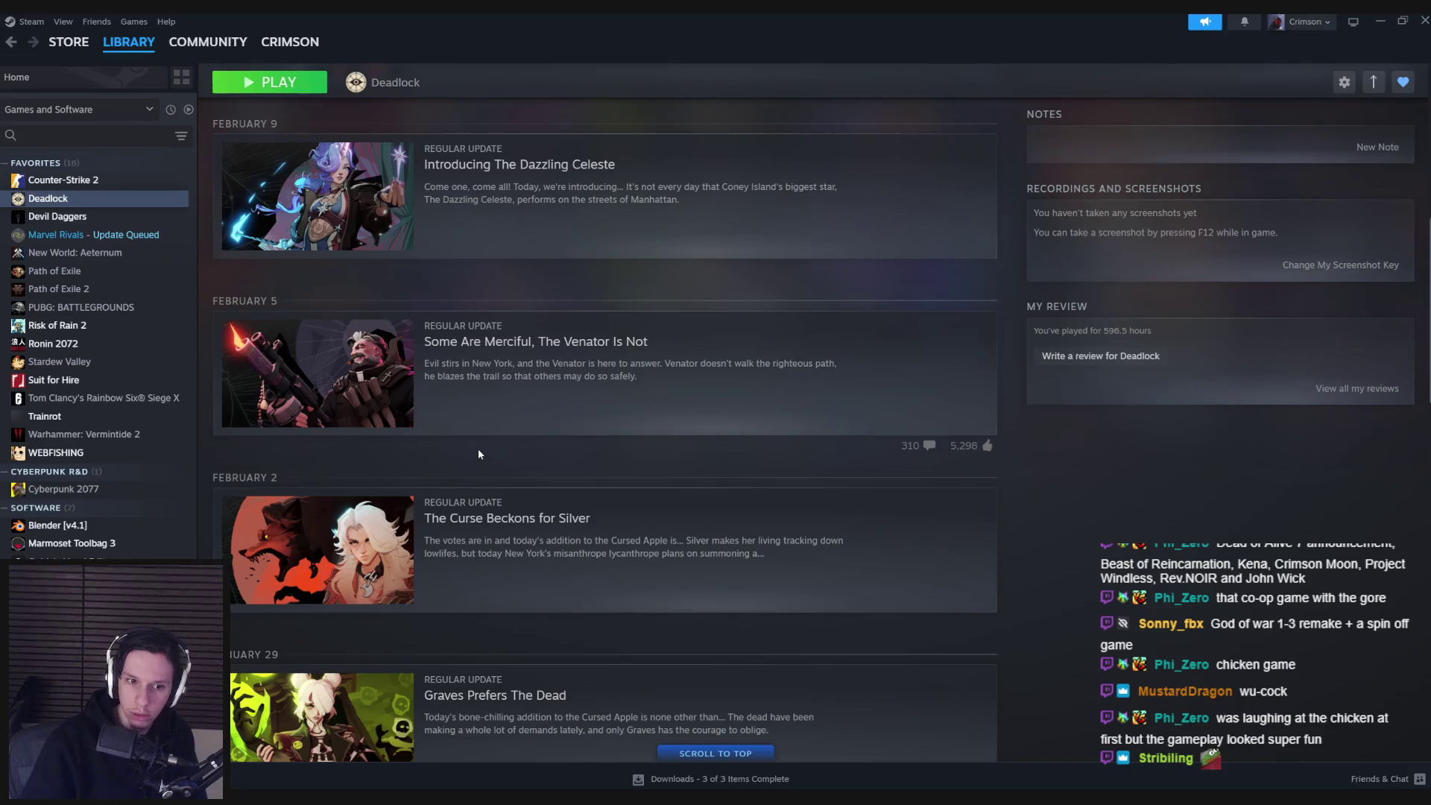
pyautogui.scroll(4, 477, 449)
pyautogui.scroll(1, 465, 477)
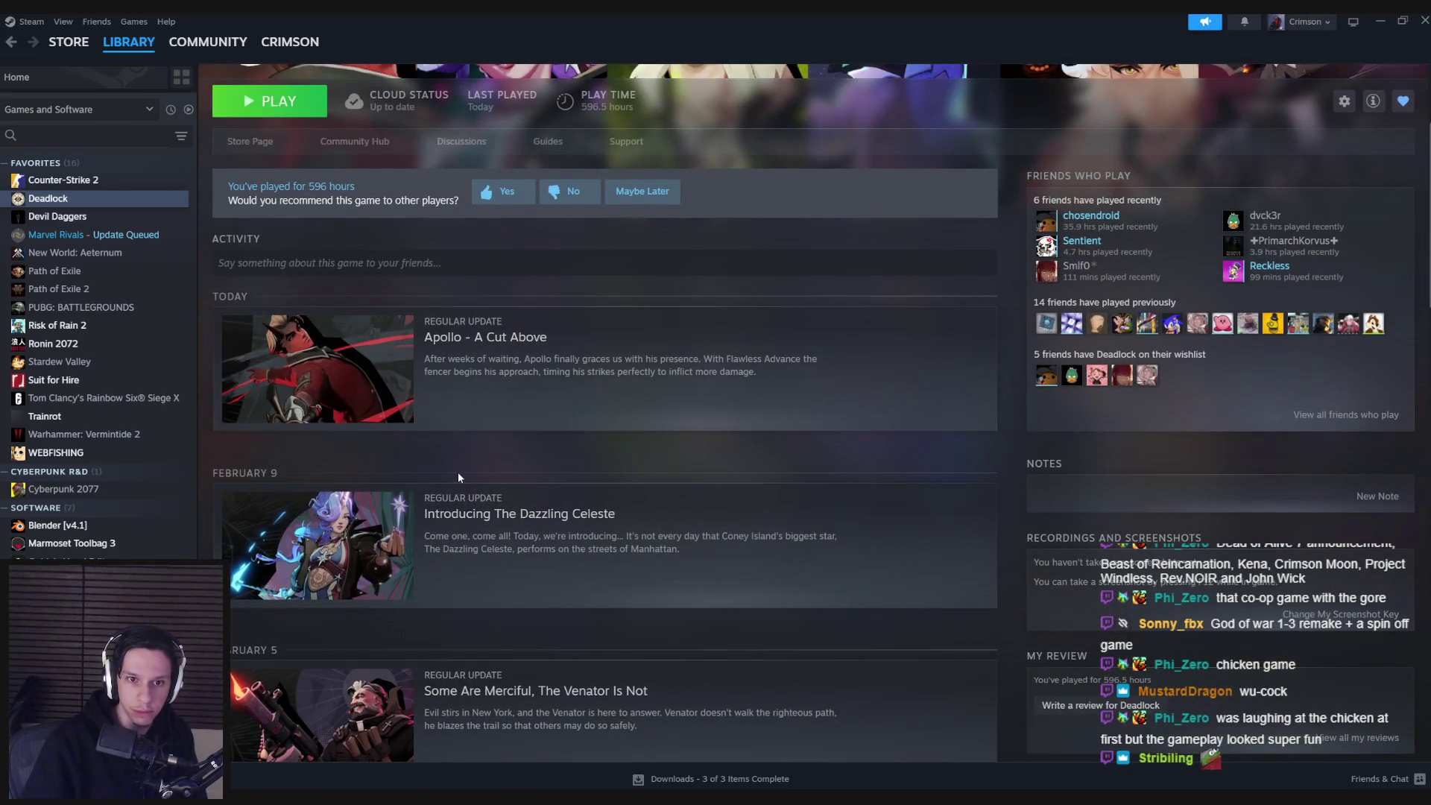
pyautogui.scroll(-3, 432, 440)
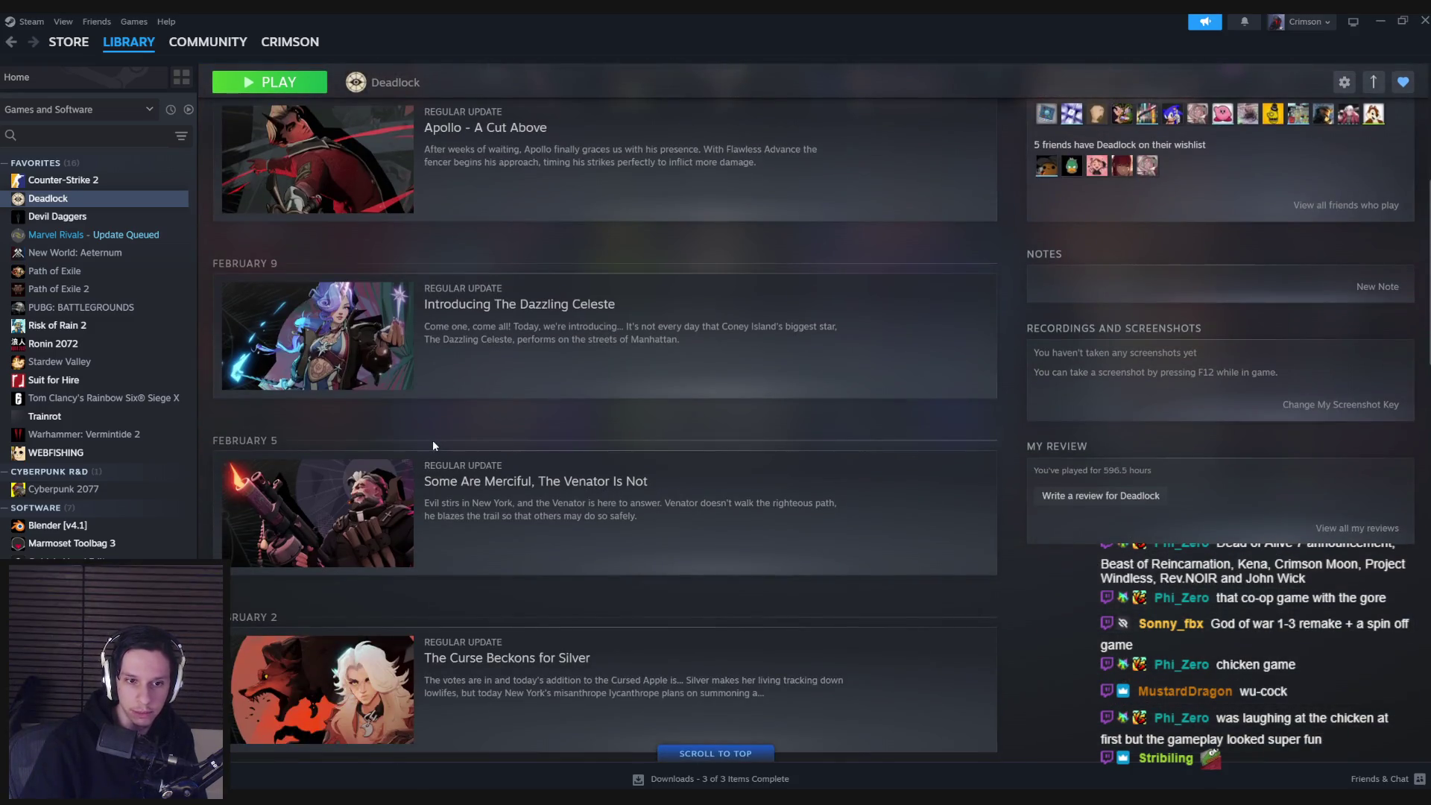
pyautogui.scroll(-1, 448, 465)
# - Read the Venator update post, close it, then switch via the Trello card back to Unreal
pyautogui.click(448, 465)
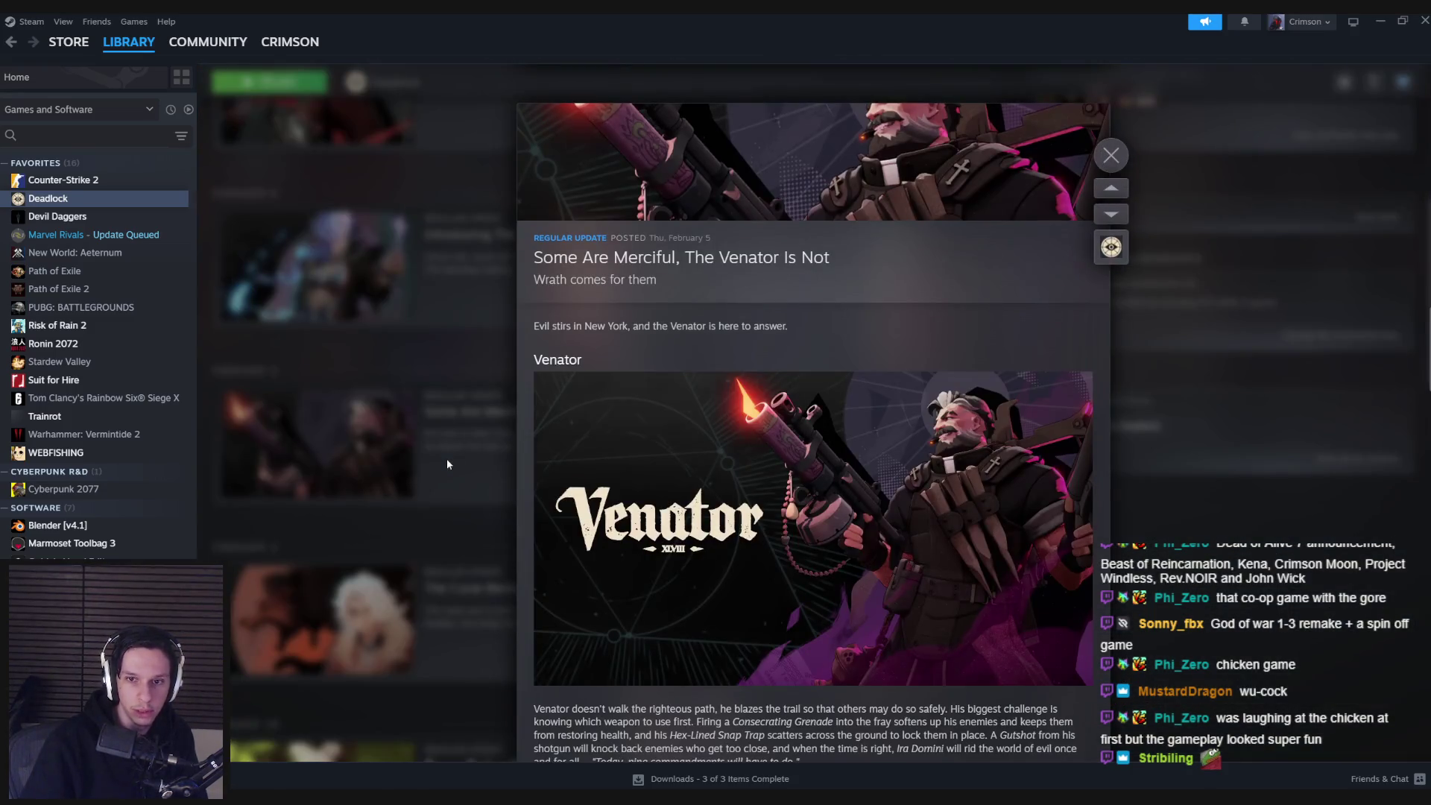
pyautogui.scroll(-1, 726, 487)
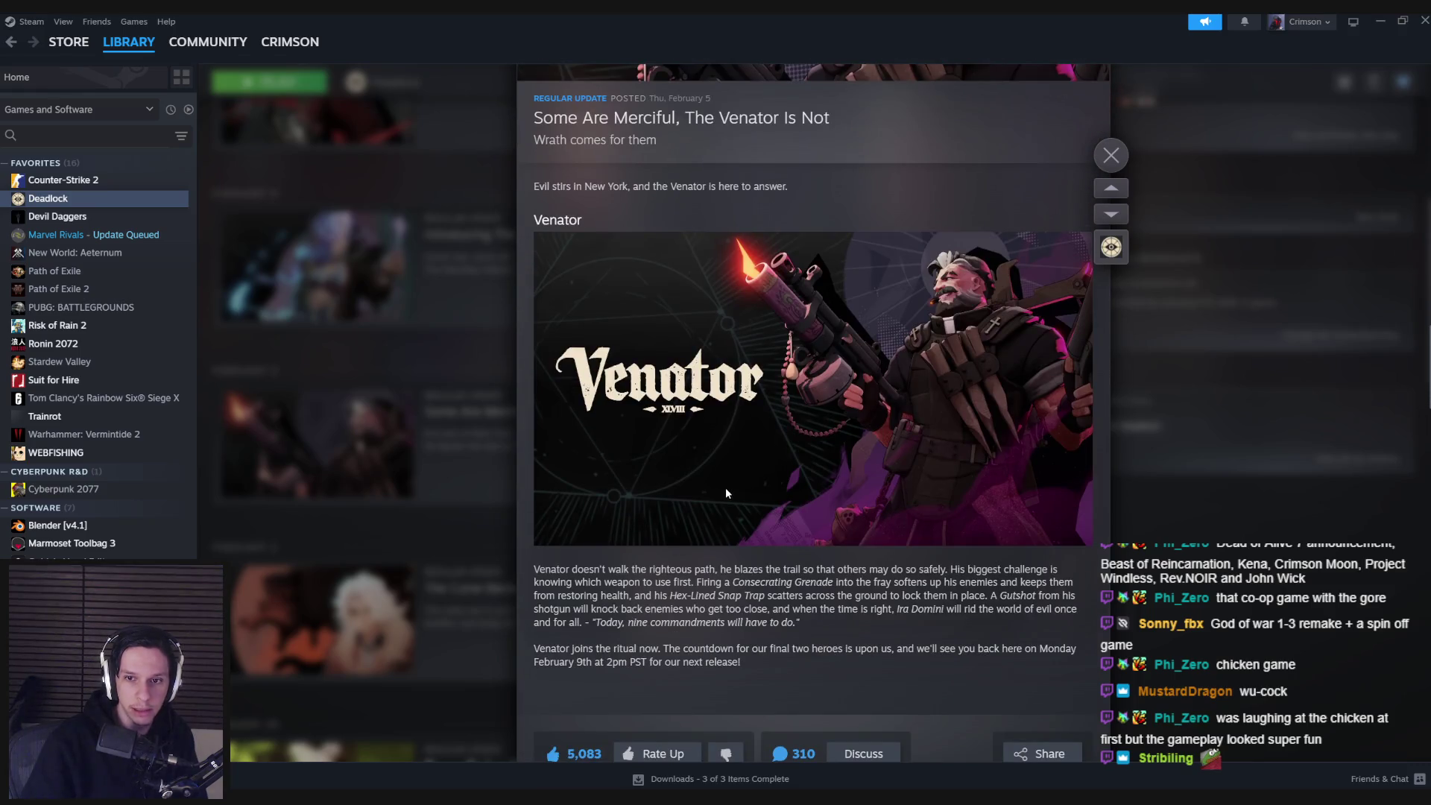
pyautogui.click(412, 386)
pyautogui.scroll(5, 395, 372)
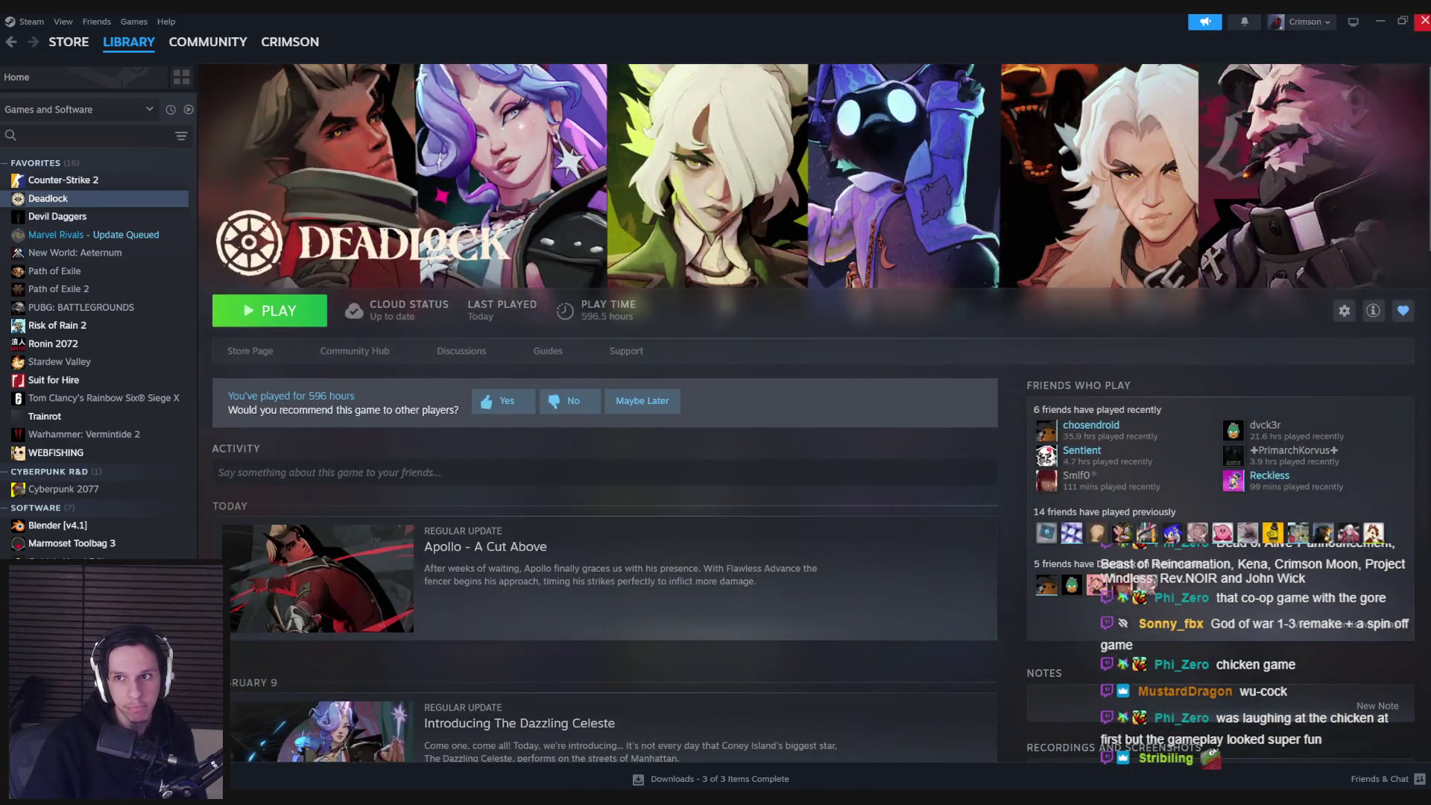
pyautogui.hotkey('alt', 'Tab')
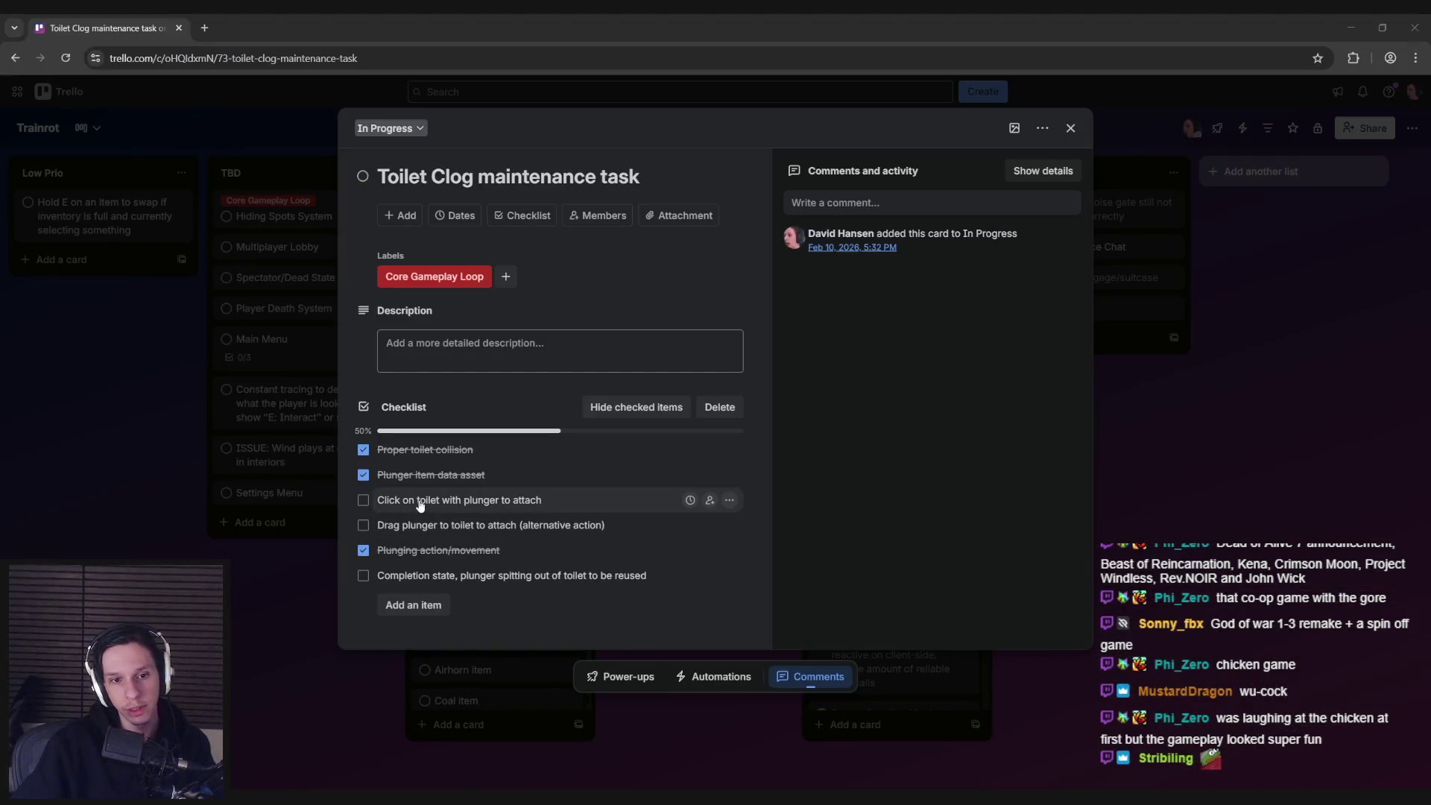
pyautogui.hotkey('alt', 'Tab')
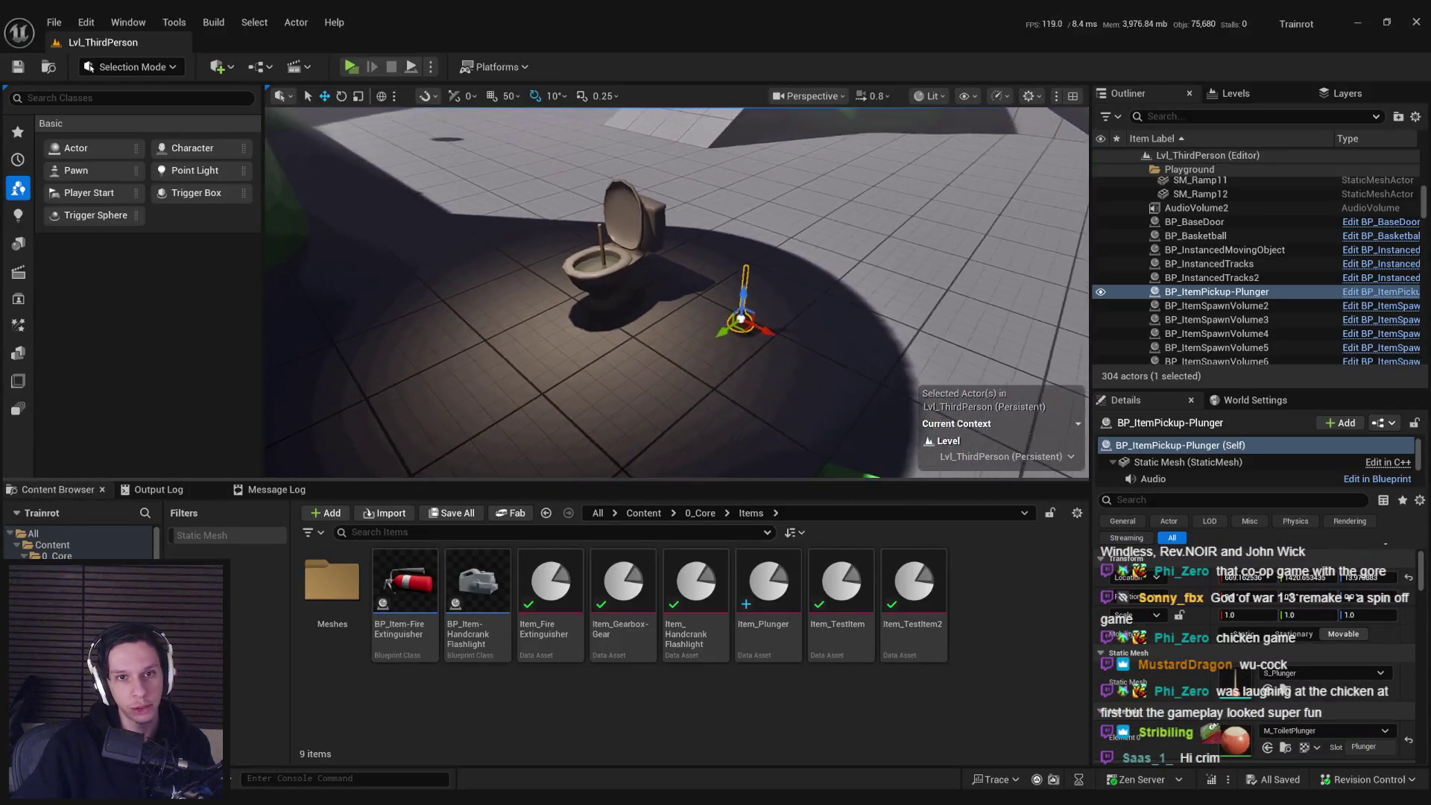
# - Start Play-In-Editor and plunge the clogged toilet repeatedly until its health reaches zero
pyautogui.click(430, 66)
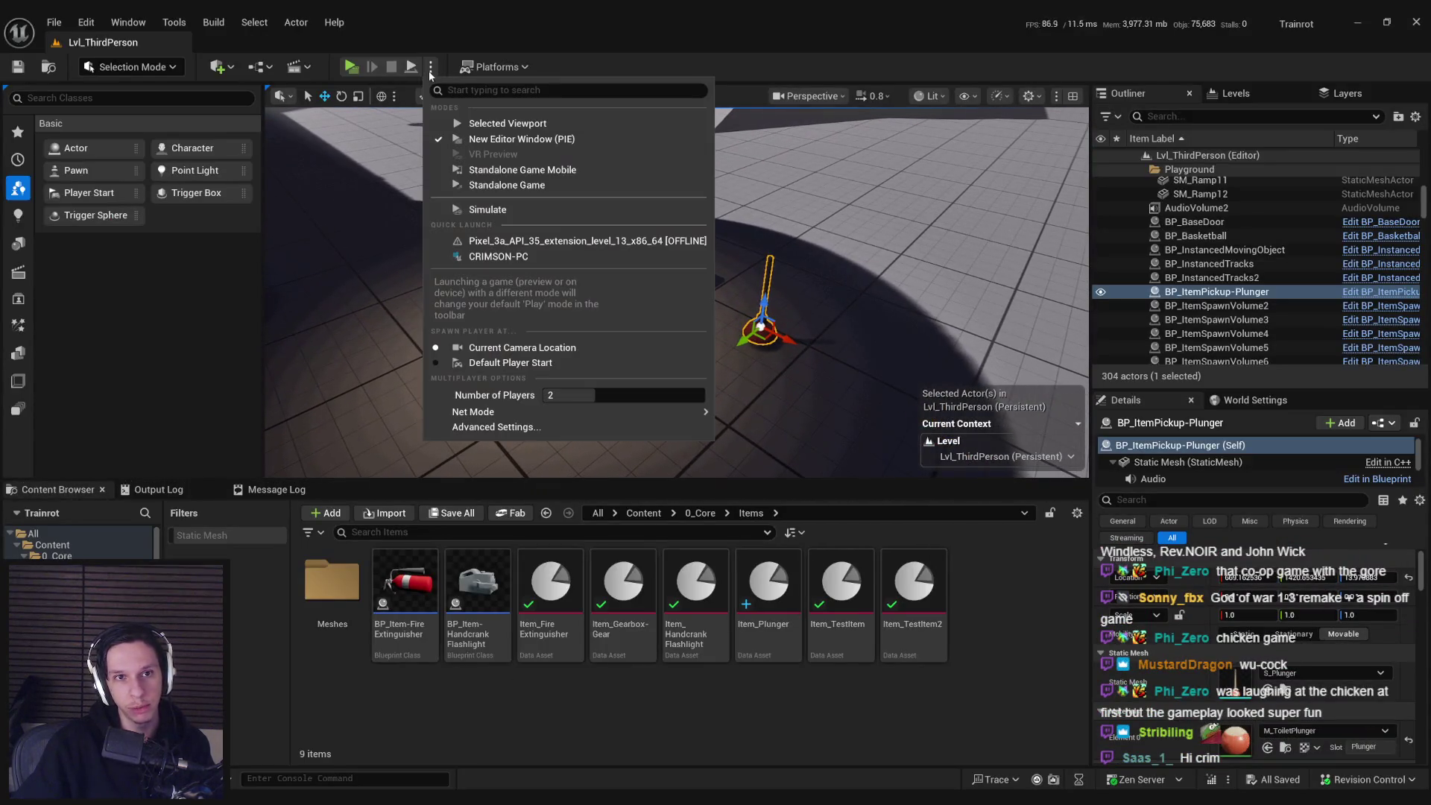
pyautogui.click(493, 123)
pyautogui.click(677, 292)
pyautogui.click(677, 292)
pyautogui.click(677, 292)
pyautogui.click(677, 293)
pyautogui.click(676, 298)
pyautogui.click(676, 313)
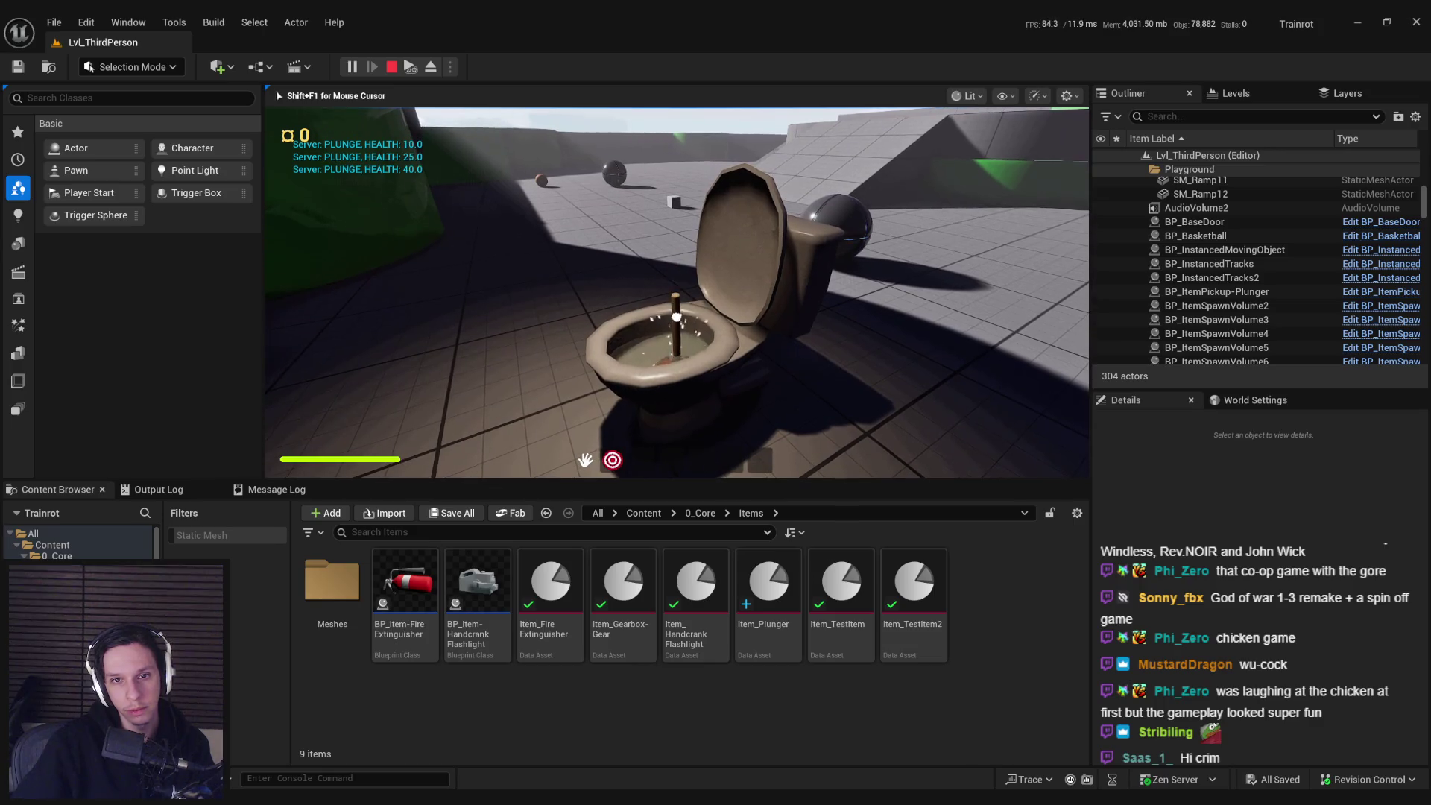
pyautogui.click(676, 293)
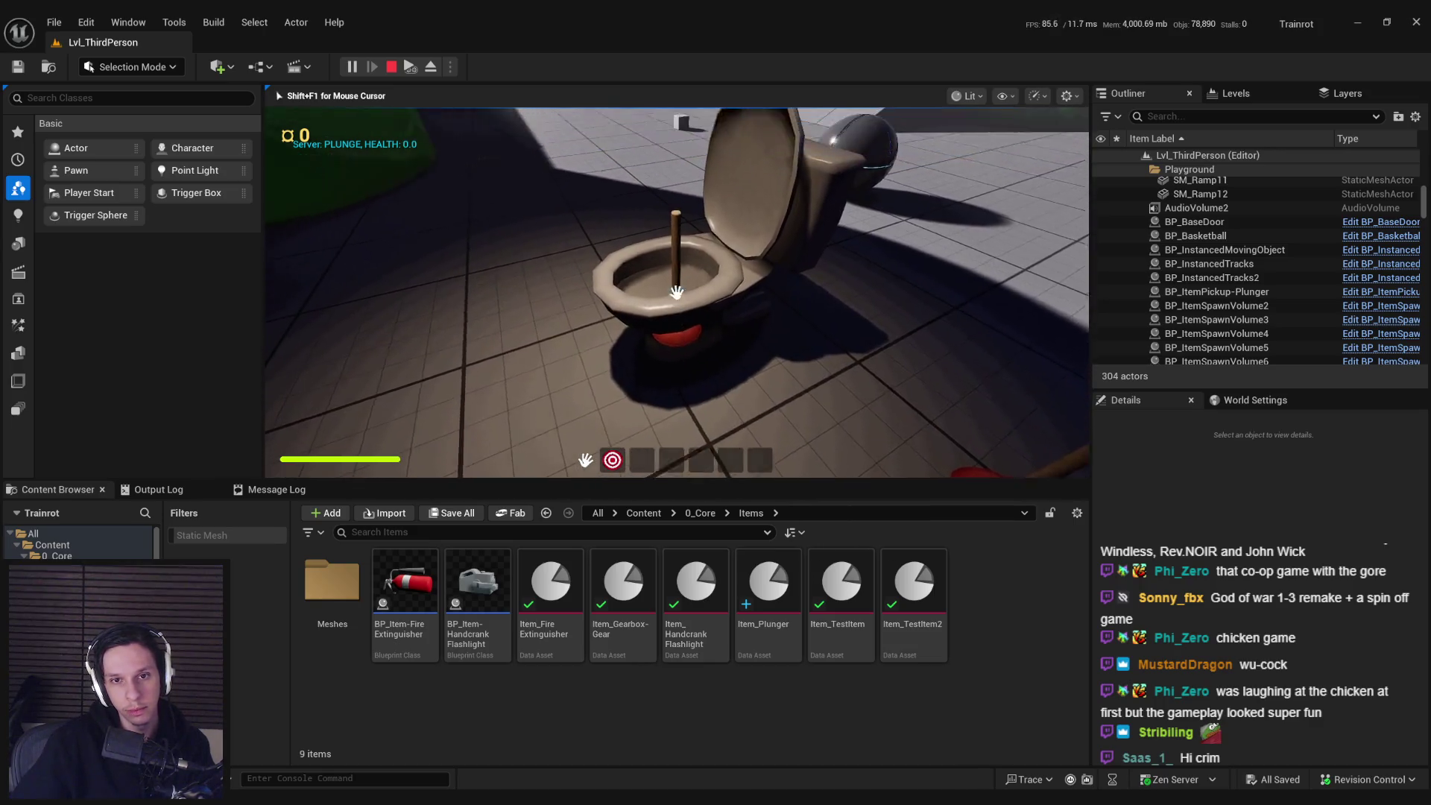
# - Walk back to the toilet, put the plunger in the bowl, then stop the play session
pyautogui.press('s')
pyautogui.press('w')
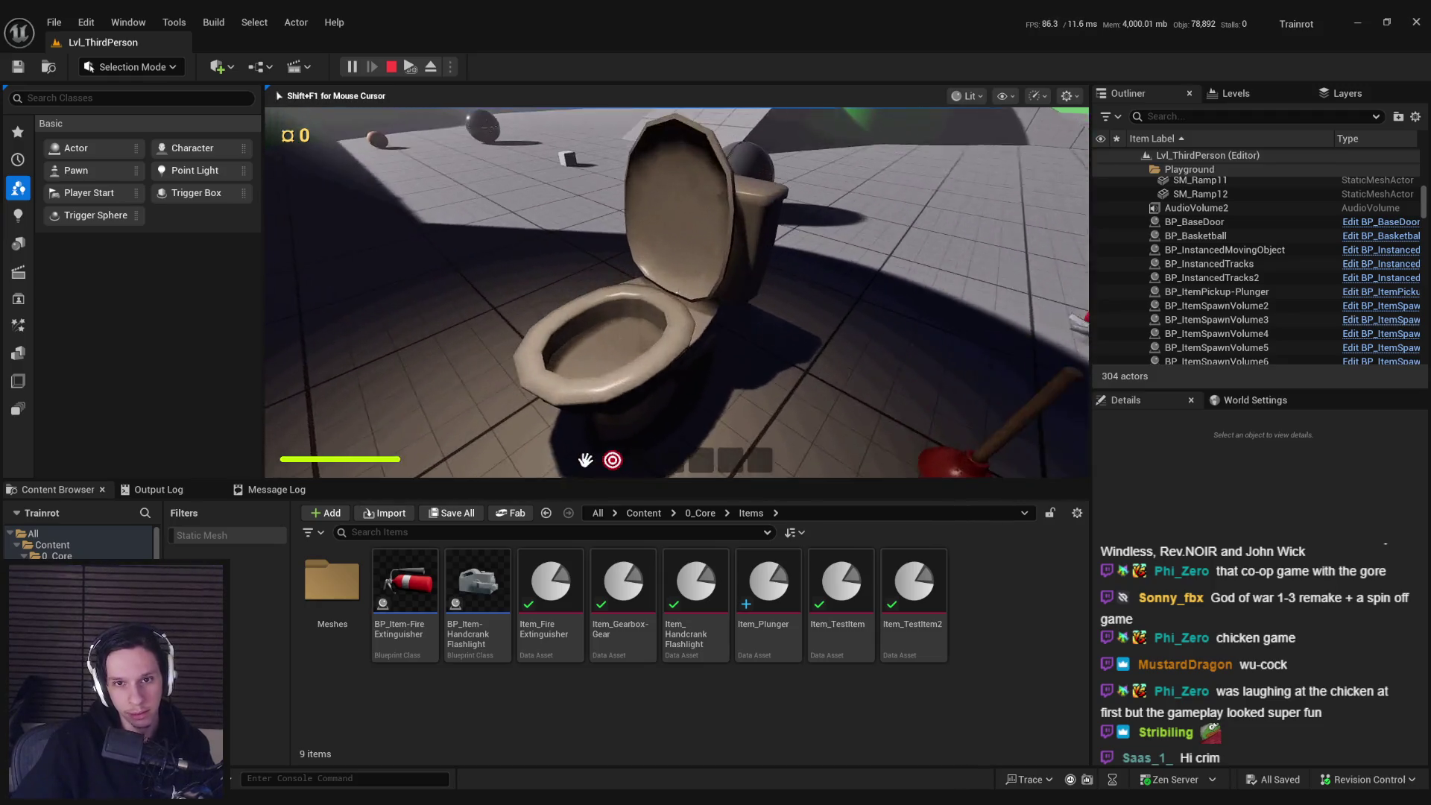
pyautogui.click(696, 319)
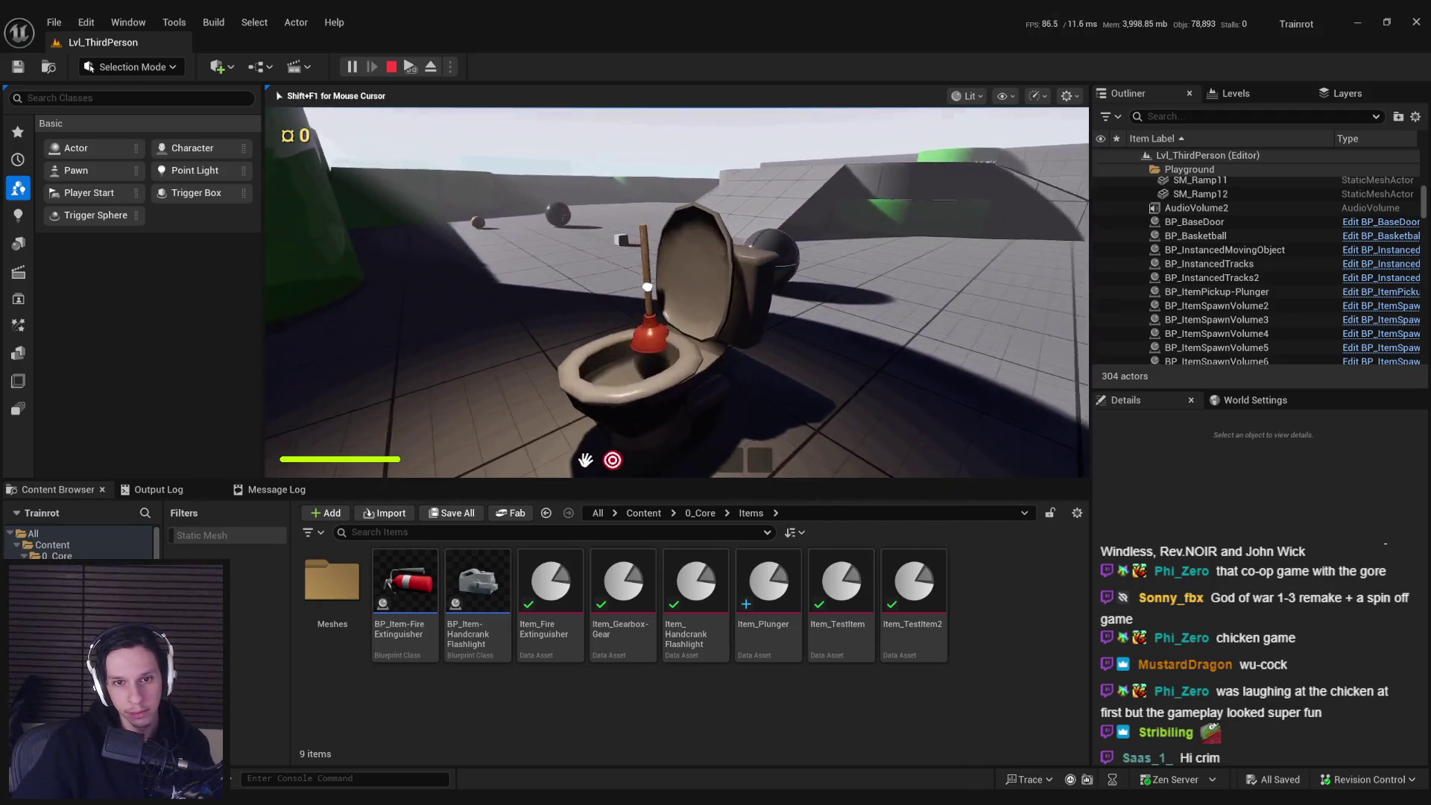
pyautogui.click(647, 287)
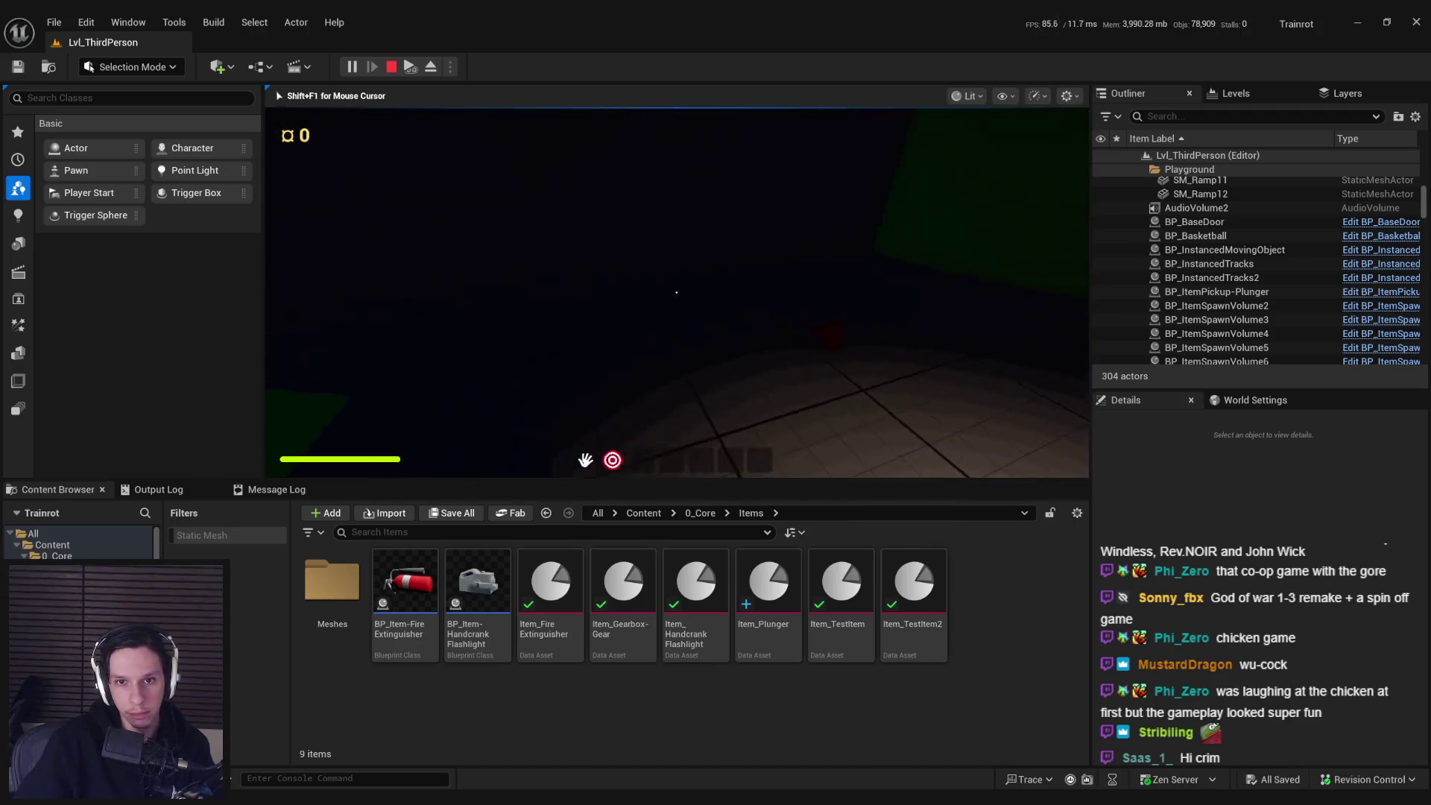
pyautogui.press('Escape')
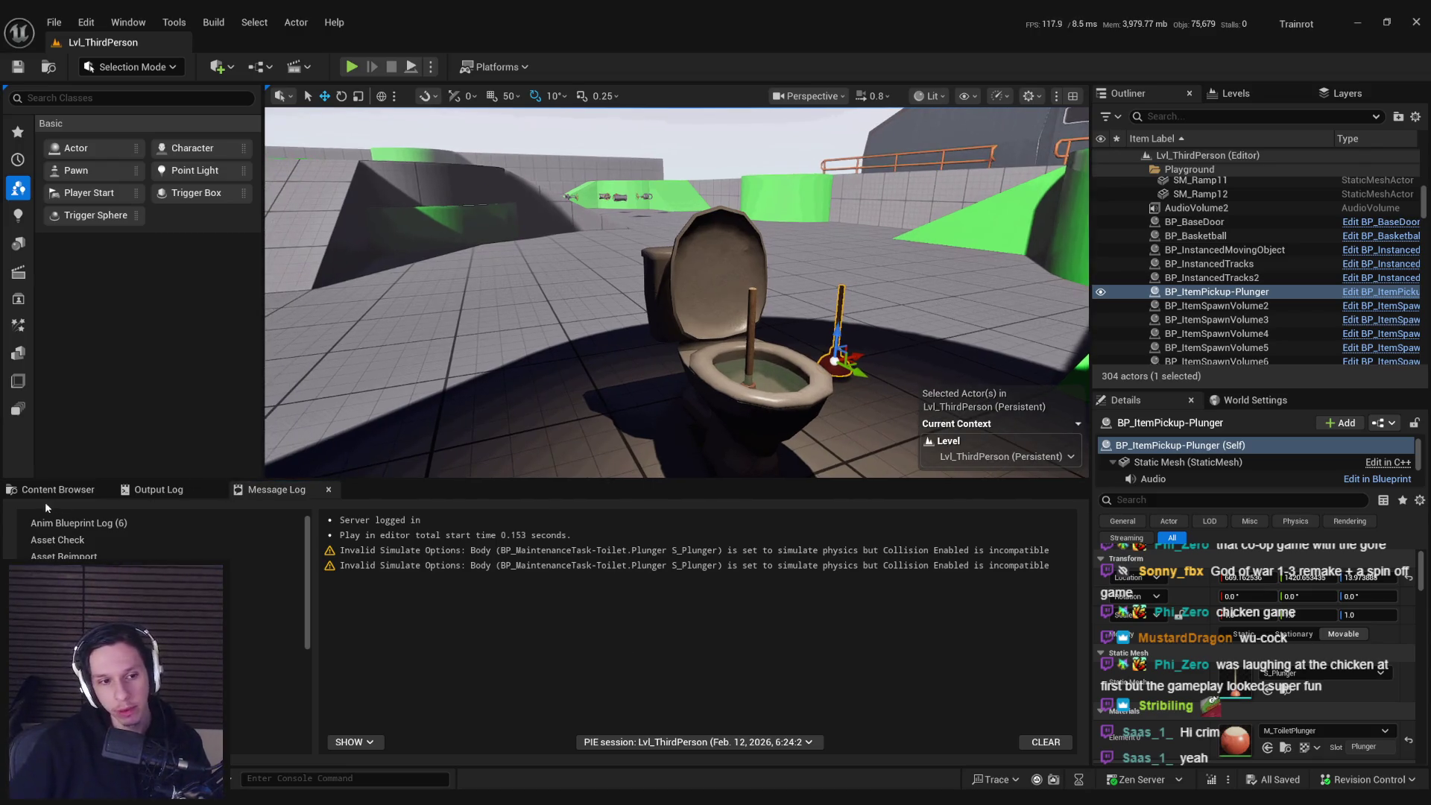
# - Orbit around the toilet and its standing plunger, then switch back to the Toilet Clog Trello card
pyautogui.click(77, 484)
pyautogui.moveTo(522, 298); pyautogui.dragTo(634, 351)
pyautogui.moveTo(769, 375); pyautogui.dragTo(769, 351)
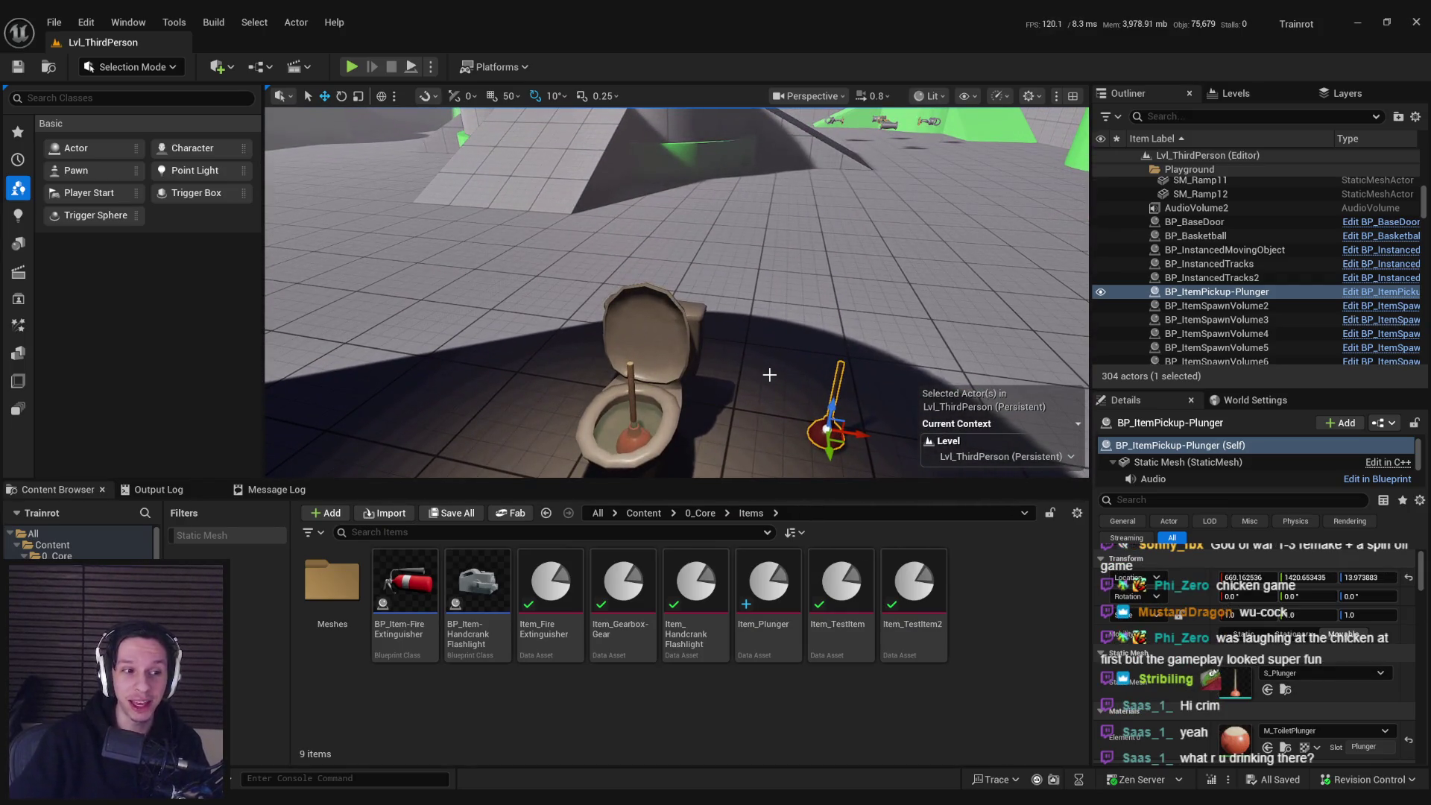
pyautogui.moveTo(818, 307); pyautogui.dragTo(790, 320)
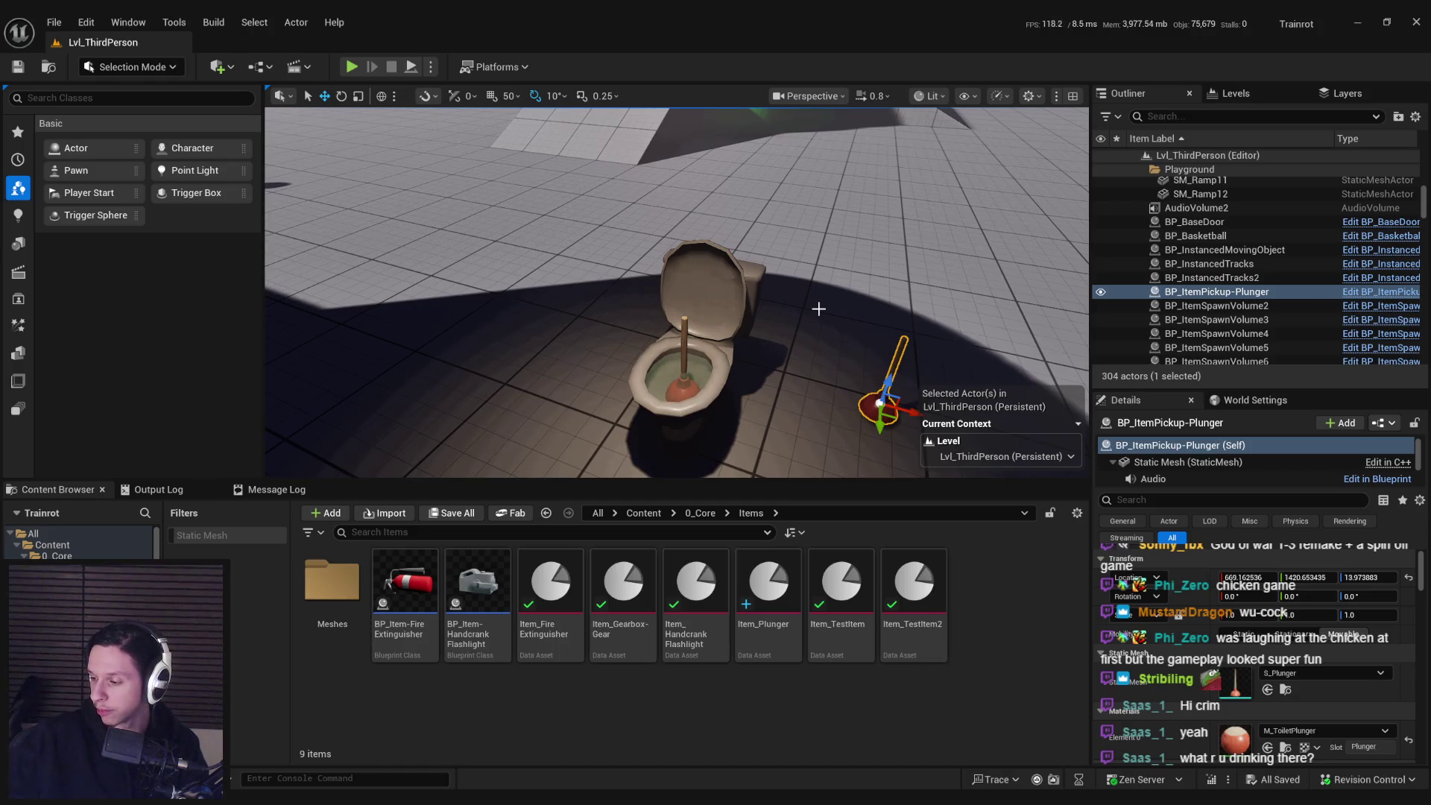
pyautogui.moveTo(824, 306); pyautogui.dragTo(705, 299)
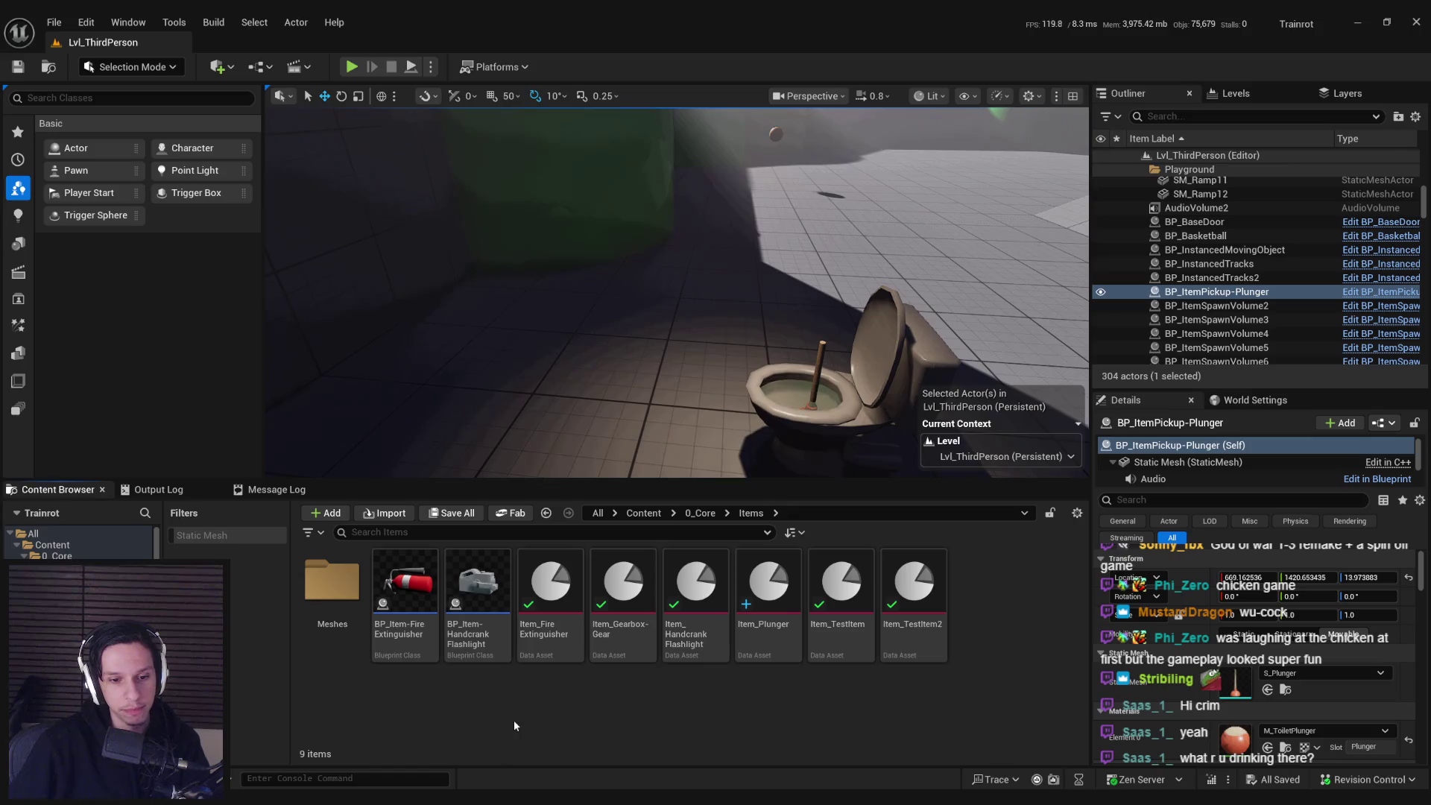
pyautogui.click(261, 738)
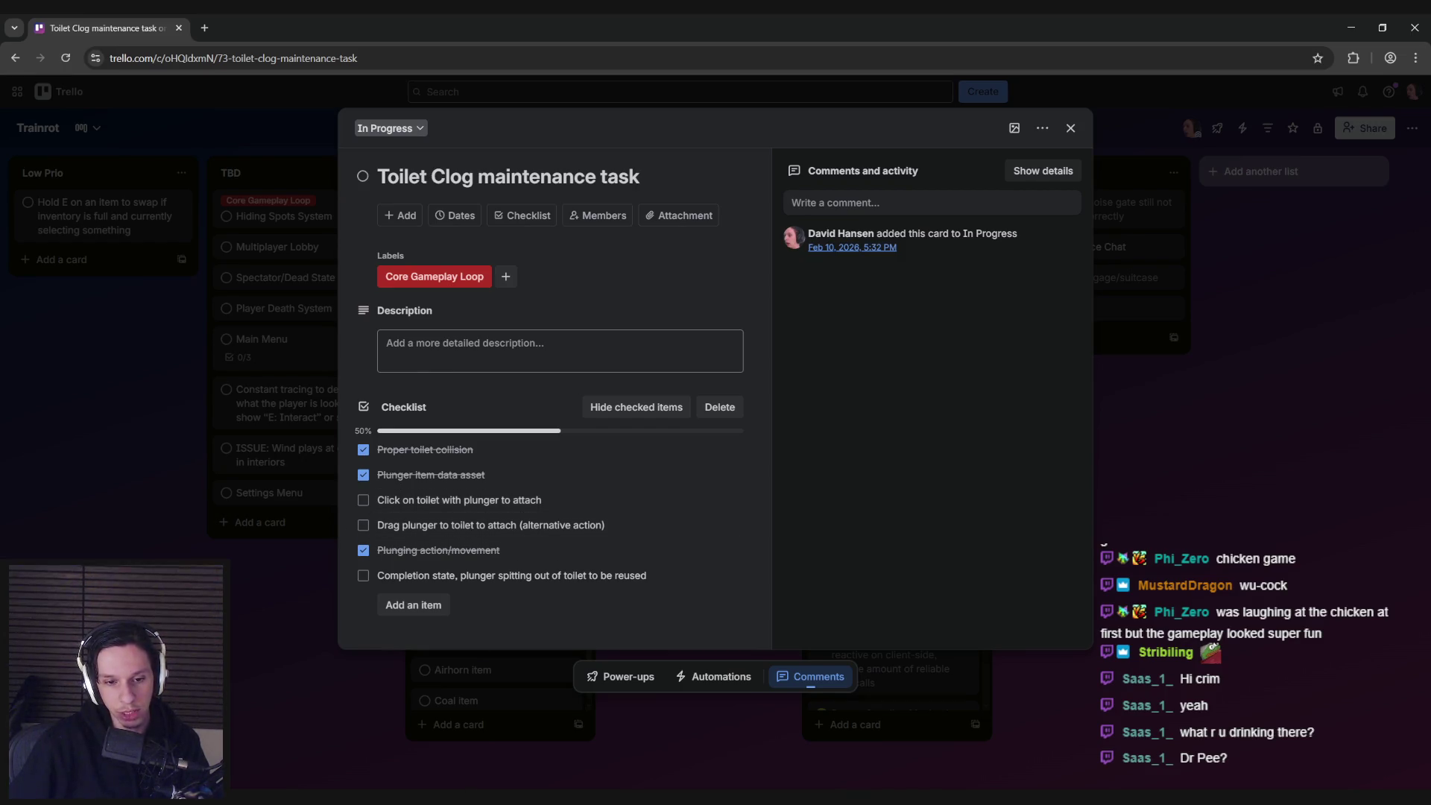
# - Pull the editor view back from the toilet, then return to Trello and close the Toilet Clog card
pyautogui.moveTo(468, 799)
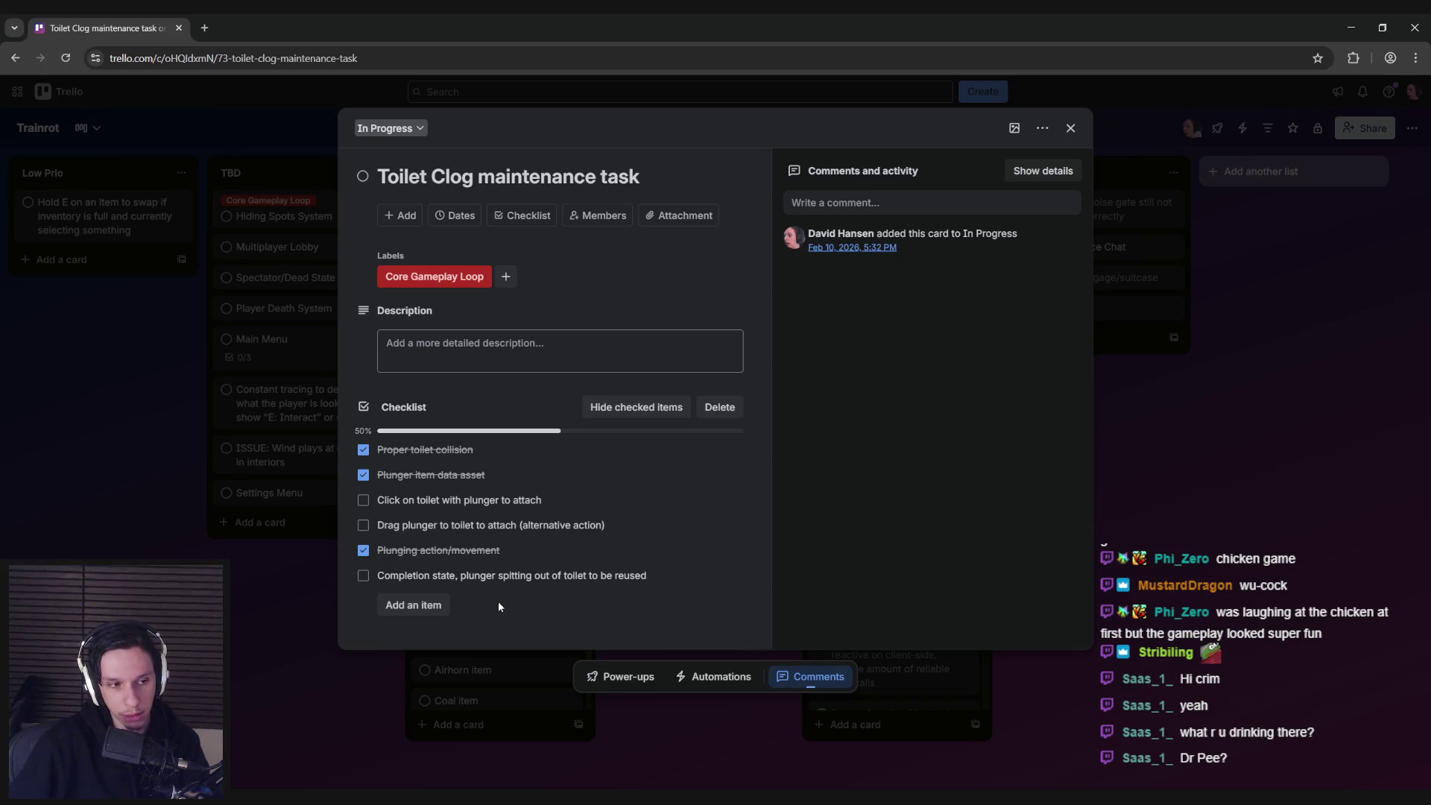
pyautogui.click(468, 799)
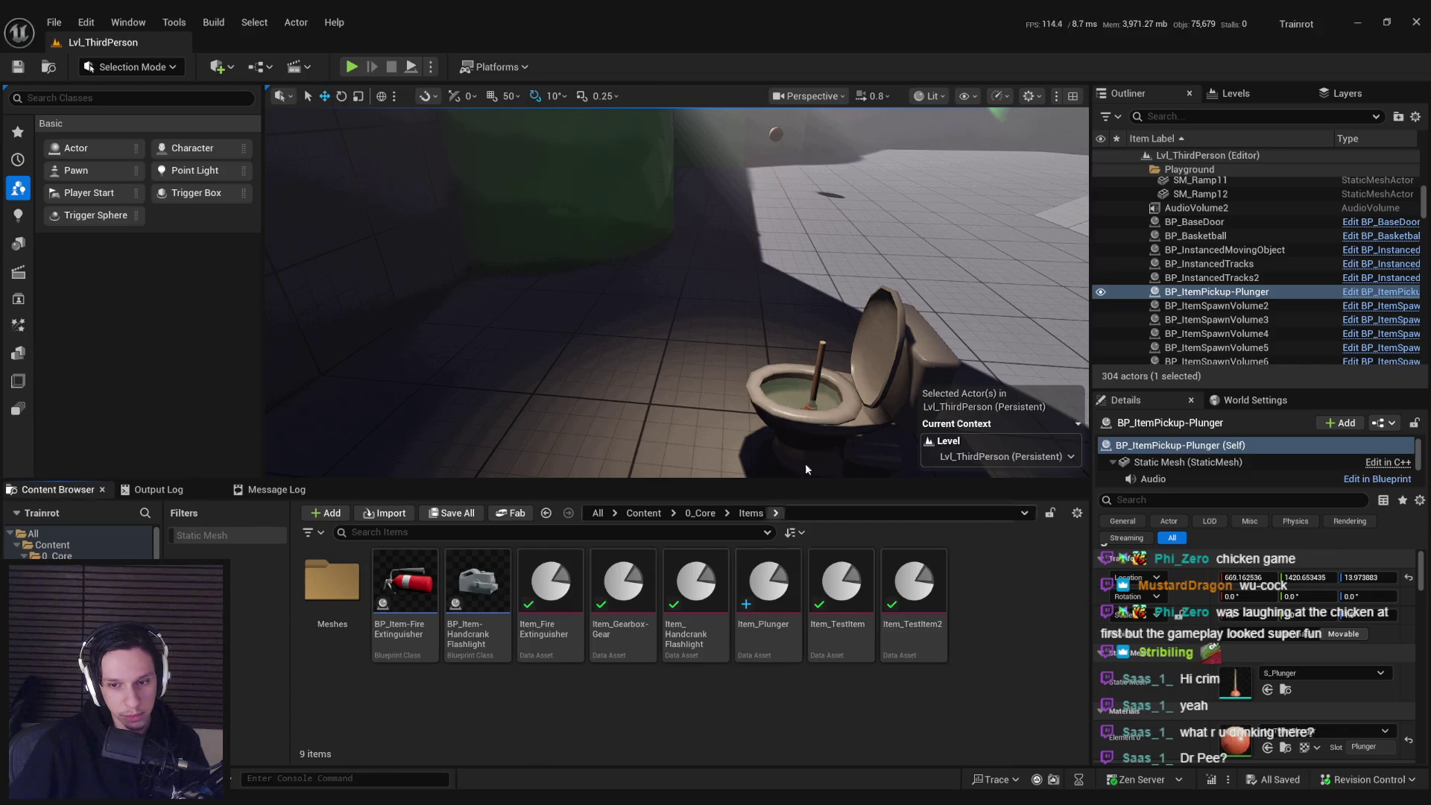
pyautogui.moveTo(805, 463); pyautogui.dragTo(805, 463)
pyautogui.moveTo(727, 397); pyautogui.dragTo(728, 396)
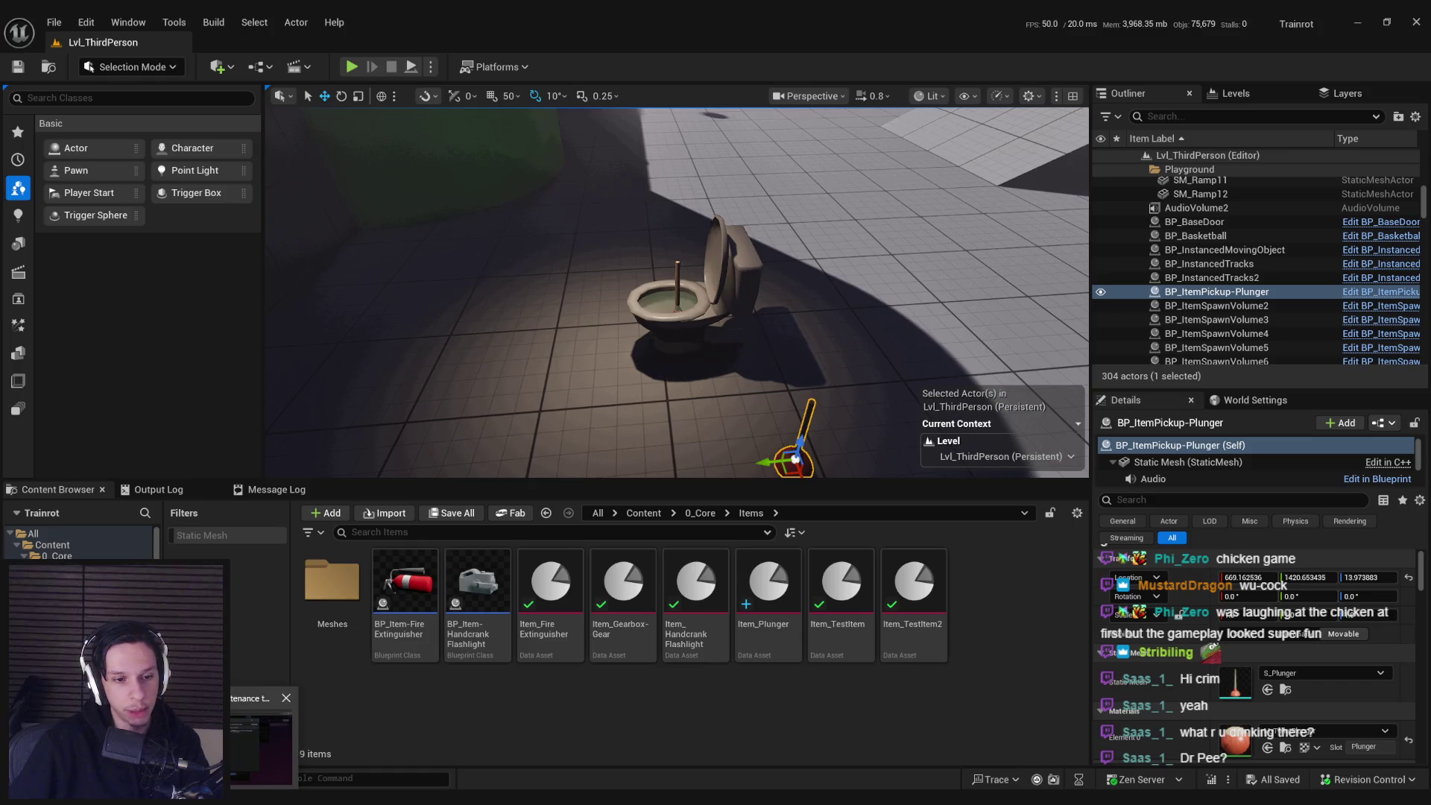
pyautogui.hotkey('alt', 'Tab')
pyautogui.press('Escape')
# - Move the Airhorn item card from To-do into In Progress and glance at the Toilet Clog card
pyautogui.scroll(-1, 490, 628)
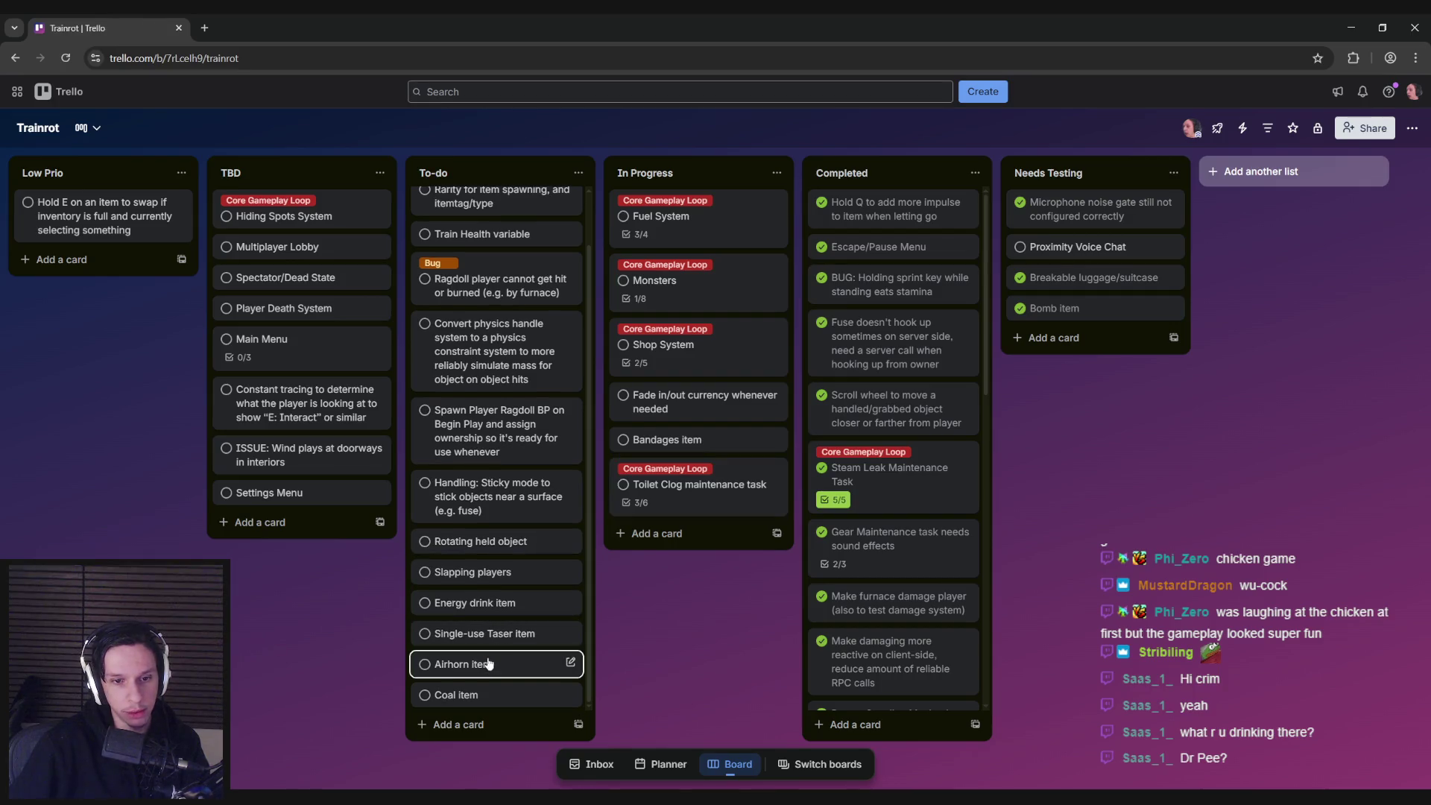
pyautogui.moveTo(507, 673); pyautogui.dragTo(693, 536)
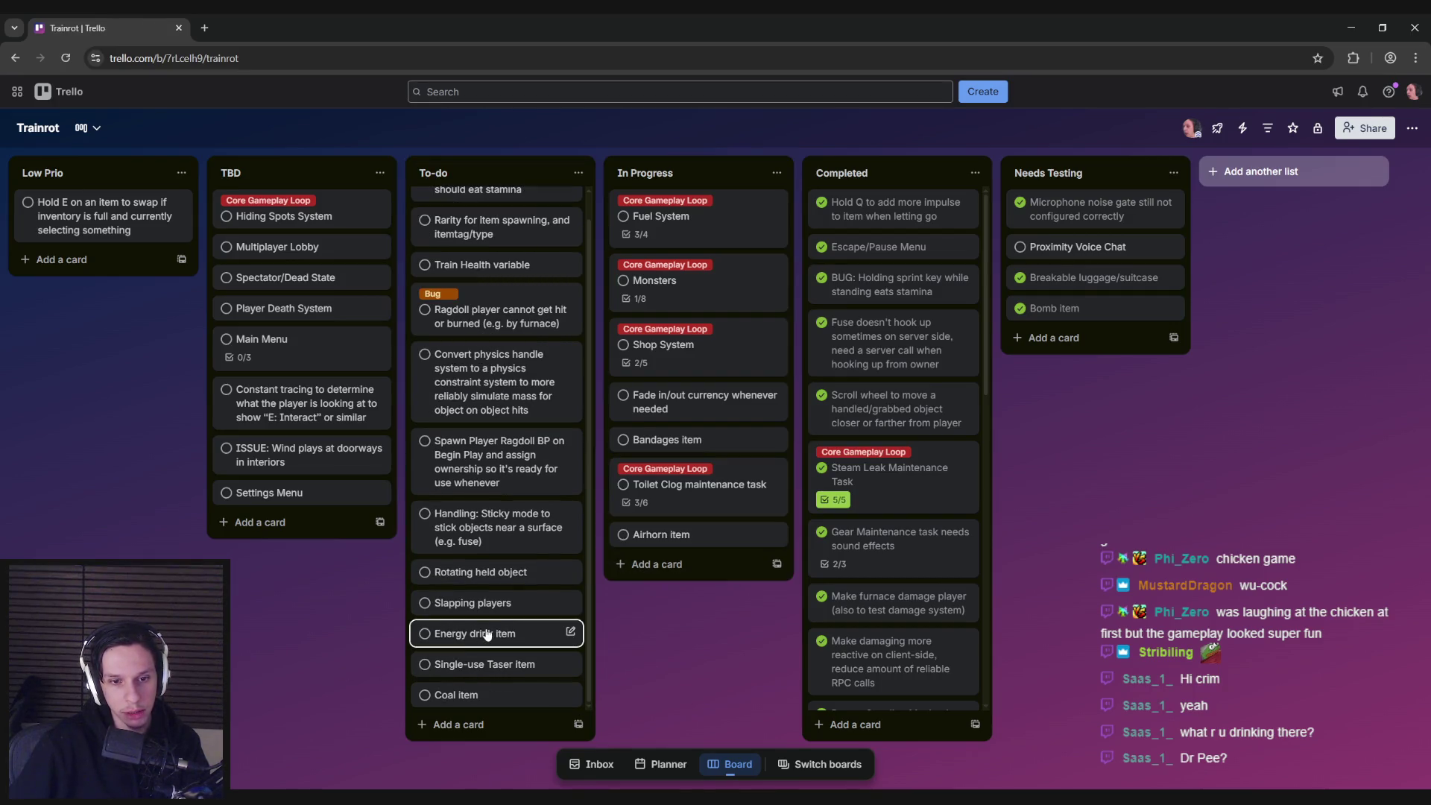
pyautogui.click(686, 498)
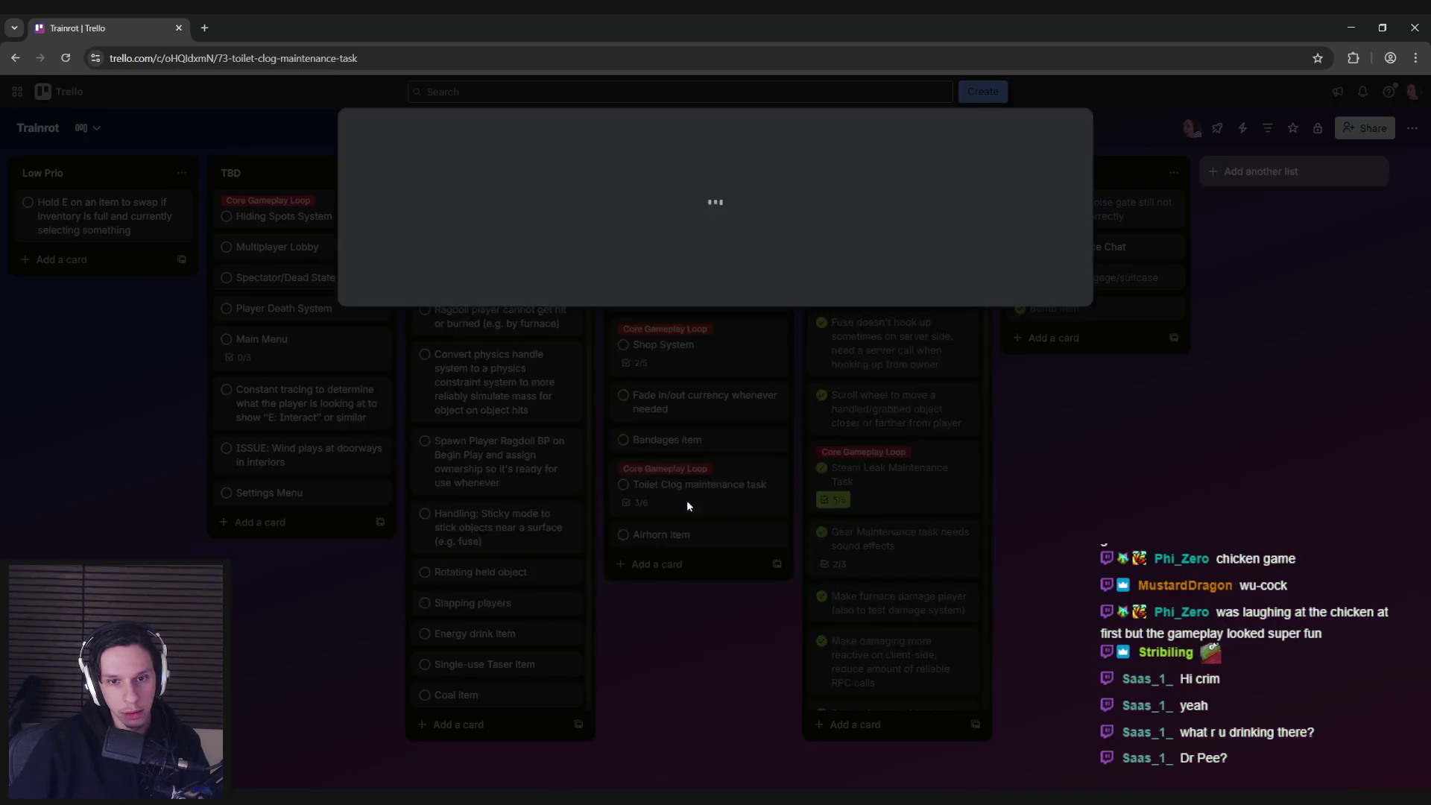
pyautogui.press('Escape')
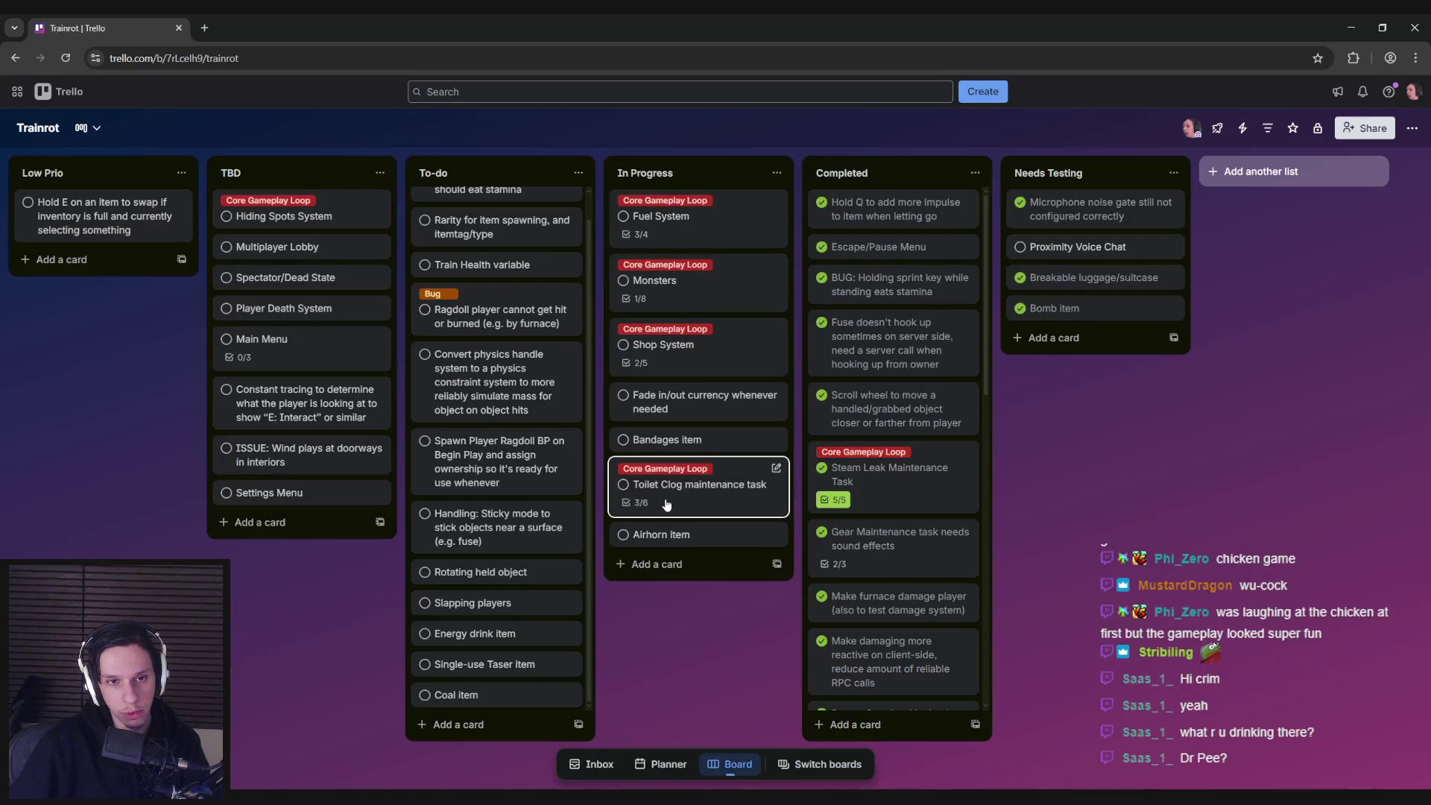
# - Close the Bandages card, reopen the Toilet Clog maintenance task card, then go back to Unreal
pyautogui.click(667, 440)
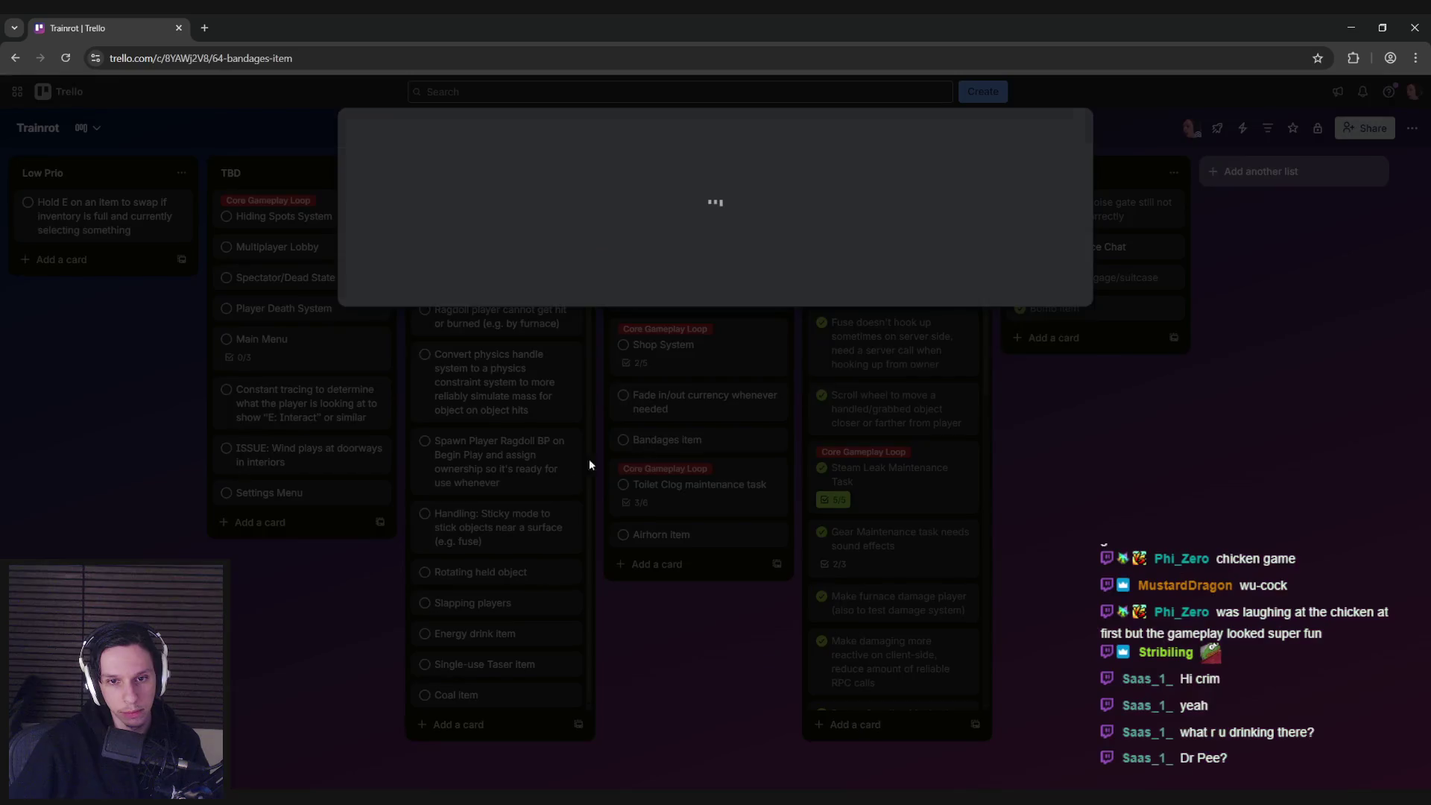
pyautogui.click(273, 596)
pyautogui.click(669, 502)
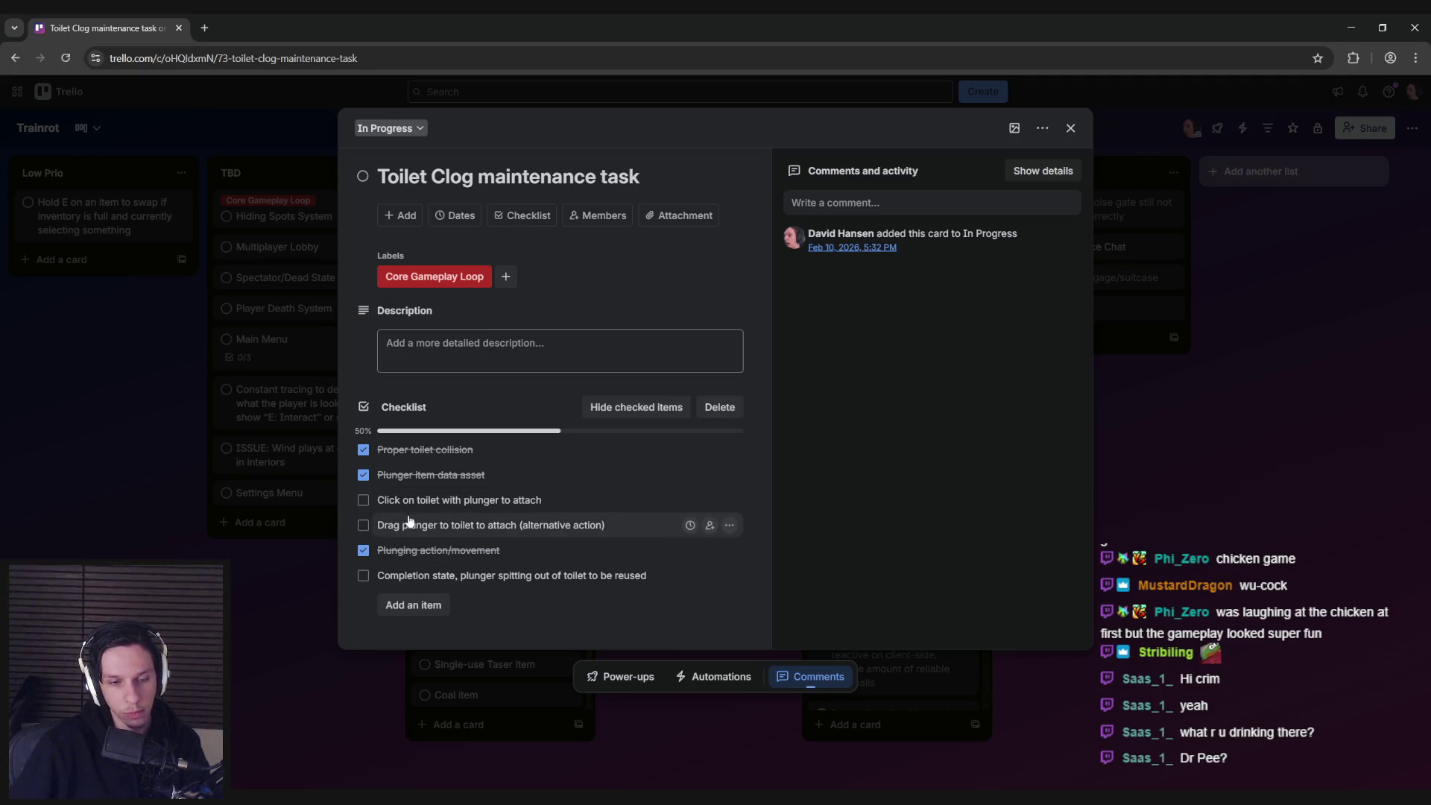
pyautogui.moveTo(469, 797)
pyautogui.click(469, 738)
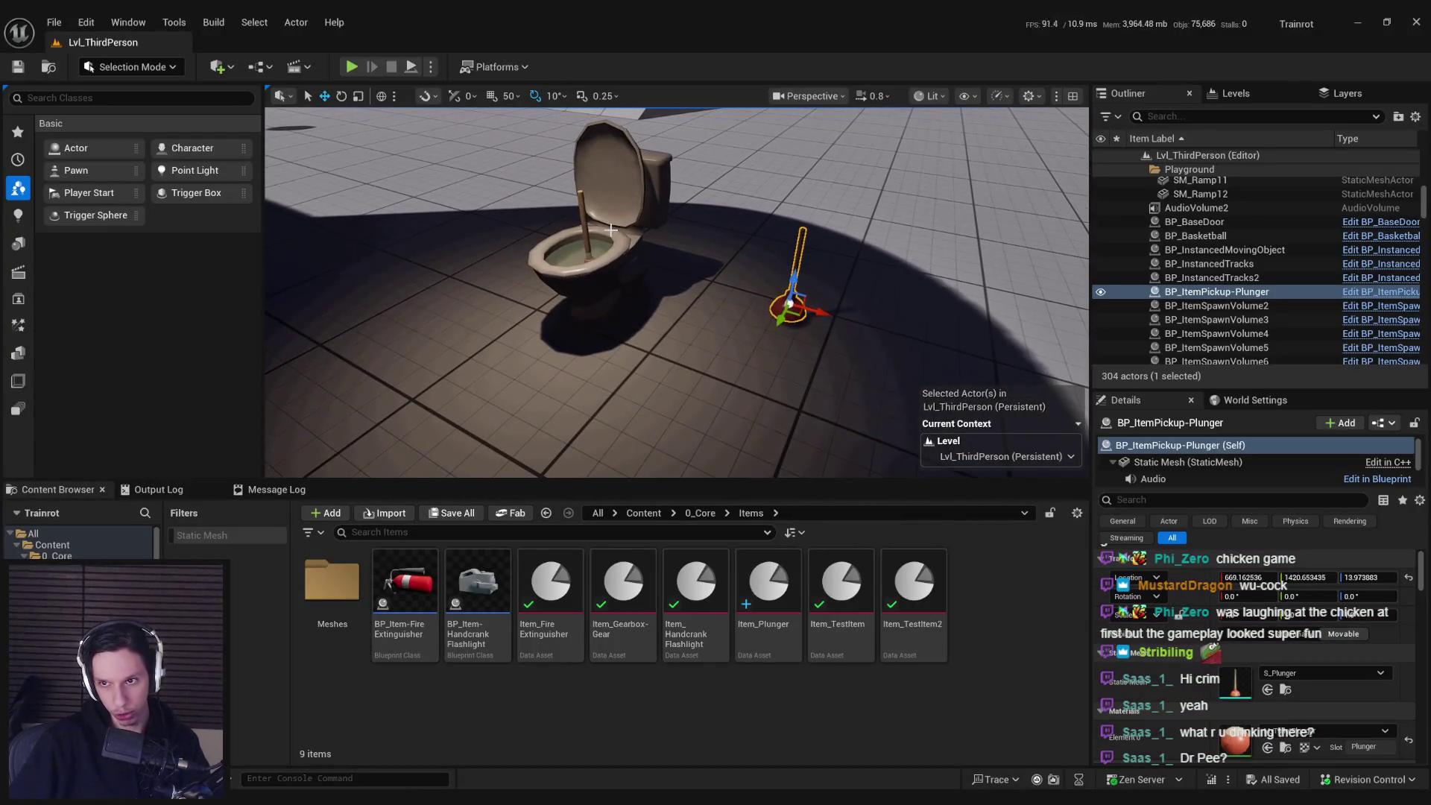
# - Select and frame the toilet maintenance actor, then open its blueprint maximised
pyautogui.click(596, 254)
pyautogui.press('f')
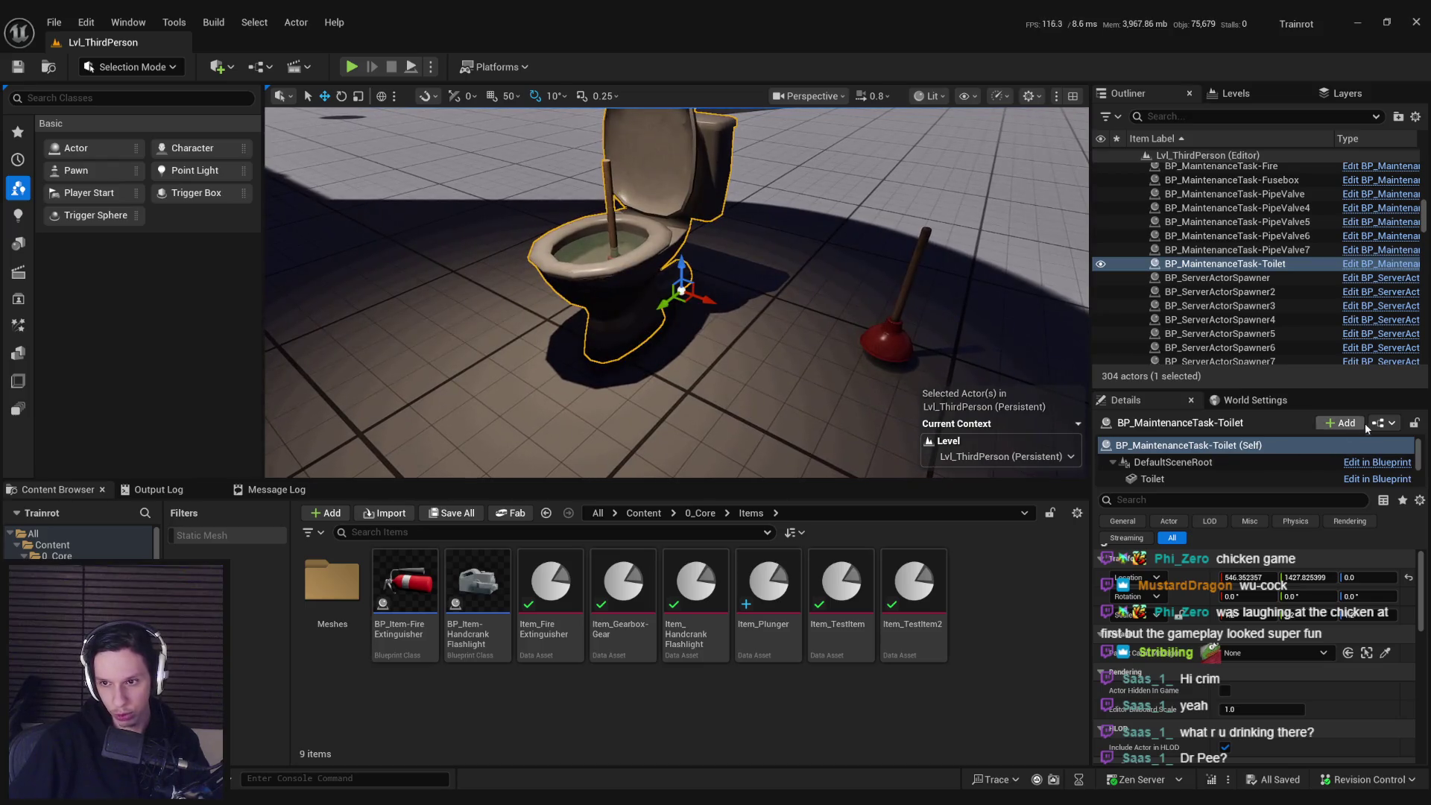
pyautogui.click(1370, 425)
pyautogui.click(467, 286)
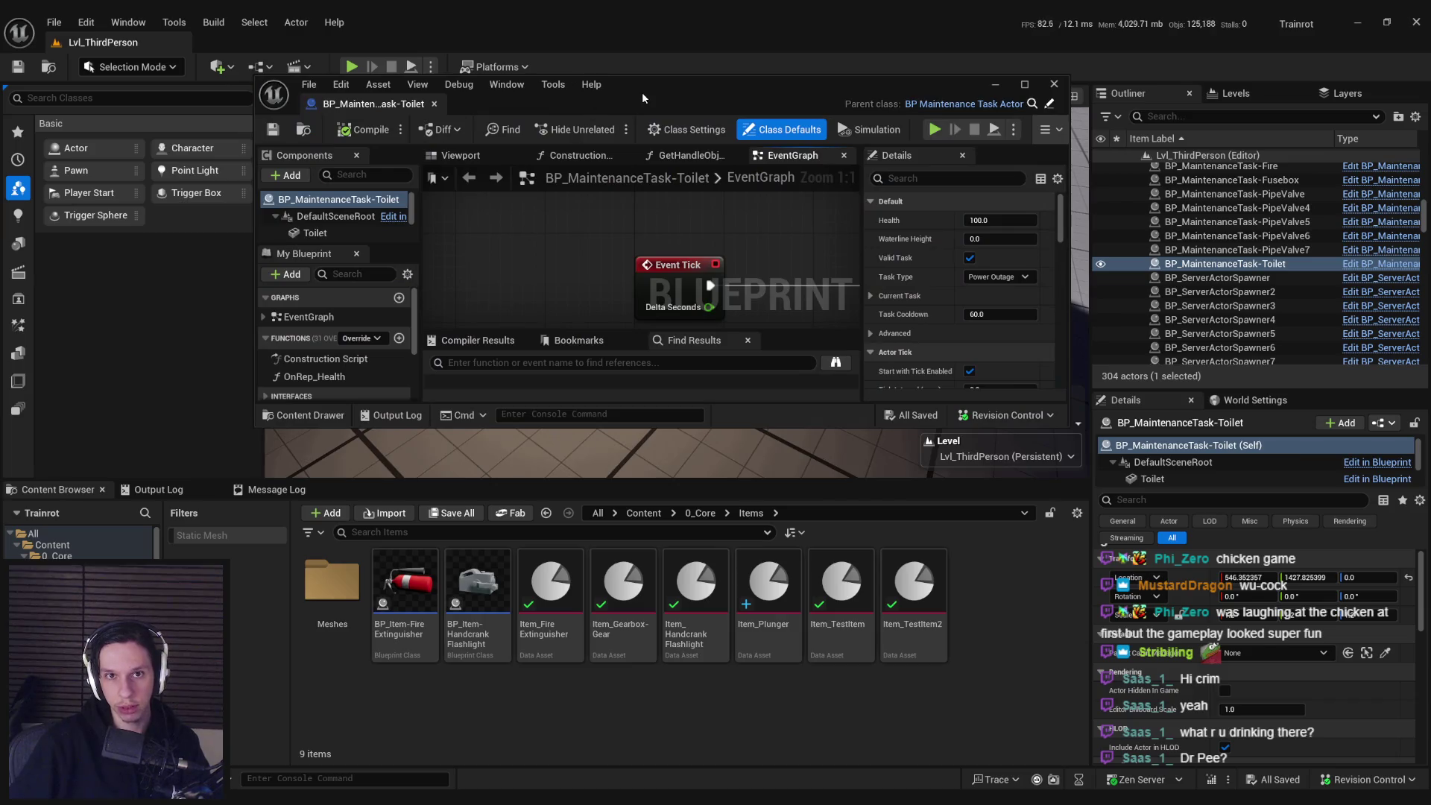
pyautogui.doubleClick(614, 89)
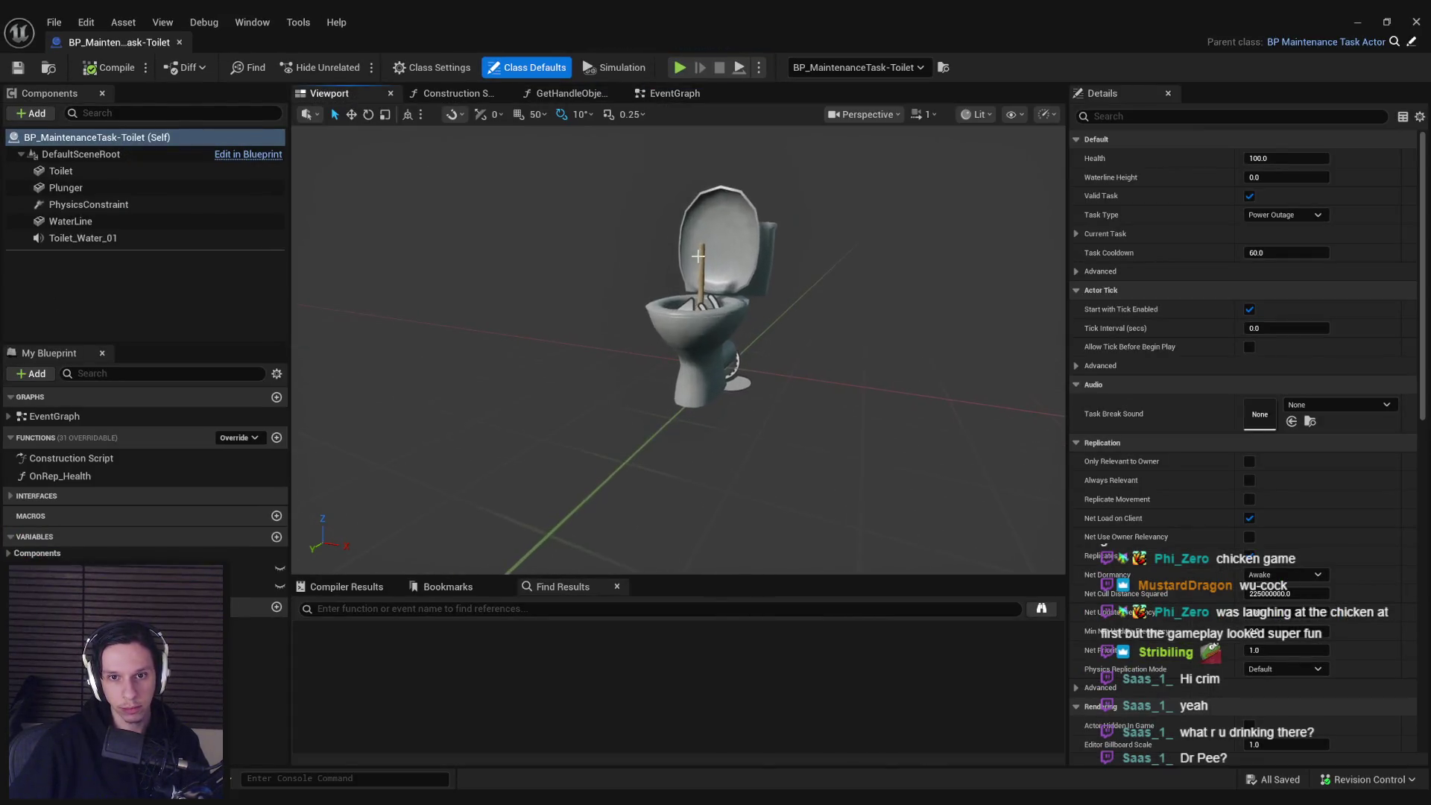
# - Turn off Cast Shadow on the blueprint's Plunger component
pyautogui.click(697, 257)
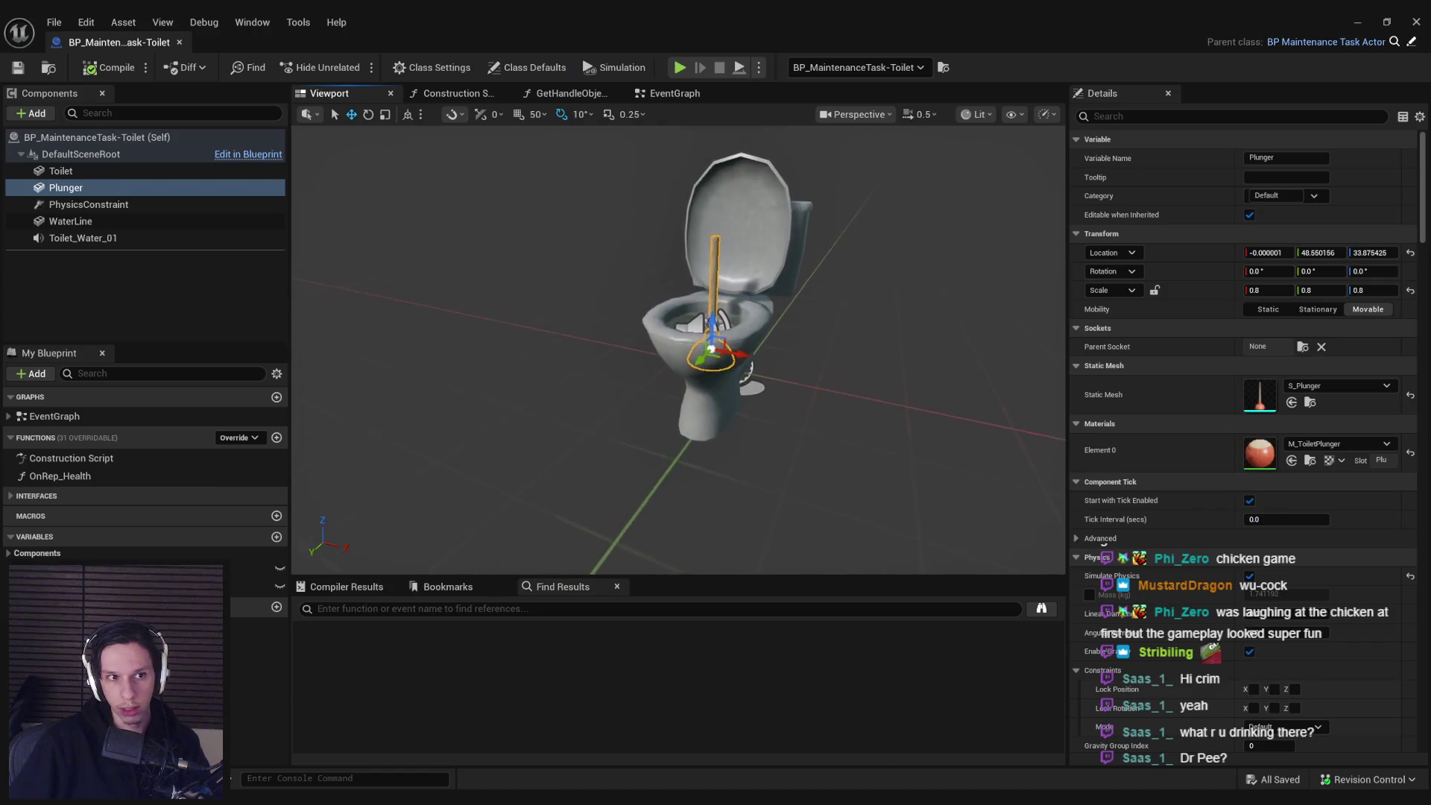
pyautogui.moveTo(1426, 233); pyautogui.dragTo(1412, 412)
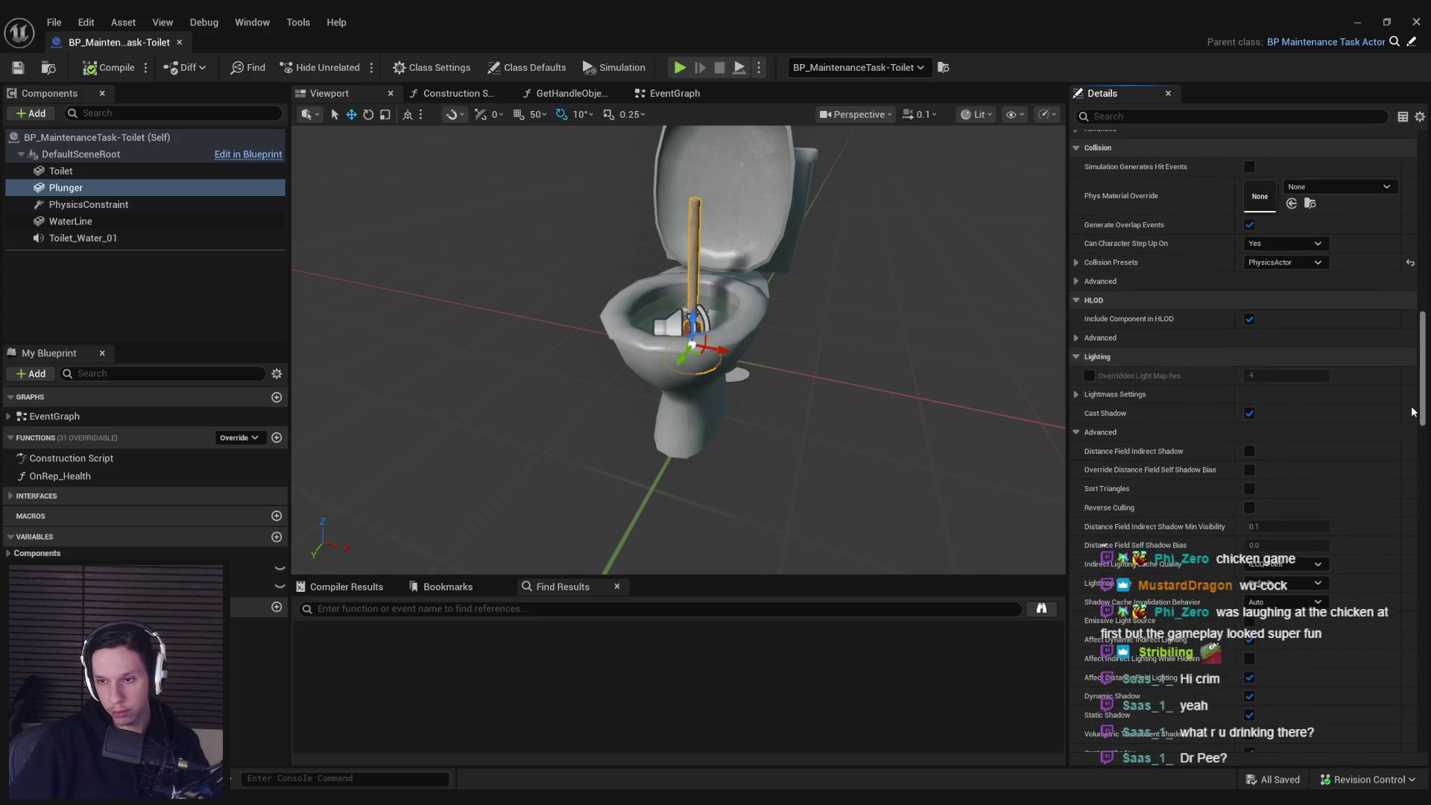
pyautogui.click(1249, 413)
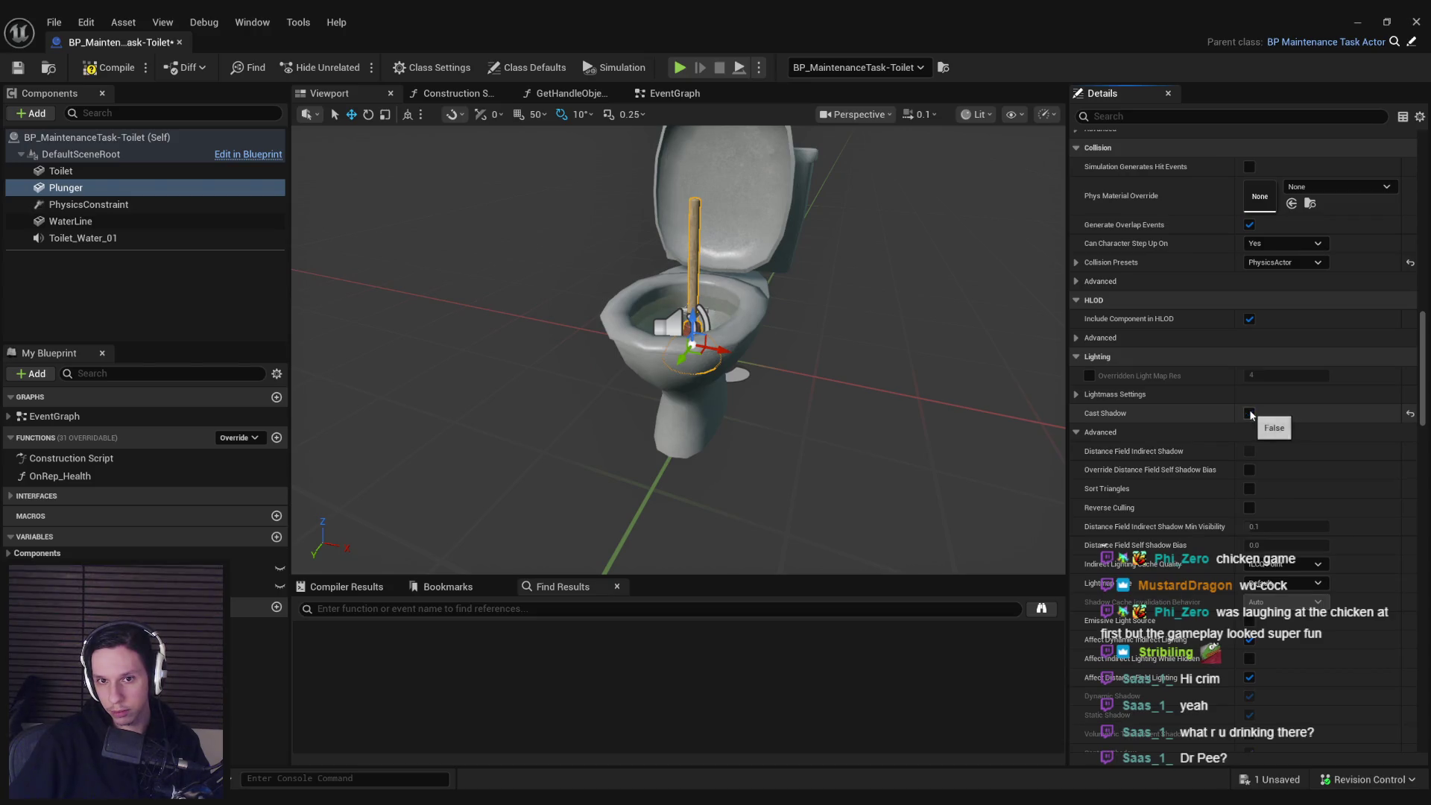
pyautogui.moveTo(1422, 372); pyautogui.dragTo(1423, 560)
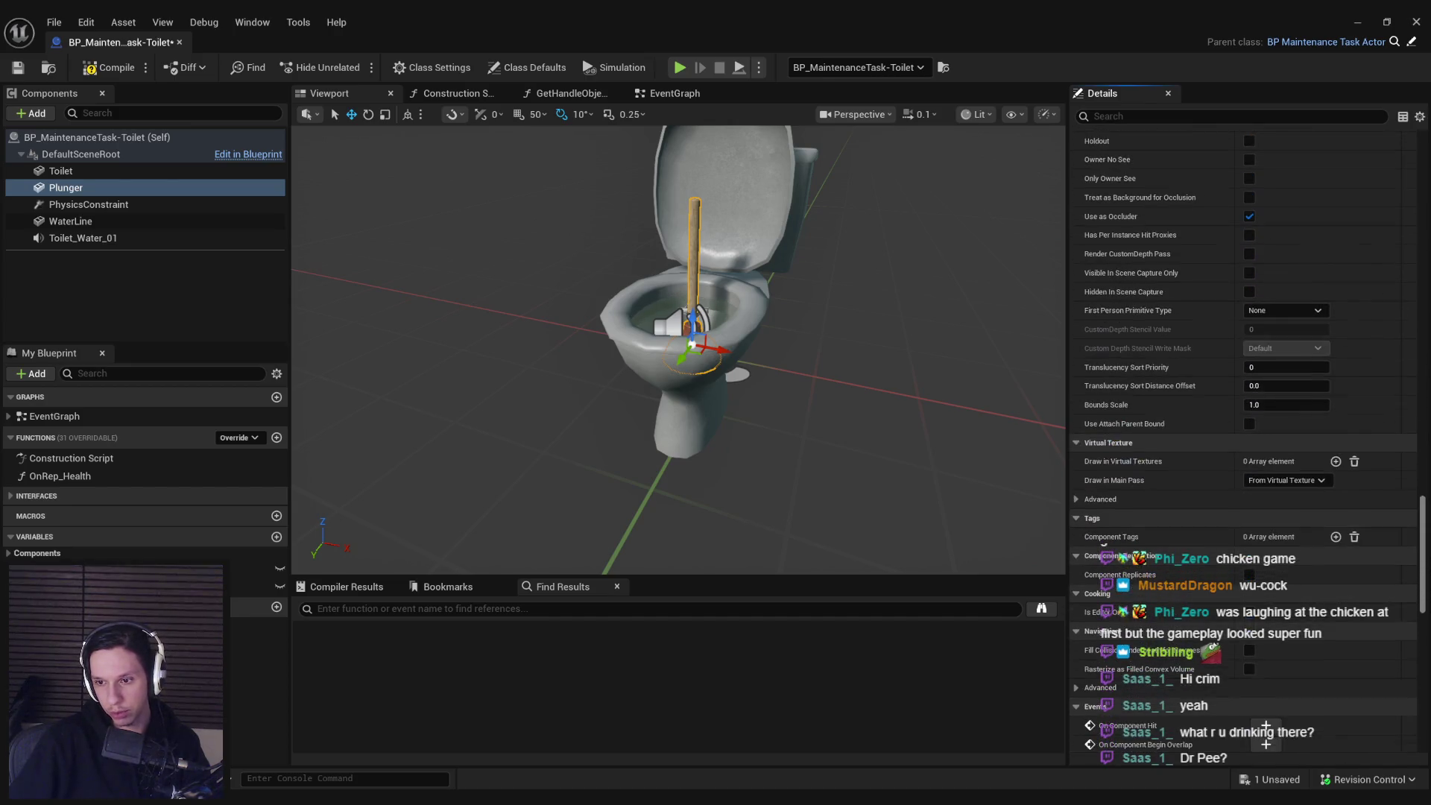
# - In the EventGraph, search 'event begin' to jump to the Event BeginPlay node
pyautogui.click(698, 93)
pyautogui.scroll(-9, 544, 323)
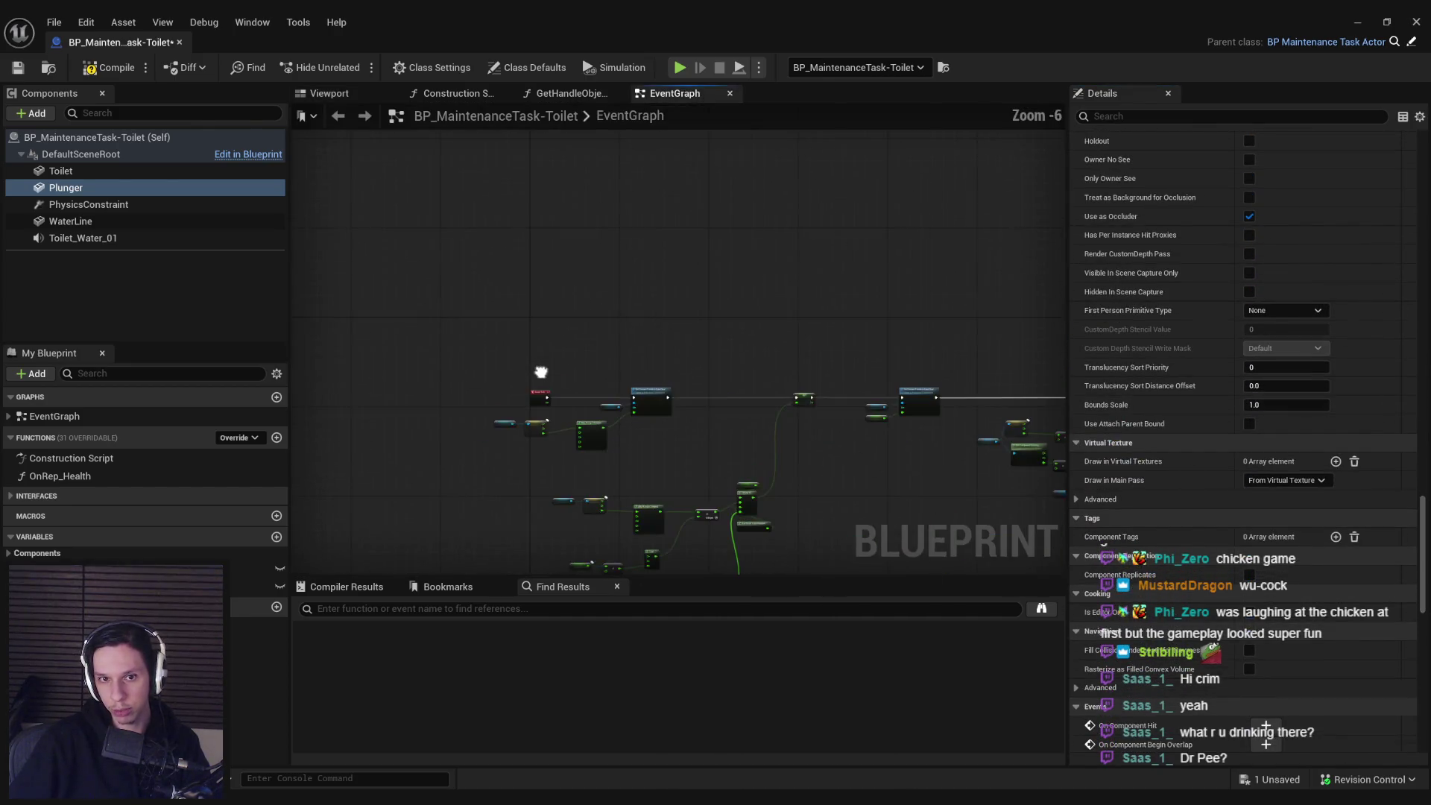
pyautogui.rightClick(531, 305)
pyautogui.write('event begin')
pyautogui.press('Return')
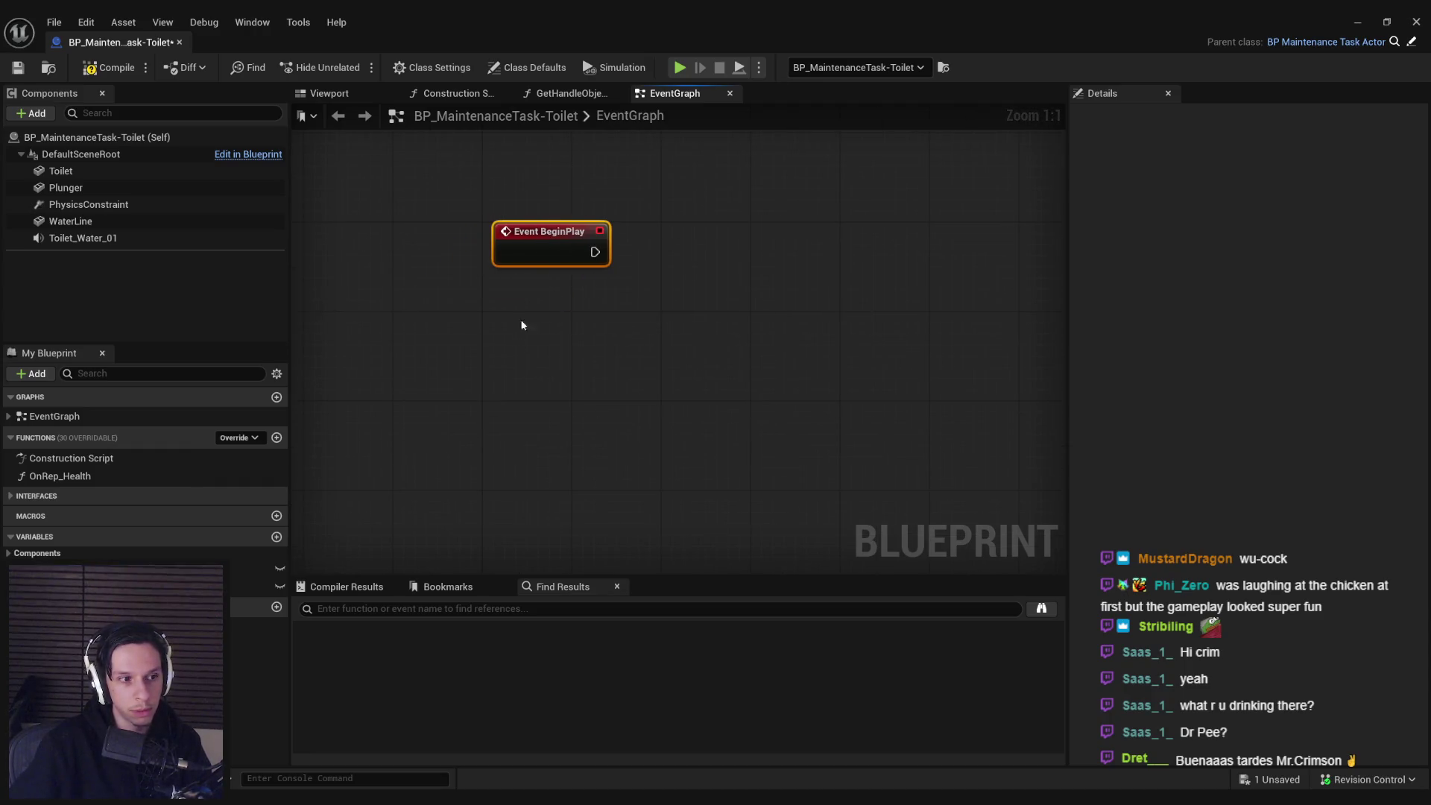
# - Drag a Plunger reference into the graph and create a Set Visibility node for it
pyautogui.click(527, 334)
pyautogui.scroll(-5, 527, 334)
pyautogui.click(30, 67)
pyautogui.scroll(5, 380, 214)
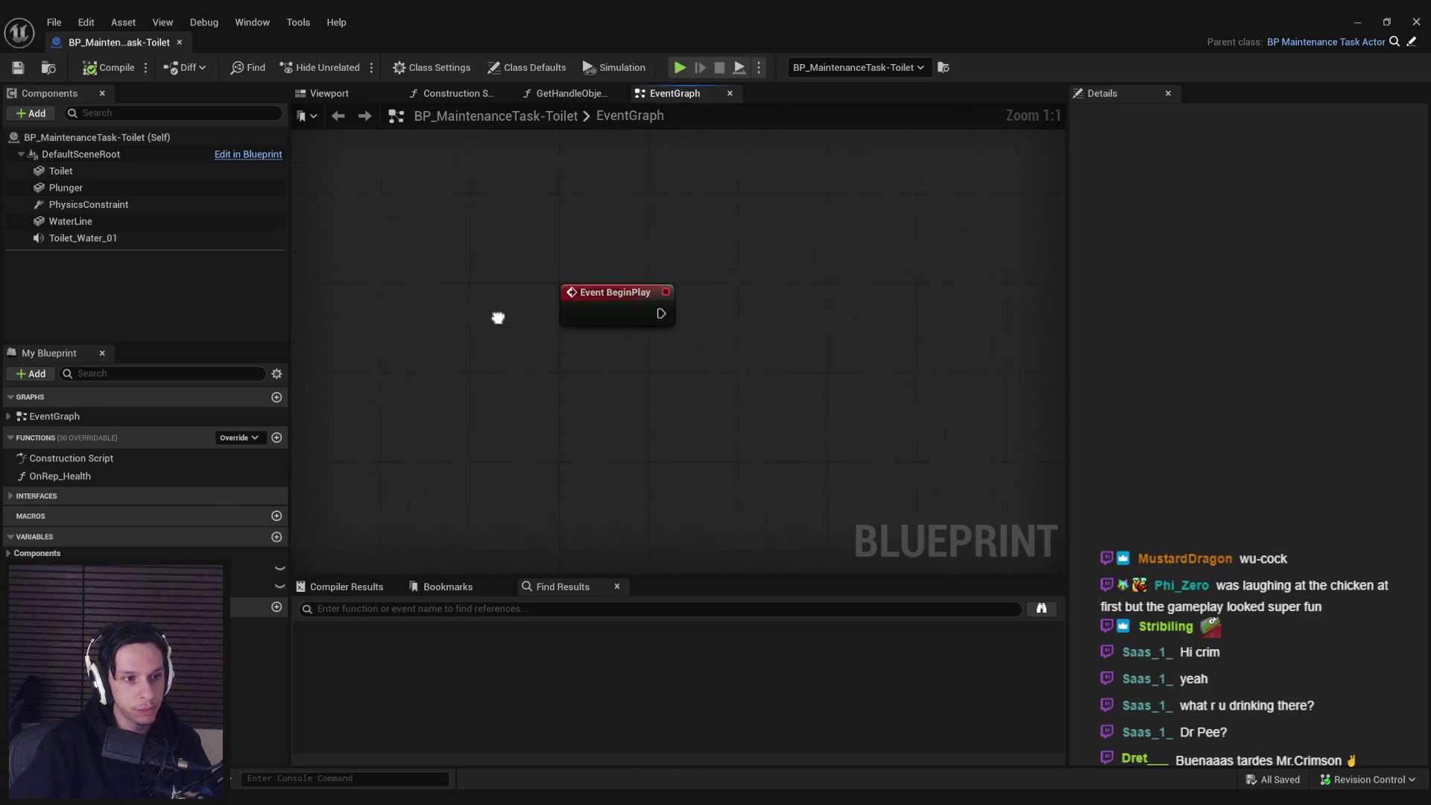
pyautogui.scroll(-2, 498, 317)
pyautogui.moveTo(65, 187)
pyautogui.mouseDown()
pyautogui.moveTo(640, 383)
pyautogui.moveTo(656, 337)
pyautogui.moveTo(661, 355)
pyautogui.moveTo(668, 277)
pyautogui.moveTo(694, 307)
pyautogui.mouseUp()
pyautogui.write('set vis')
pyautogui.press('Return')
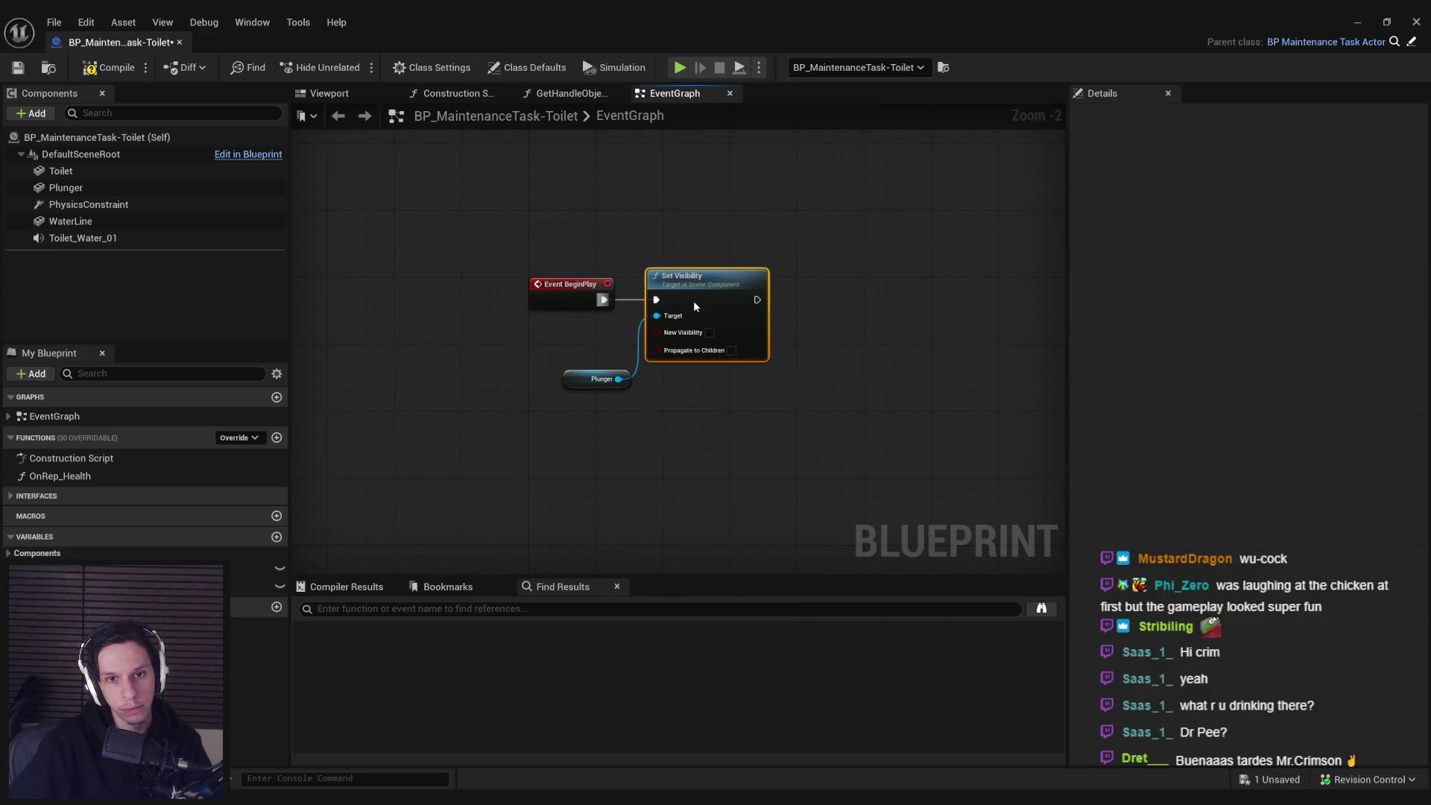
# - Compile and save the blueprint, then inspect the Health and WaterlineHeight variables
pyautogui.click(574, 374)
pyautogui.moveTo(603, 287); pyautogui.dragTo(499, 282)
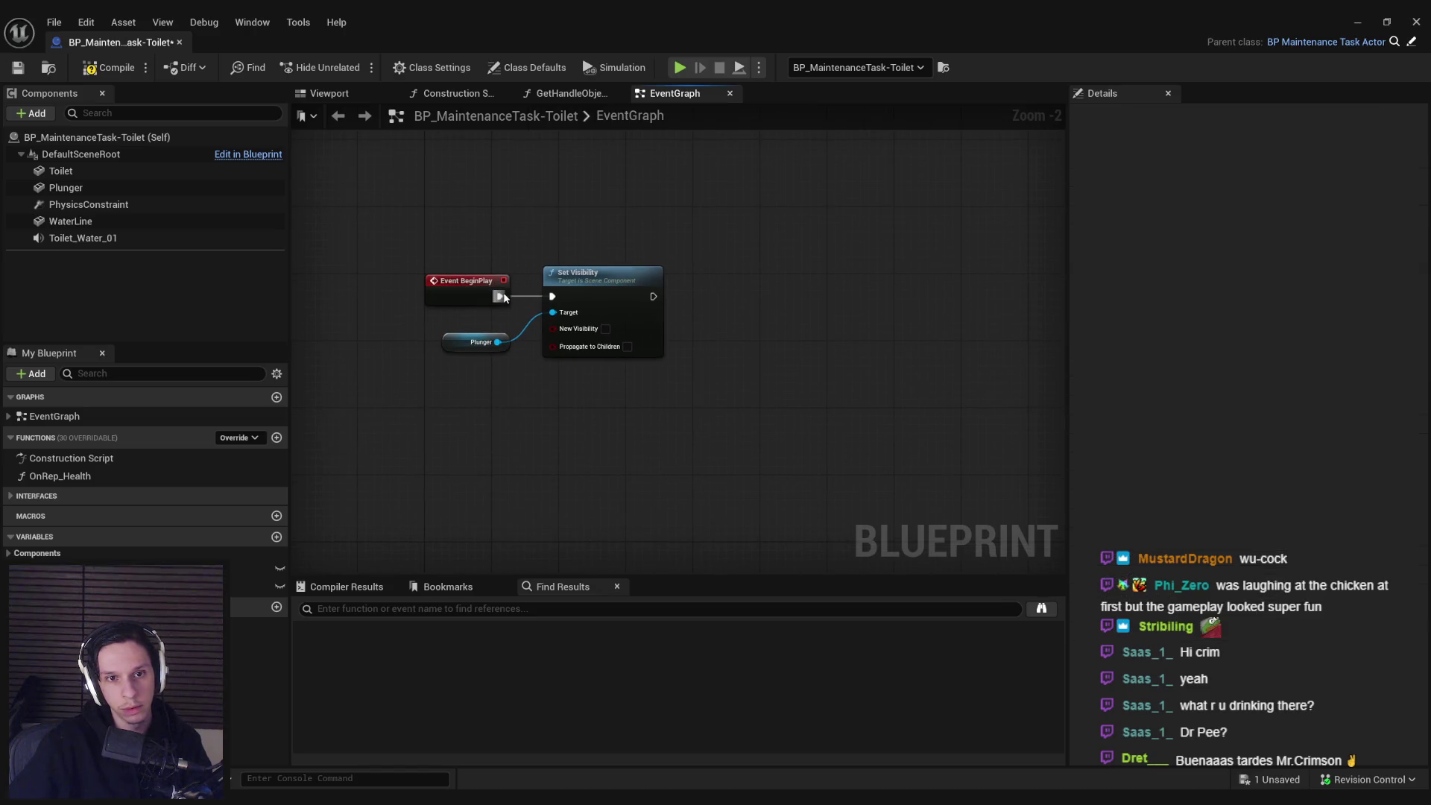
pyautogui.click(112, 68)
pyautogui.click(18, 67)
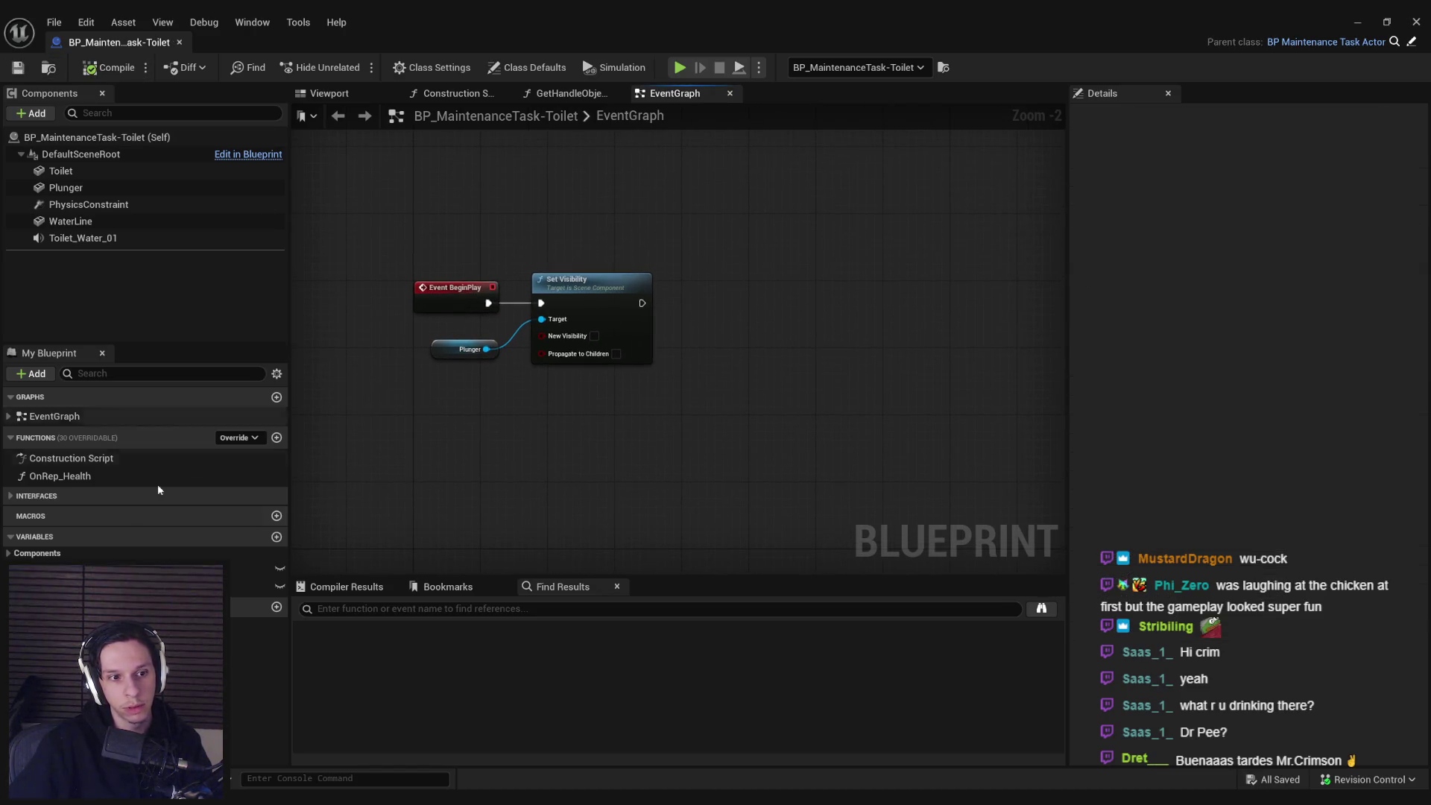
pyautogui.click(253, 568)
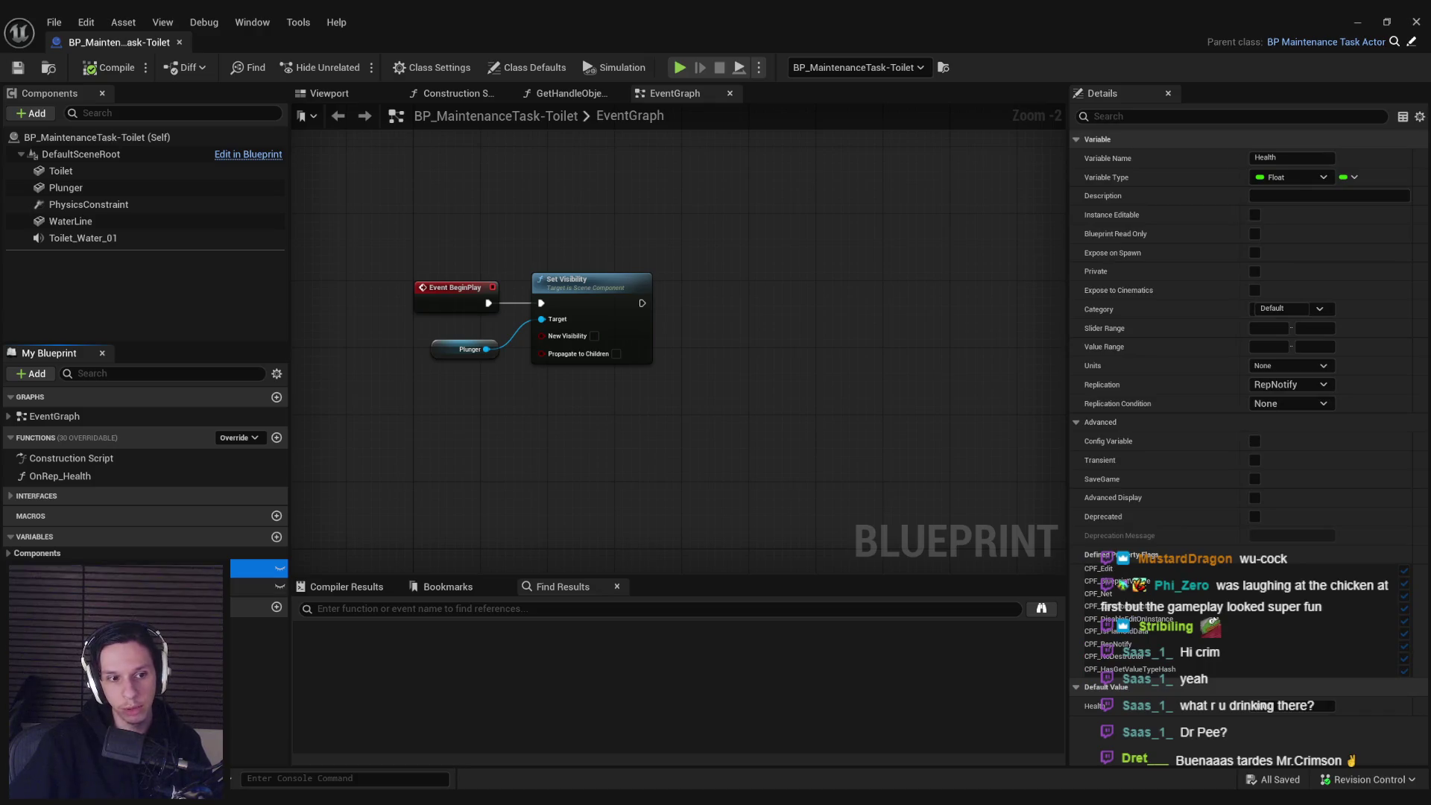
pyautogui.click(257, 587)
pyautogui.click(257, 569)
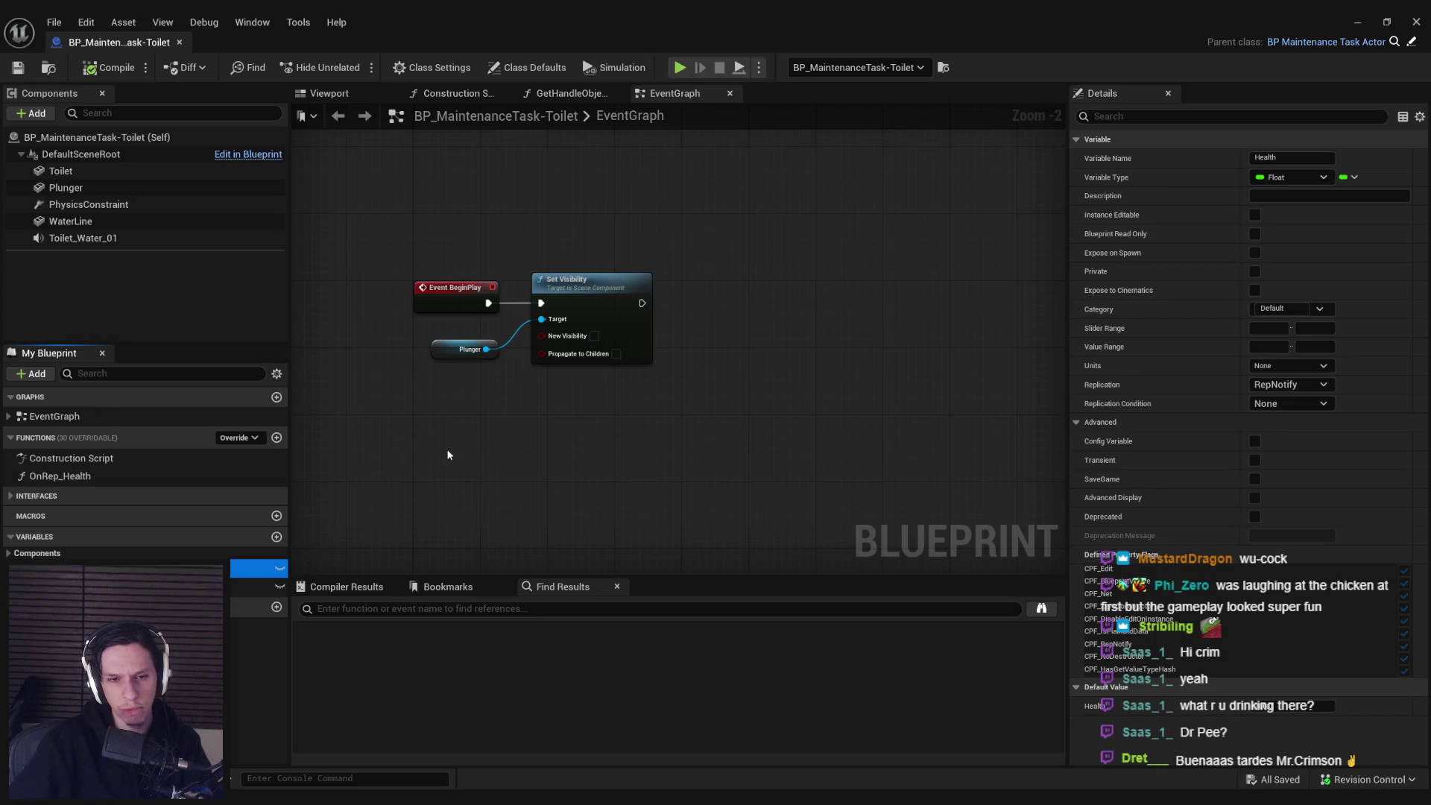
# - Duplicate the Plunger reference and chain a Set Collision Enabled (No Collision) node after Set Visibility
pyautogui.click(456, 354)
pyautogui.hotkey('ctrl', 'c')
pyautogui.hotkey('ctrl', 'v')
pyautogui.moveTo(721, 349)
pyautogui.mouseDown()
pyautogui.moveTo(745, 321)
pyautogui.moveTo(769, 343)
pyautogui.moveTo(793, 299)
pyautogui.moveTo(641, 303)
pyautogui.mouseUp()
pyautogui.write('set coll')
pyautogui.press('Return')
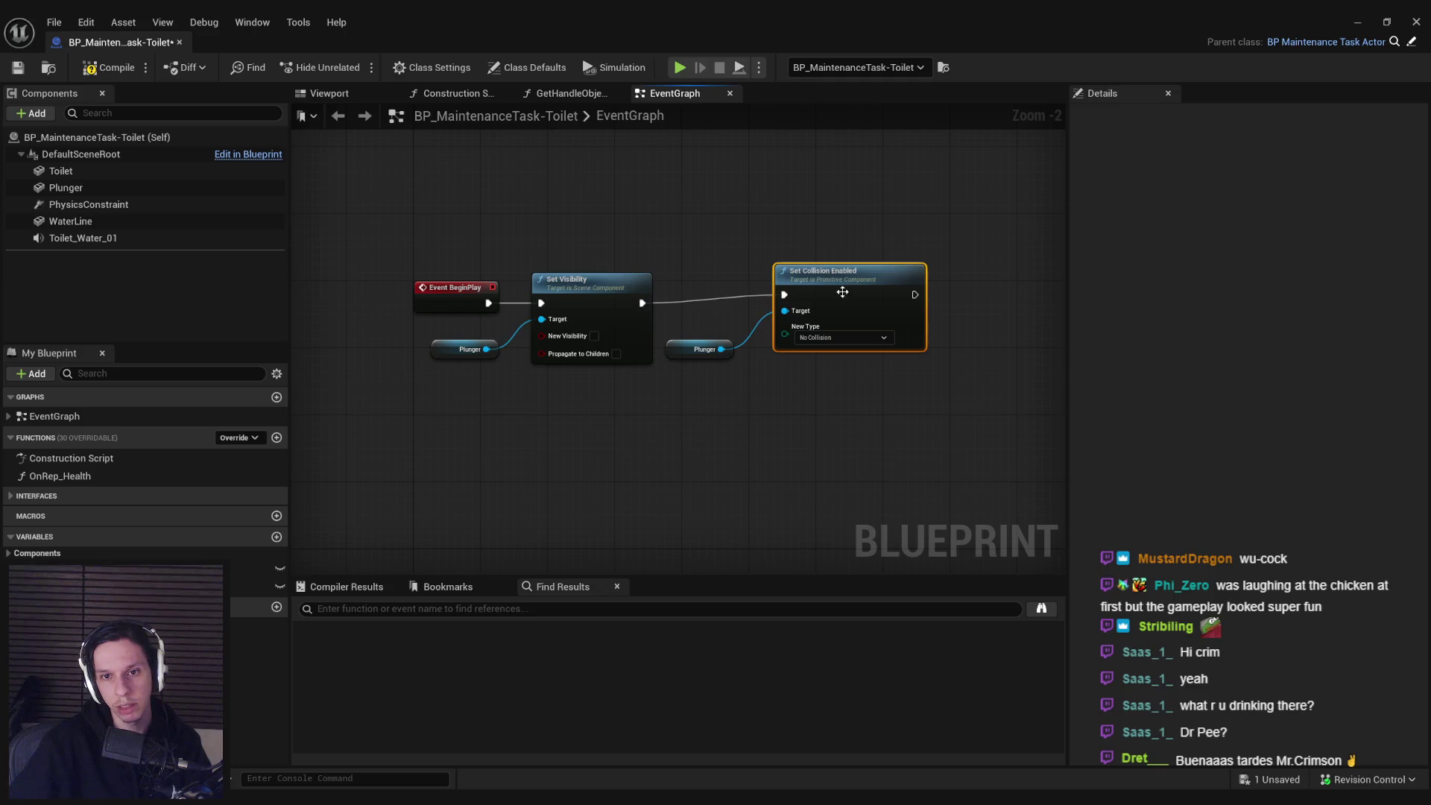
pyautogui.moveTo(820, 271); pyautogui.dragTo(811, 279)
# - Compile and save the blueprint once more, then minimise its editor to reach the level
pyautogui.click(692, 352)
pyautogui.click(671, 388)
pyautogui.click(108, 67)
pyautogui.click(18, 67)
pyautogui.click(1357, 21)
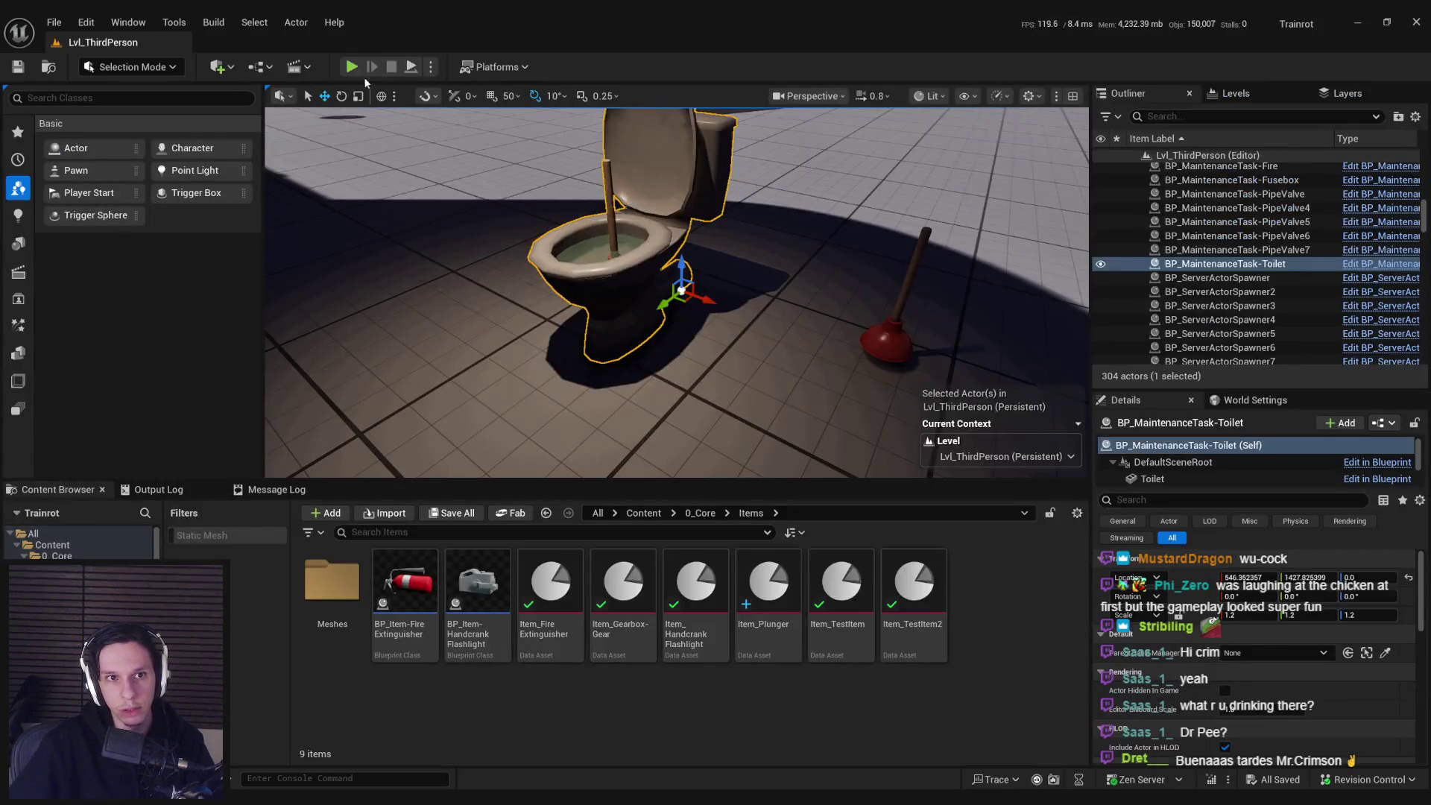
# - Play-test: walk to the toilet, use E to place the plunger, step back, then stop
pyautogui.hotkey('alt', 'p')
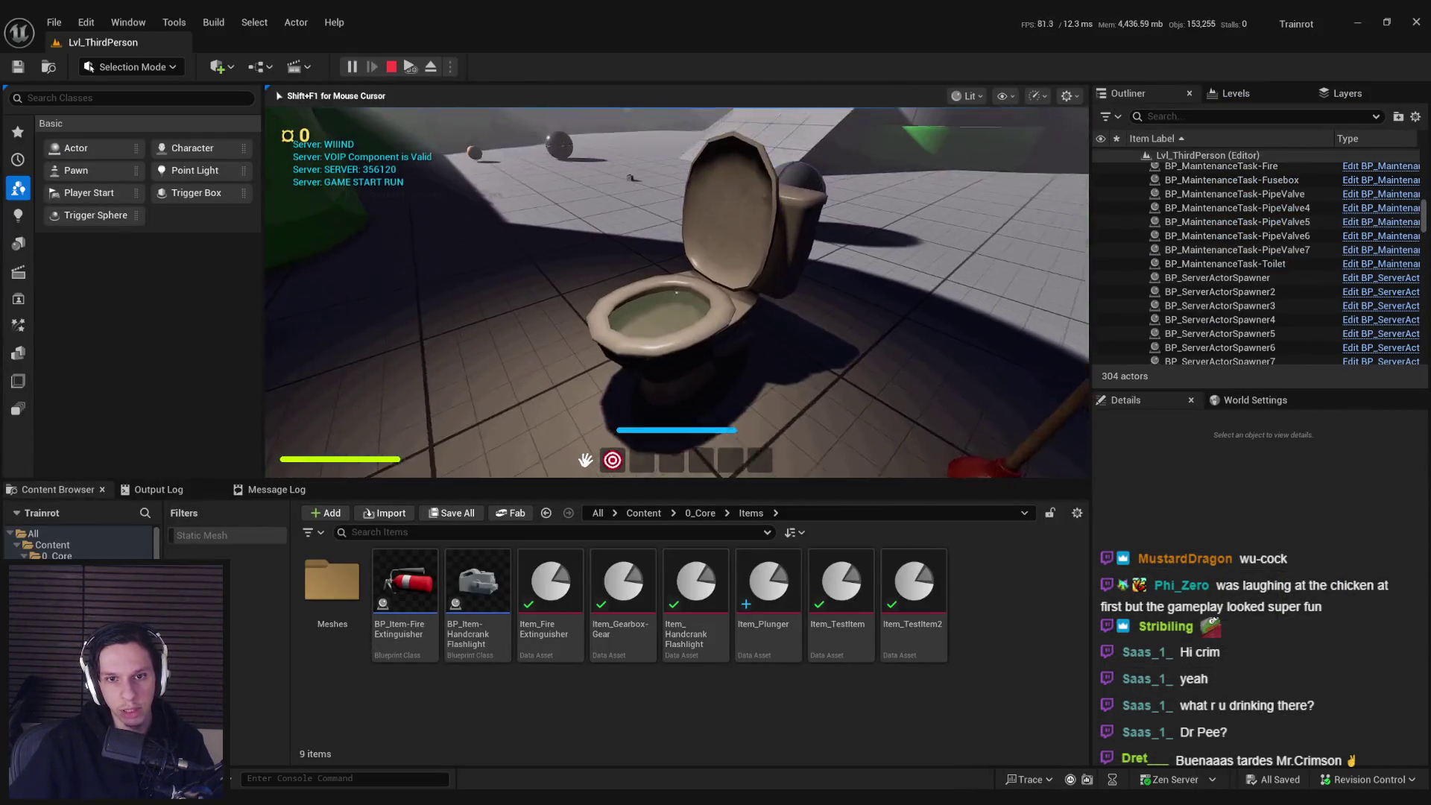
pyautogui.press('w')
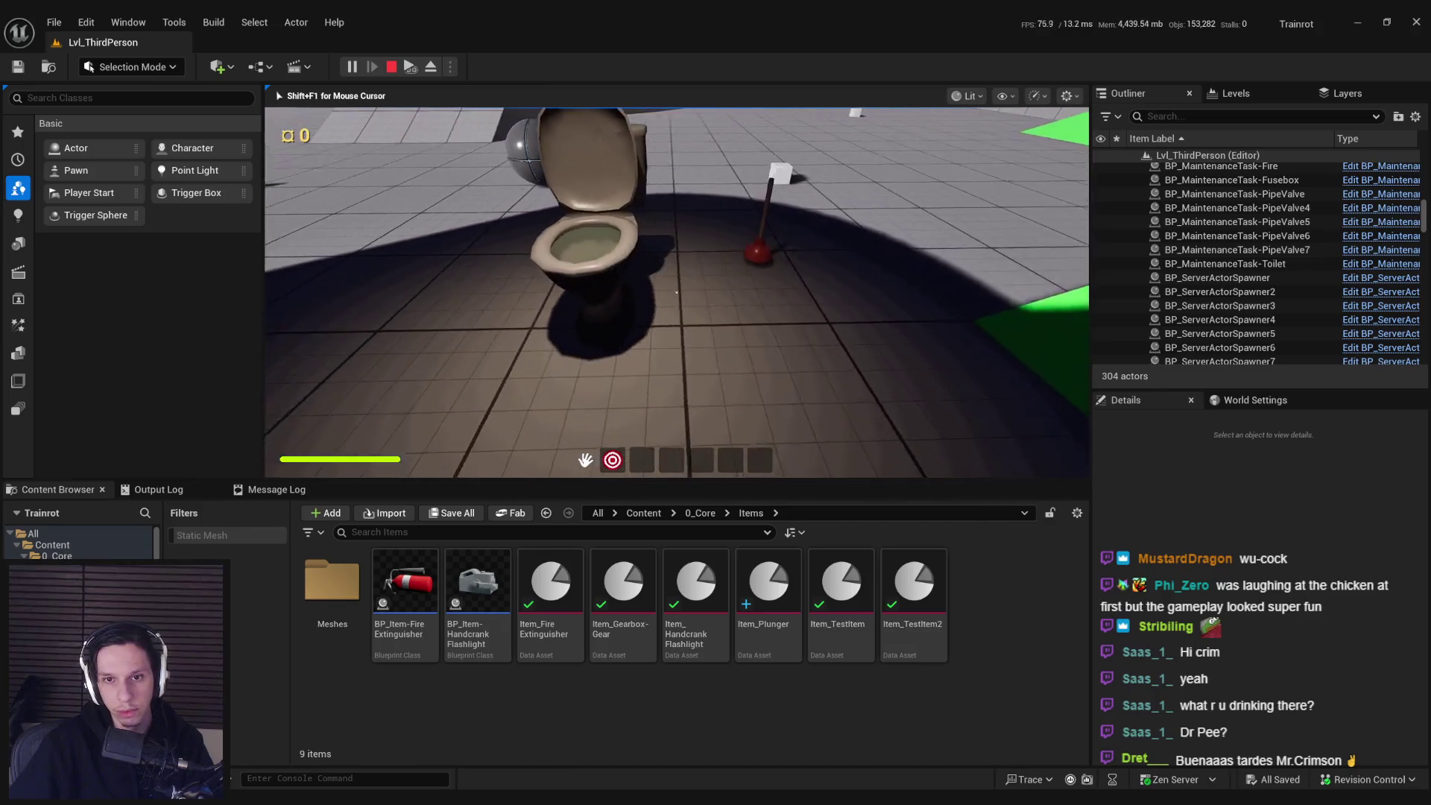
pyautogui.press('e')
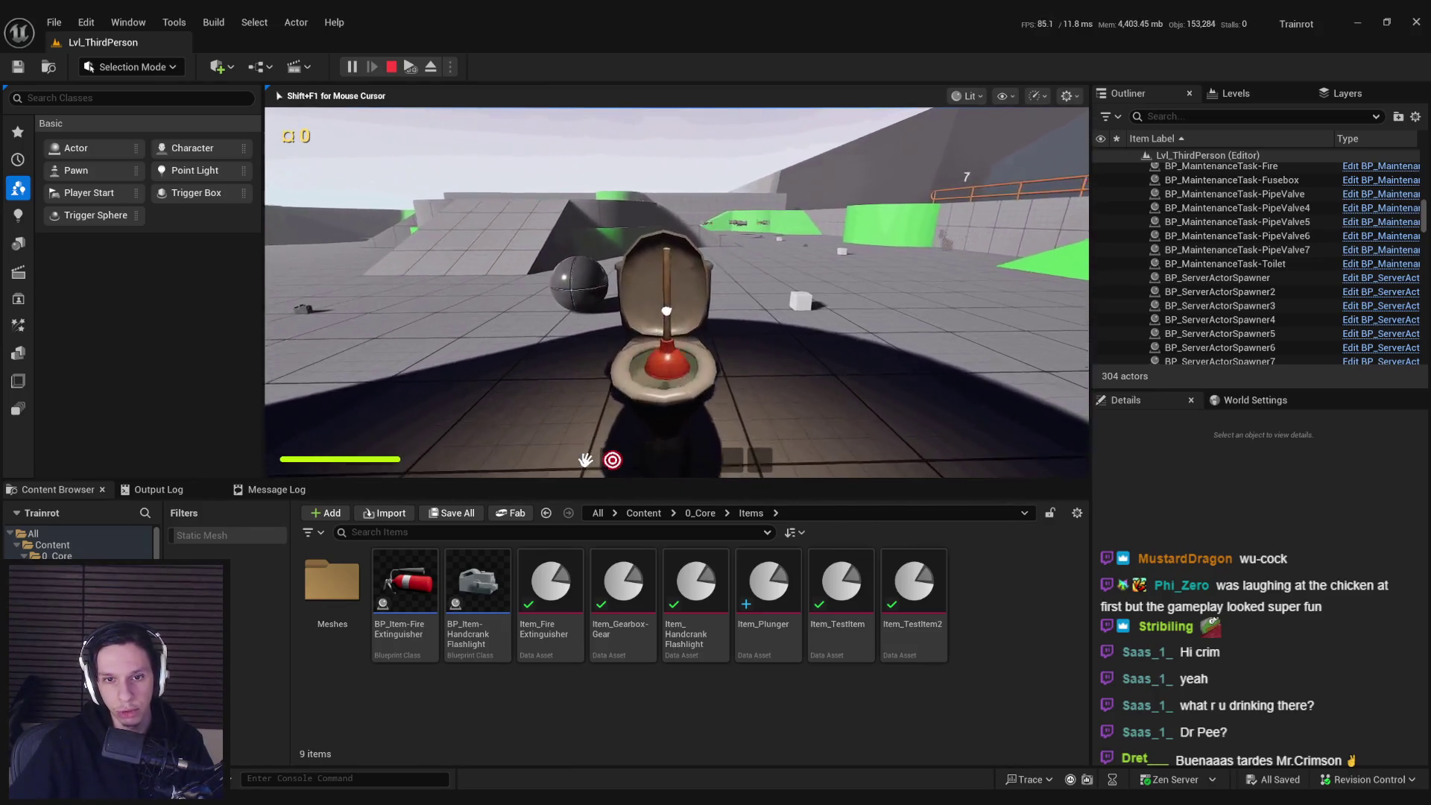
pyautogui.press('s')
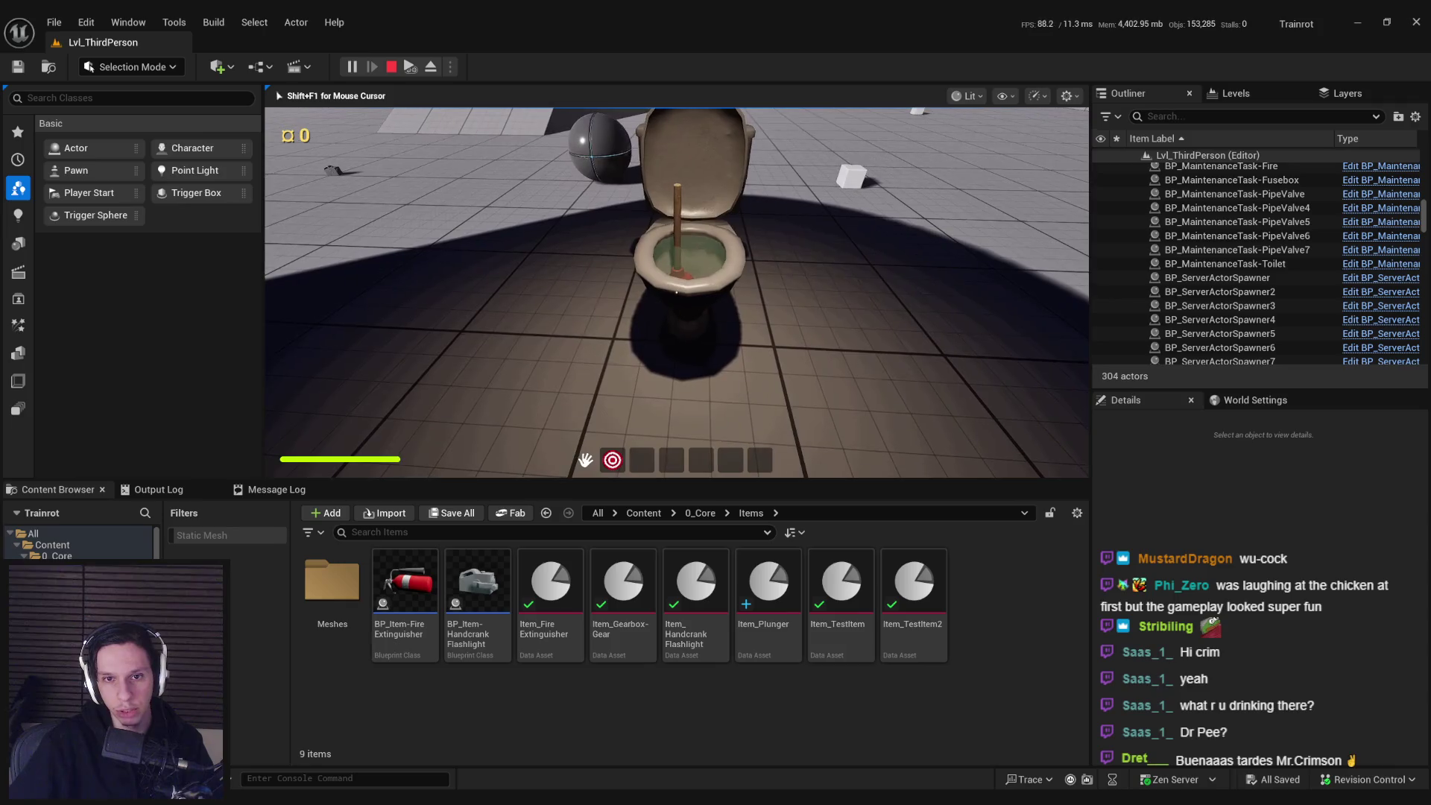
pyautogui.press('Escape')
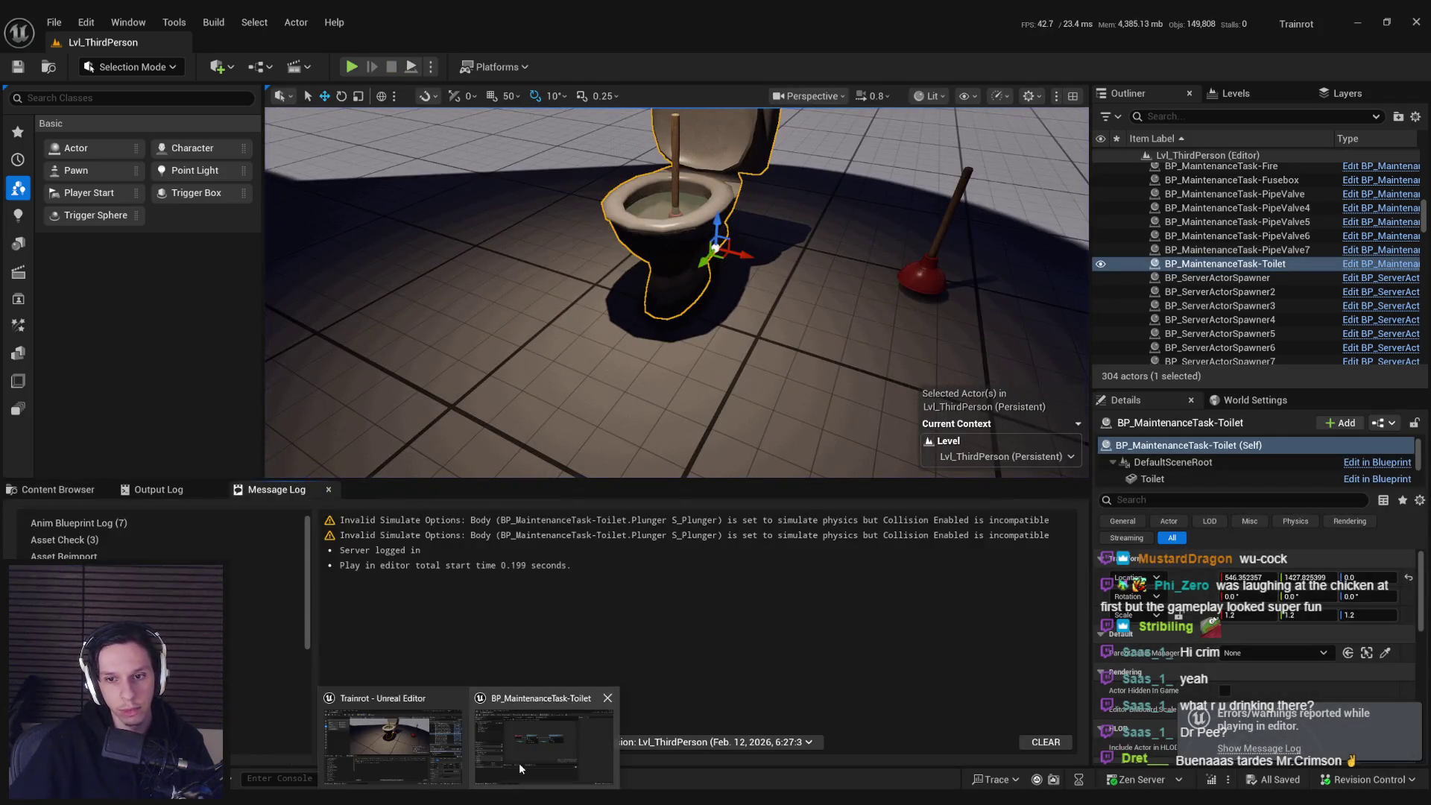
# - Reopen the toilet blueprint and view its Viewport preview with the plunger in the bowl
pyautogui.click(518, 746)
pyautogui.scroll(-1, 783, 408)
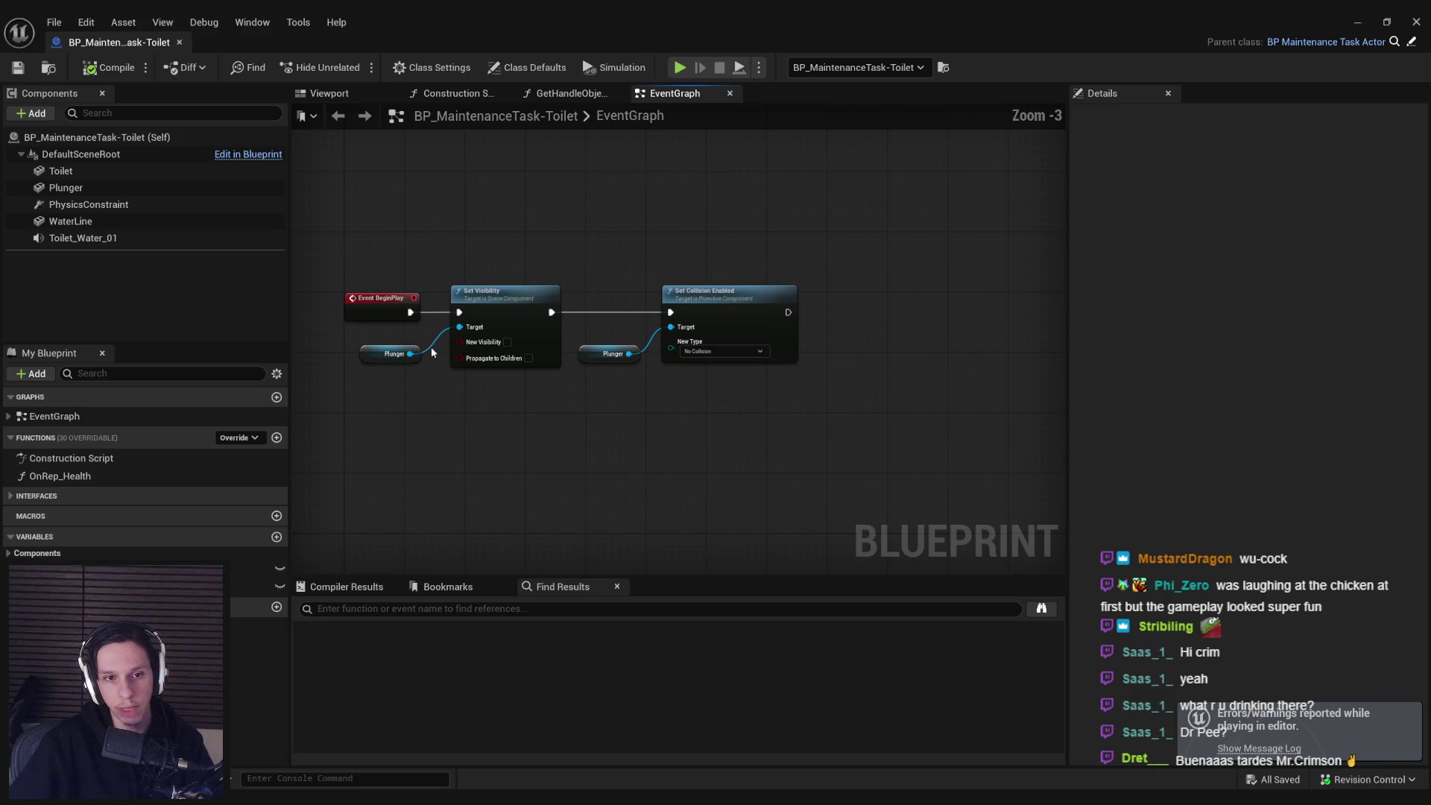
pyautogui.scroll(-1, 618, 402)
pyautogui.scroll(1, 522, 365)
pyautogui.scroll(-1, 421, 223)
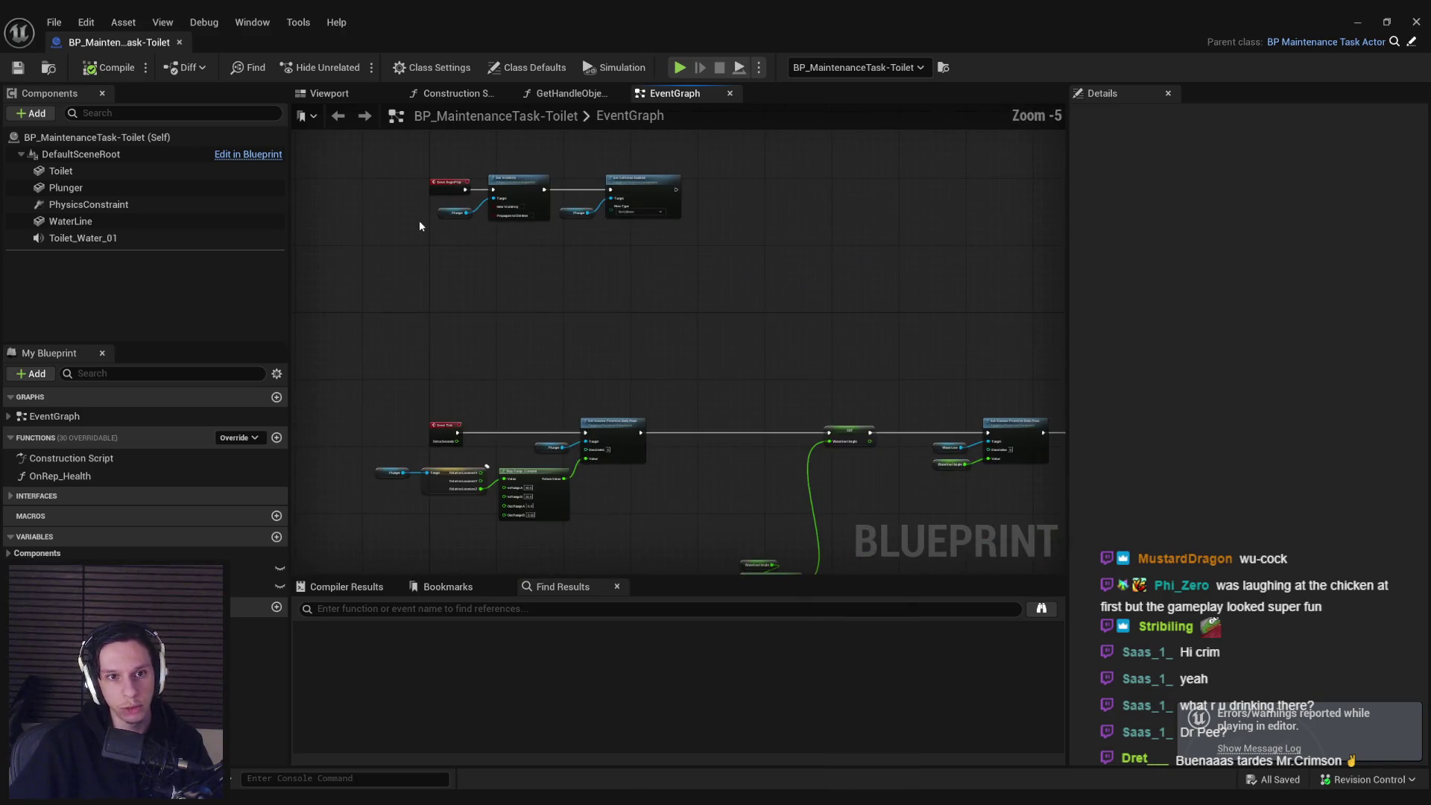
pyautogui.scroll(1, 476, 305)
pyautogui.scroll(-1, 446, 337)
pyautogui.click(327, 93)
pyautogui.scroll(3, 594, 275)
pyautogui.moveTo(594, 274); pyautogui.dragTo(594, 274)
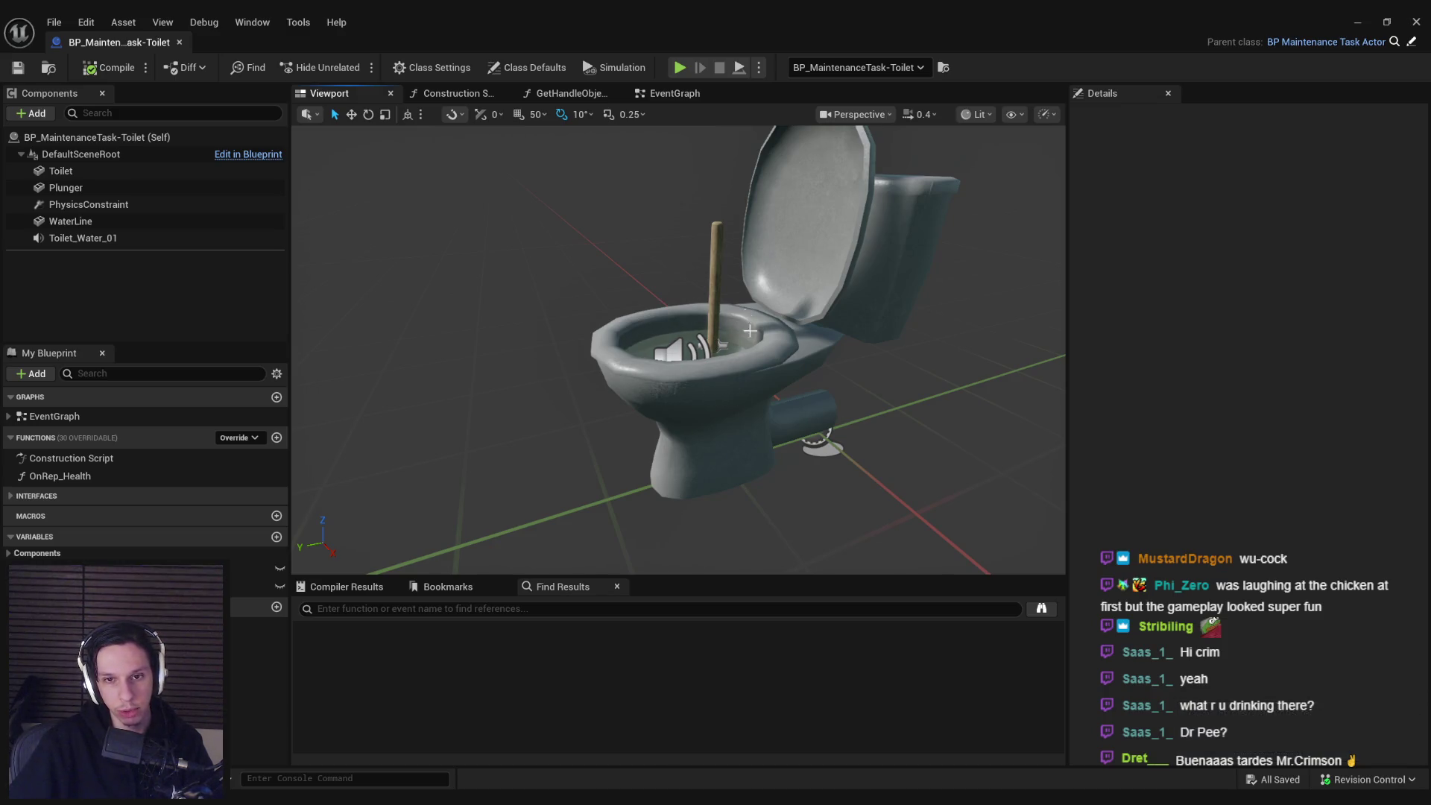
# - Add a Box Collision component to the toilet blueprint
pyautogui.click(744, 397)
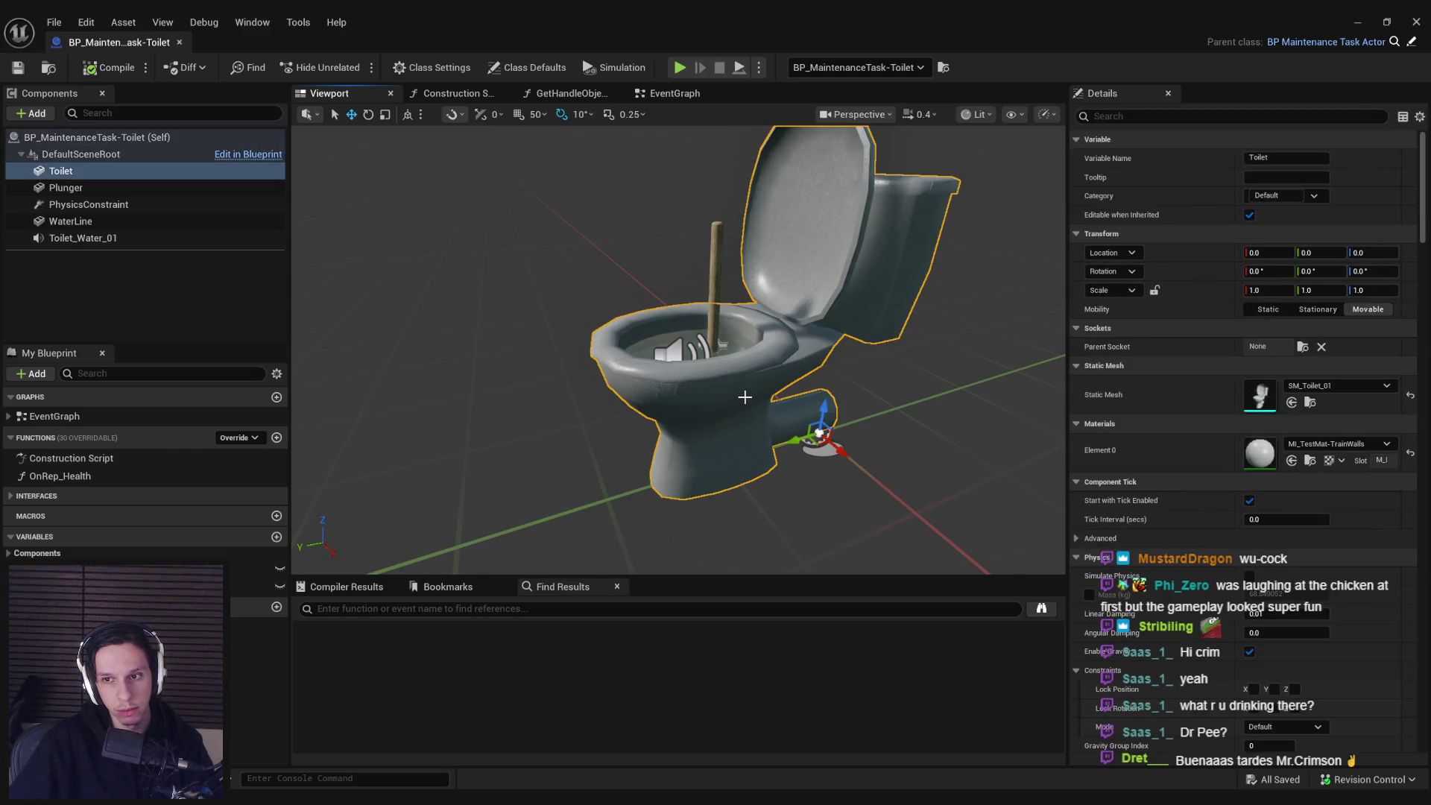
pyautogui.scroll(-20, 1386, 647)
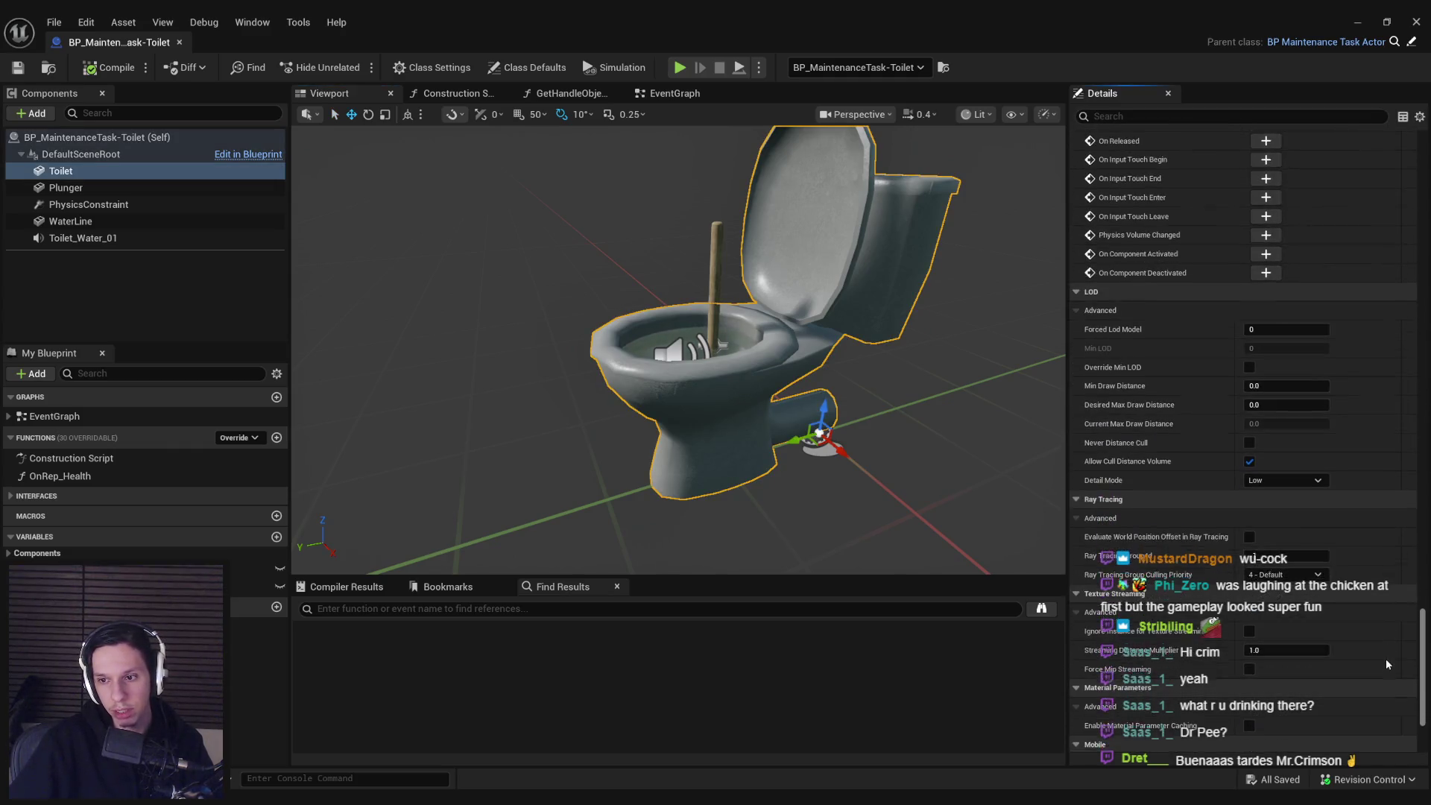
pyautogui.scroll(-5, 1380, 574)
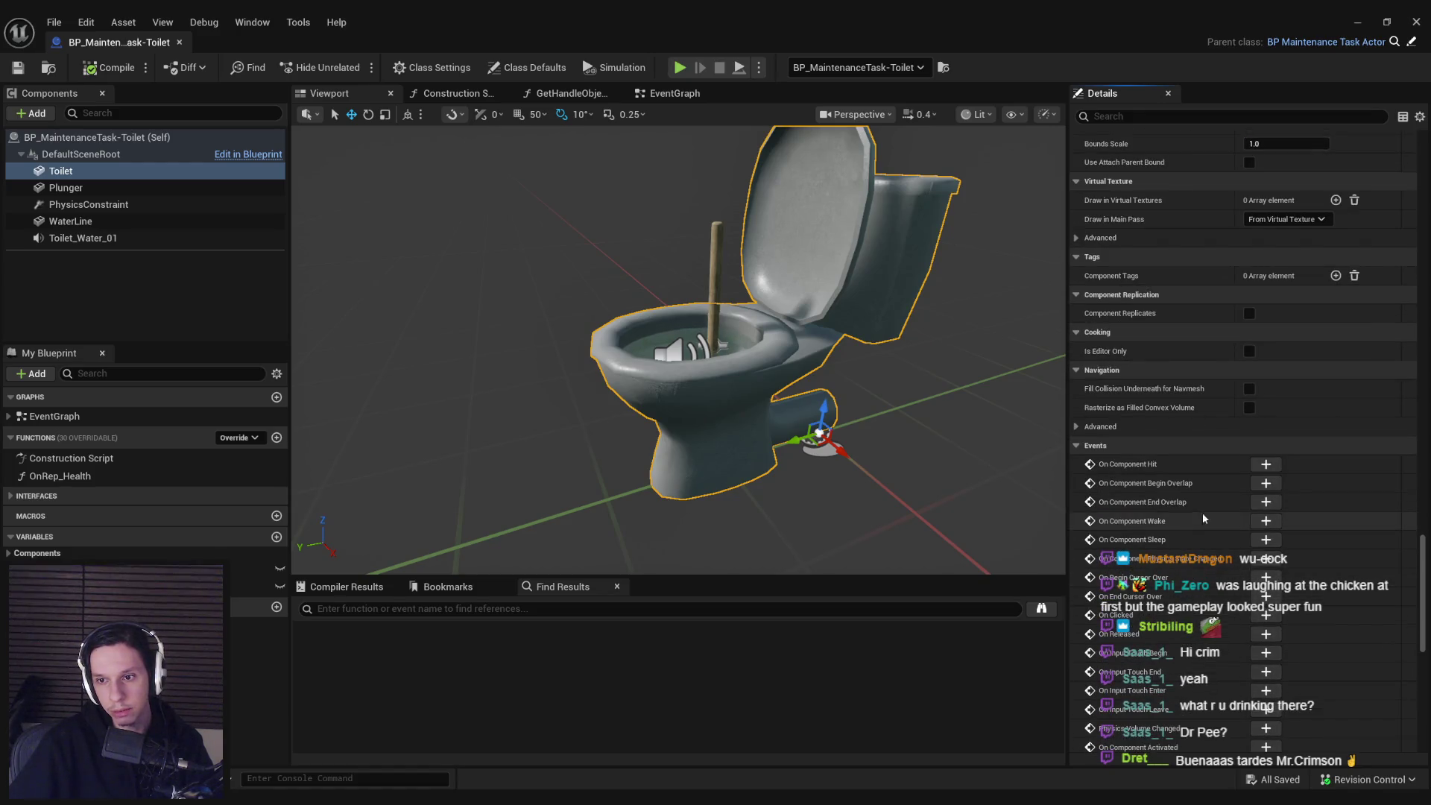
pyautogui.click(185, 271)
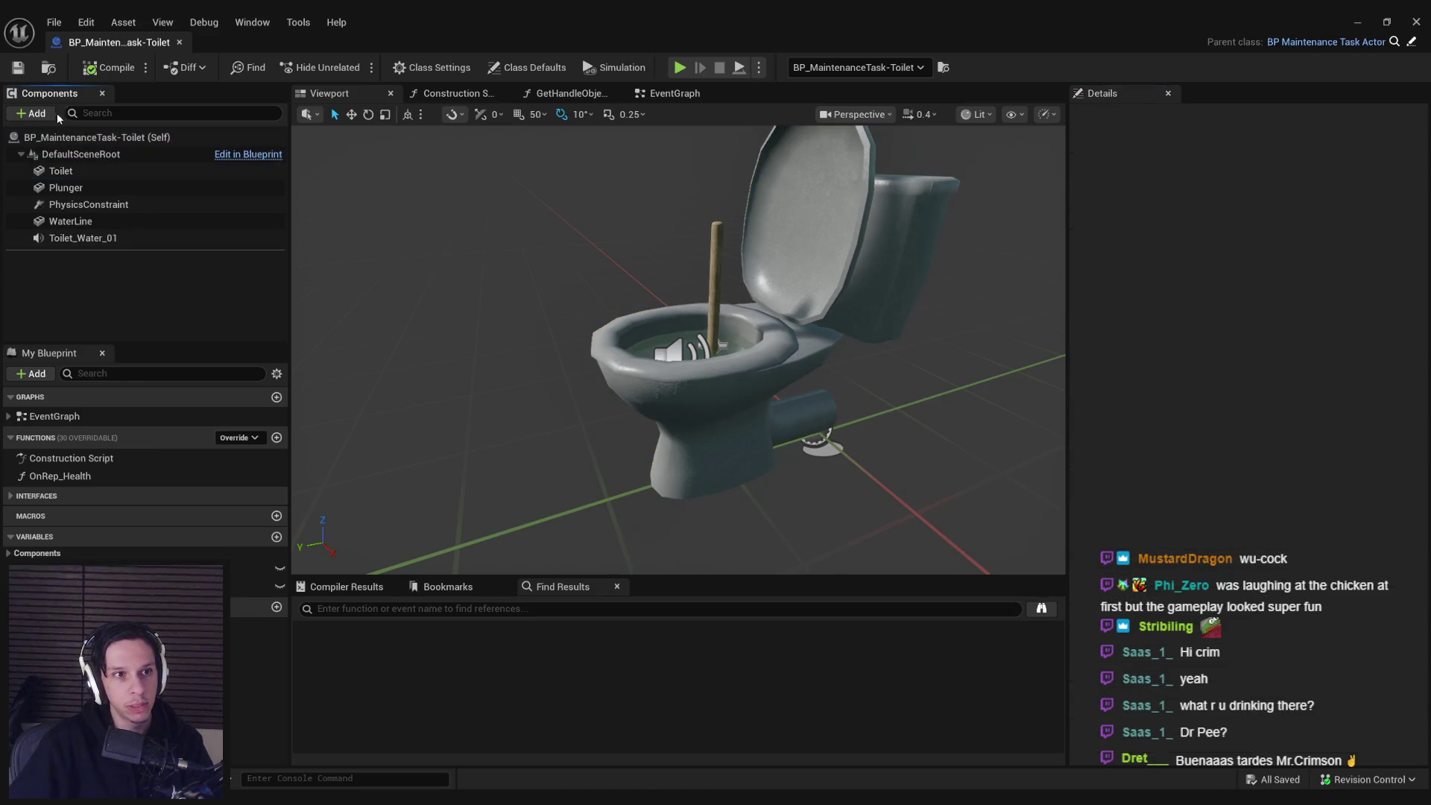
pyautogui.click(45, 114)
pyautogui.write('box')
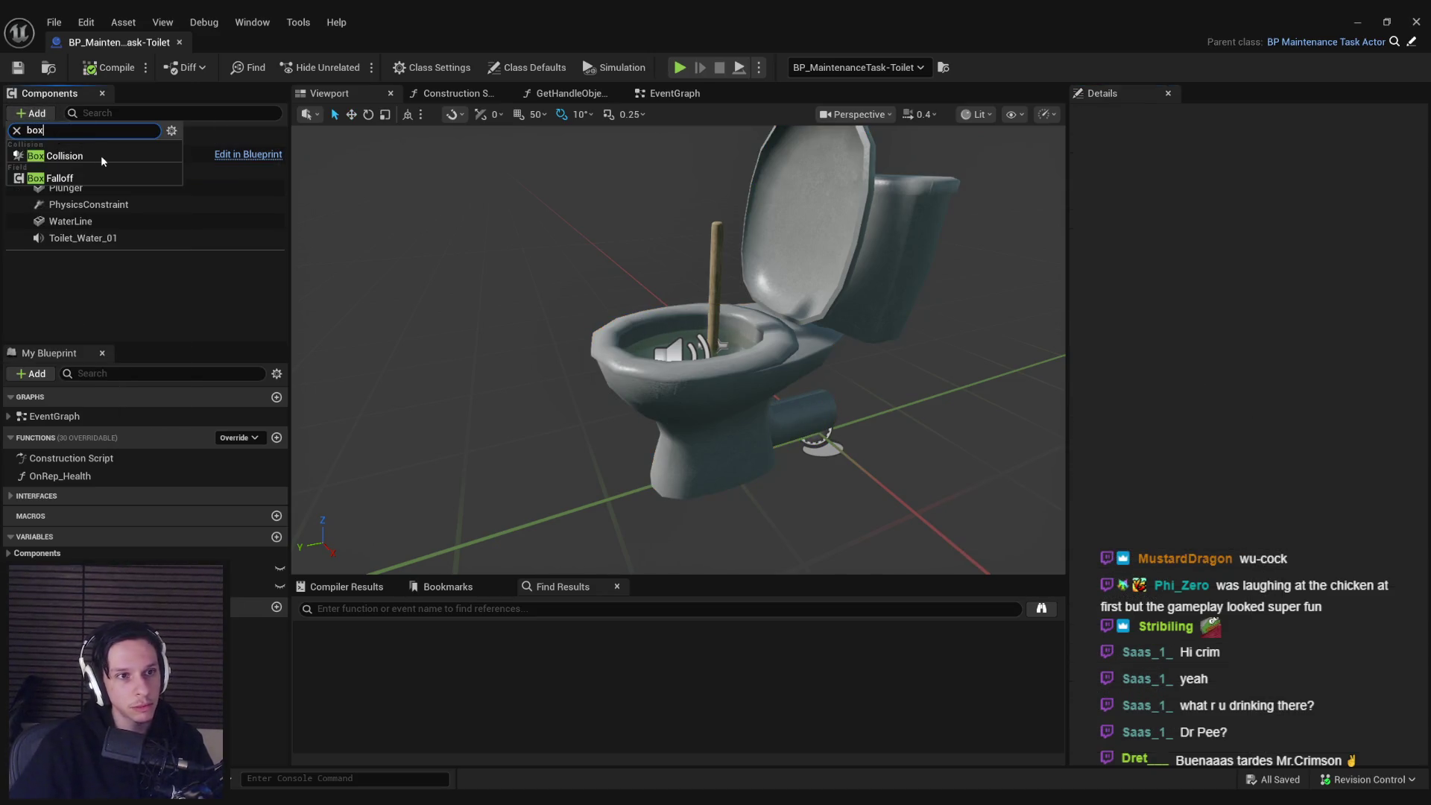
pyautogui.click(64, 156)
pyautogui.press('Return')
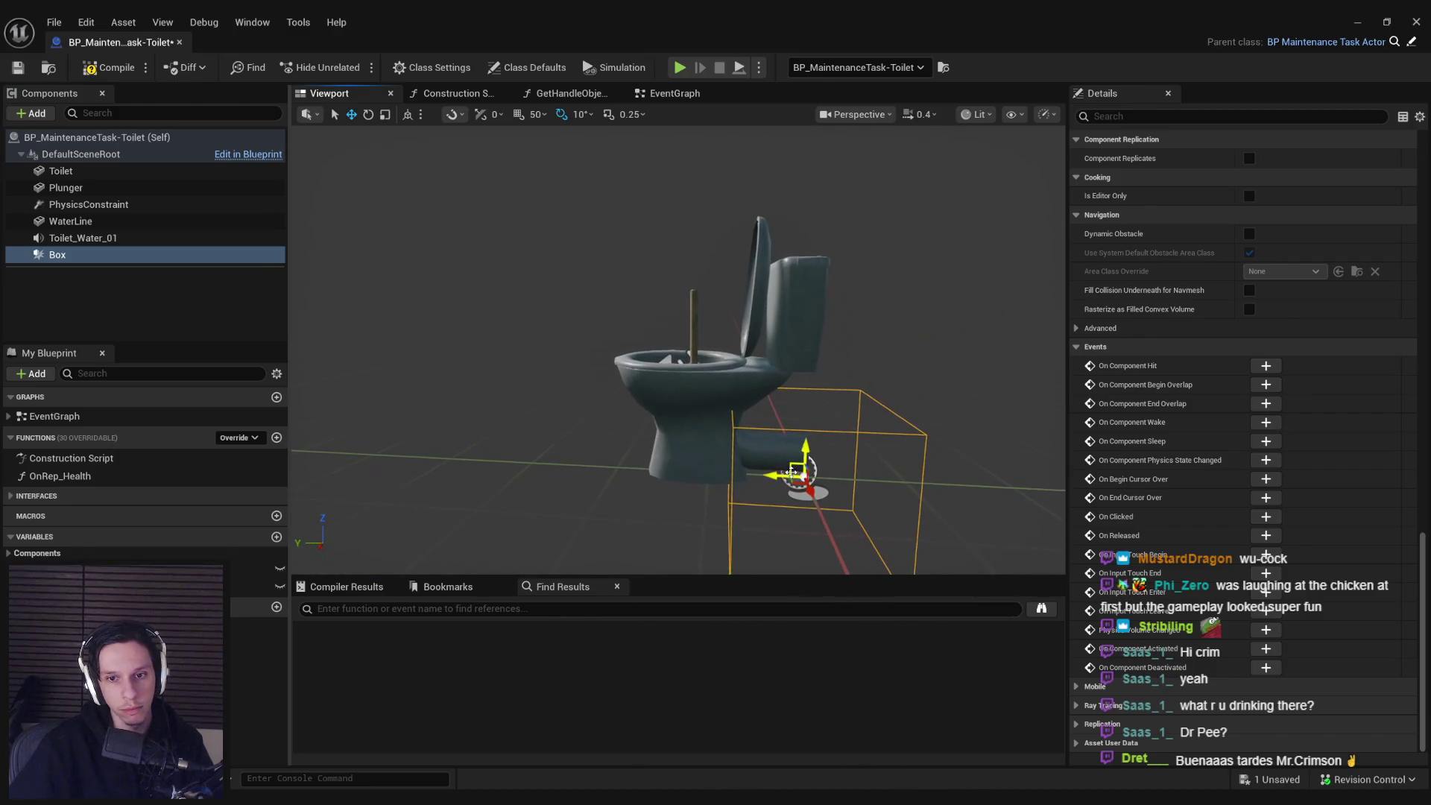
# - Position the box collision over the toilet bowl, then compile and save
pyautogui.press('f')
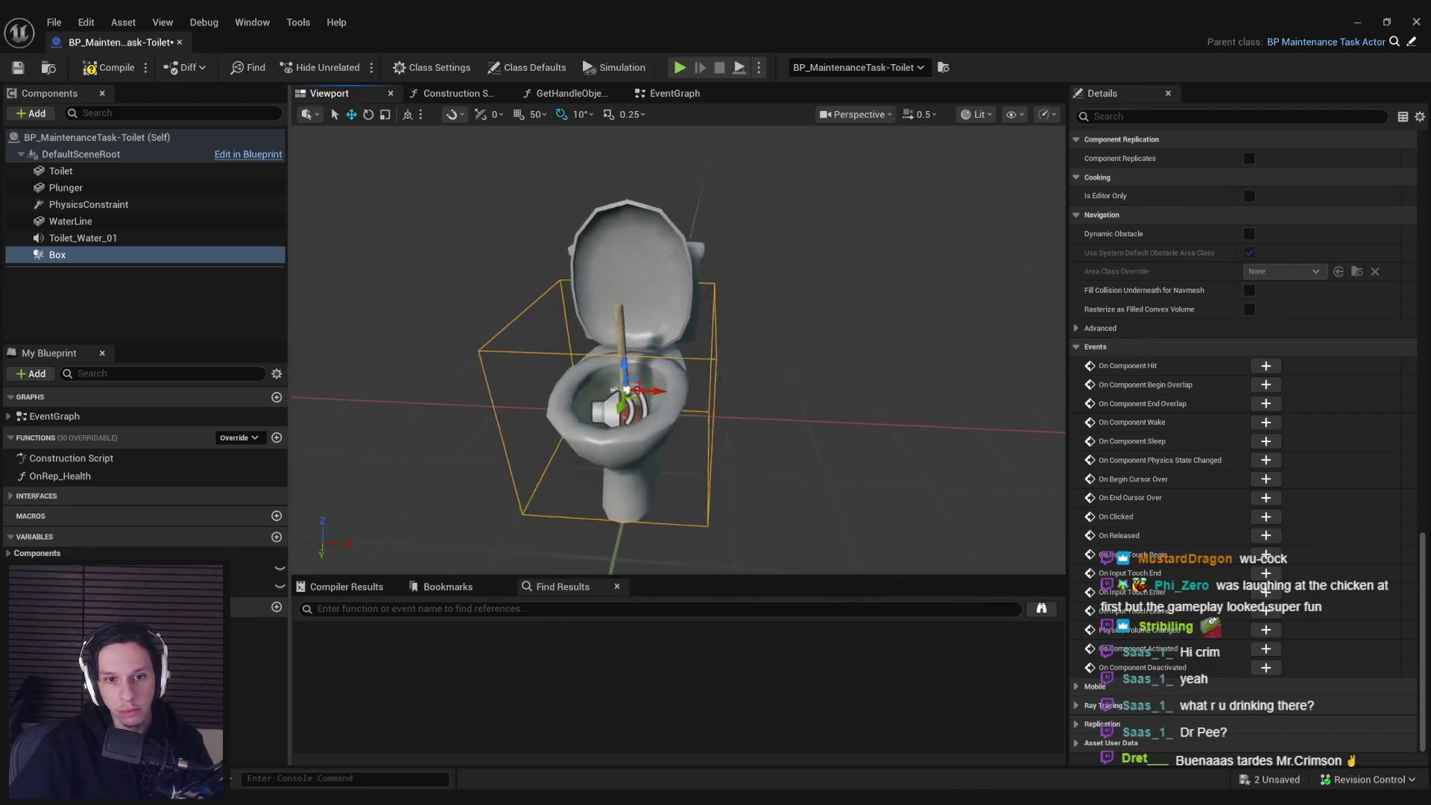
pyautogui.press('r')
pyautogui.moveTo(678, 350); pyautogui.dragTo(805, 341)
pyautogui.press('w')
pyautogui.moveTo(656, 337)
pyautogui.mouseDown()
pyautogui.moveTo(636, 338)
pyautogui.moveTo(653, 328)
pyautogui.moveTo(654, 347)
pyautogui.moveTo(659, 302)
pyautogui.moveTo(574, 303)
pyautogui.moveTo(1422, 487)
pyautogui.mouseUp()
pyautogui.press('w')
pyautogui.click(109, 67)
pyautogui.click(18, 67)
# - Set the Box to custom Query Only collision ignoring WorldStatic, WorldDynamic and Pawn, and add its begin-overlap event
pyautogui.scroll(3, 1420, 537)
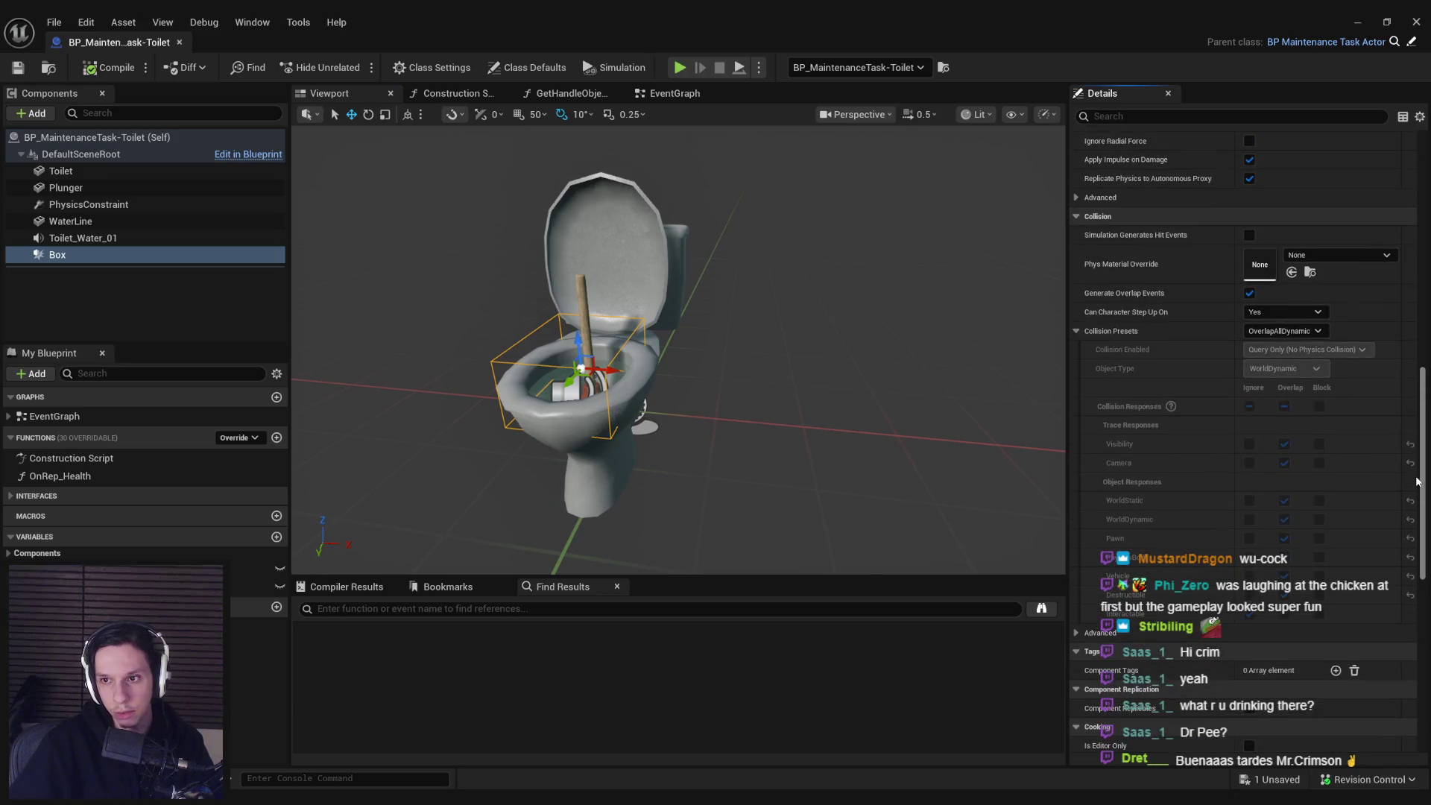
pyautogui.click(1275, 331)
pyautogui.click(1262, 346)
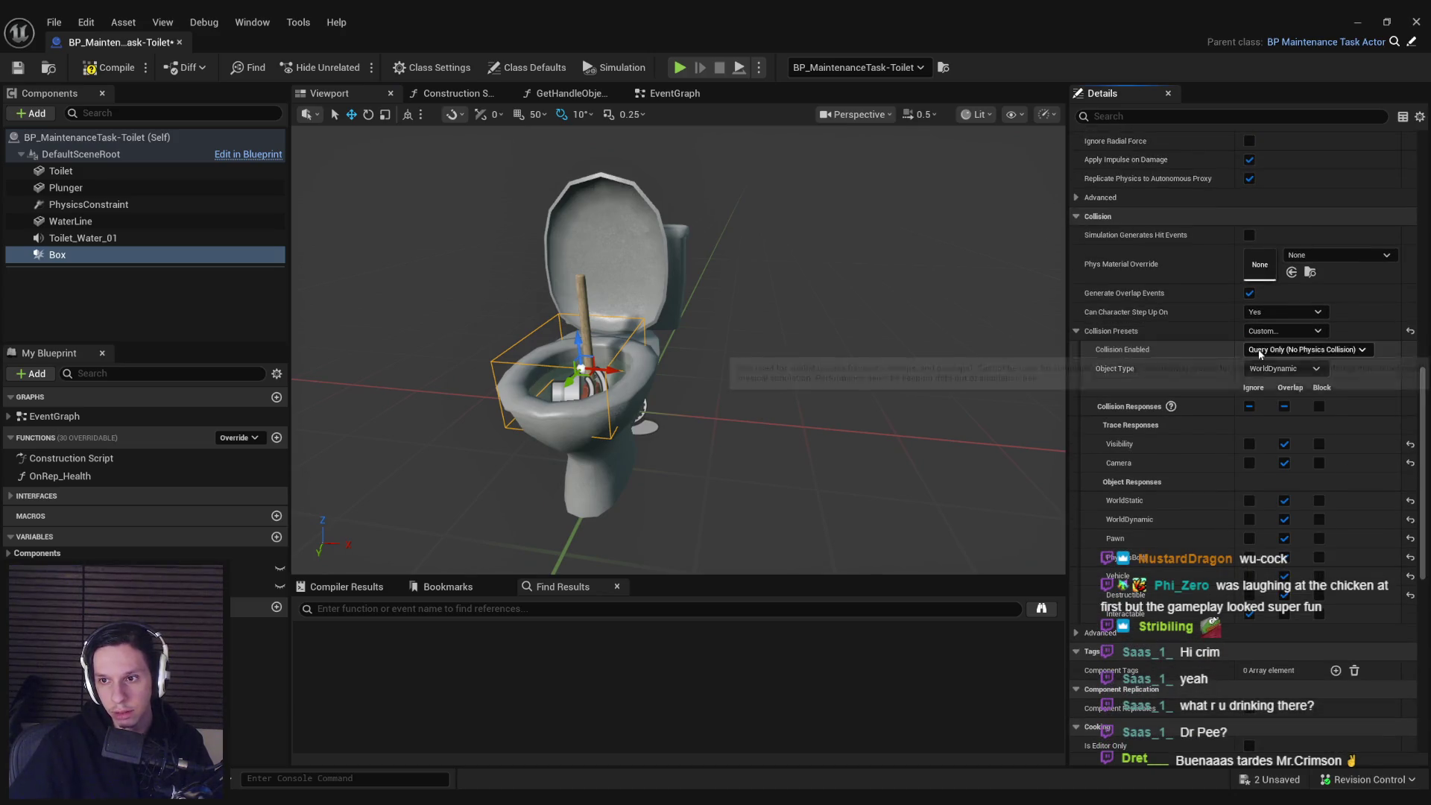
pyautogui.click(1319, 444)
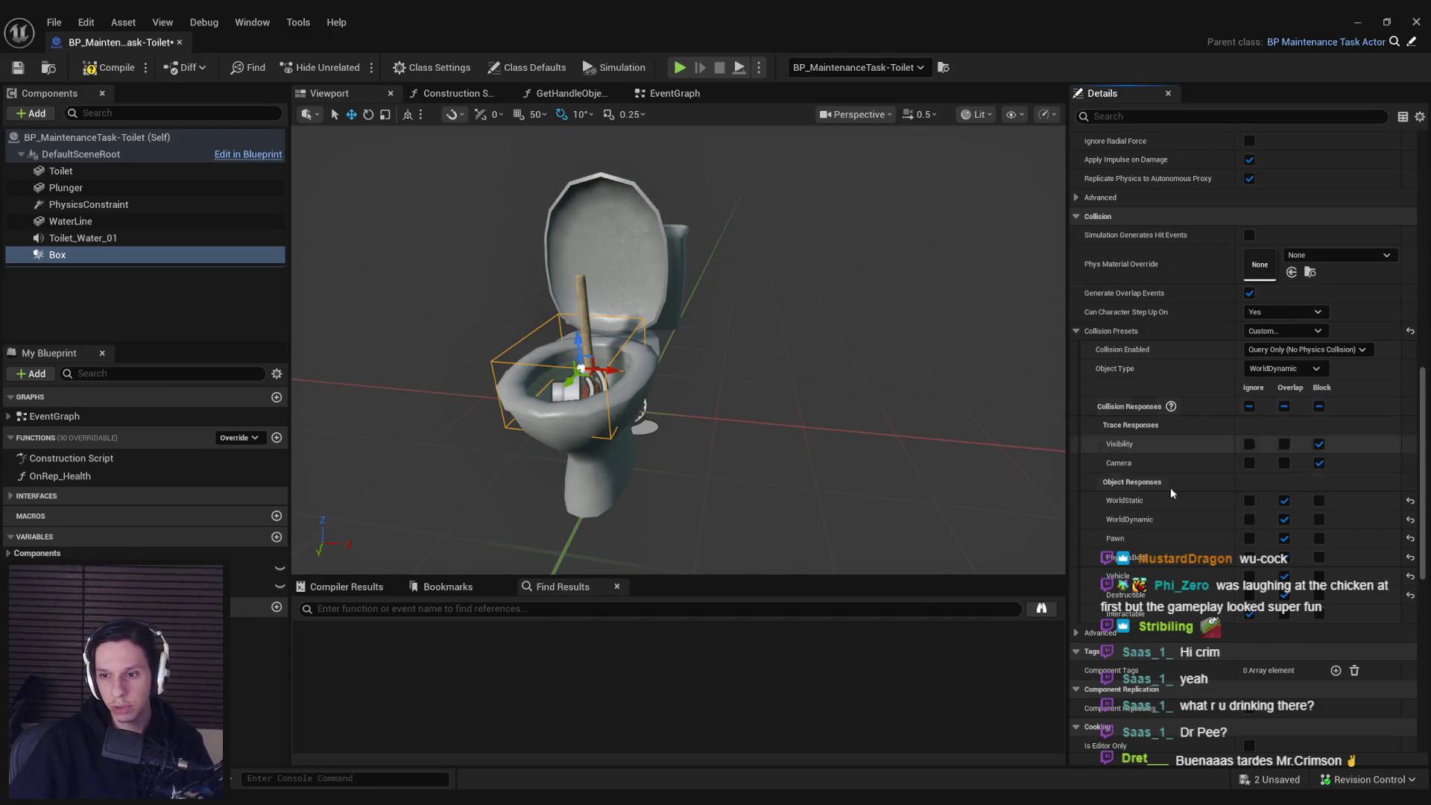
pyautogui.click(1250, 538)
pyautogui.click(1249, 520)
pyautogui.click(1250, 500)
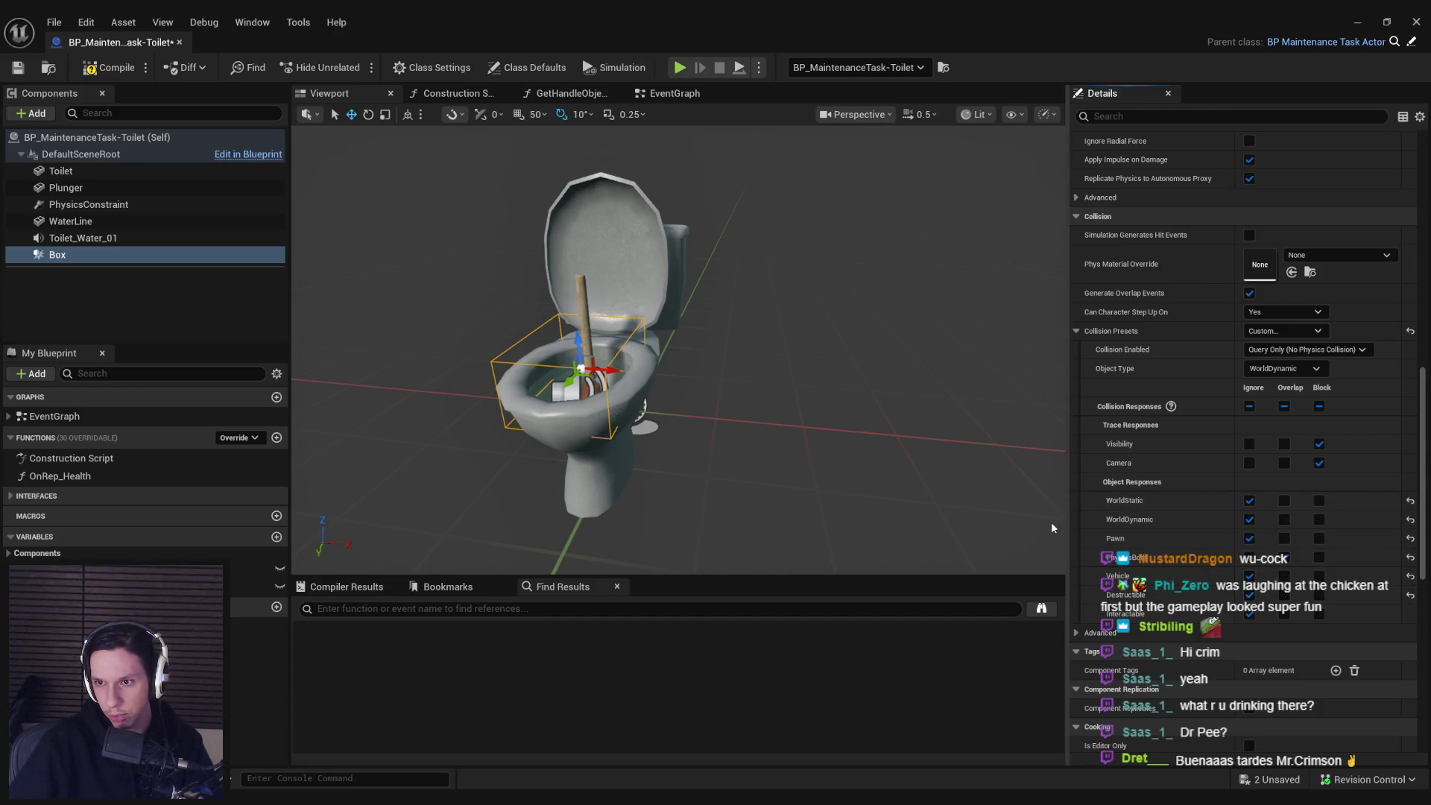
pyautogui.click(1307, 353)
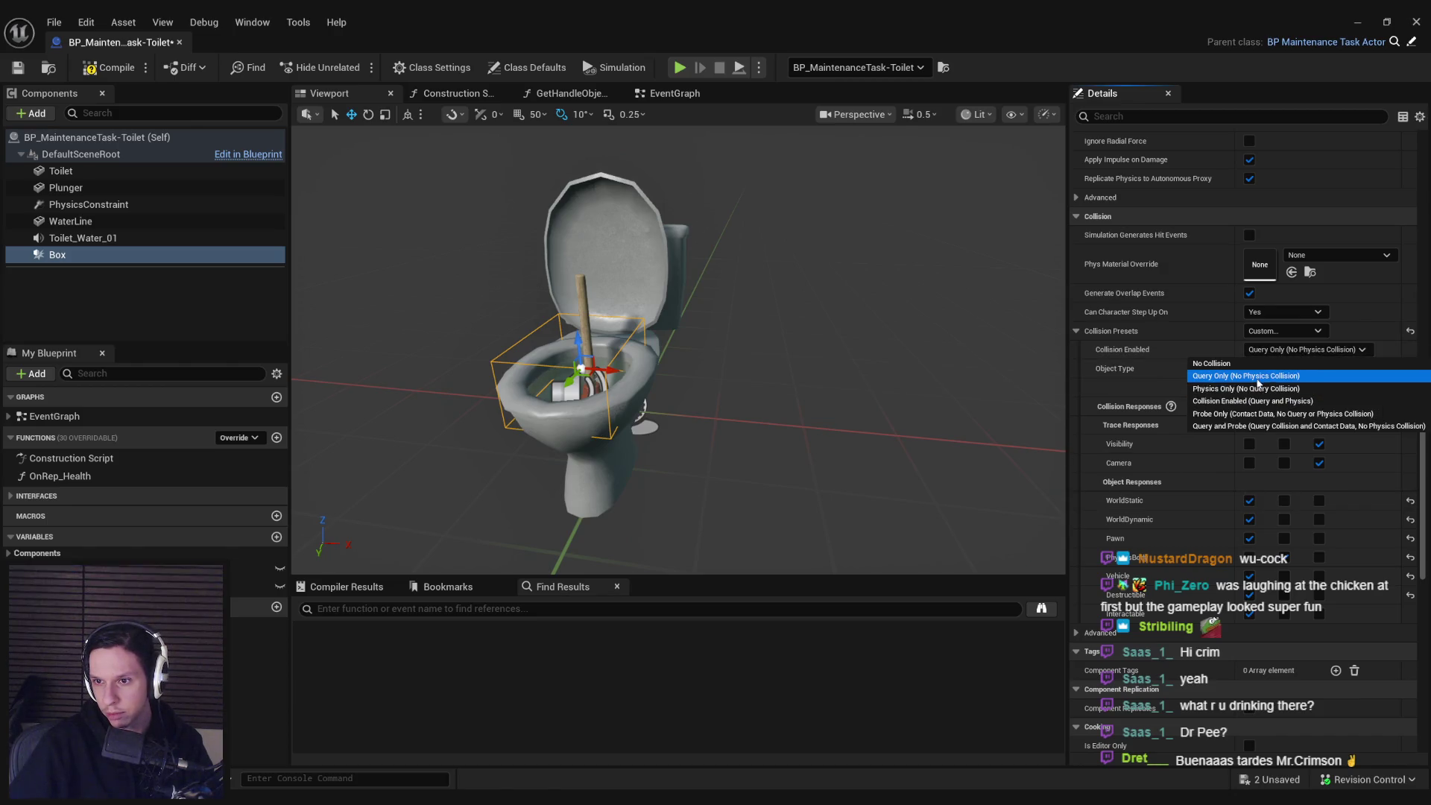
pyautogui.click(1258, 376)
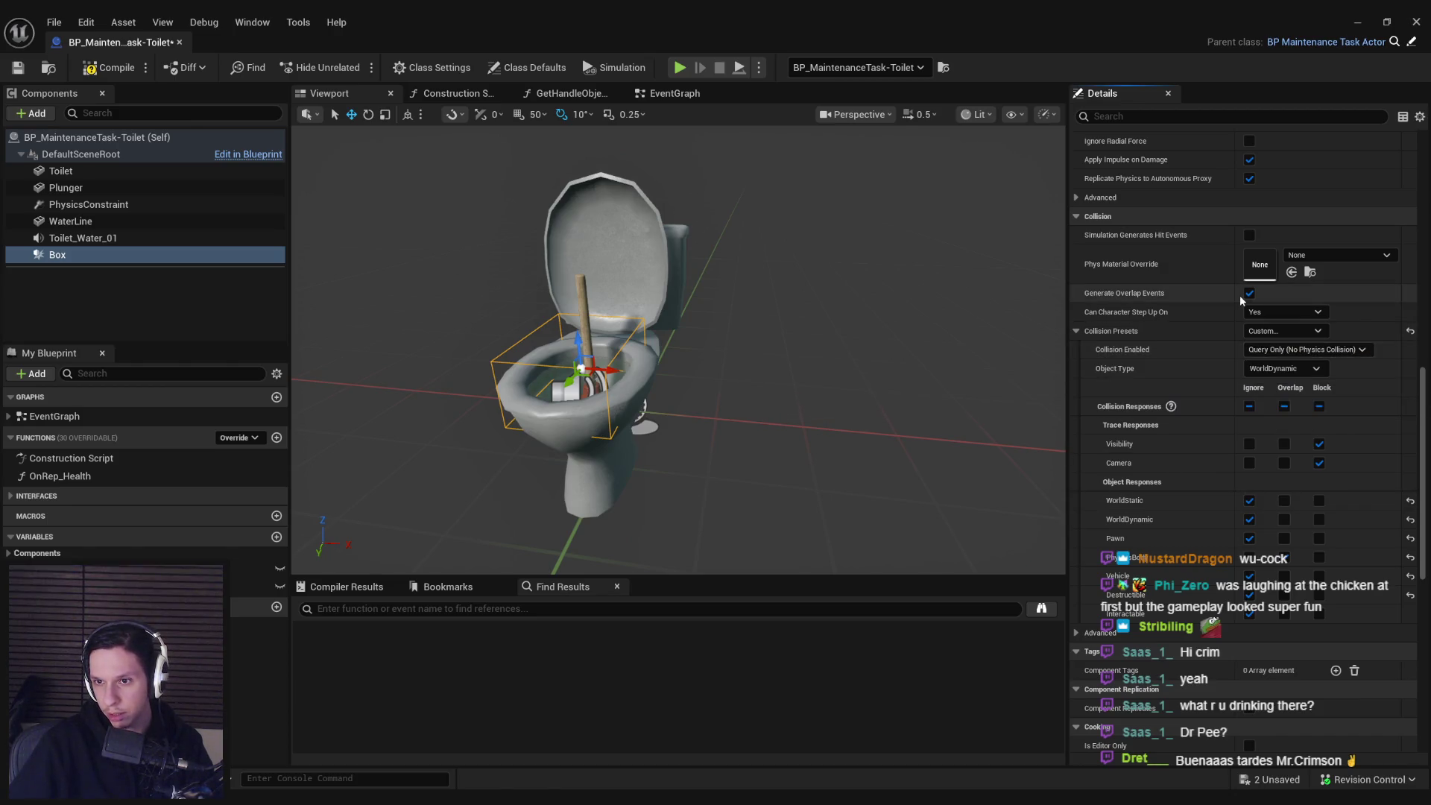
pyautogui.scroll(-10, 1259, 388)
pyautogui.click(1266, 385)
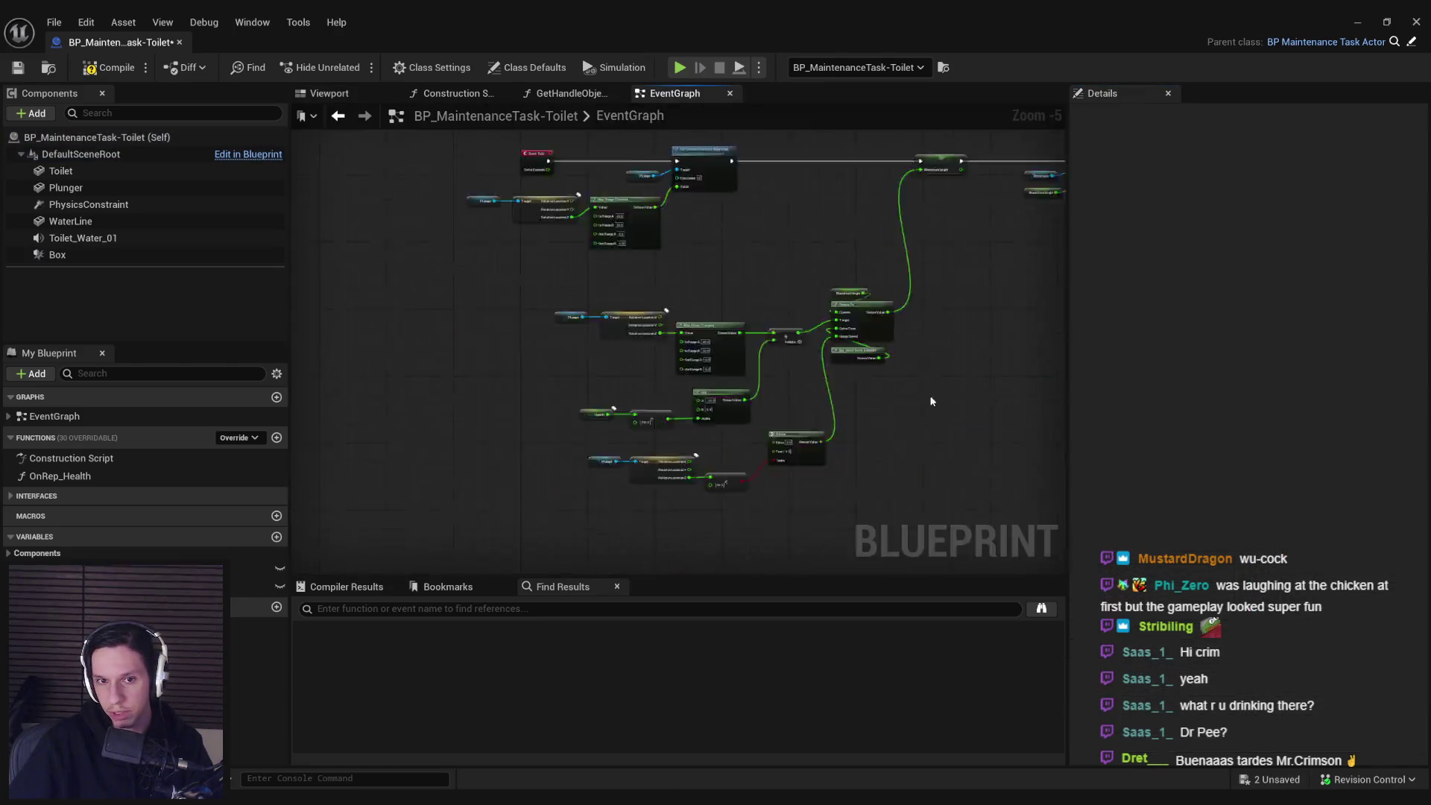
# - Drag from the overlap event's Other Actor pin to add an Equal (==) node
pyautogui.moveTo(530, 349); pyautogui.dragTo(637, 395)
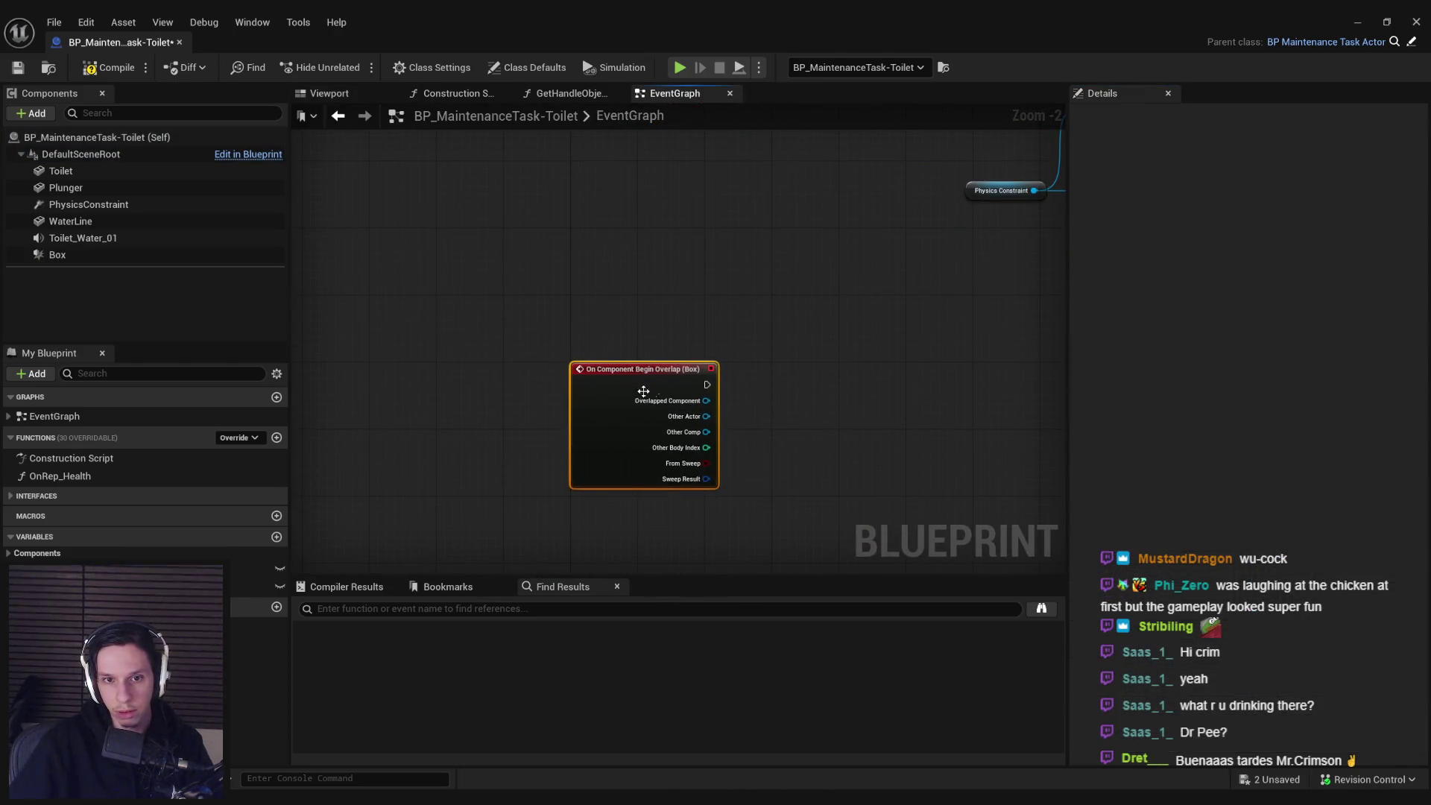
pyautogui.click(17, 68)
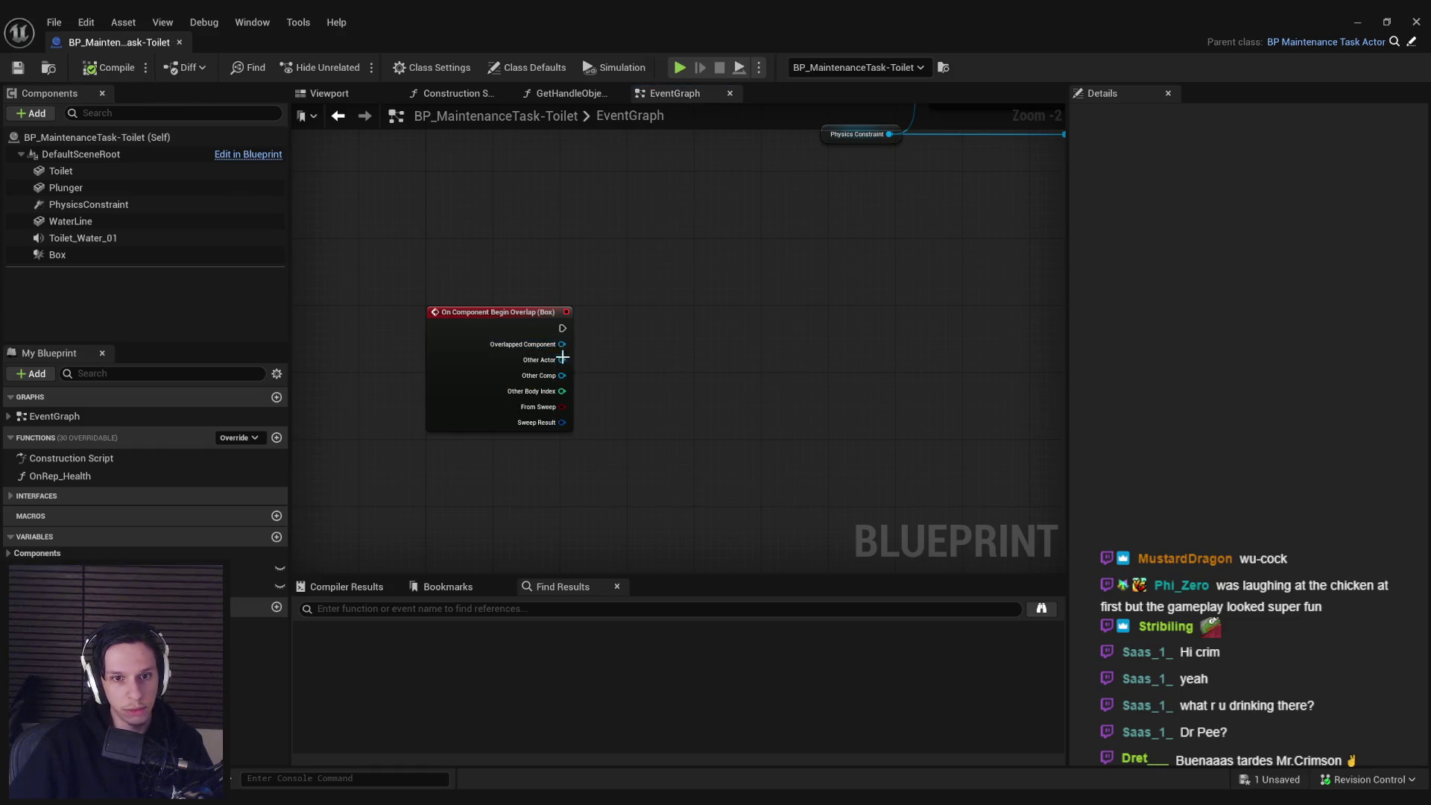
pyautogui.moveTo(562, 359); pyautogui.dragTo(620, 359)
pyautogui.write('==')
pyautogui.press('Return')
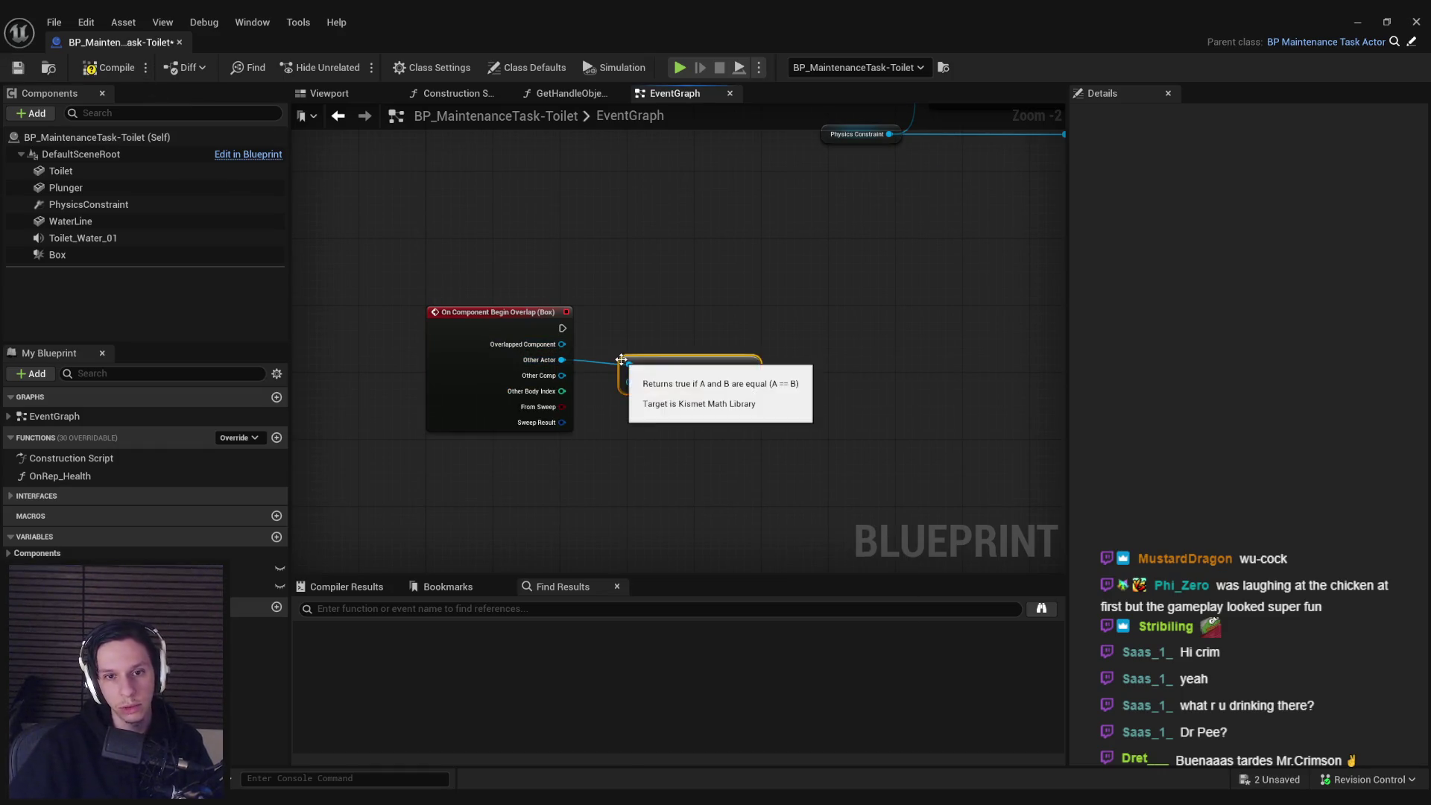
pyautogui.moveTo(721, 368); pyautogui.dragTo(760, 378)
# - Try the Equal node's B asset picker without choosing anything, then return to the level editor
pyautogui.click(717, 383)
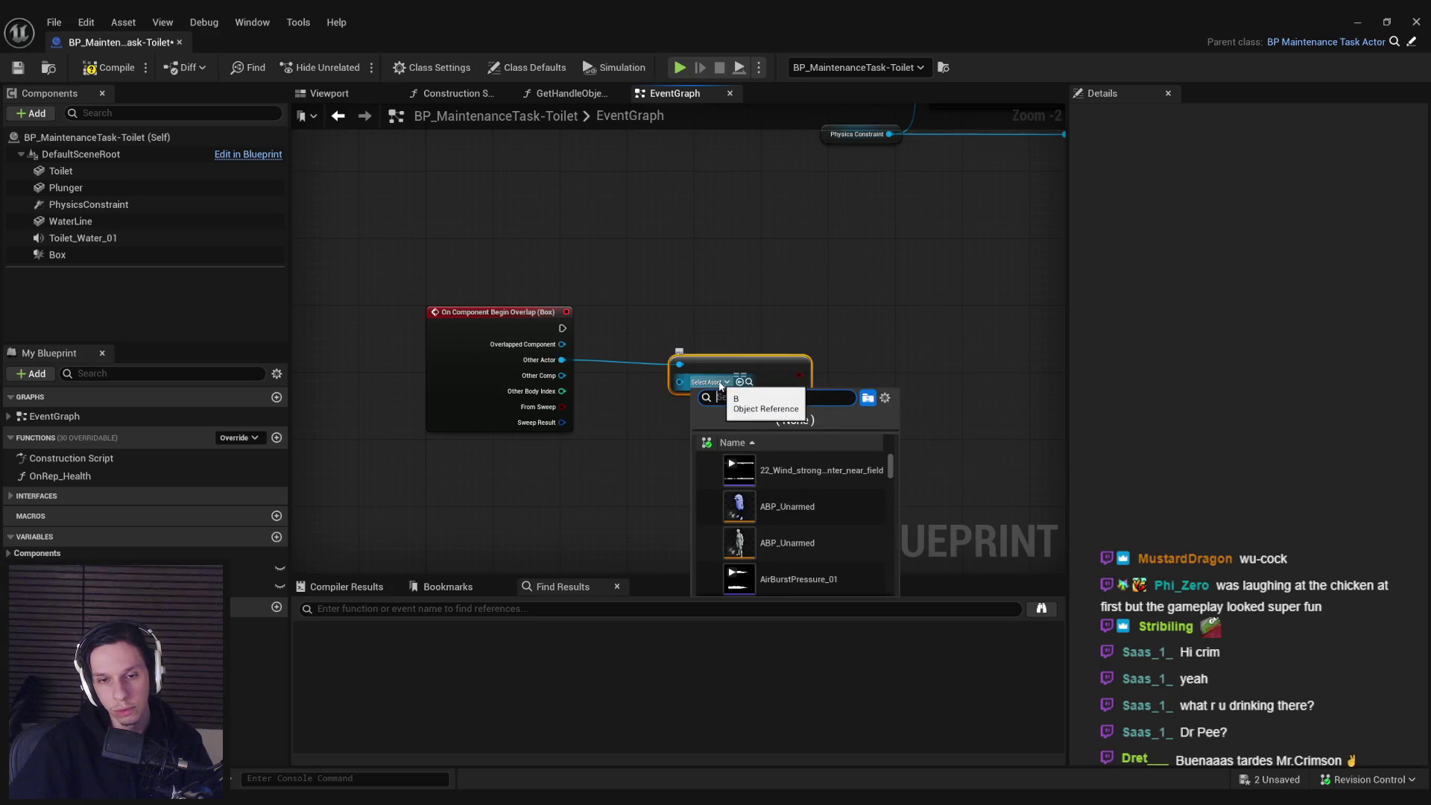
pyautogui.click(720, 385)
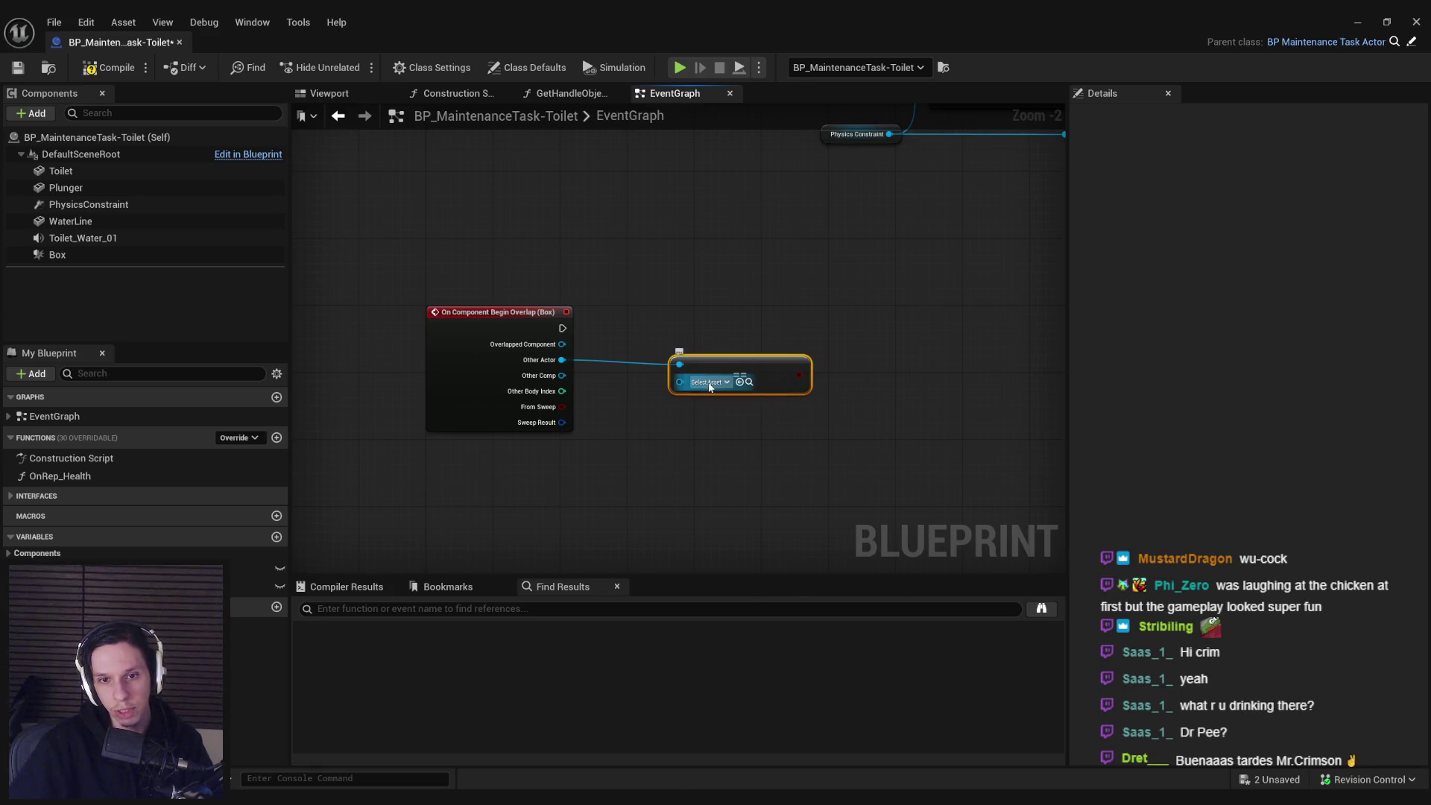
pyautogui.click(709, 384)
pyautogui.click(708, 385)
pyautogui.click(708, 385)
pyautogui.click(708, 385)
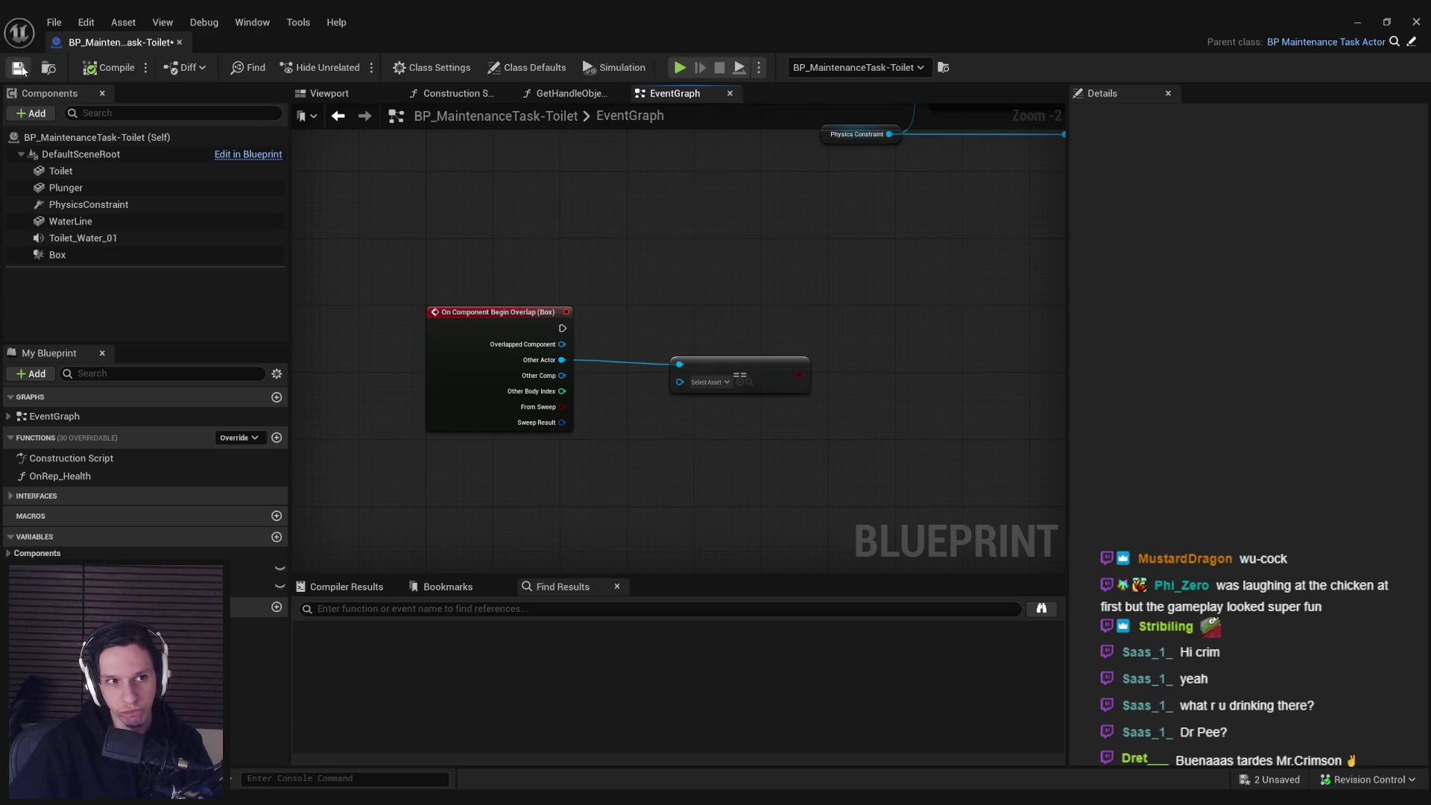
pyautogui.click(1357, 22)
# - Select the plunger in the level and open its BP_ItemPickup-Plunger blueprint's Class Defaults
pyautogui.press('f')
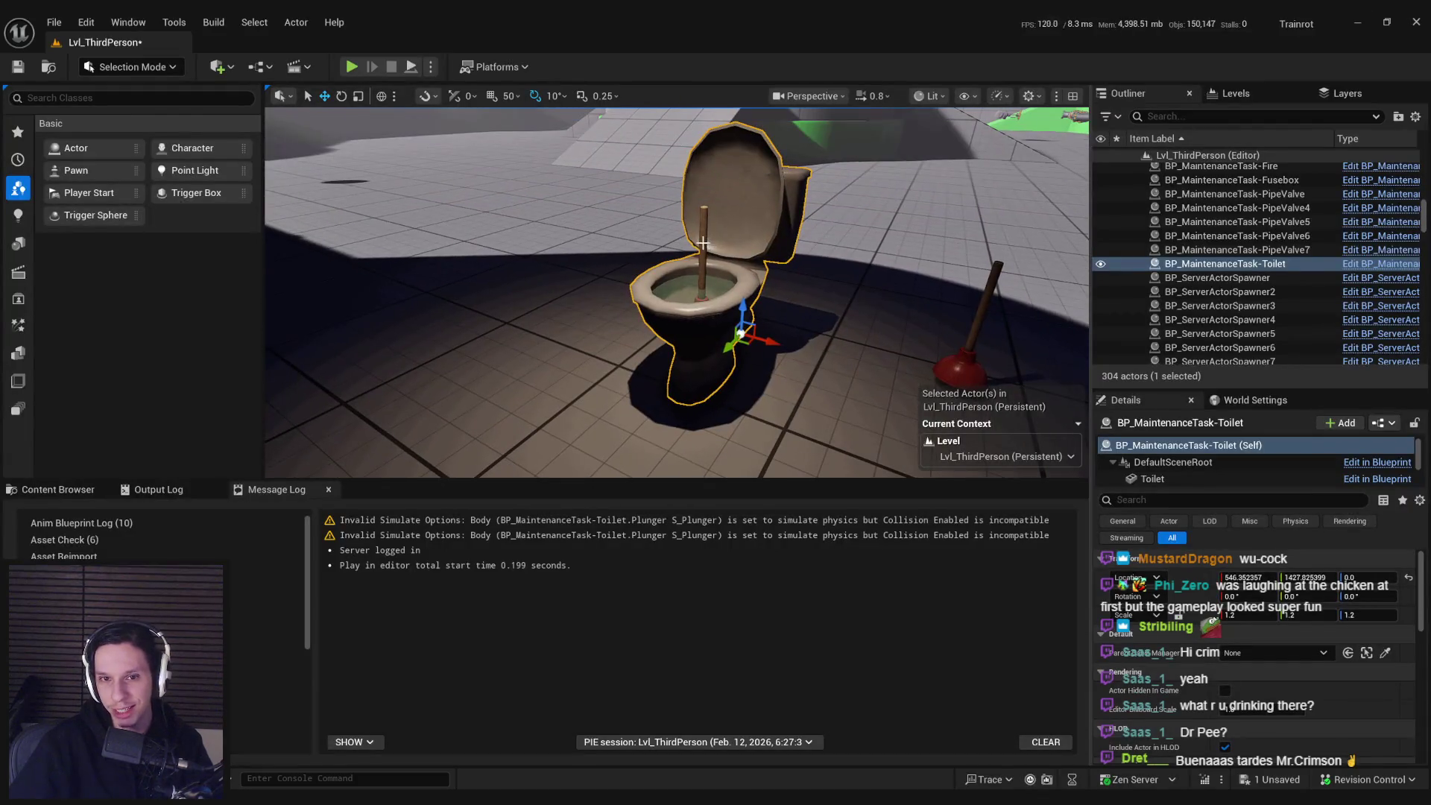
pyautogui.click(970, 347)
pyautogui.click(1379, 423)
pyautogui.click(1335, 462)
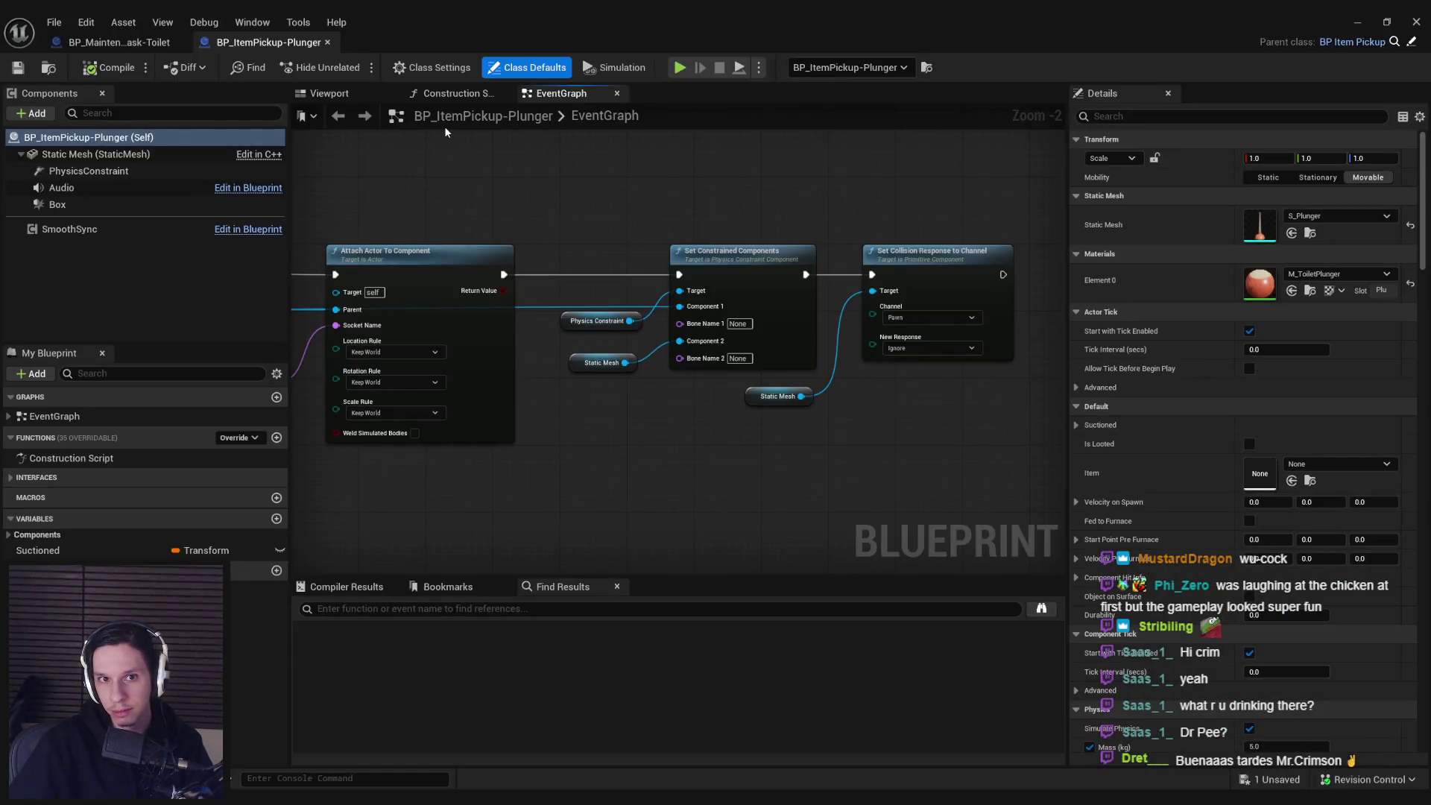
pyautogui.click(432, 67)
pyautogui.click(533, 69)
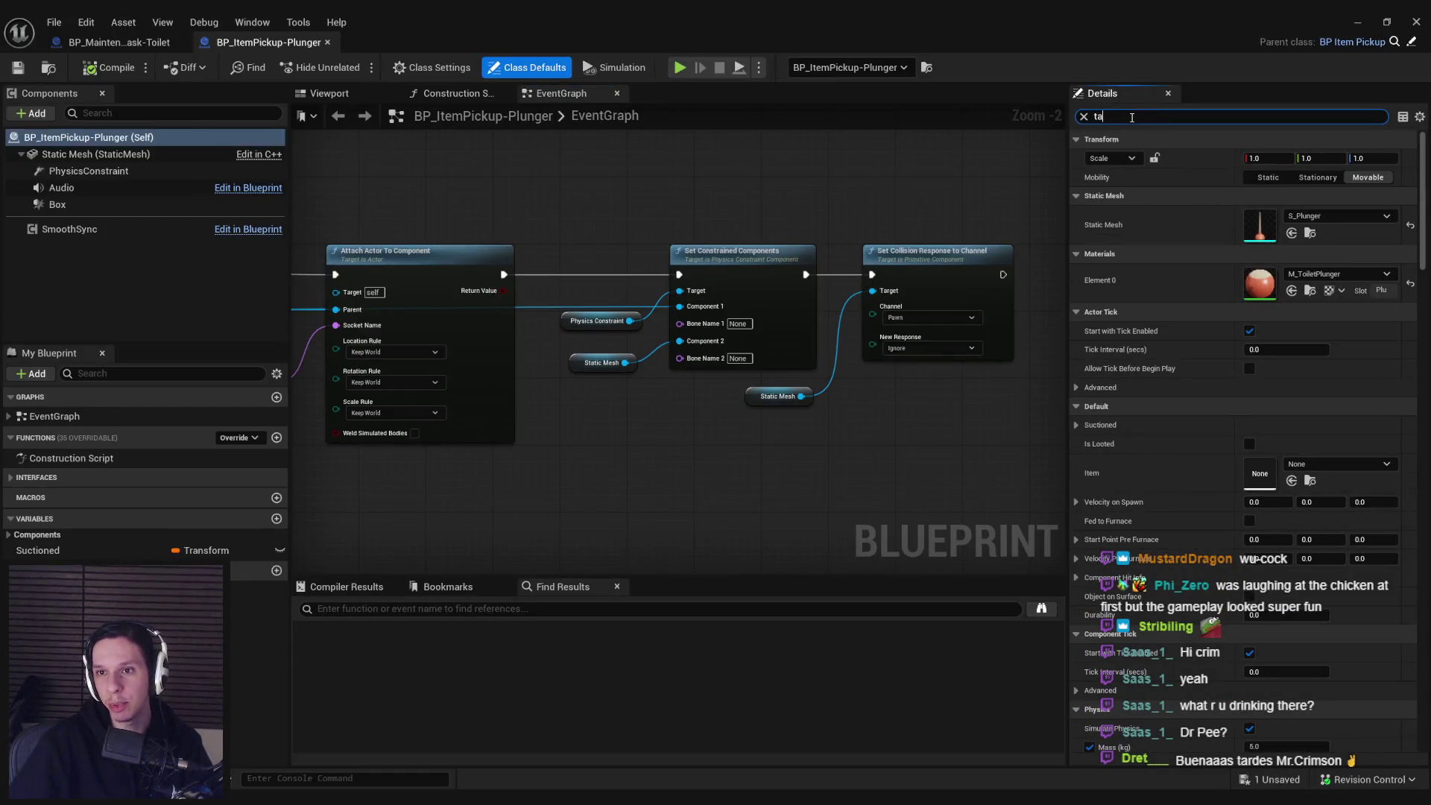
# - Add a third actor tag, Plunger, after Grabbable and Item, then compile and save
pyautogui.write('g')
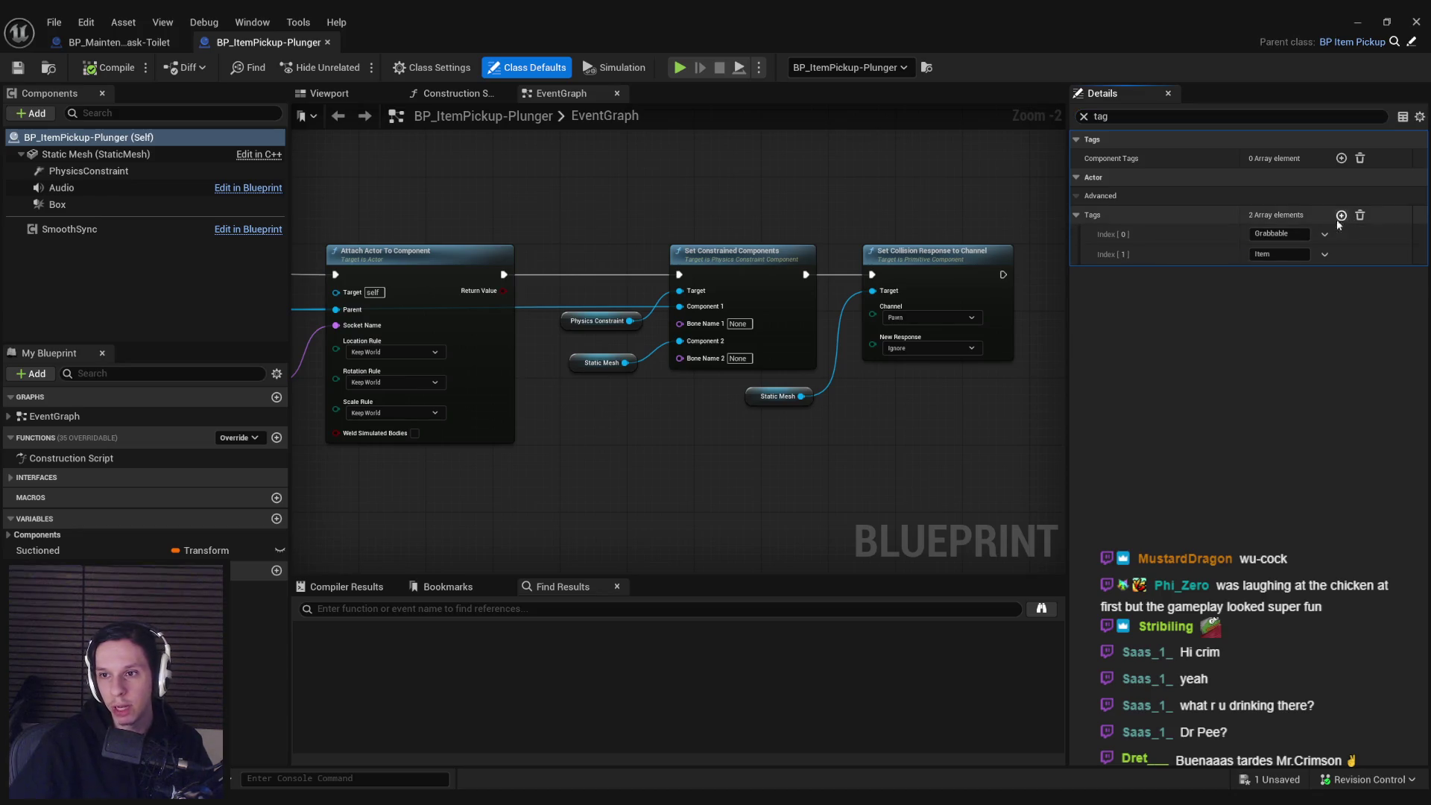
pyautogui.click(1341, 215)
pyautogui.click(1274, 275)
pyautogui.write('er')
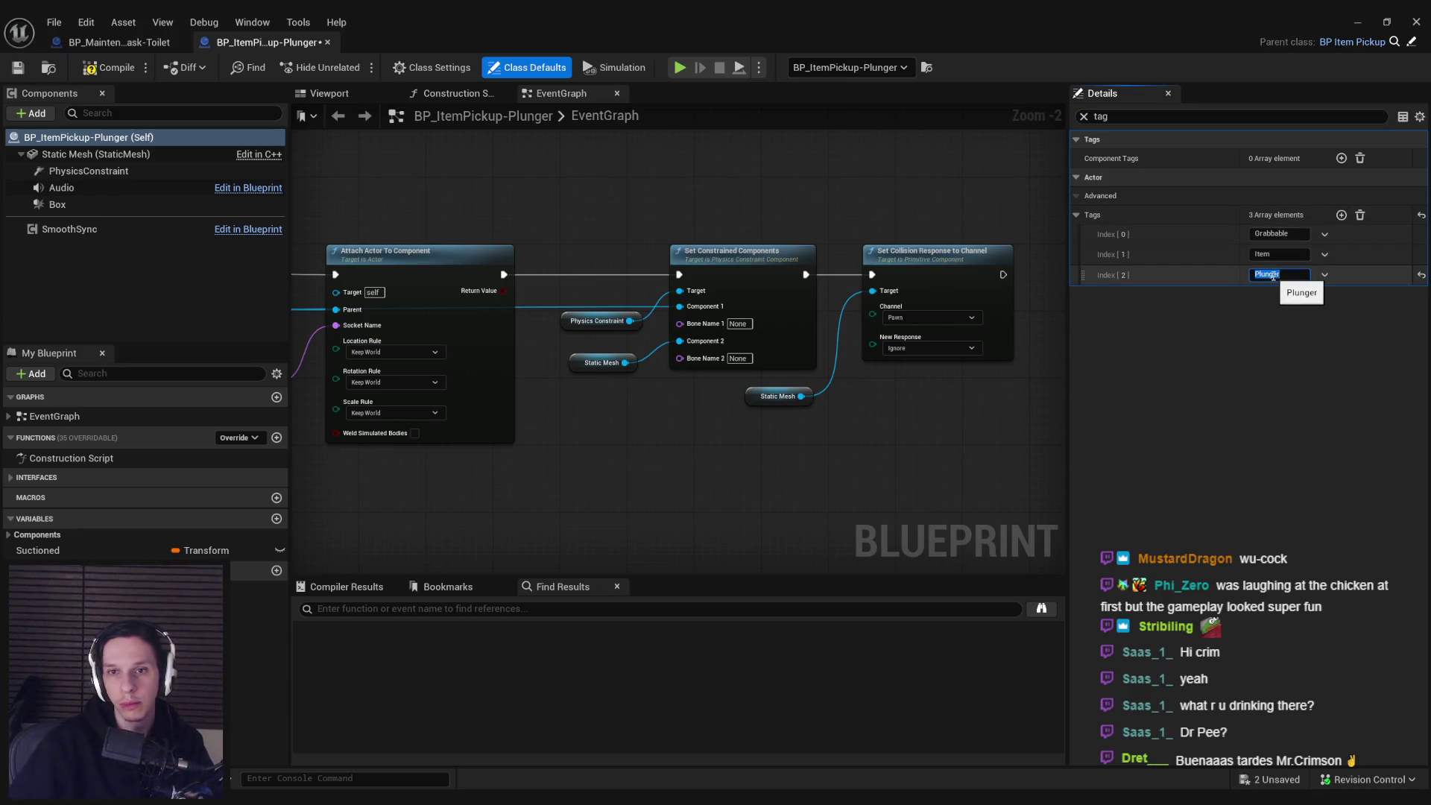
pyautogui.press('Return')
pyautogui.click(111, 67)
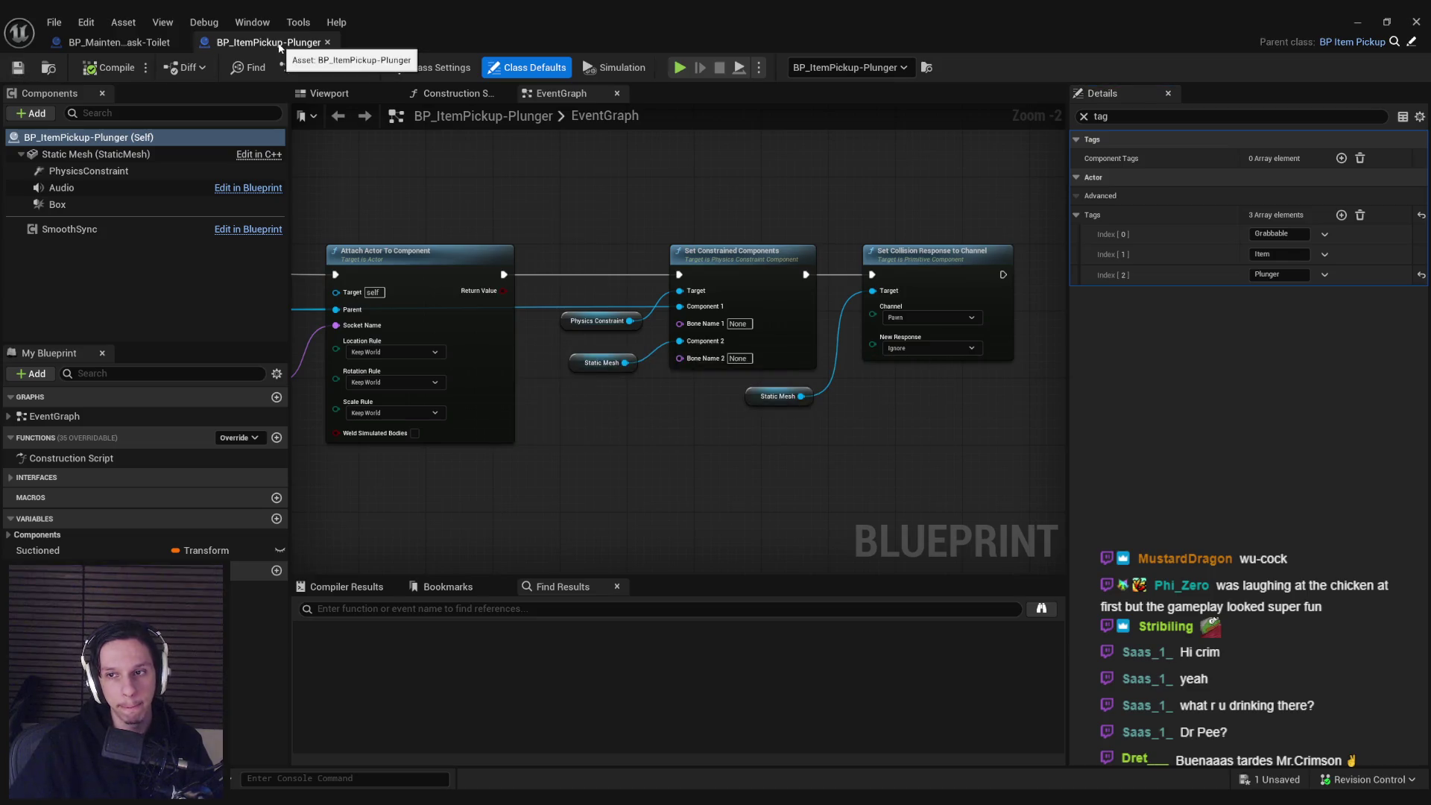
# - In the toilet event graph, attach an Actor Has Tag node to the overlap's Other Actor, then compile and save
pyautogui.click(327, 41)
pyautogui.moveTo(570, 357)
pyautogui.mouseDown()
pyautogui.moveTo(704, 395)
pyautogui.moveTo(643, 350)
pyautogui.moveTo(586, 351)
pyautogui.mouseUp()
pyautogui.scroll(2, 704, 395)
pyautogui.write('has tag')
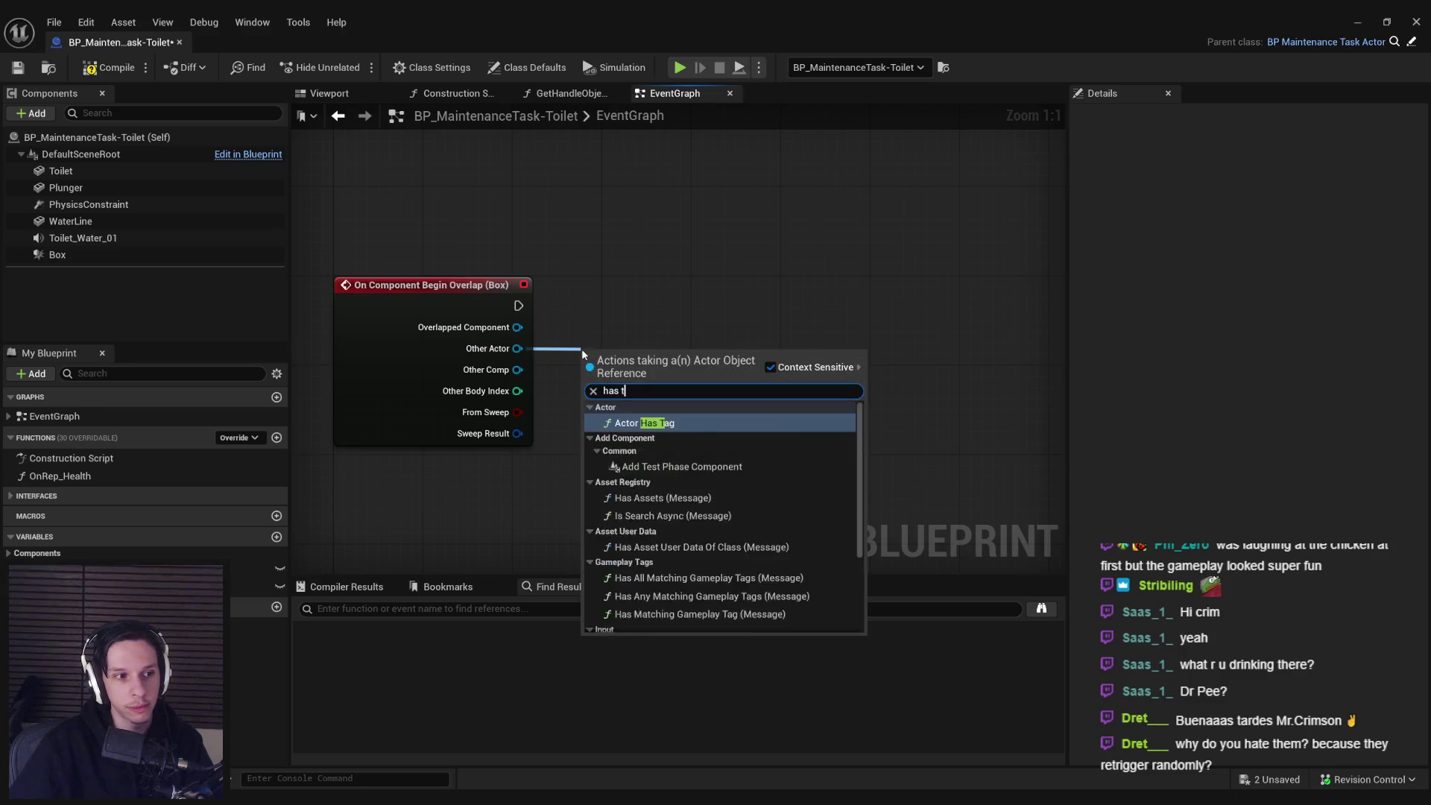
pyautogui.click(648, 420)
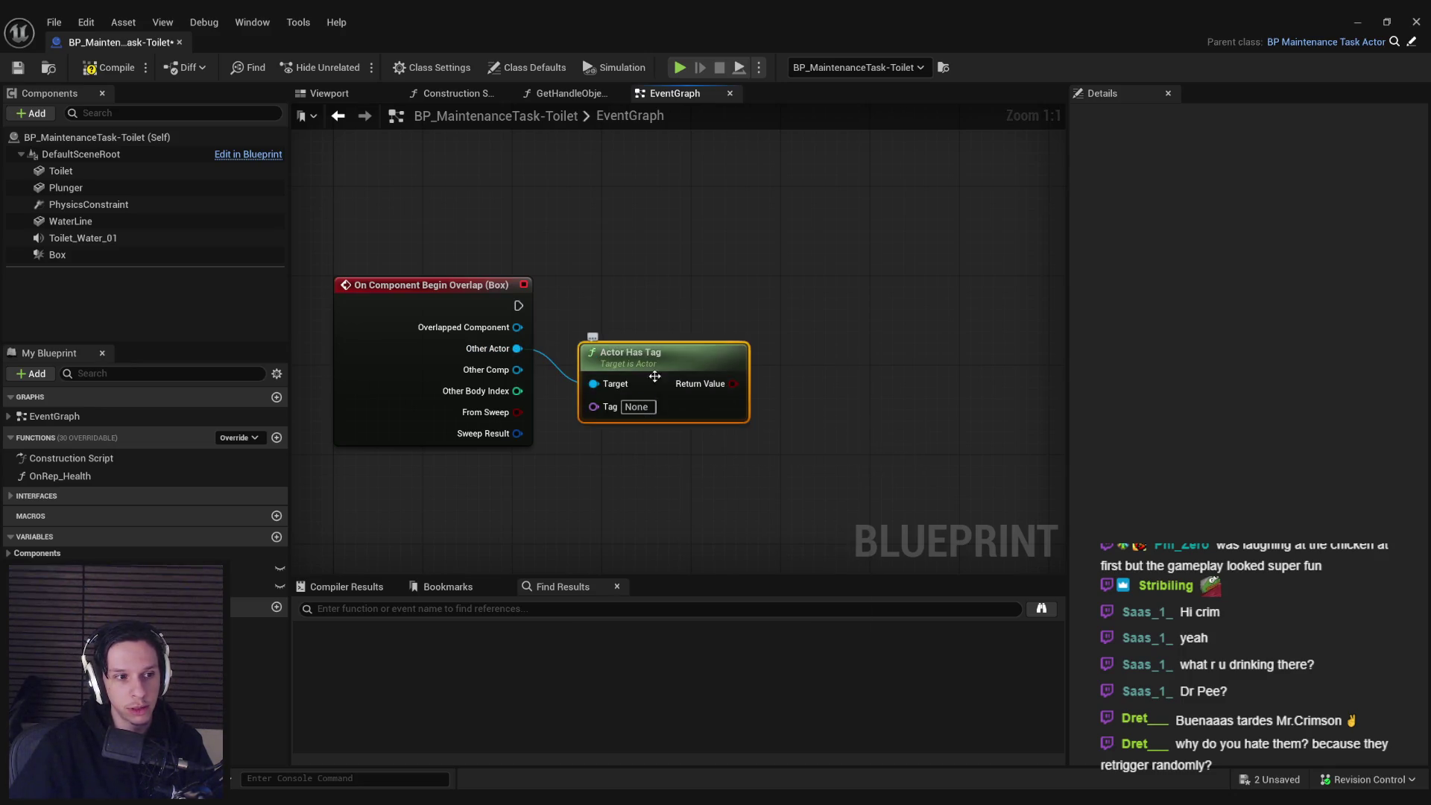
pyautogui.scroll(-1, 645, 330)
pyautogui.scroll(1, 645, 330)
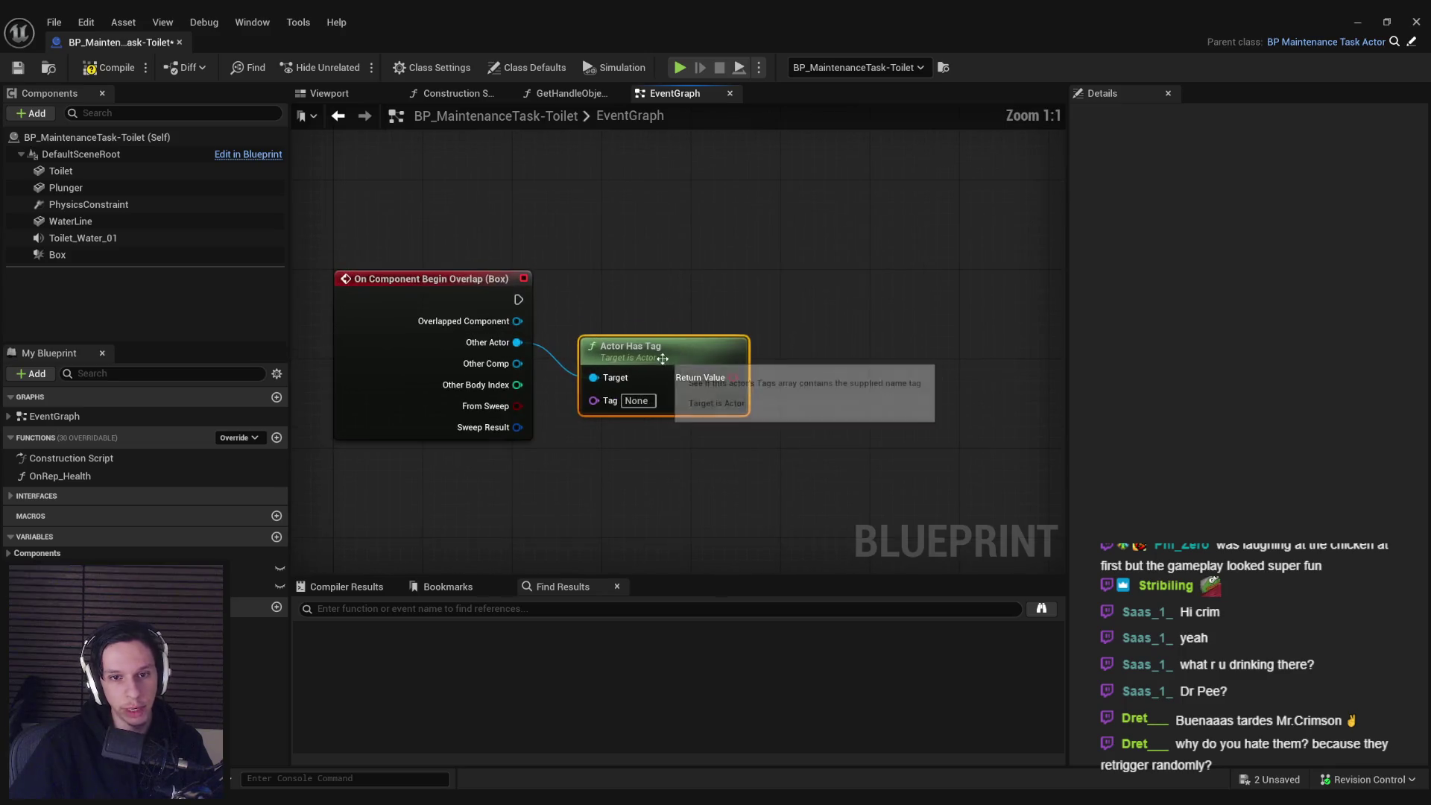
pyautogui.moveTo(699, 374); pyautogui.dragTo(691, 383)
pyautogui.click(721, 447)
pyautogui.press('F7')
pyautogui.hotkey('ctrl', 's')
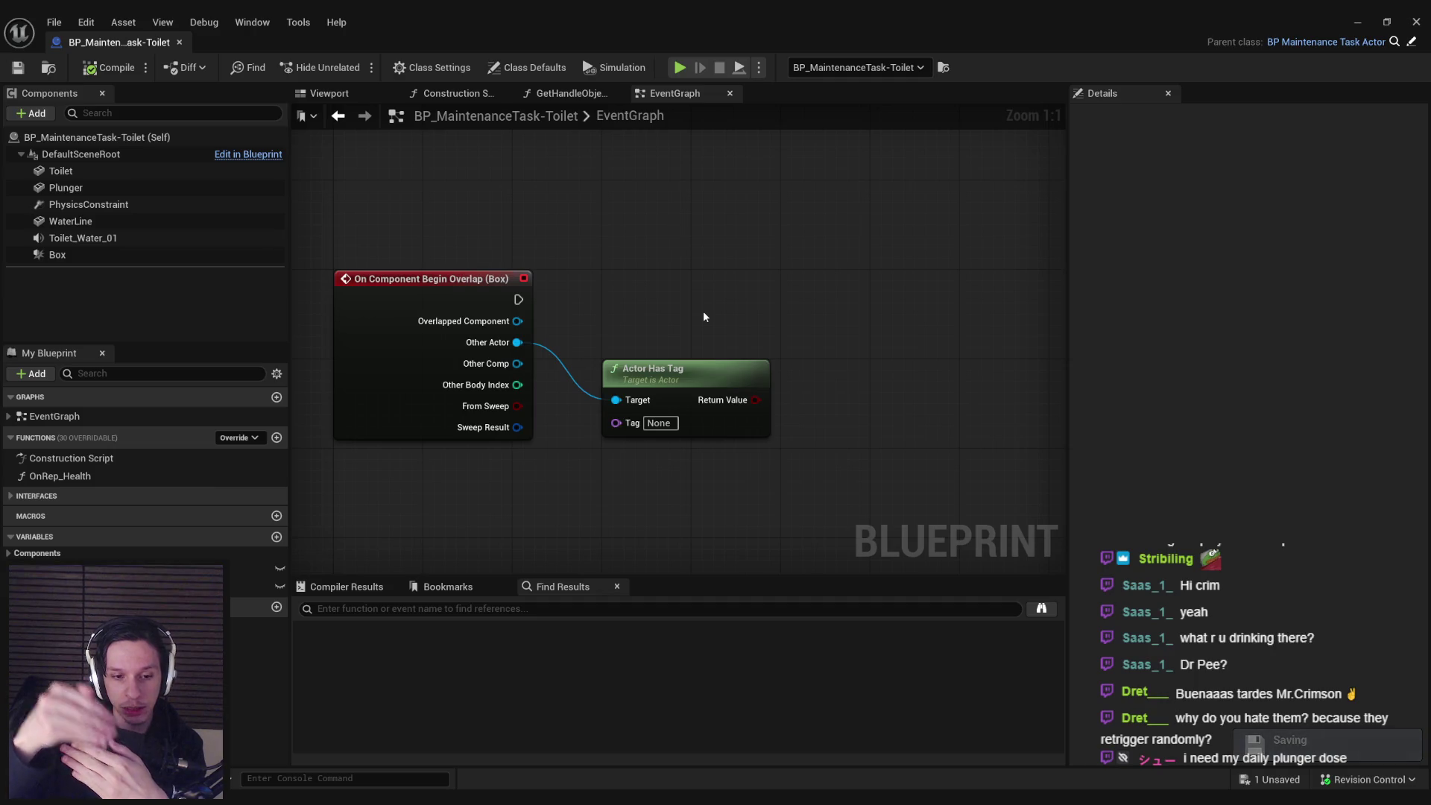
# - Feed the tag check result into a Branch, wire the overlap execution to it, then compile and save
pyautogui.moveTo(755, 399); pyautogui.dragTo(804, 328)
pyautogui.write('branch')
pyautogui.press('Return')
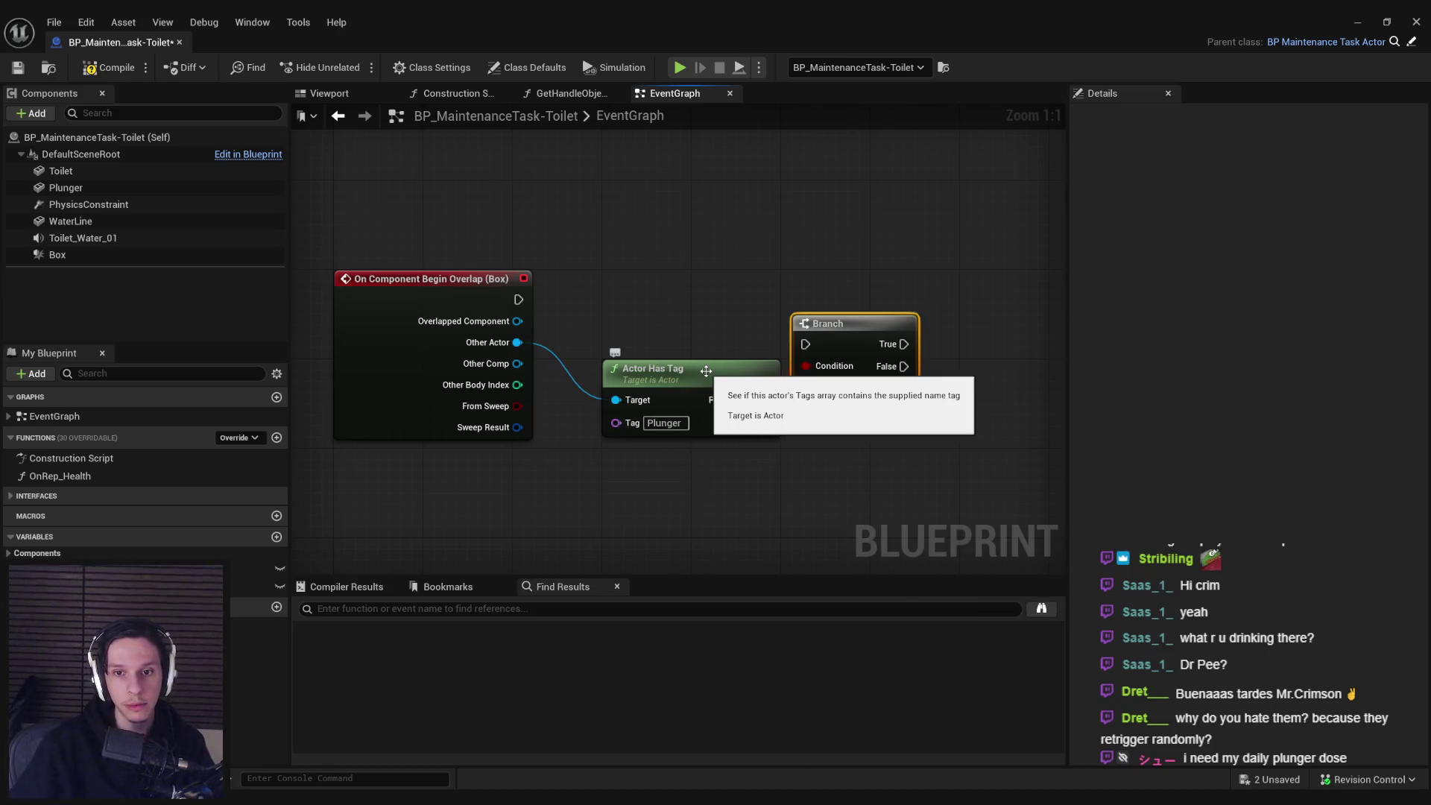
pyautogui.moveTo(806, 344); pyautogui.dragTo(517, 304)
pyautogui.moveTo(828, 323); pyautogui.dragTo(850, 278)
pyautogui.click(861, 401)
pyautogui.scroll(-2, 783, 437)
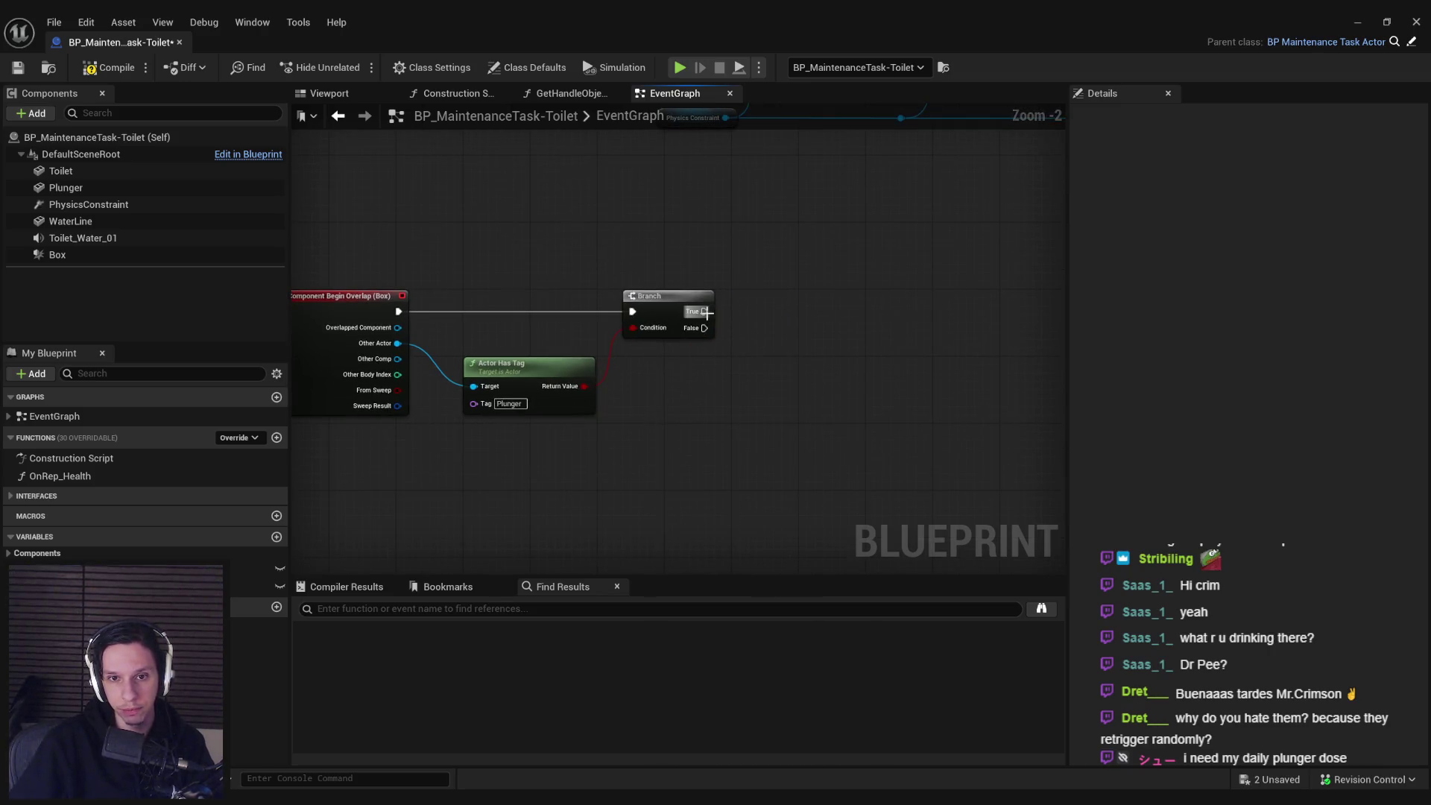
pyautogui.moveTo(706, 312); pyautogui.dragTo(876, 318)
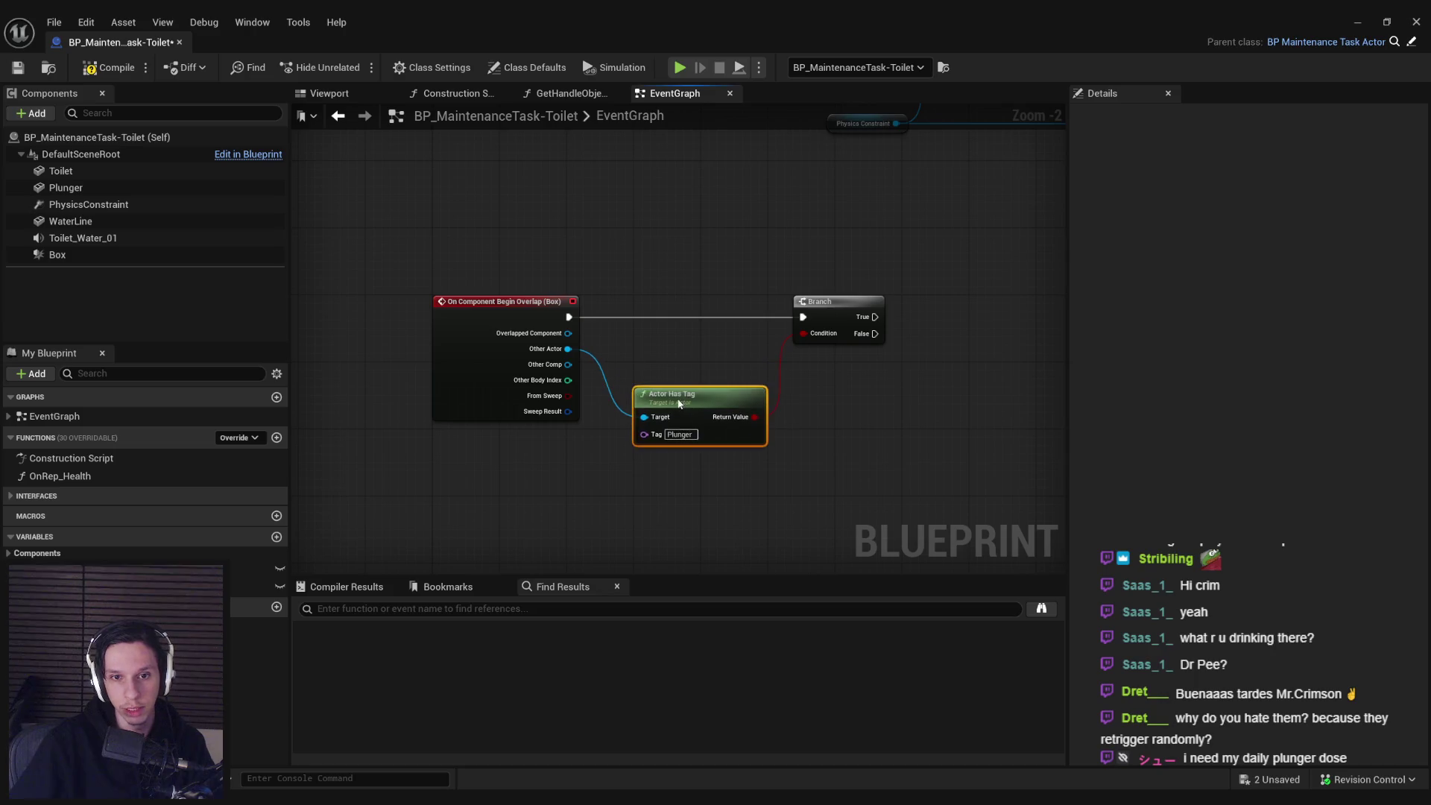
pyautogui.moveTo(749, 381); pyautogui.dragTo(627, 383)
pyautogui.click(110, 67)
pyautogui.click(18, 67)
# - Review the graph and drag a new connection out from the Branch's False output
pyautogui.moveTo(578, 269); pyautogui.dragTo(557, 339)
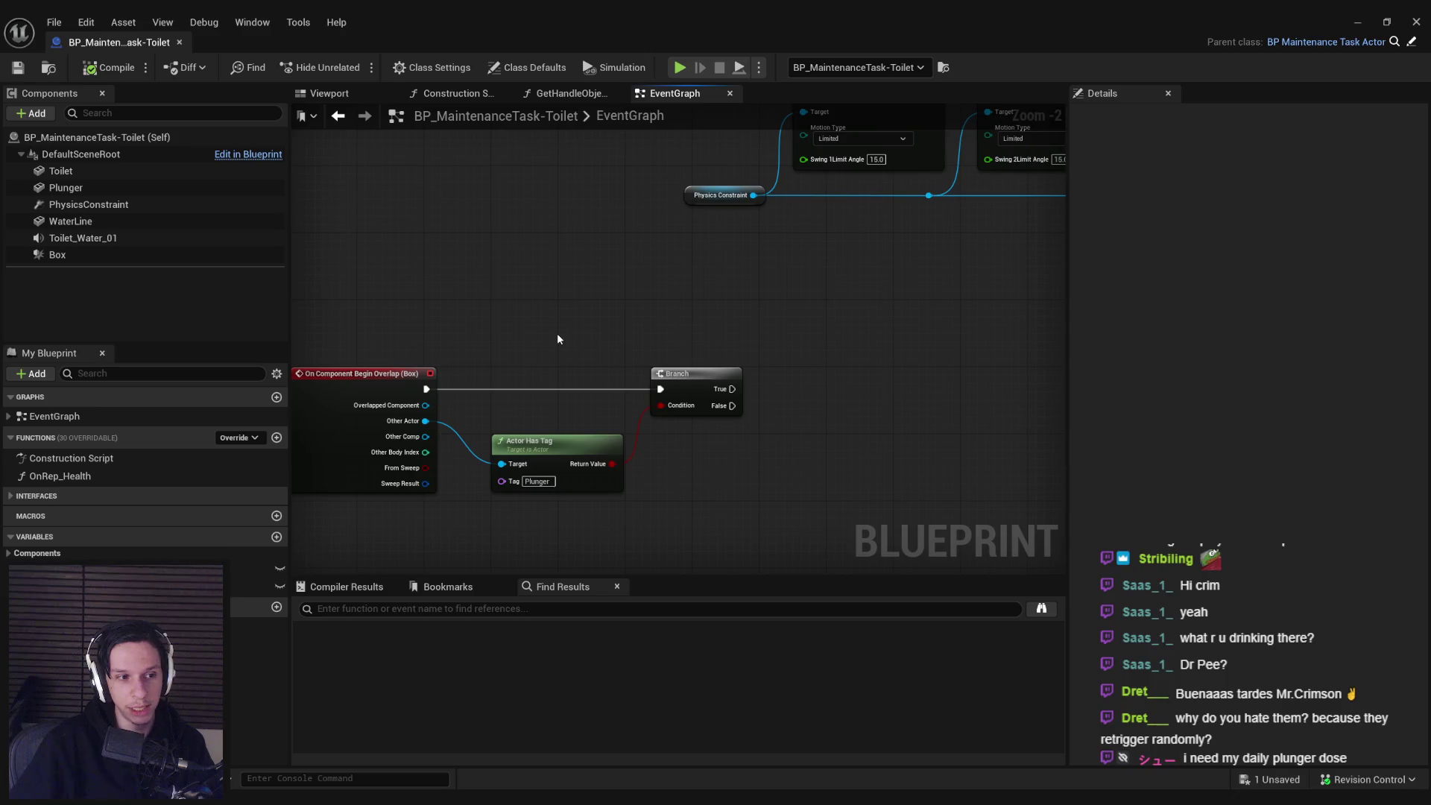
pyautogui.click(1355, 23)
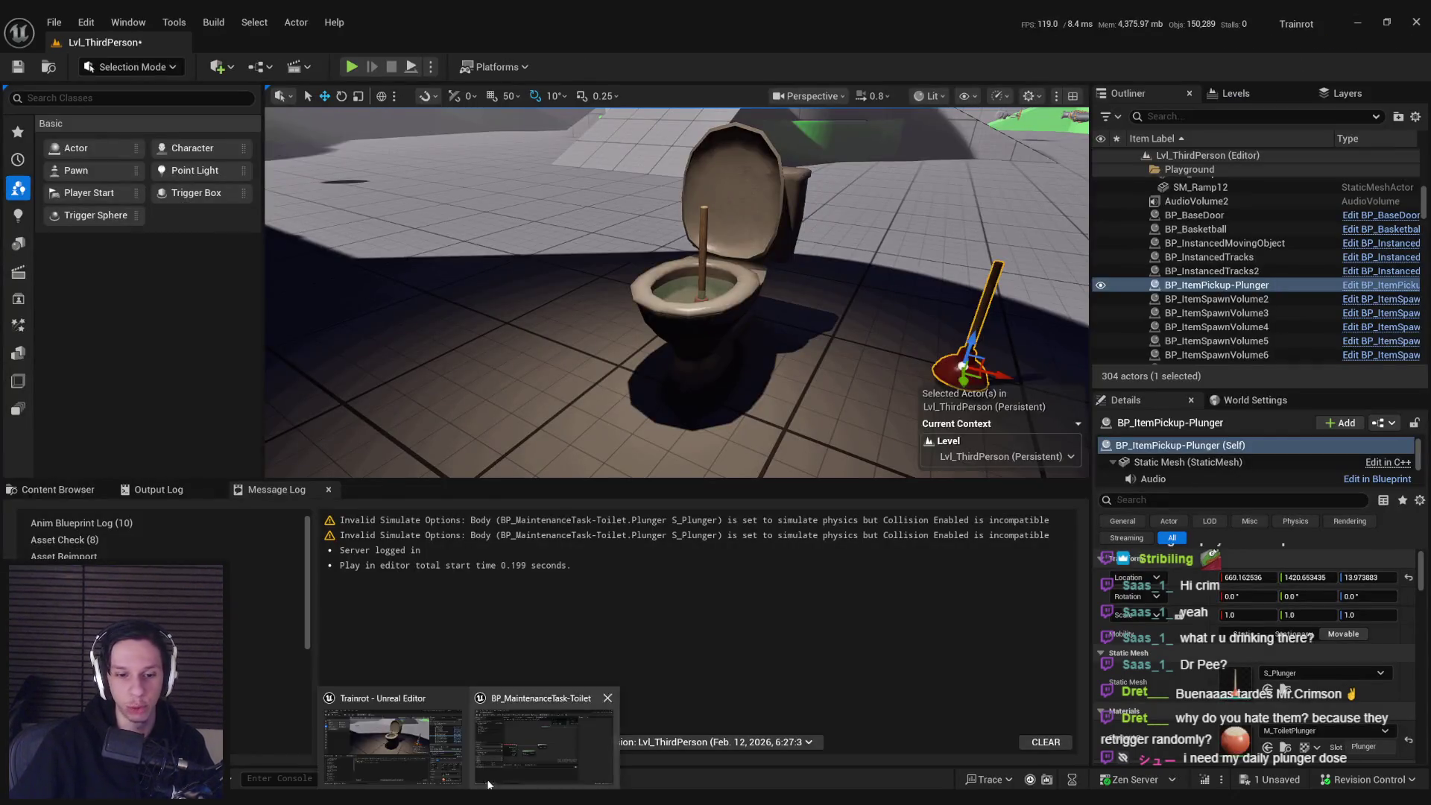
pyautogui.click(549, 734)
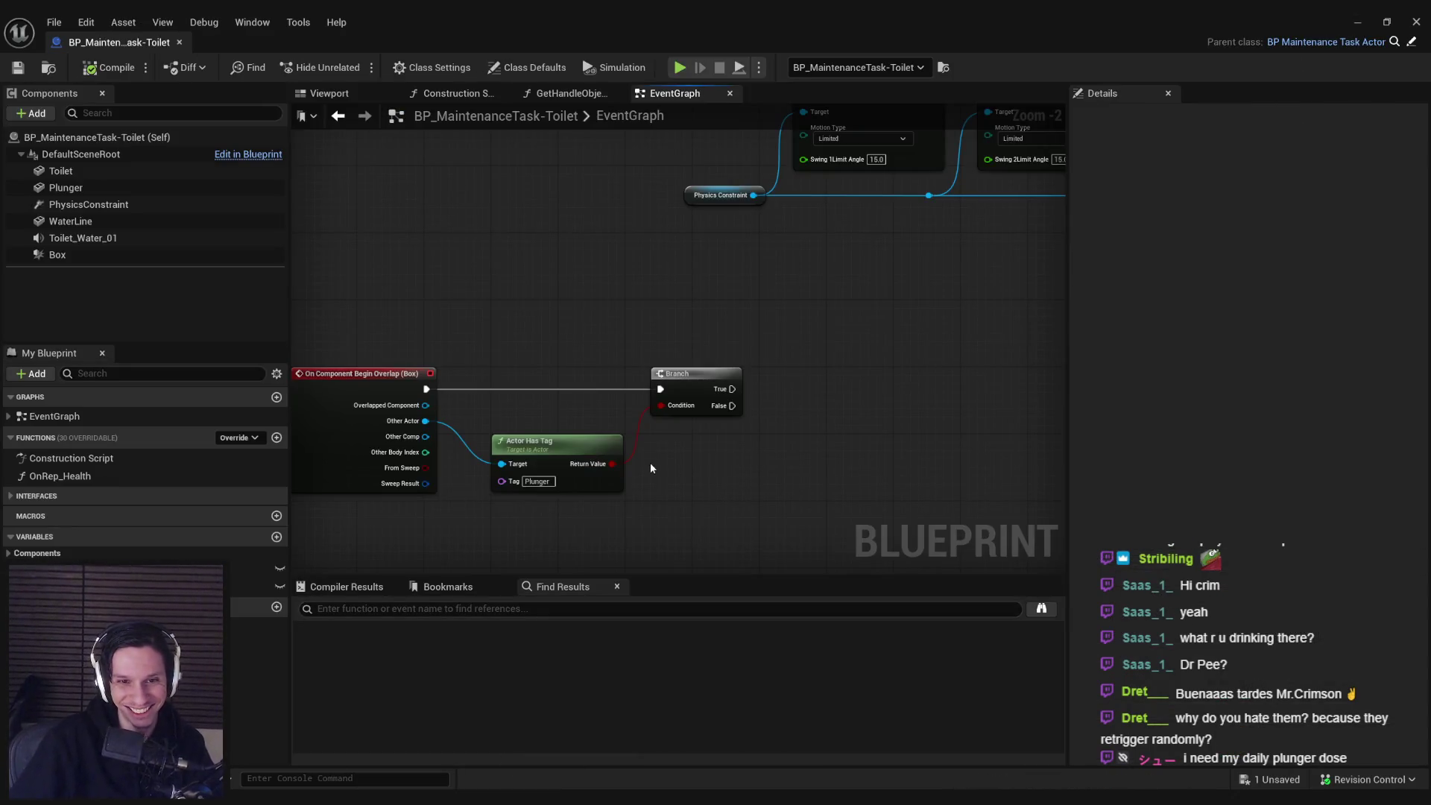
pyautogui.moveTo(671, 464); pyautogui.dragTo(640, 406)
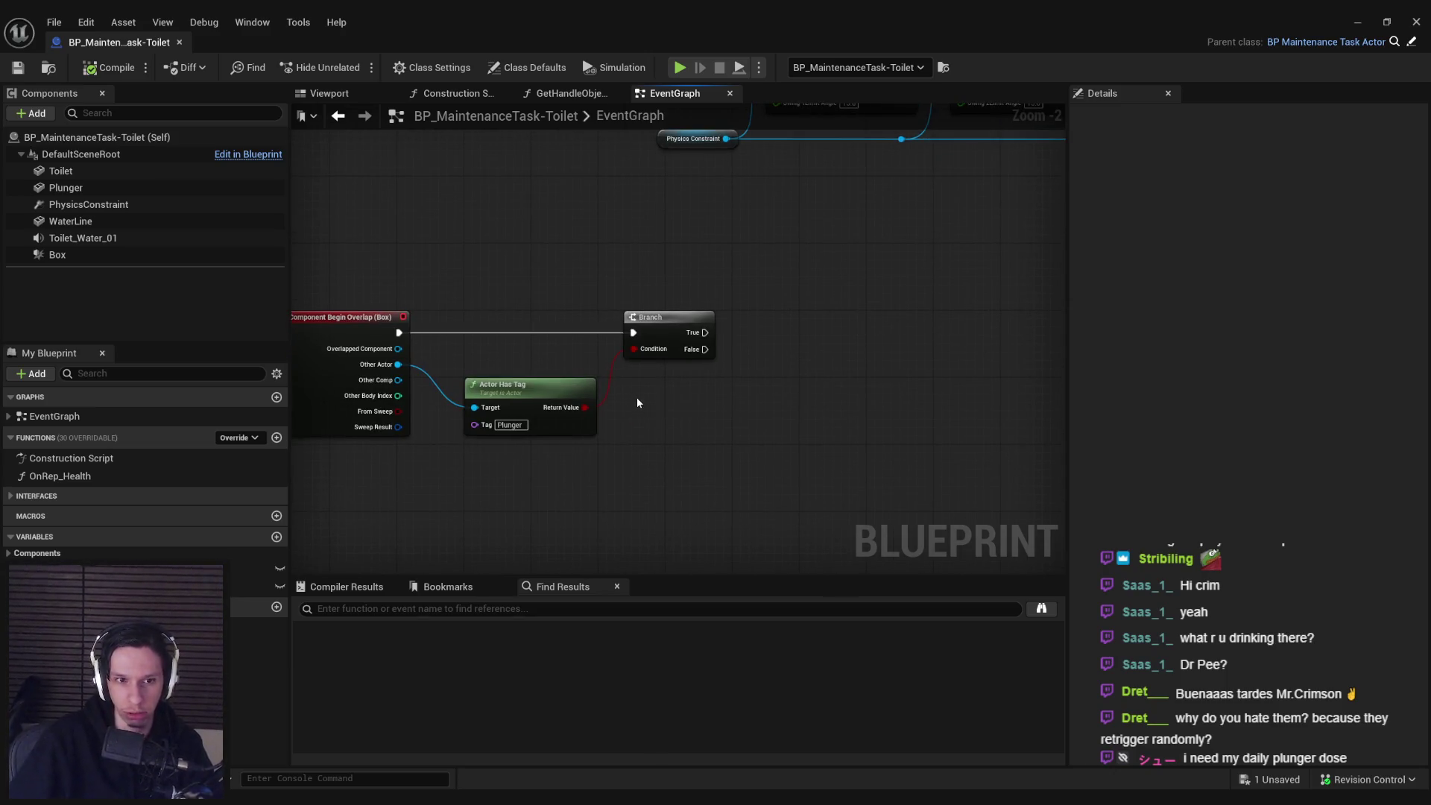
pyautogui.moveTo(705, 349)
pyautogui.mouseDown()
pyautogui.moveTo(798, 347)
pyautogui.moveTo(773, 274)
pyautogui.mouseUp()
pyautogui.scroll(-1, 773, 274)
pyautogui.scroll(-4, 773, 274)
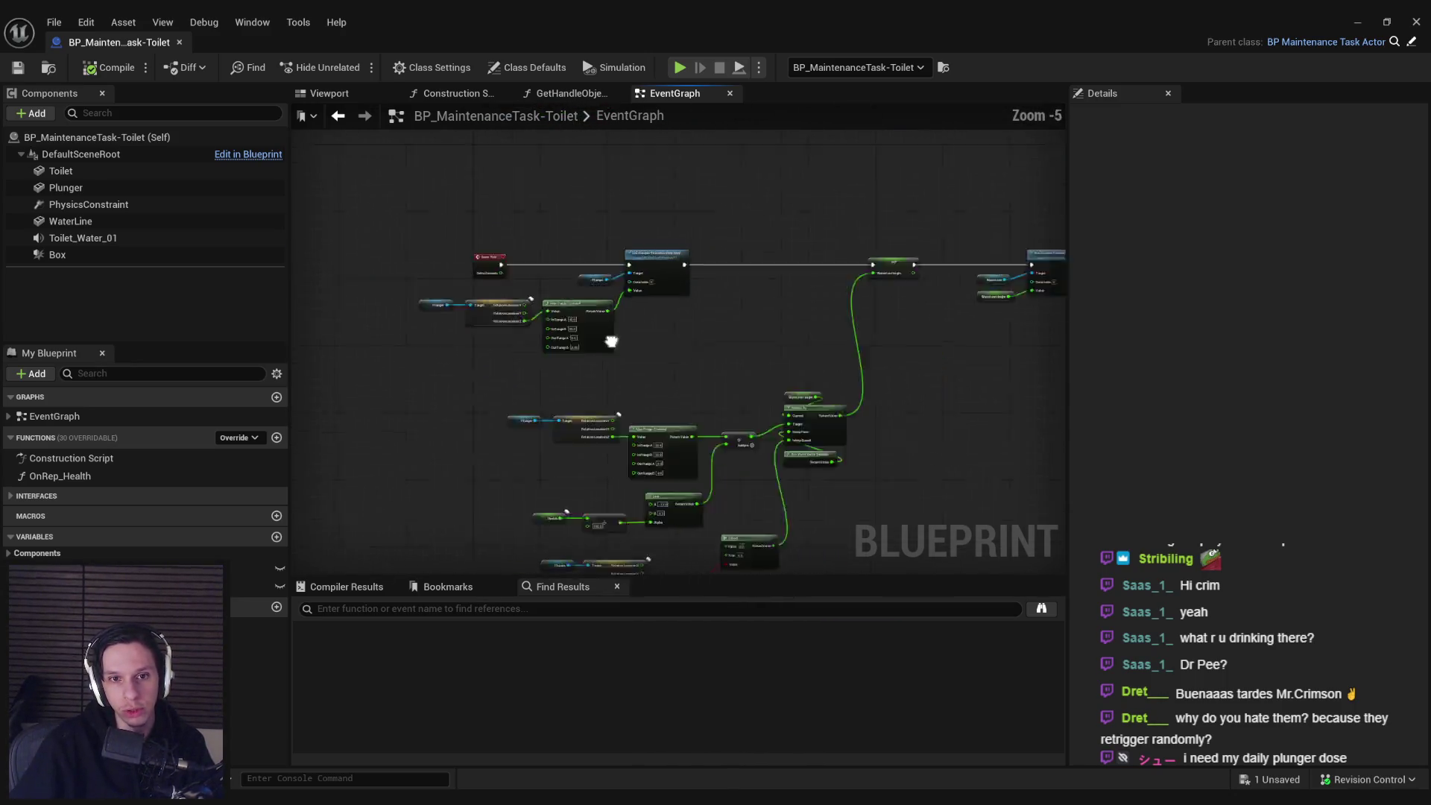
# - Paste Set Visibility and Set Collision Enabled nodes for the Plunger after the Branch
pyautogui.scroll(5, 582, 425)
pyautogui.hotkey('ctrl', 'a')
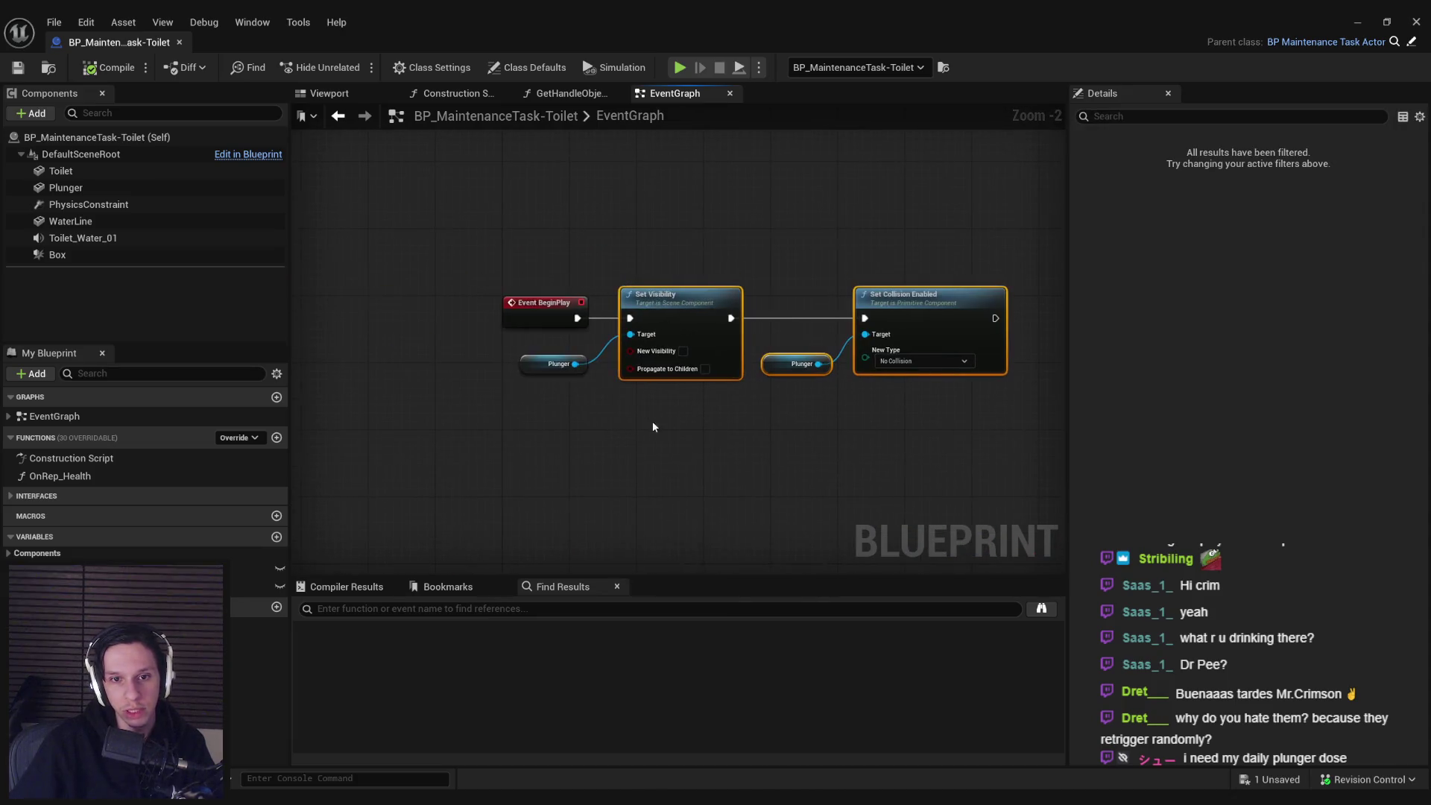
pyautogui.scroll(-4, 643, 316)
pyautogui.scroll(4, 647, 404)
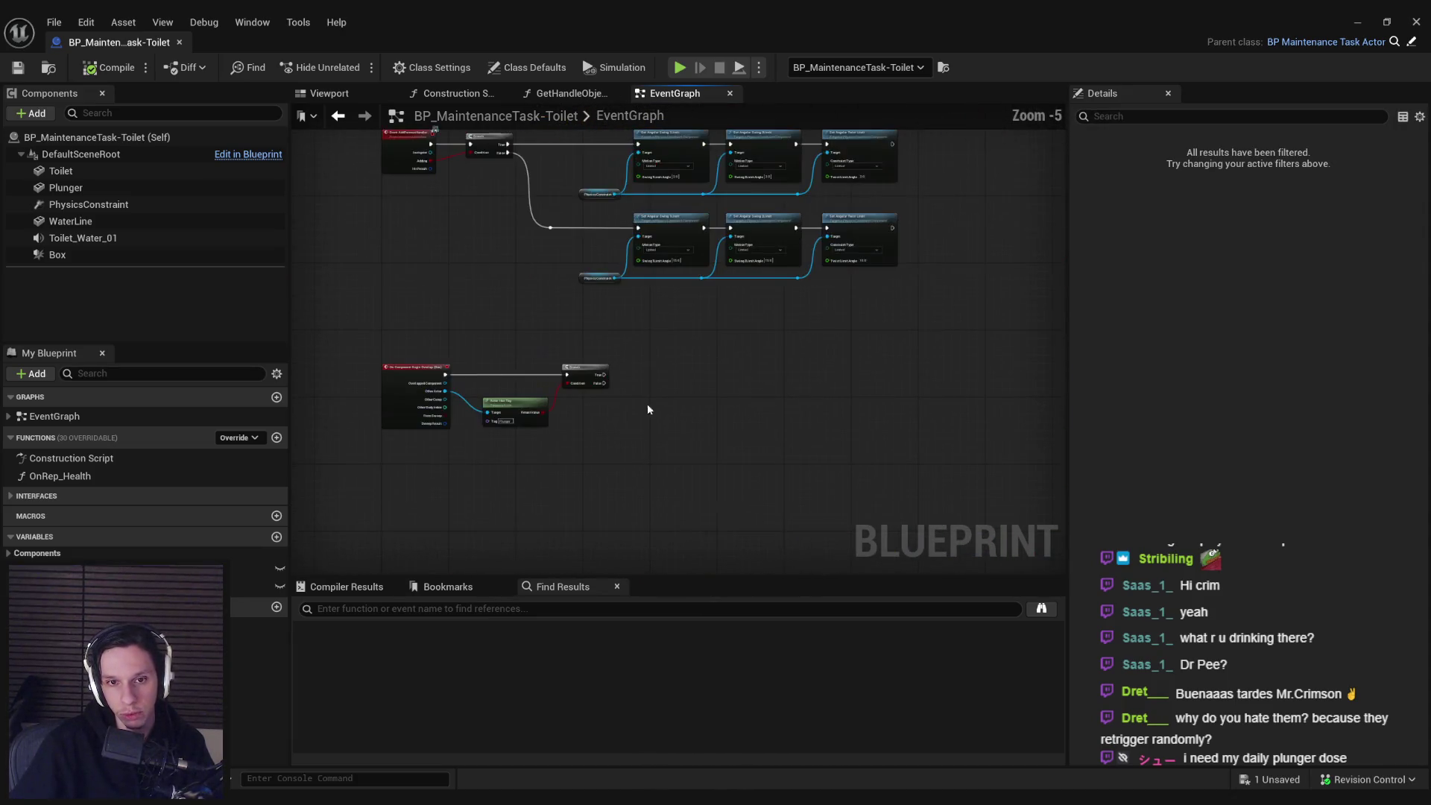
pyautogui.click(664, 397)
pyautogui.hotkey('ctrl', 'v')
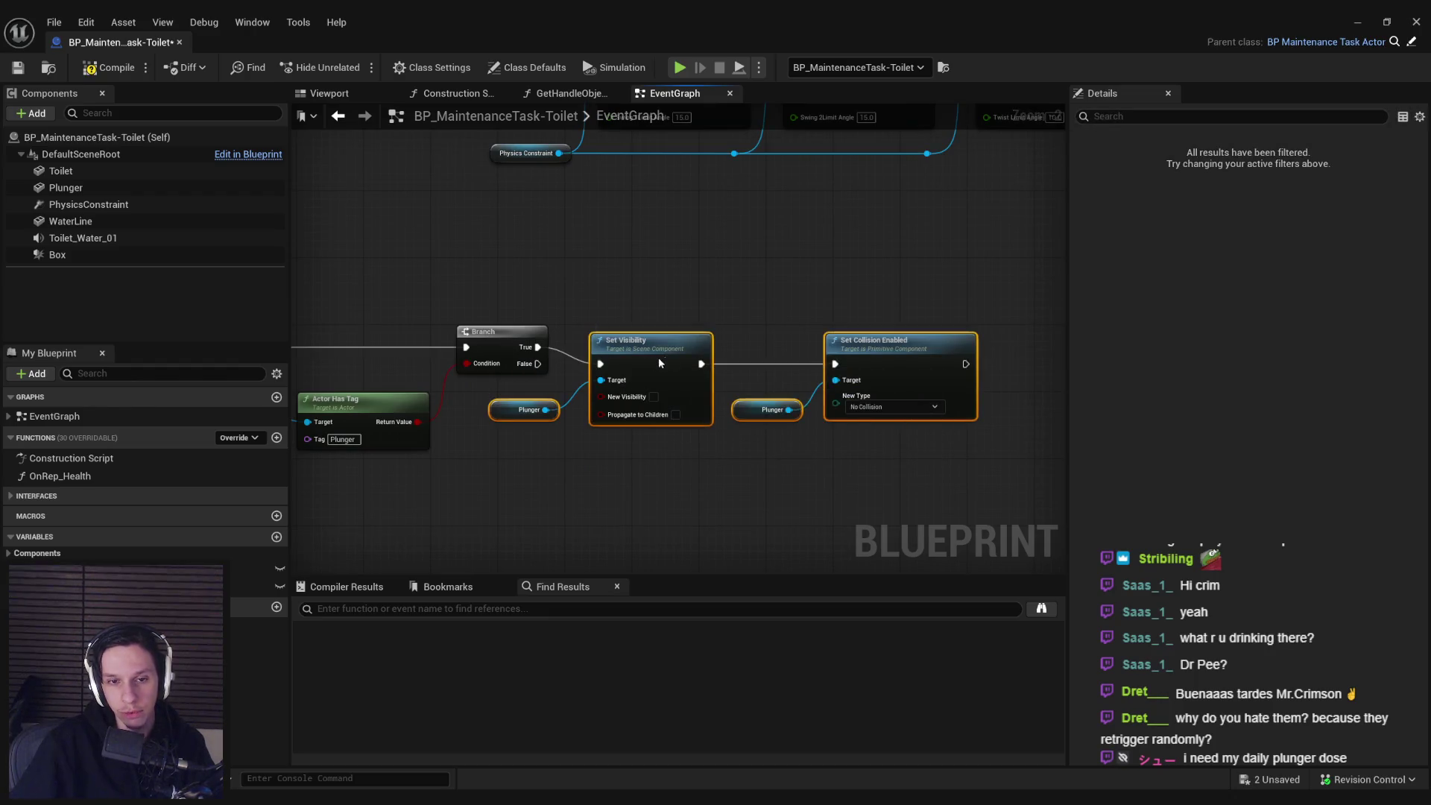
pyautogui.moveTo(291, 426); pyautogui.dragTo(554, 430)
pyautogui.moveTo(793, 463); pyautogui.dragTo(463, 422)
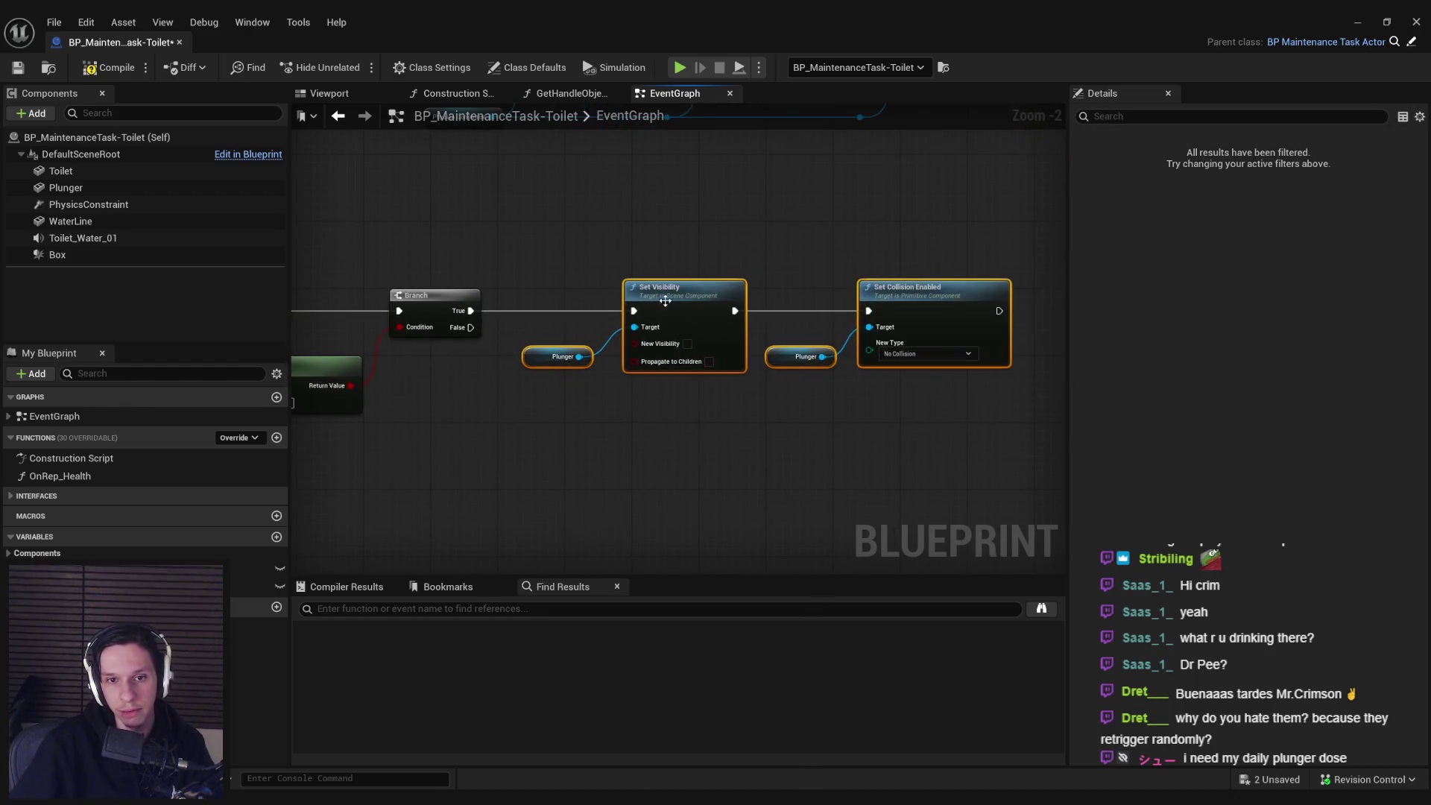
pyautogui.moveTo(689, 353); pyautogui.dragTo(698, 352)
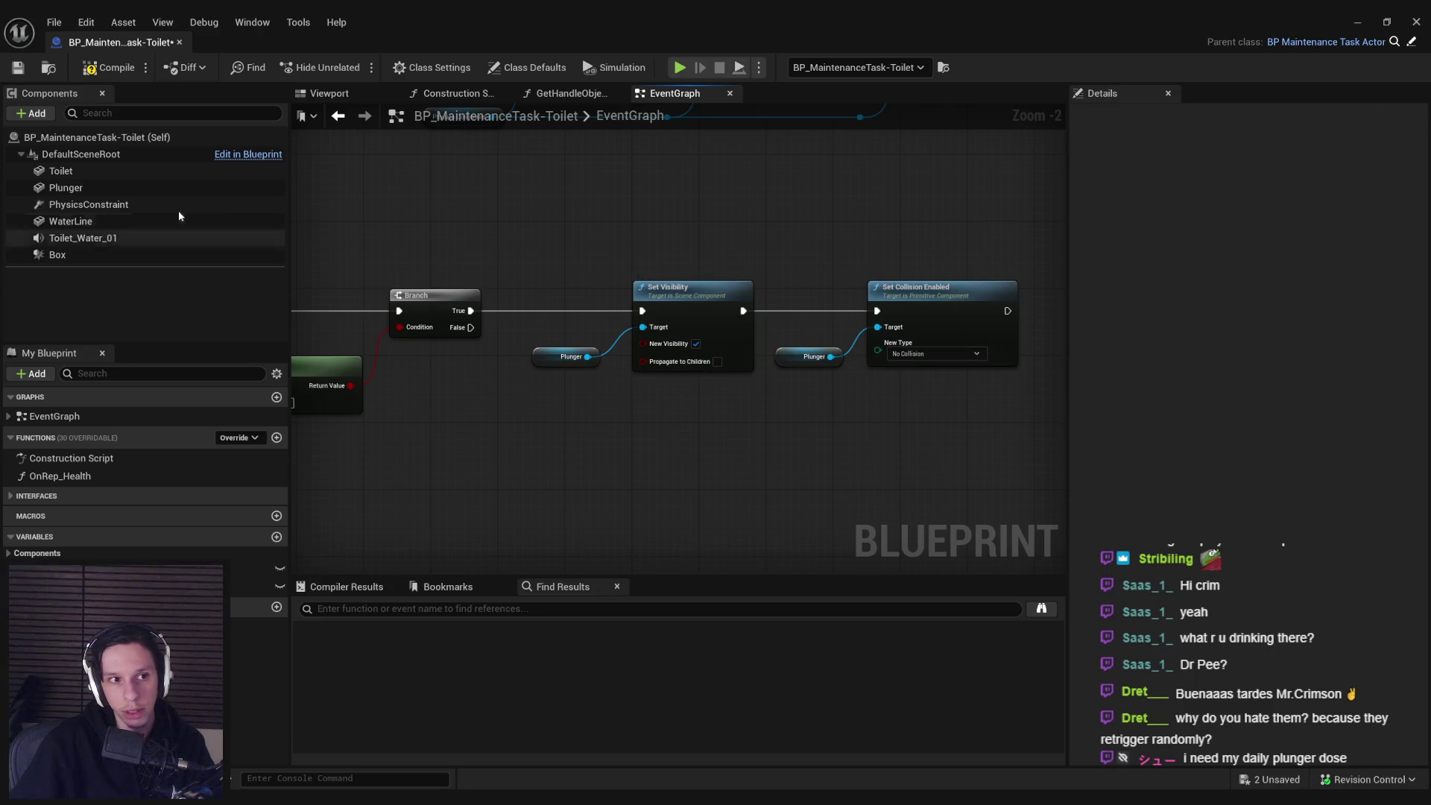
# - Set the pasted node's New Type to Collision Enabled (Query and Physics)
pyautogui.click(65, 188)
pyautogui.scroll(-2, 1367, 480)
pyautogui.scroll(-8, 1422, 243)
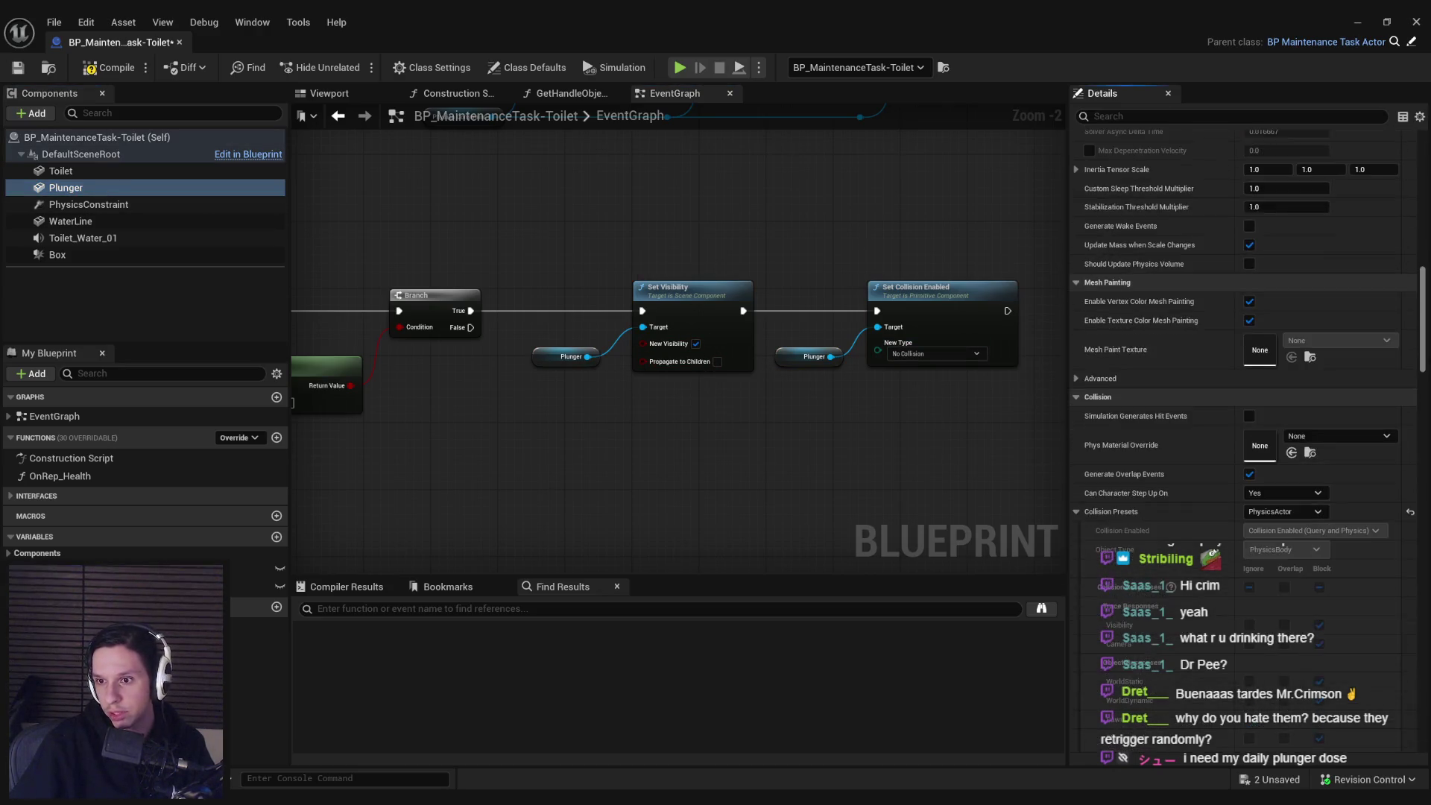
pyautogui.click(935, 353)
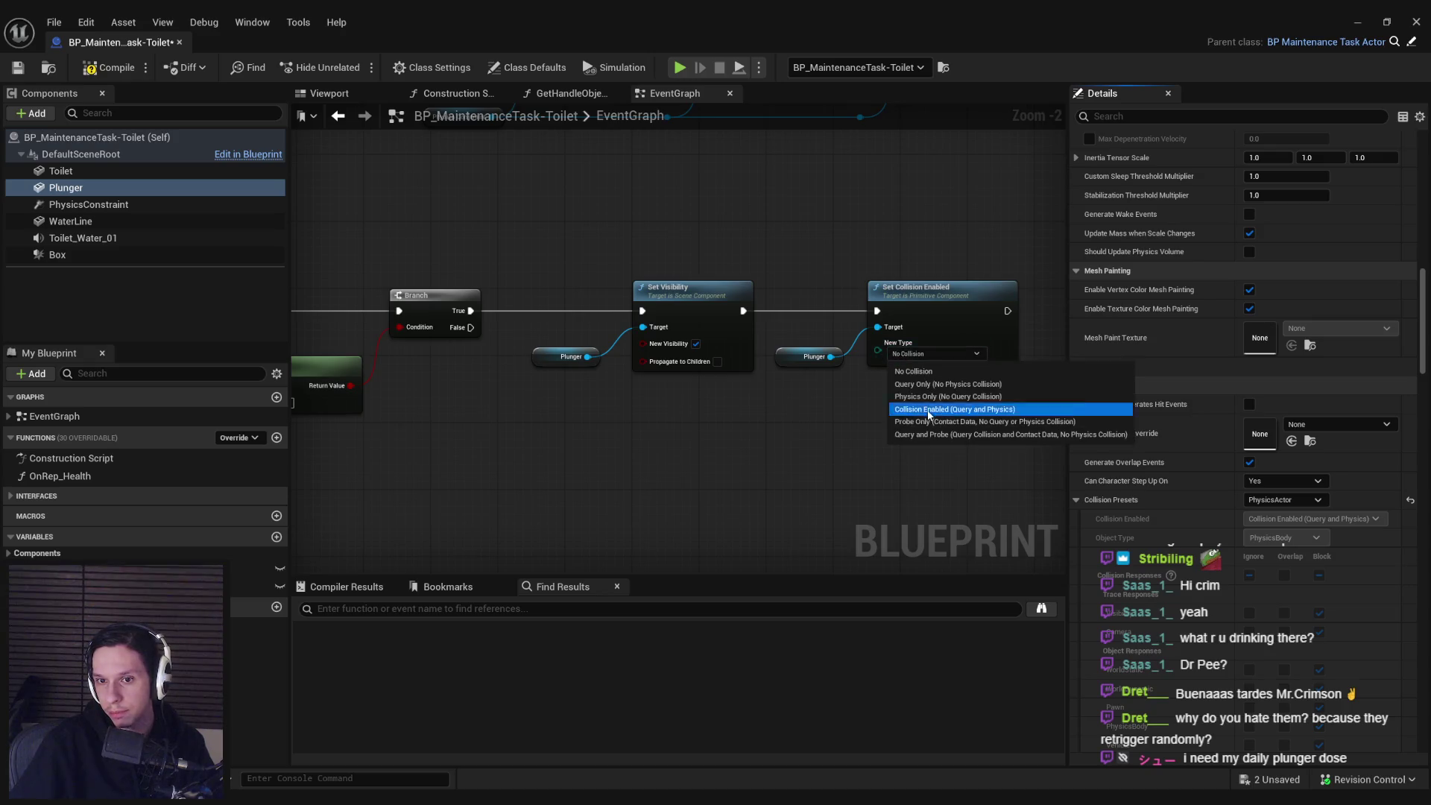
pyautogui.click(944, 410)
pyautogui.moveTo(943, 405); pyautogui.dragTo(583, 353)
pyautogui.click(857, 246)
pyautogui.moveTo(828, 309); pyautogui.dragTo(874, 311)
# - Add a Destroy Actor node after Set Collision Enabled, routing Other Actor through reroute points
pyautogui.write('destroy')
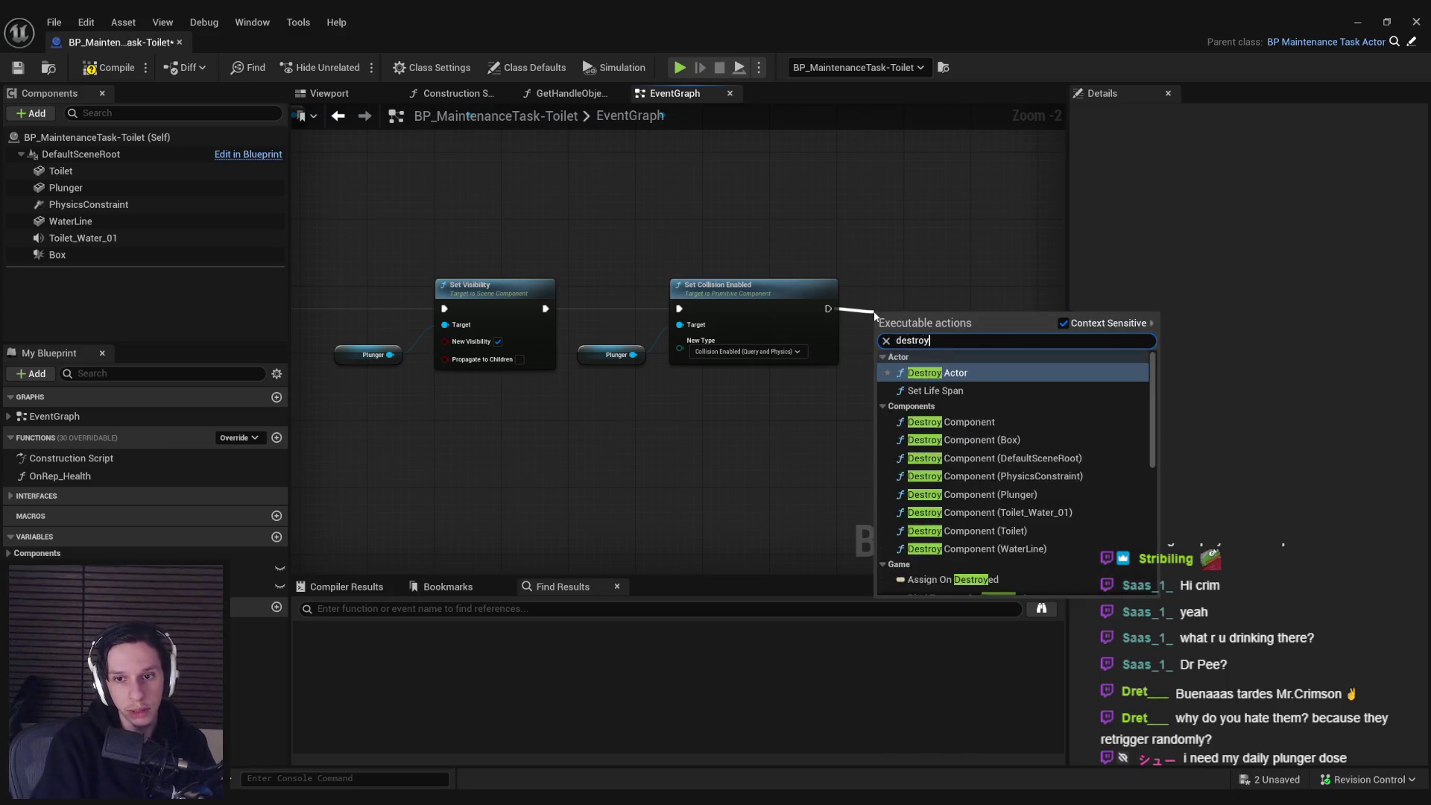
pyautogui.press('Return')
pyautogui.moveTo(310, 366)
pyautogui.mouseDown()
pyautogui.moveTo(902, 366)
pyautogui.moveTo(618, 312)
pyautogui.moveTo(375, 406)
pyautogui.moveTo(936, 406)
pyautogui.mouseUp()
pyautogui.doubleClick(632, 302)
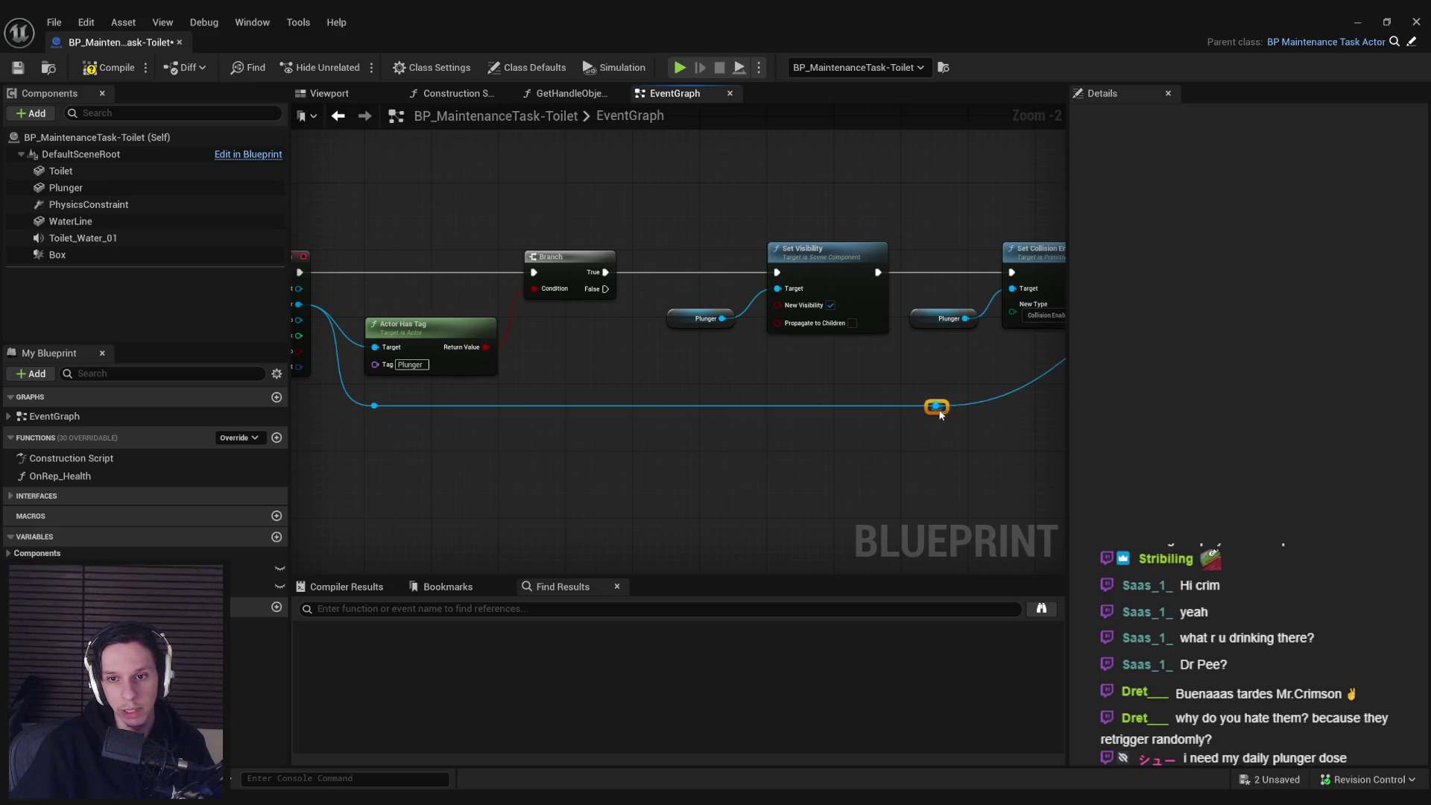
pyautogui.moveTo(959, 346); pyautogui.dragTo(912, 287)
# - Compile and save, align the tag check and reroute nodes, and return to the level
pyautogui.scroll(-2, 837, 399)
pyautogui.click(108, 67)
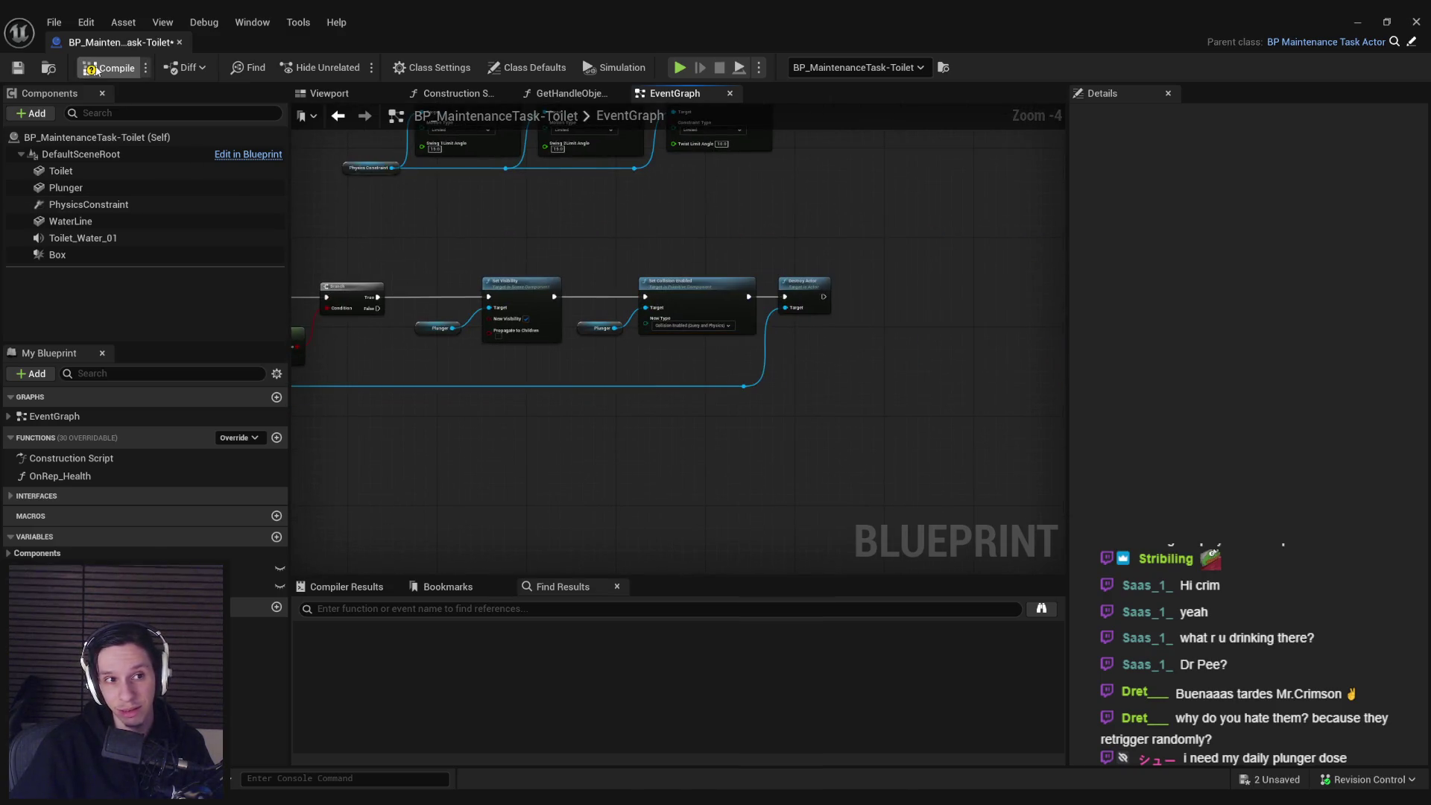
pyautogui.click(20, 67)
pyautogui.moveTo(914, 433)
pyautogui.mouseDown()
pyautogui.moveTo(457, 374)
pyautogui.moveTo(414, 384)
pyautogui.mouseUp()
pyautogui.press('Up')
pyautogui.press('Up')
pyautogui.press('Up')
pyautogui.click(502, 419)
pyautogui.hotkey('ctrl', 's')
pyautogui.scroll(2, 828, 278)
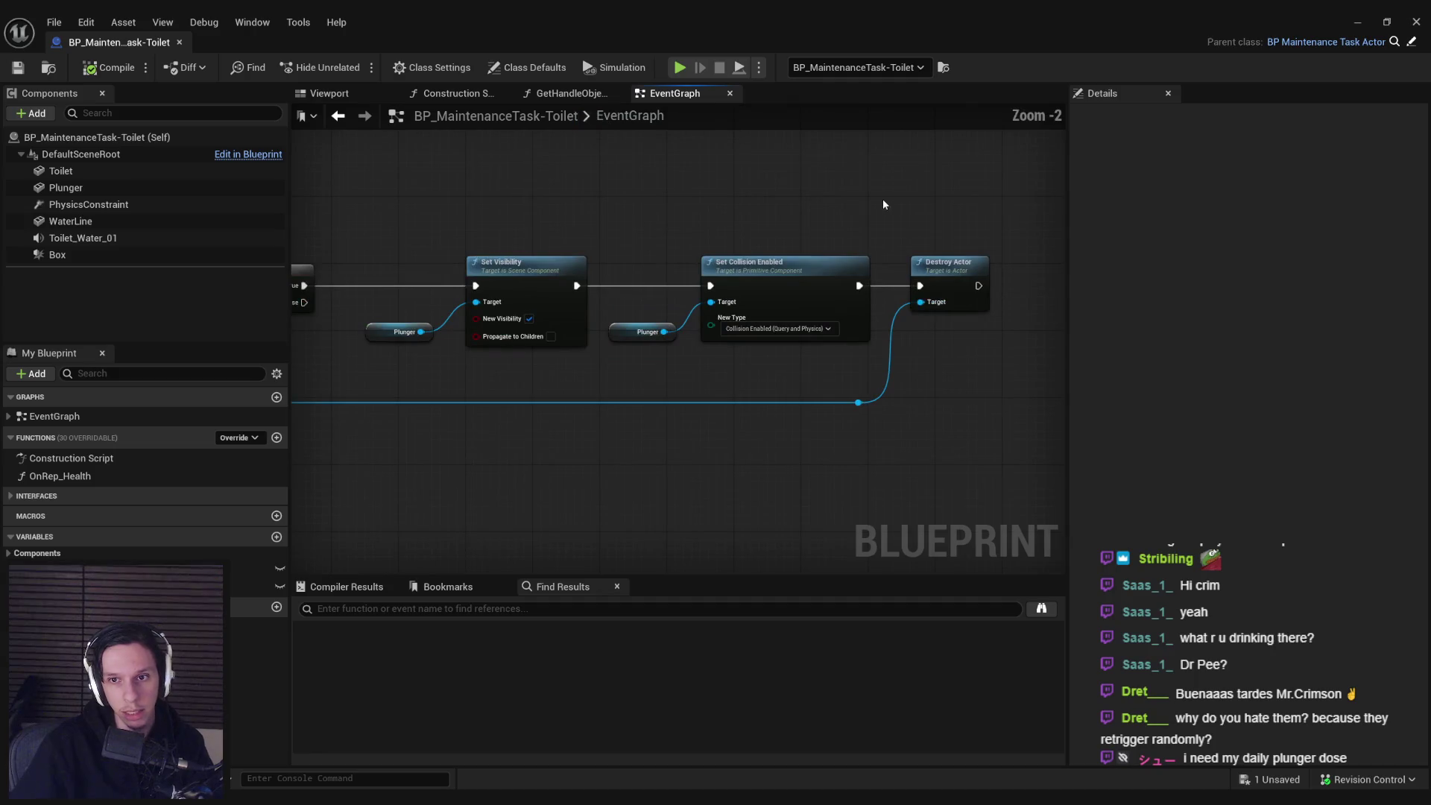
pyautogui.click(1358, 22)
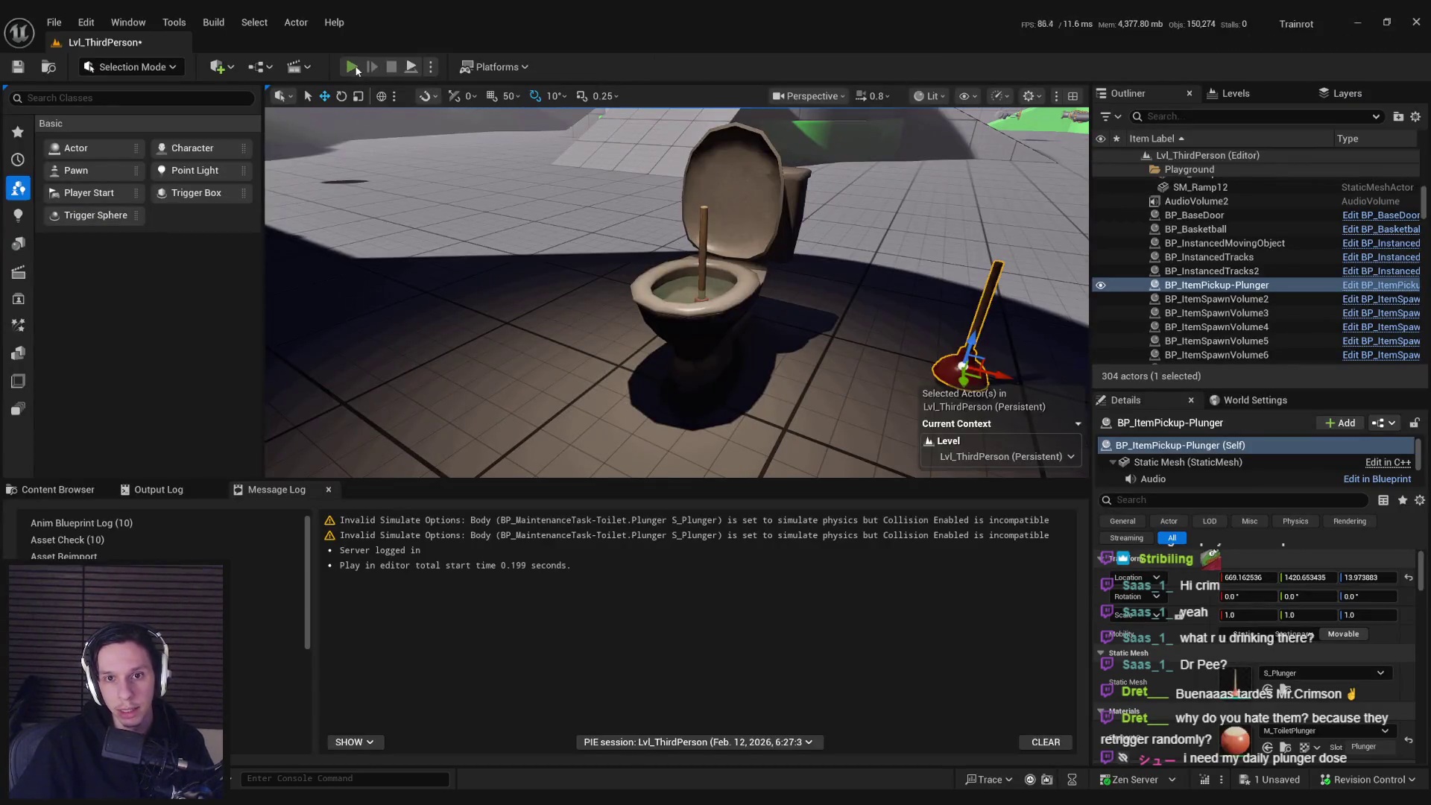
# - Play fullscreen, pick up the floor plunger, step back, drop it, and stop the session
pyautogui.click(353, 67)
pyautogui.press('F11')
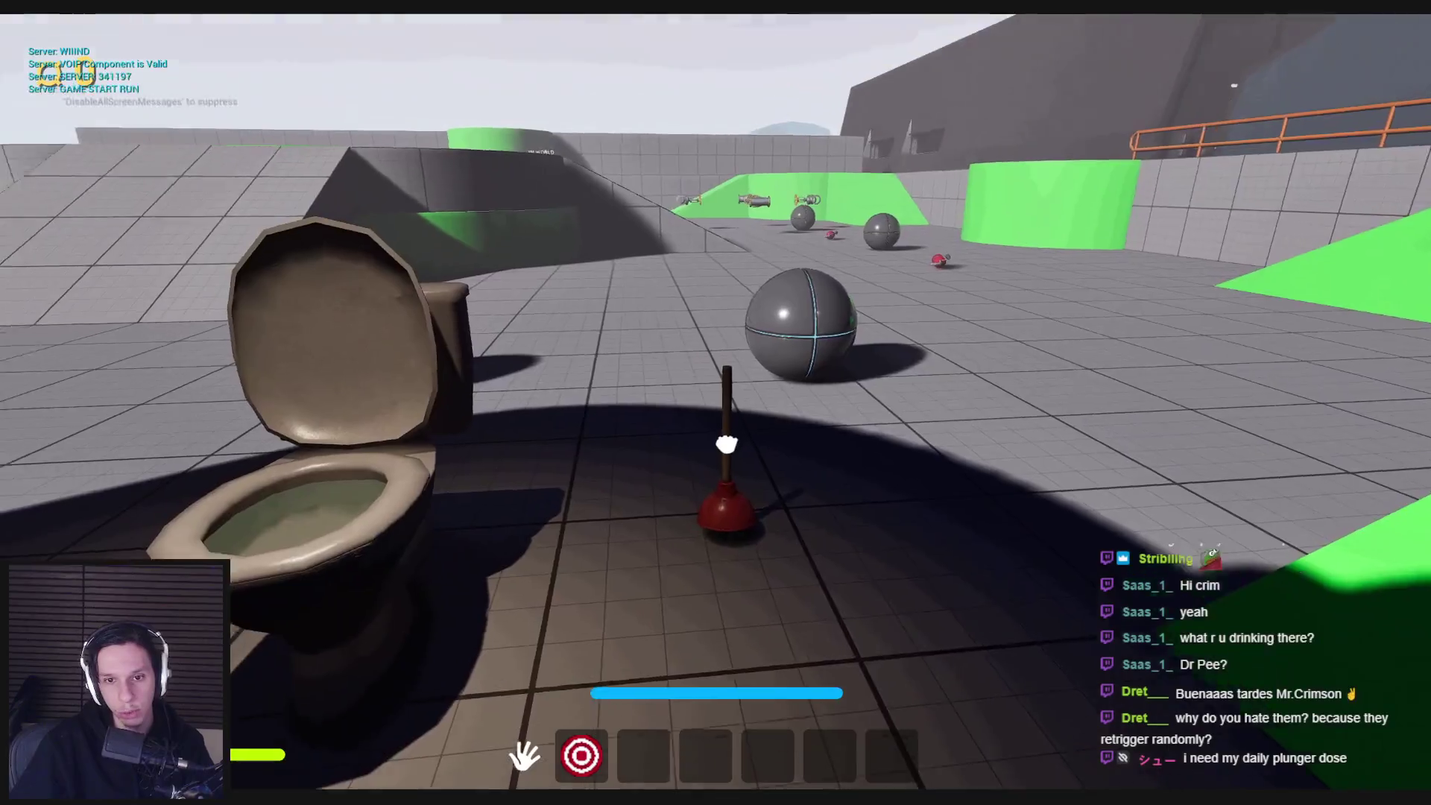
pyautogui.click(727, 445)
pyautogui.press('s')
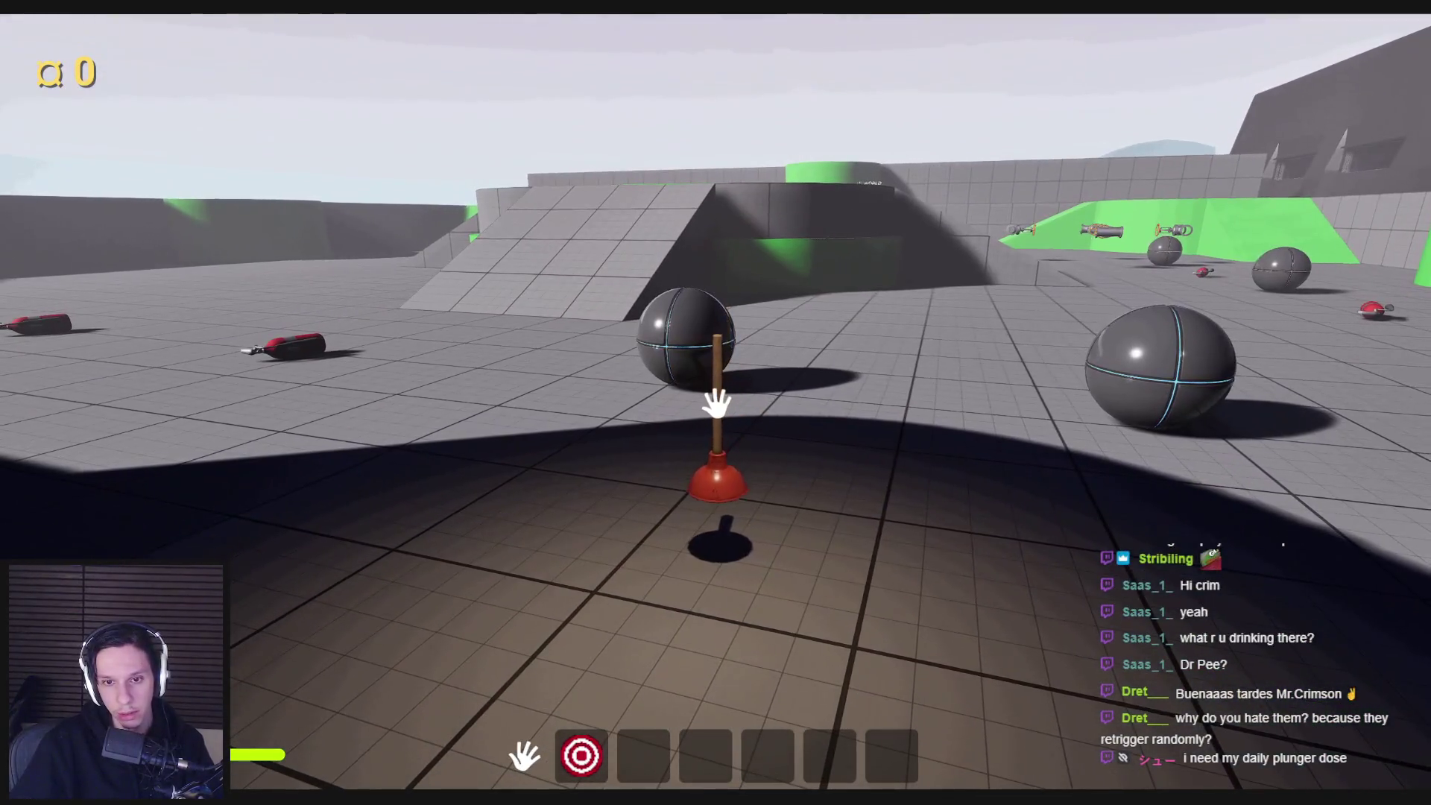
pyautogui.click(717, 403)
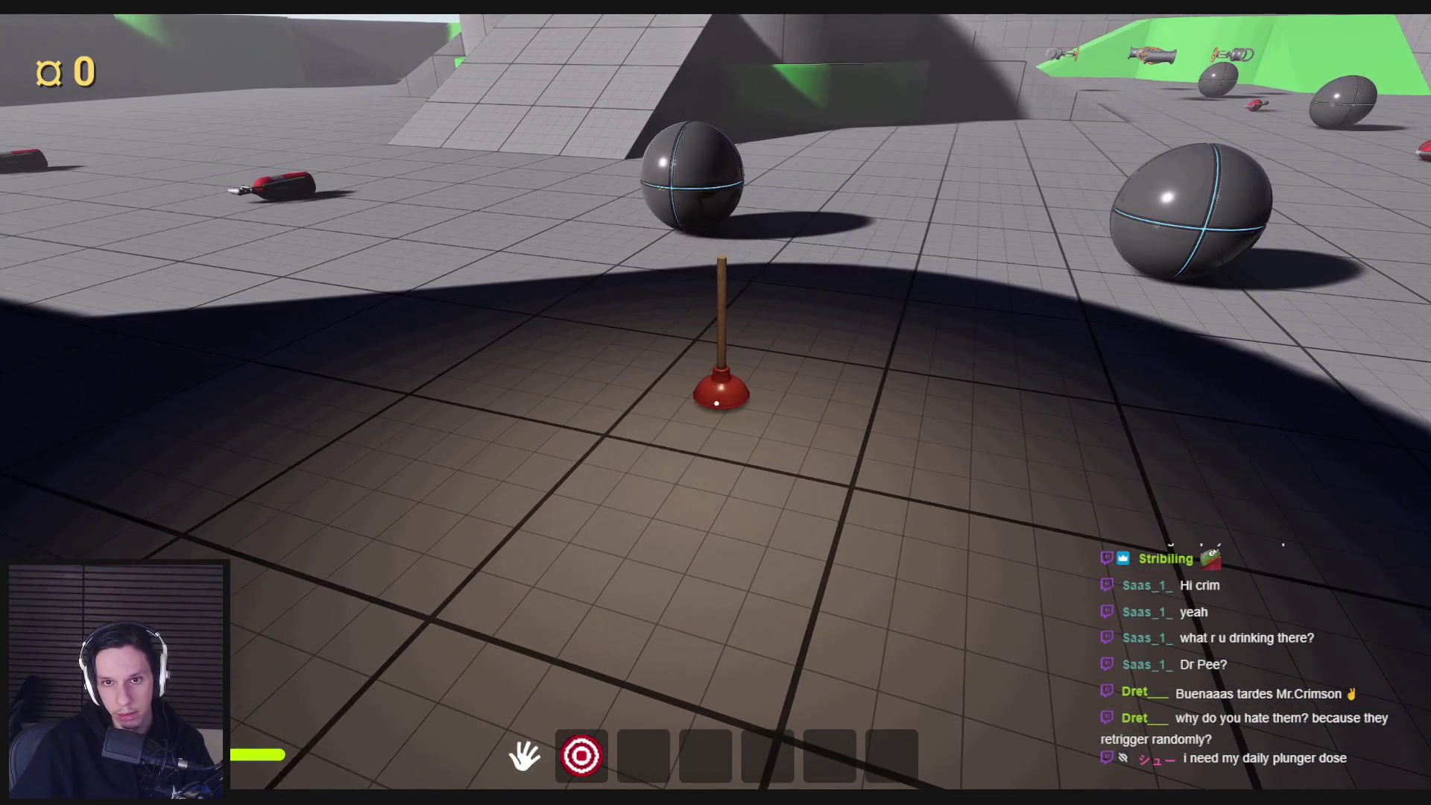
pyautogui.press('Escape')
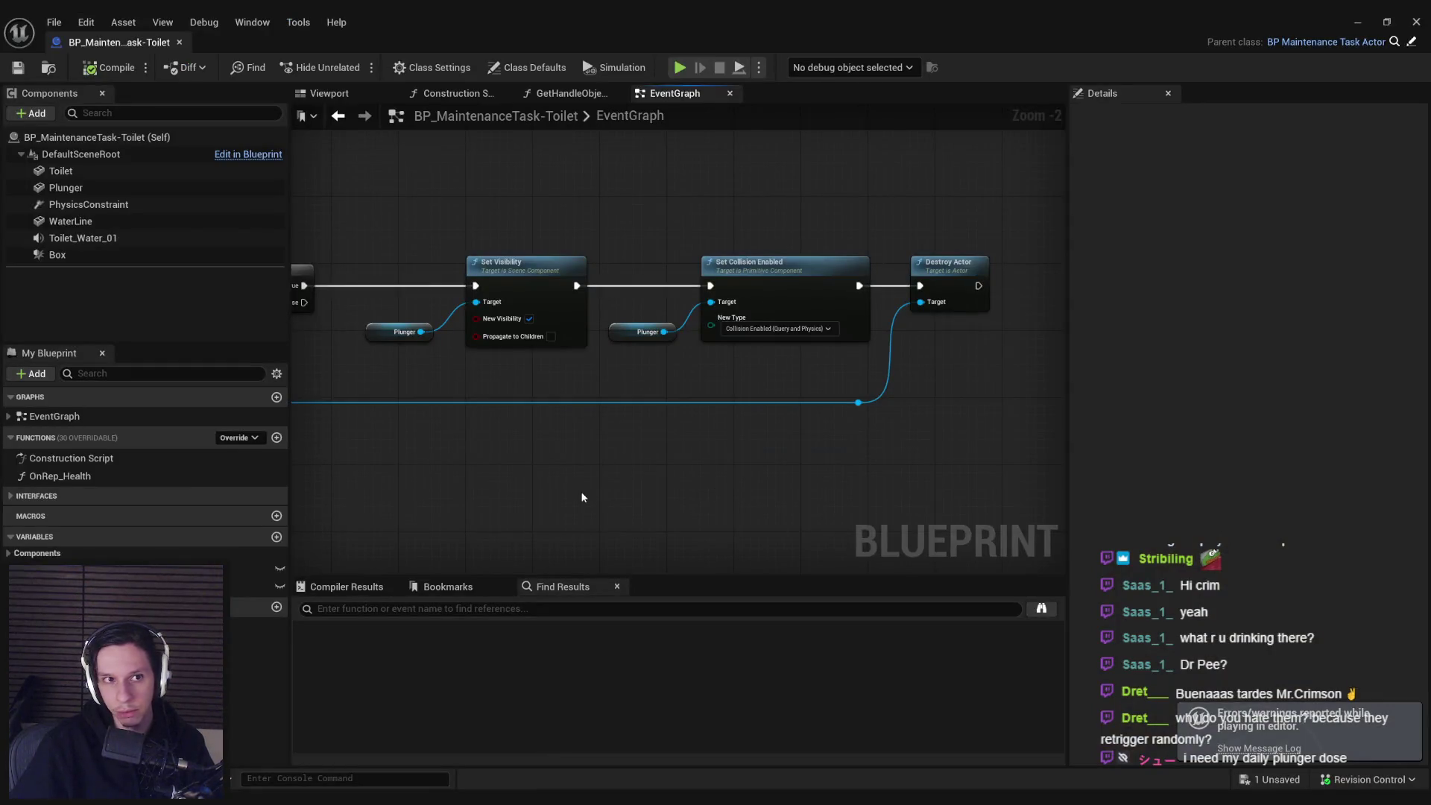
# - Pan through the overlap chain from tag check to Destroy Actor, then switch to the level viewport
pyautogui.moveTo(583, 497); pyautogui.dragTo(979, 507)
pyautogui.click(1376, 17)
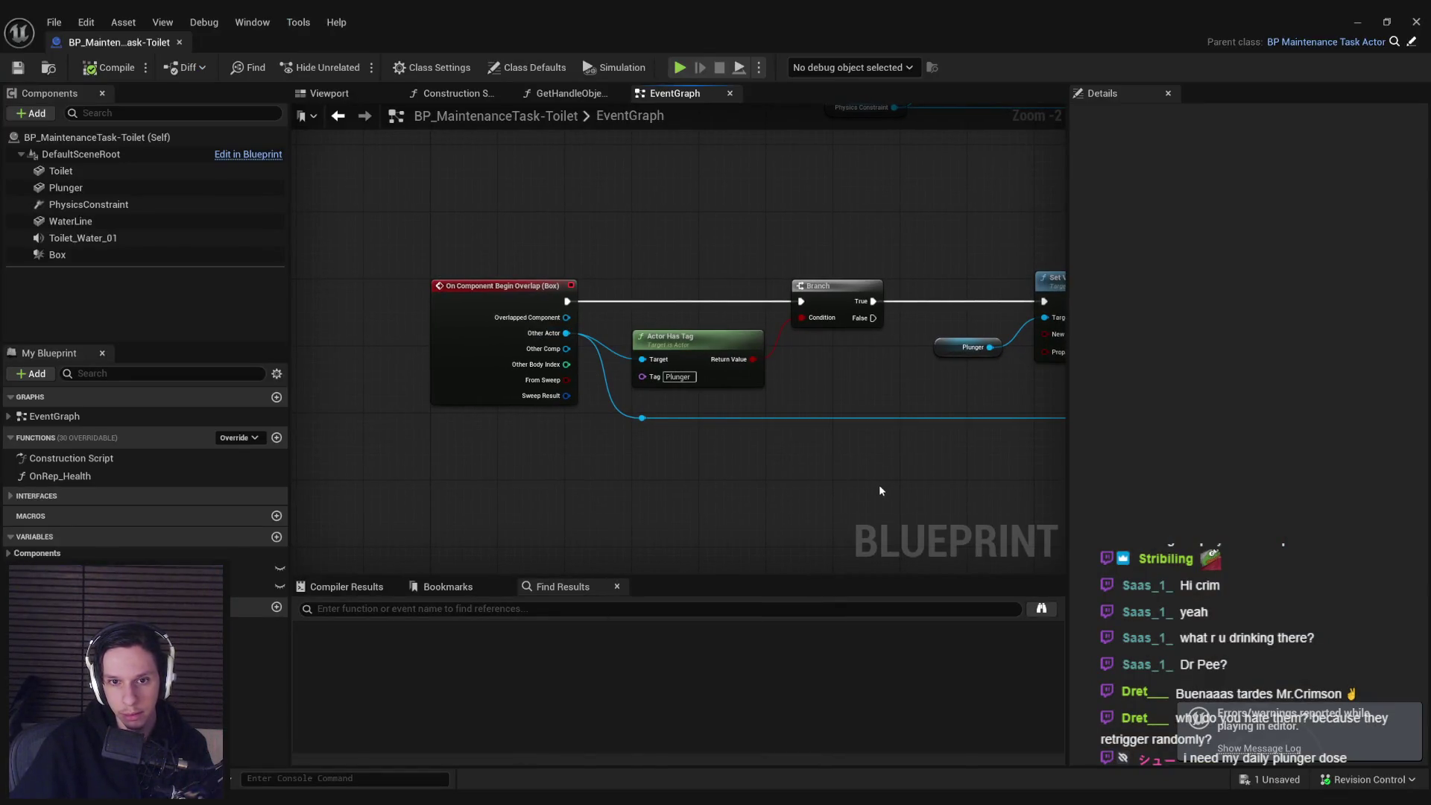
pyautogui.moveTo(940, 491)
pyautogui.mouseDown()
pyautogui.moveTo(225, 487)
pyautogui.moveTo(750, 478)
pyautogui.moveTo(491, 464)
pyautogui.moveTo(794, 489)
pyautogui.mouseUp()
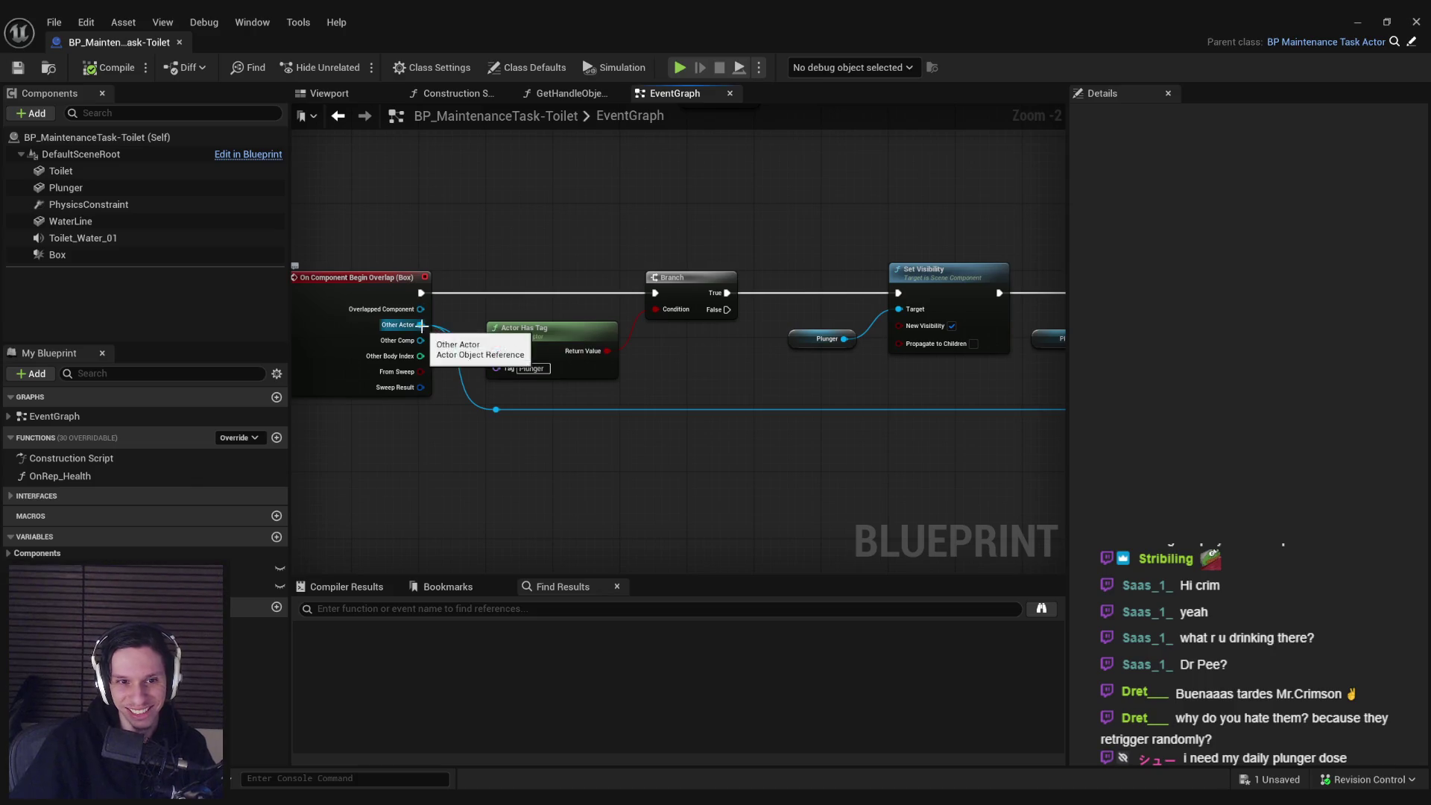
pyautogui.moveTo(763, 380); pyautogui.dragTo(714, 383)
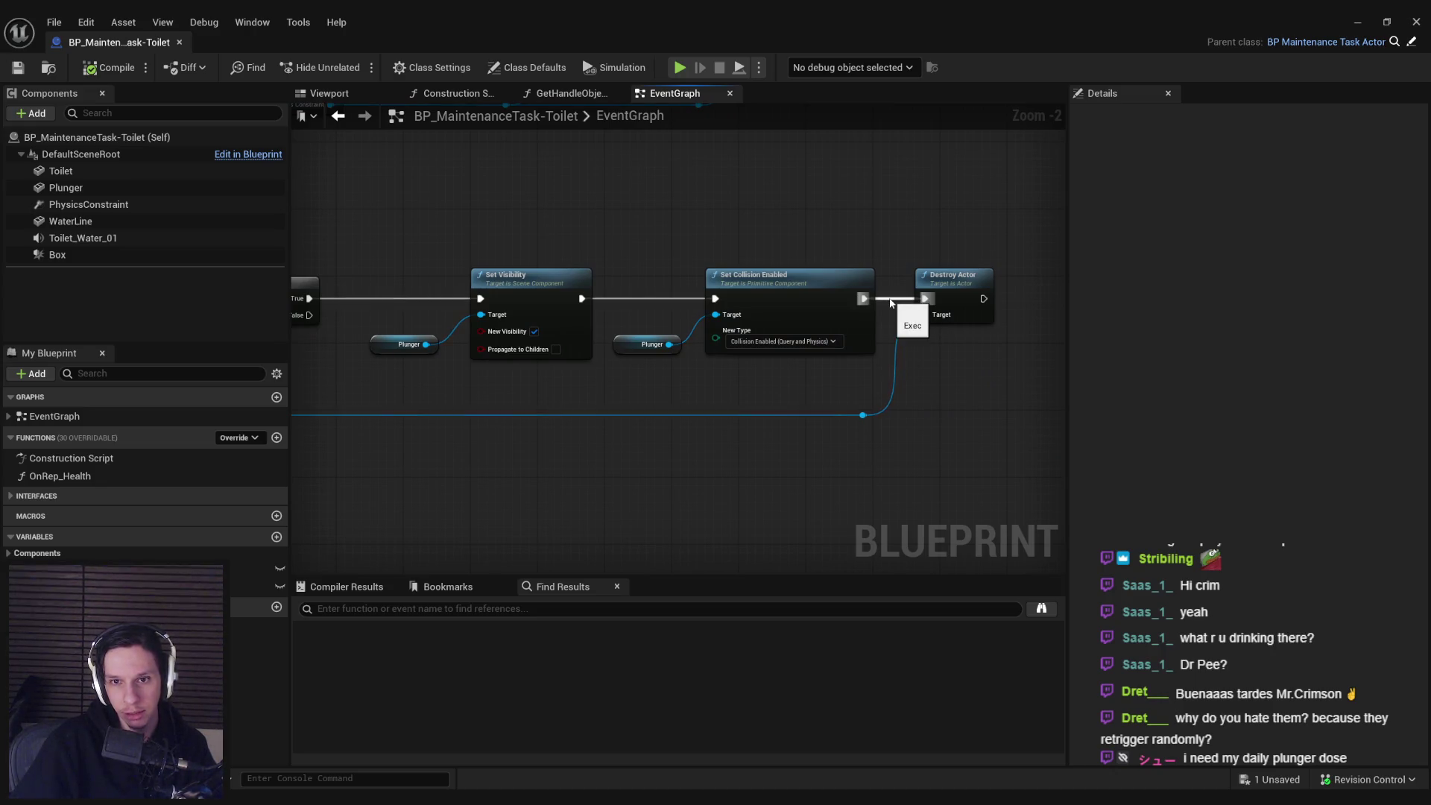
pyautogui.click(1367, 22)
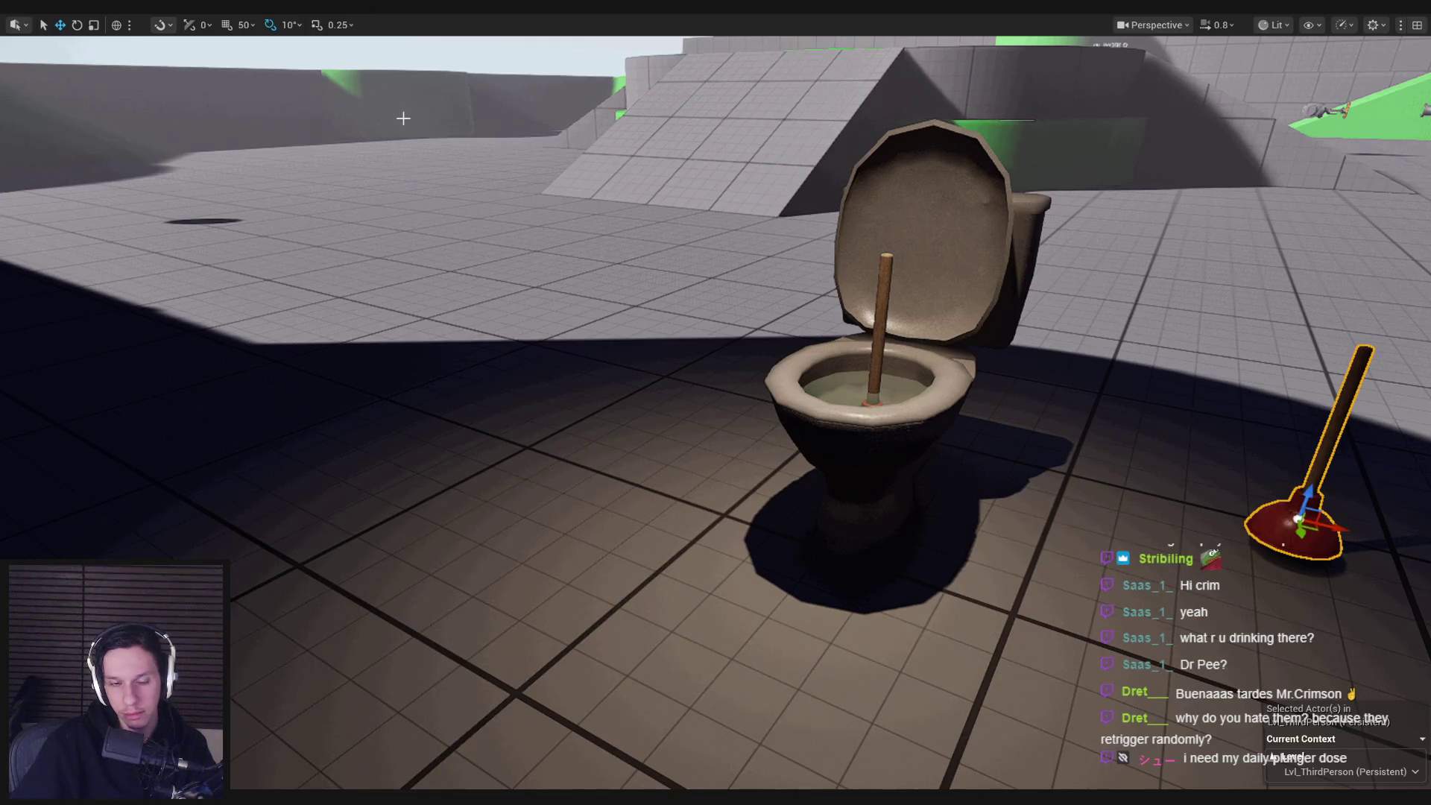
# - Play, push the plunger into the toilet, grab it and swing it around the bowl, then stop
pyautogui.hotkey('alt', 'p')
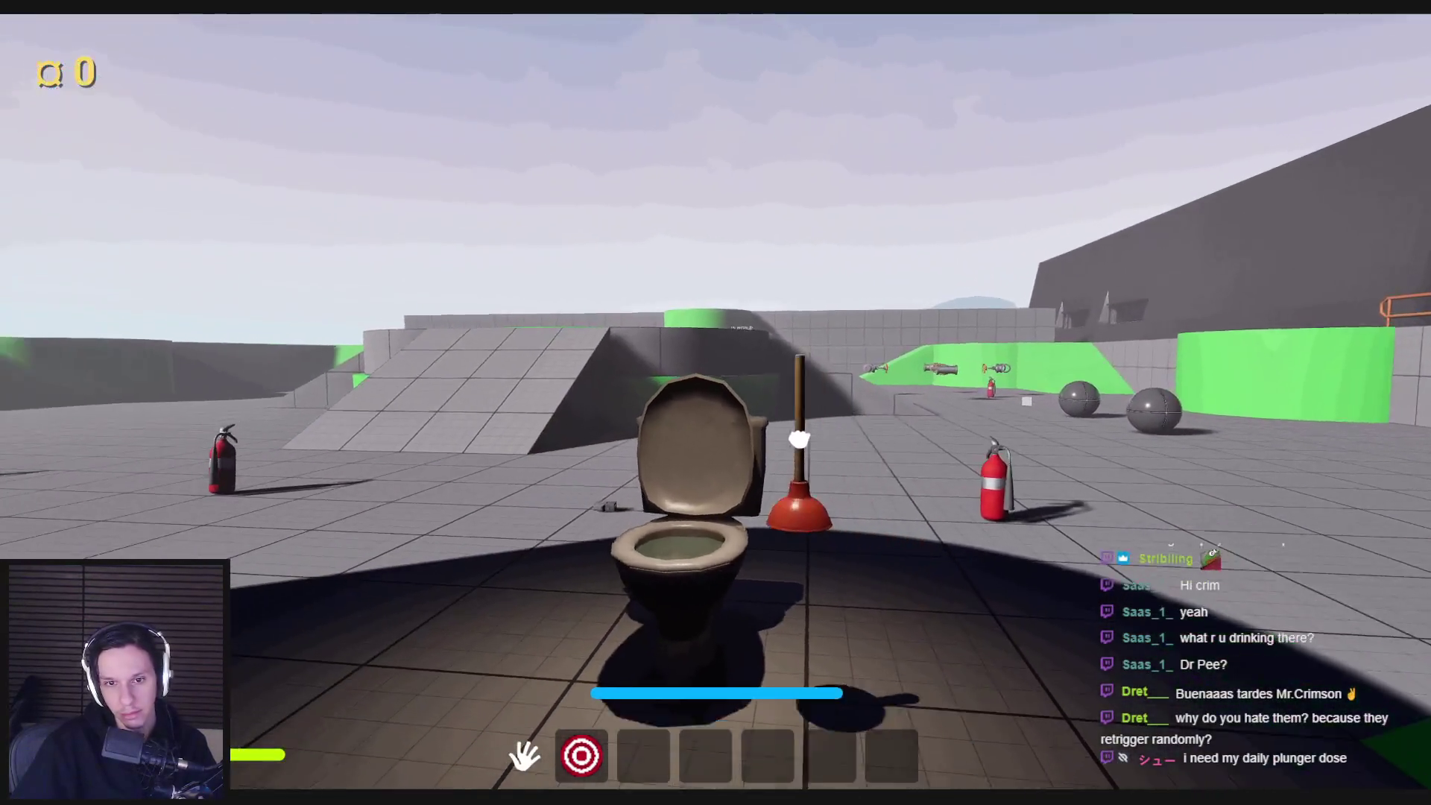
pyautogui.click(799, 440)
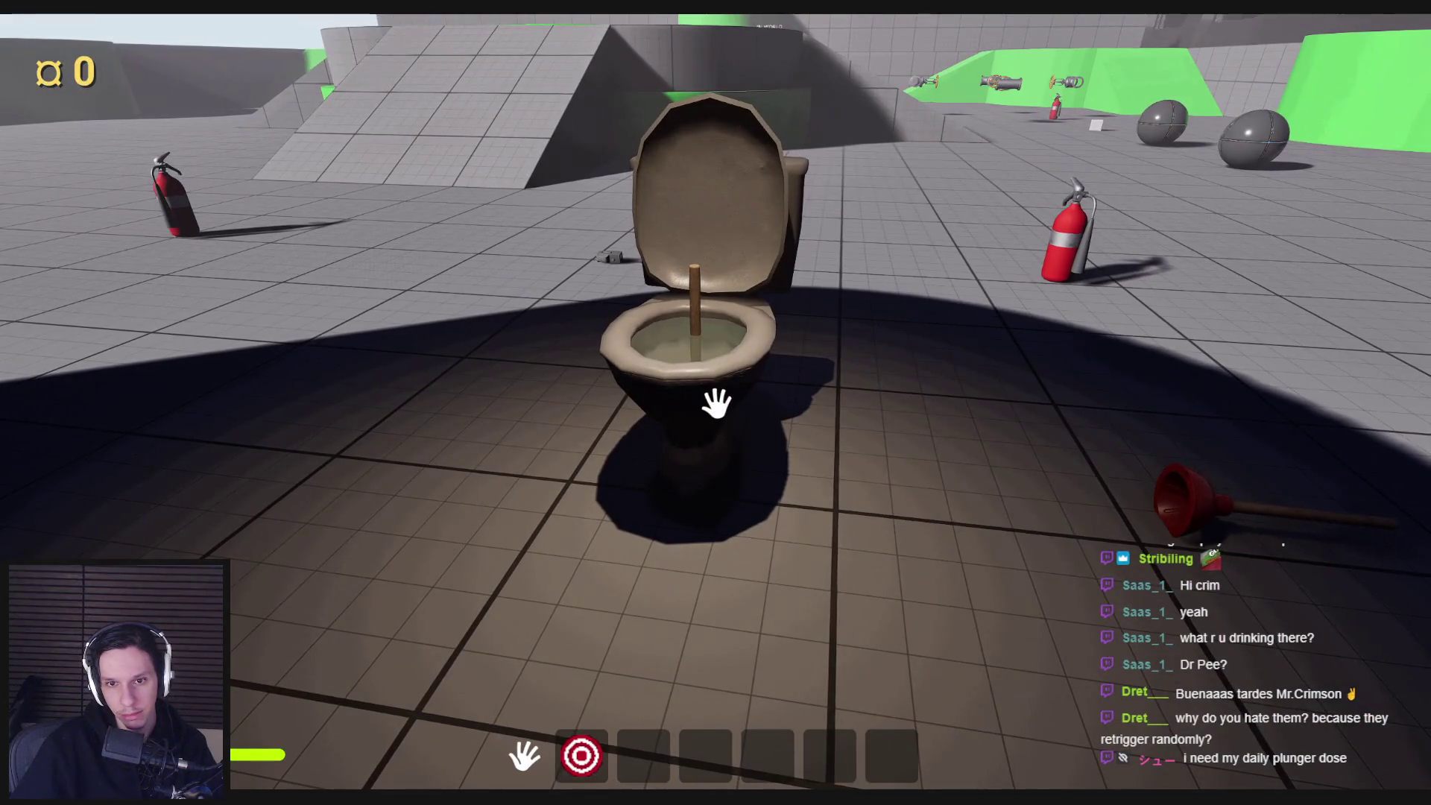
pyautogui.press('w')
pyautogui.click(716, 403)
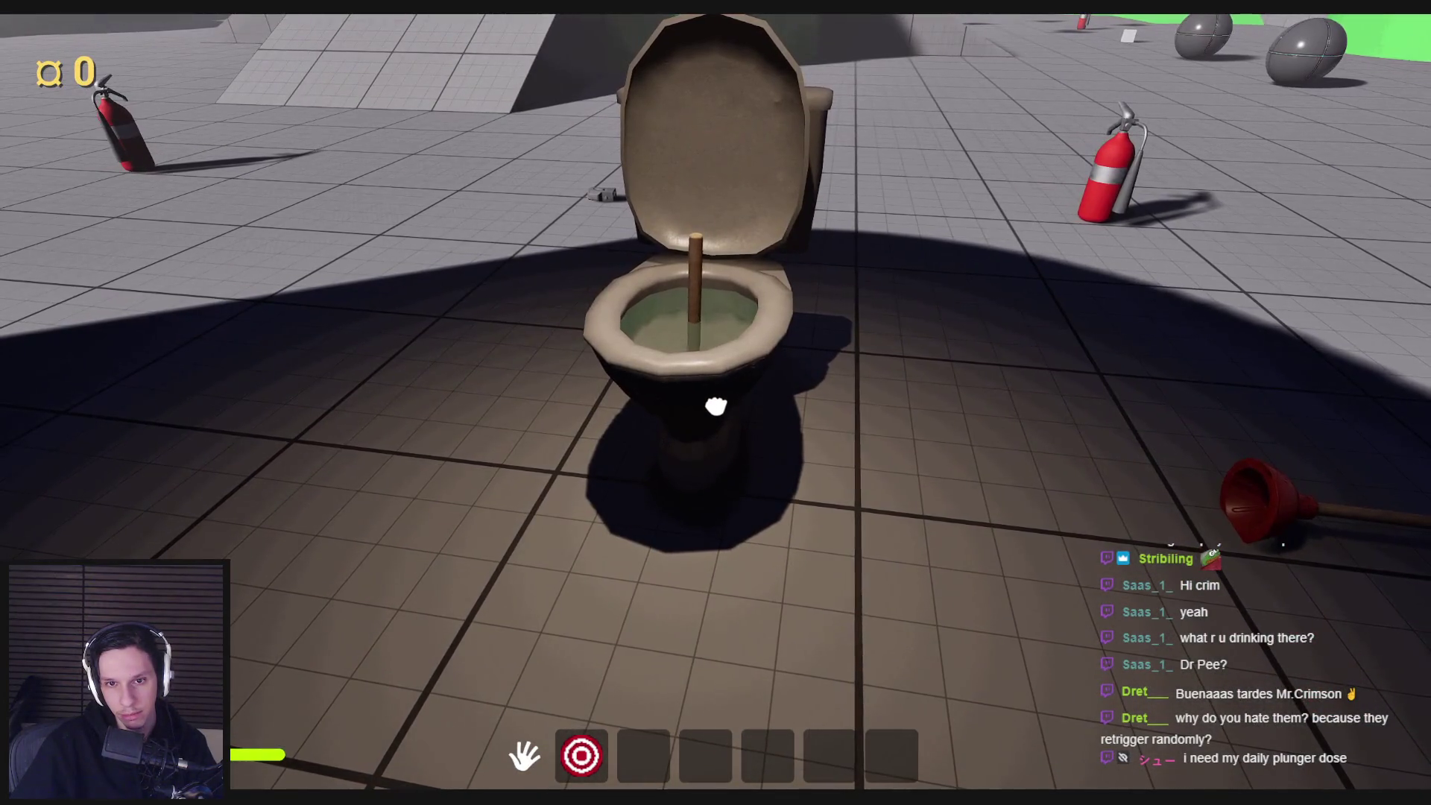
pyautogui.press('s')
pyautogui.moveTo(701, 443)
pyautogui.mouseDown()
pyautogui.moveTo(735, 432)
pyautogui.moveTo(698, 108)
pyautogui.moveTo(676, 131)
pyautogui.mouseUp()
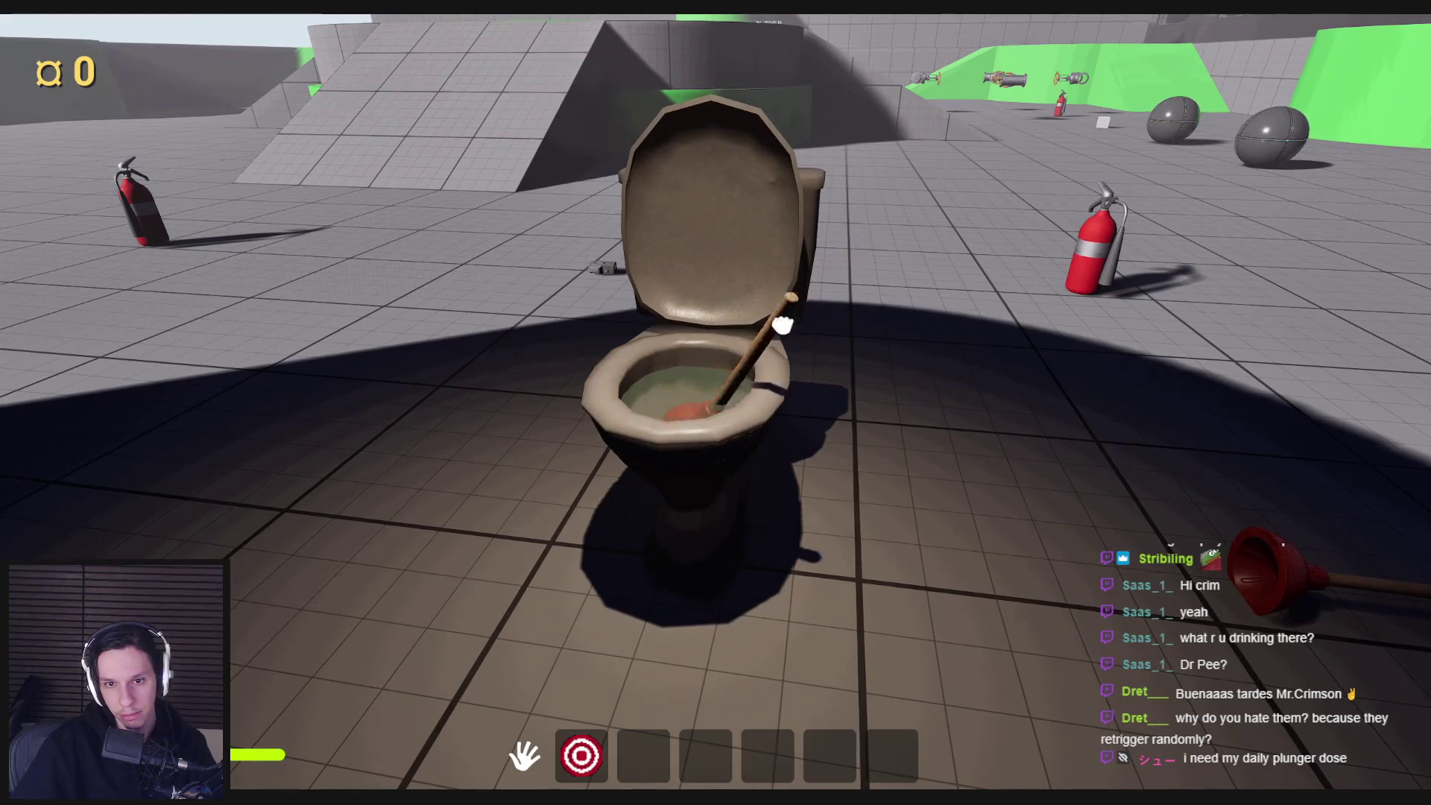
pyautogui.moveTo(557, 399)
pyautogui.mouseDown()
pyautogui.moveTo(591, 438)
pyautogui.moveTo(741, 261)
pyautogui.moveTo(758, 102)
pyautogui.moveTo(680, 302)
pyautogui.moveTo(673, 390)
pyautogui.mouseUp()
pyautogui.moveTo(654, 284)
pyautogui.mouseDown()
pyautogui.moveTo(674, 146)
pyautogui.moveTo(700, 166)
pyautogui.moveTo(700, 231)
pyautogui.moveTo(671, 358)
pyautogui.mouseUp()
pyautogui.press('Escape')
pyautogui.moveTo(519, 461)
pyautogui.mouseDown()
pyautogui.moveTo(785, 423)
pyautogui.moveTo(714, 380)
pyautogui.moveTo(682, 392)
pyautogui.mouseUp()
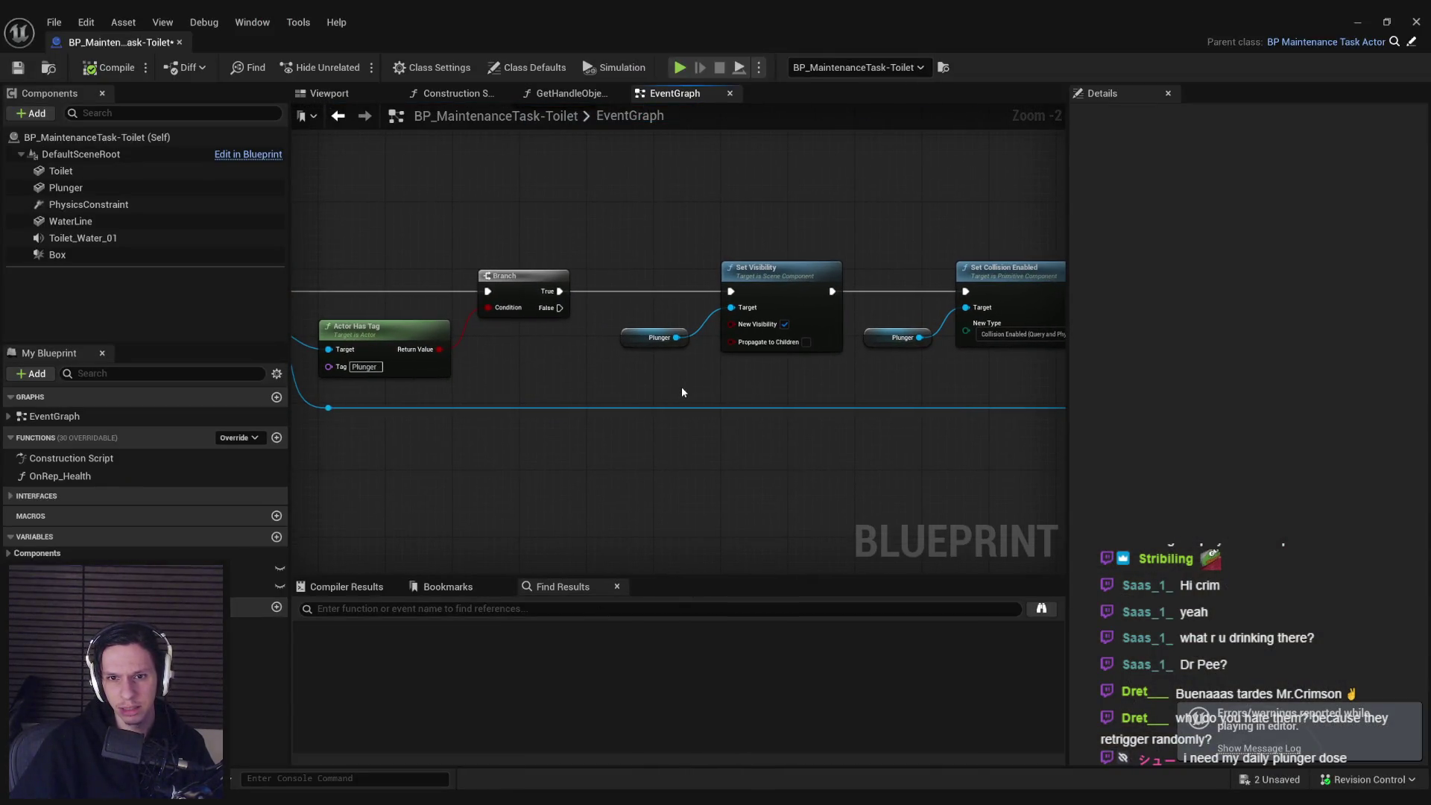
# - Check the Plunger component's properties, then run a quick play test plunging the toilet once
pyautogui.click(114, 189)
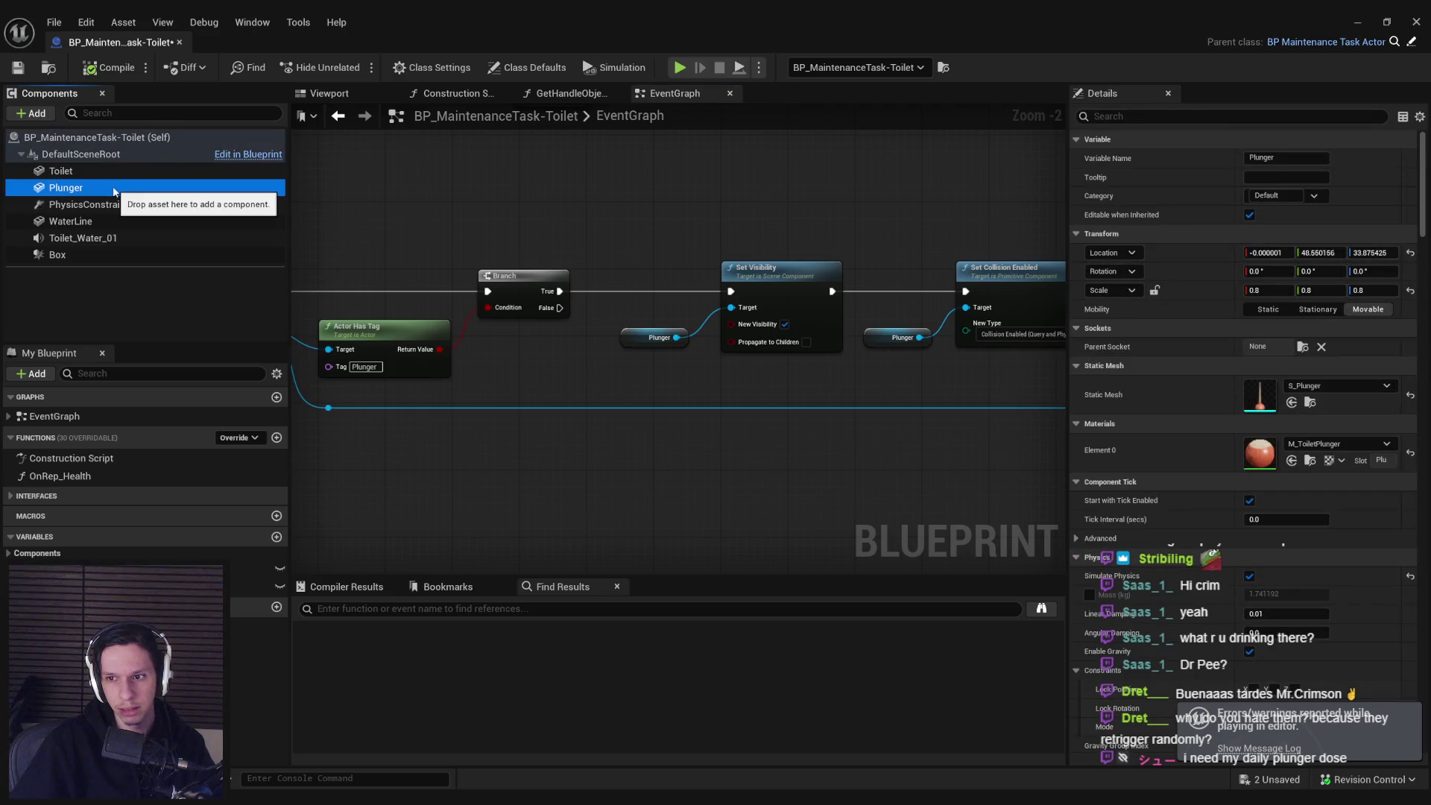
pyautogui.scroll(-5, 1249, 472)
pyautogui.scroll(-3, 679, 343)
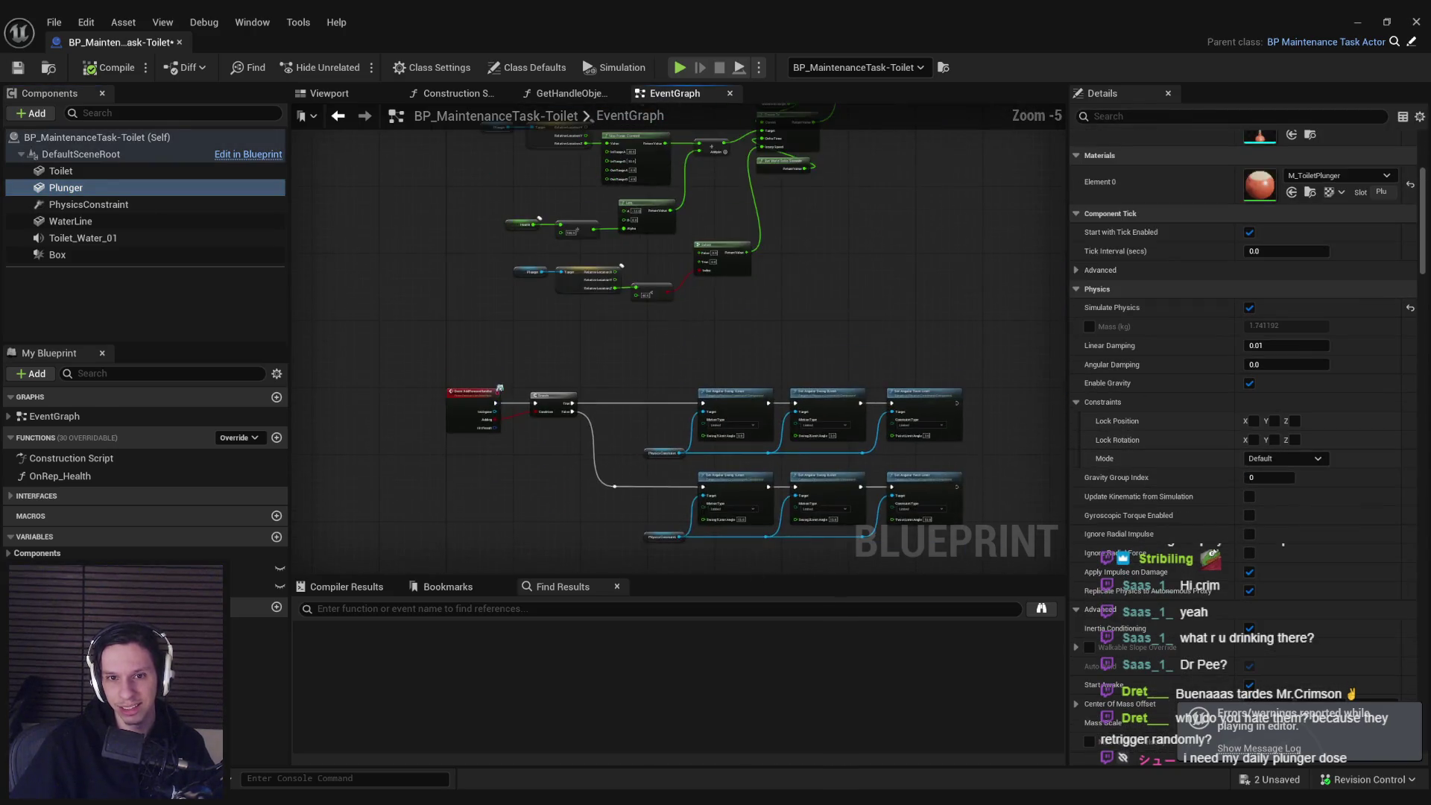
pyautogui.scroll(6, 619, 272)
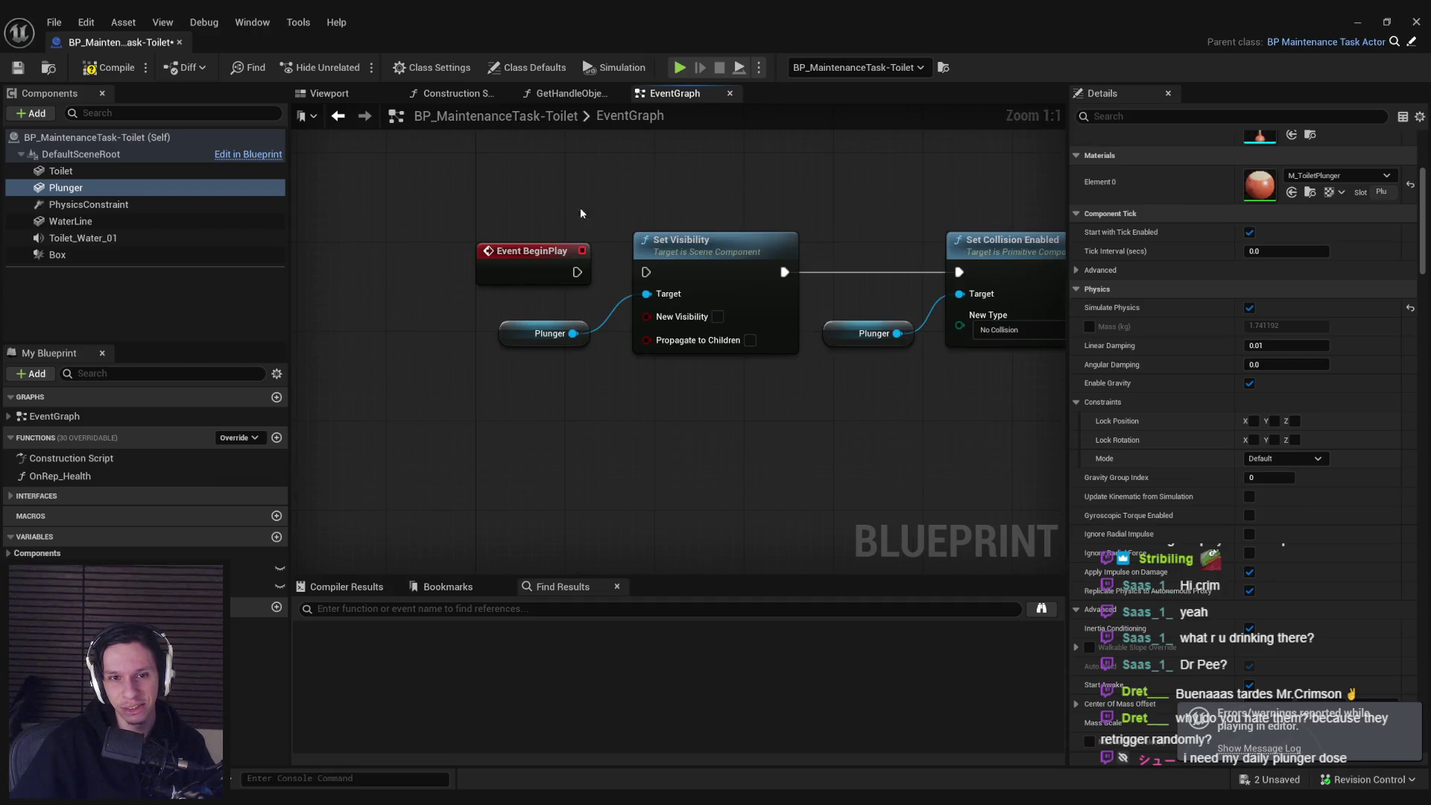
pyautogui.click(1351, 21)
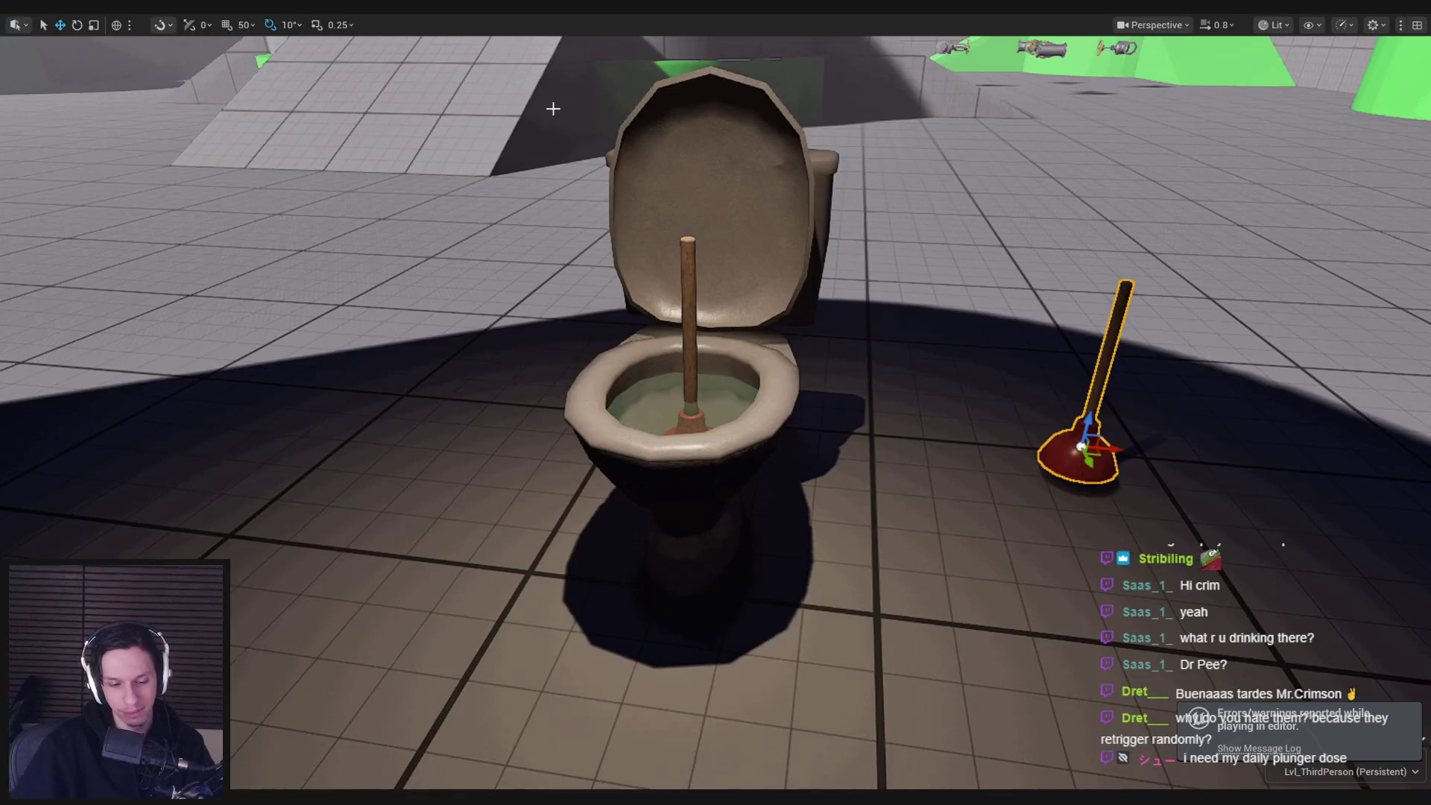
pyautogui.hotkey('alt', 'p')
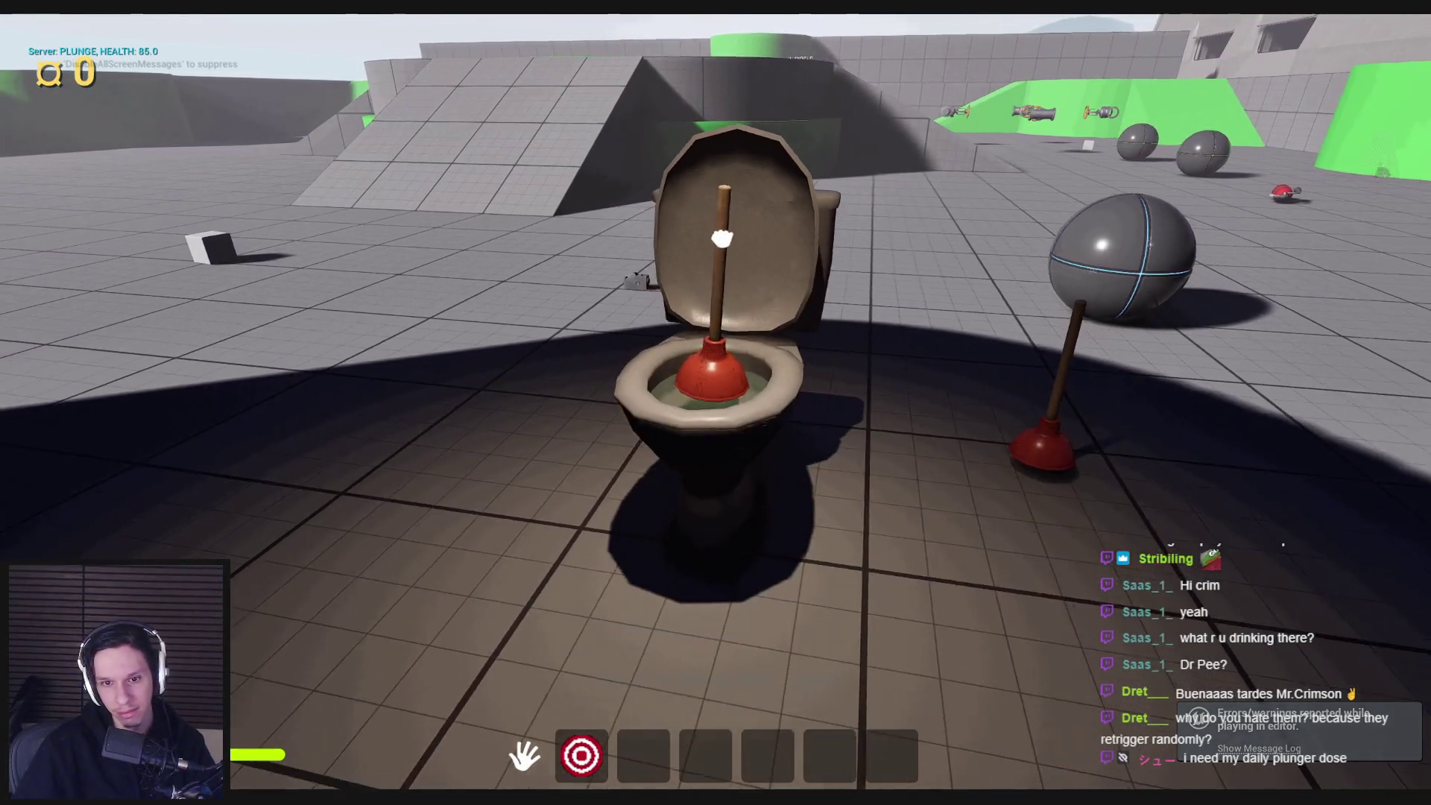
pyautogui.click(715, 403)
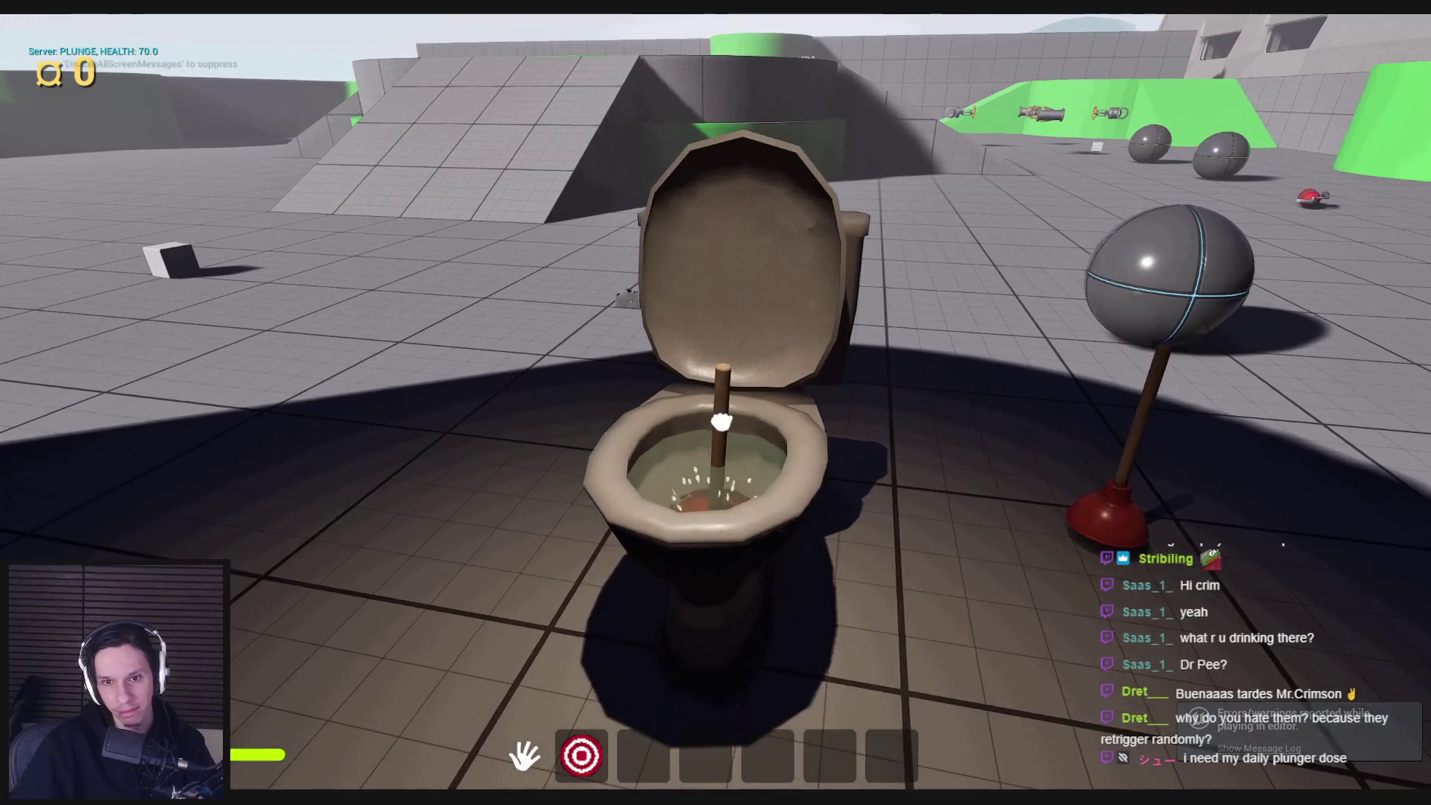
pyautogui.press('Escape')
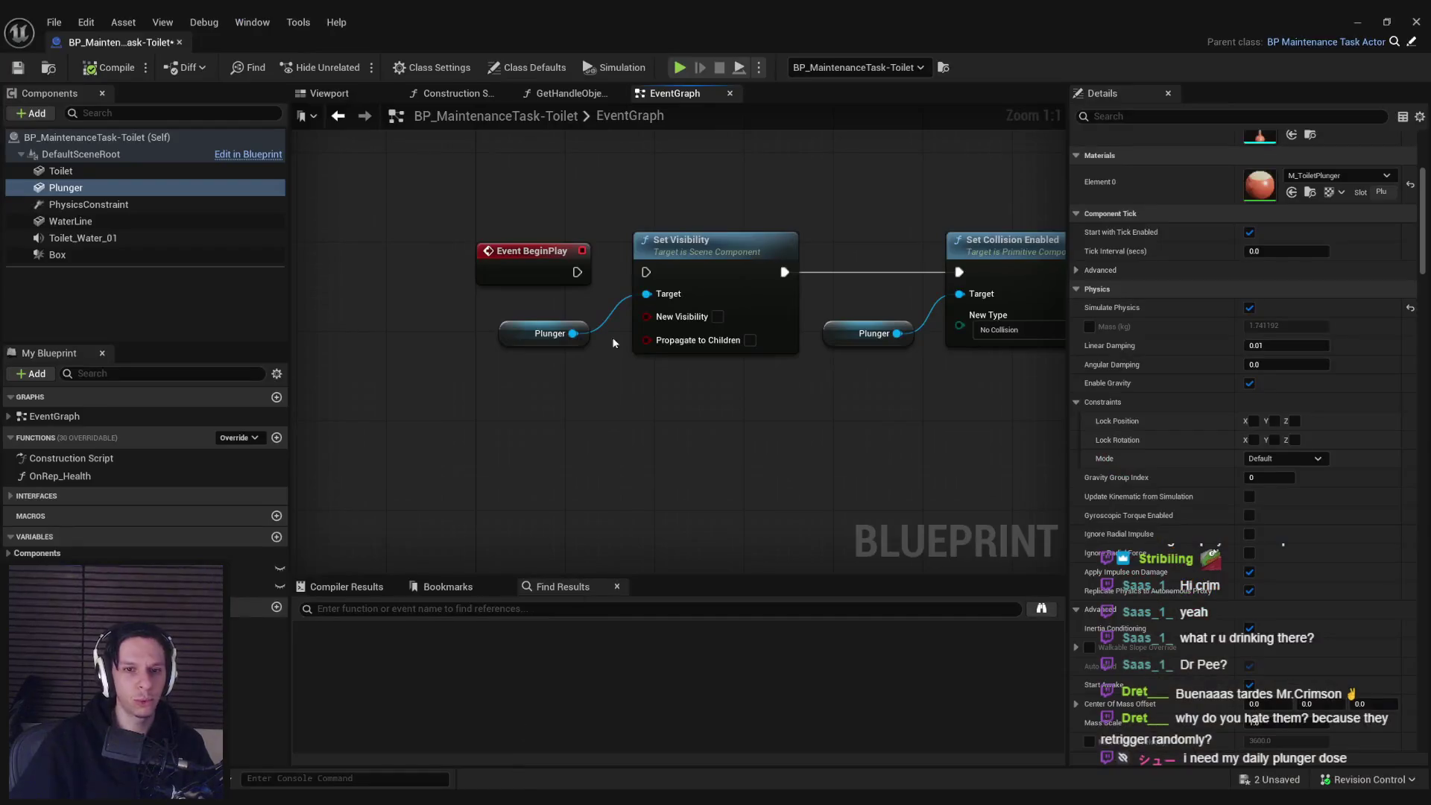
# - Review the start-up Set Visibility chain, pick the Plunger's collision New Type, and return to the level
pyautogui.click(660, 283)
pyautogui.press('Home')
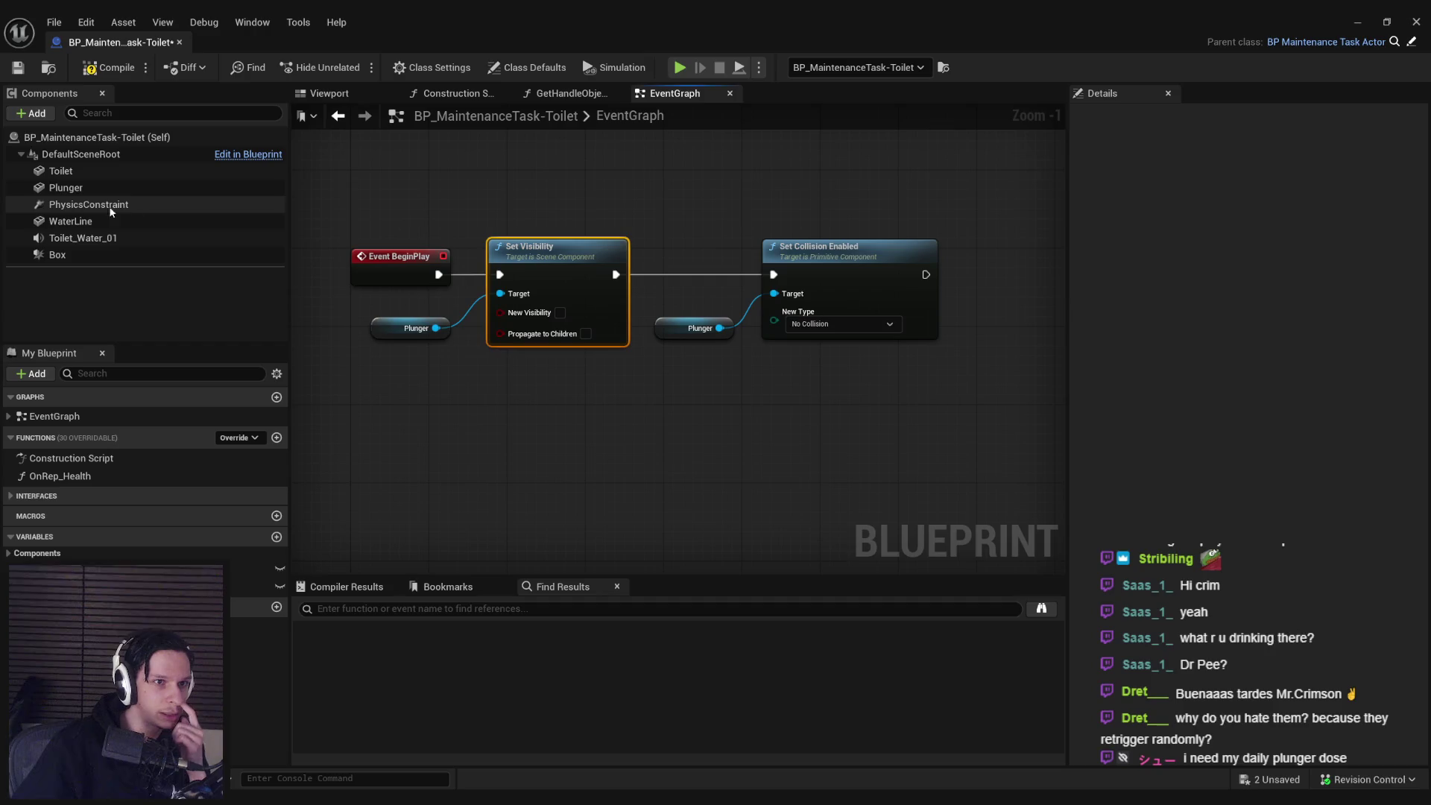
pyautogui.click(94, 188)
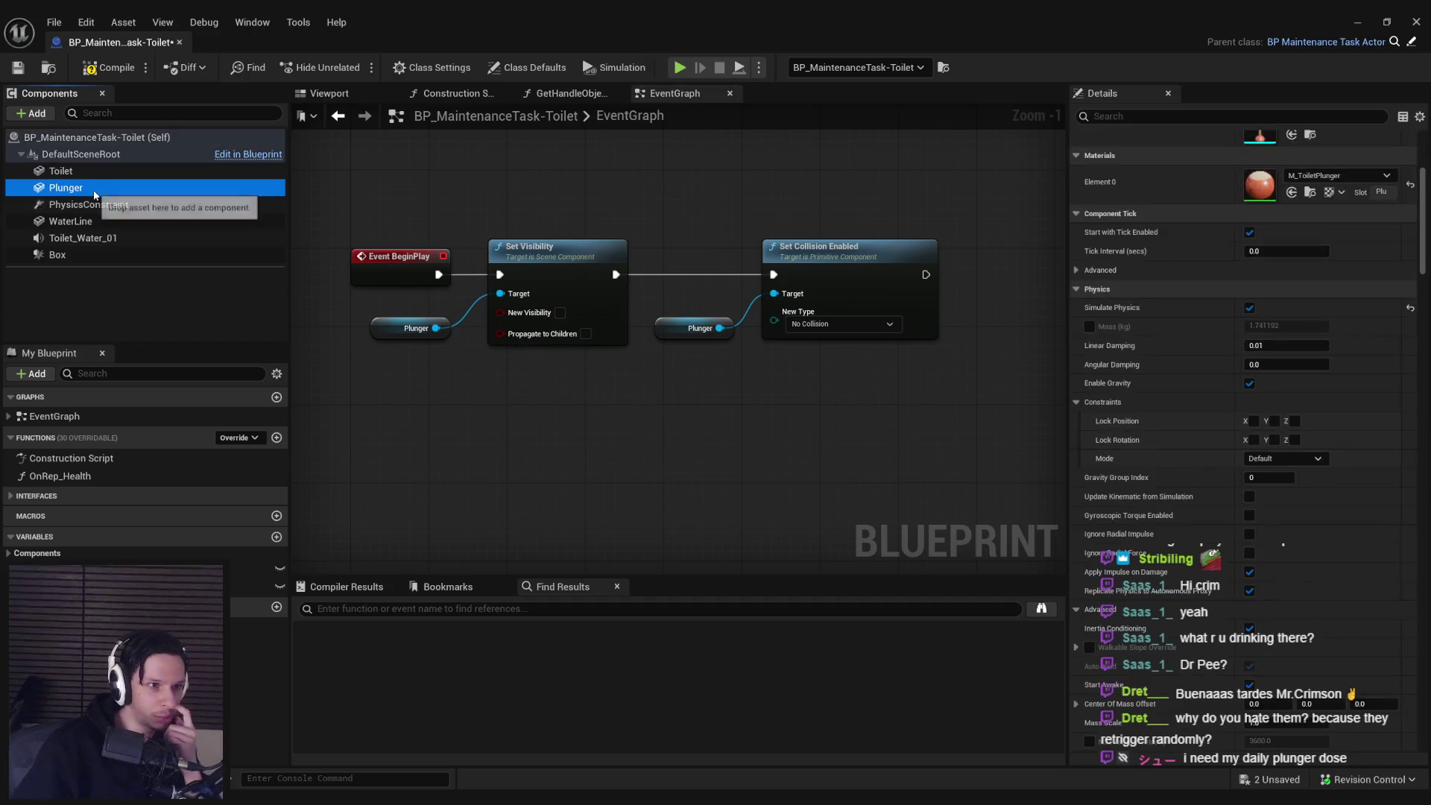
pyautogui.click(834, 325)
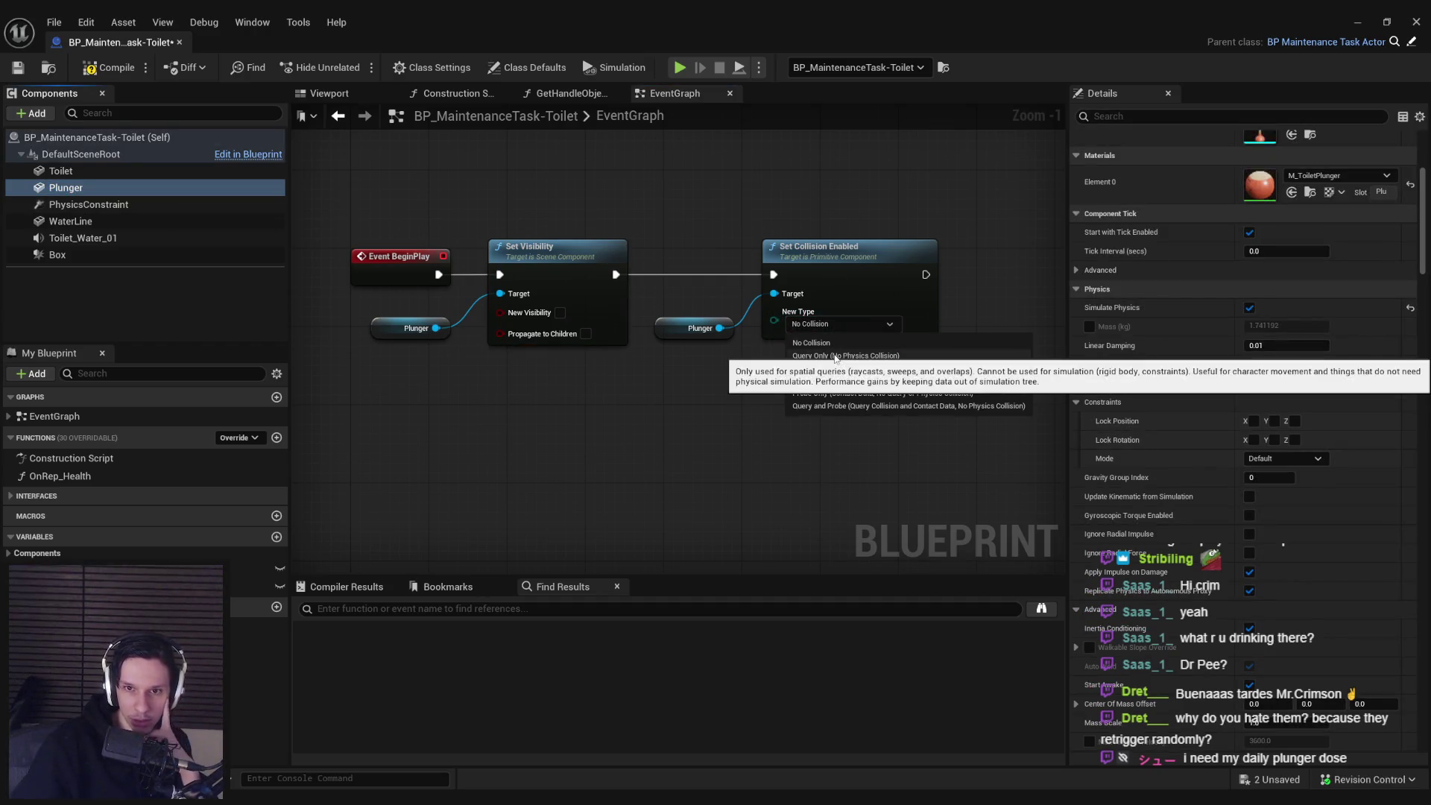
pyautogui.click(838, 409)
pyautogui.scroll(-6, 745, 358)
pyautogui.scroll(3, 710, 453)
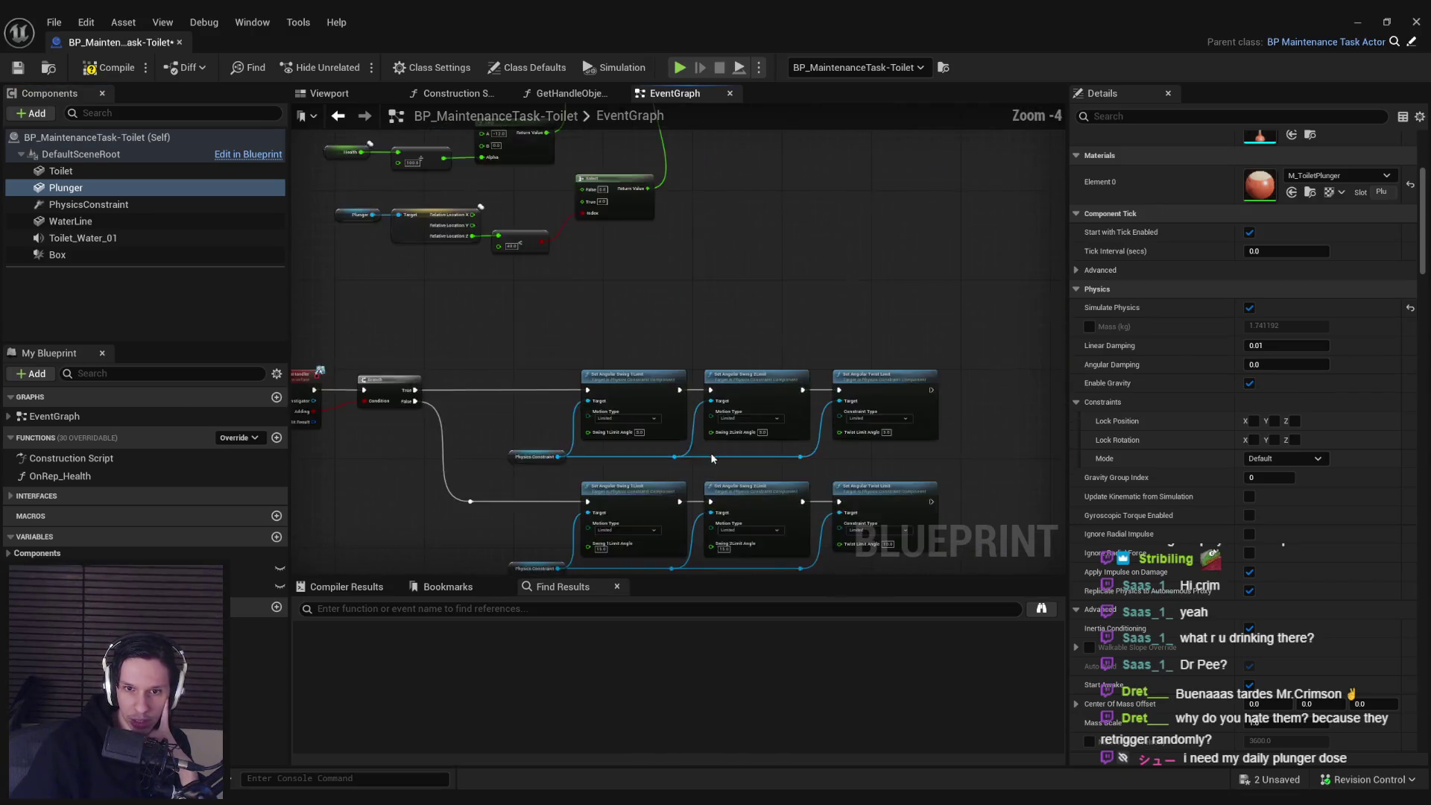
pyautogui.scroll(3, 705, 365)
pyautogui.moveTo(530, 352)
pyautogui.mouseDown()
pyautogui.moveTo(954, 384)
pyautogui.moveTo(505, 377)
pyautogui.mouseUp()
pyautogui.scroll(-2, 774, 380)
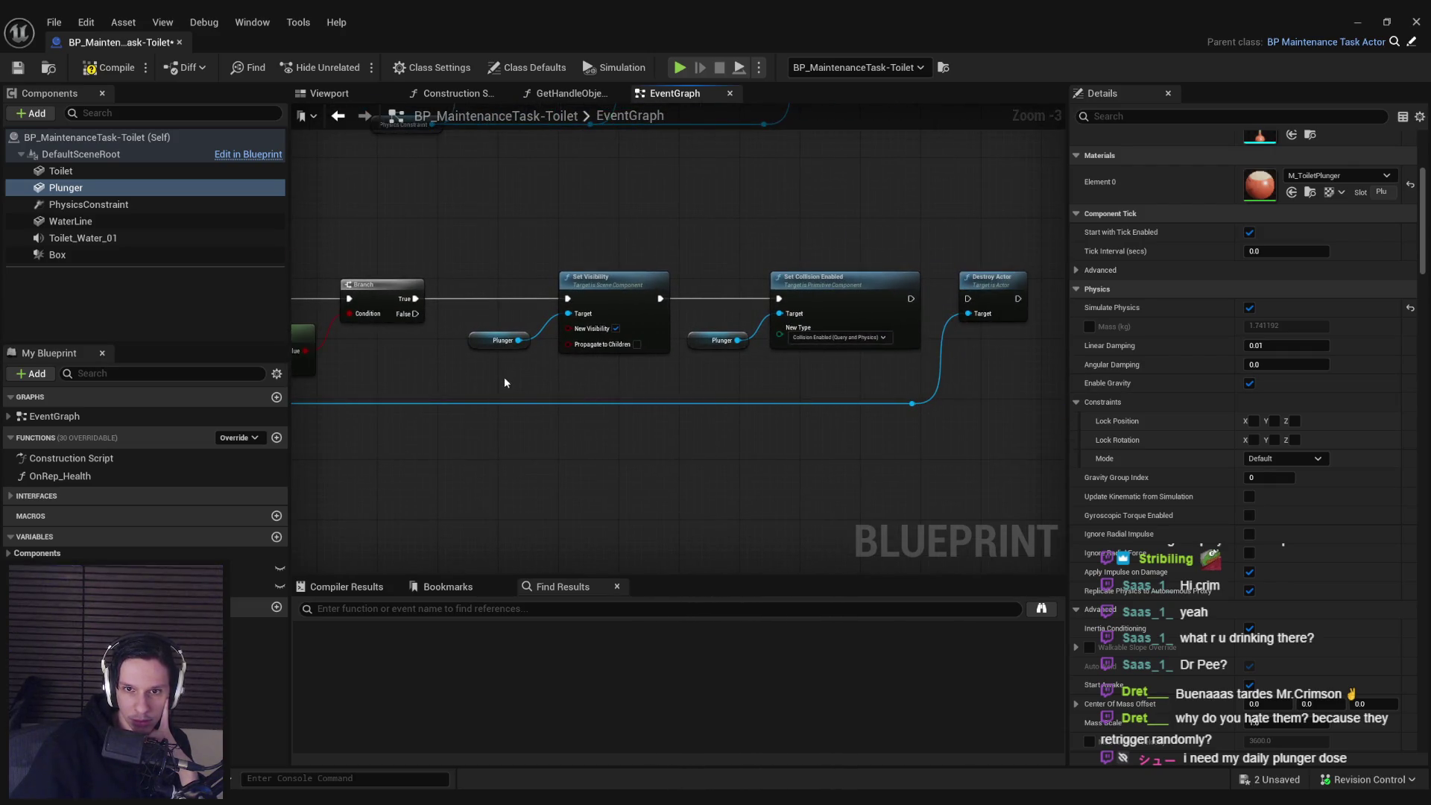
pyautogui.moveTo(1421, 223)
pyautogui.mouseDown()
pyautogui.moveTo(1416, 483)
pyautogui.moveTo(1394, 644)
pyautogui.moveTo(1418, 118)
pyautogui.mouseUp()
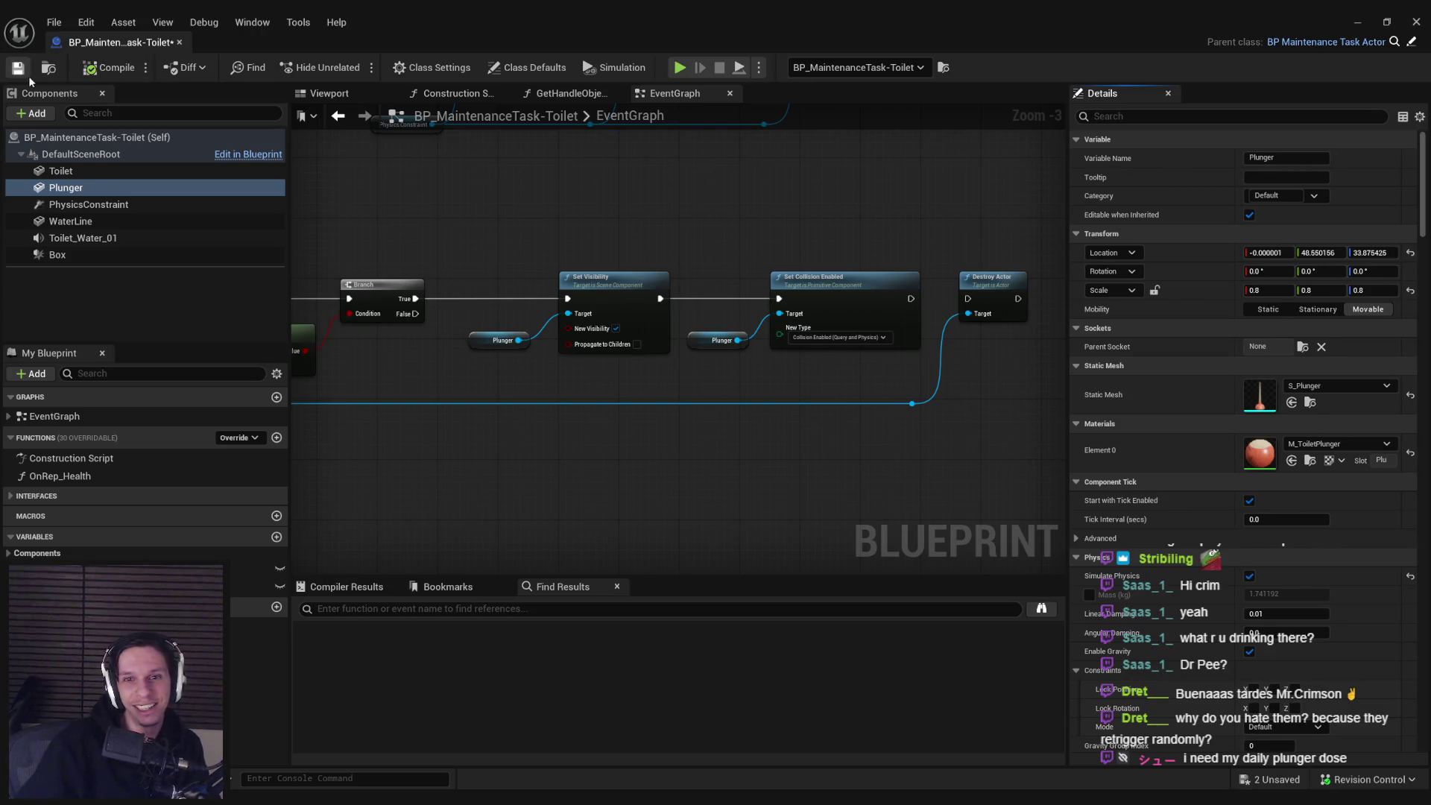
pyautogui.click(1350, 28)
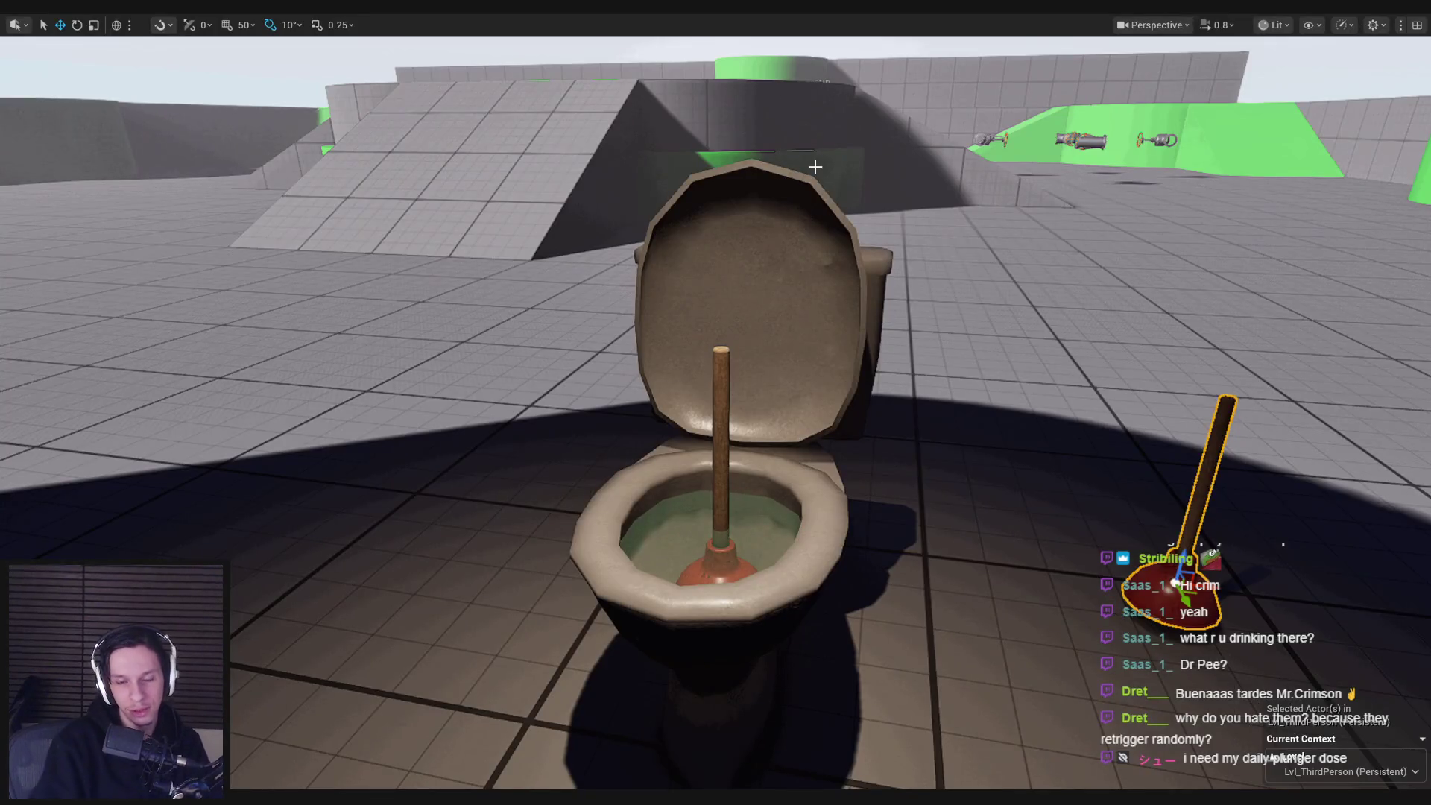
# - Play, set the plunger in the toilet and plunge repeatedly until health reads 55.0, then stop
pyautogui.hotkey('alt', 'p')
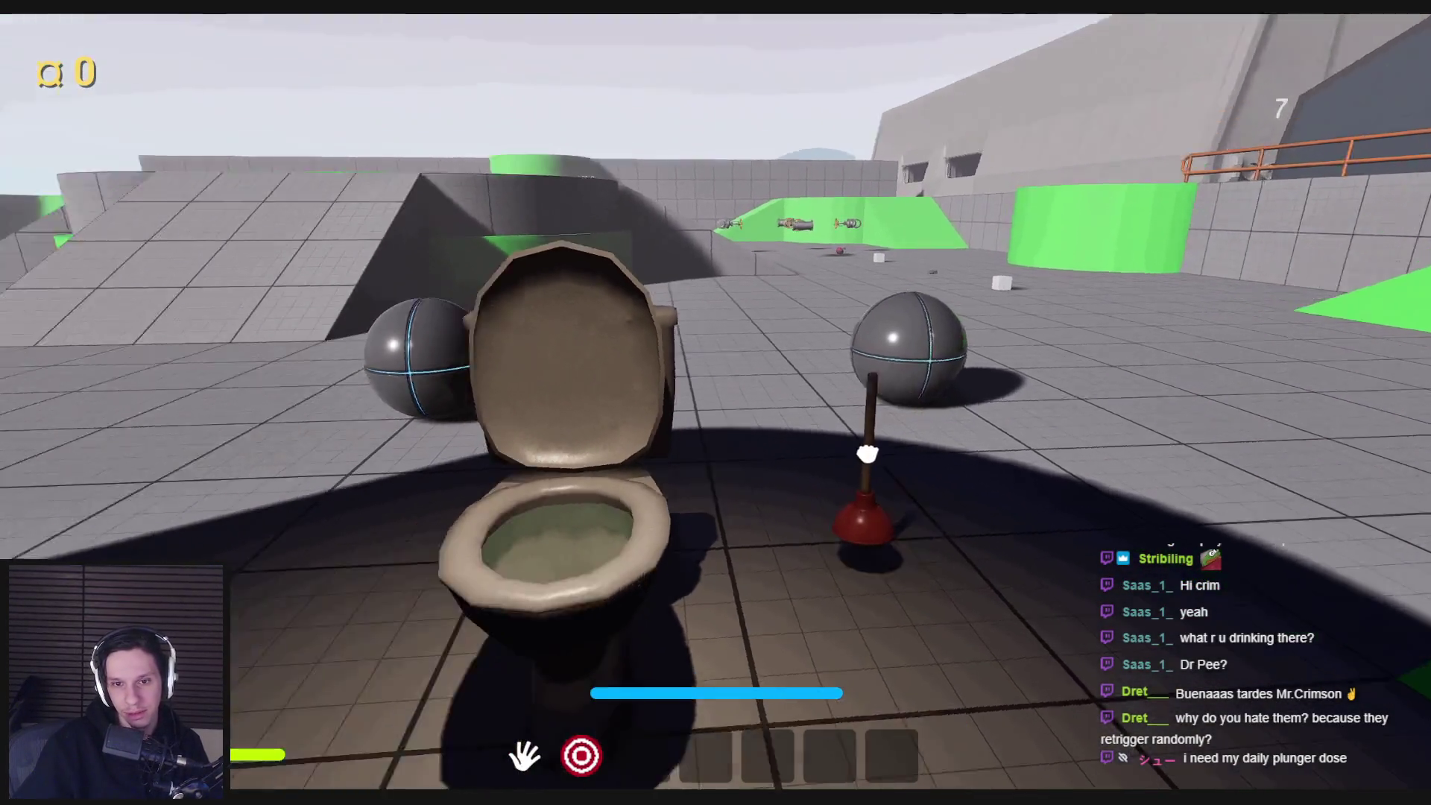
pyautogui.click(866, 453)
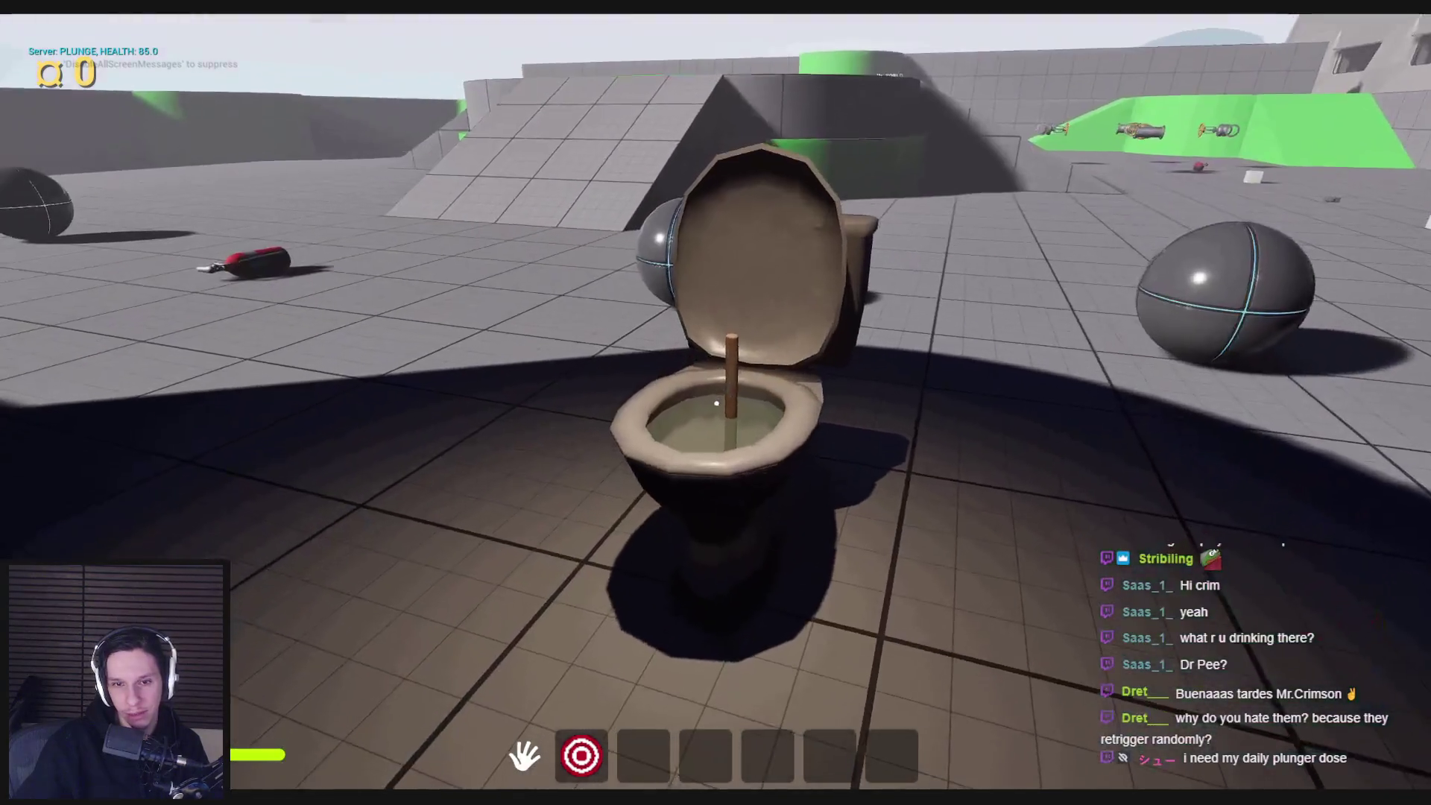
pyautogui.moveTo(560, 274)
pyautogui.mouseDown()
pyautogui.moveTo(718, 198)
pyautogui.moveTo(830, 186)
pyautogui.moveTo(744, 257)
pyautogui.moveTo(703, 239)
pyautogui.moveTo(686, 425)
pyautogui.mouseUp()
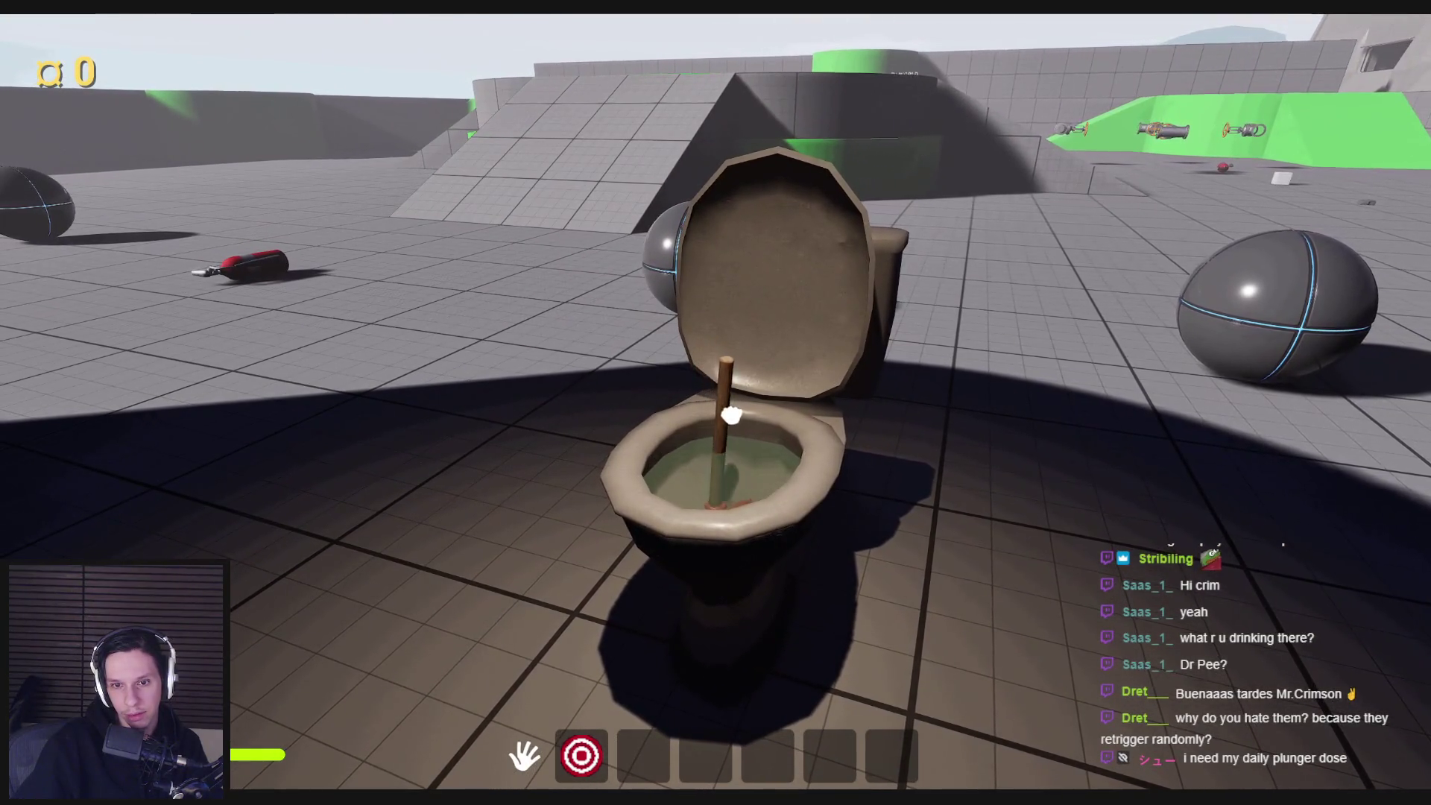
pyautogui.moveTo(759, 426)
pyautogui.mouseDown()
pyautogui.moveTo(770, 400)
pyautogui.moveTo(734, 515)
pyautogui.mouseUp()
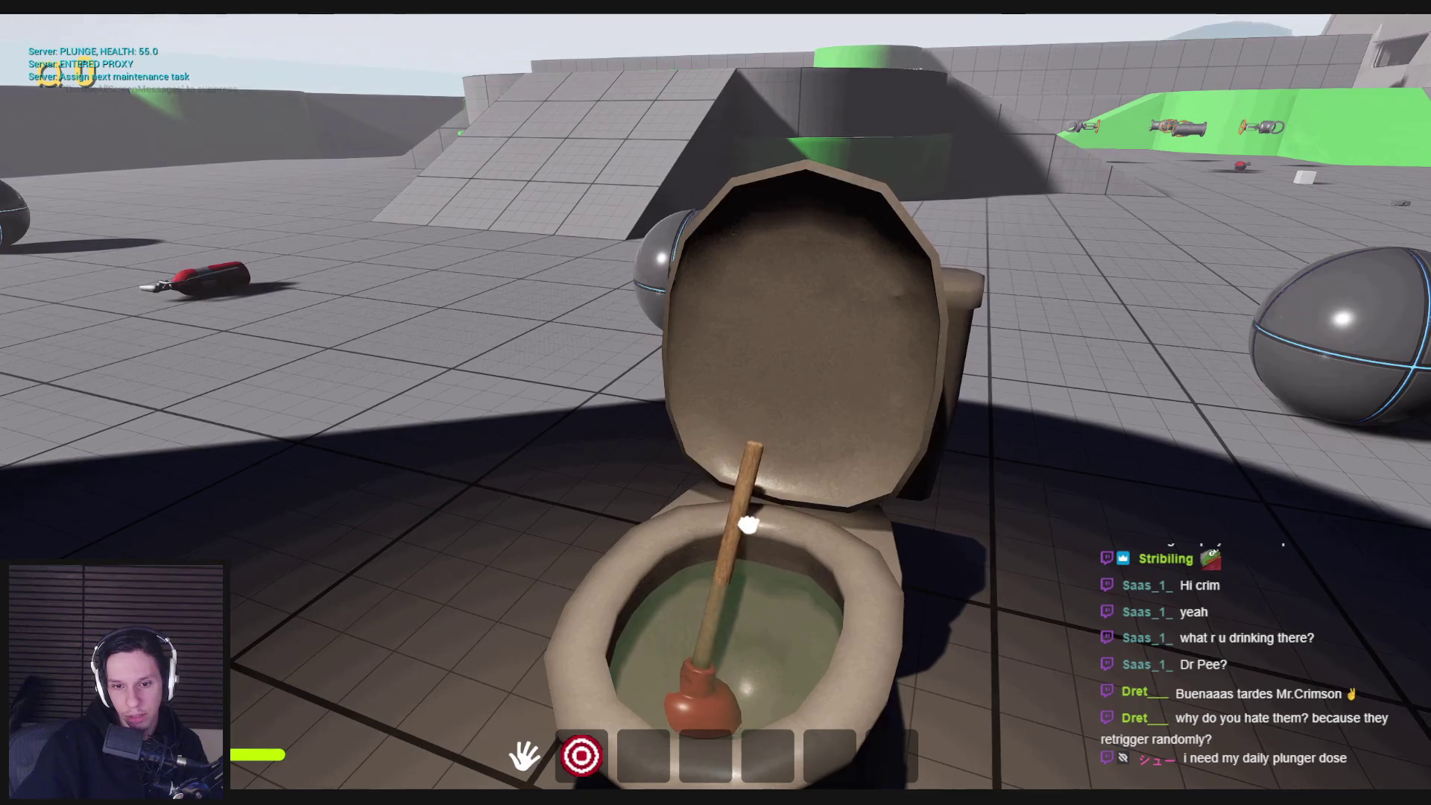
pyautogui.press('s')
pyautogui.moveTo(729, 411)
pyautogui.mouseDown()
pyautogui.moveTo(731, 374)
pyautogui.moveTo(745, 399)
pyautogui.moveTo(728, 409)
pyautogui.moveTo(708, 384)
pyautogui.moveTo(690, 409)
pyautogui.mouseUp()
pyautogui.press('Escape')
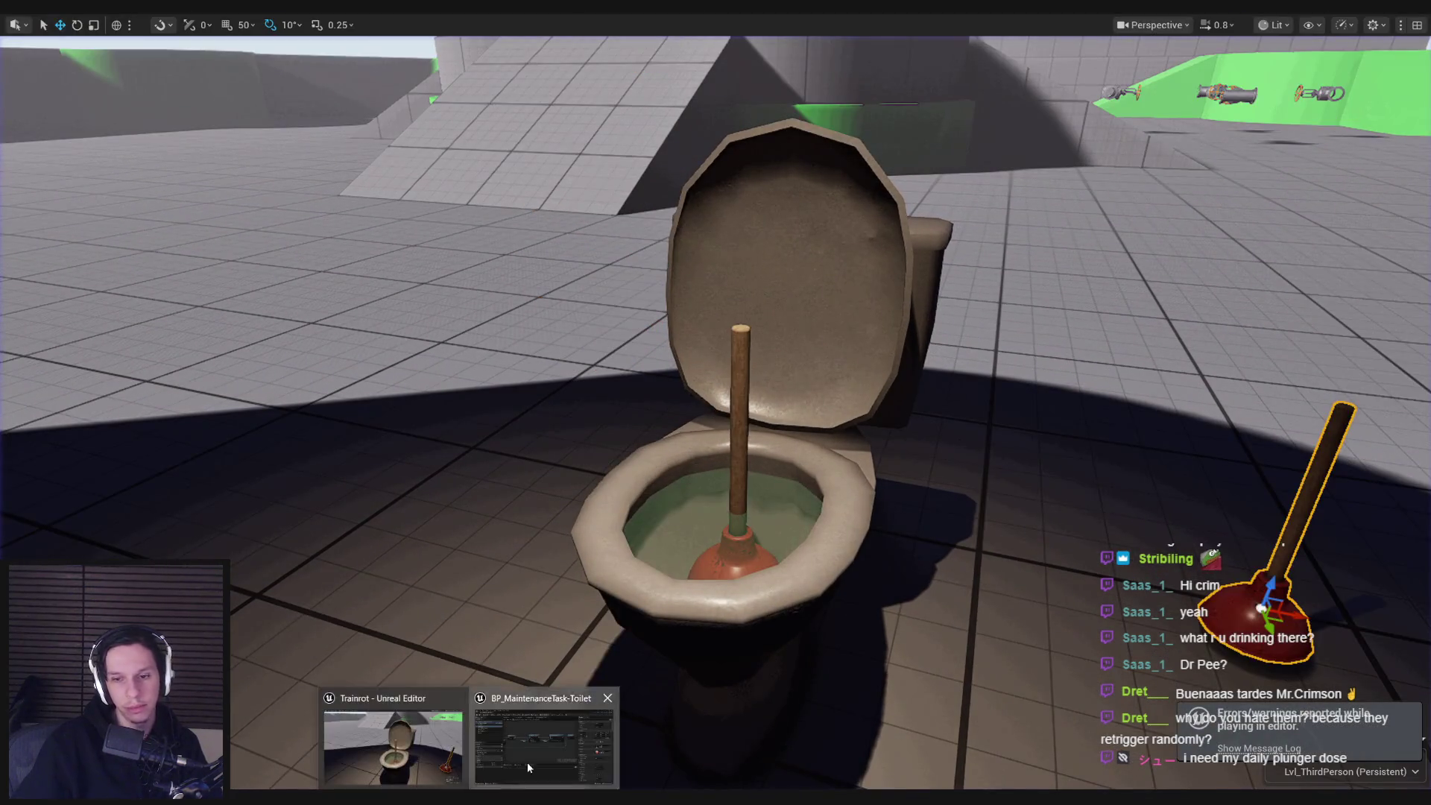
pyautogui.click(527, 762)
pyautogui.scroll(-1, 633, 483)
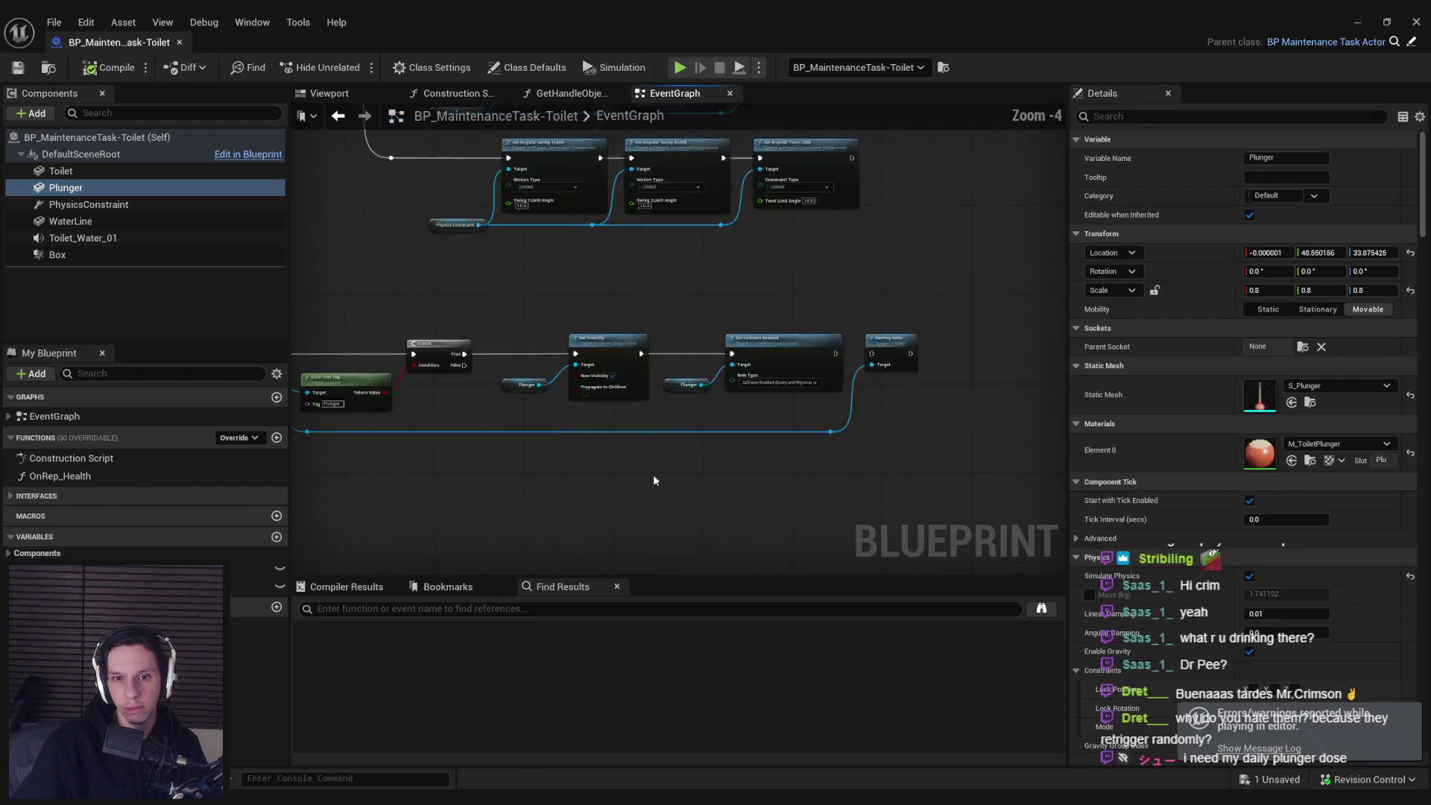
pyautogui.scroll(1, 653, 474)
pyautogui.click(929, 457)
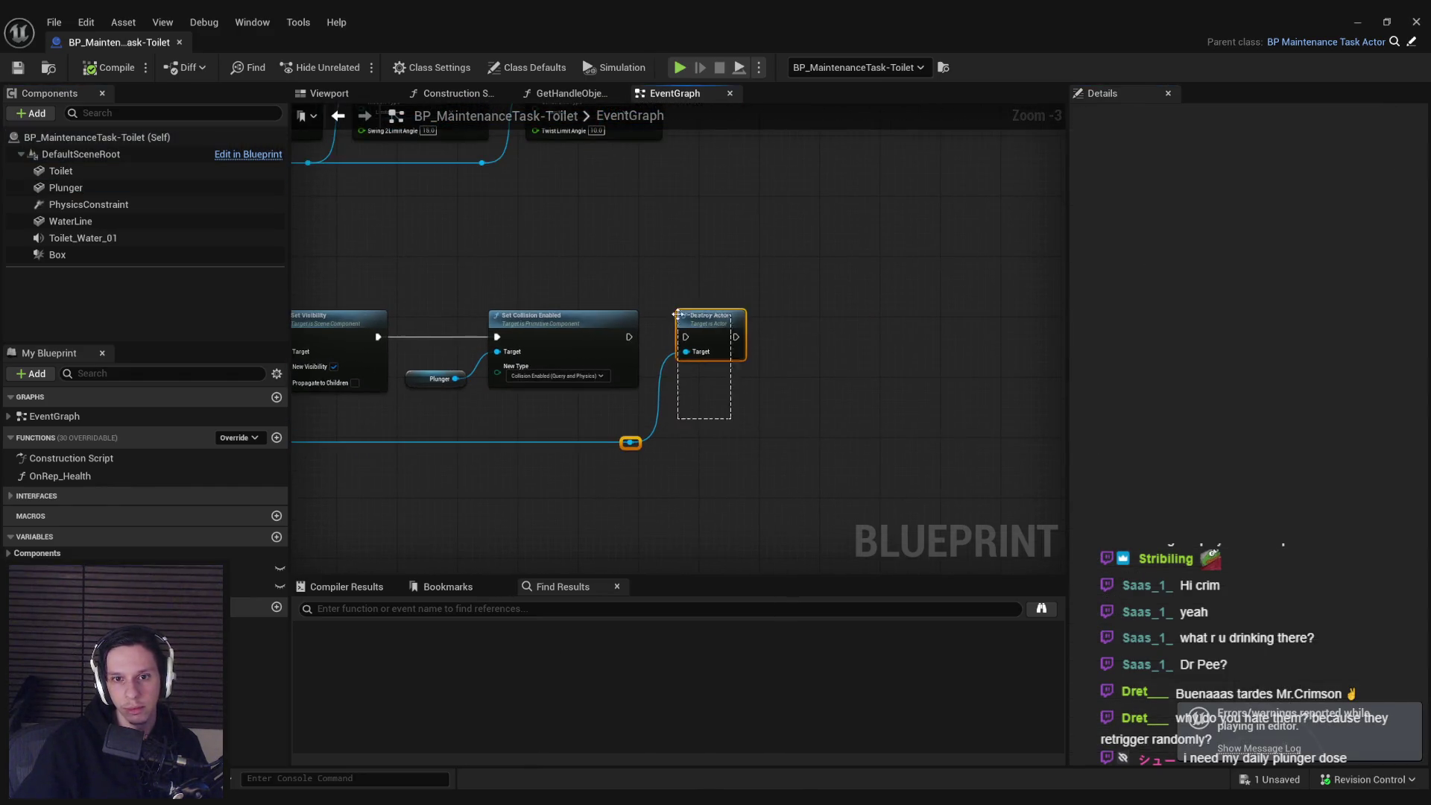
pyautogui.scroll(-5, 930, 456)
pyautogui.moveTo(850, 390); pyautogui.dragTo(505, 458)
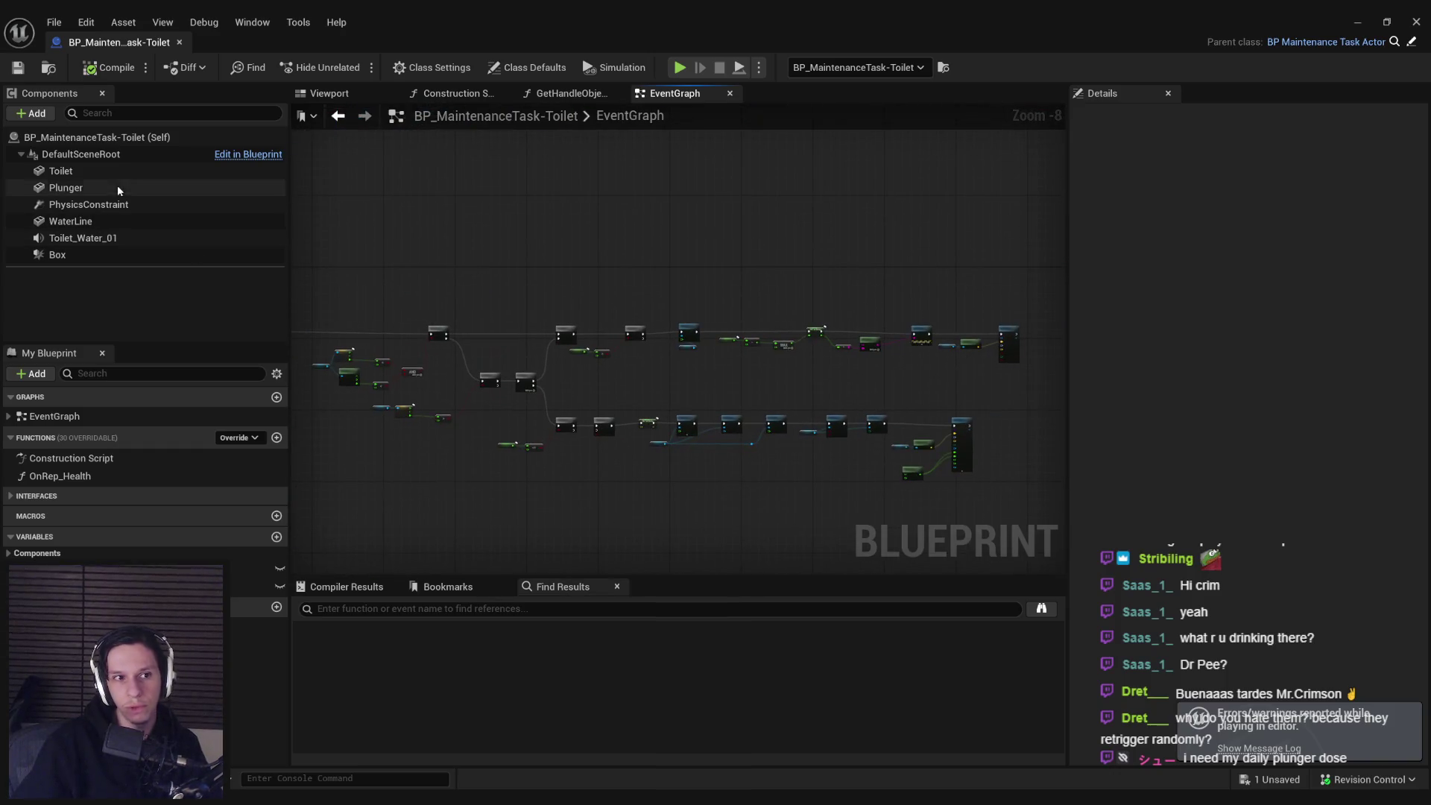
pyautogui.click(88, 204)
pyautogui.scroll(6, 521, 322)
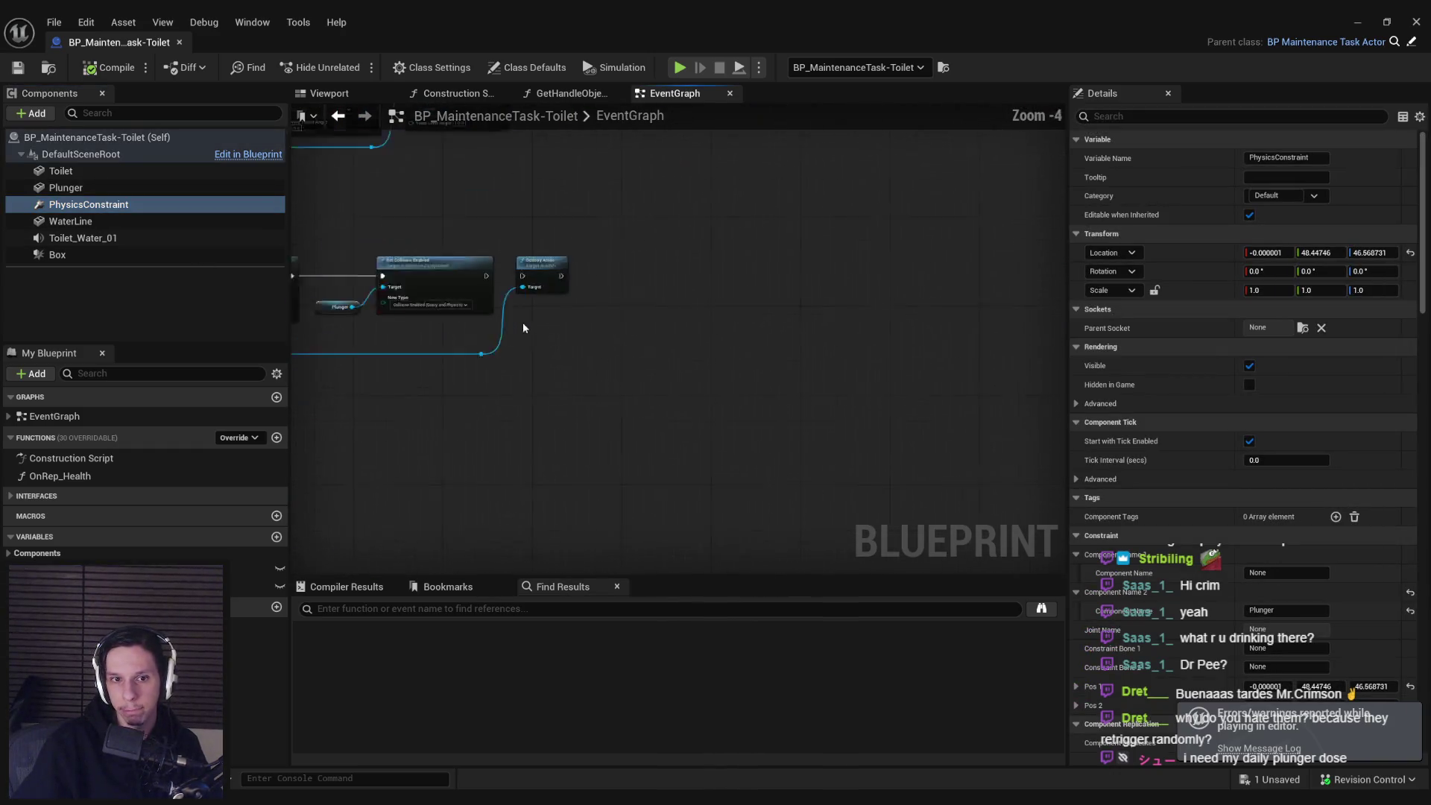
pyautogui.moveTo(674, 413); pyautogui.dragTo(760, 239)
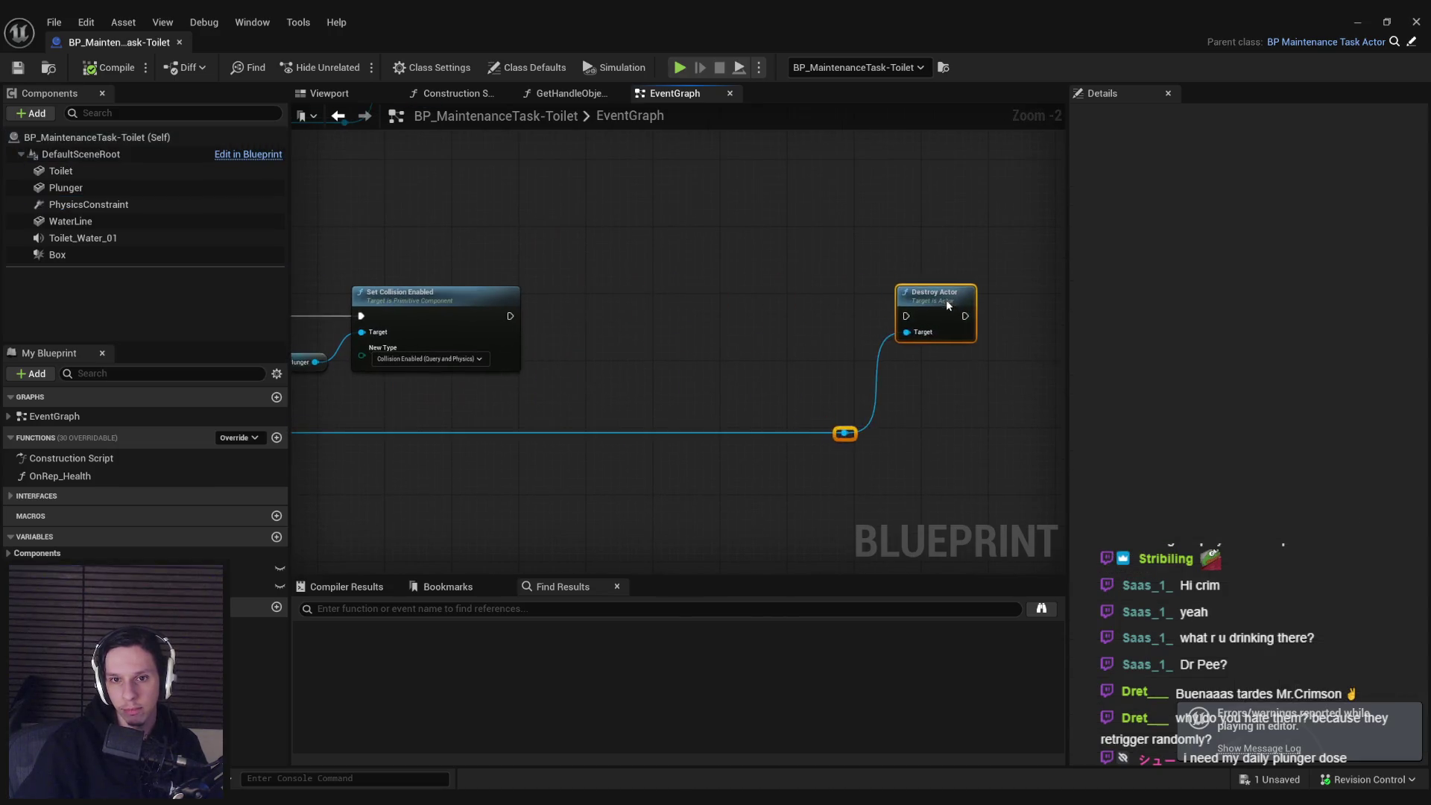
pyautogui.scroll(1, 522, 261)
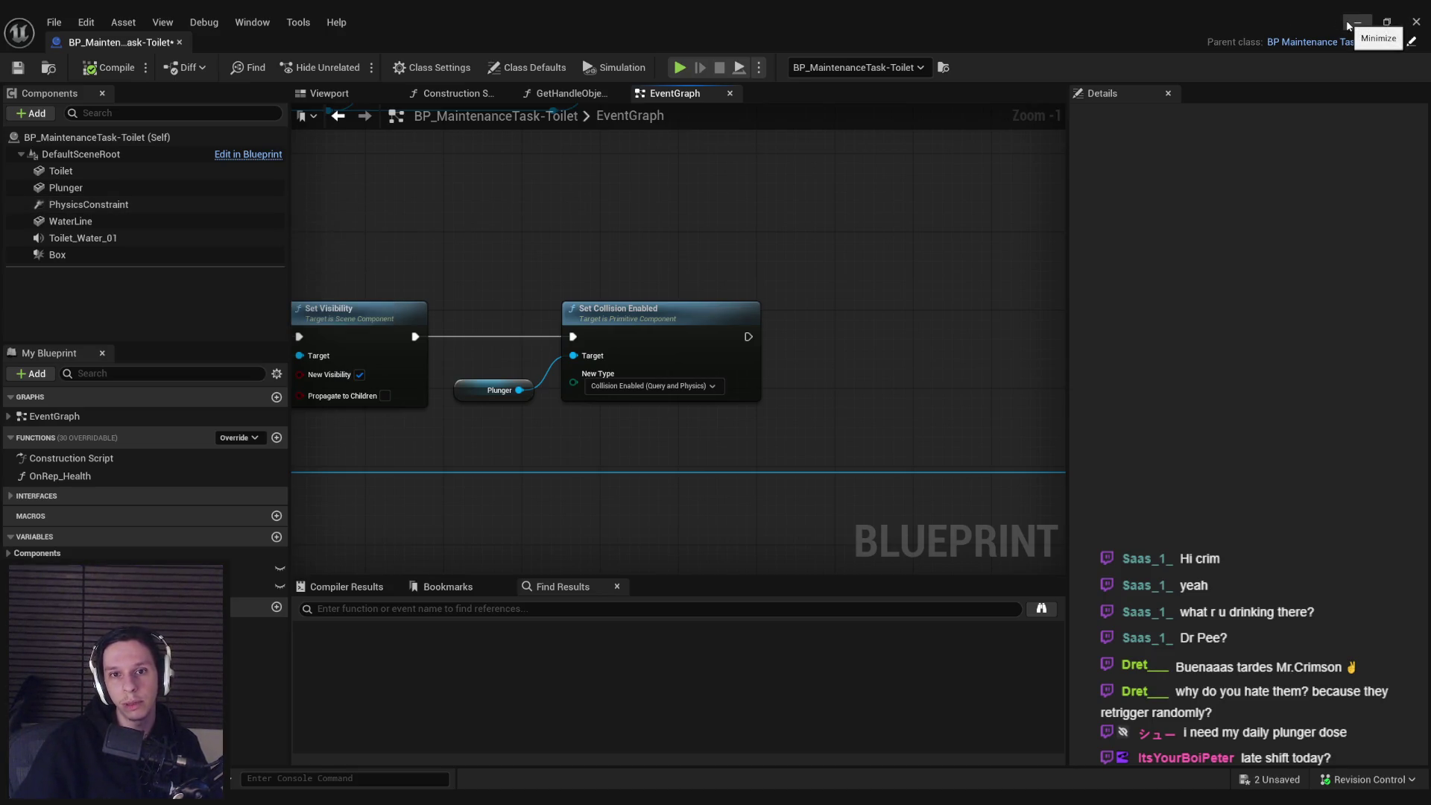
pyautogui.scroll(-11, 780, 243)
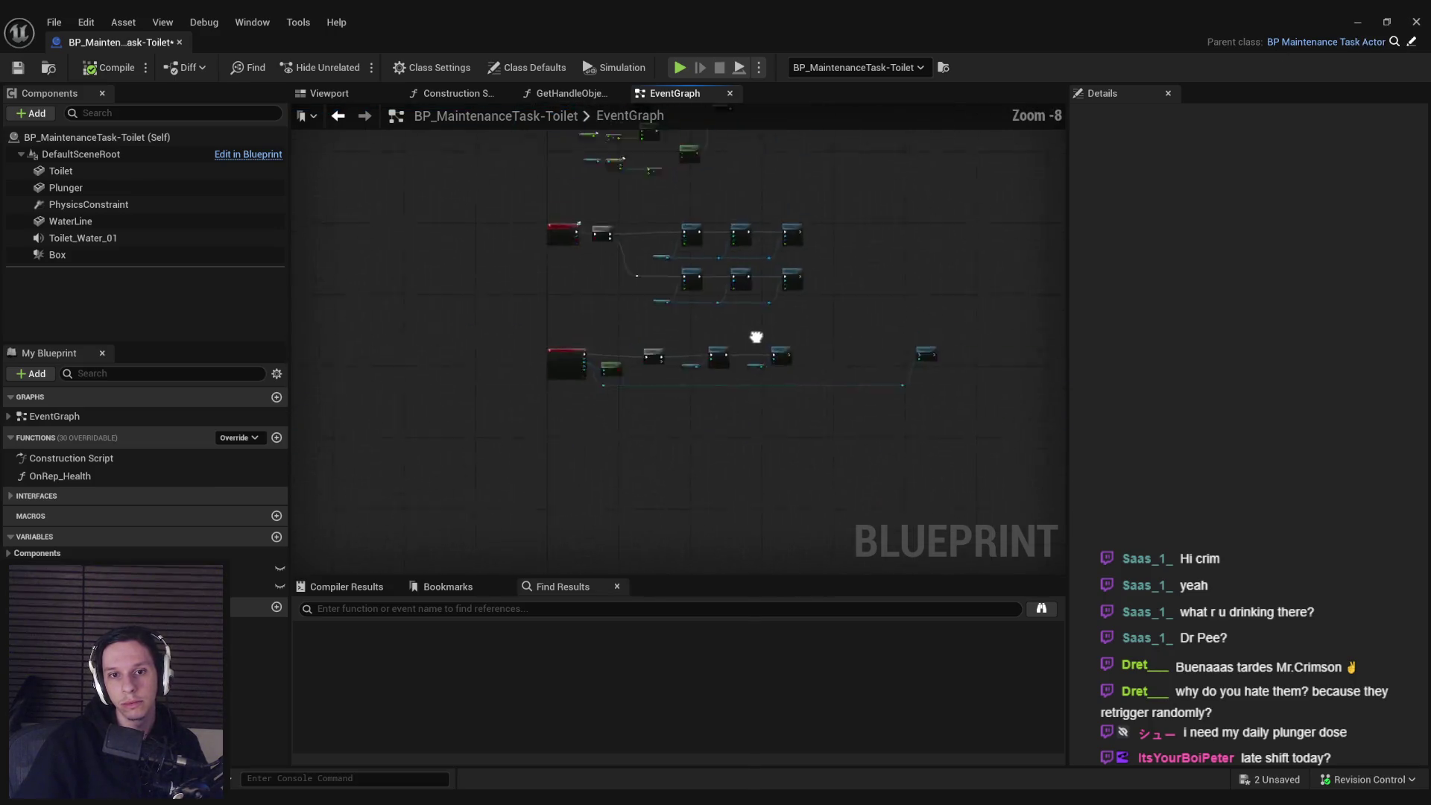
pyautogui.scroll(5, 620, 355)
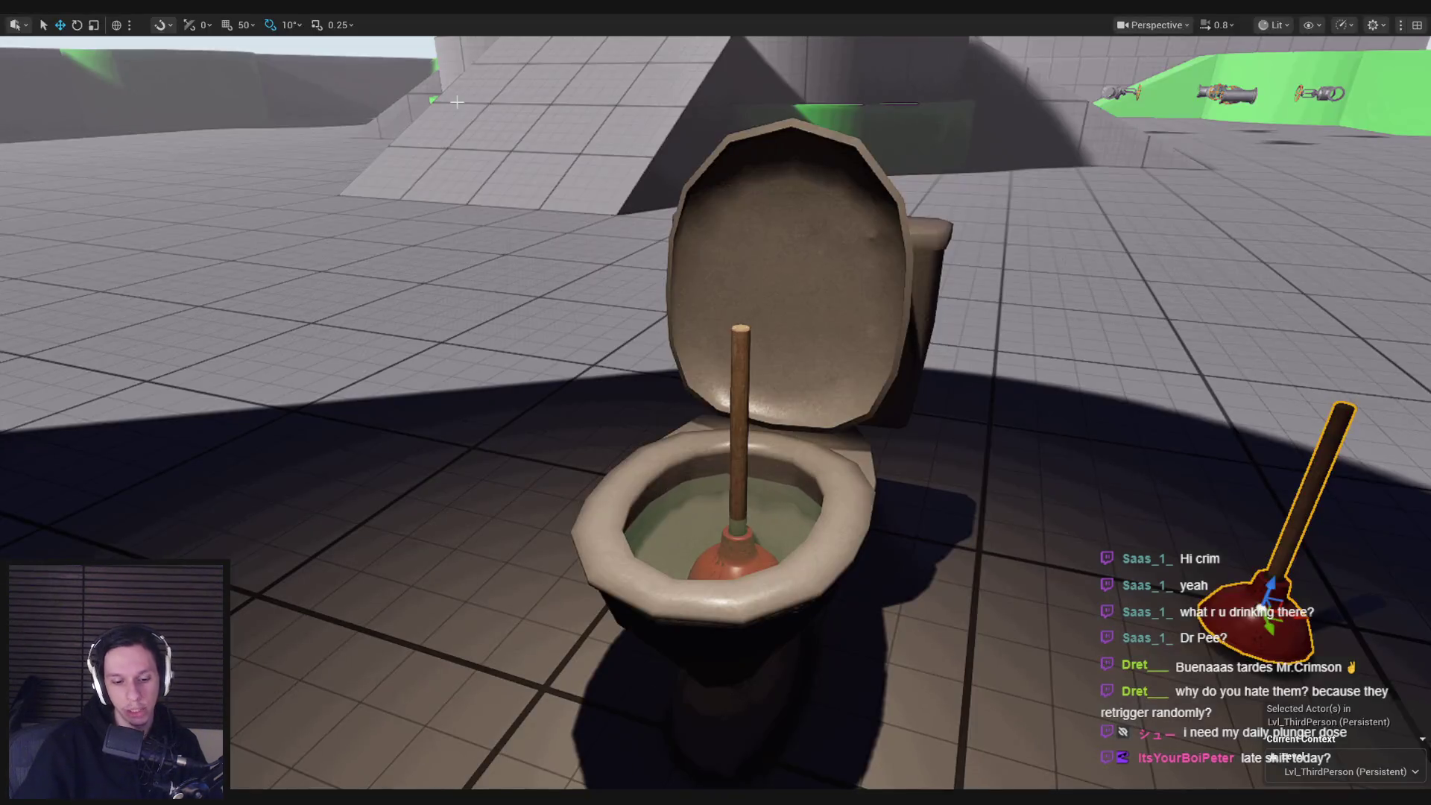
# - Play, carry the floor plunger into the bowl and plunge to health 70.0, then reopen the blueprint
pyautogui.hotkey('alt', 'p')
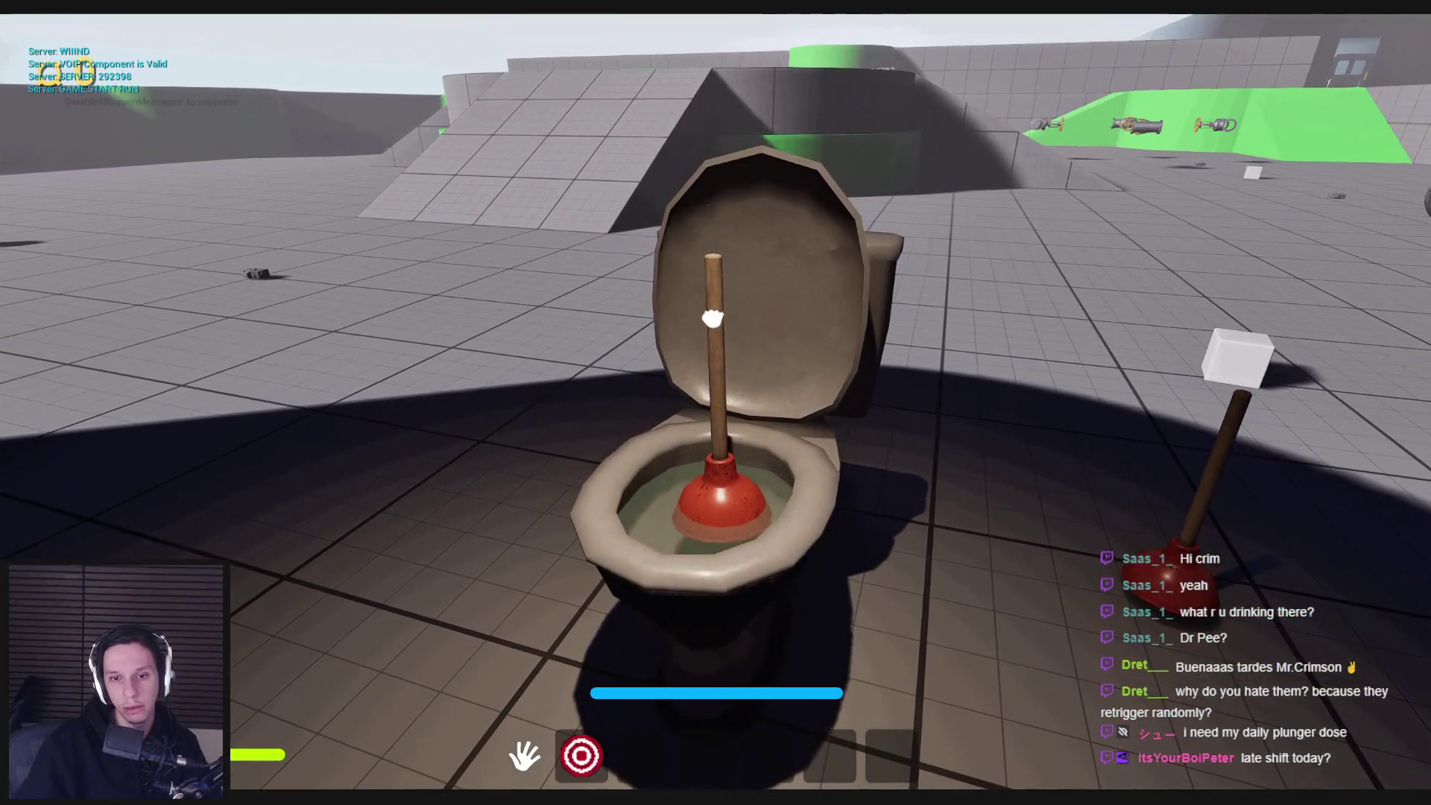
pyautogui.press('s')
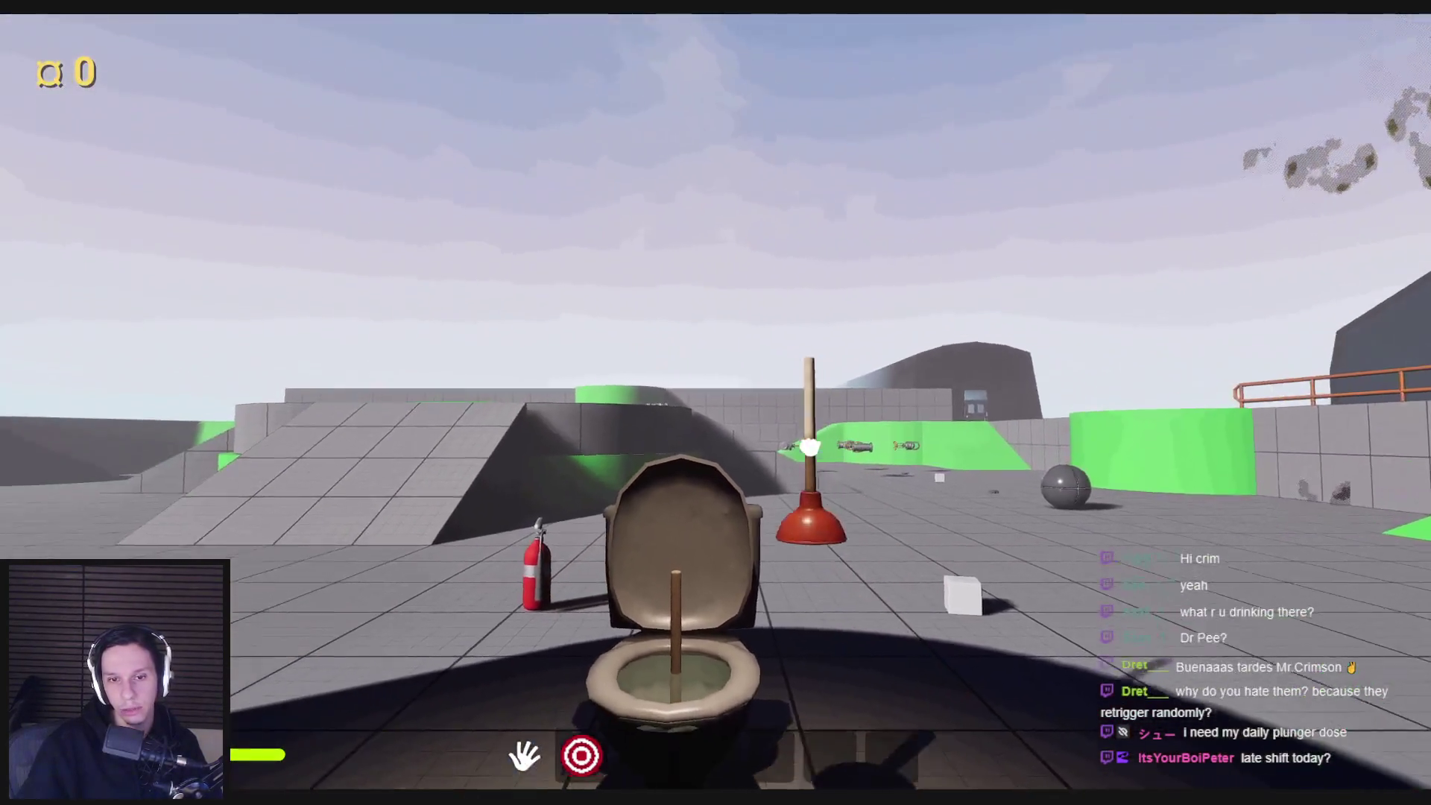
pyautogui.press('w')
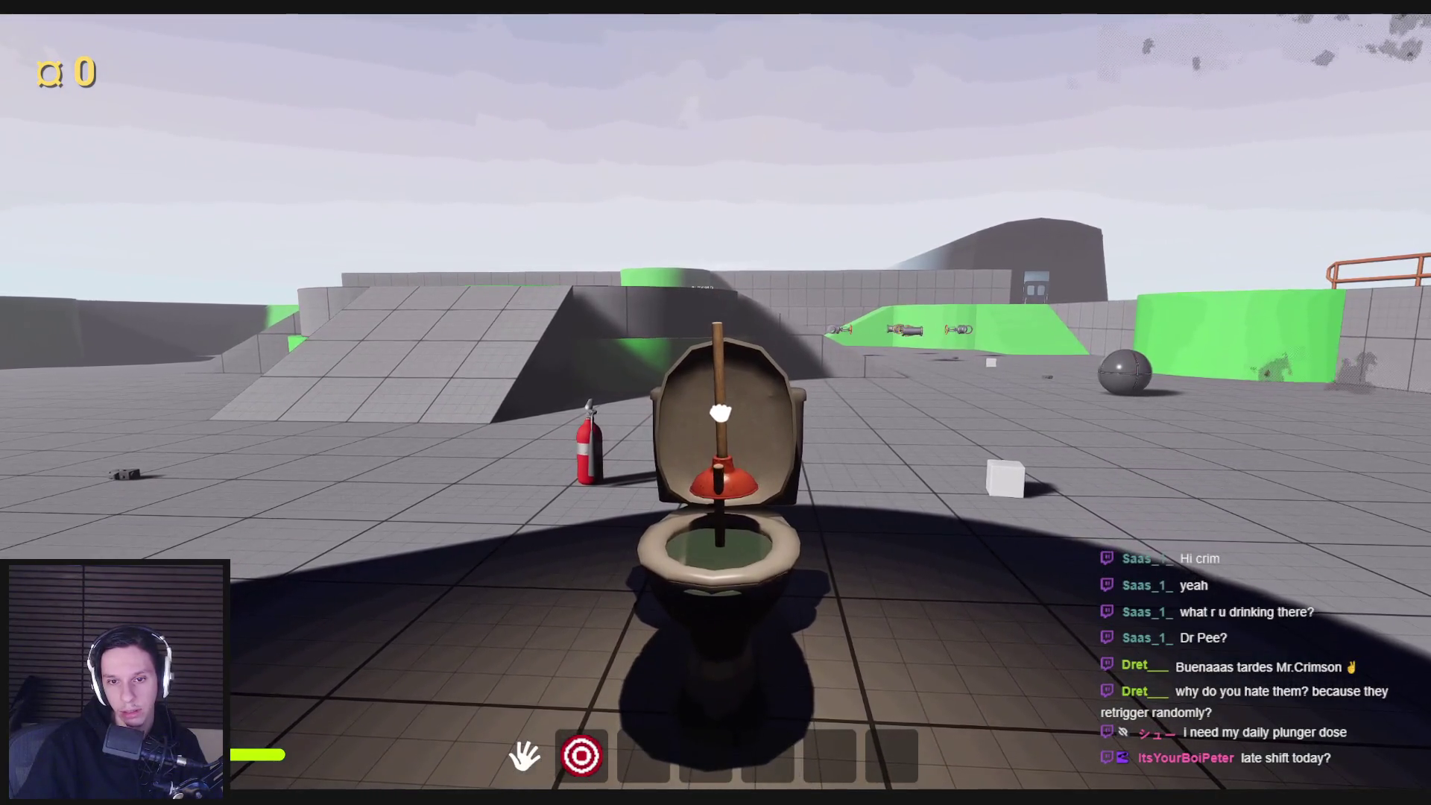
pyautogui.click(716, 403)
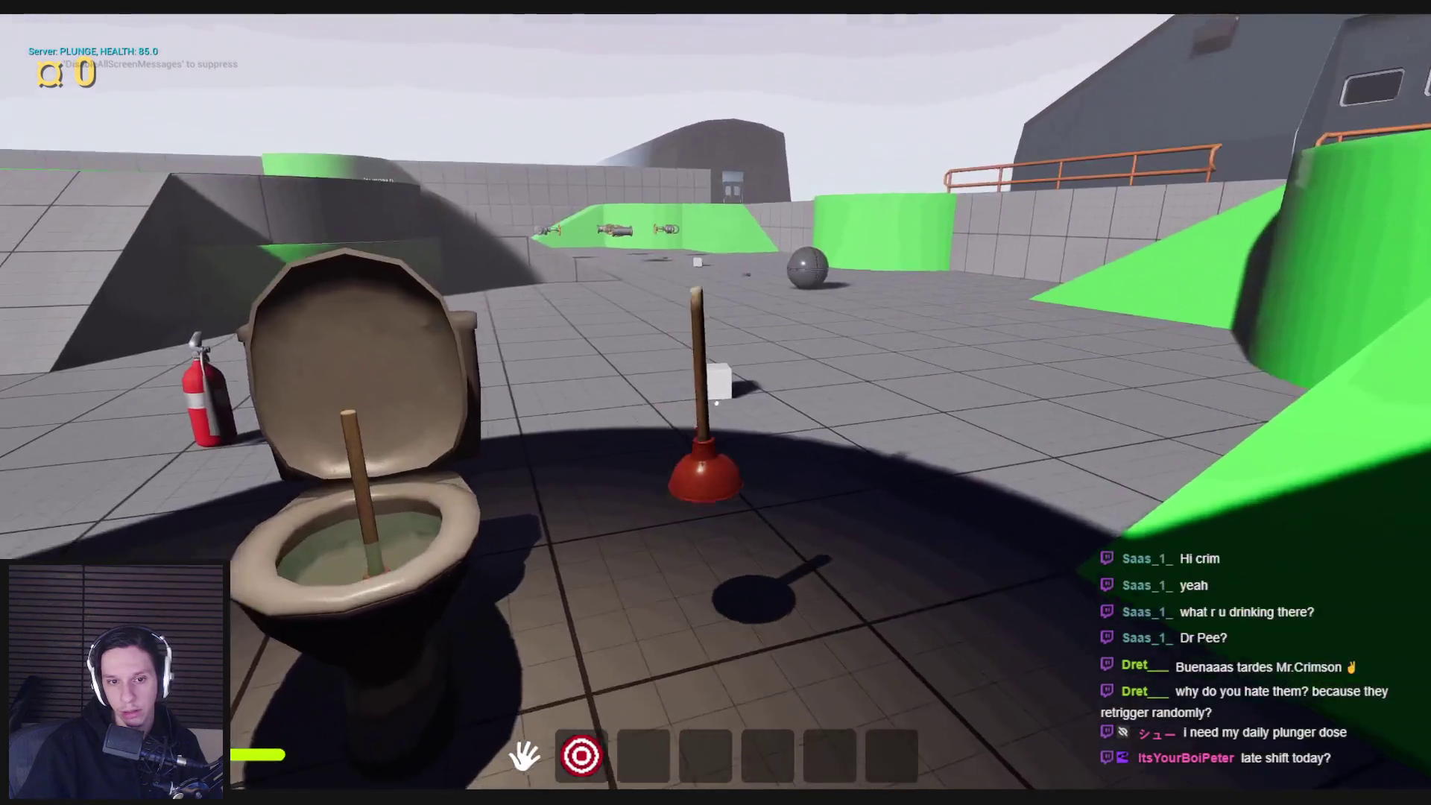
pyautogui.click(716, 403)
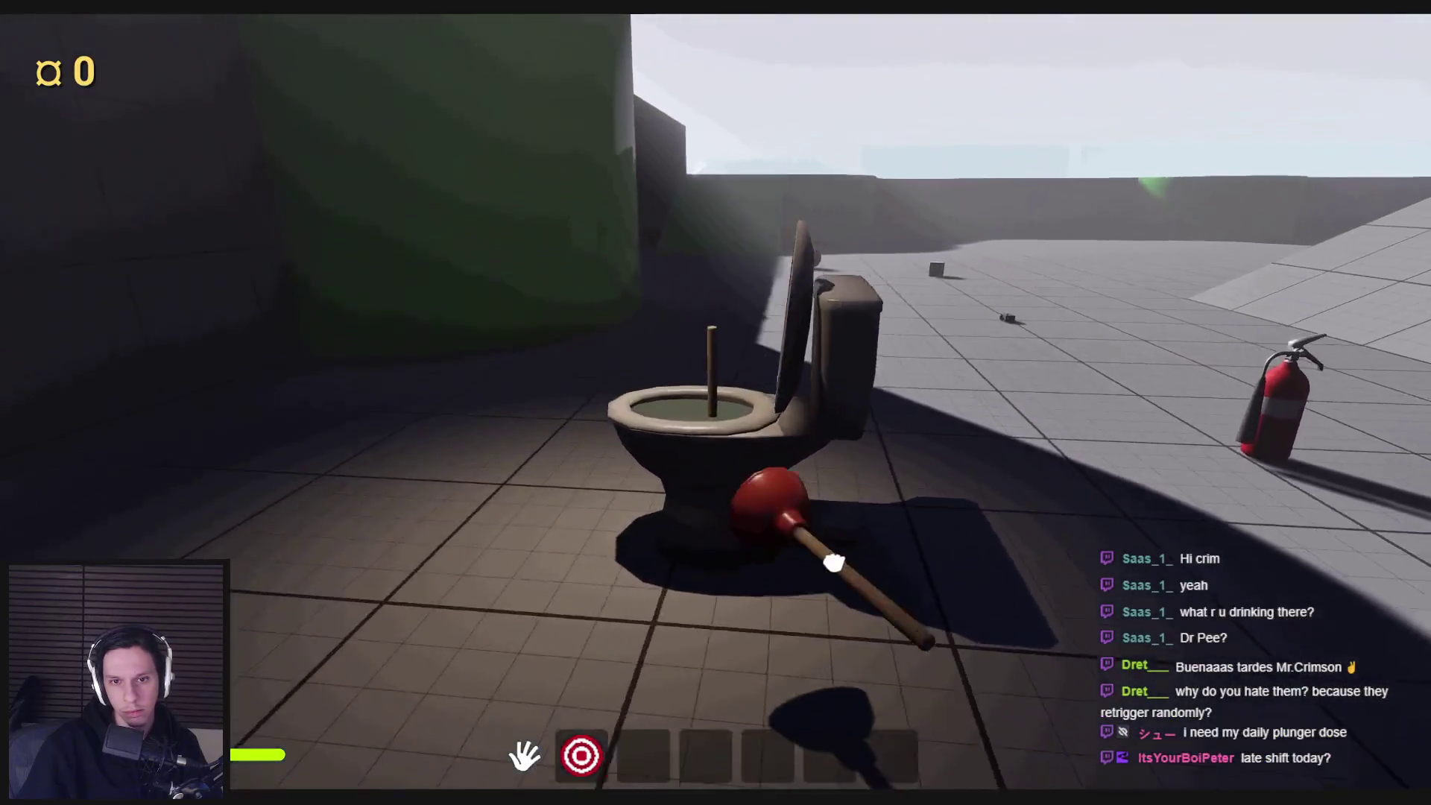
pyautogui.click(834, 563)
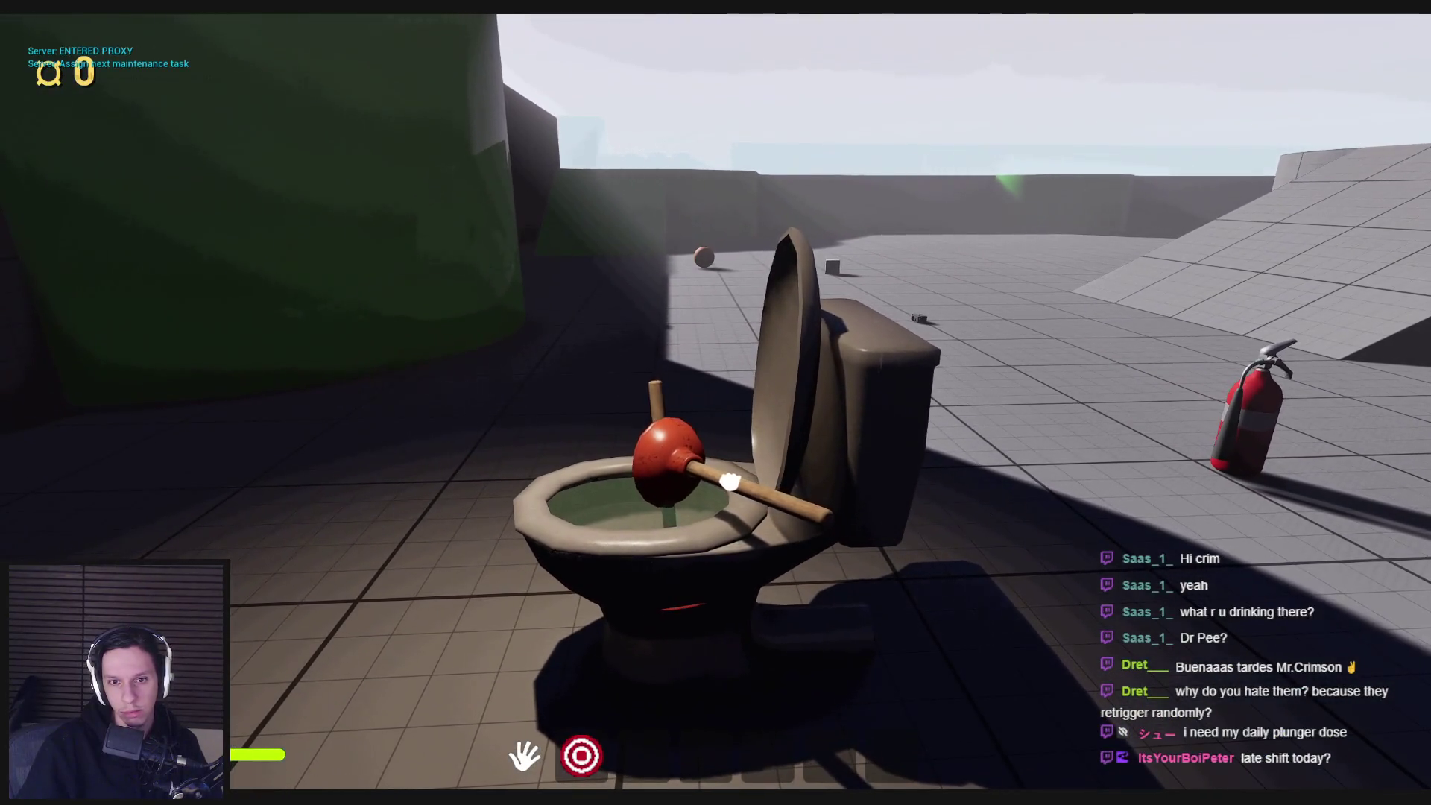
pyautogui.moveTo(729, 483); pyautogui.dragTo(715, 412)
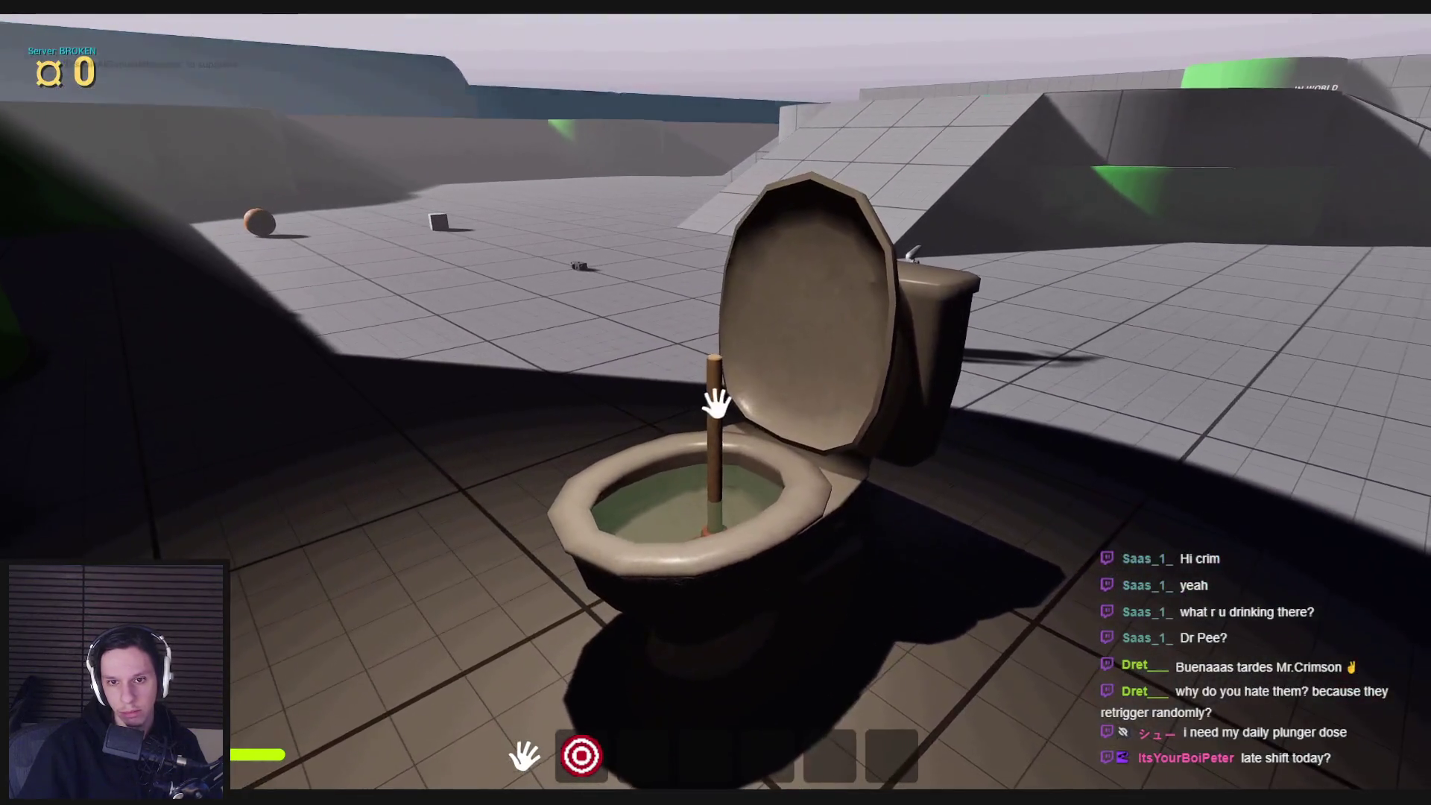
pyautogui.moveTo(716, 403); pyautogui.dragTo(715, 450)
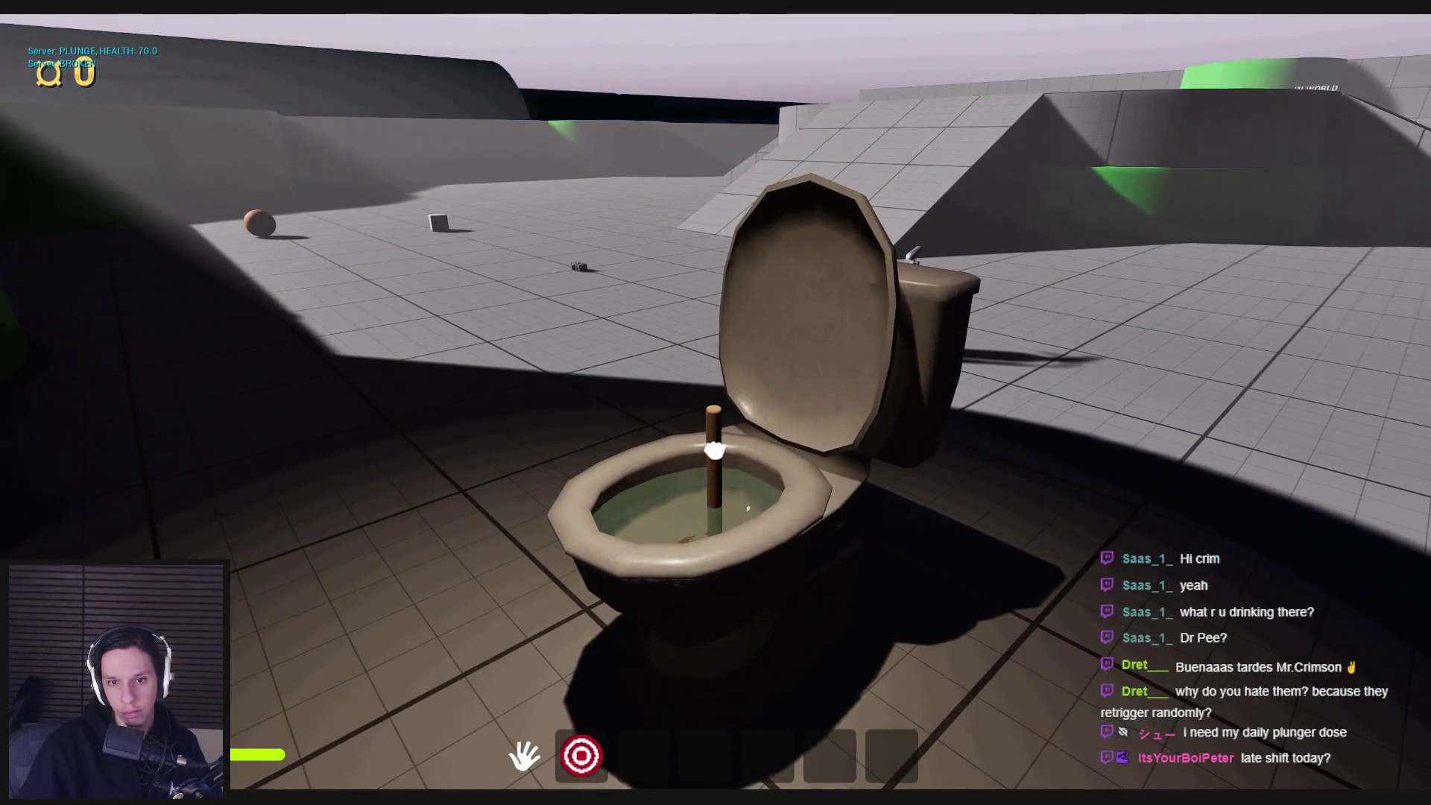
pyautogui.press('Escape')
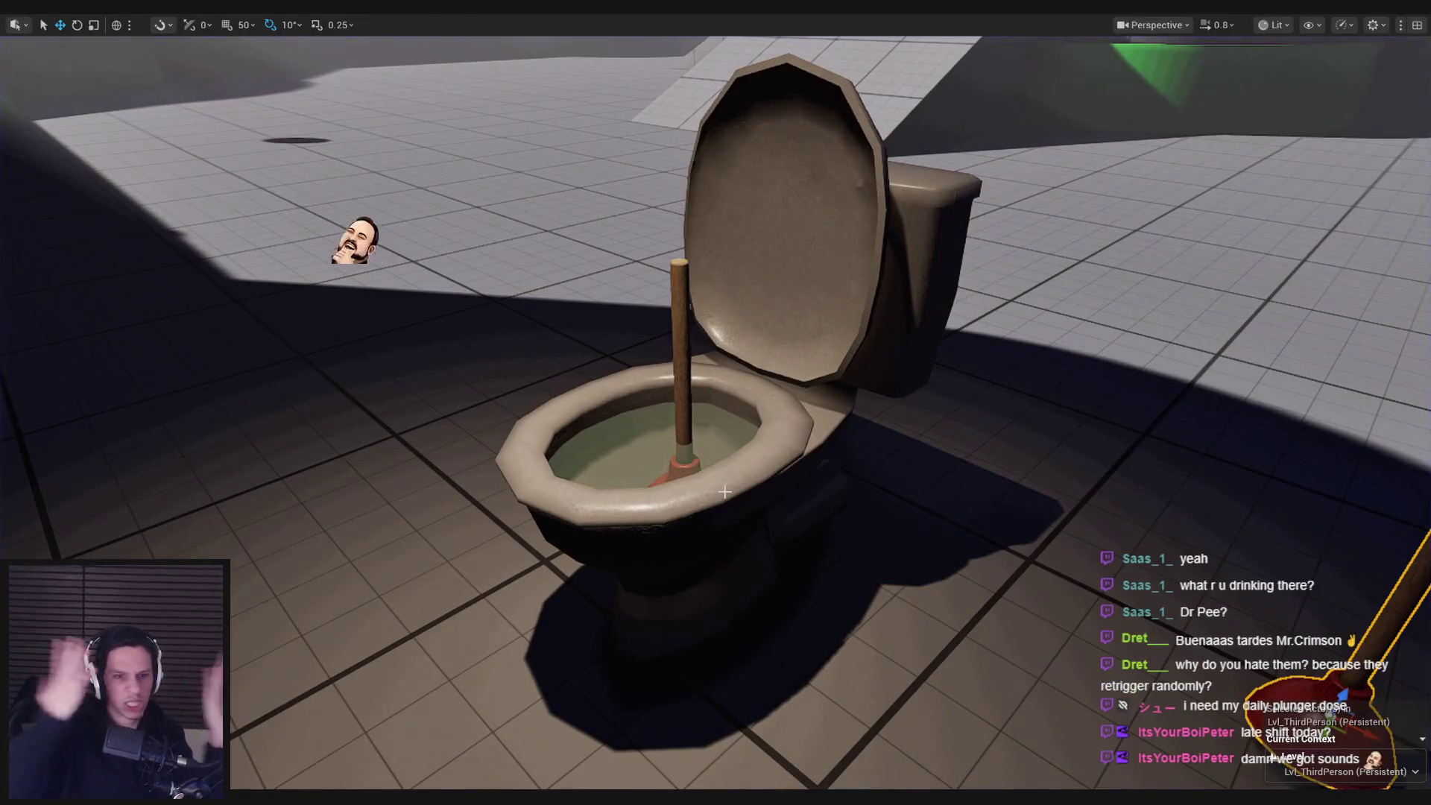
pyautogui.click(501, 736)
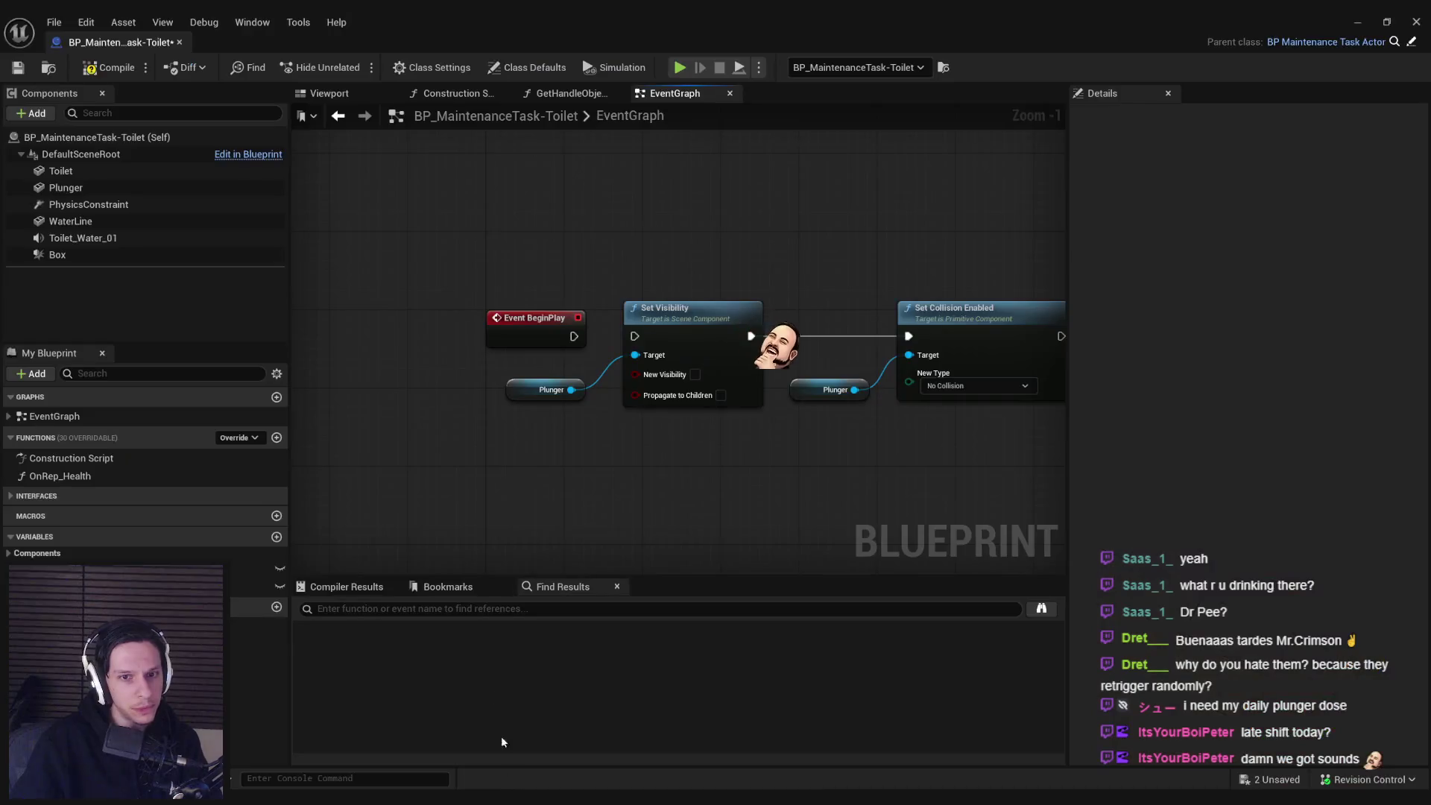
# - Add a Set Constrained Components node on the Physics Constraint, chained after Set Collision Enabled
pyautogui.scroll(-2, 583, 367)
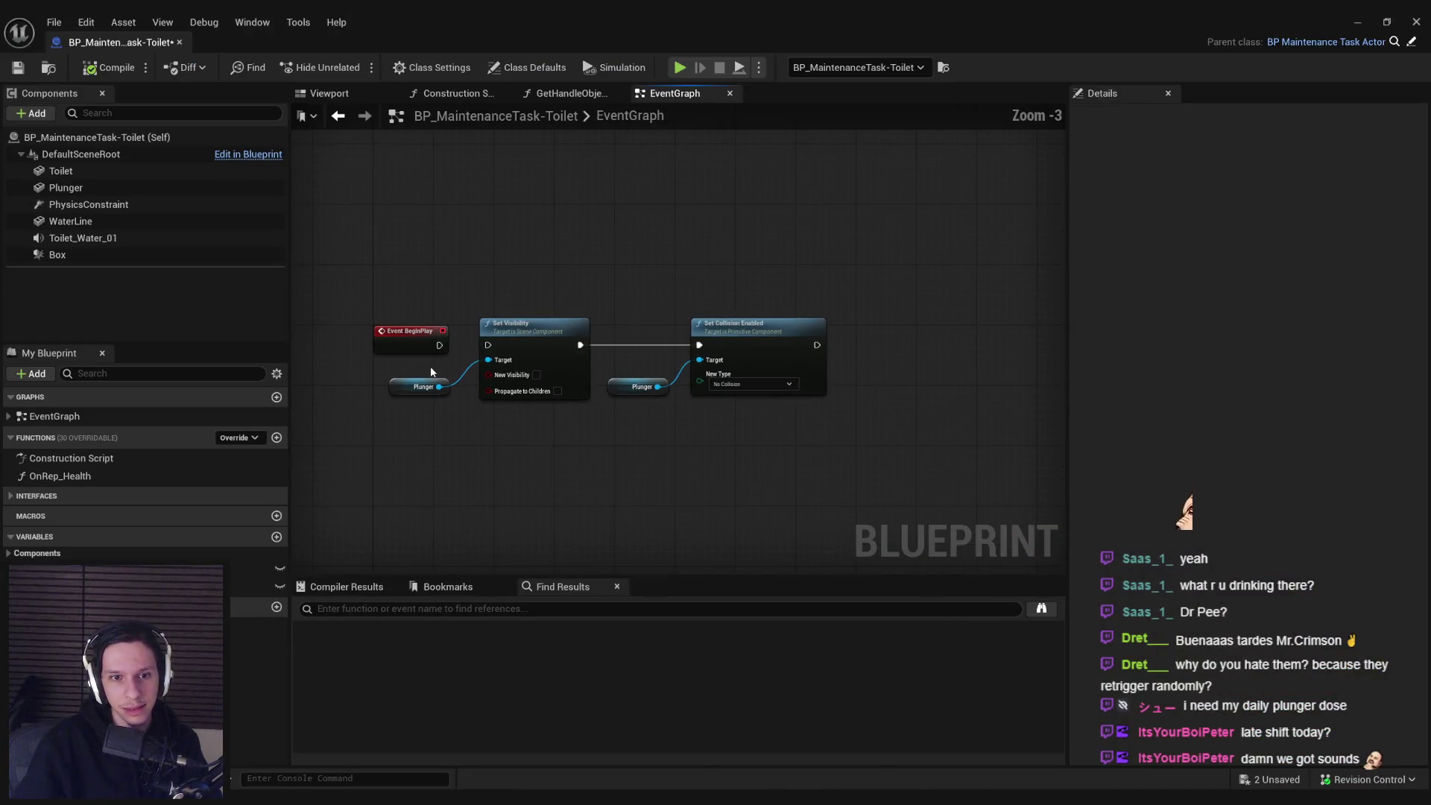
pyautogui.scroll(-6, 691, 501)
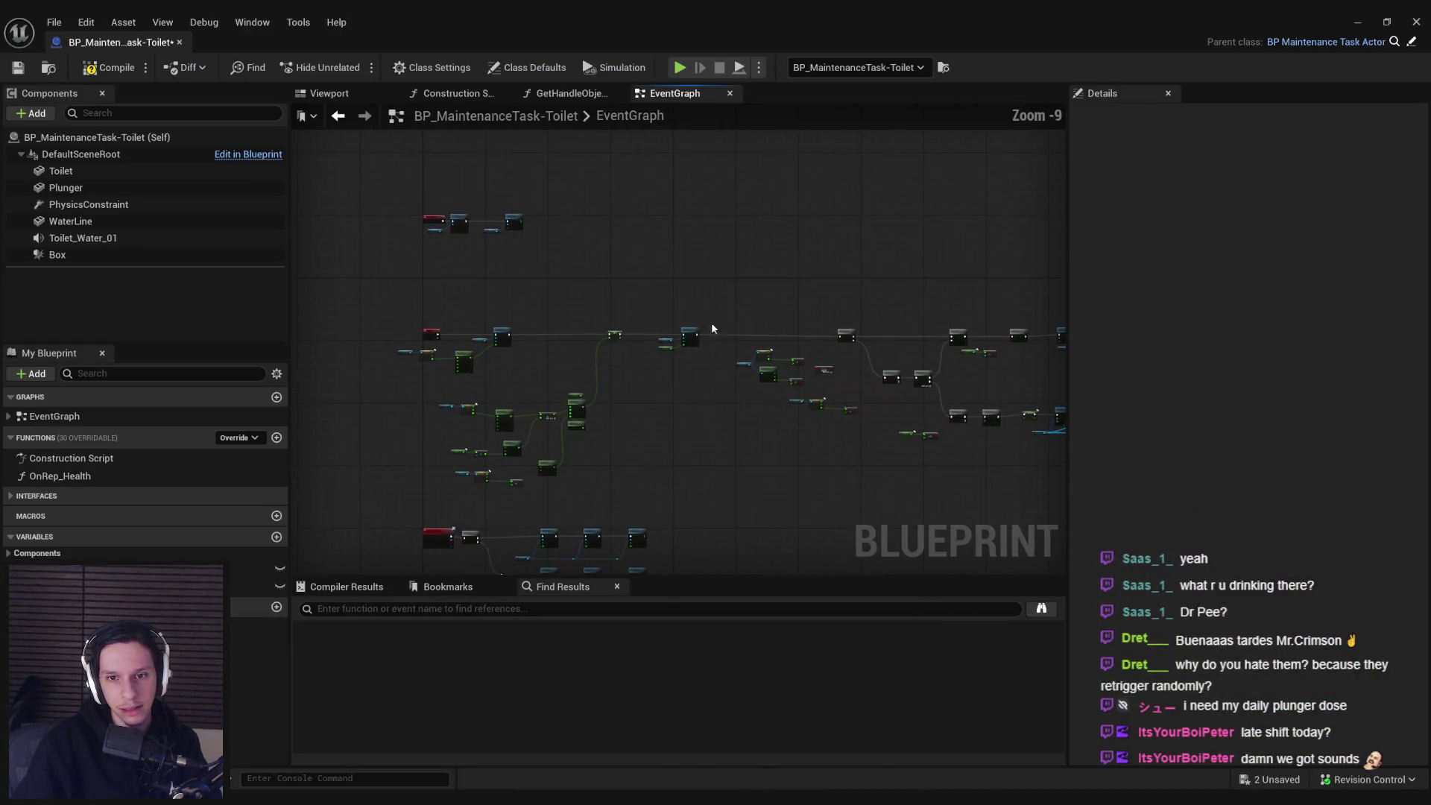
pyautogui.scroll(8, 644, 477)
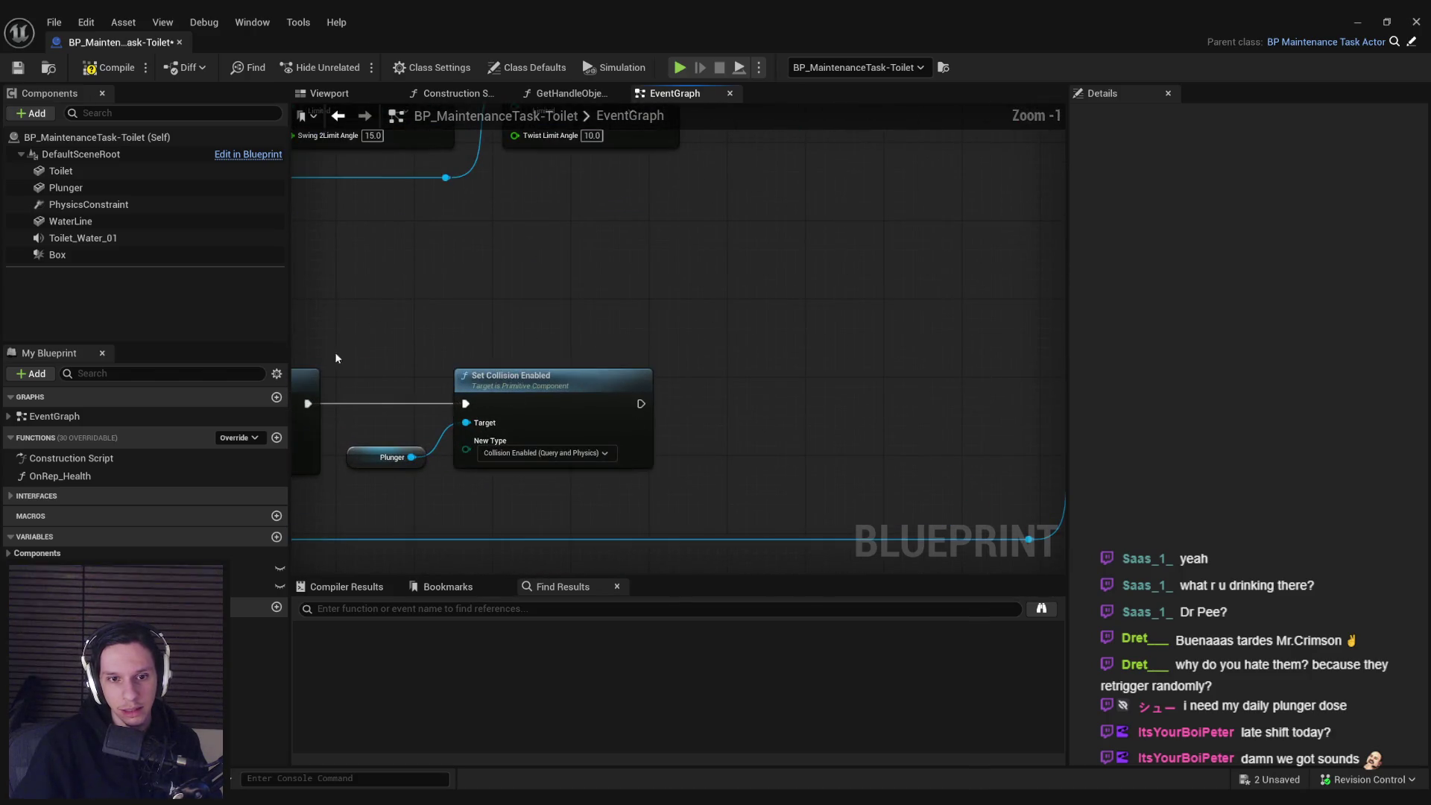
pyautogui.moveTo(82, 211)
pyautogui.mouseDown()
pyautogui.moveTo(671, 477)
pyautogui.moveTo(785, 457)
pyautogui.mouseUp()
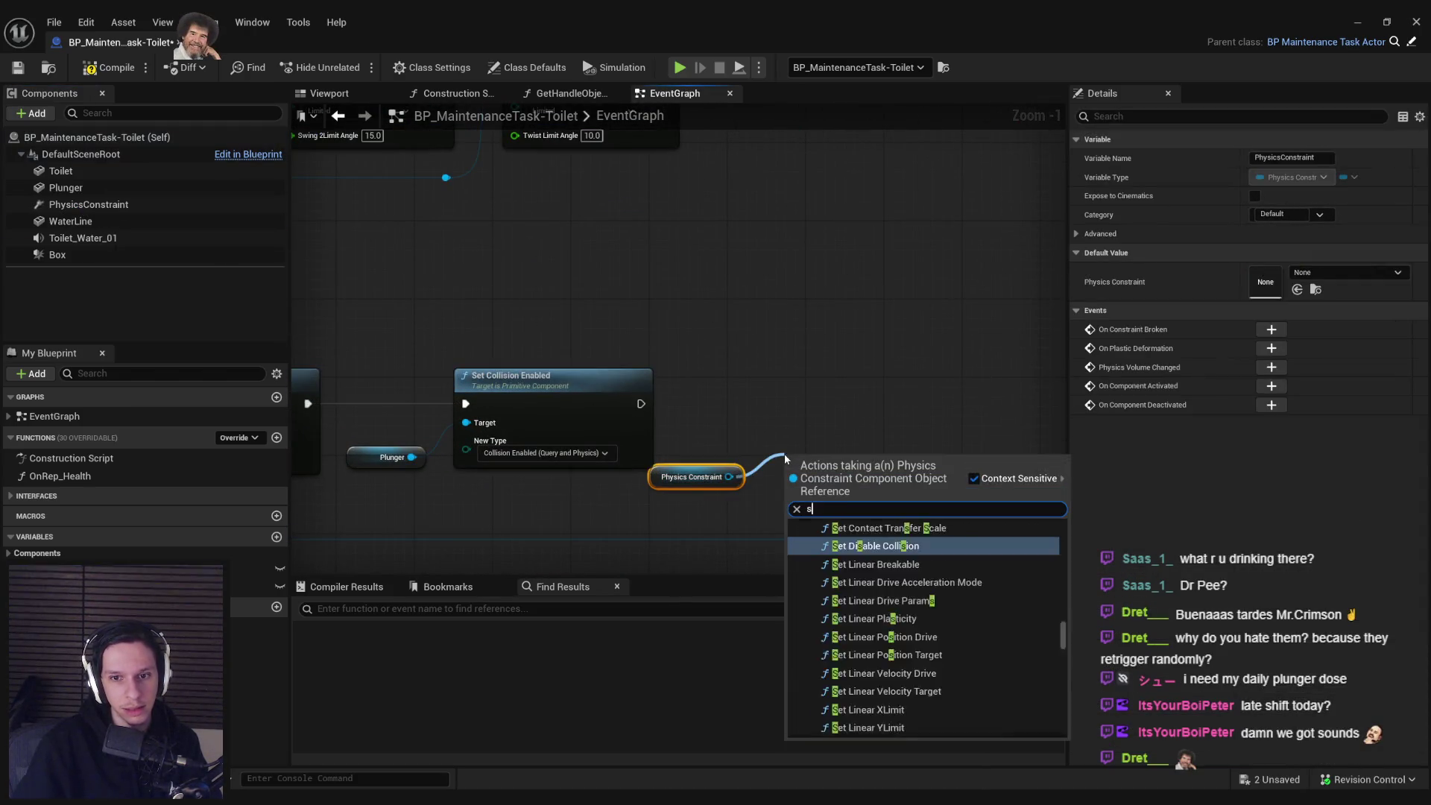
pyautogui.write('set constrained')
pyautogui.press('Return')
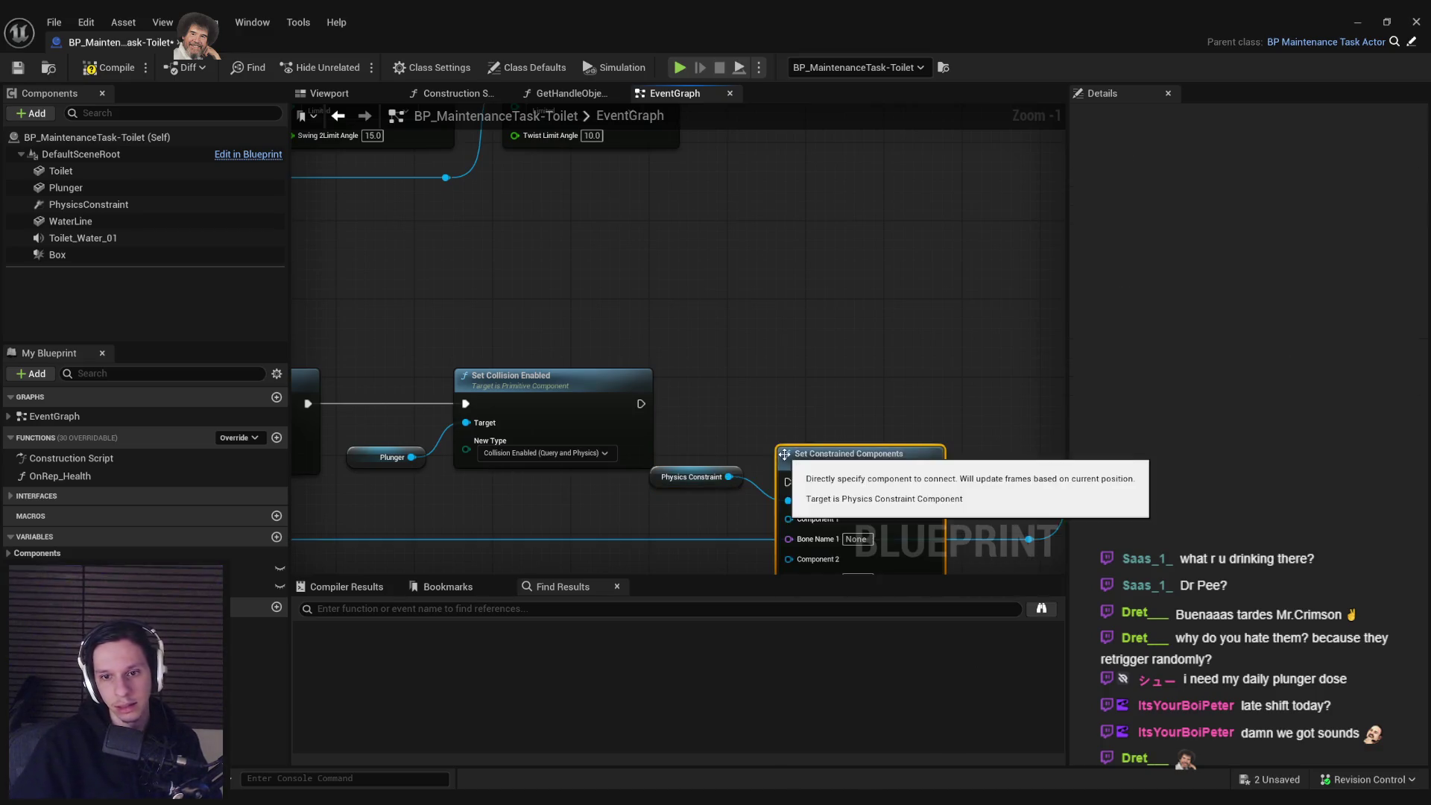
pyautogui.moveTo(644, 407); pyautogui.dragTo(640, 403)
pyautogui.moveTo(697, 477); pyautogui.dragTo(723, 448)
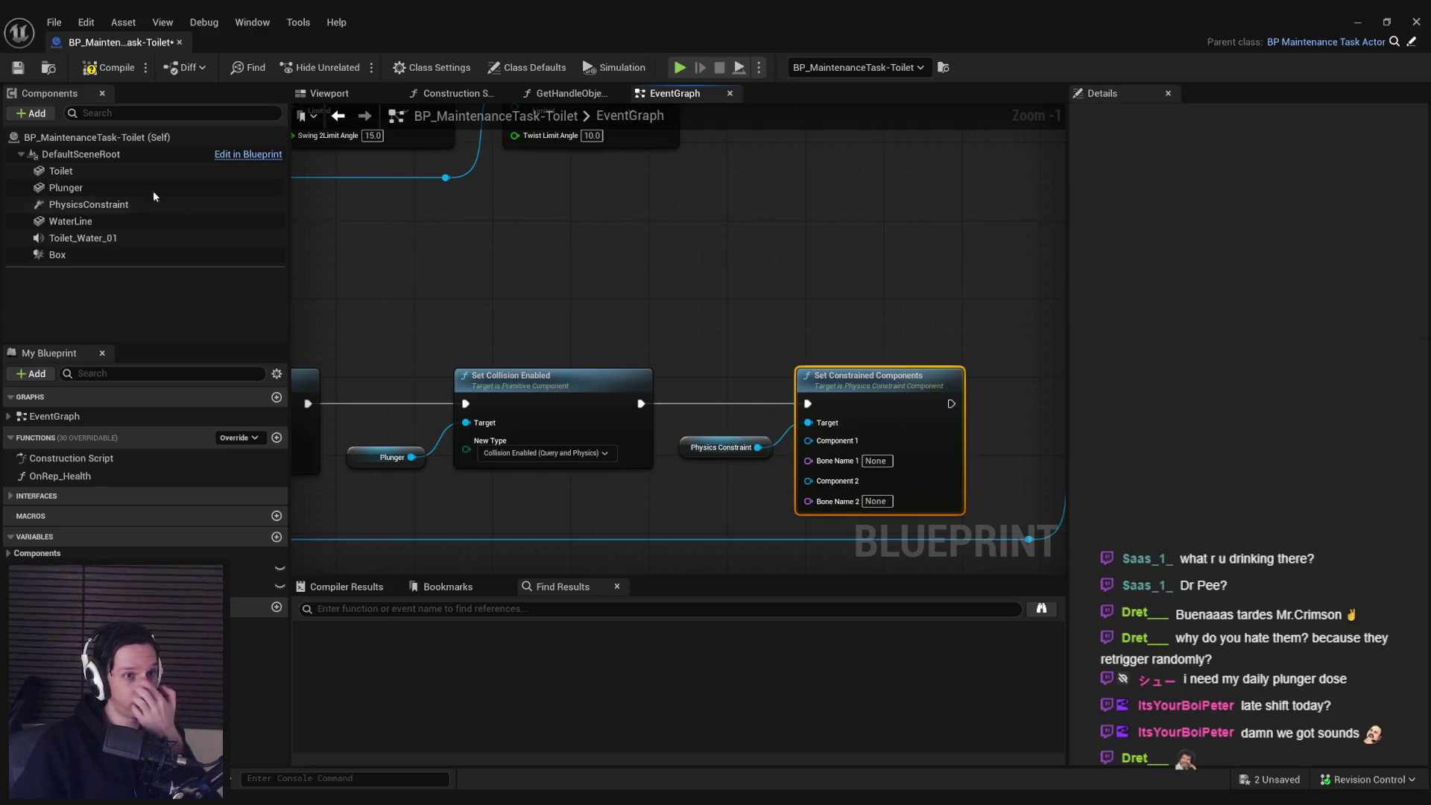
# - Connect a Plunger reference to Component 2 and compile the blueprint
pyautogui.click(120, 205)
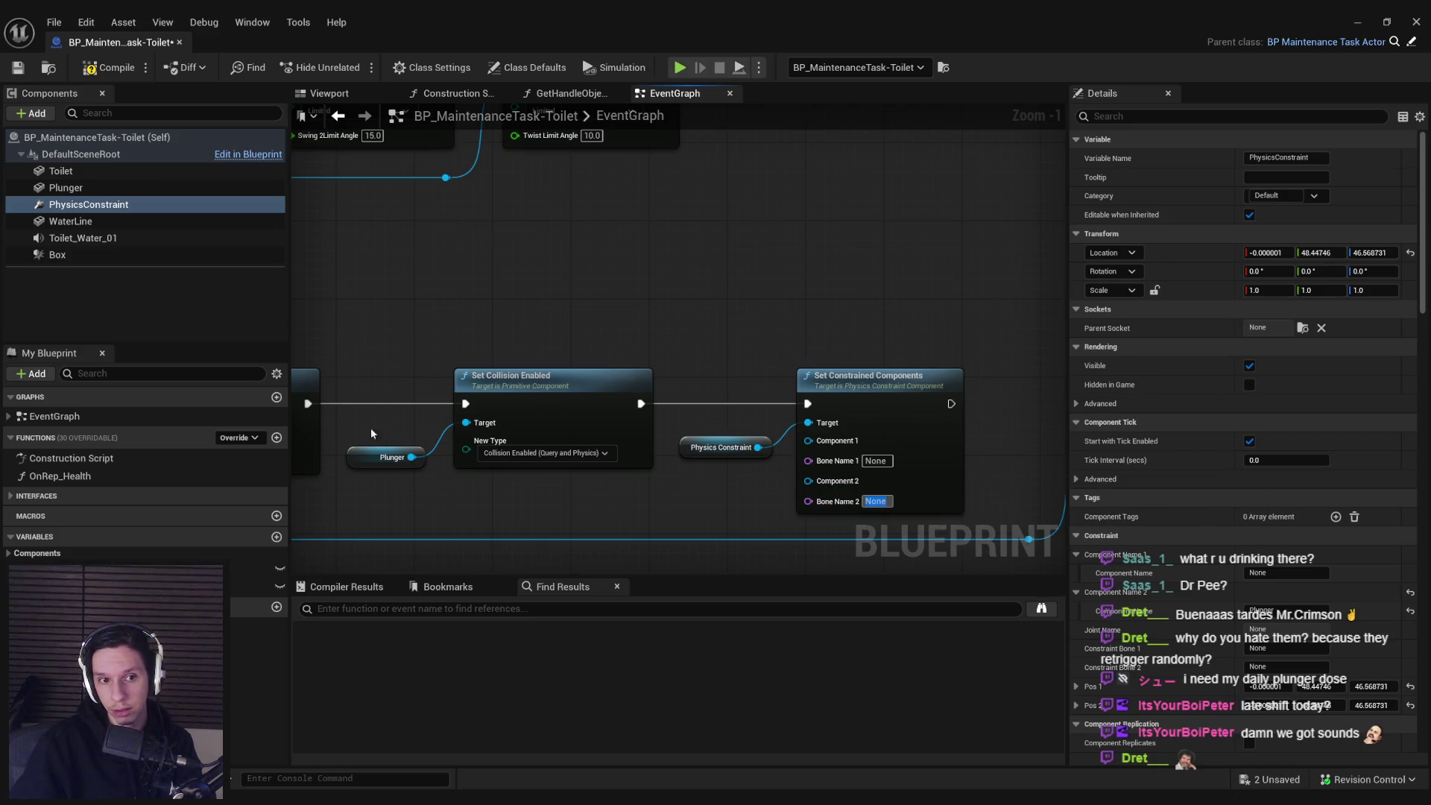
pyautogui.moveTo(412, 458); pyautogui.dragTo(700, 471)
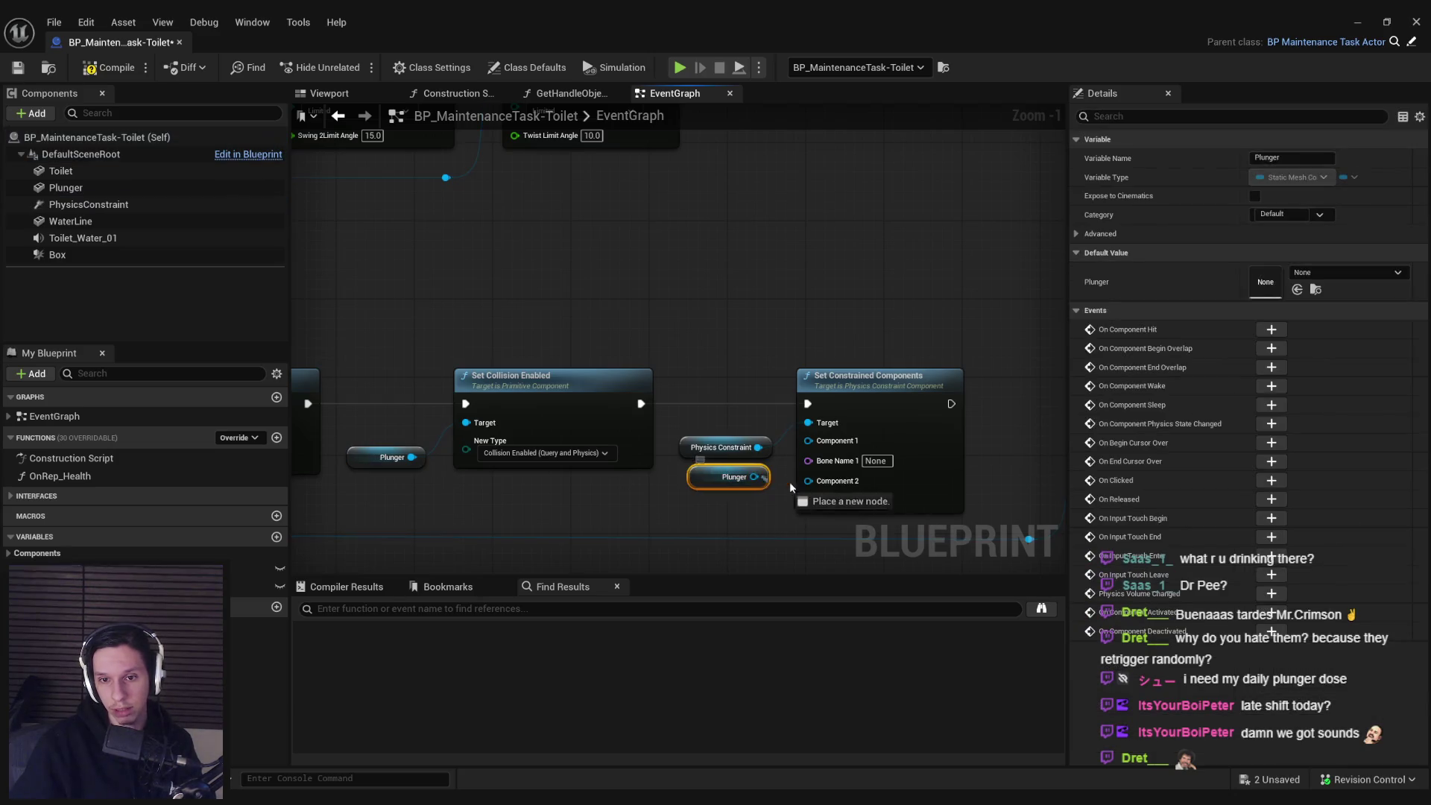
pyautogui.moveTo(554, 254); pyautogui.dragTo(355, 235)
pyautogui.click(89, 69)
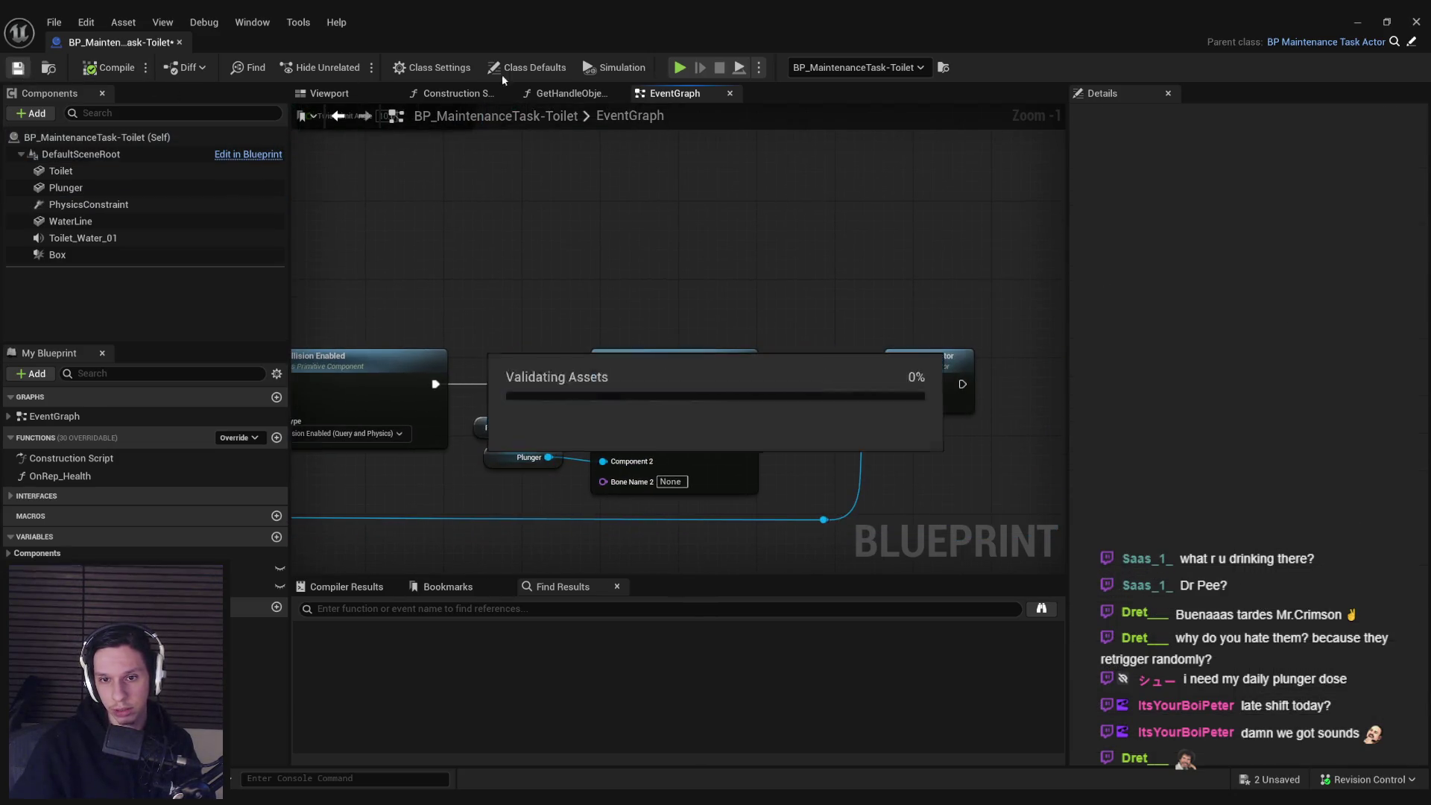
# - Start a play-in-editor session, drop the plunger by the toilet and push it into the bowl
pyautogui.hotkey('alt', 'p')
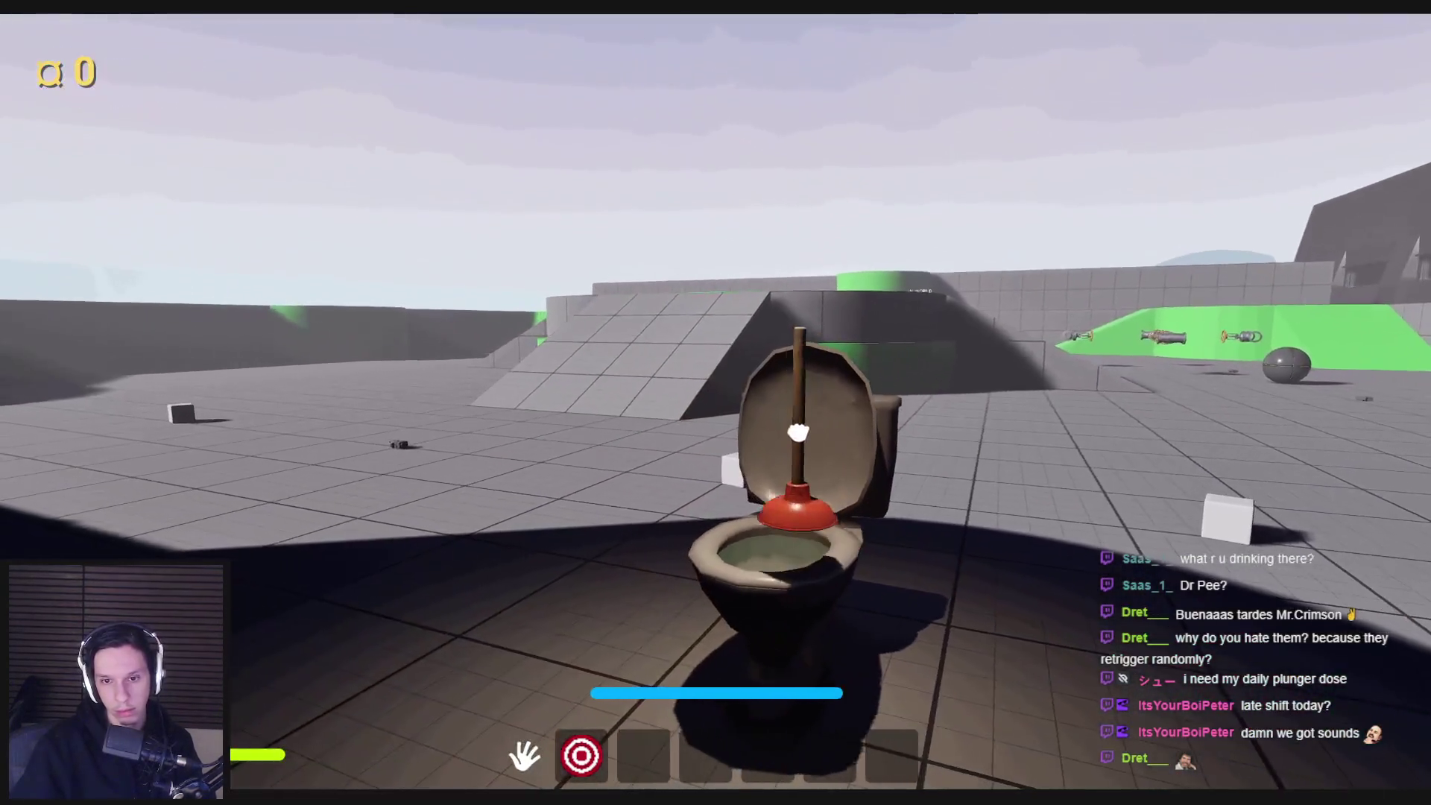
pyautogui.click(798, 432)
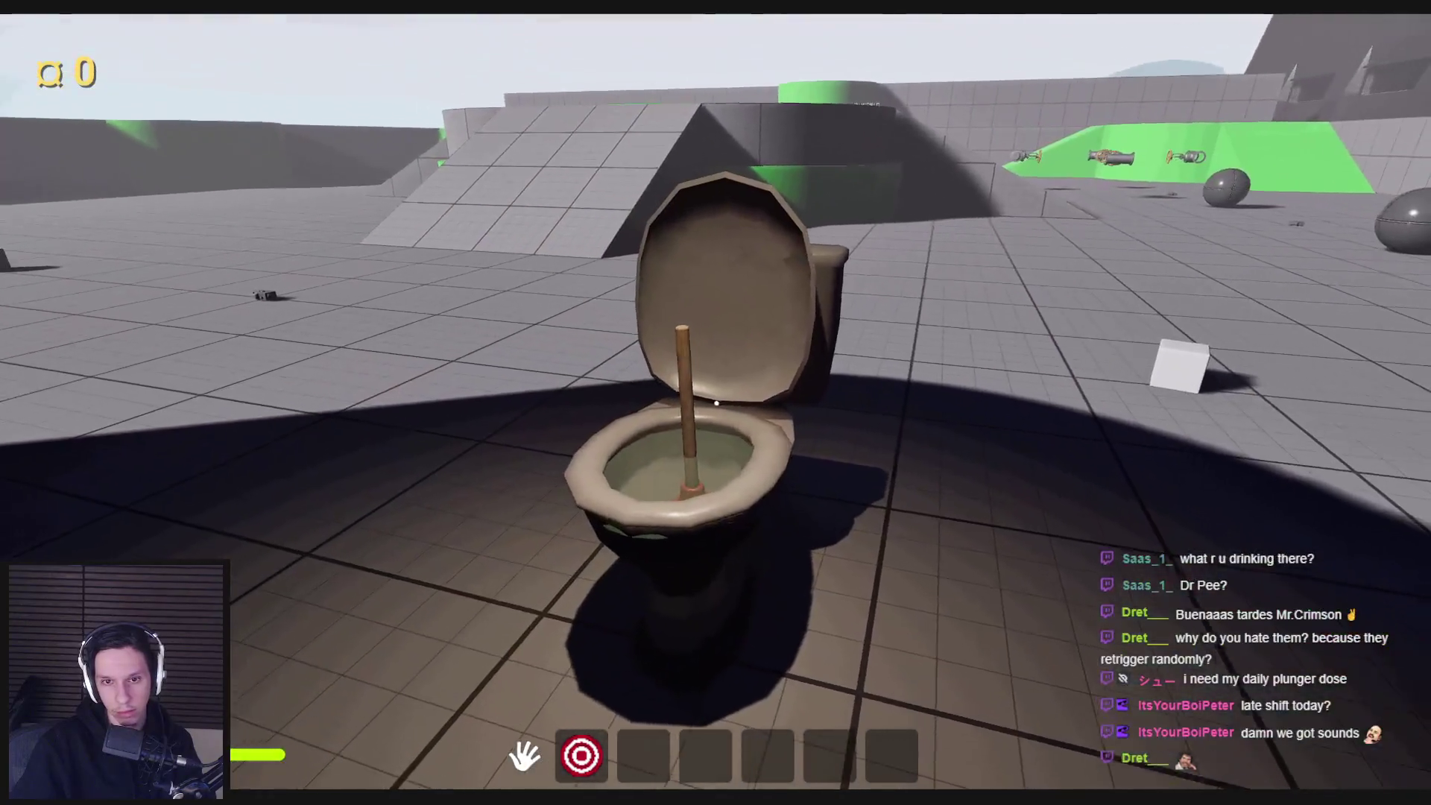
pyautogui.click(714, 434)
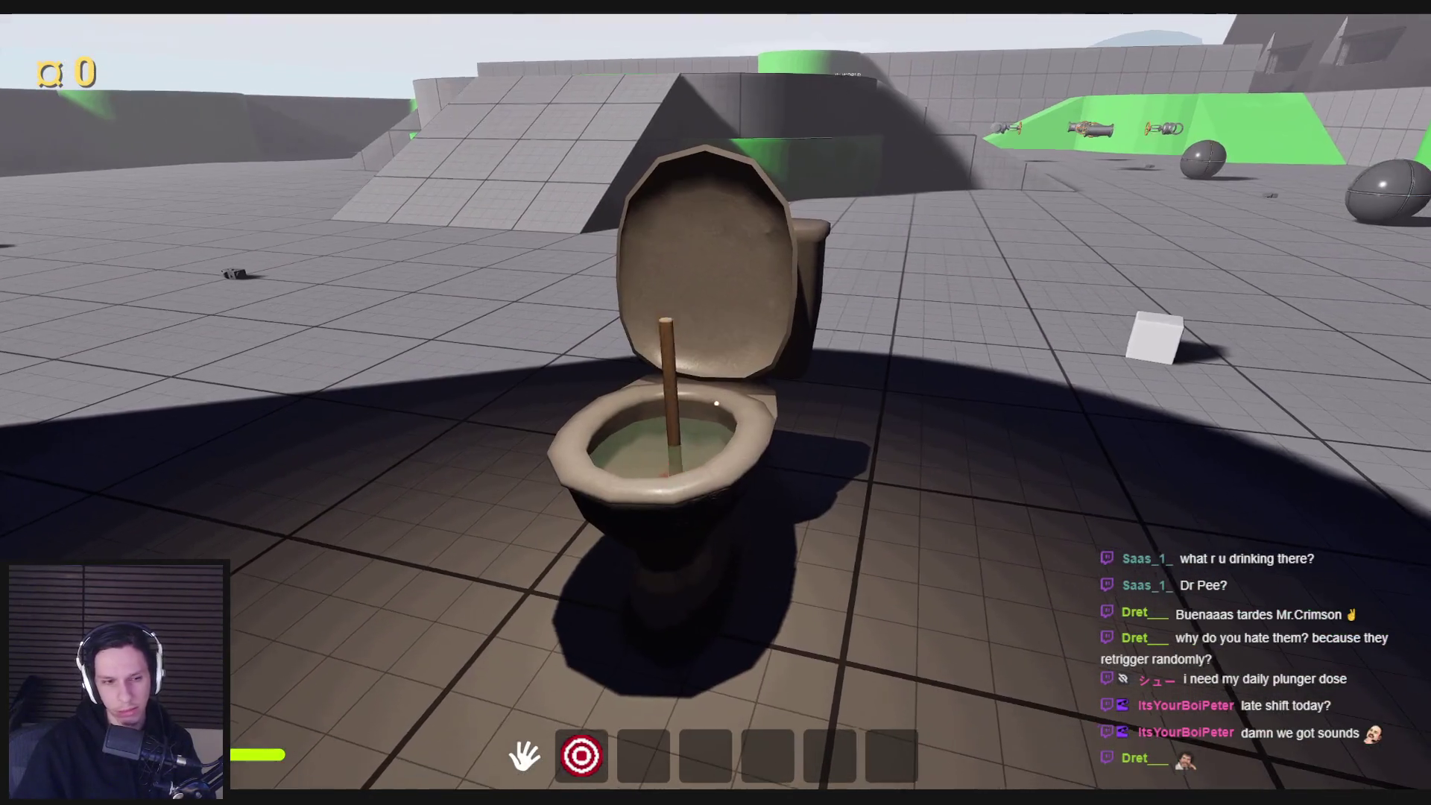
pyautogui.press('w')
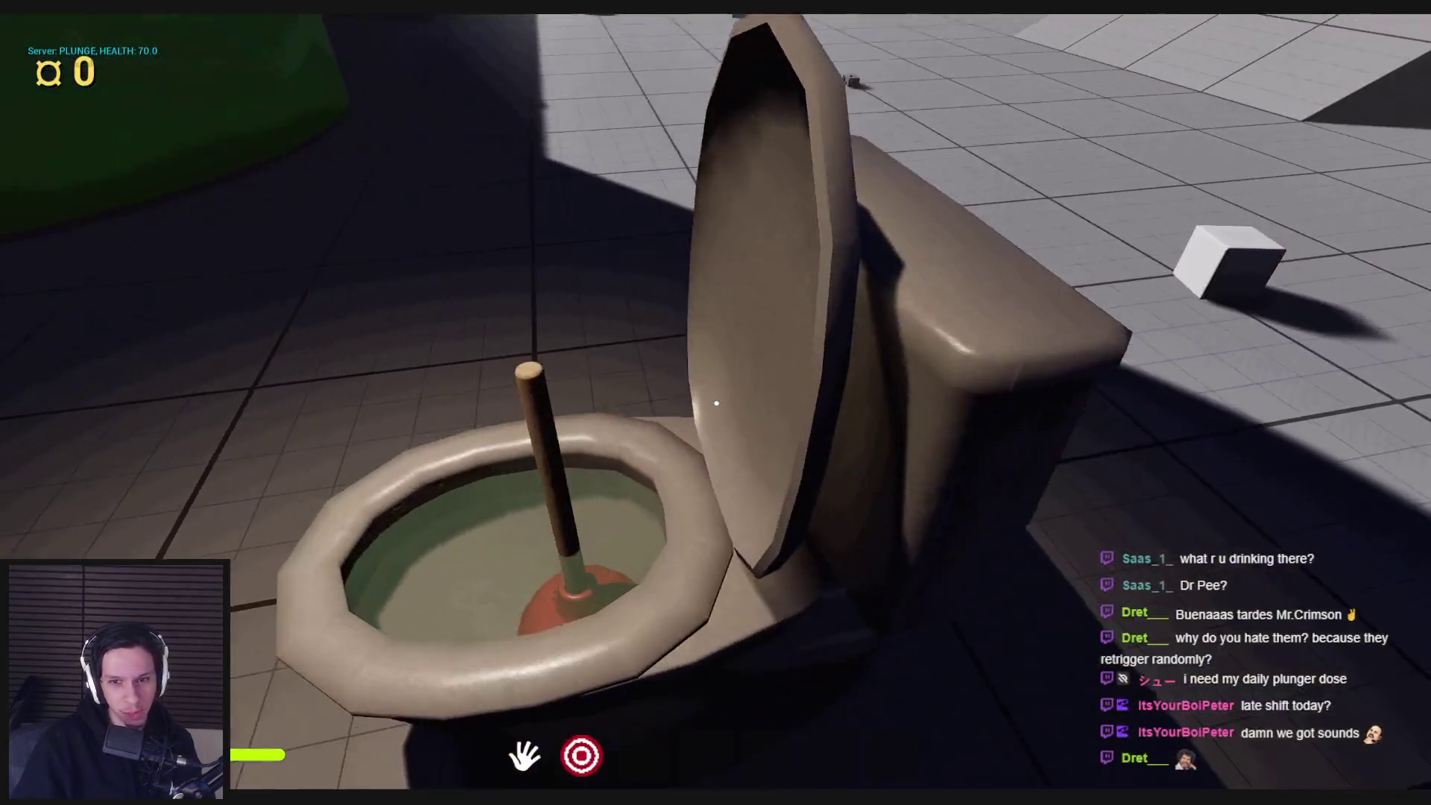
pyautogui.press('s')
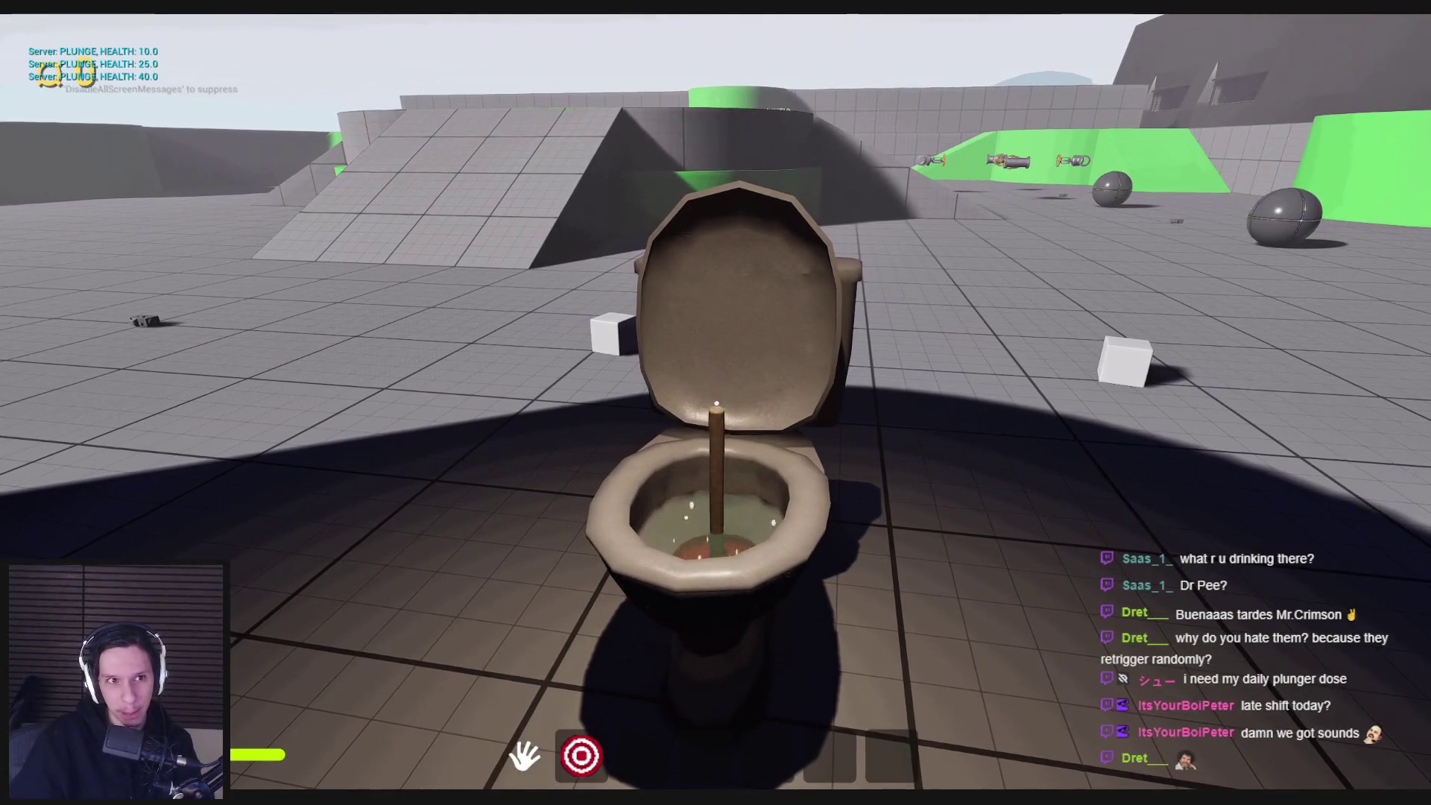
# - Keep plunging until the toilet's health reaches 0.0, then stop and return to the blueprint
pyautogui.click(716, 421)
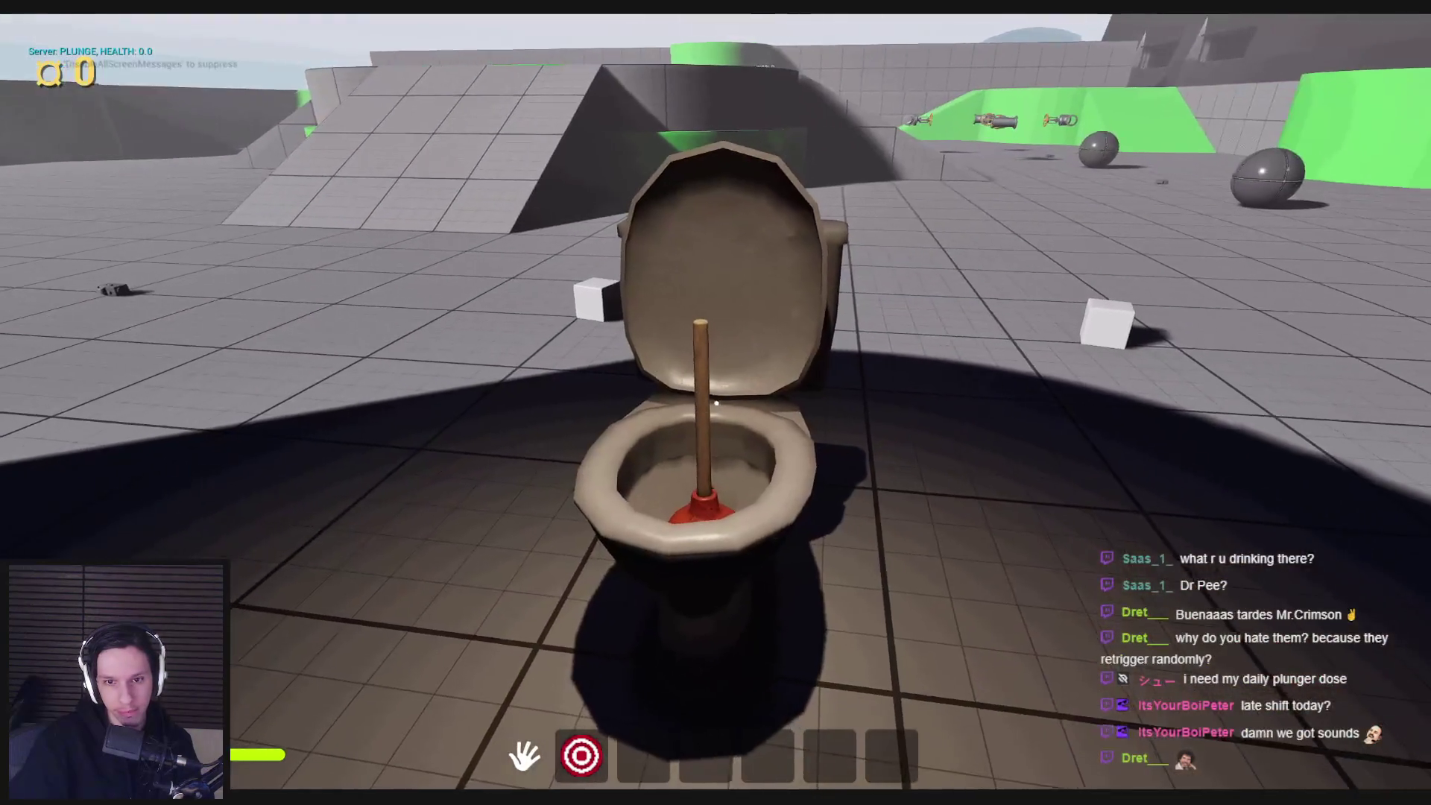
pyautogui.press('w')
pyautogui.click(716, 402)
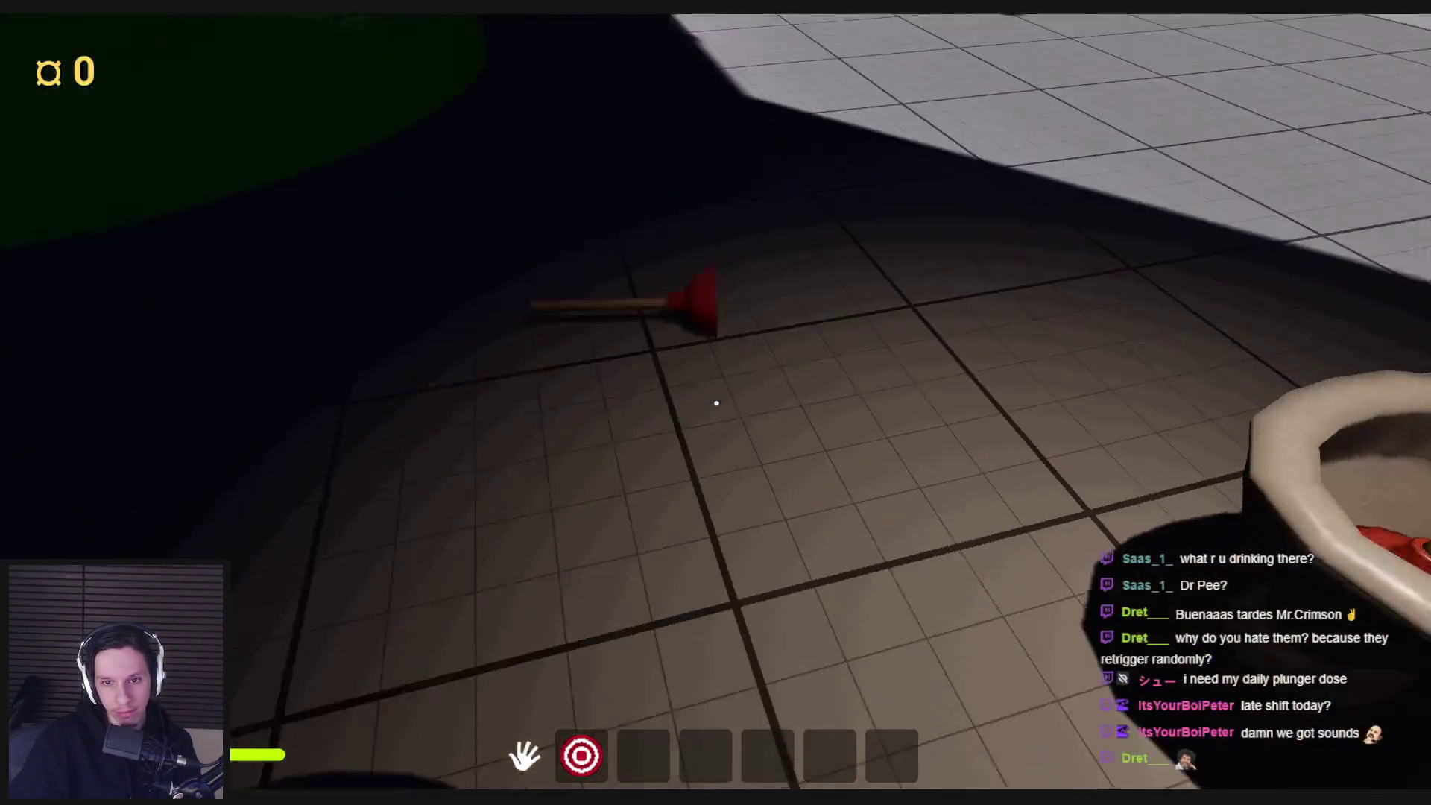
pyautogui.click(716, 403)
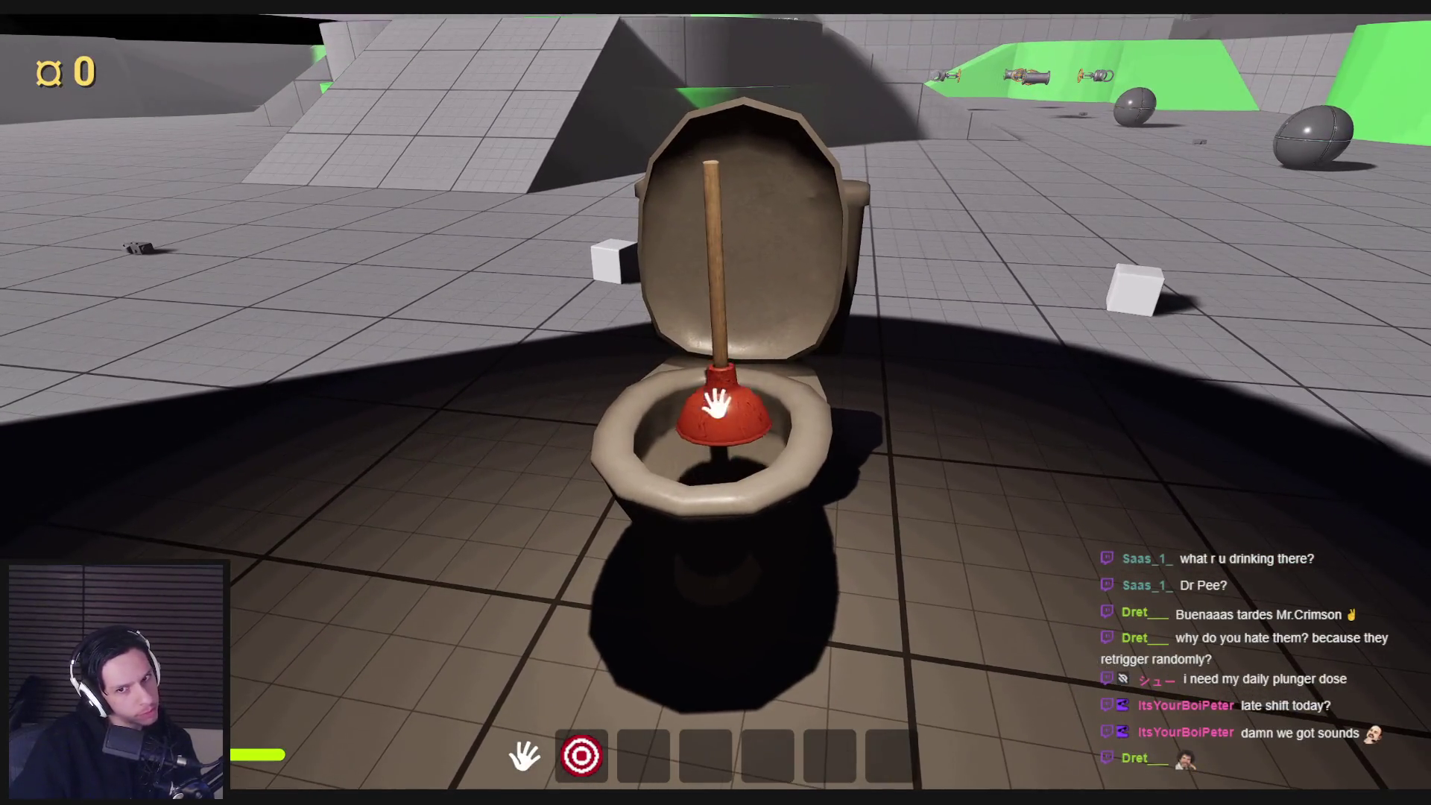
pyautogui.click(715, 402)
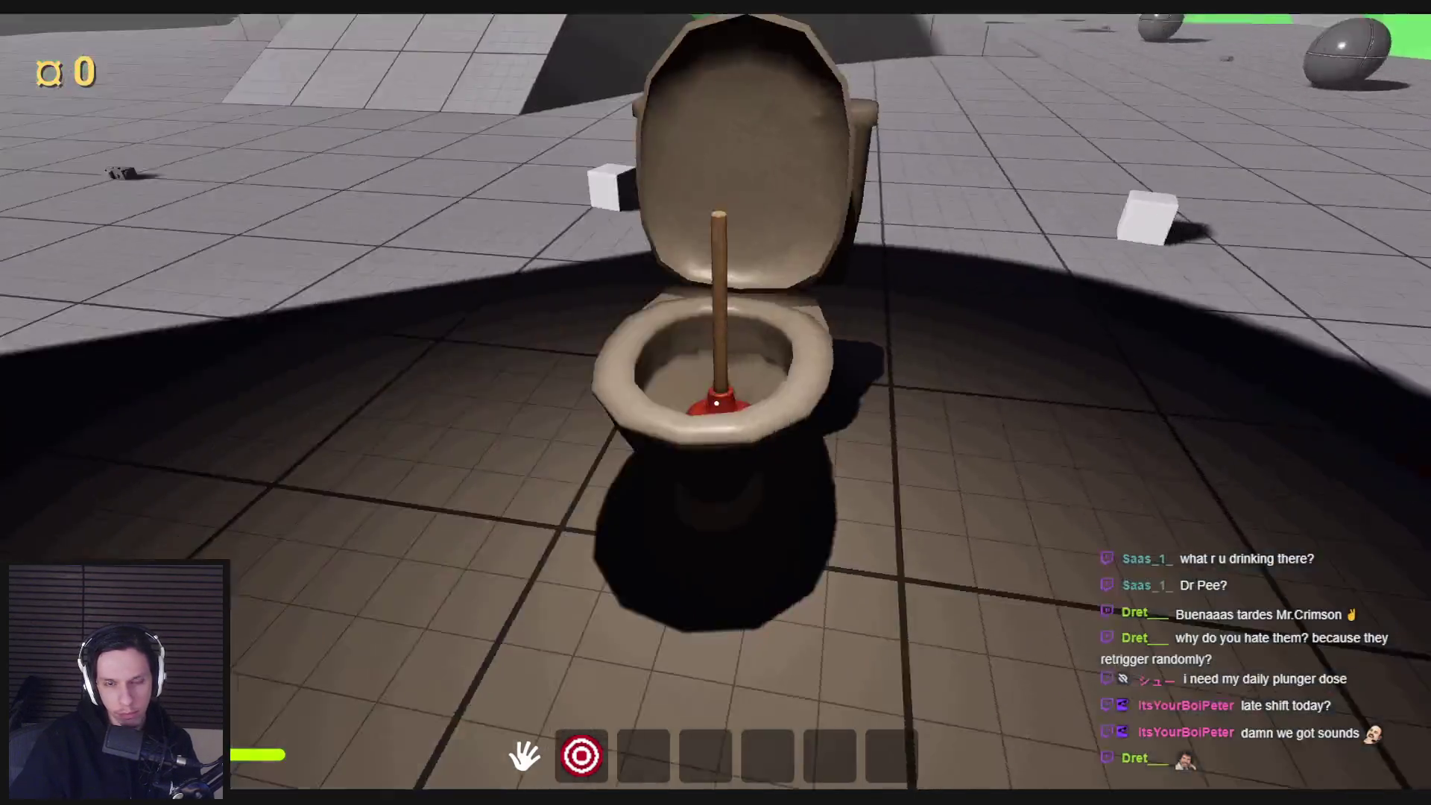
pyautogui.click(715, 403)
pyautogui.press('Escape')
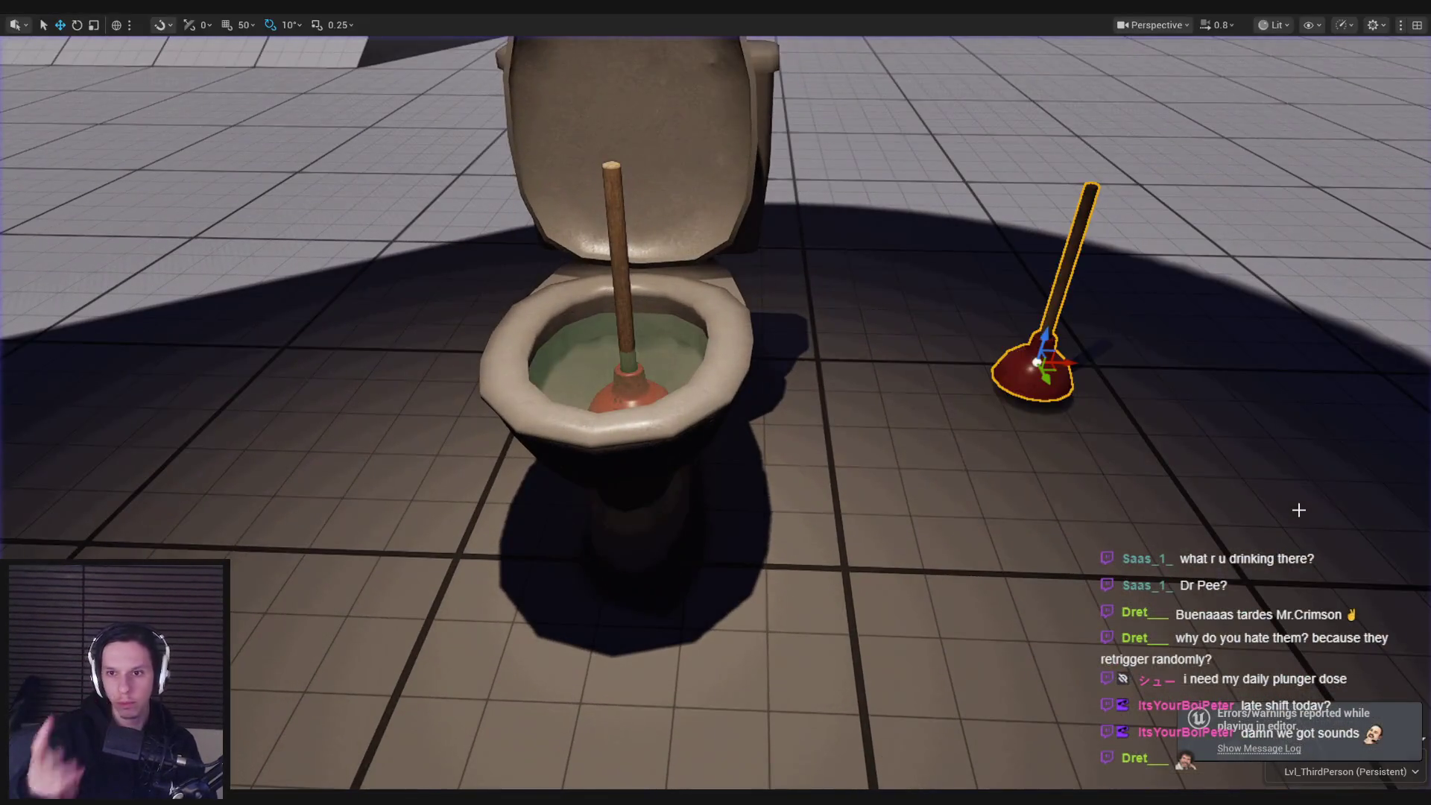
pyautogui.click(526, 760)
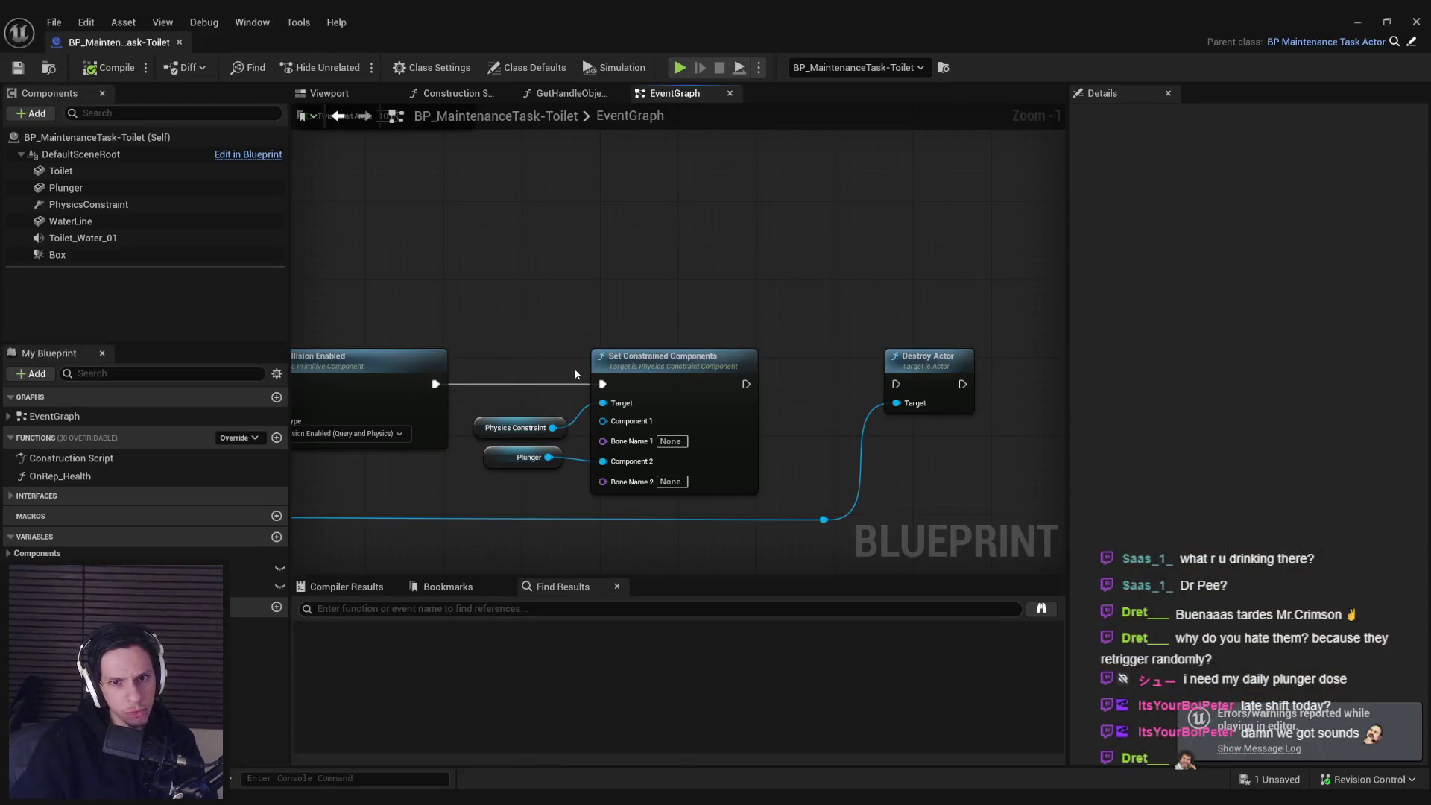
# - Tidy the event graph by moving the Set Visibility node group to the right
pyautogui.scroll(-3, 574, 369)
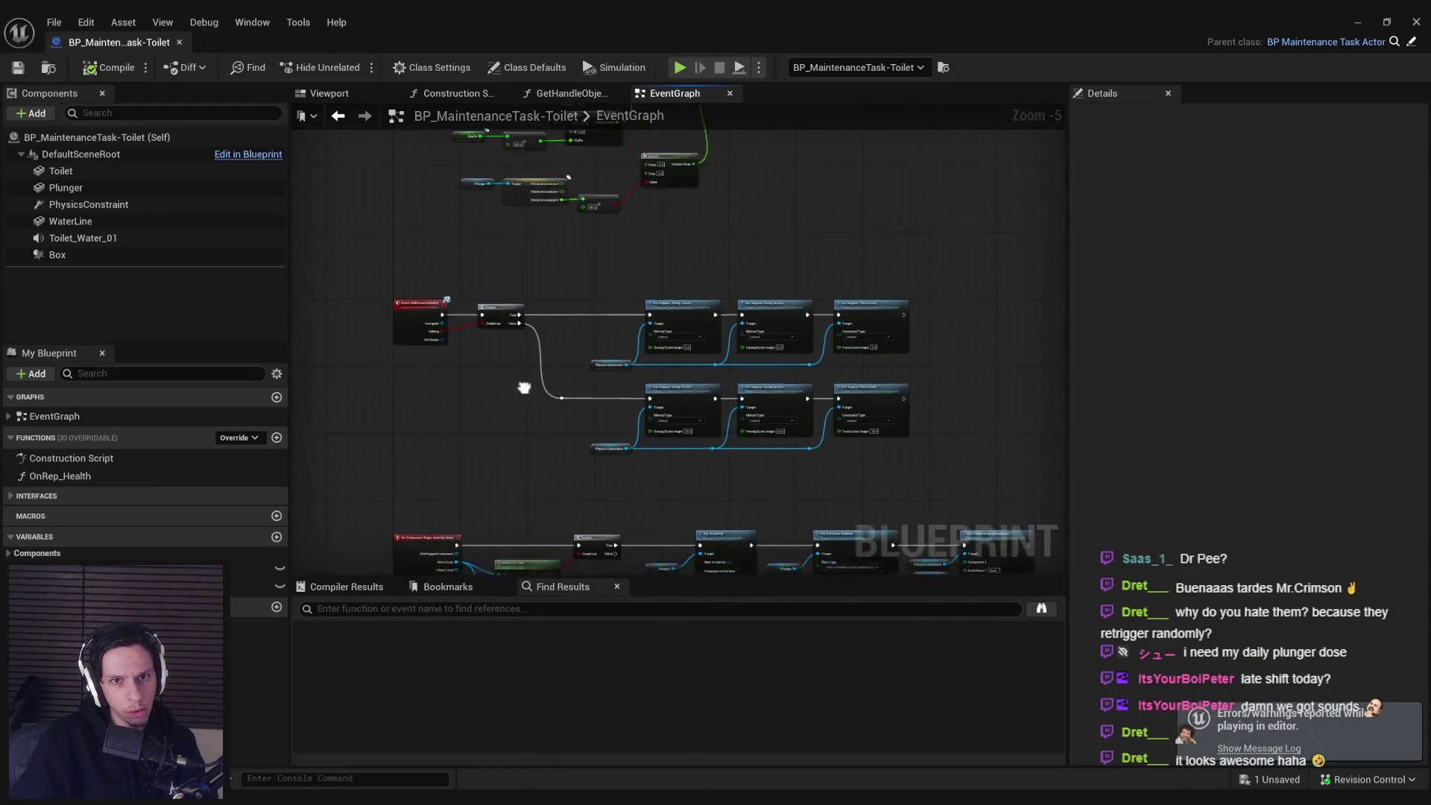
pyautogui.scroll(-1, 730, 428)
pyautogui.scroll(2, 638, 375)
pyautogui.scroll(2, 637, 375)
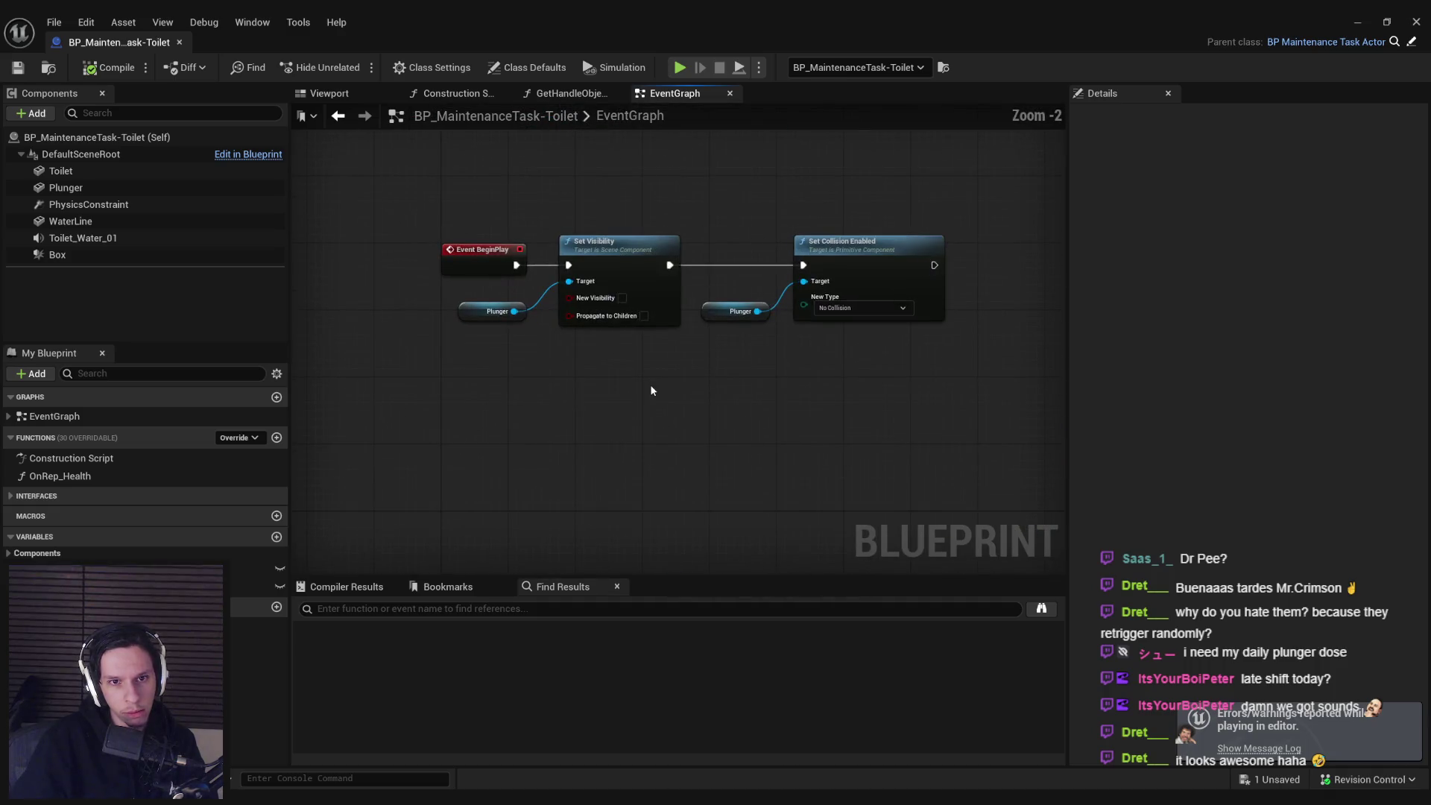
pyautogui.scroll(-4, 663, 398)
pyautogui.scroll(2, 602, 322)
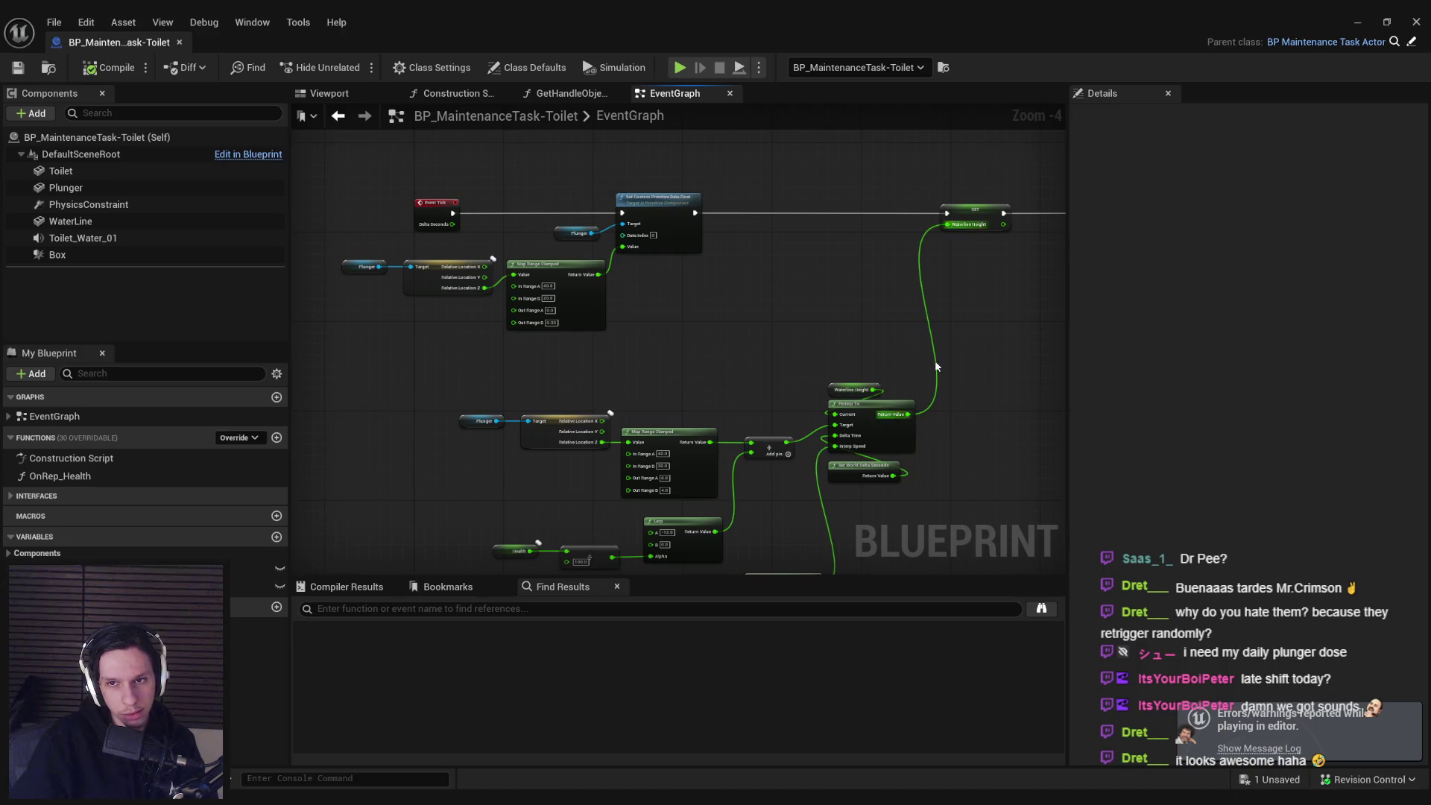
pyautogui.scroll(-3, 935, 360)
pyautogui.scroll(5, 713, 227)
pyautogui.scroll(-3, 567, 358)
pyautogui.moveTo(447, 388)
pyautogui.mouseDown()
pyautogui.moveTo(556, 373)
pyautogui.moveTo(606, 274)
pyautogui.mouseUp()
pyautogui.scroll(2, 606, 274)
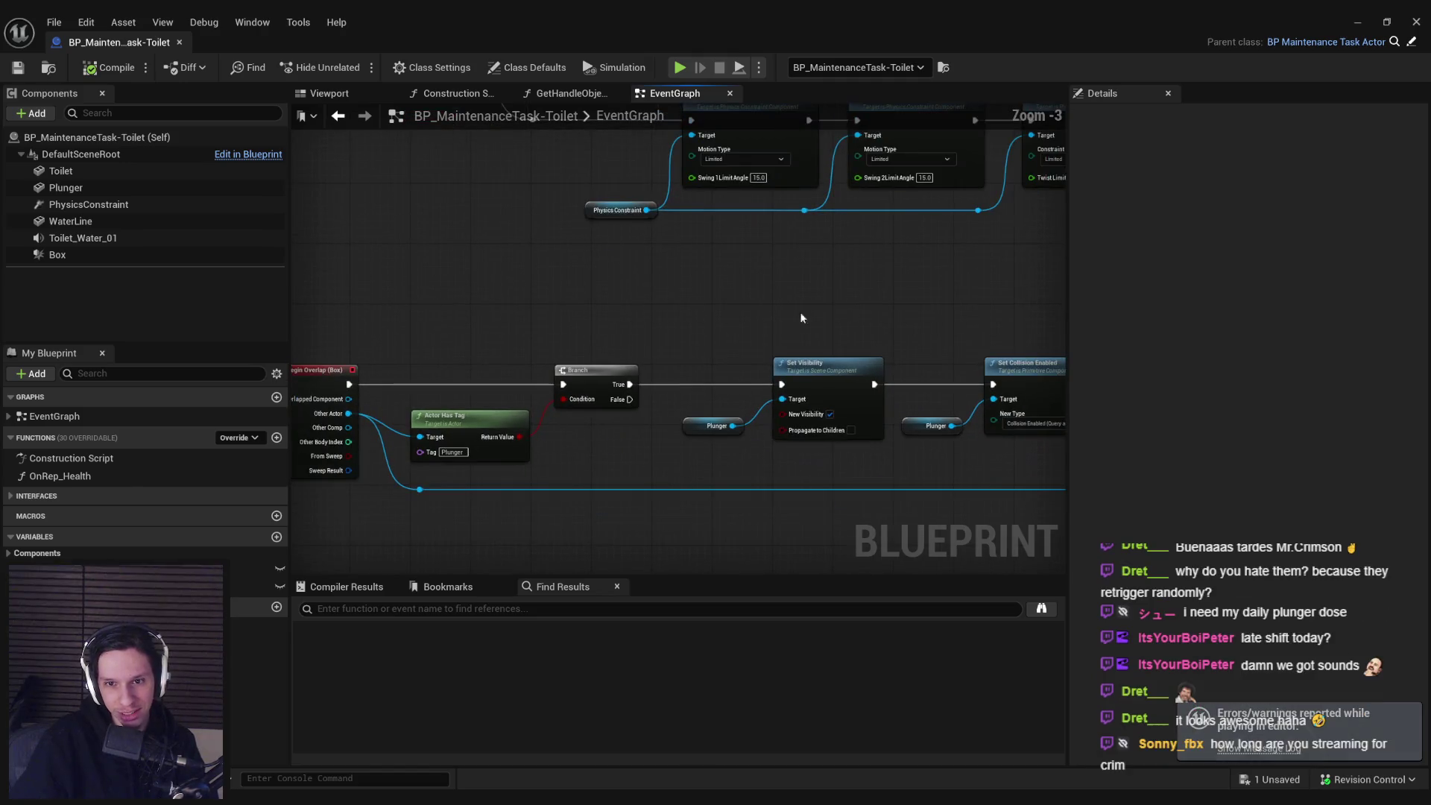
pyautogui.moveTo(799, 311); pyautogui.dragTo(938, 308)
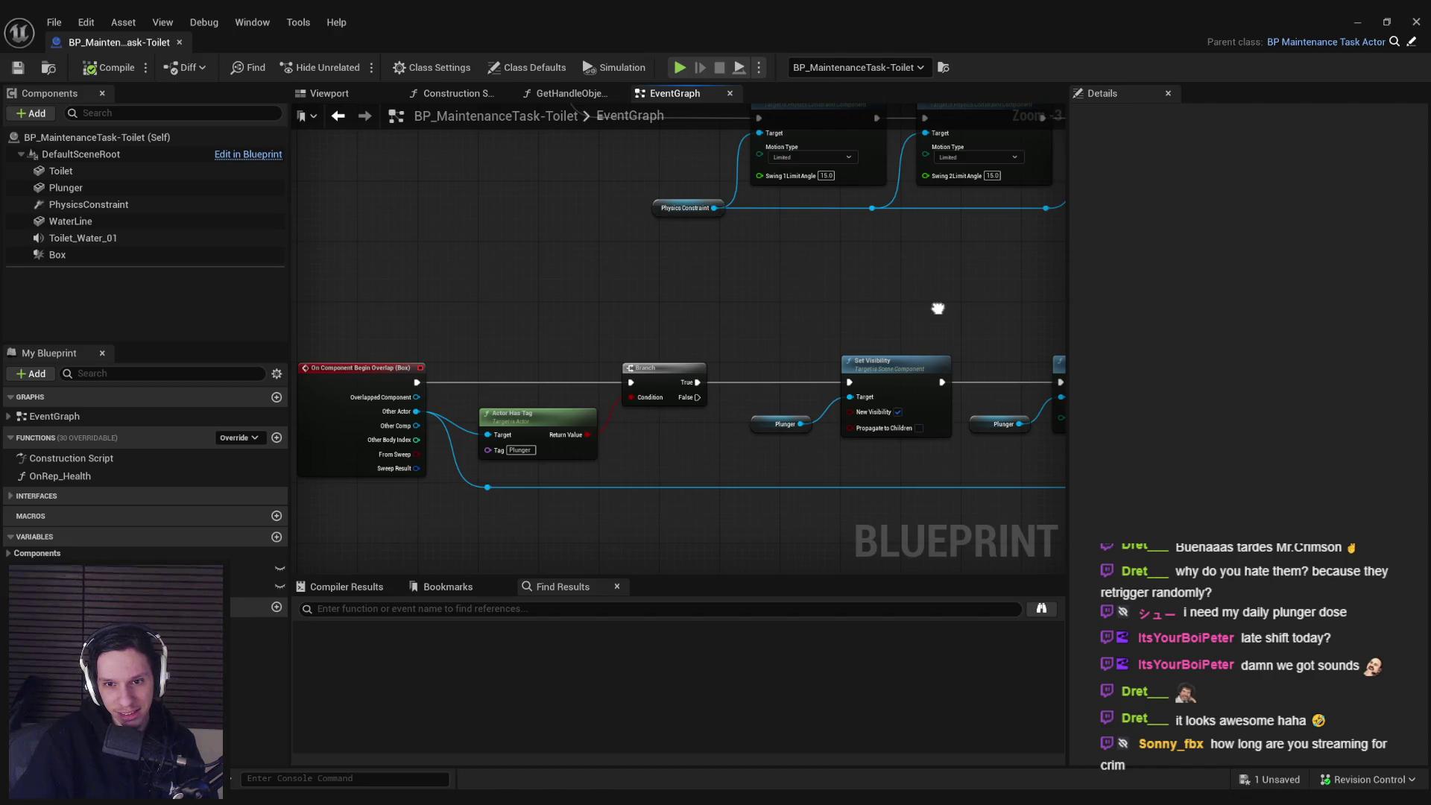
pyautogui.scroll(-2, 690, 300)
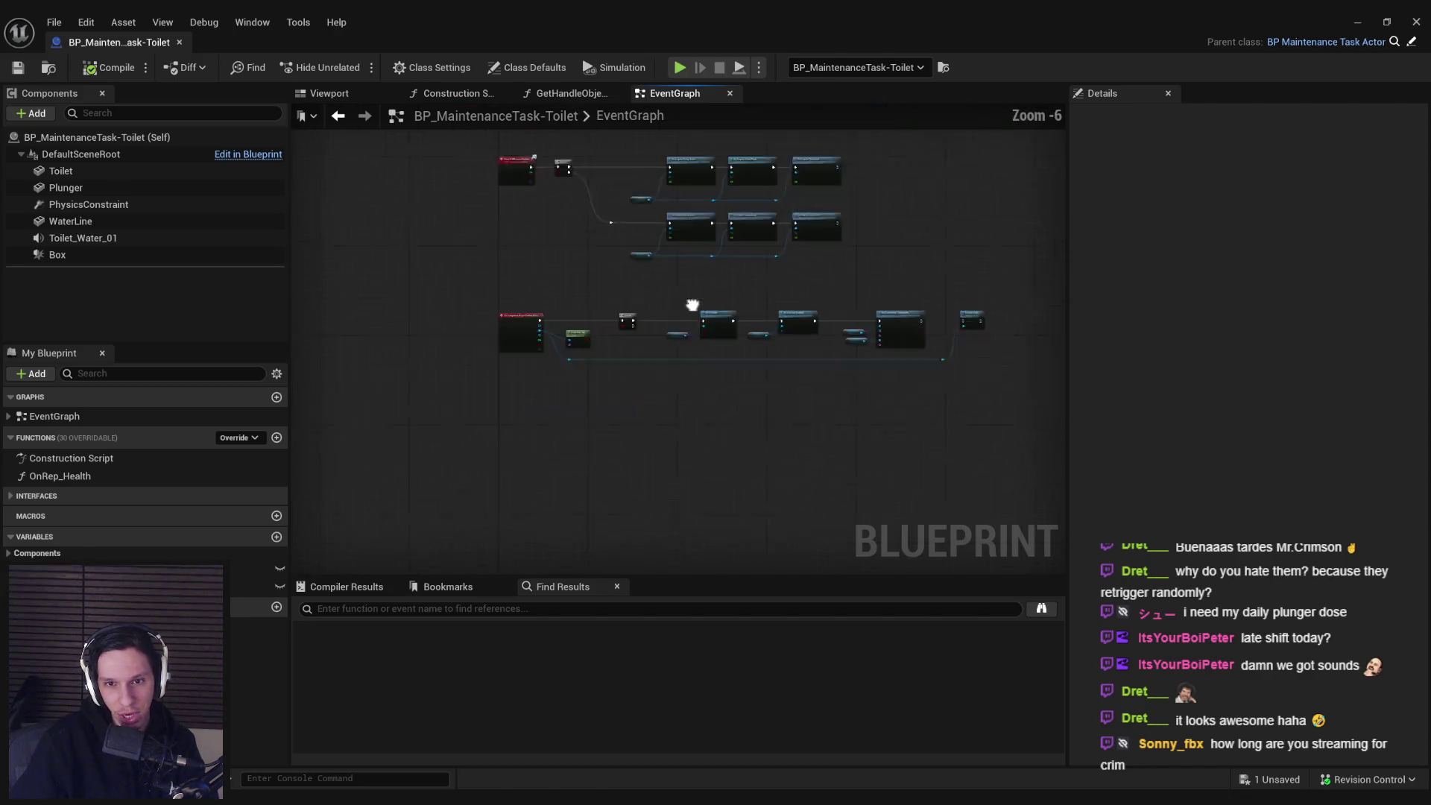
pyautogui.moveTo(583, 271)
pyautogui.mouseDown()
pyautogui.moveTo(834, 322)
pyautogui.moveTo(849, 305)
pyautogui.moveTo(918, 309)
pyautogui.mouseUp()
pyautogui.scroll(3, 632, 289)
pyautogui.scroll(-2, 632, 289)
pyautogui.click(790, 343)
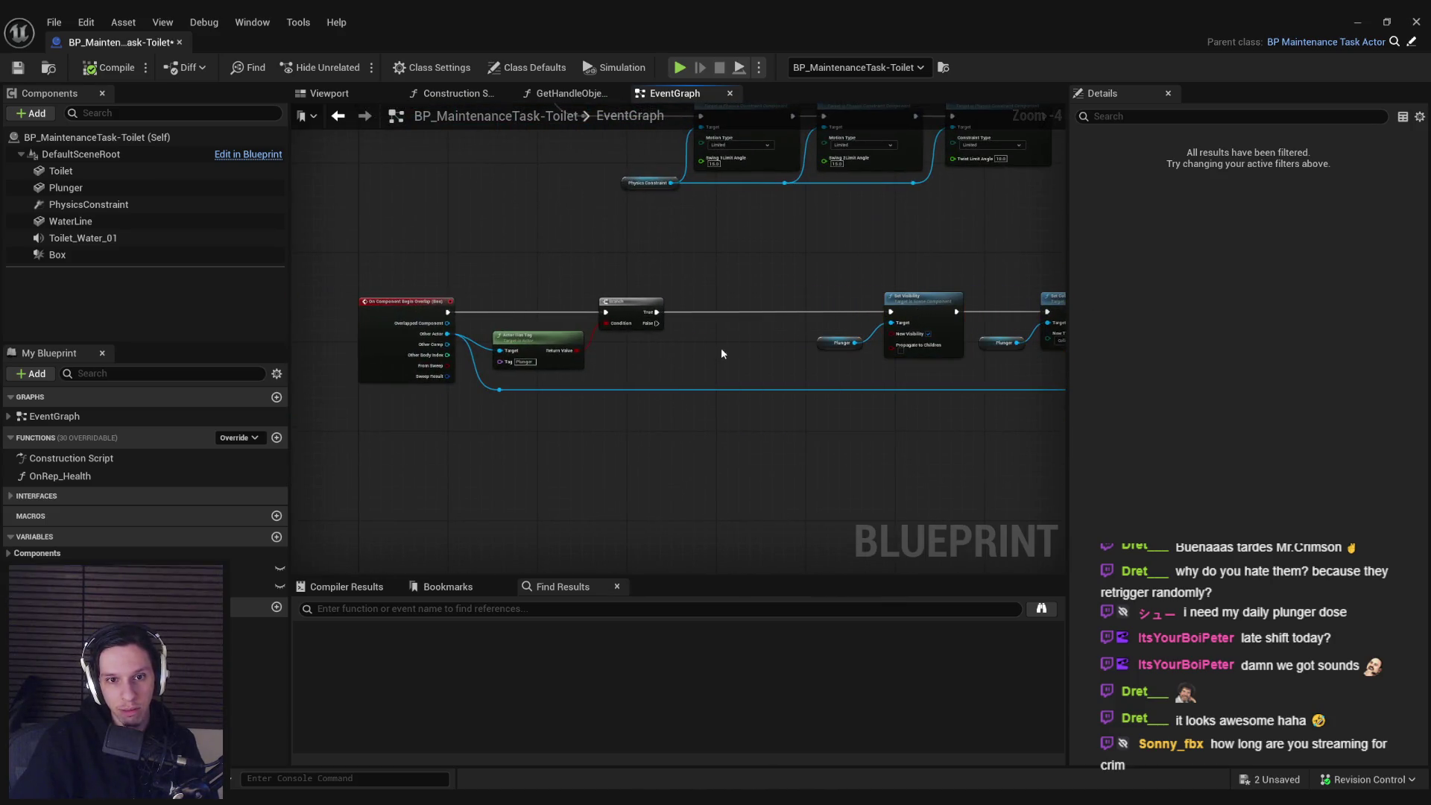
pyautogui.scroll(2, 681, 273)
pyautogui.scroll(1, 681, 278)
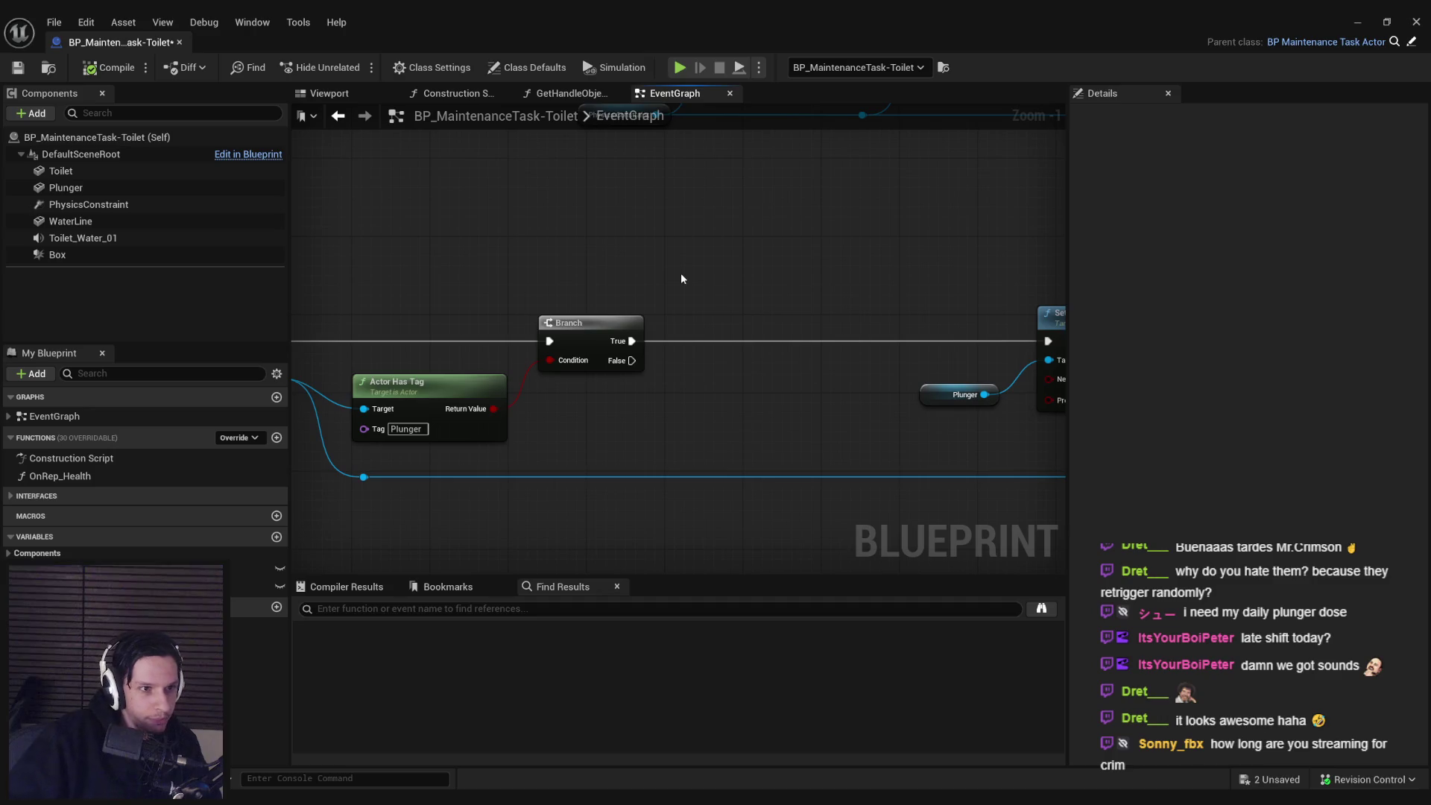
# - Save the toilet blueprint and show its Class Settings
pyautogui.hotkey('ctrl', 's')
pyautogui.scroll(-1, 768, 376)
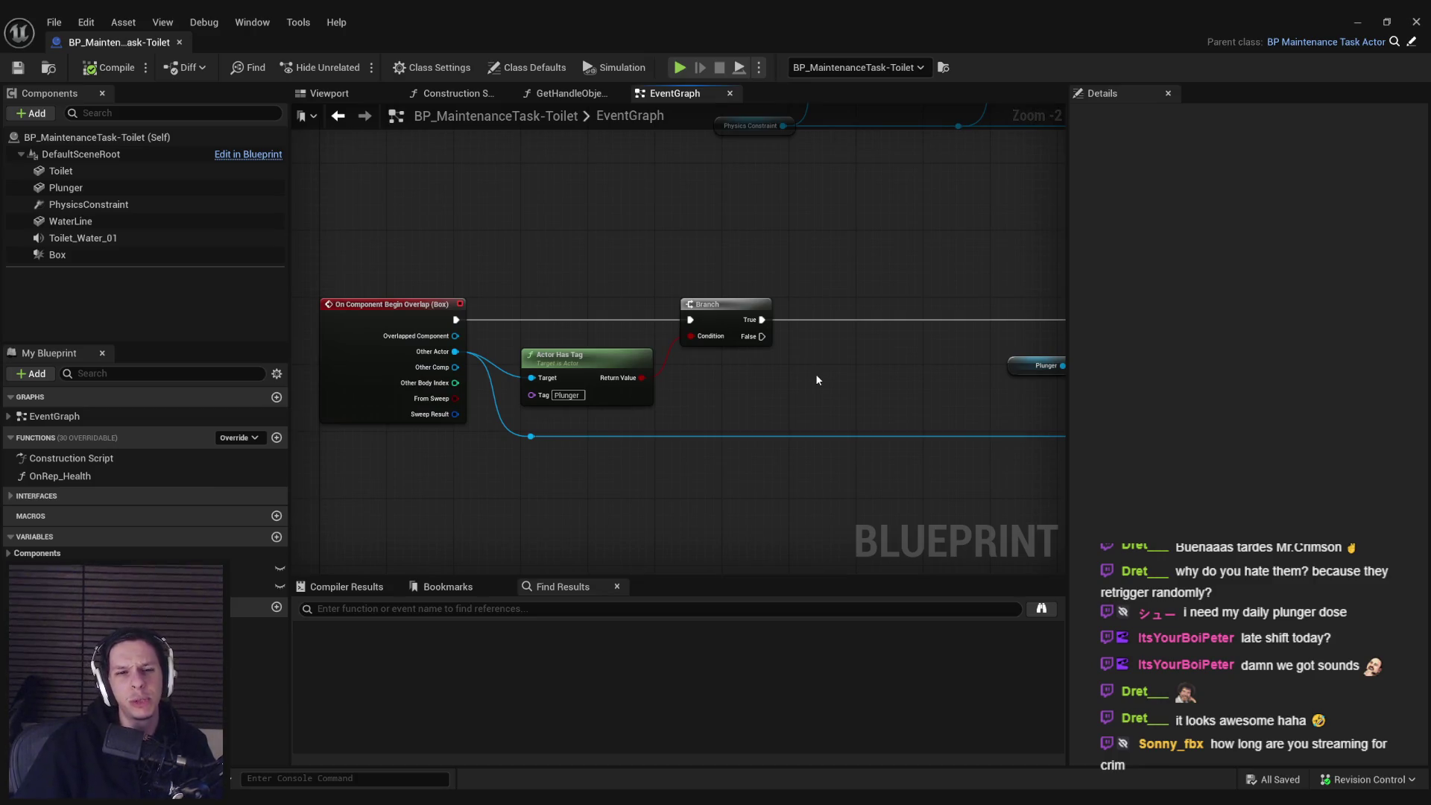
pyautogui.moveTo(735, 374); pyautogui.dragTo(665, 376)
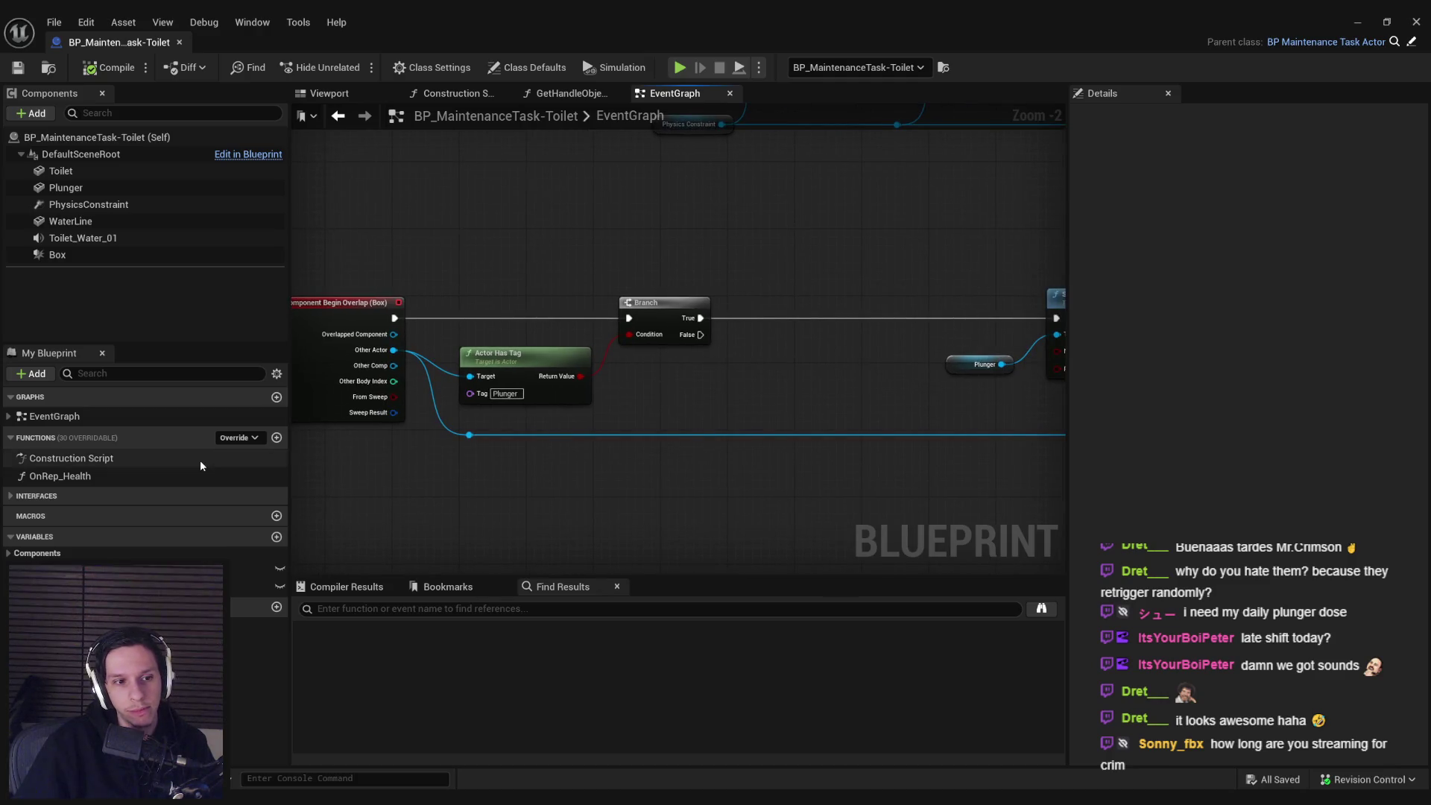
pyautogui.click(440, 67)
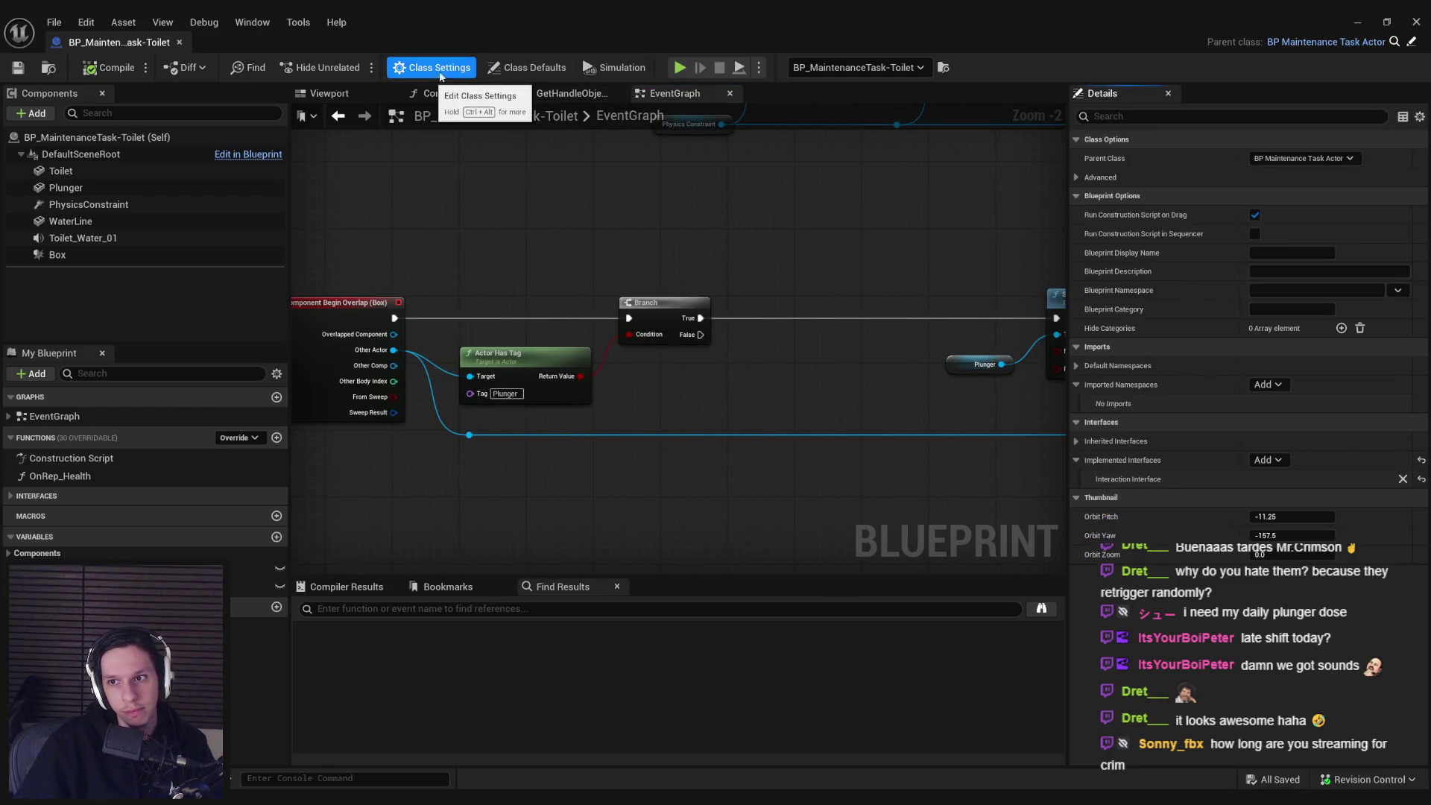
# - Set the Task Type class default to Toilet Clog, compile, and return to the level viewport
pyautogui.click(525, 67)
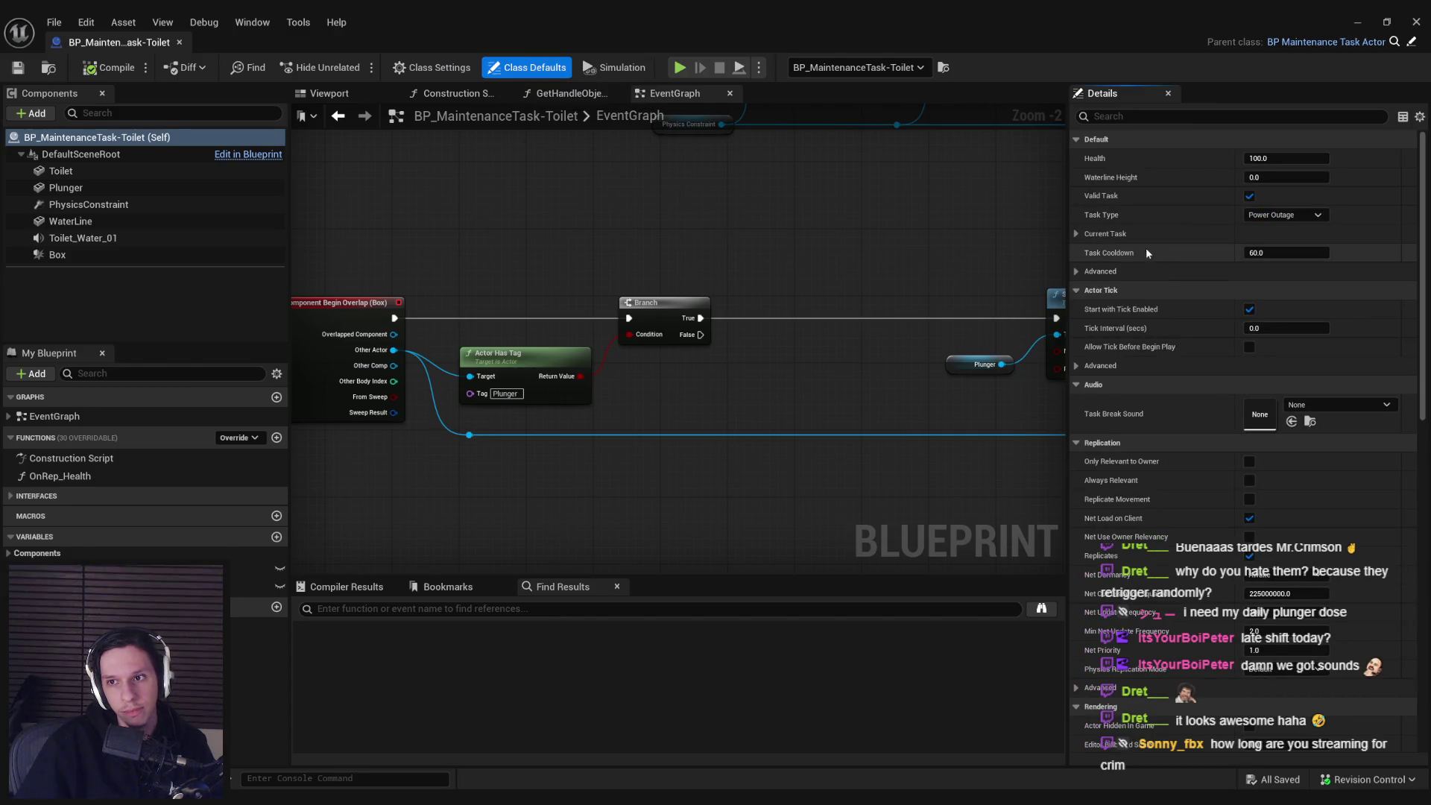
pyautogui.click(1284, 215)
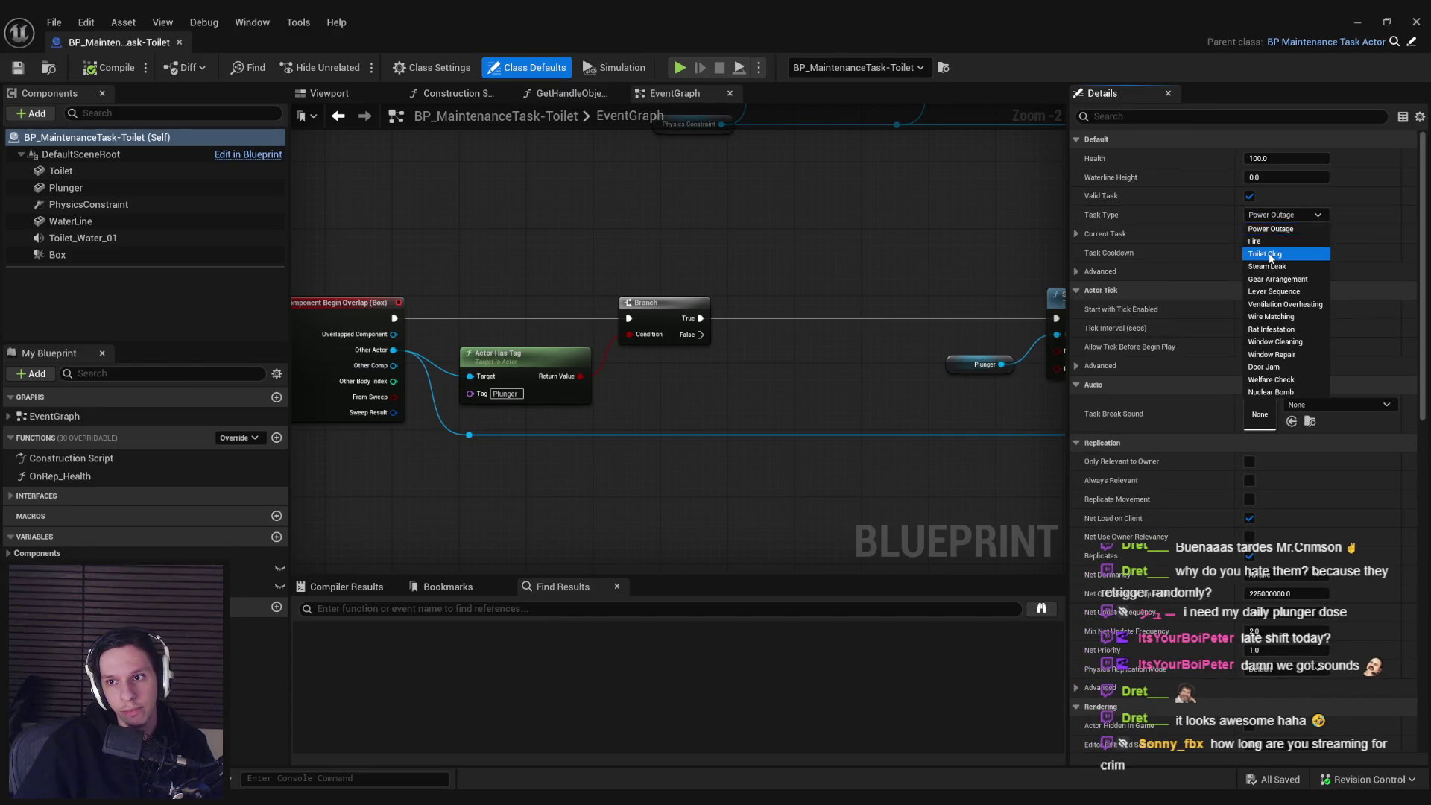
pyautogui.click(1266, 254)
pyautogui.click(88, 70)
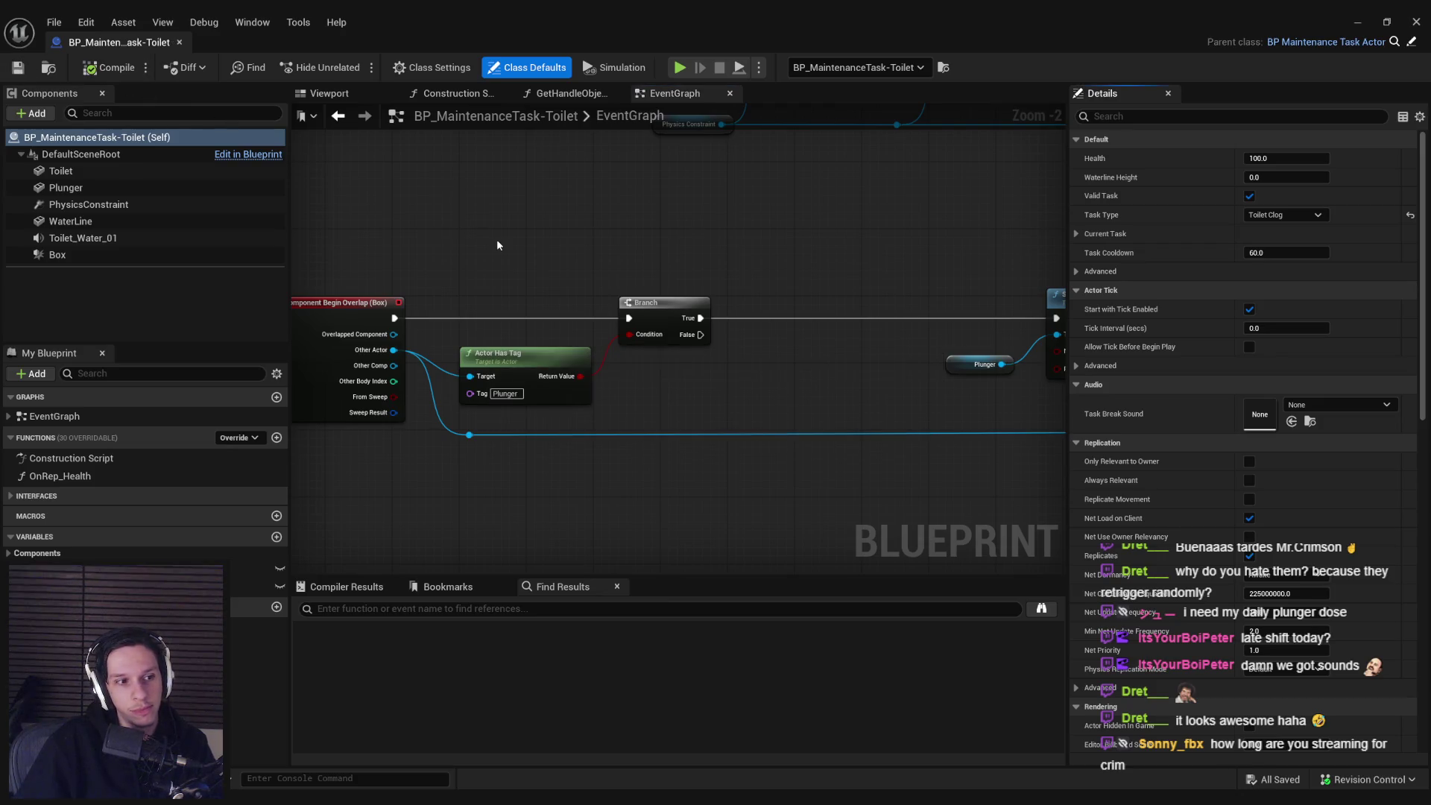
pyautogui.moveTo(498, 246); pyautogui.dragTo(491, 287)
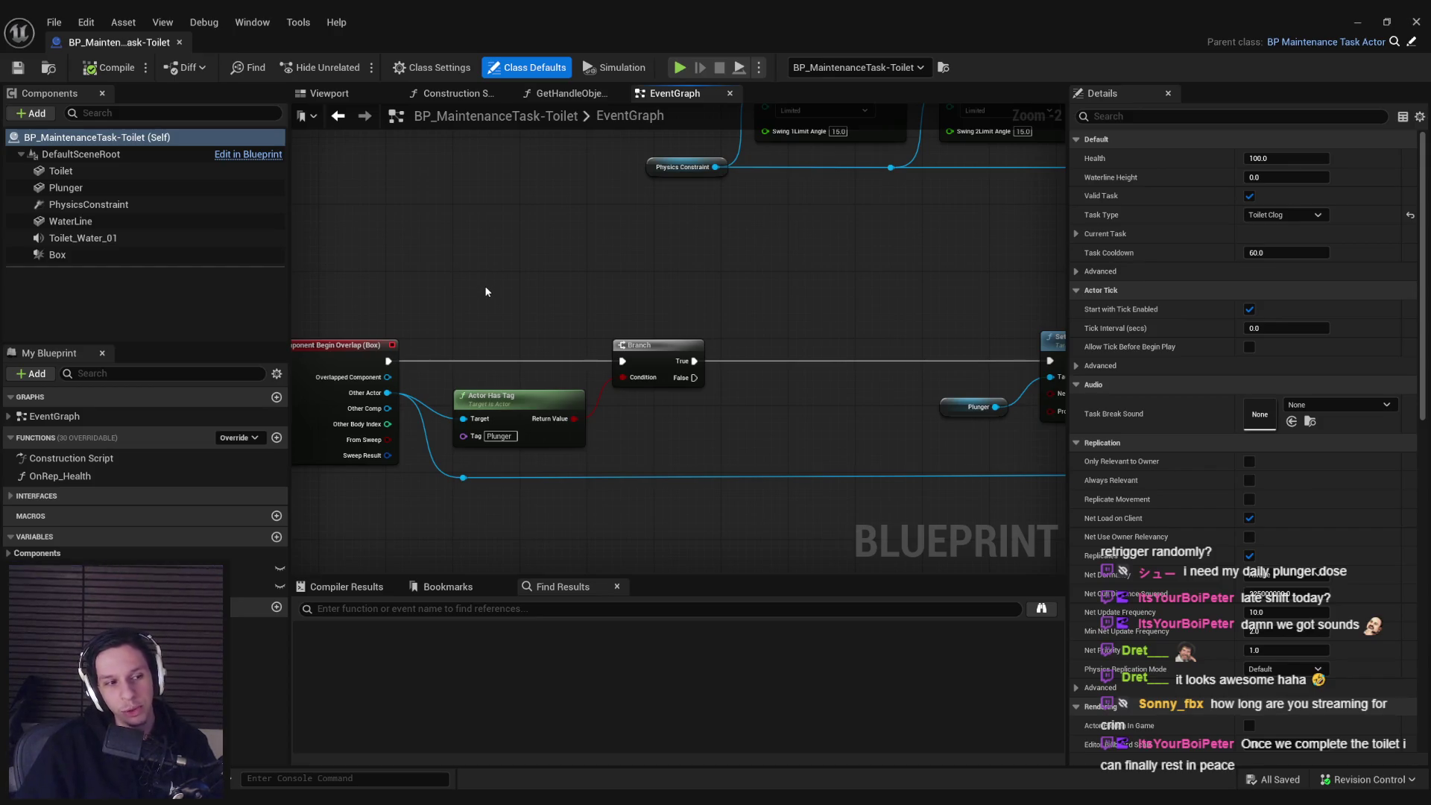
pyautogui.click(1358, 21)
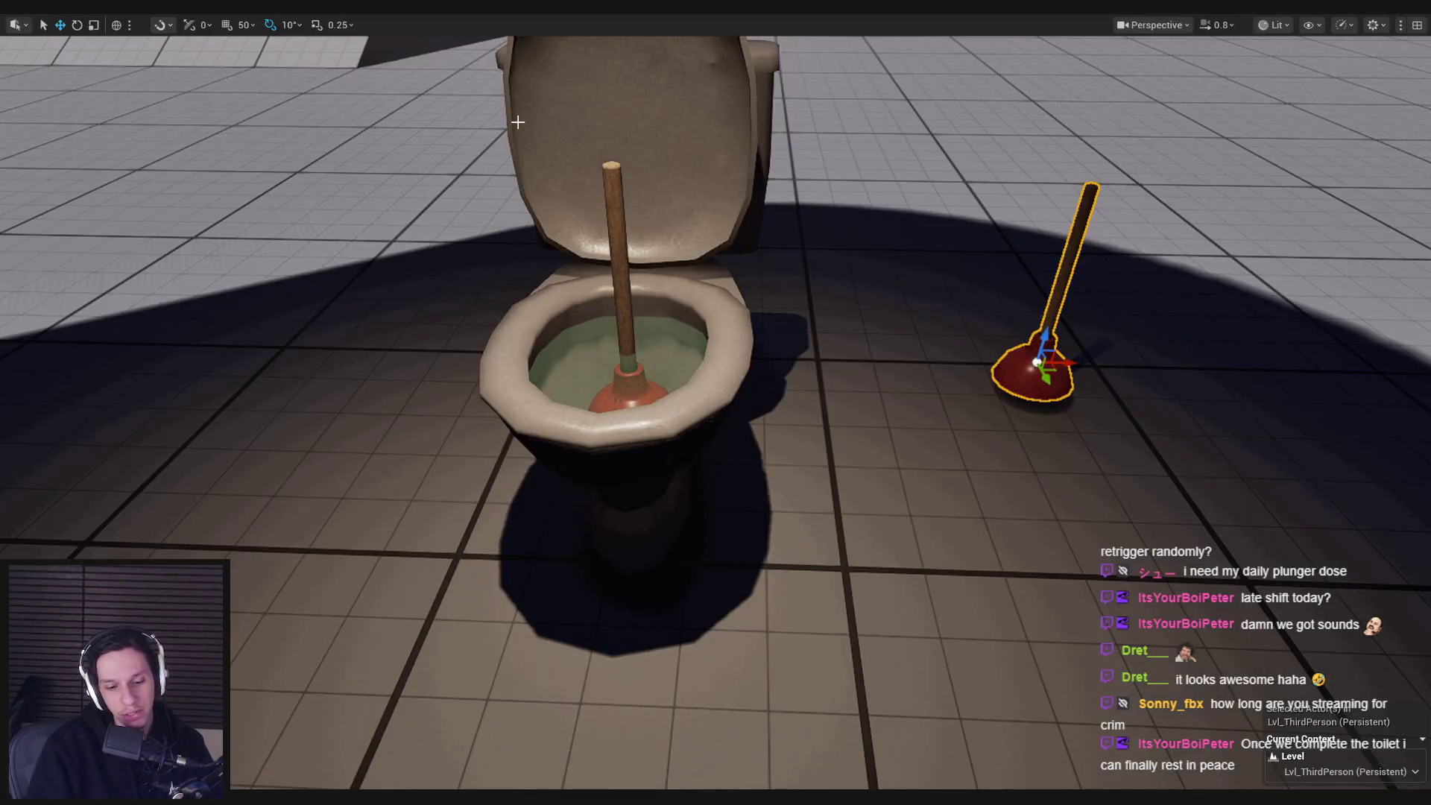
# - Play-test dropping the plunger by the toilet and picking it back up, then stop the session
pyautogui.hotkey('alt', 'p')
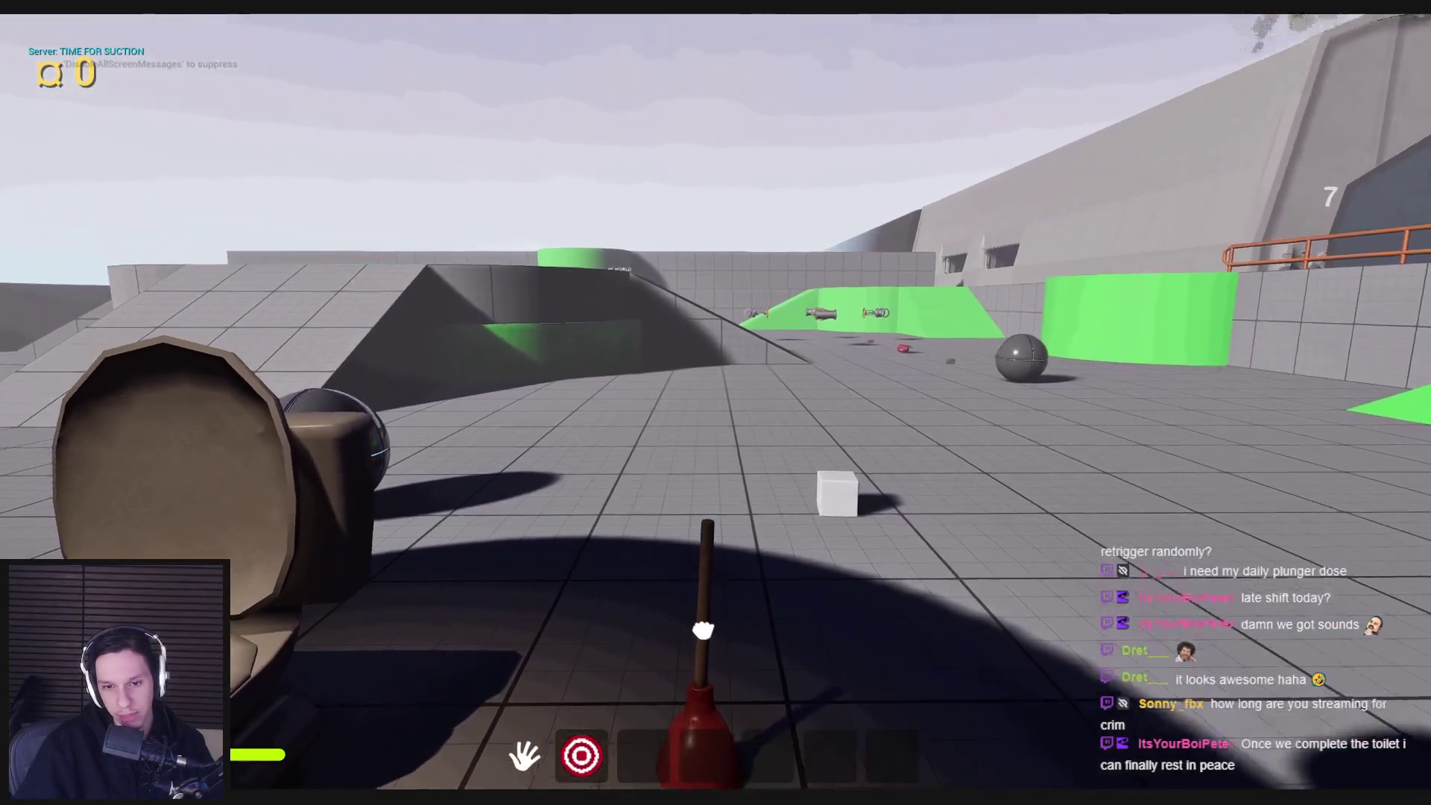
pyautogui.click(703, 630)
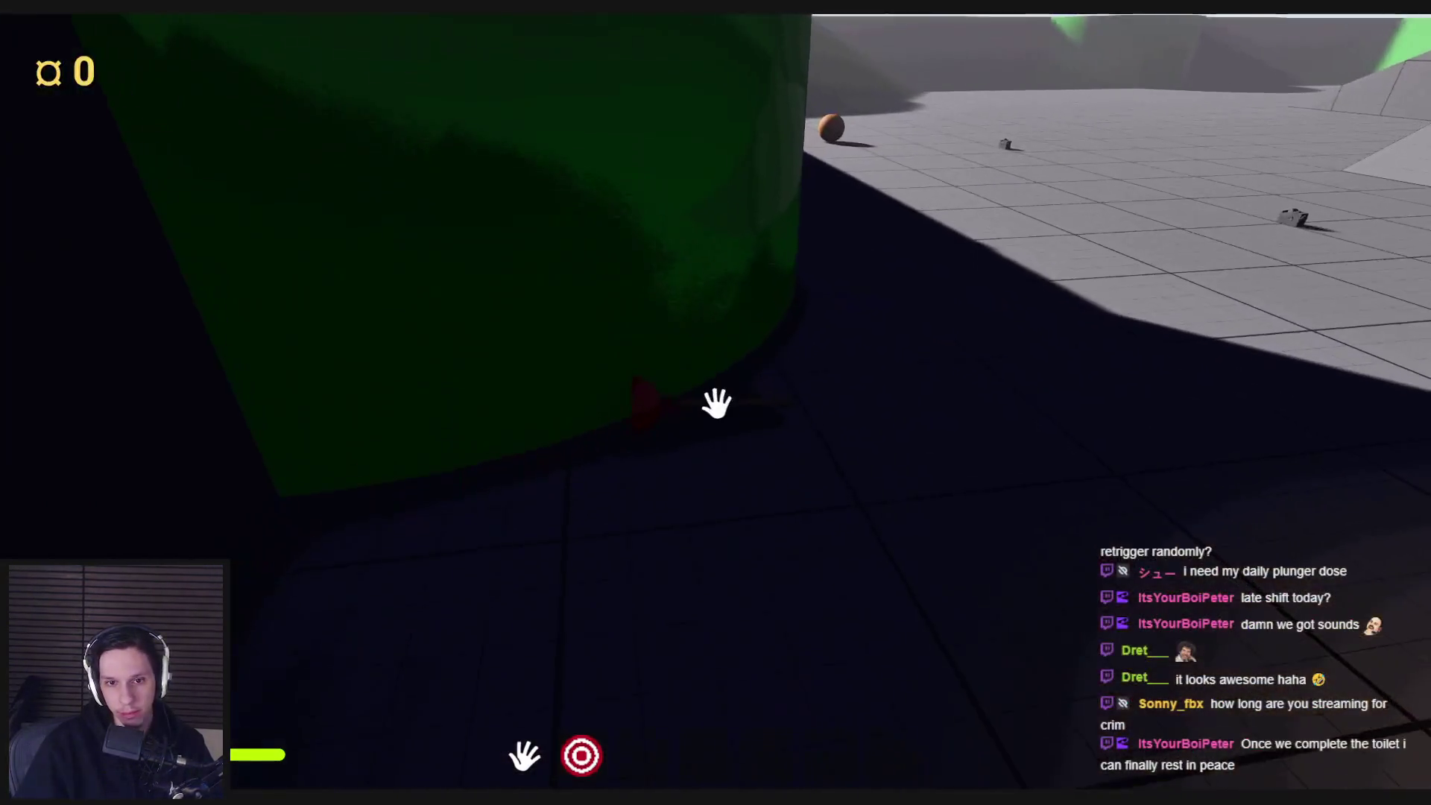
pyautogui.click(716, 403)
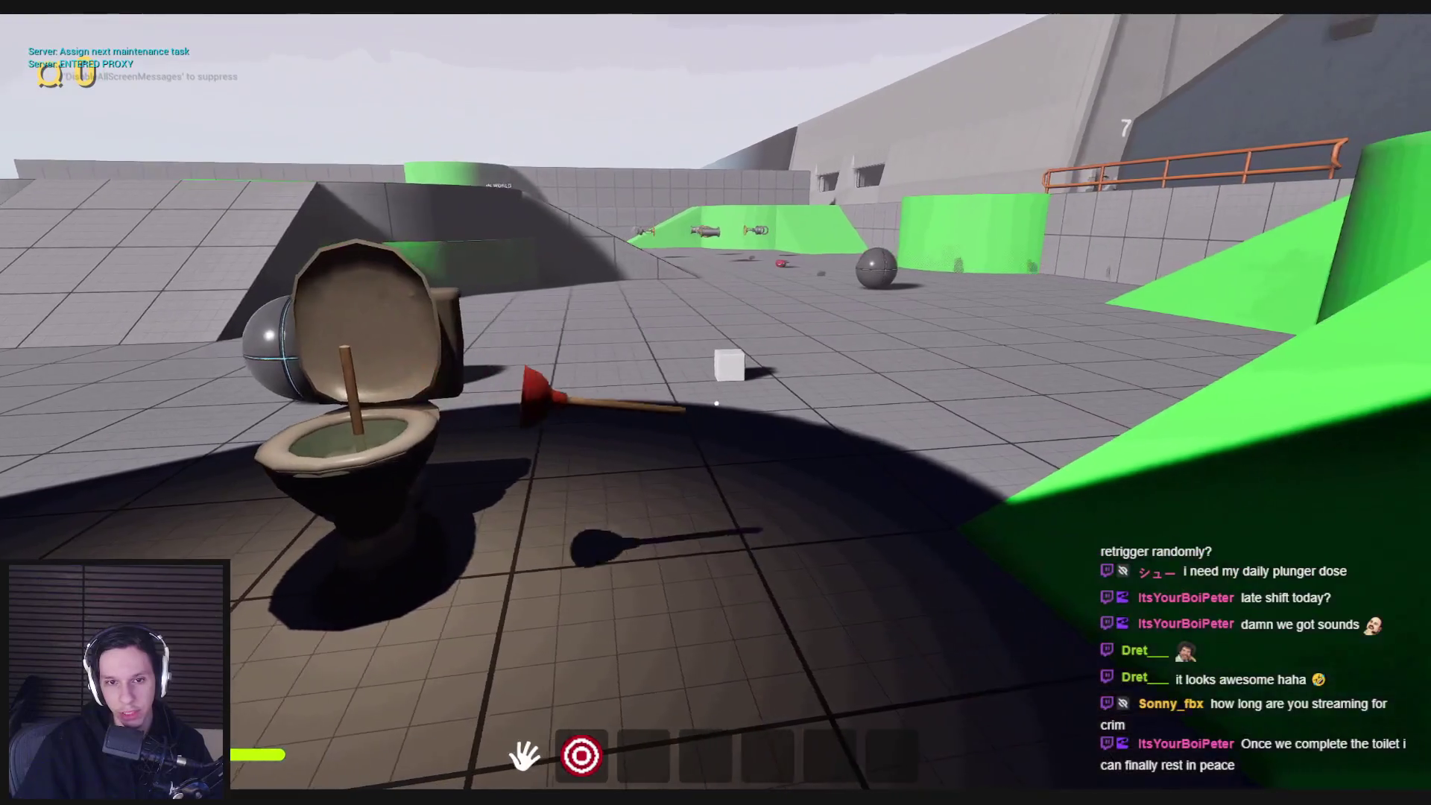
pyautogui.press('F11')
pyautogui.press('Escape')
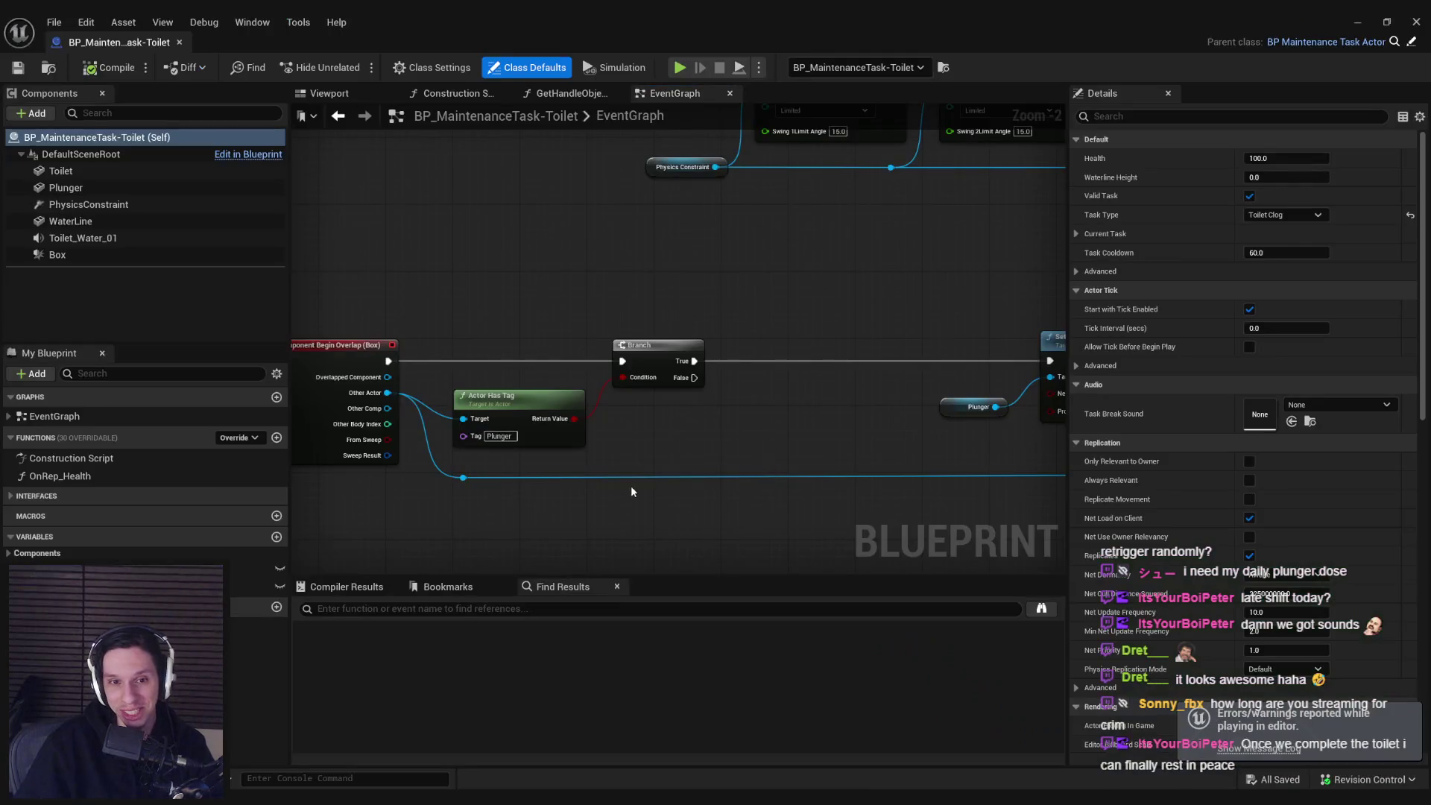
# - Add a Do Once node after the Branch's True output
pyautogui.scroll(-5, 507, 386)
pyautogui.scroll(3, 565, 349)
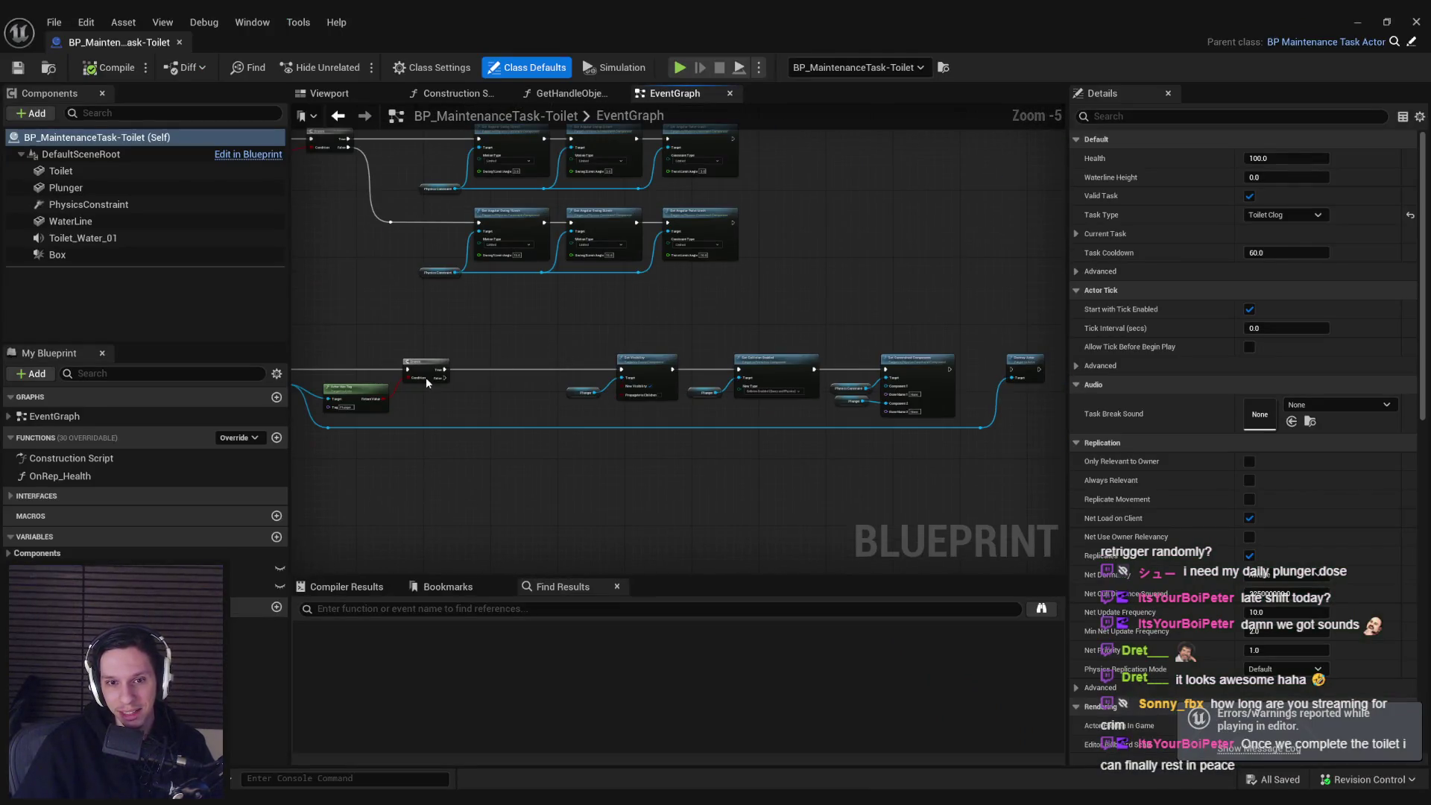
pyautogui.scroll(1, 426, 377)
pyautogui.moveTo(458, 368)
pyautogui.mouseDown()
pyautogui.moveTo(512, 380)
pyautogui.moveTo(503, 367)
pyautogui.mouseUp()
pyautogui.write('do once')
pyautogui.press('Return')
pyautogui.scroll(3, 624, 405)
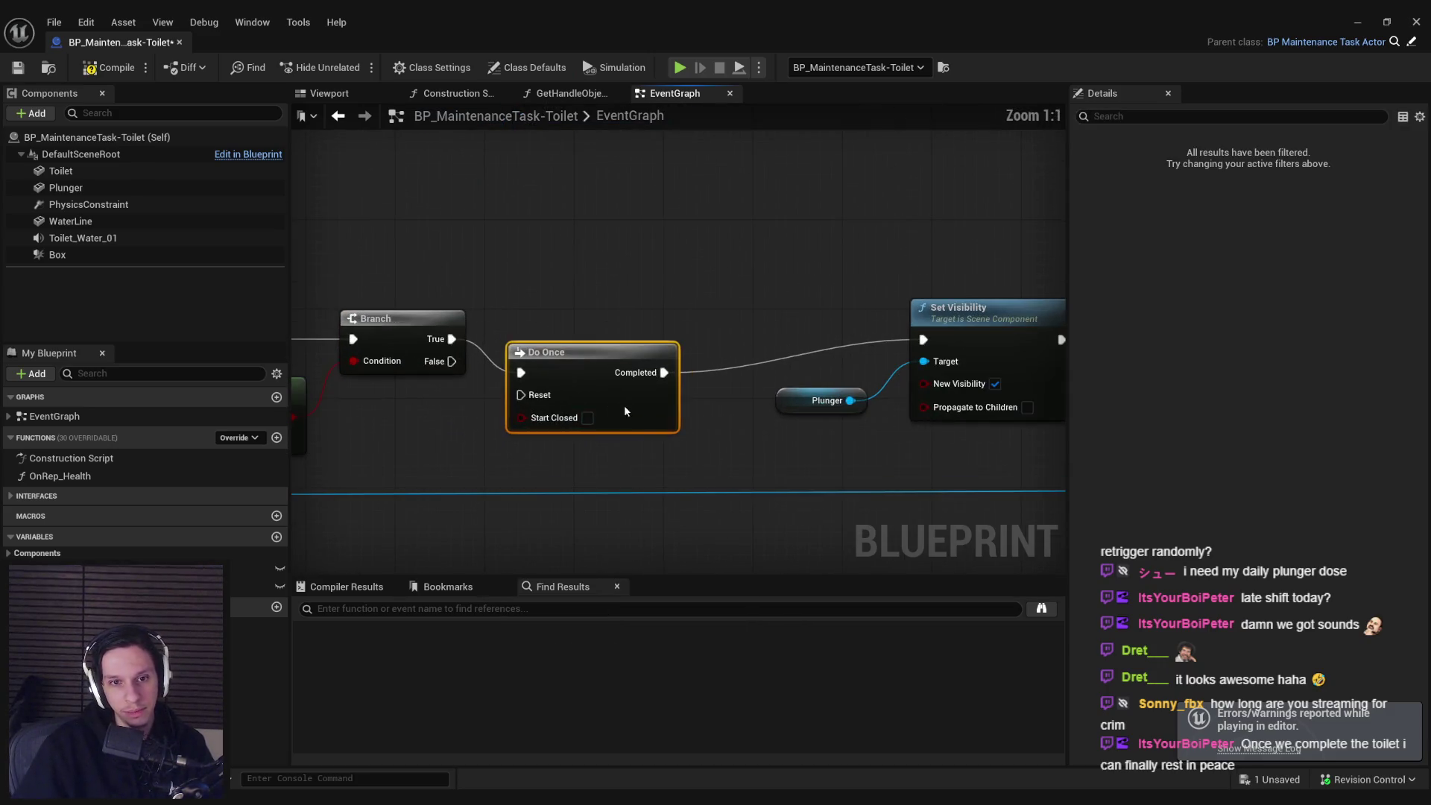
pyautogui.click(789, 465)
# - Wire Set Constrained Components' execution output into Destroy Actor
pyautogui.scroll(-3, 619, 413)
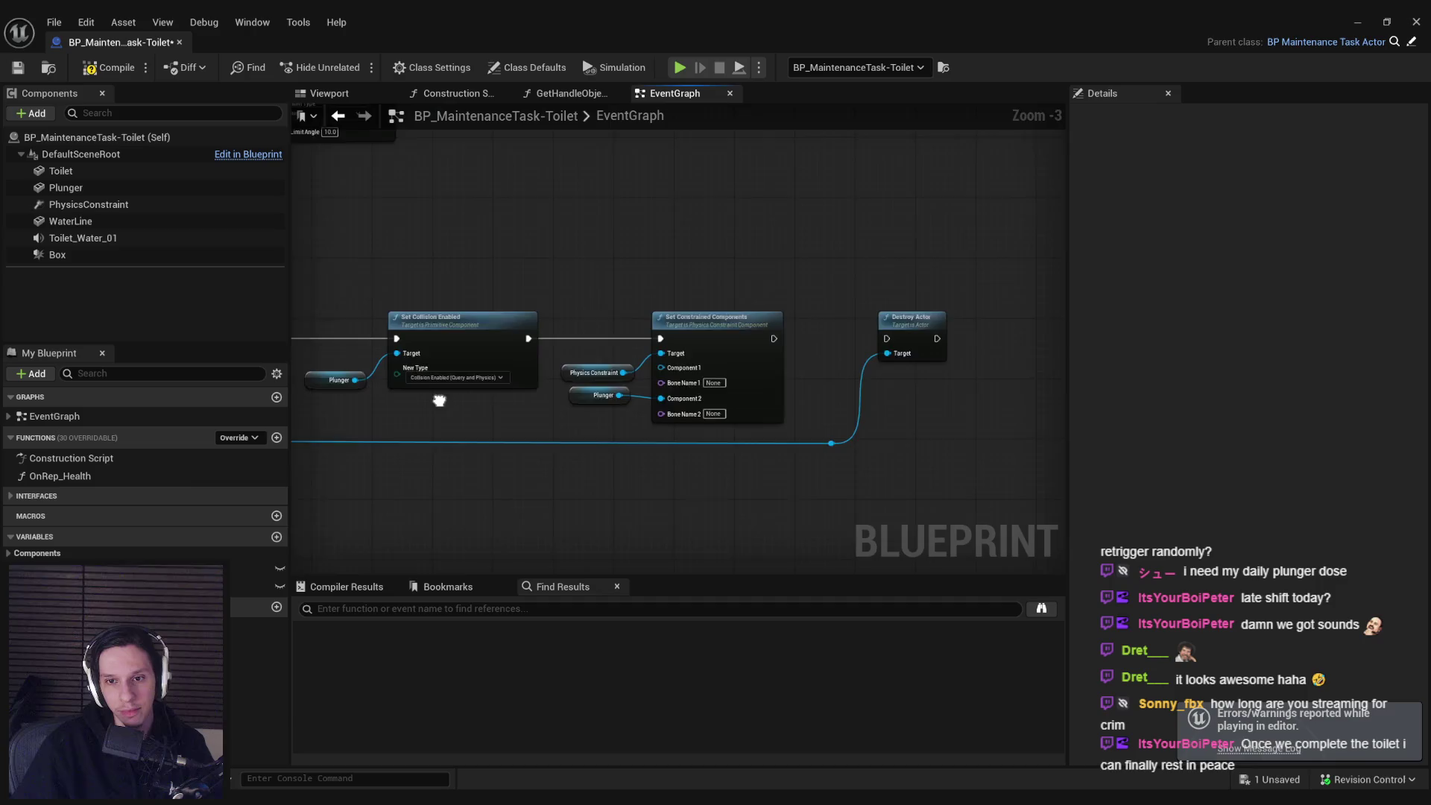
pyautogui.scroll(1, 566, 405)
pyautogui.moveTo(545, 393); pyautogui.dragTo(552, 399)
pyautogui.click(577, 423)
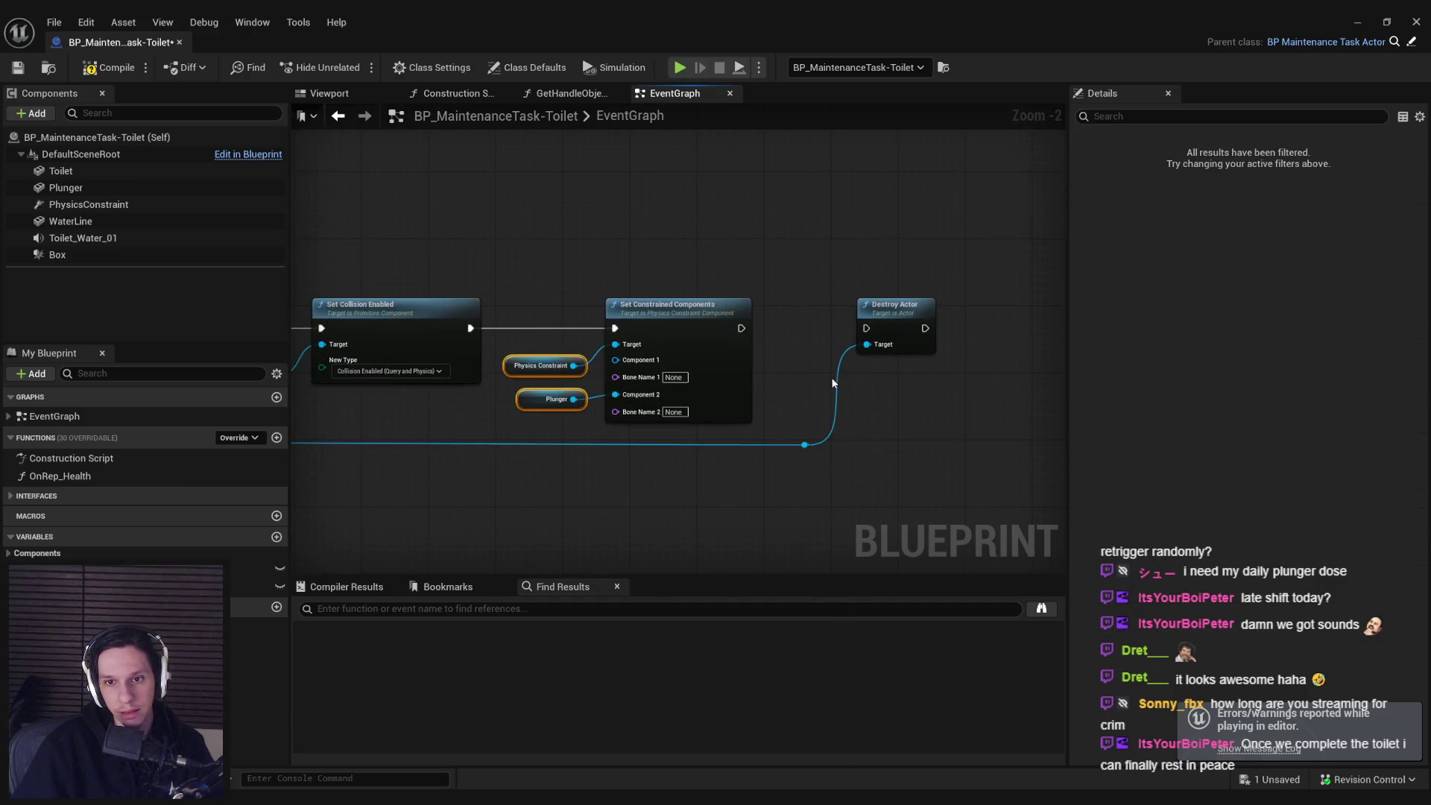
pyautogui.moveTo(865, 328); pyautogui.dragTo(742, 328)
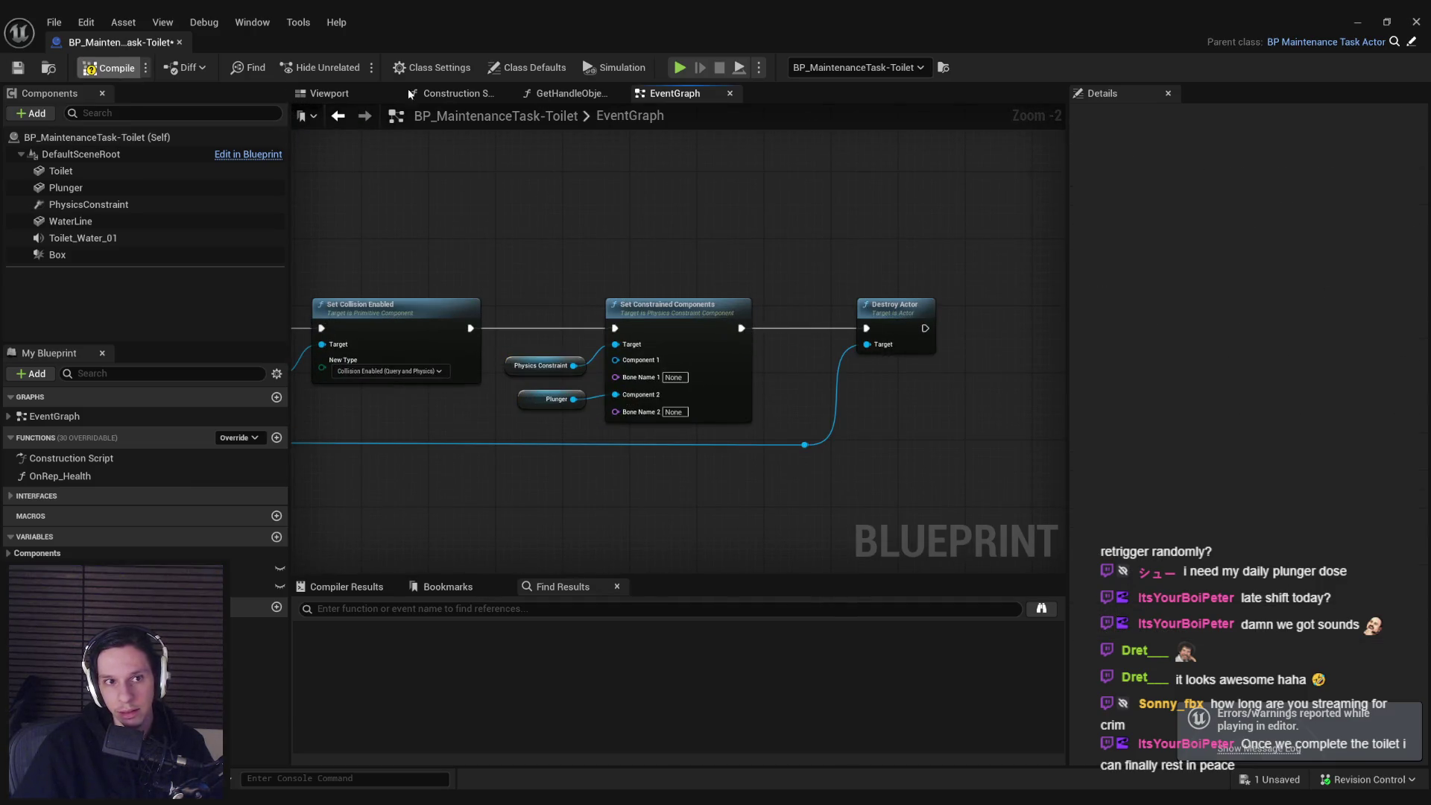
# - Play-test picking up the plunger from the floor, then stop and reopen the toilet blueprint
pyautogui.click(1377, 23)
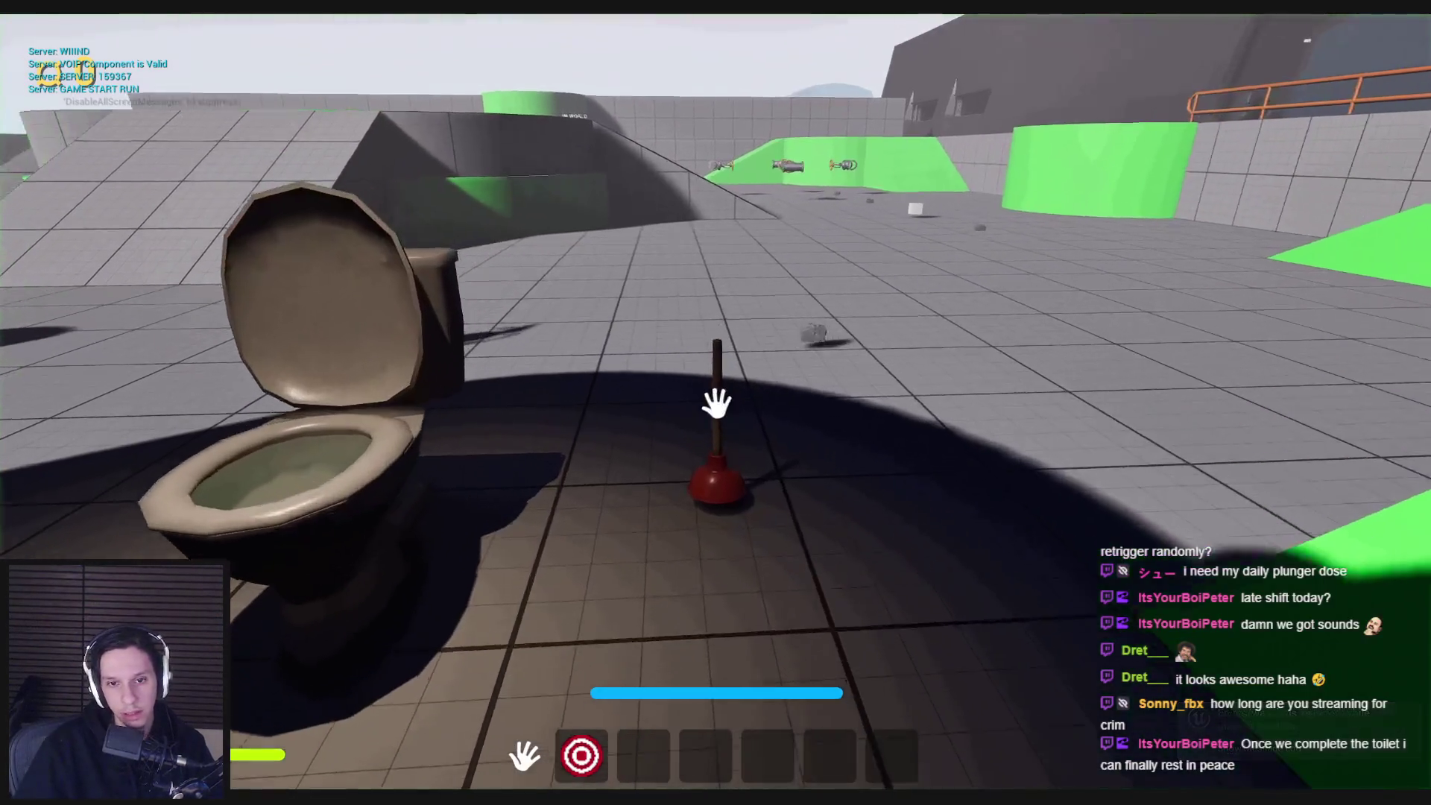
pyautogui.click(717, 402)
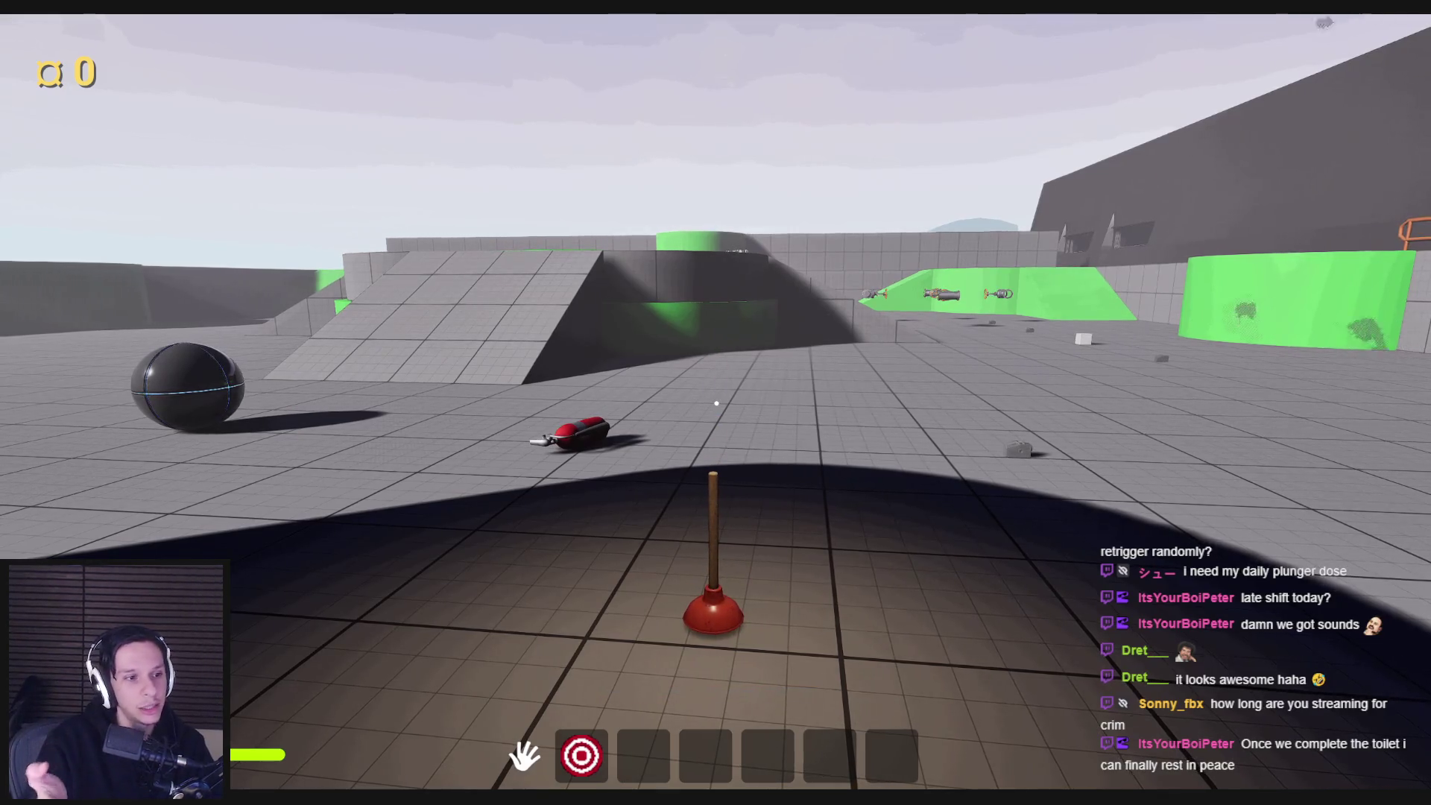
pyautogui.press('Escape')
pyautogui.moveTo(520, 773)
pyautogui.click(520, 746)
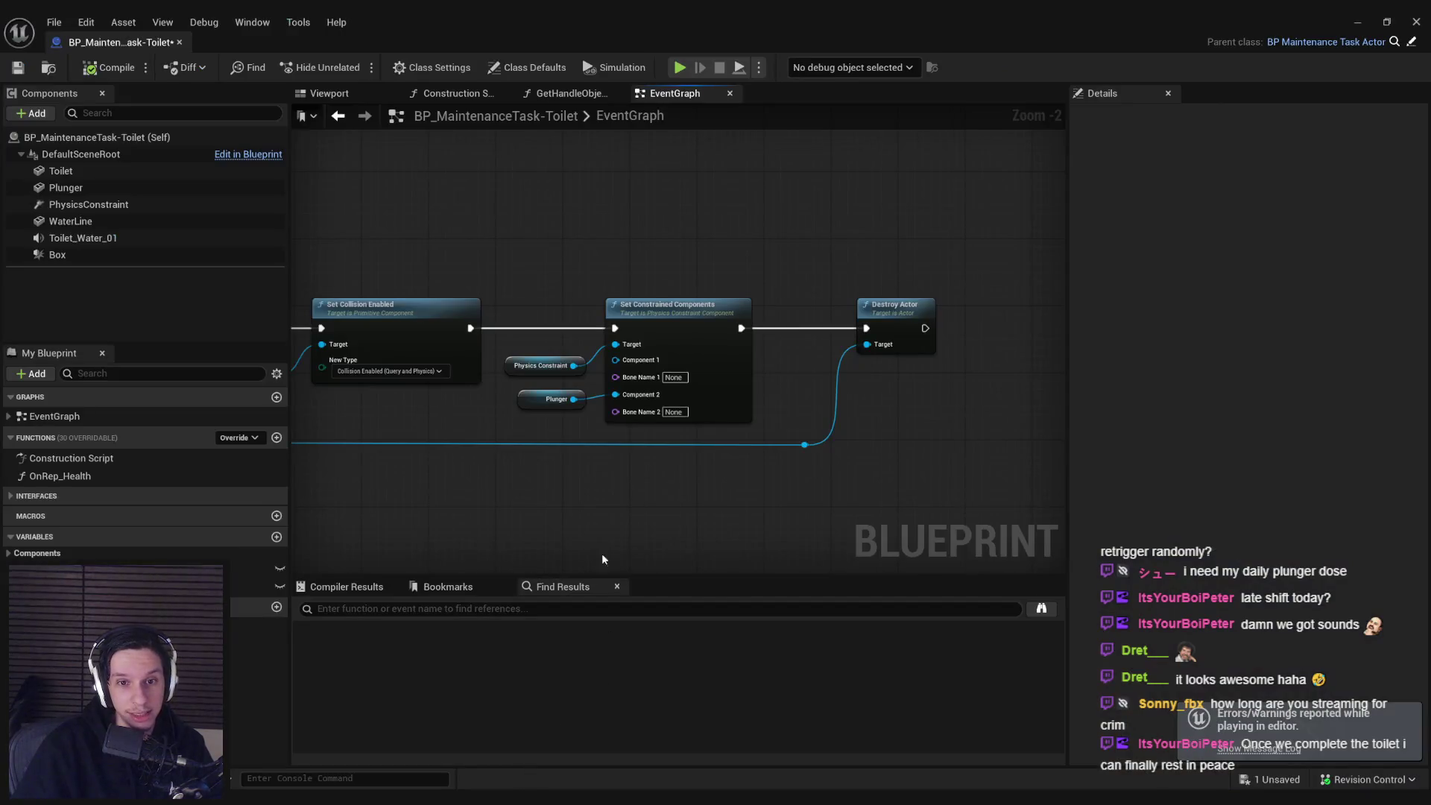
# - Add a Get Owner node on Overlapped Component, wiring its Return Value into the reroute point
pyautogui.scroll(3, 544, 360)
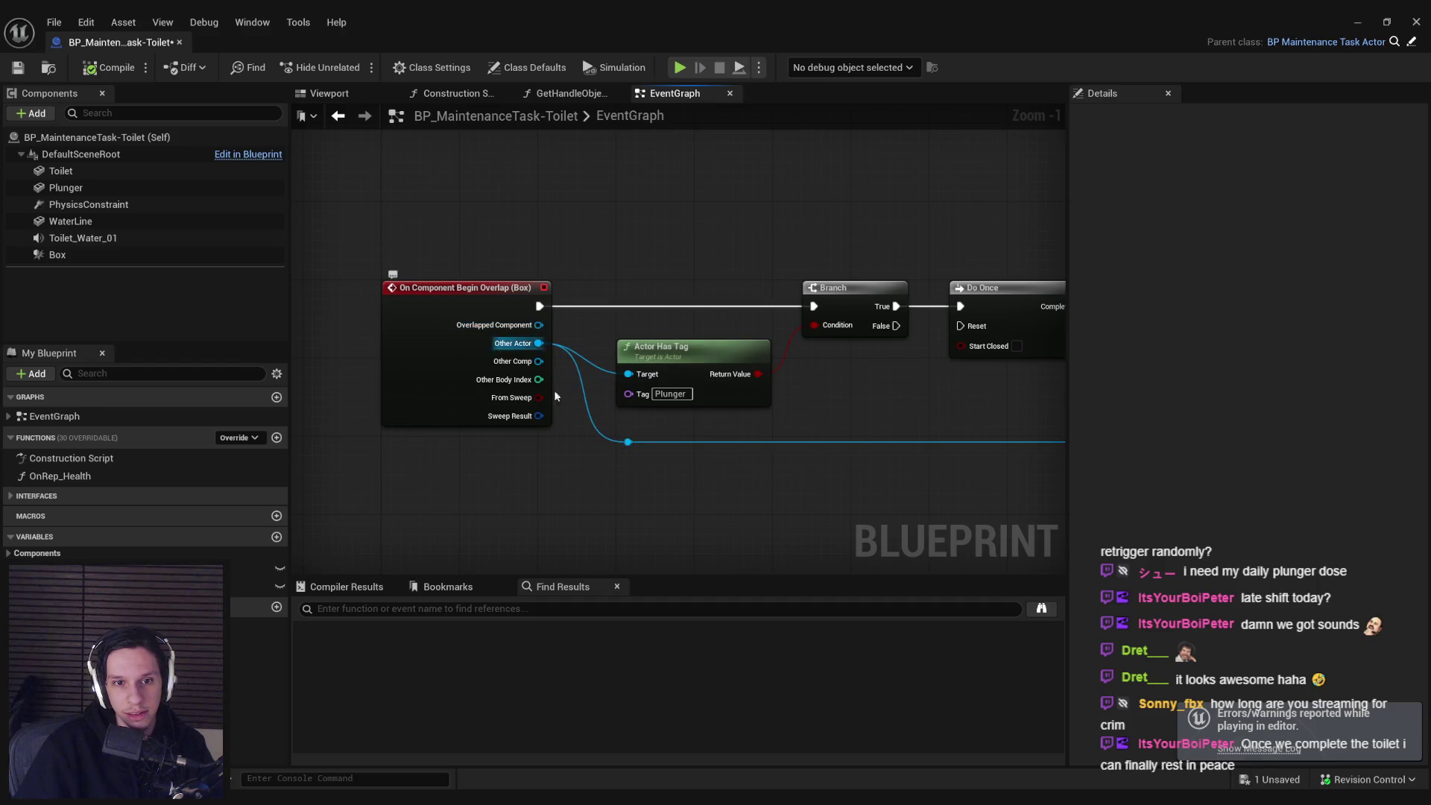
pyautogui.moveTo(538, 325)
pyautogui.mouseDown()
pyautogui.moveTo(576, 432)
pyautogui.moveTo(621, 493)
pyautogui.mouseUp()
pyautogui.write('pa')
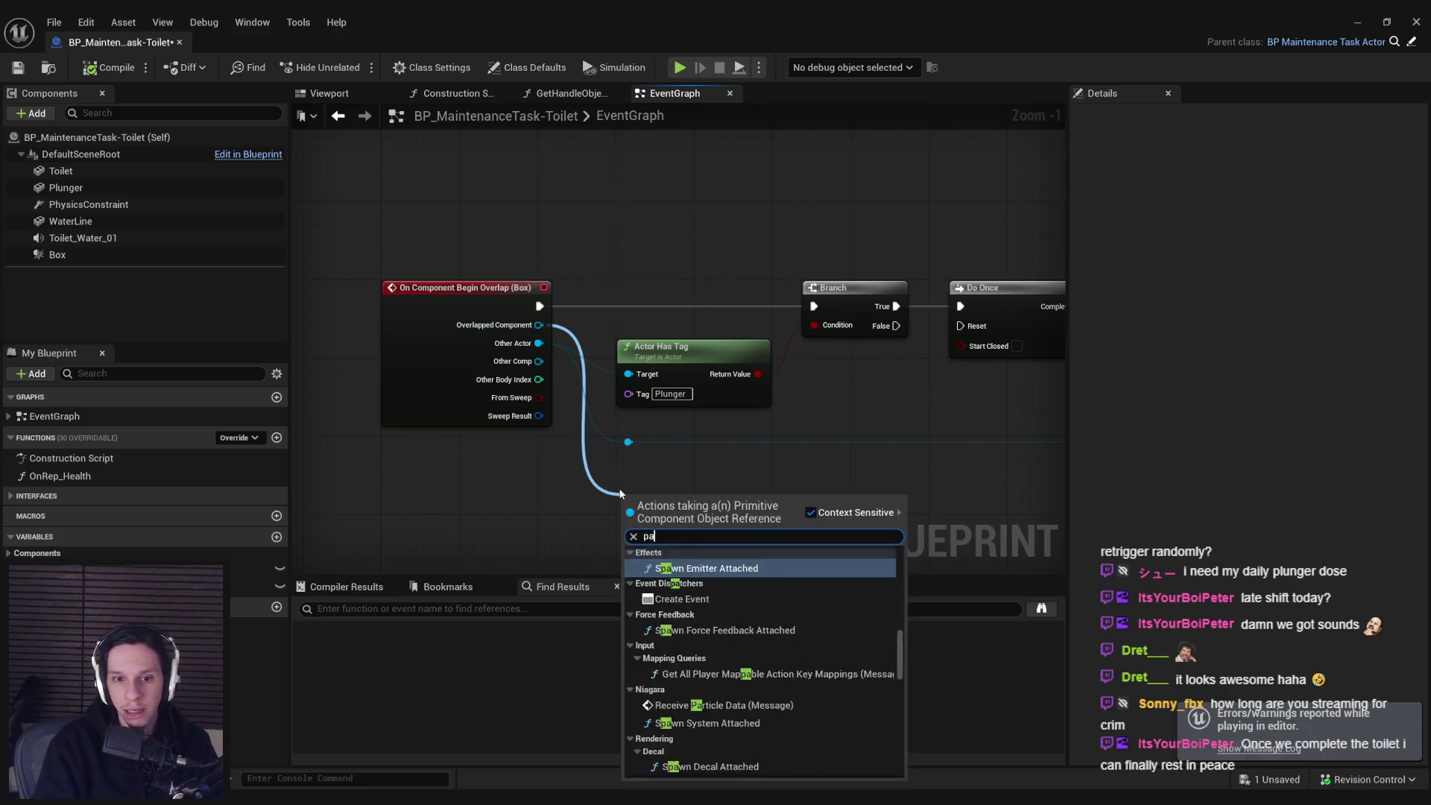
pyautogui.write('rent')
pyautogui.press('Return')
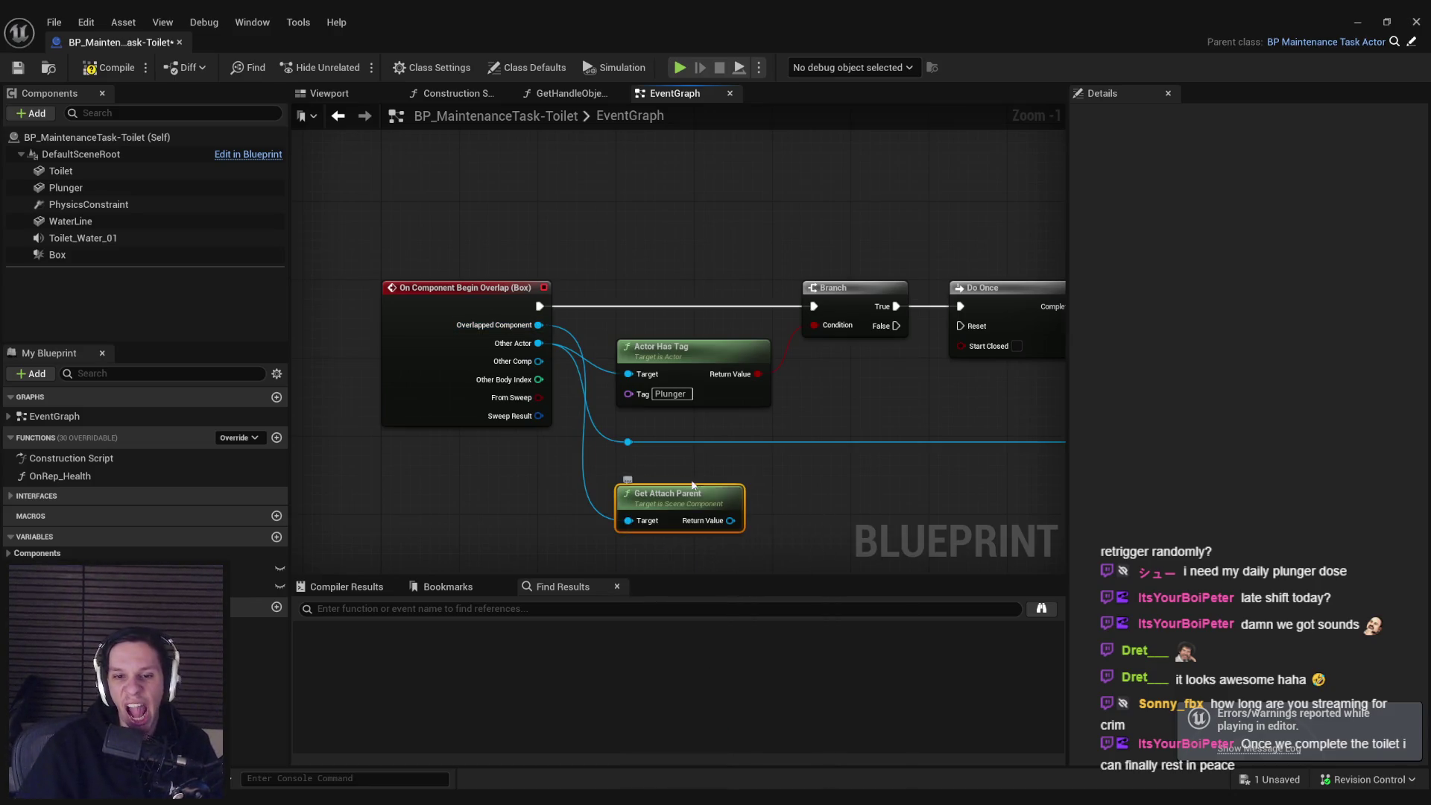
pyautogui.press('Delete')
pyautogui.moveTo(538, 325); pyautogui.dragTo(583, 433)
pyautogui.write('parent')
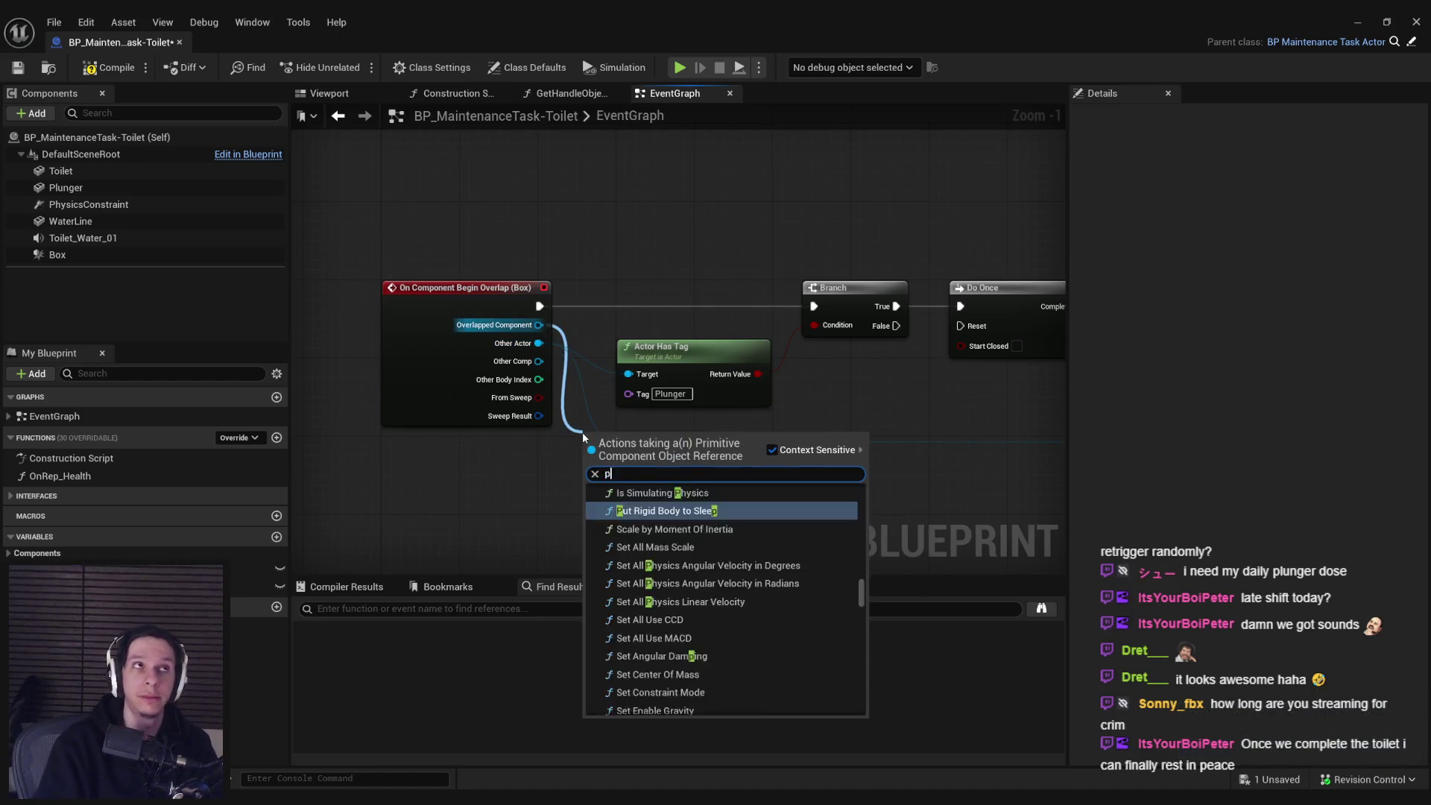
pyautogui.click(639, 507)
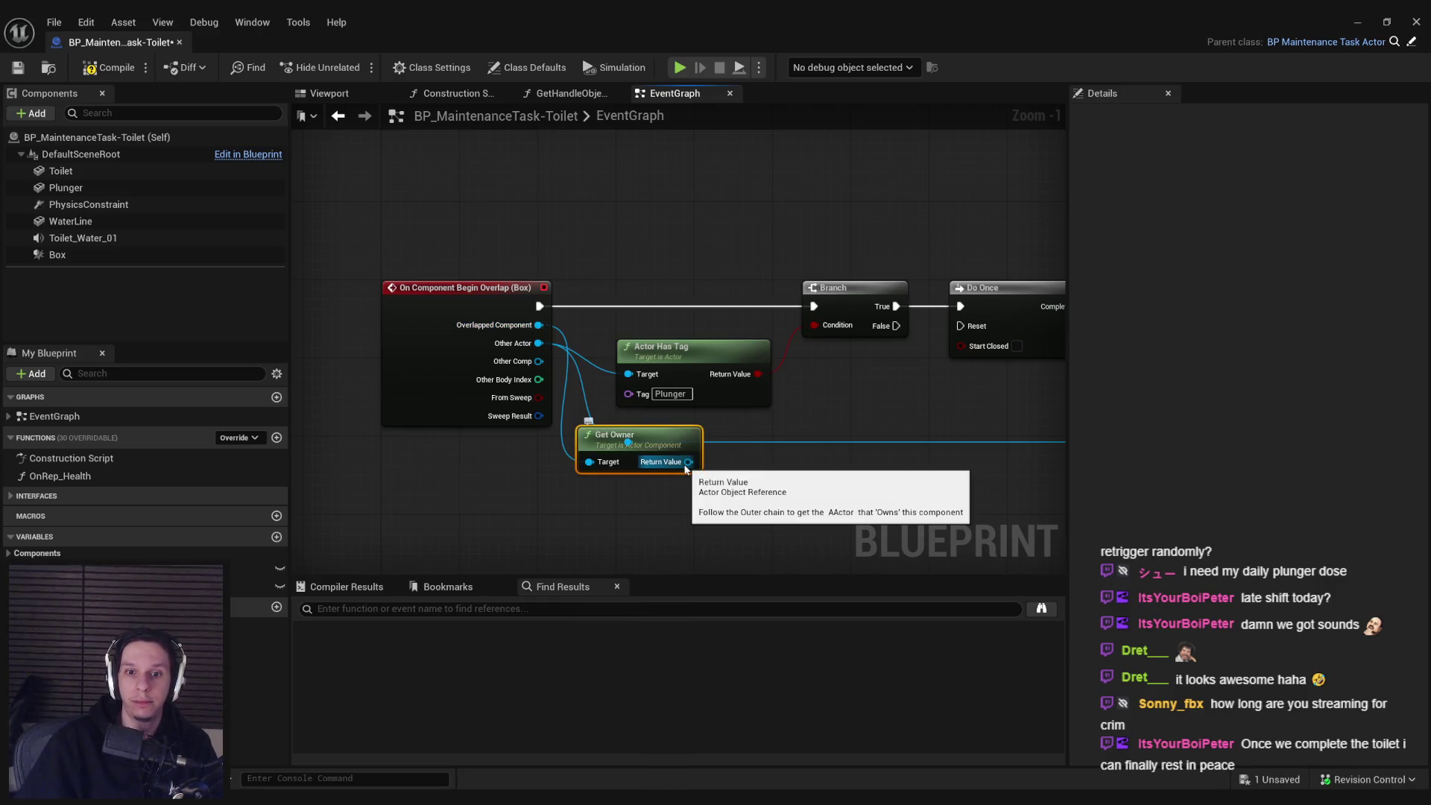
pyautogui.moveTo(685, 474)
pyautogui.mouseDown()
pyautogui.moveTo(694, 512)
pyautogui.moveTo(629, 442)
pyautogui.mouseUp()
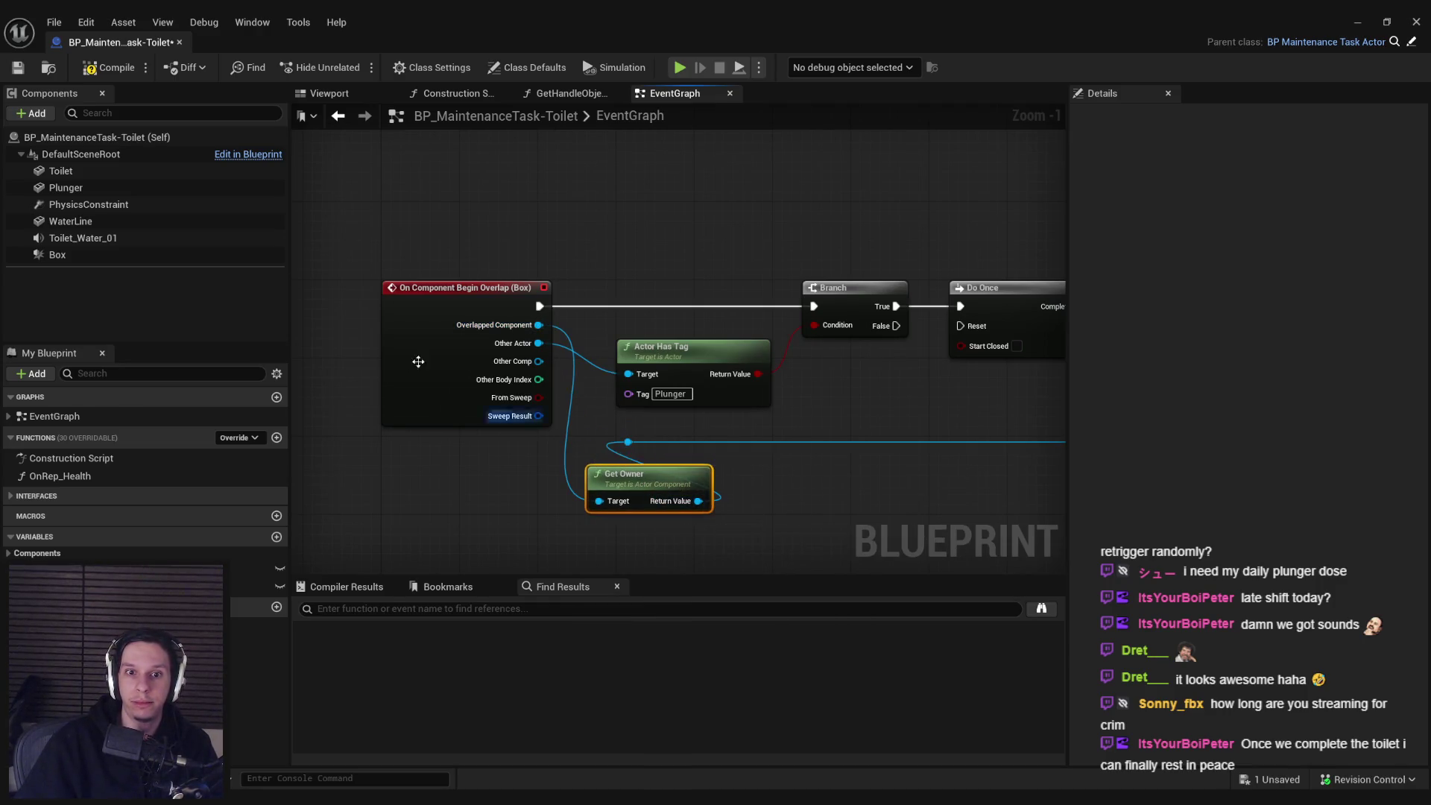
pyautogui.click(1358, 23)
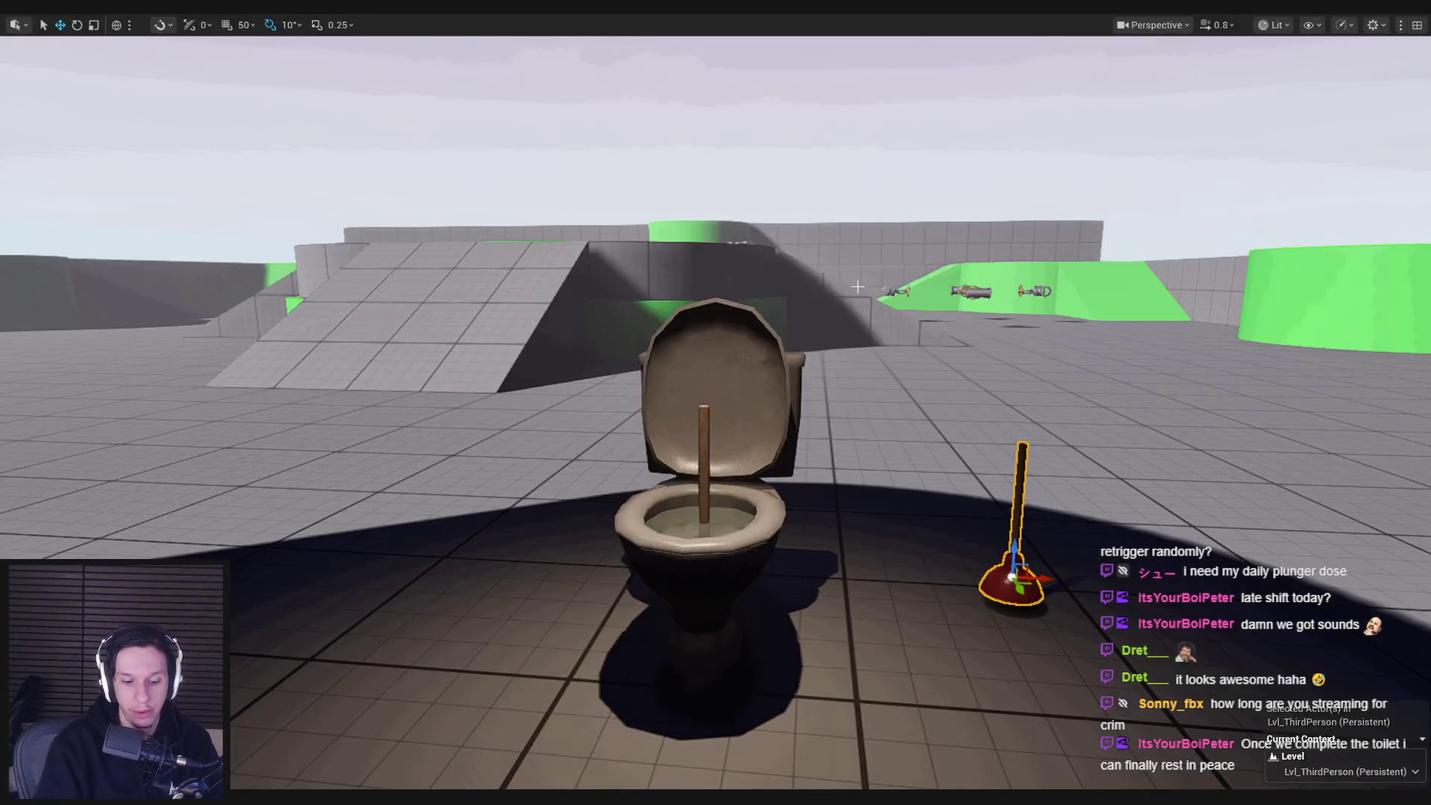
# - Play-test plunging the toilet, which makes the toilet itself vanish
pyautogui.hotkey('alt', 'p')
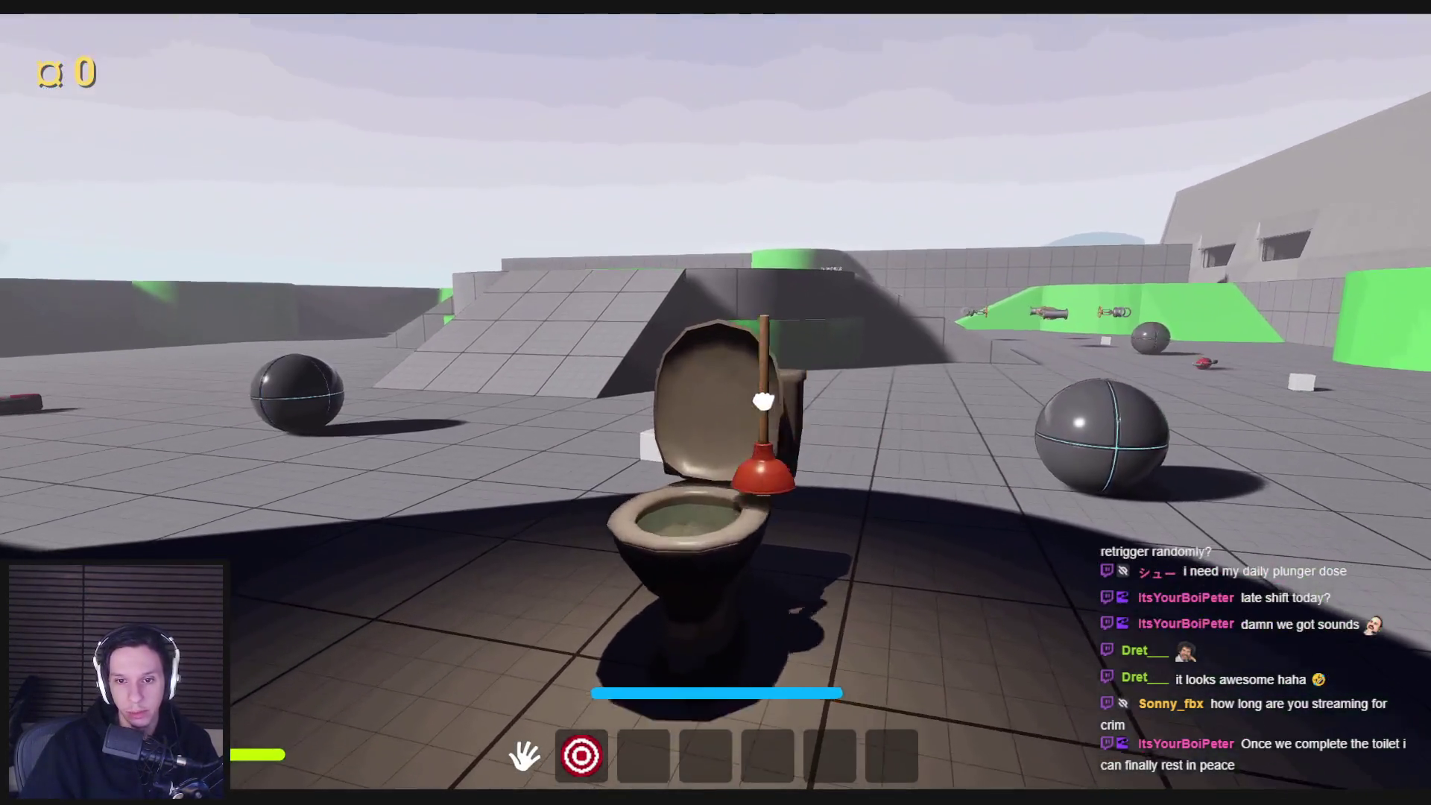
pyautogui.click(763, 401)
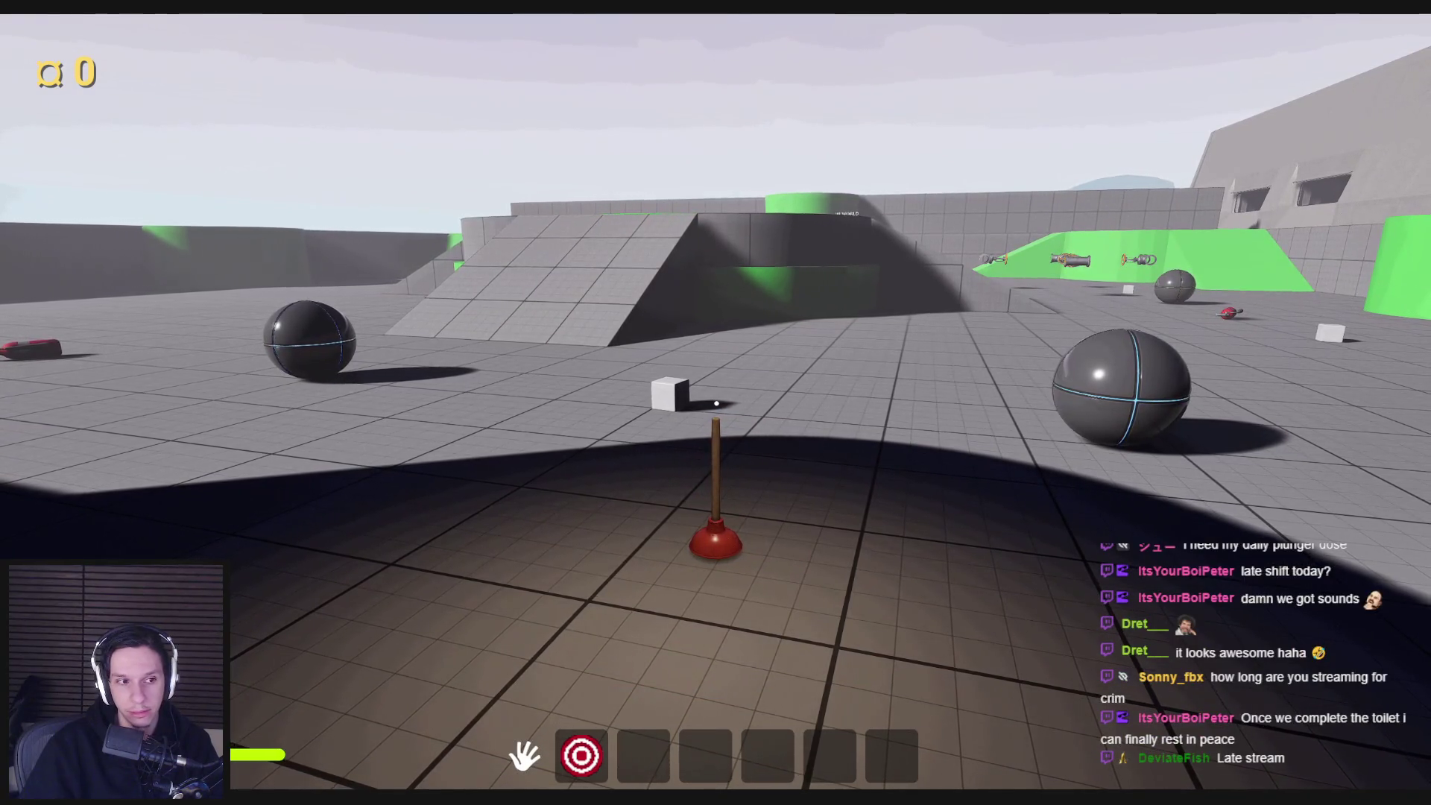
pyautogui.press('Escape')
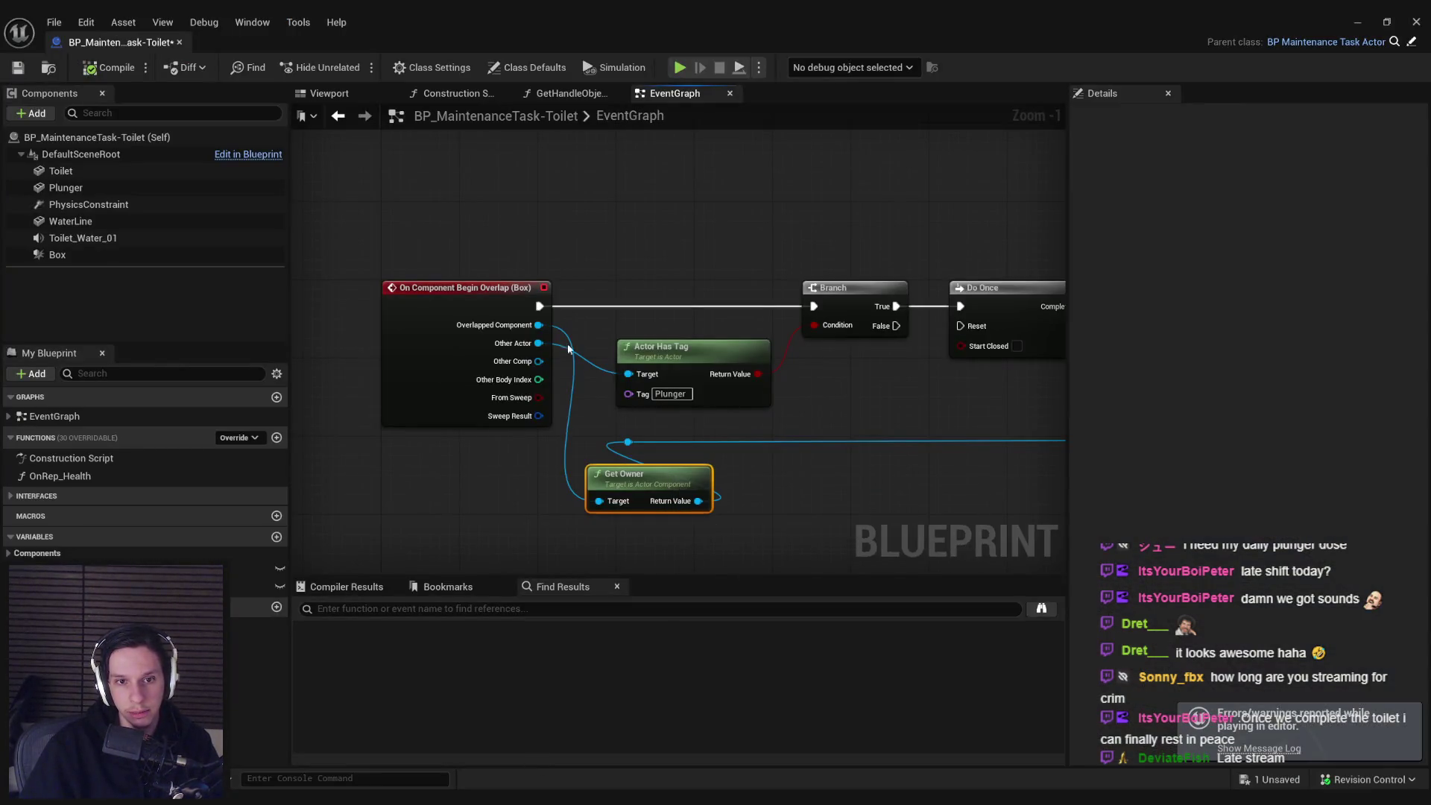
# - Delete the Get Owner node and wire Other Actor back into the reroute point
pyautogui.press('Delete')
pyautogui.moveTo(538, 342)
pyautogui.mouseDown()
pyautogui.moveTo(637, 451)
pyautogui.moveTo(530, 459)
pyautogui.moveTo(584, 438)
pyautogui.moveTo(947, 426)
pyautogui.moveTo(659, 411)
pyautogui.mouseUp()
pyautogui.scroll(-2, 709, 469)
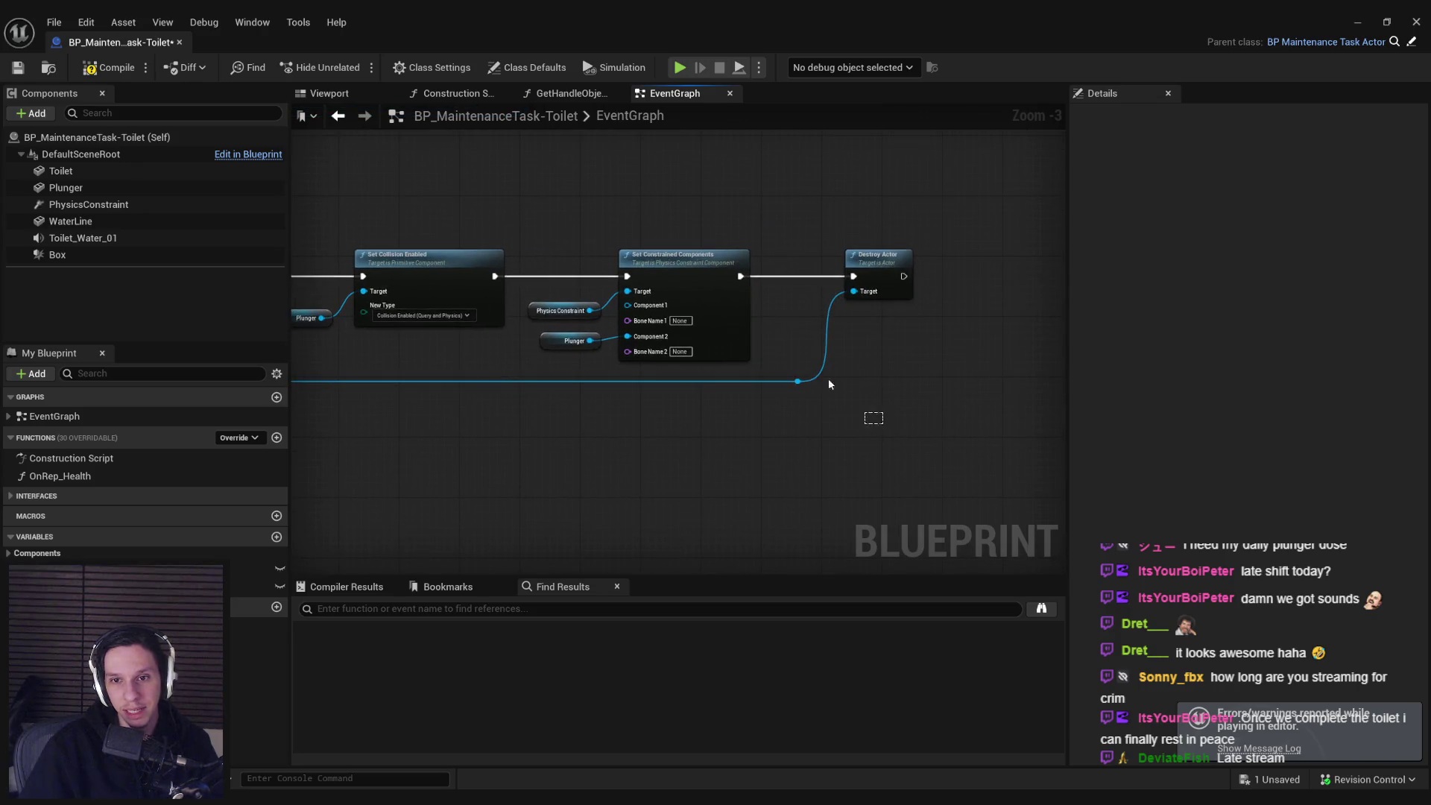
# - Paste a Destroy Actor after Do Once, ahead of Set Visibility, targeting Other Actor, then play-test
pyautogui.moveTo(759, 339)
pyautogui.mouseDown()
pyautogui.moveTo(819, 342)
pyautogui.moveTo(879, 304)
pyautogui.moveTo(1048, 305)
pyautogui.moveTo(941, 323)
pyautogui.mouseUp()
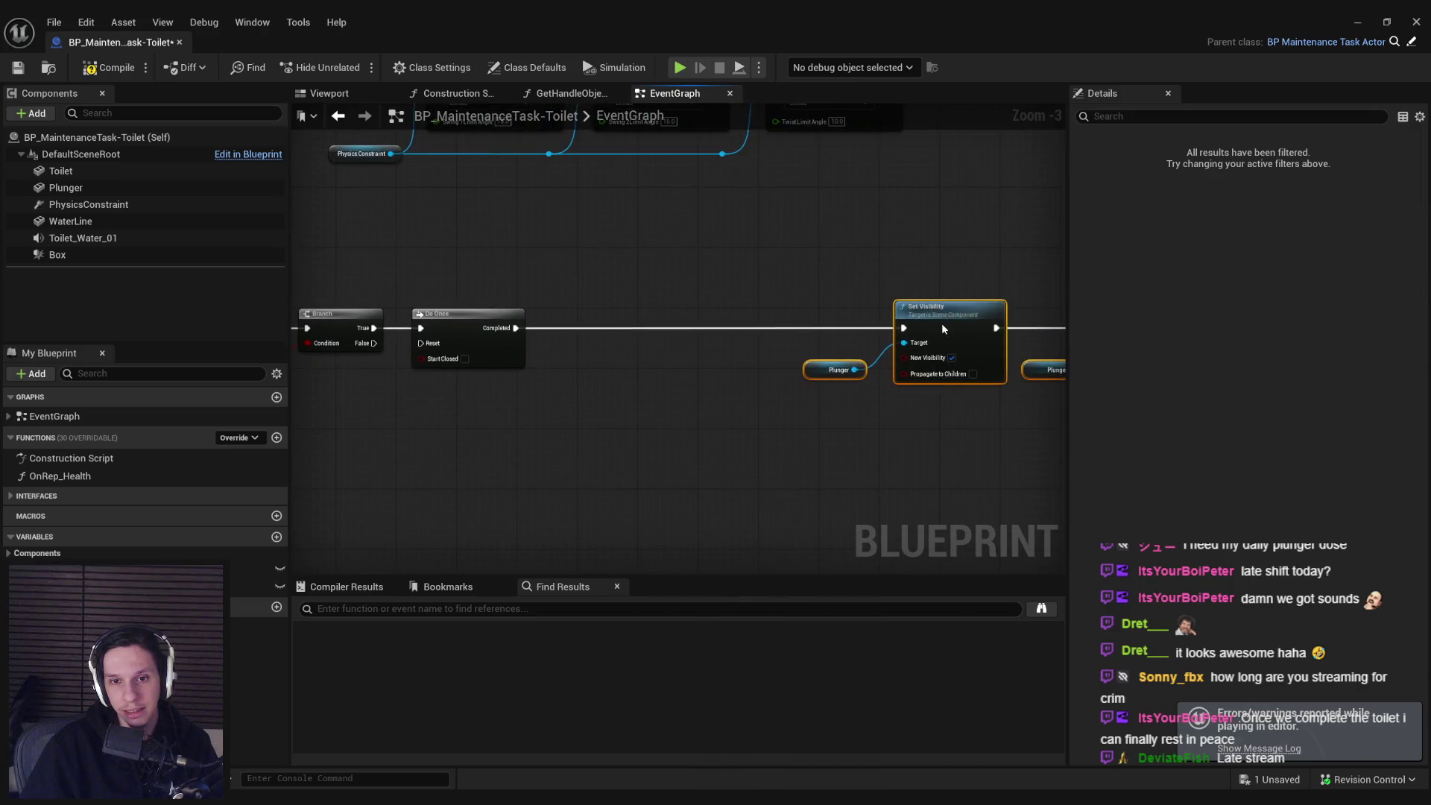
pyautogui.hotkey('ctrl', 'v')
pyautogui.moveTo(555, 348)
pyautogui.mouseDown()
pyautogui.moveTo(600, 311)
pyautogui.moveTo(911, 328)
pyautogui.mouseUp()
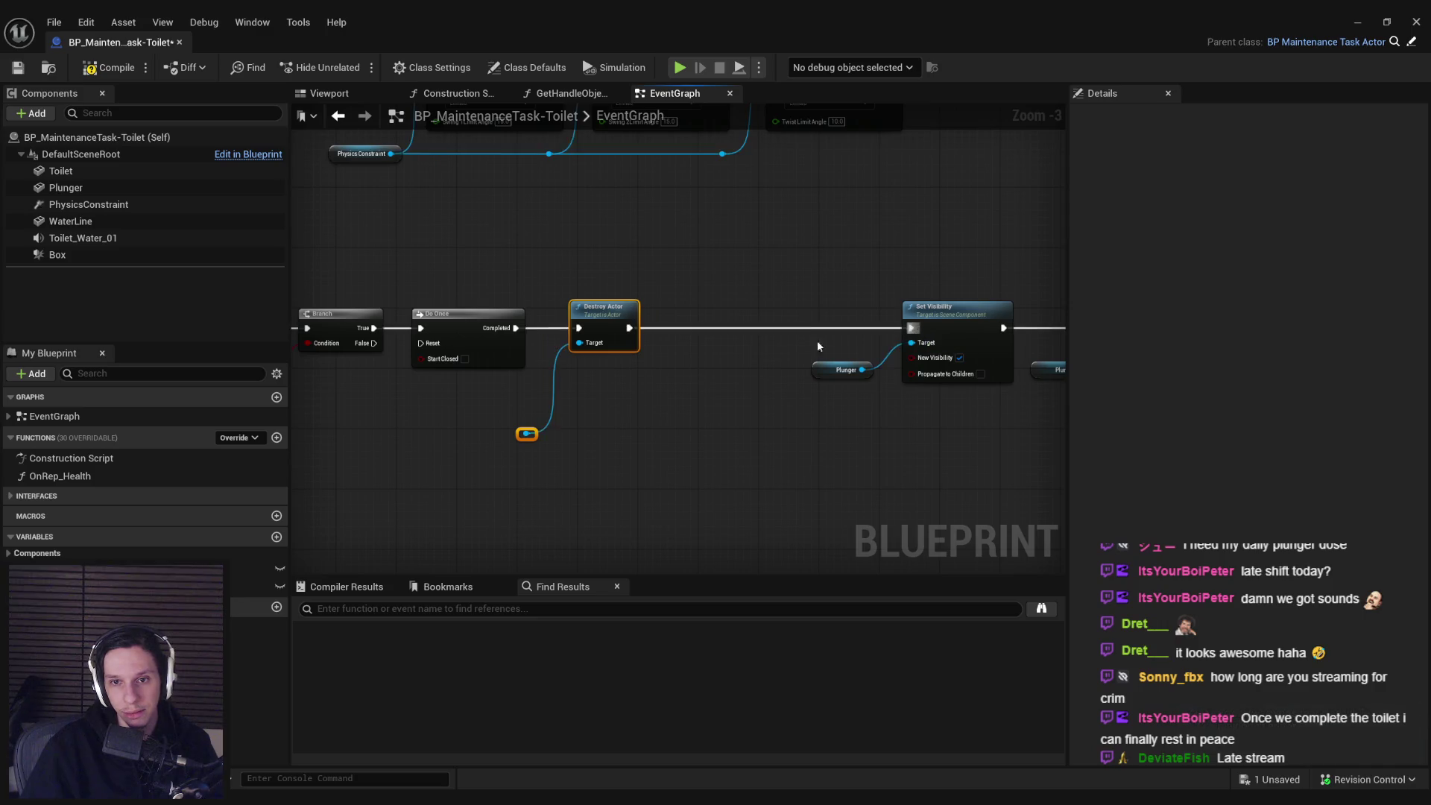
pyautogui.moveTo(689, 423); pyautogui.dragTo(1054, 421)
pyautogui.moveTo(531, 431)
pyautogui.mouseDown()
pyautogui.moveTo(923, 440)
pyautogui.moveTo(892, 431)
pyautogui.mouseUp()
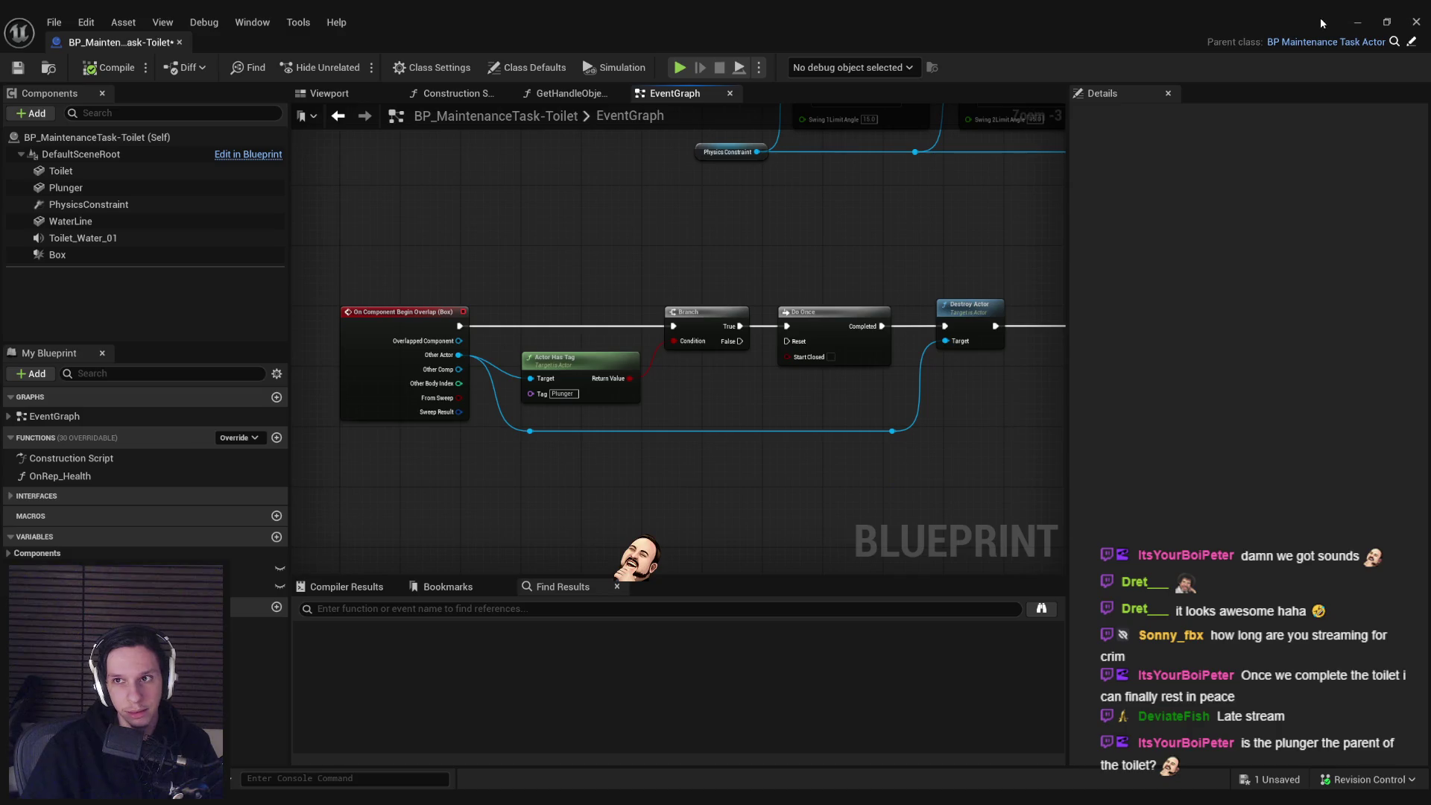
pyautogui.click(1357, 22)
pyautogui.hotkey('alt', 'p')
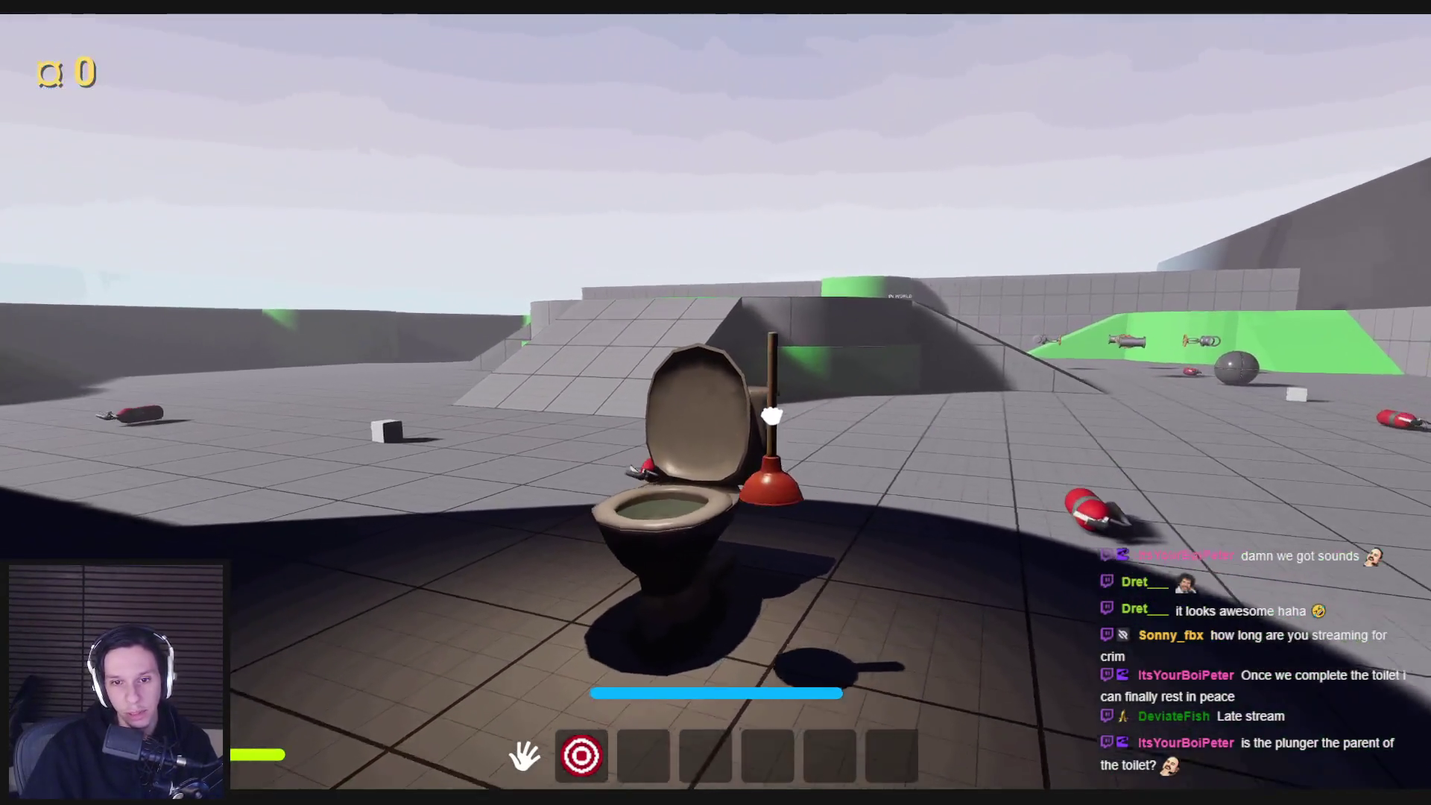
# - Push the held plunger into the bowl during play, then review the overlap, Branch and Do Once logic
pyautogui.click(771, 415)
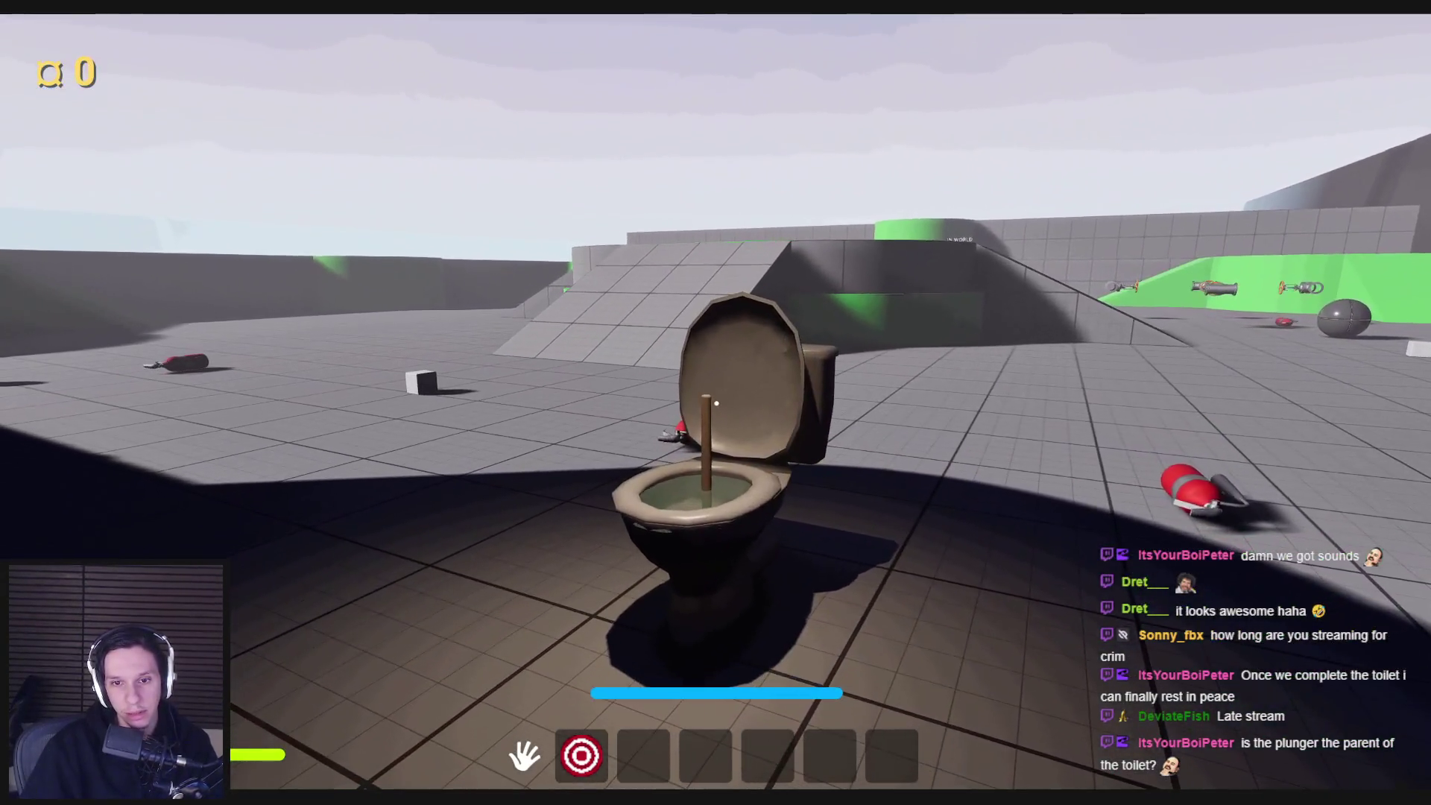
pyautogui.press('Escape')
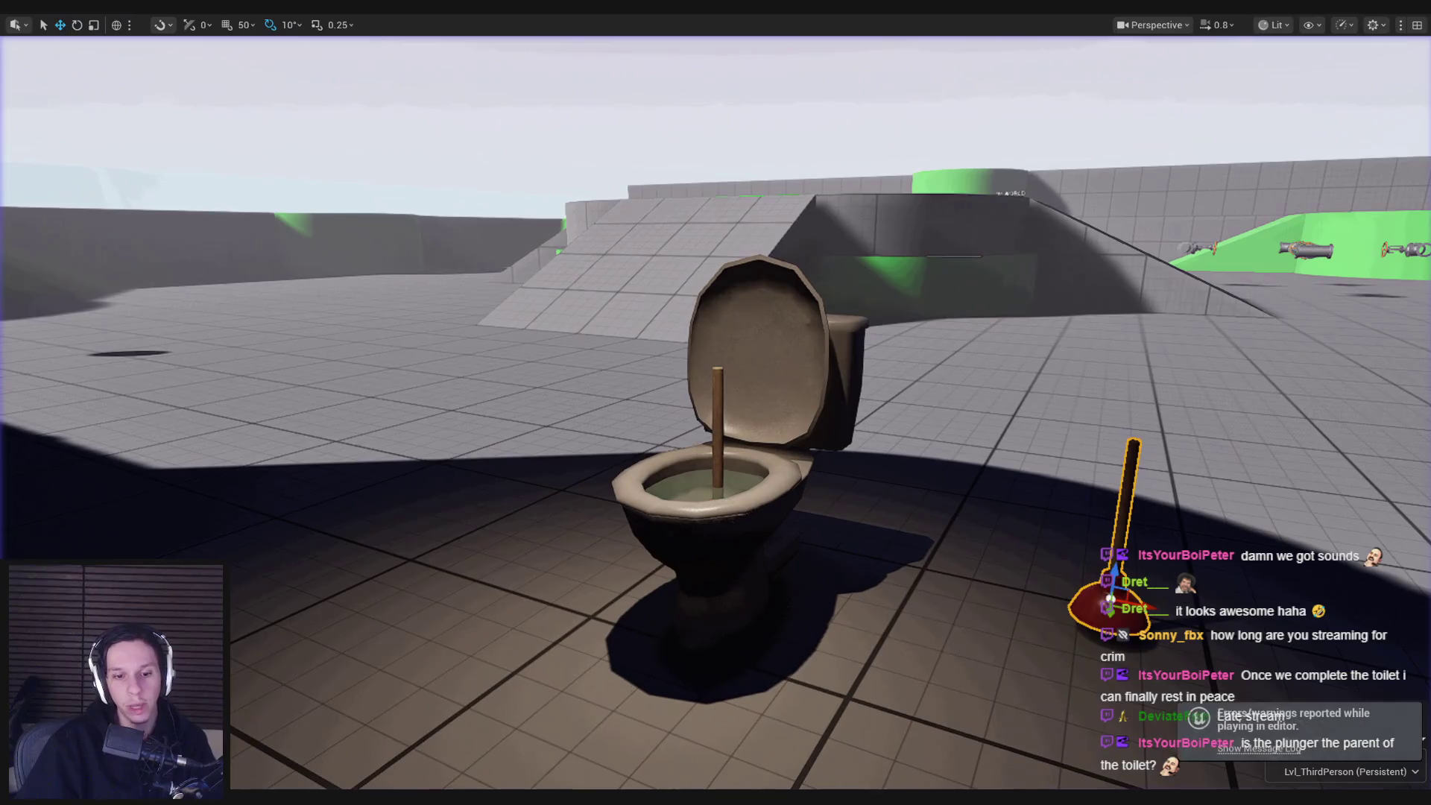
pyautogui.moveTo(834, 504); pyautogui.dragTo(614, 489)
pyautogui.scroll(-2, 614, 462)
pyautogui.moveTo(392, 363); pyautogui.dragTo(735, 475)
pyautogui.scroll(3, 735, 474)
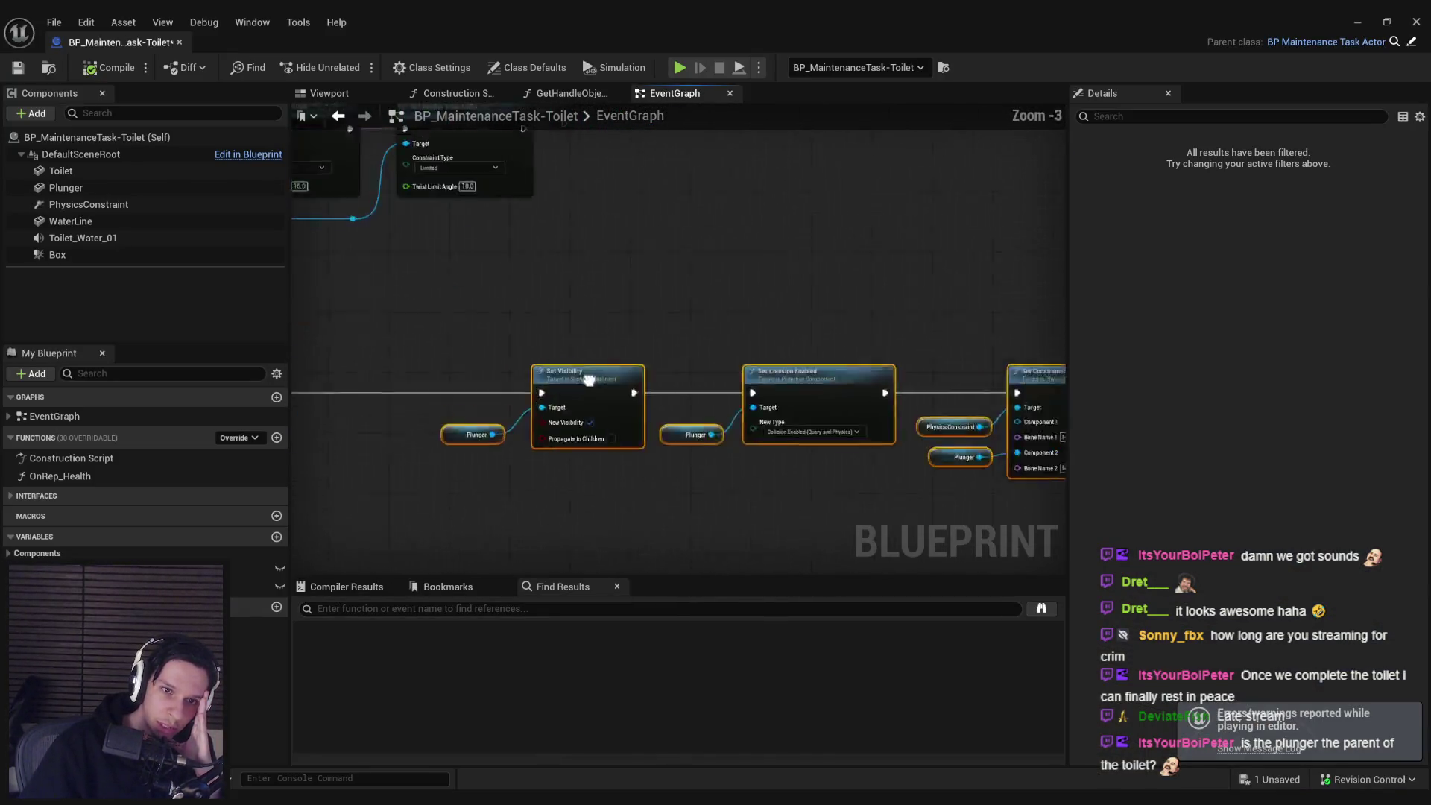
pyautogui.click(752, 446)
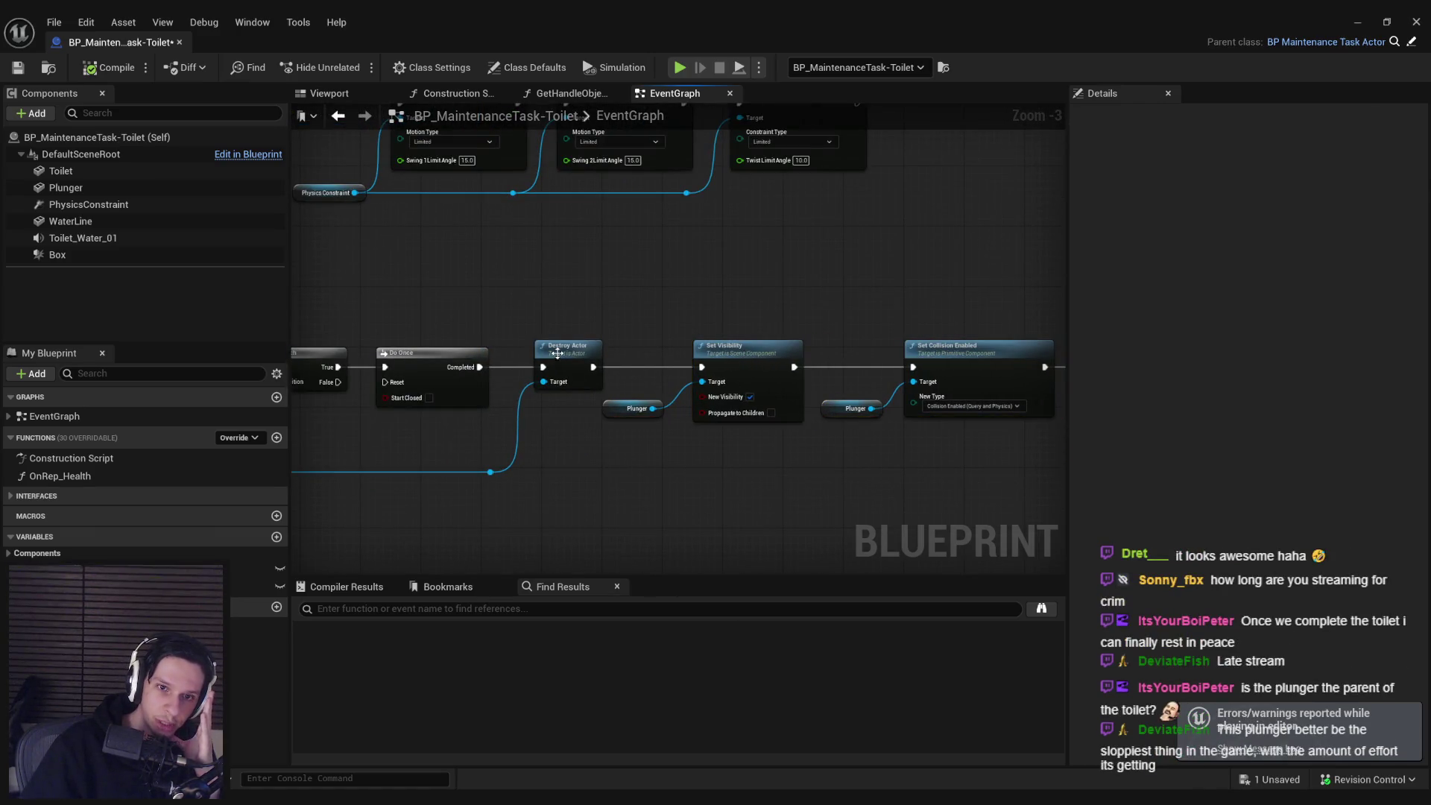
pyautogui.moveTo(578, 401)
pyautogui.mouseDown()
pyautogui.moveTo(402, 458)
pyautogui.moveTo(521, 445)
pyautogui.mouseUp()
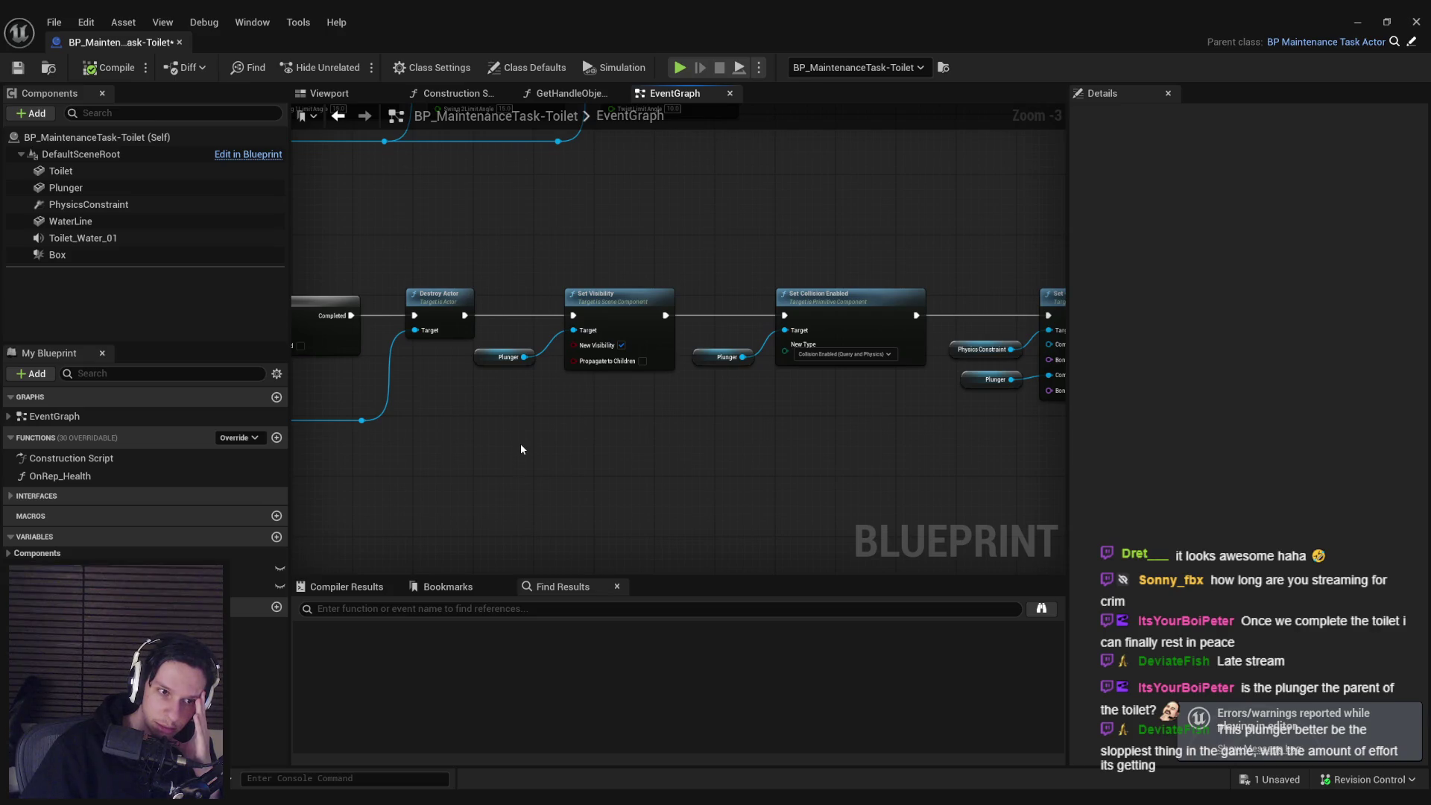
pyautogui.moveTo(521, 446); pyautogui.dragTo(989, 440)
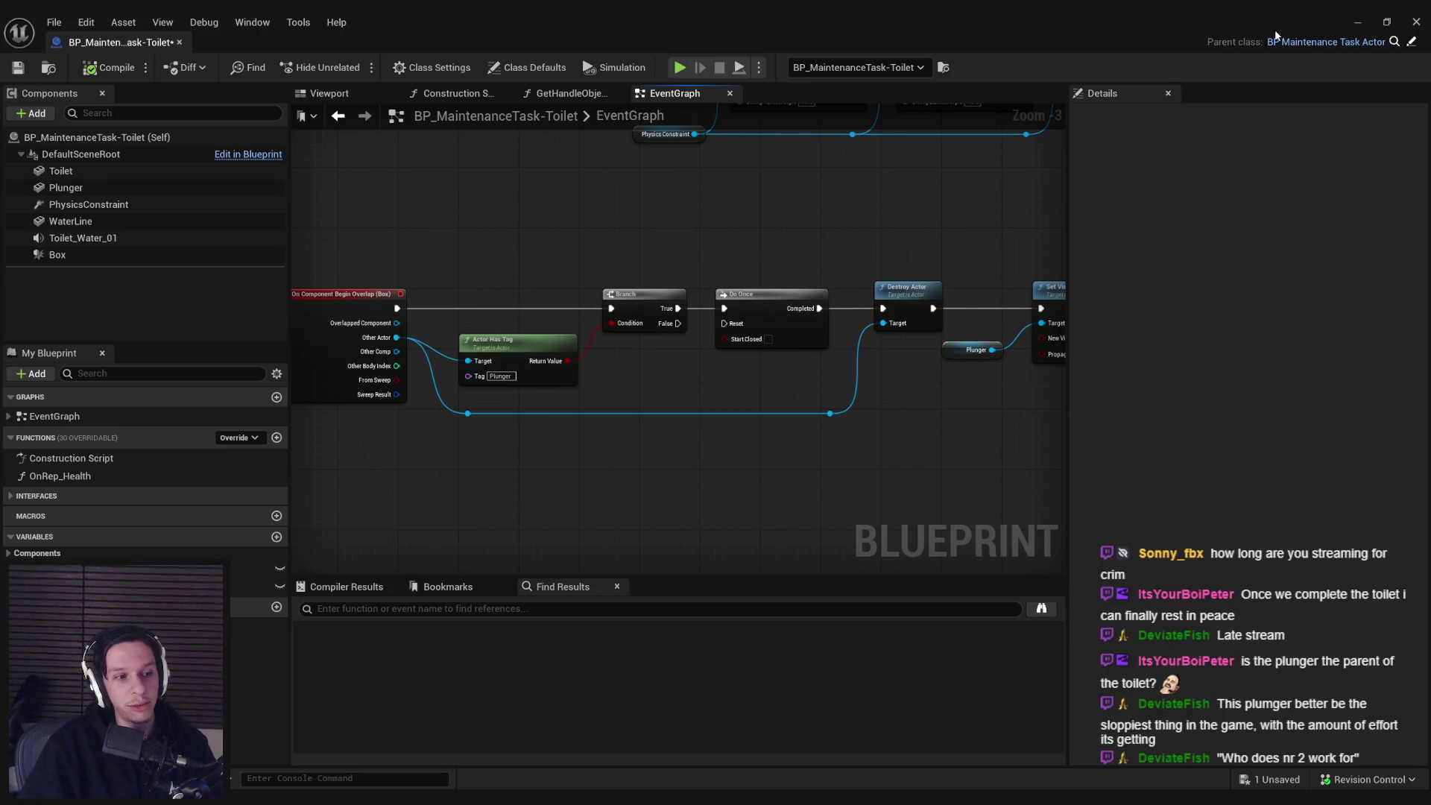
pyautogui.click(1357, 22)
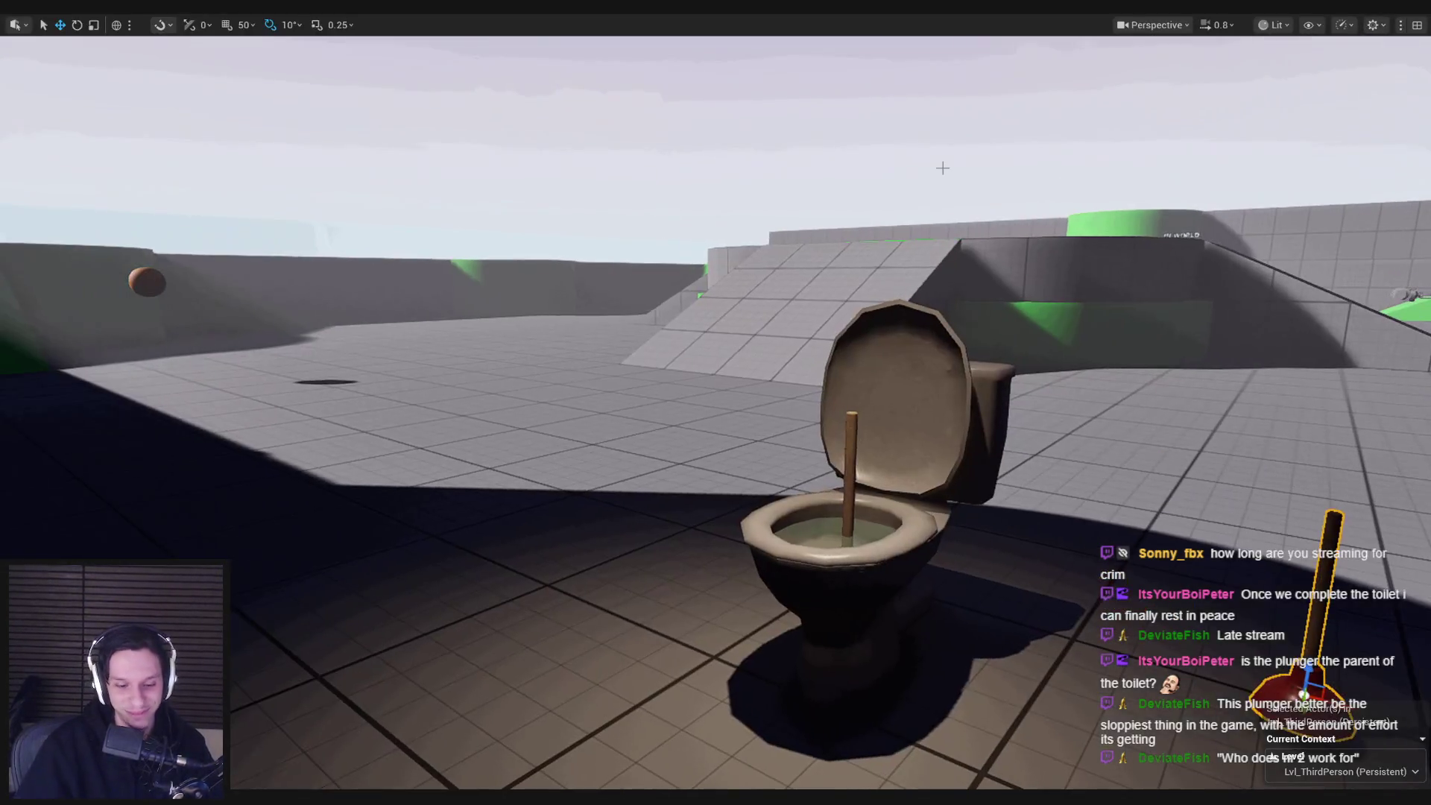
# - Start a play test, put the plunger in the toilet and plunge until the bowl's health reaches 0
pyautogui.hotkey('alt', 'p')
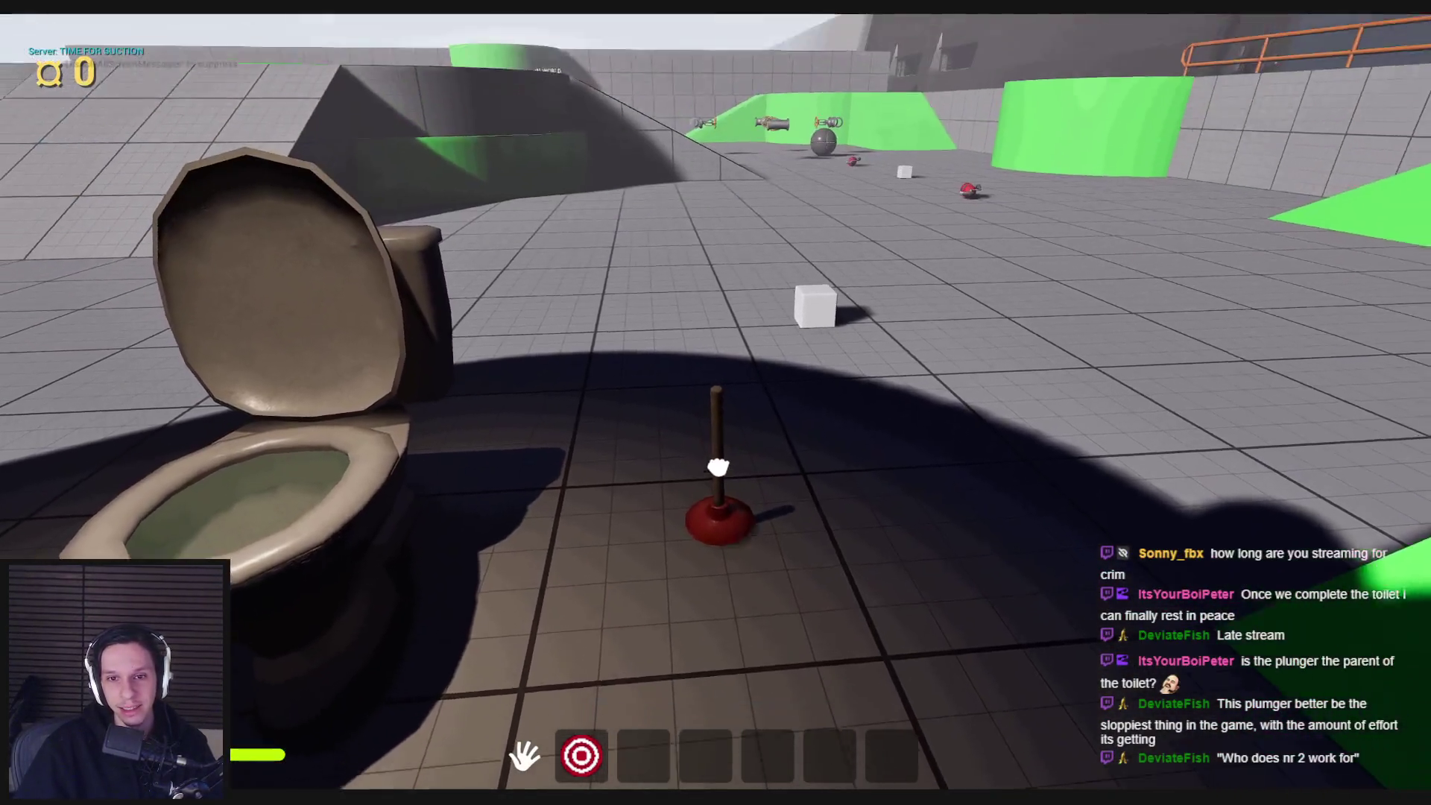
pyautogui.click(716, 402)
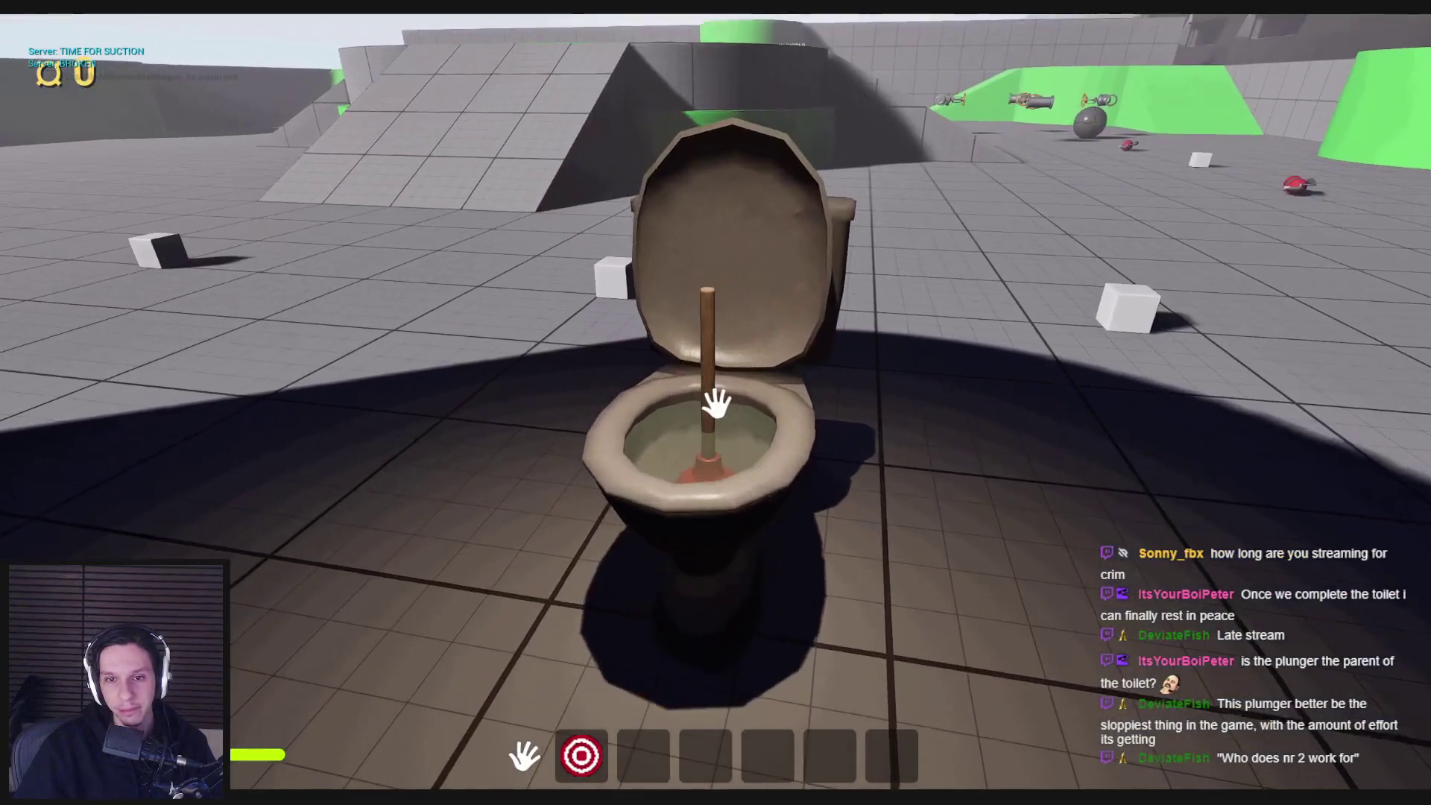
pyautogui.click(715, 402)
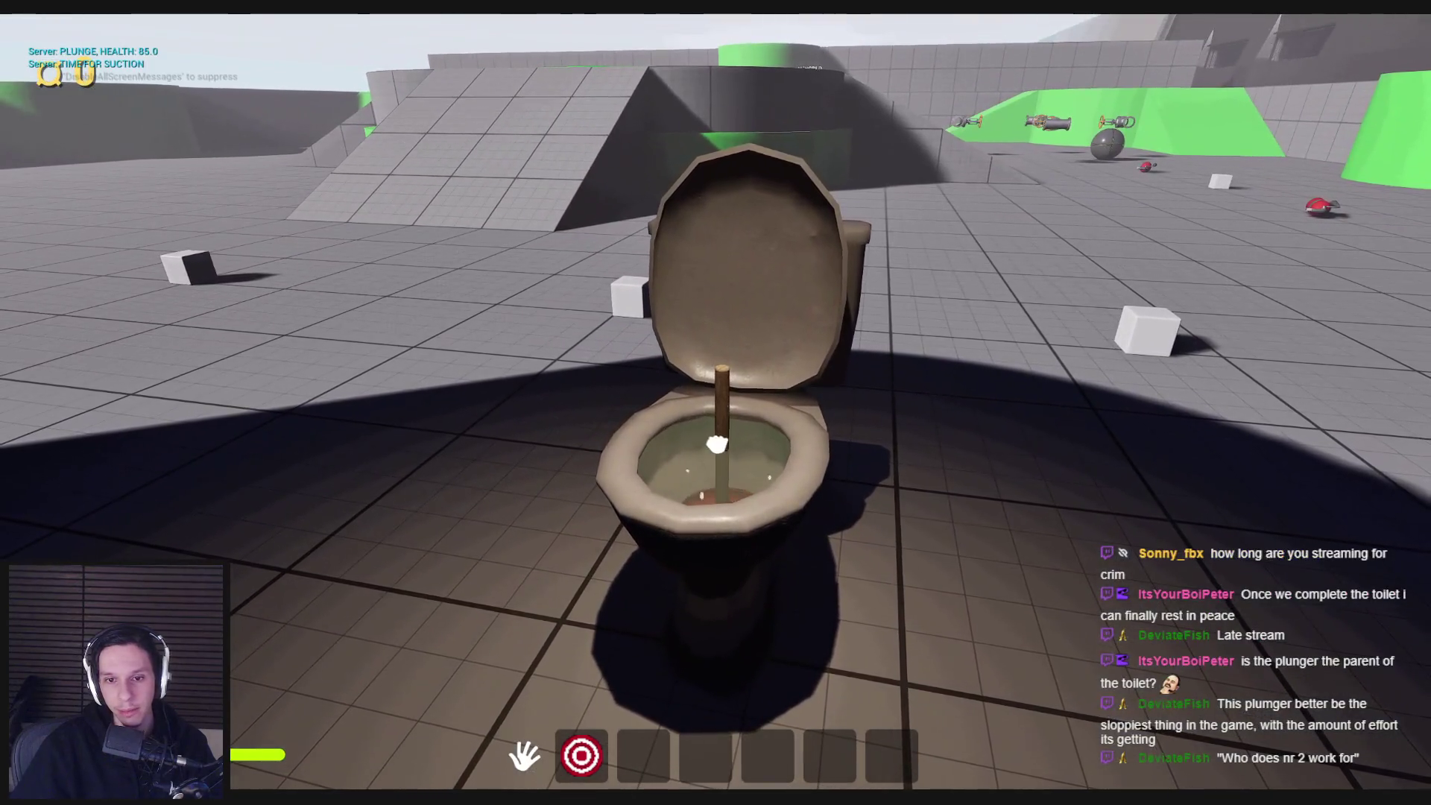
pyautogui.click(715, 409)
pyautogui.click(716, 406)
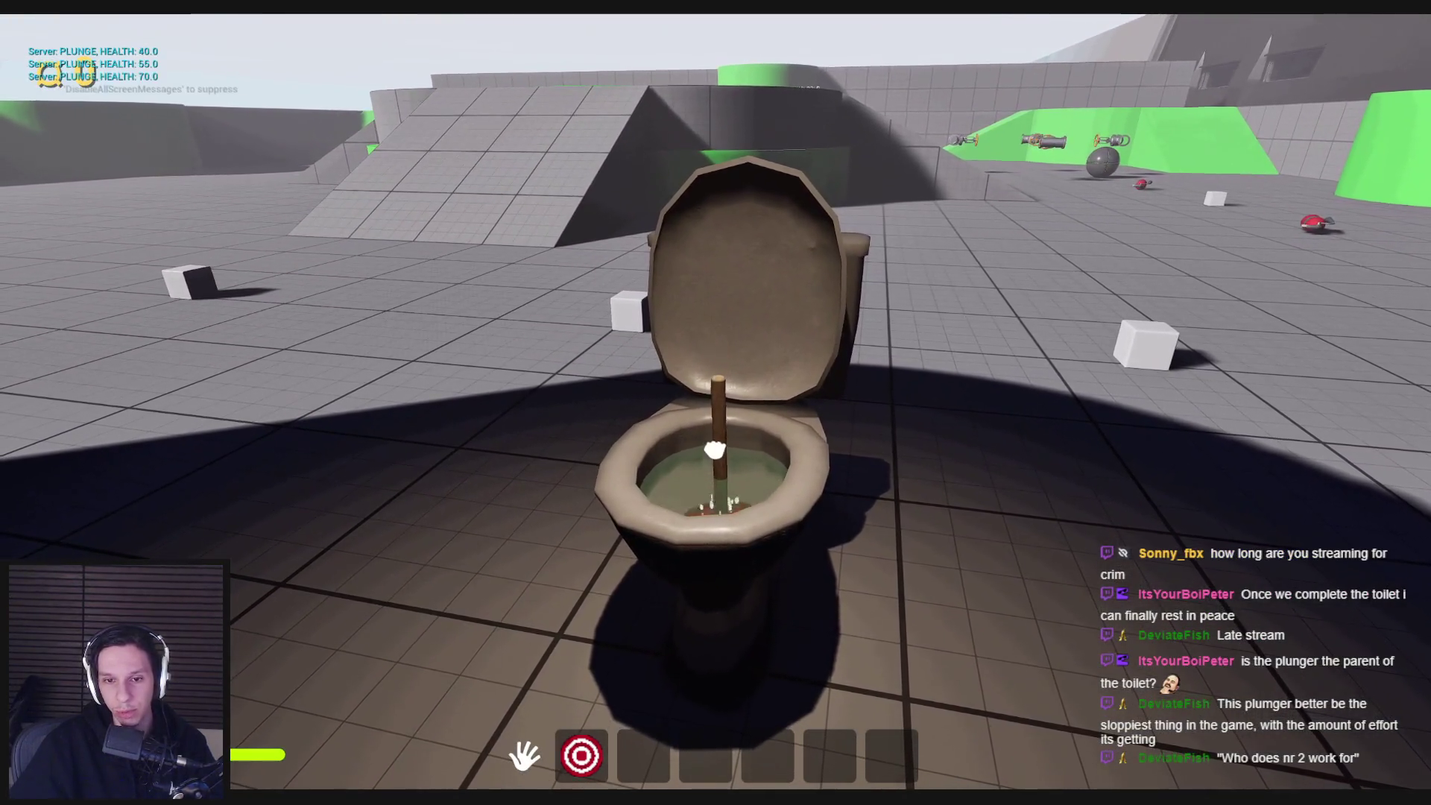
pyautogui.click(717, 403)
pyautogui.click(715, 402)
pyautogui.click(717, 406)
pyautogui.click(716, 403)
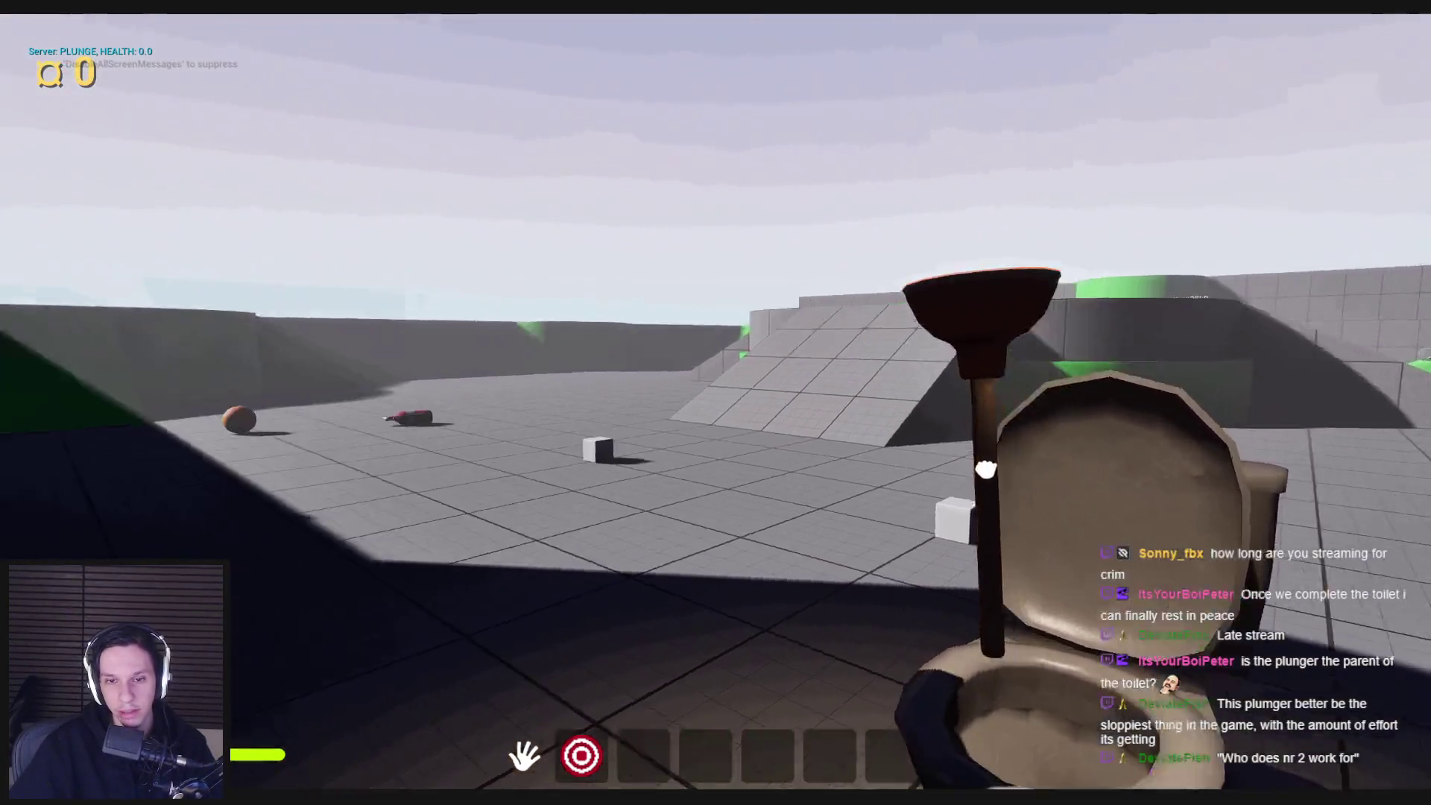
# - Grab the plunger again, pull it out of the toilet and carry it away, then end the play test
pyautogui.press('d')
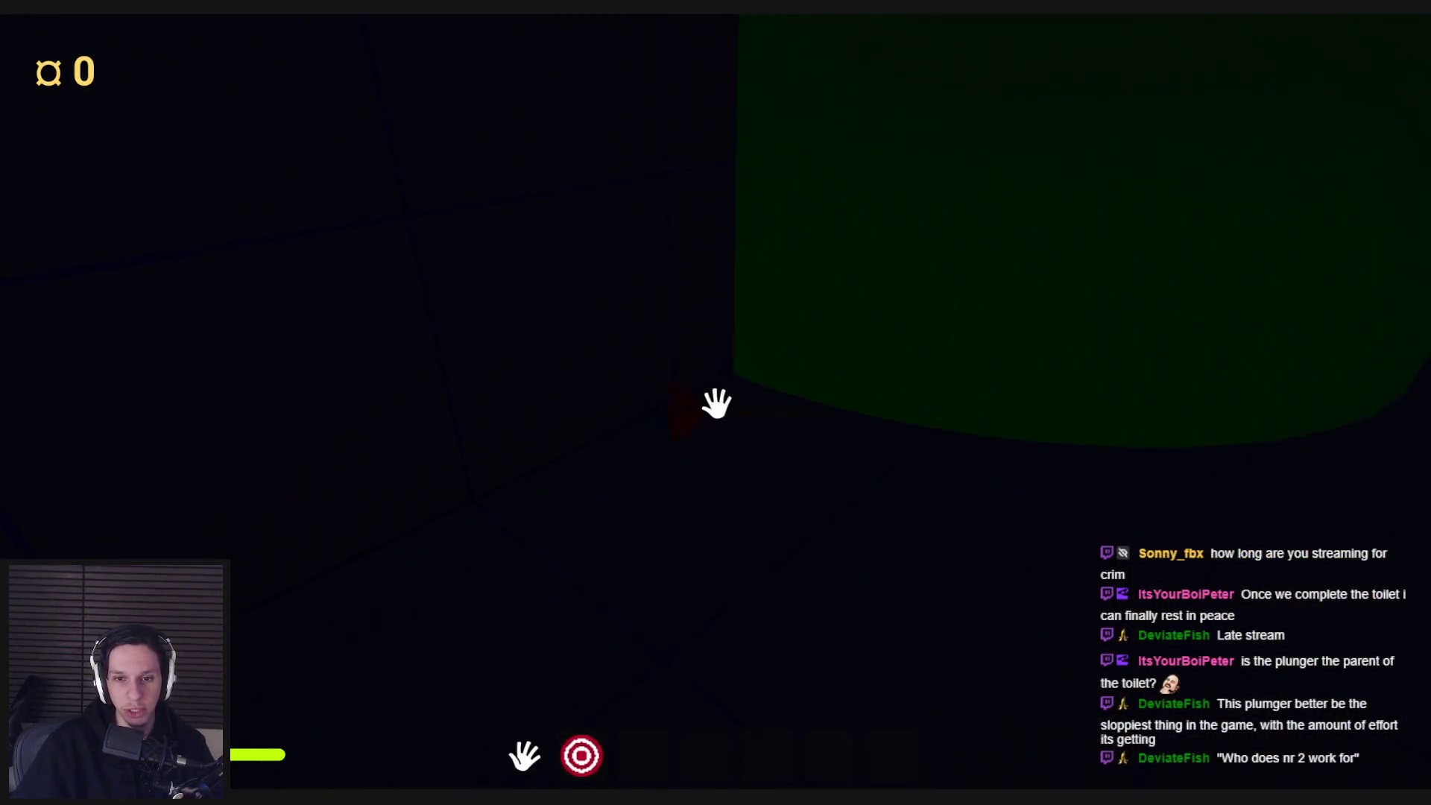
pyautogui.click(717, 403)
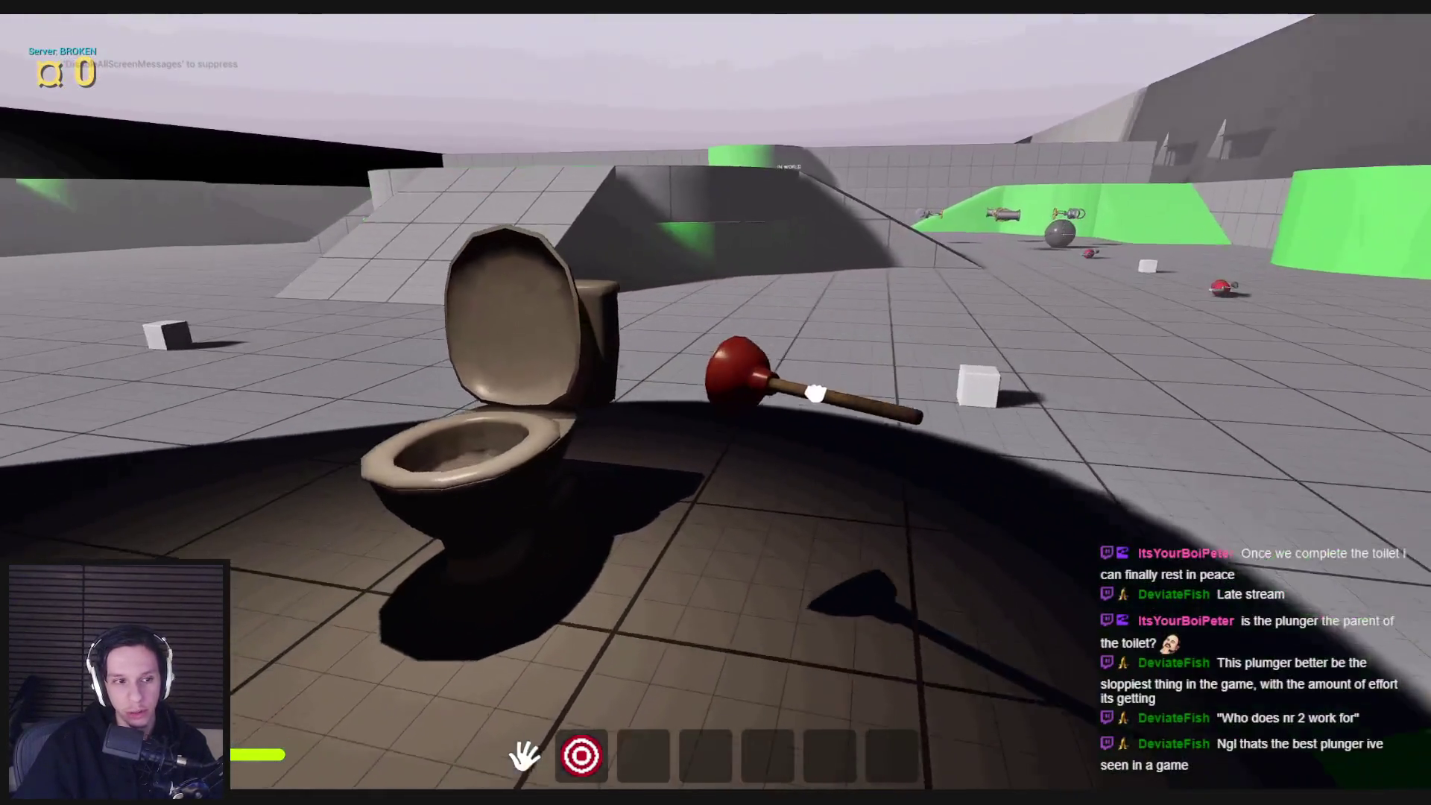
pyautogui.press('w')
pyautogui.moveTo(727, 419)
pyautogui.mouseDown()
pyautogui.moveTo(716, 469)
pyautogui.moveTo(639, 431)
pyautogui.moveTo(812, 473)
pyautogui.moveTo(1001, 490)
pyautogui.moveTo(682, 402)
pyautogui.moveTo(1085, 423)
pyautogui.moveTo(1182, 456)
pyautogui.moveTo(1045, 457)
pyautogui.mouseUp()
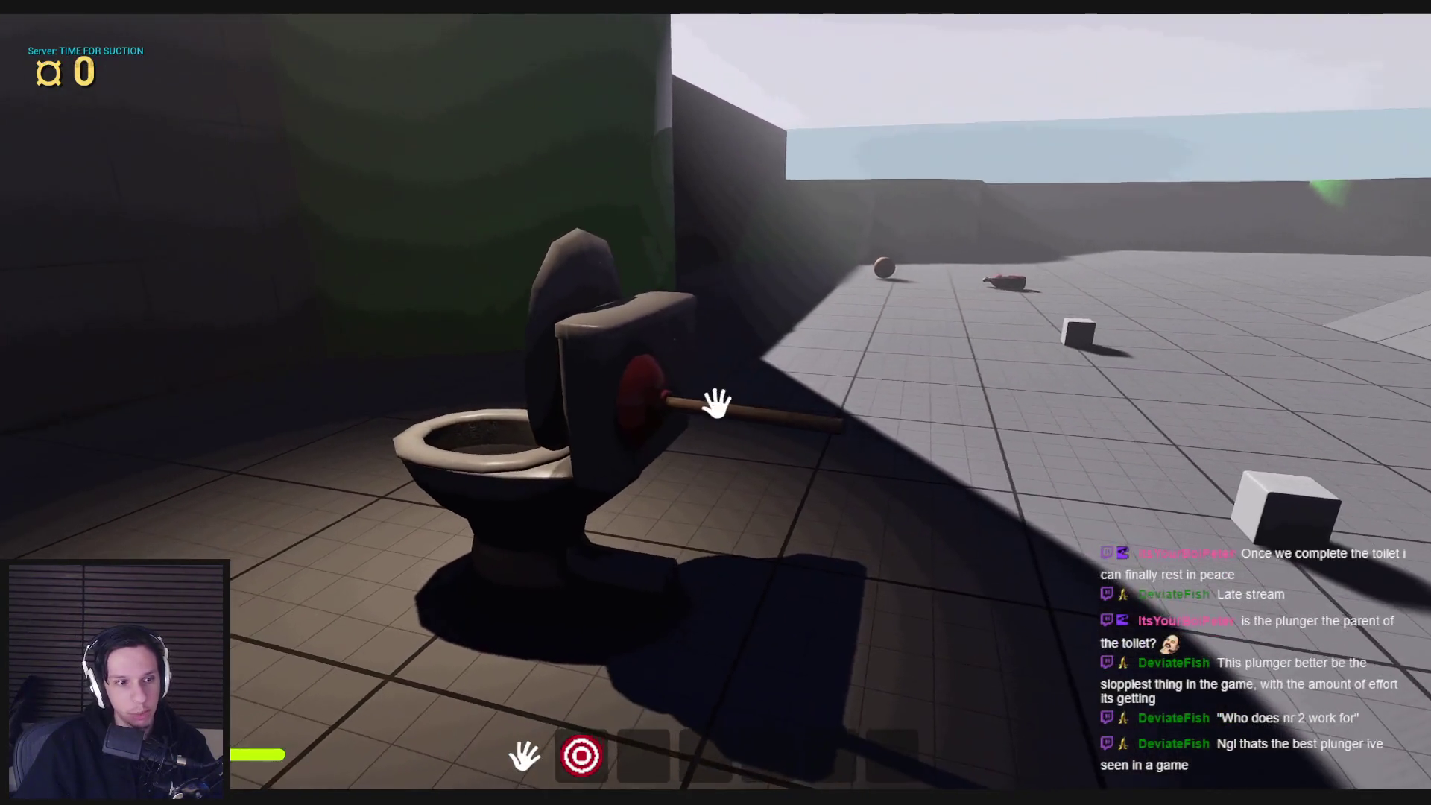
pyautogui.moveTo(716, 406)
pyautogui.mouseDown()
pyautogui.moveTo(943, 419)
pyautogui.moveTo(1371, 567)
pyautogui.moveTo(1285, 514)
pyautogui.moveTo(716, 405)
pyautogui.moveTo(579, 409)
pyautogui.moveTo(192, 502)
pyautogui.moveTo(709, 435)
pyautogui.moveTo(1086, 521)
pyautogui.moveTo(926, 448)
pyautogui.moveTo(952, 447)
pyautogui.mouseUp()
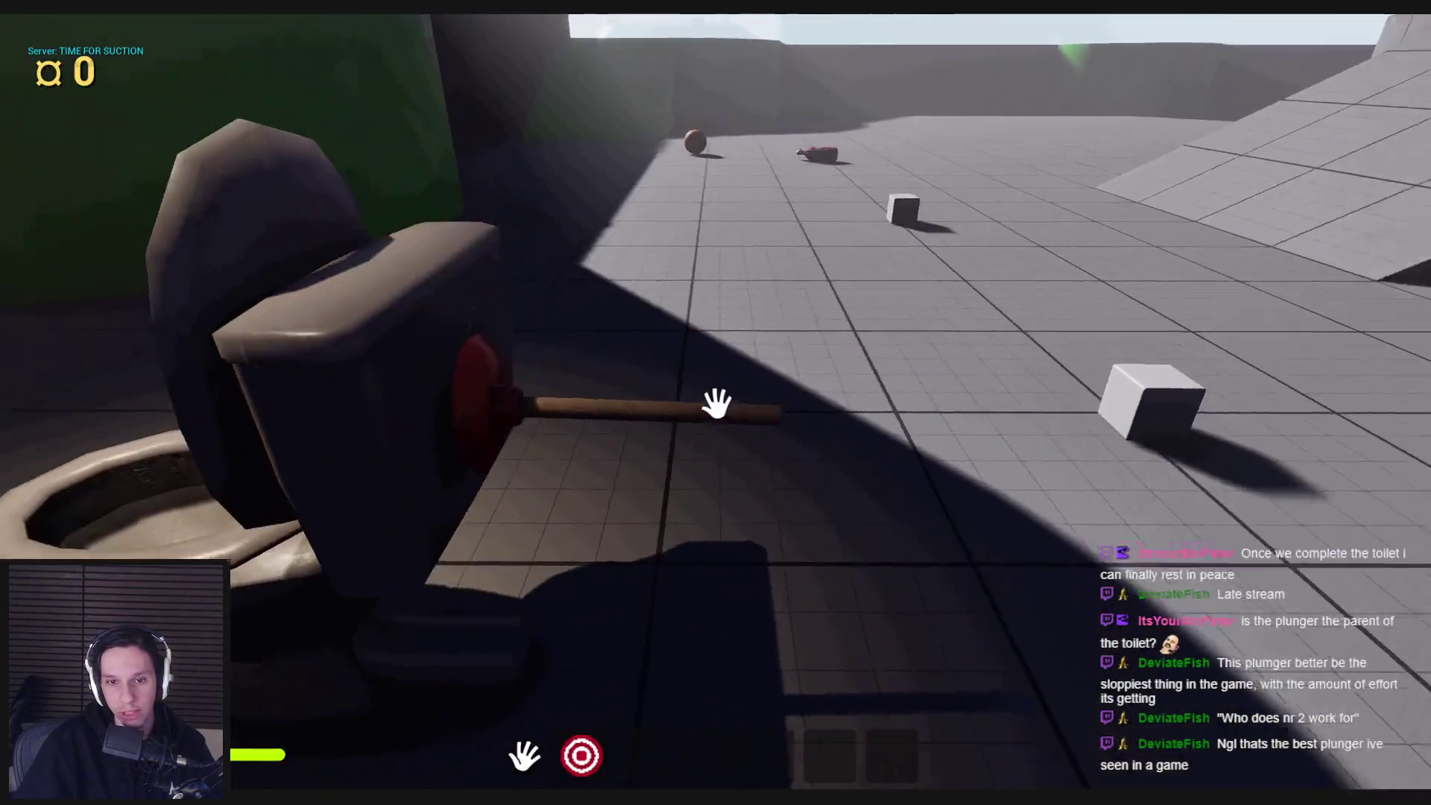
pyautogui.moveTo(715, 403)
pyautogui.mouseDown()
pyautogui.moveTo(409, 472)
pyautogui.moveTo(668, 399)
pyautogui.moveTo(1136, 429)
pyautogui.moveTo(1175, 320)
pyautogui.moveTo(671, 633)
pyautogui.moveTo(1416, 357)
pyautogui.moveTo(811, 392)
pyautogui.moveTo(1016, 533)
pyautogui.moveTo(932, 409)
pyautogui.moveTo(716, 403)
pyautogui.mouseUp()
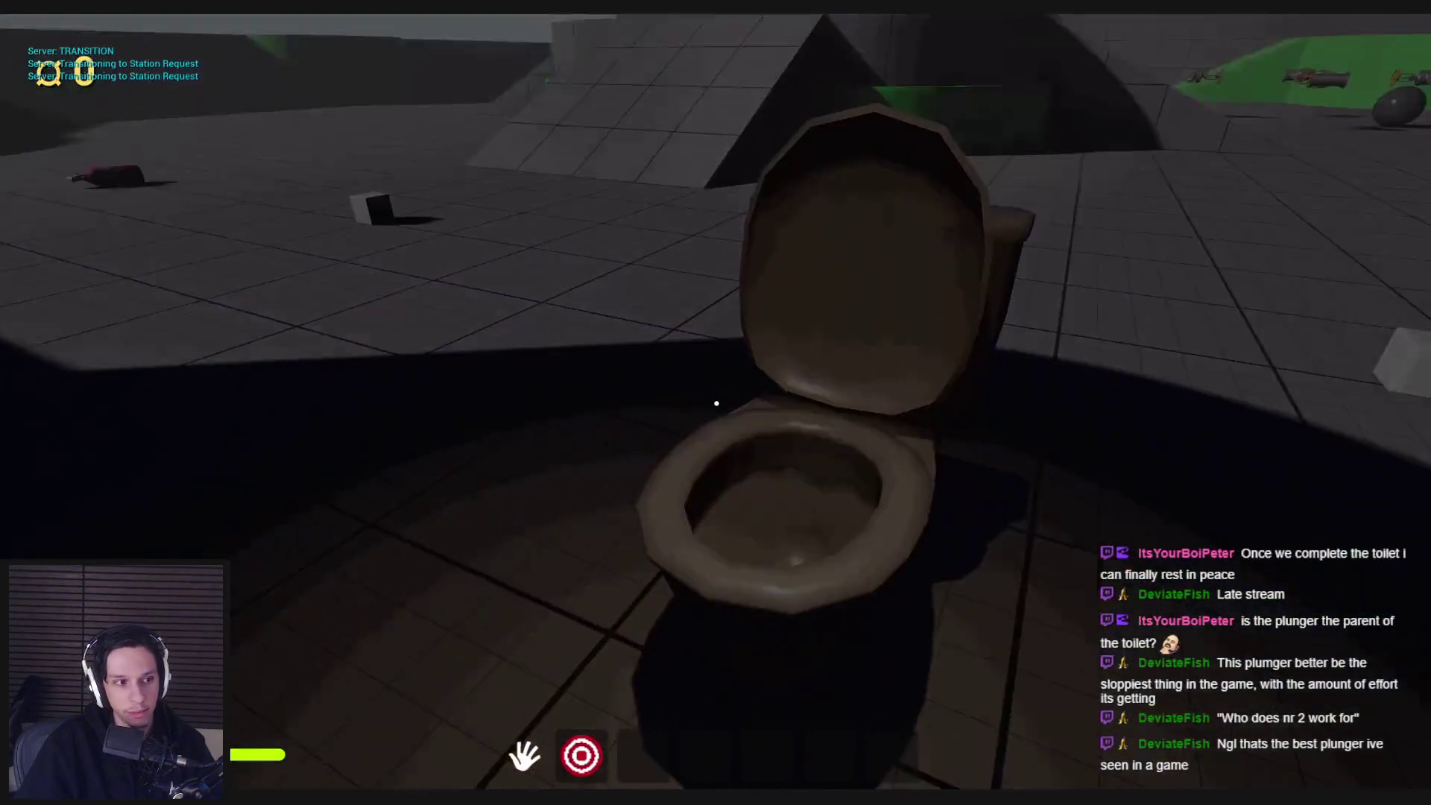
pyautogui.press('Escape')
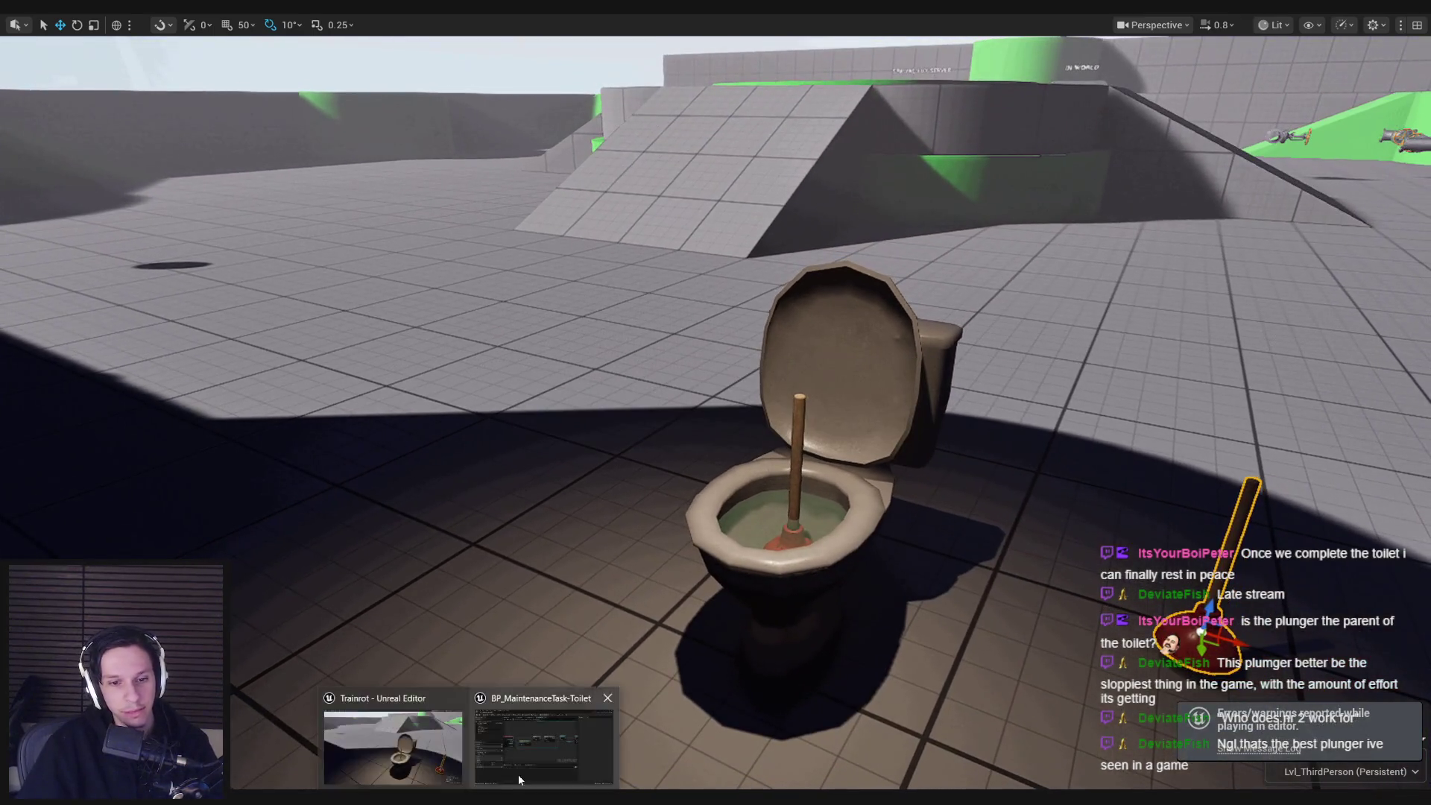
# - Back in BP_MaintenanceTask-Toilet, view the overlap chain nodes and expand Interfaces in My Blueprint
pyautogui.click(519, 780)
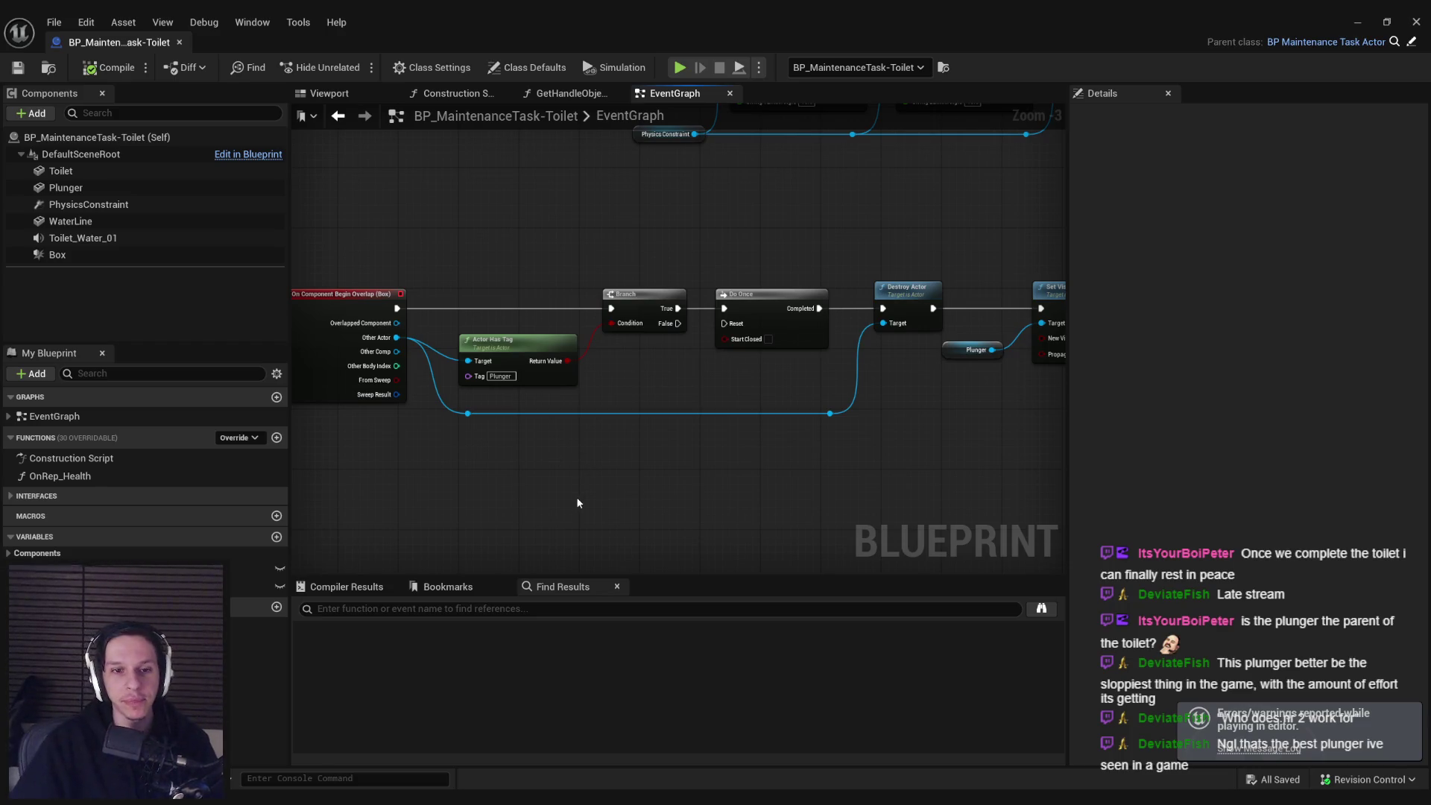
pyautogui.scroll(-1, 594, 434)
pyautogui.moveTo(594, 435)
pyautogui.mouseDown()
pyautogui.moveTo(422, 431)
pyautogui.moveTo(585, 432)
pyautogui.moveTo(686, 455)
pyautogui.mouseUp()
pyautogui.click(356, 333)
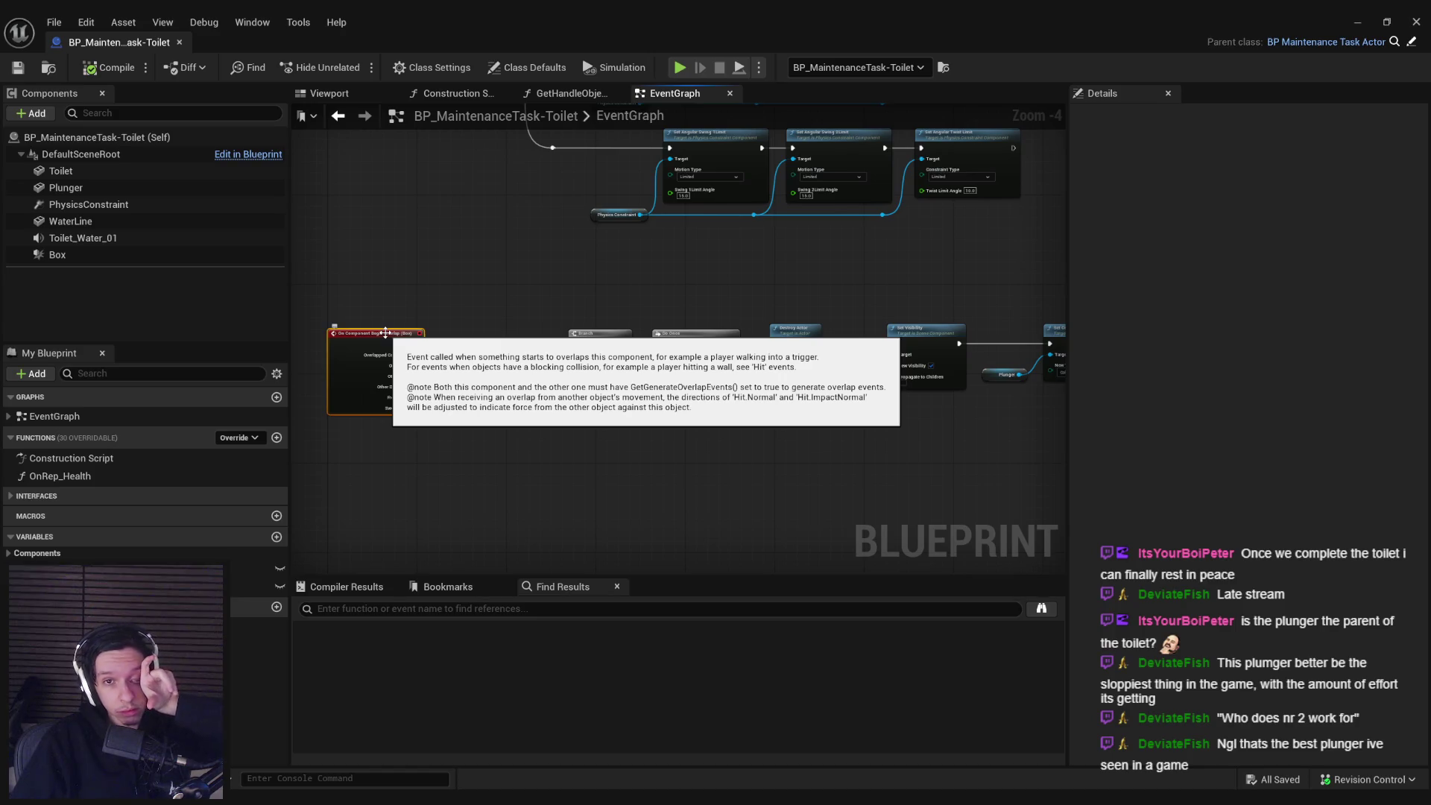
pyautogui.click(34, 496)
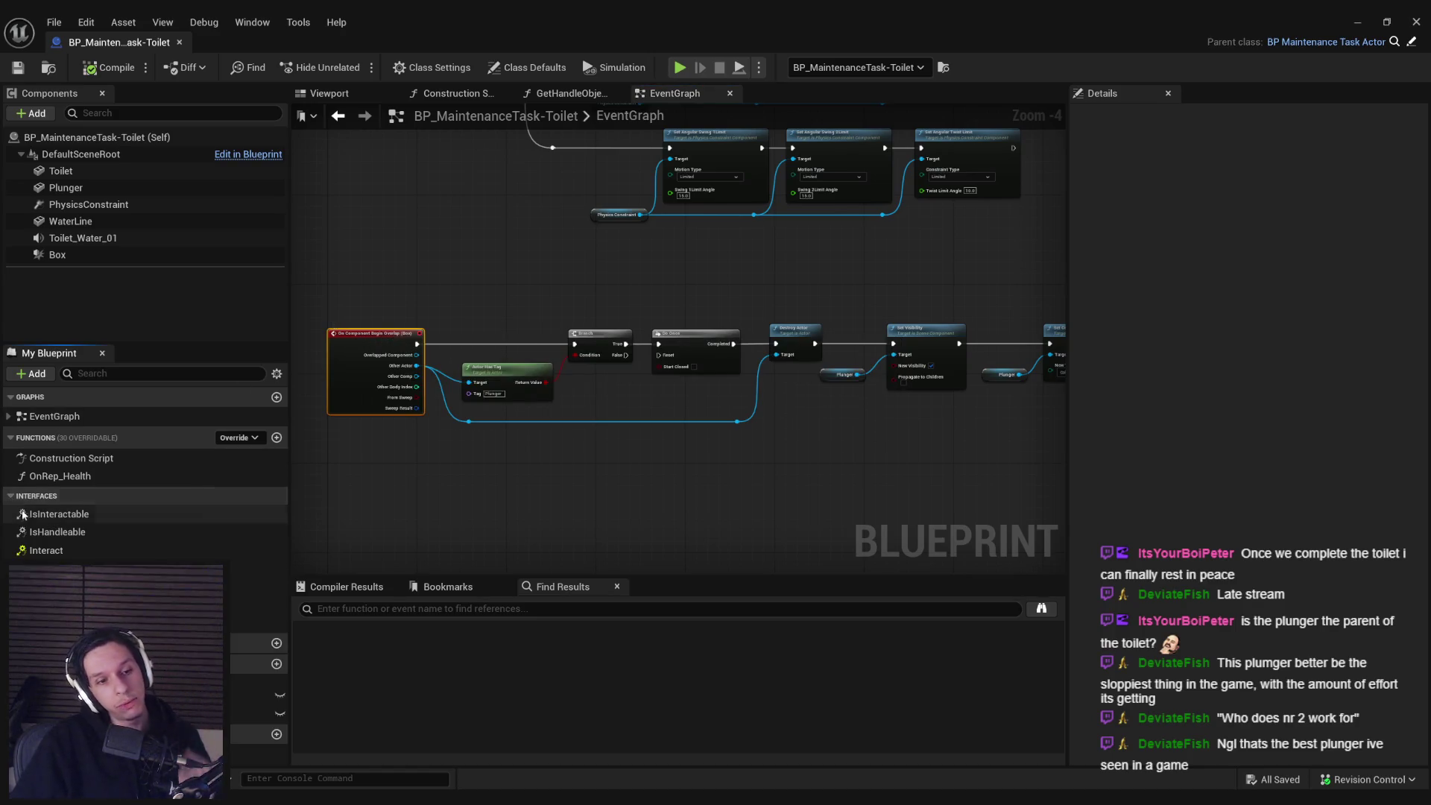
# - Add an Event Interact node from the Interfaces list, then compile and save the toilet Blueprint
pyautogui.doubleClick(45, 550)
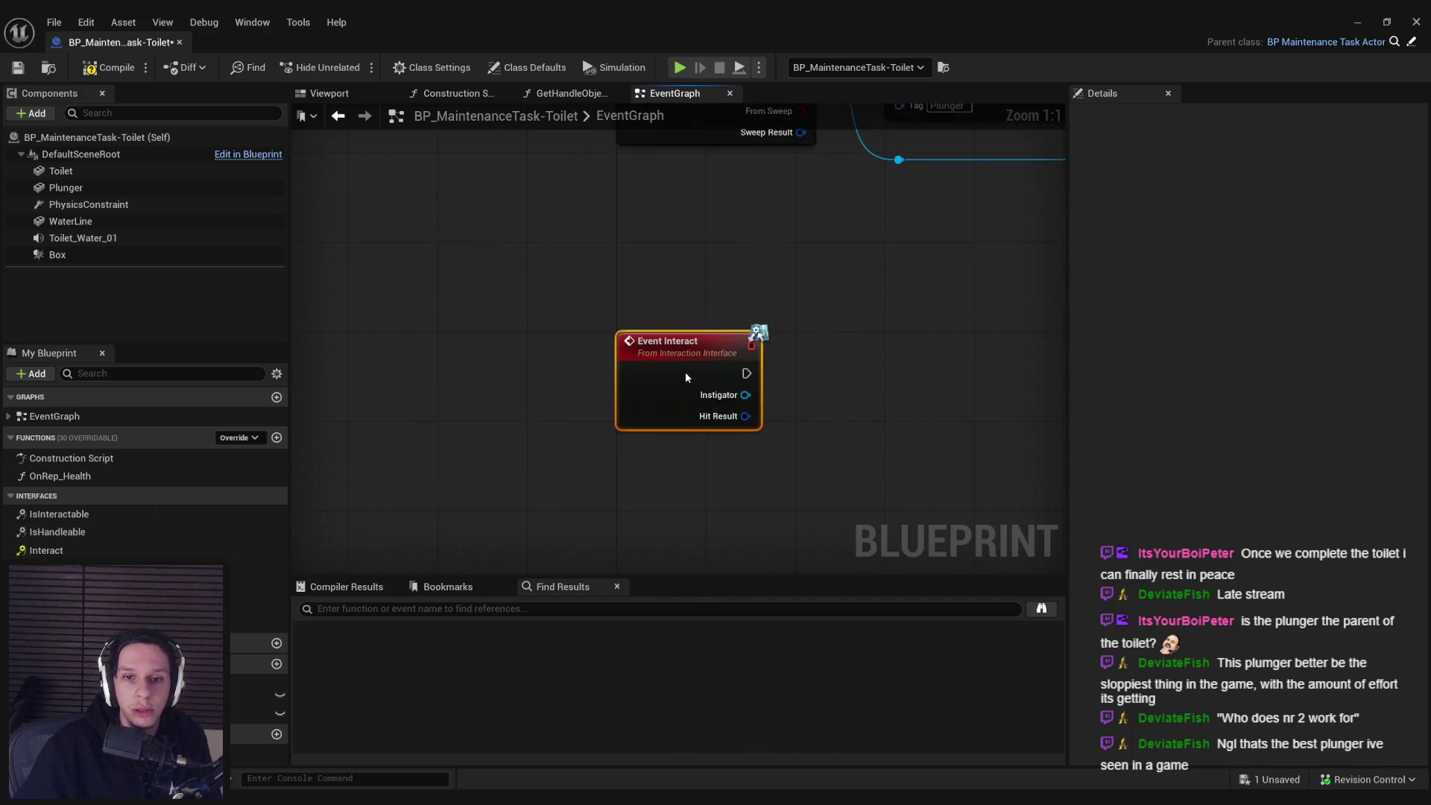
pyautogui.scroll(-2, 692, 289)
pyautogui.click(108, 67)
pyautogui.click(18, 67)
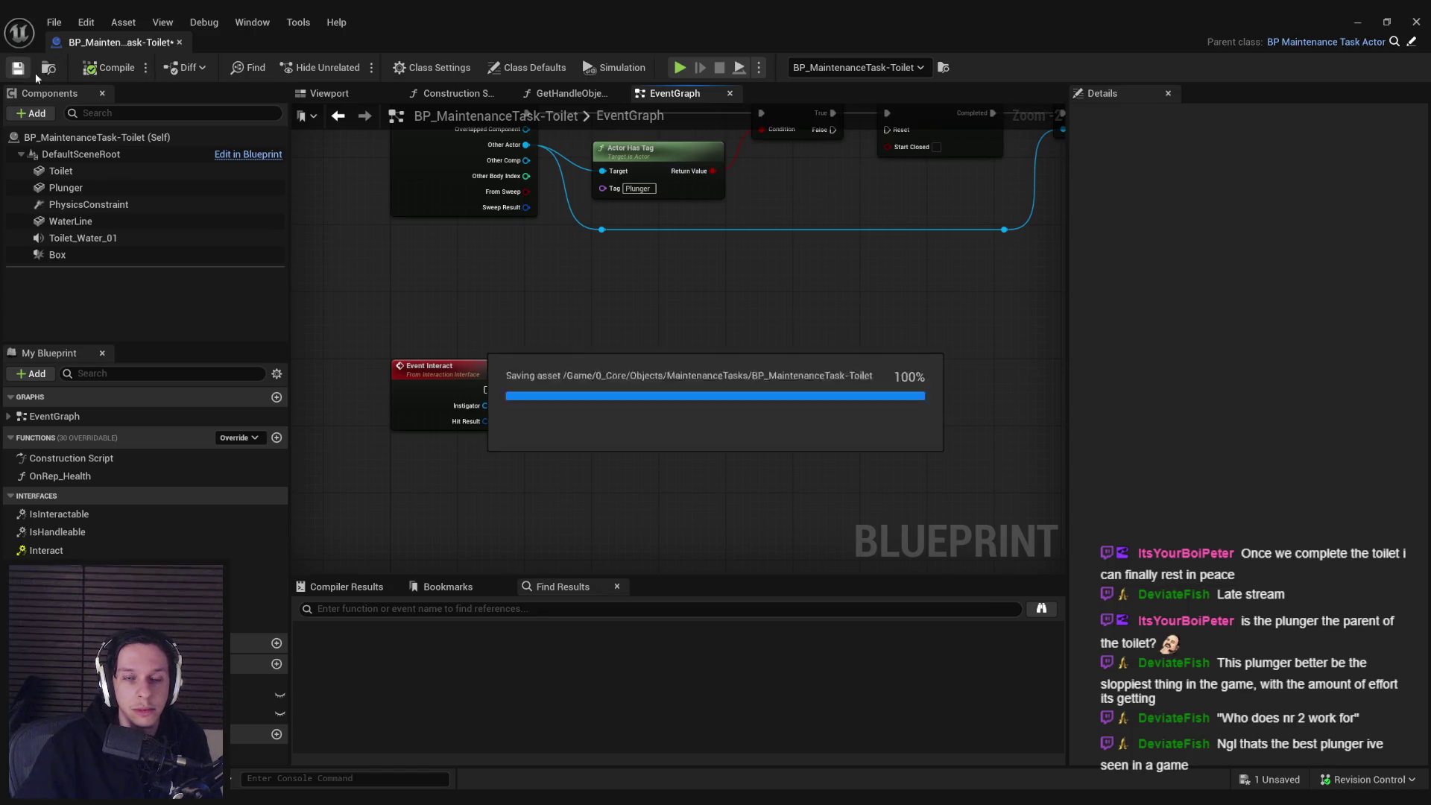
pyautogui.scroll(2, 442, 375)
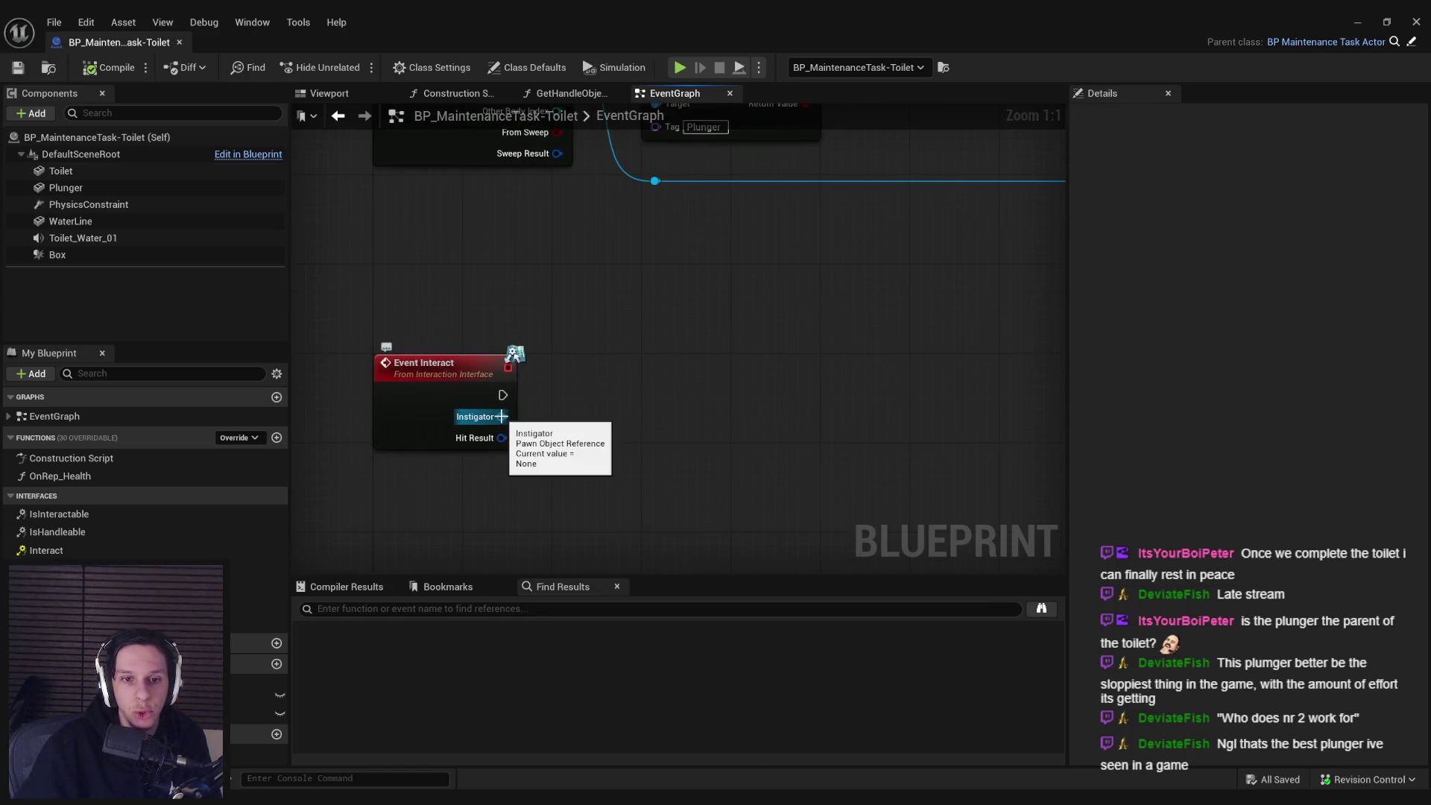
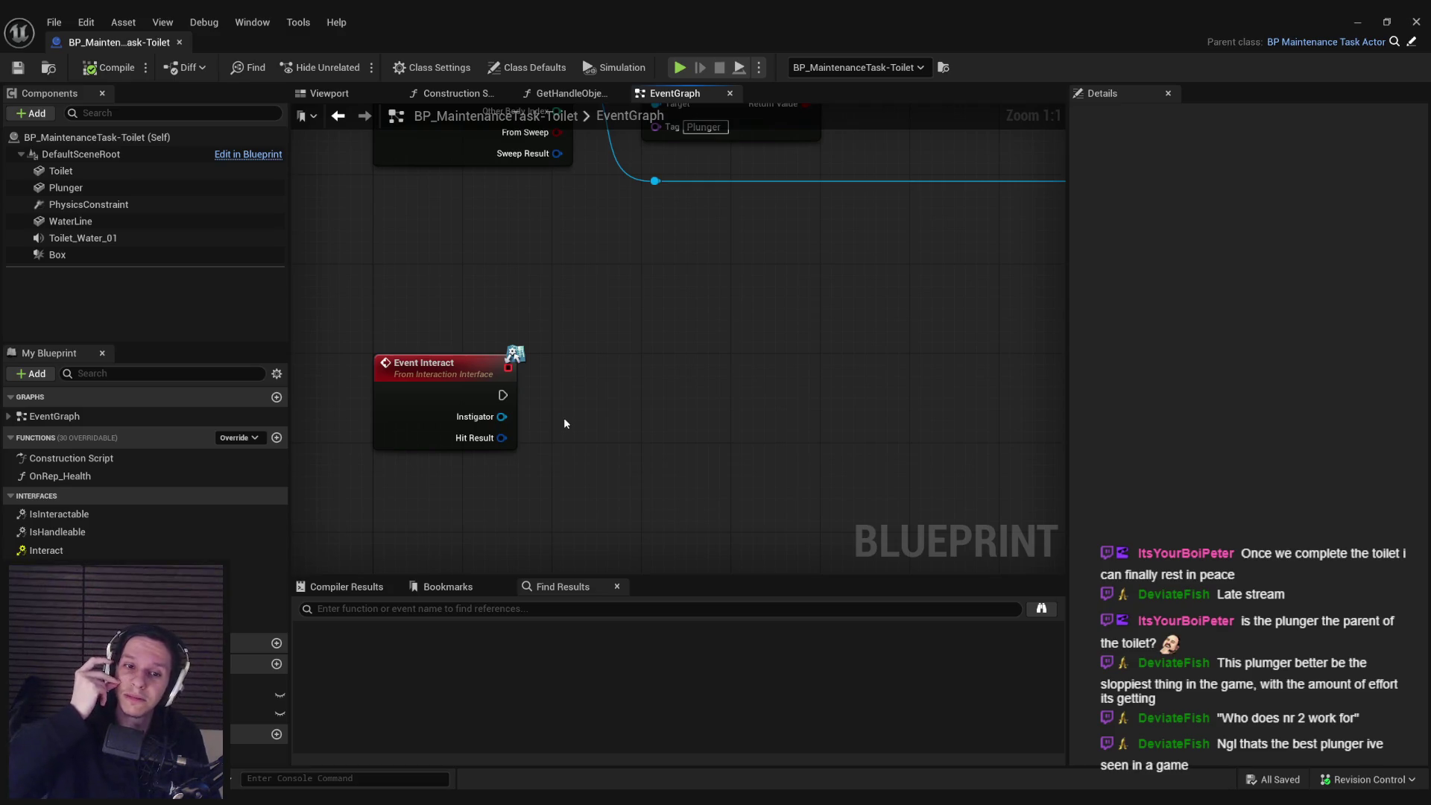
# - Delete the Event Interact node, then compile and save the toilet Blueprint
pyautogui.click(457, 393)
pyautogui.press('Delete')
pyautogui.press('F7')
pyautogui.hotkey('ctrl', 's')
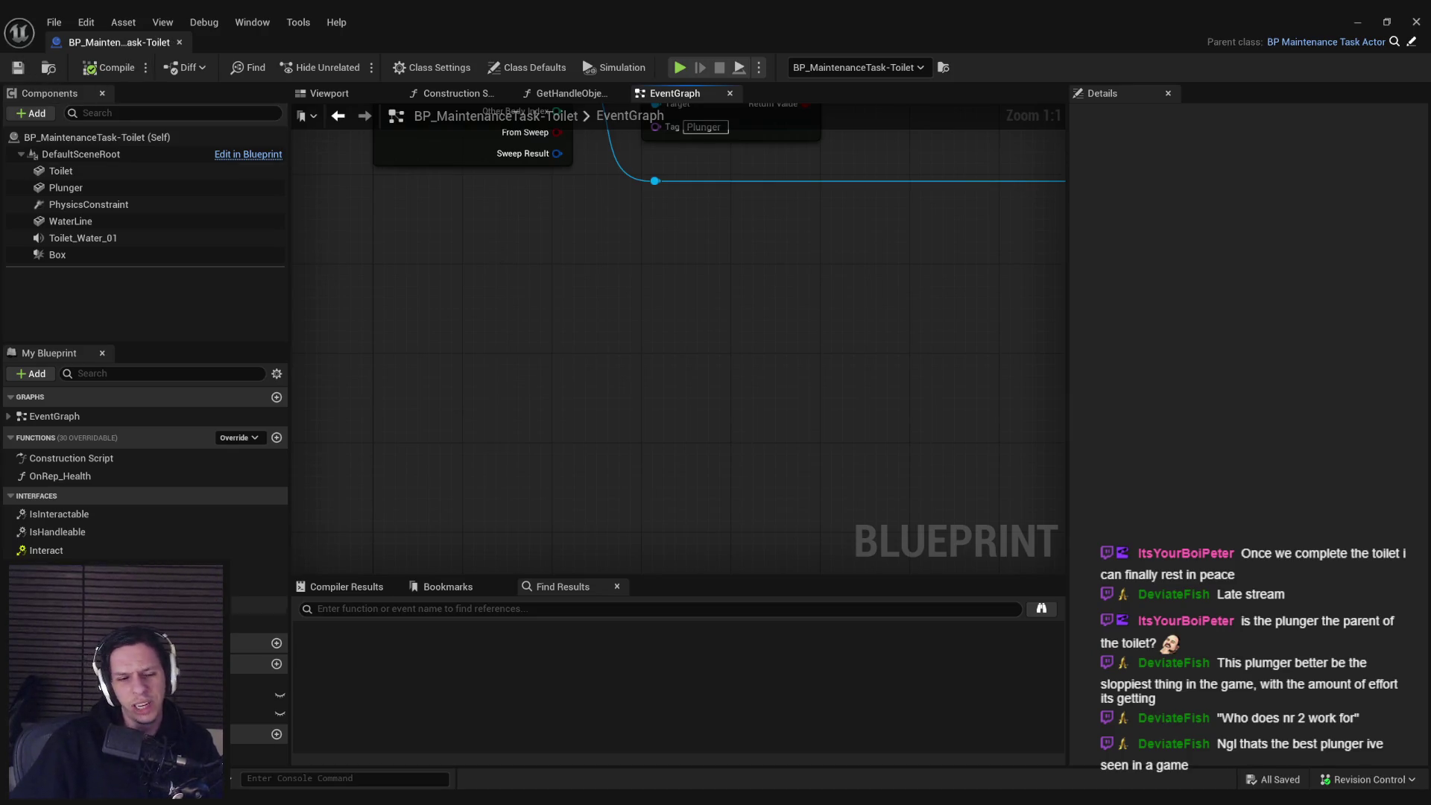
pyautogui.hotkey('alt', 'Tab')
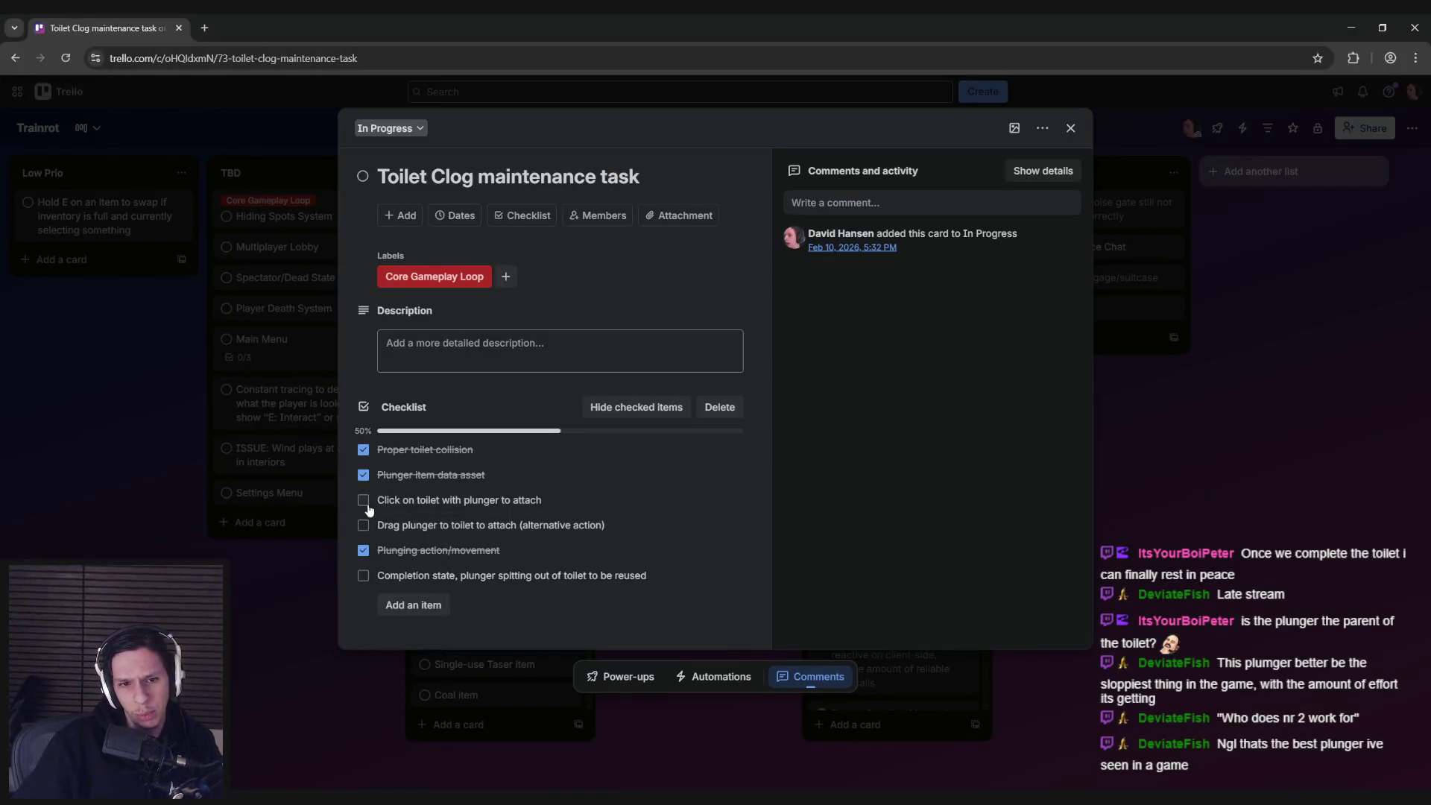
# - Check off 'Drag plunger to toilet to attach (alternative action)', raising the checklist to 67%
pyautogui.click(363, 527)
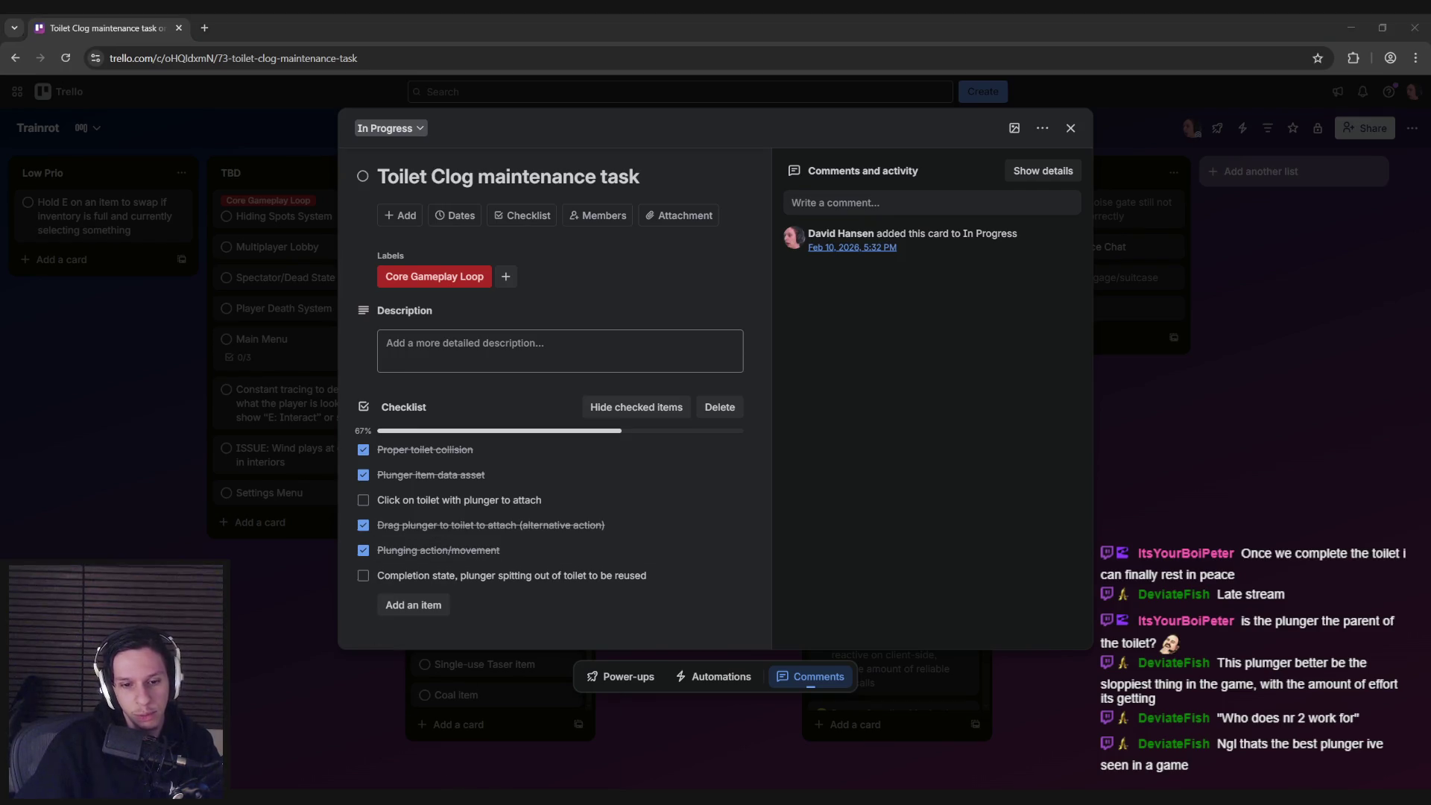
pyautogui.hotkey('alt', 'Tab')
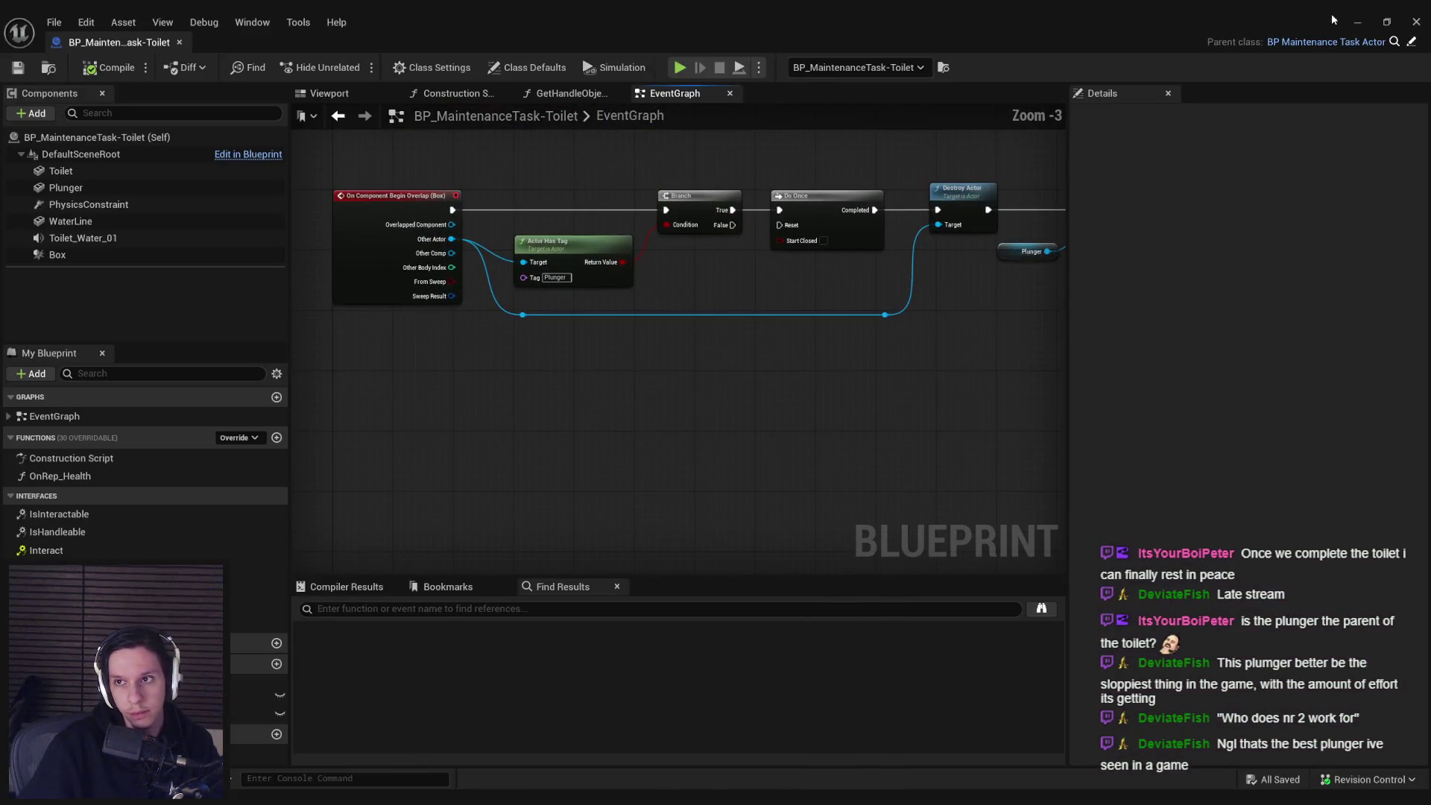
# - Pull the level viewport camera back to frame the toilet with the plunger in it
pyautogui.hotkey('alt', 'Tab')
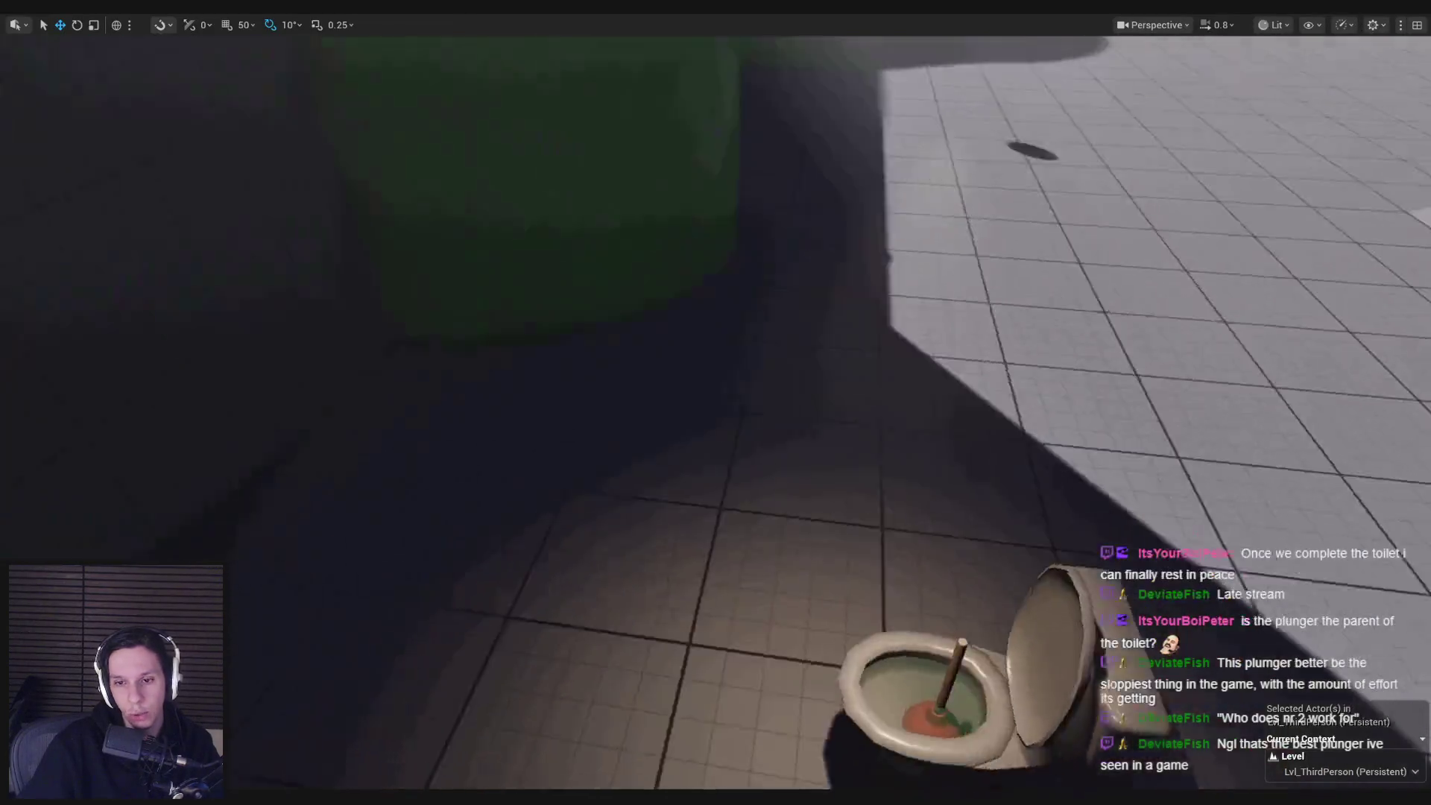
pyautogui.moveTo(773, 340); pyautogui.dragTo(745, 447)
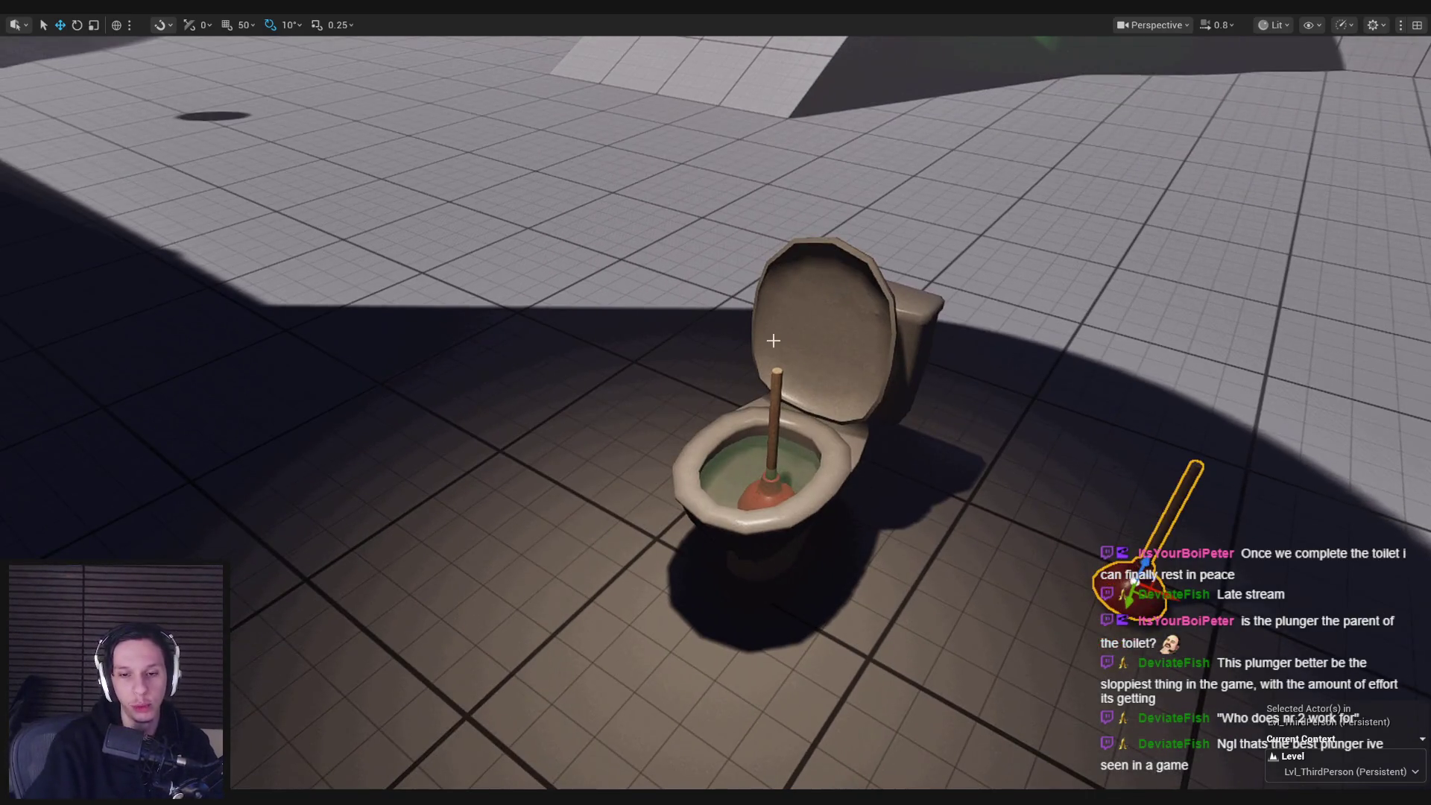
# - Start Play in Editor and put the plunger into the toilet bowl
pyautogui.hotkey('alt', 'p')
pyautogui.press('d')
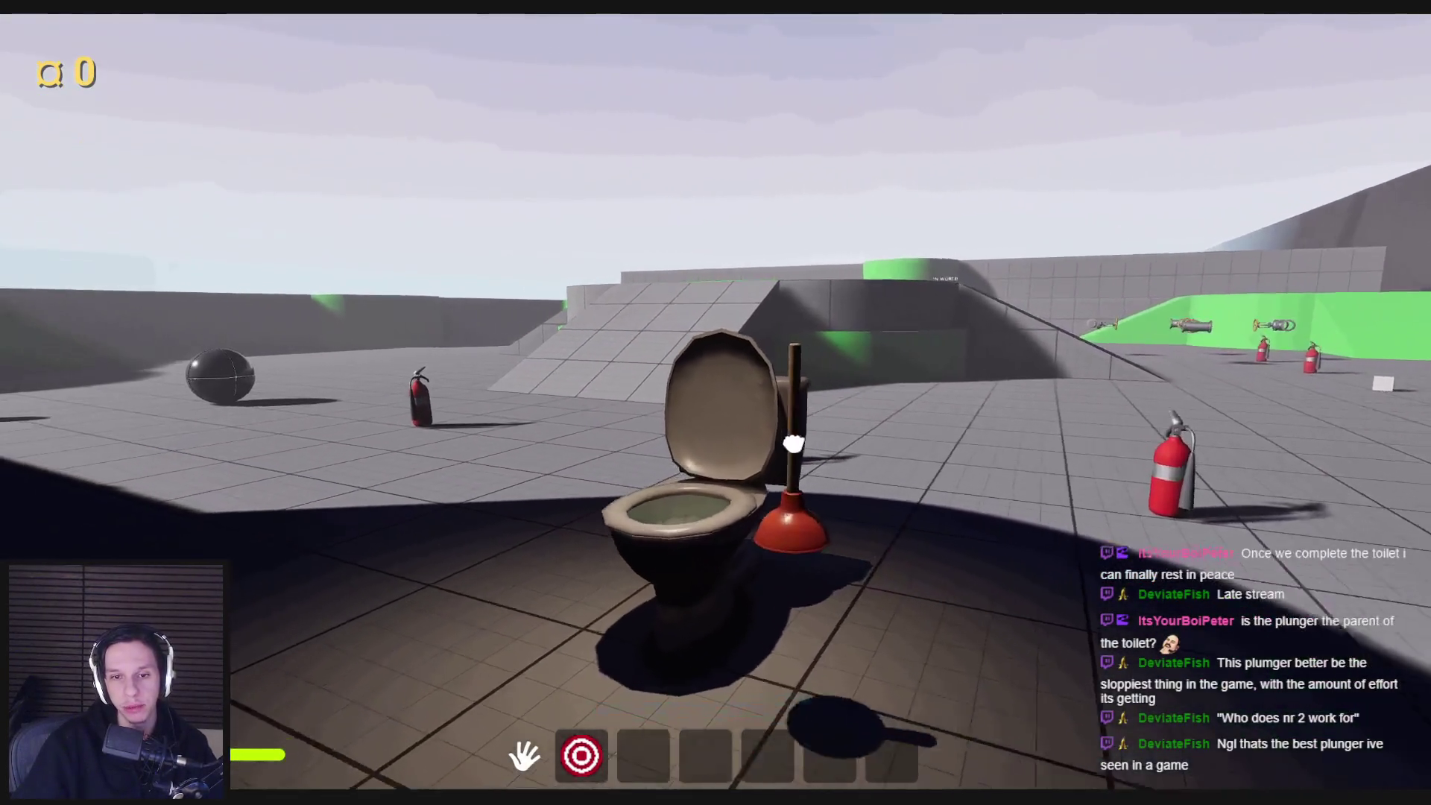
pyautogui.click(717, 421)
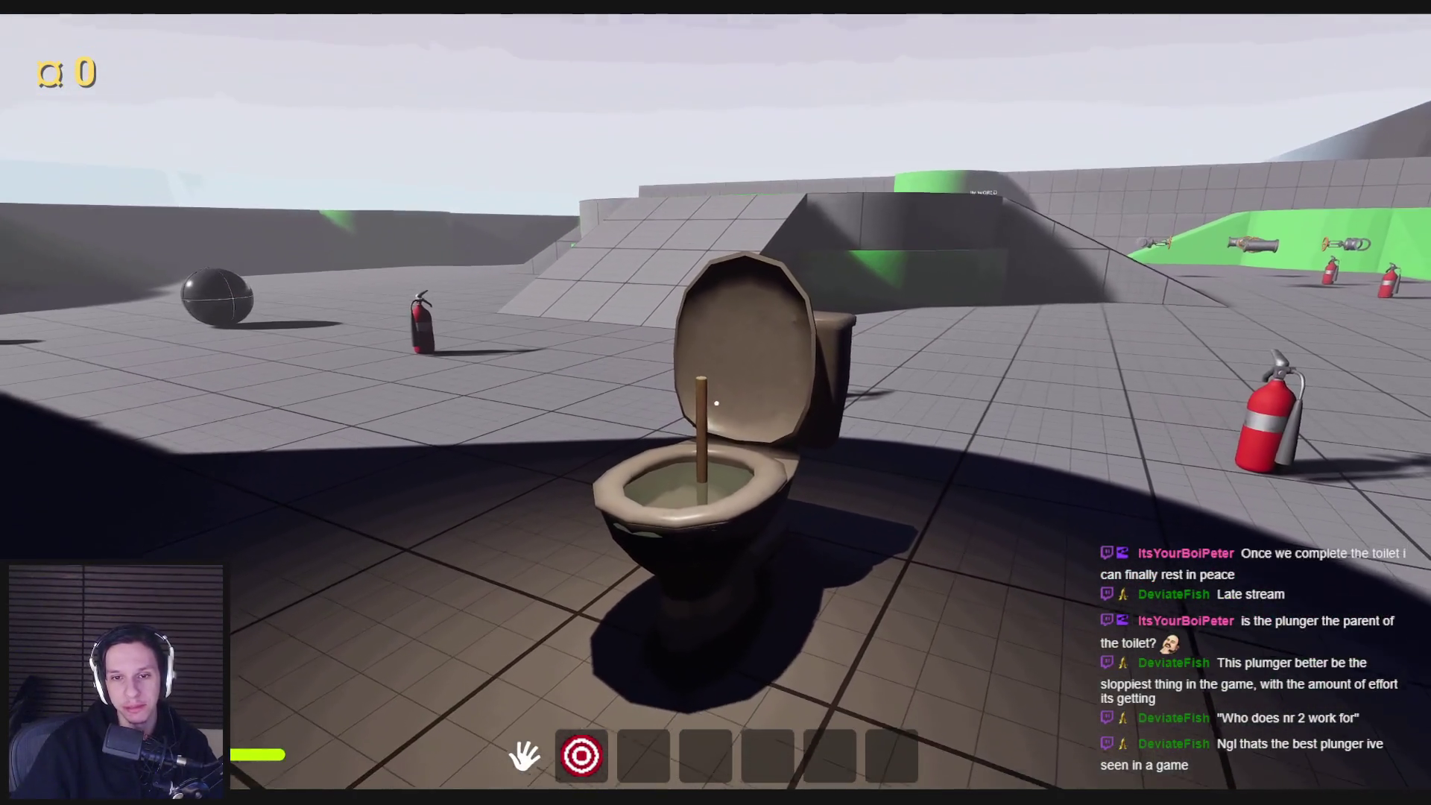
# - Walk around the toilet to check it from different sides
pyautogui.press('s')
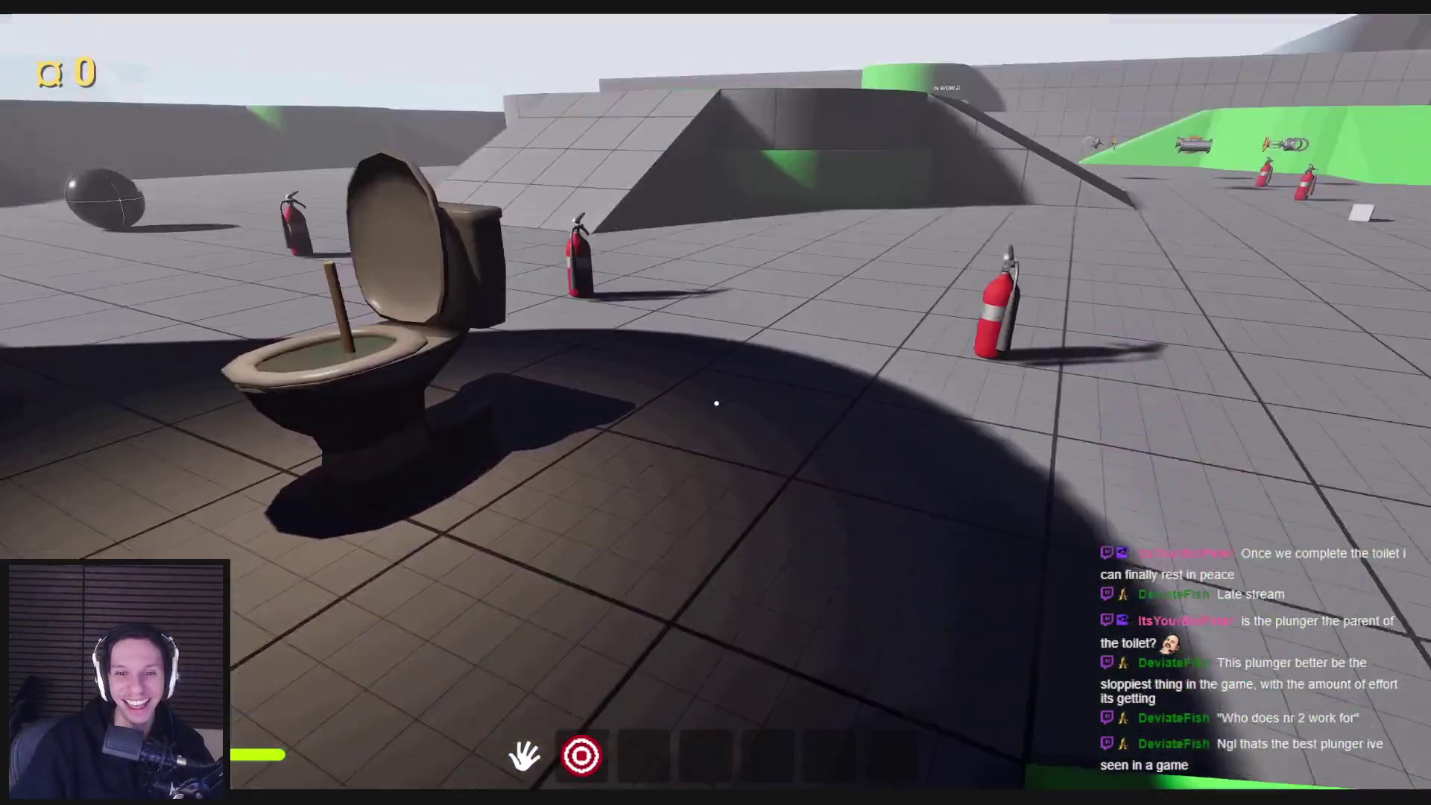
pyautogui.press('w')
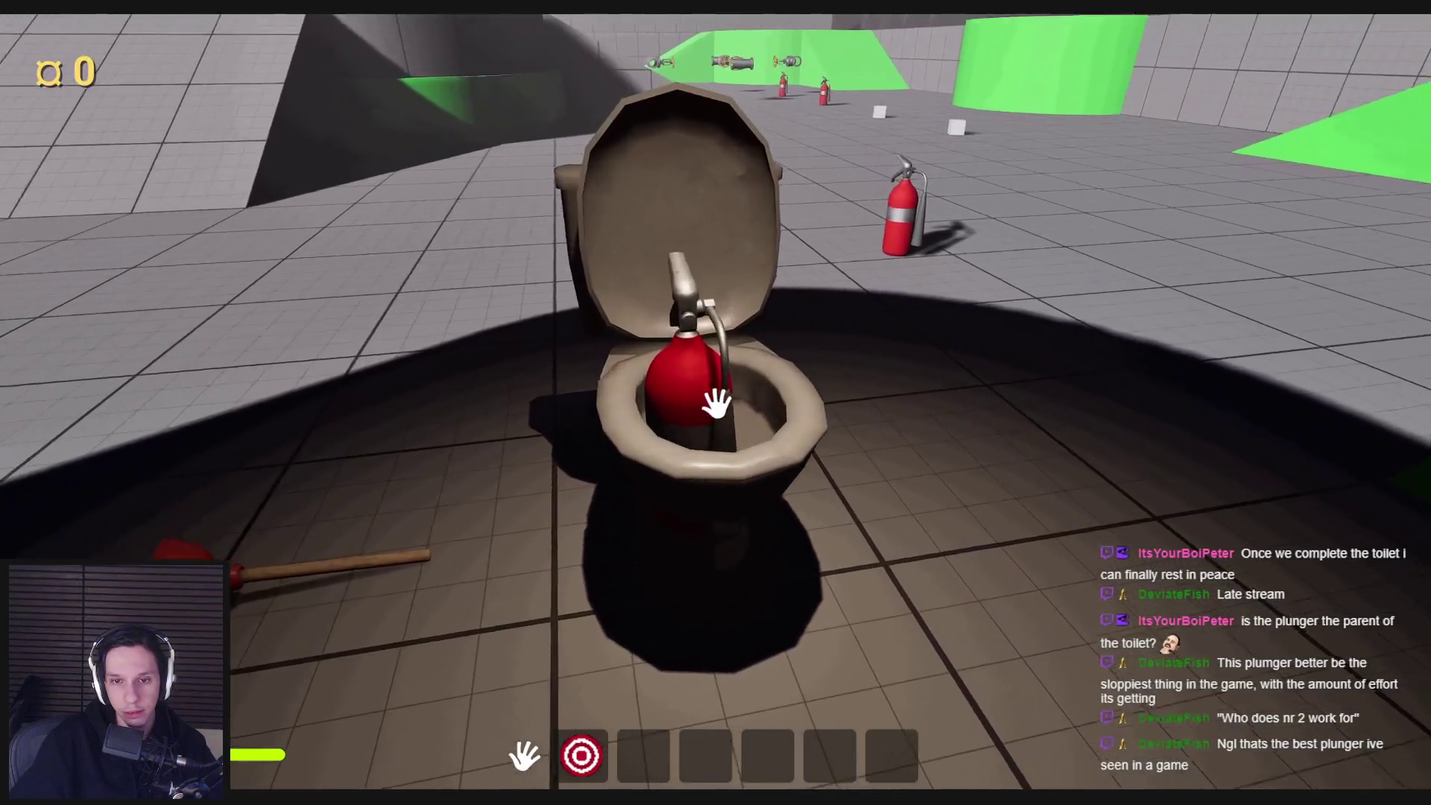
pyautogui.press('w')
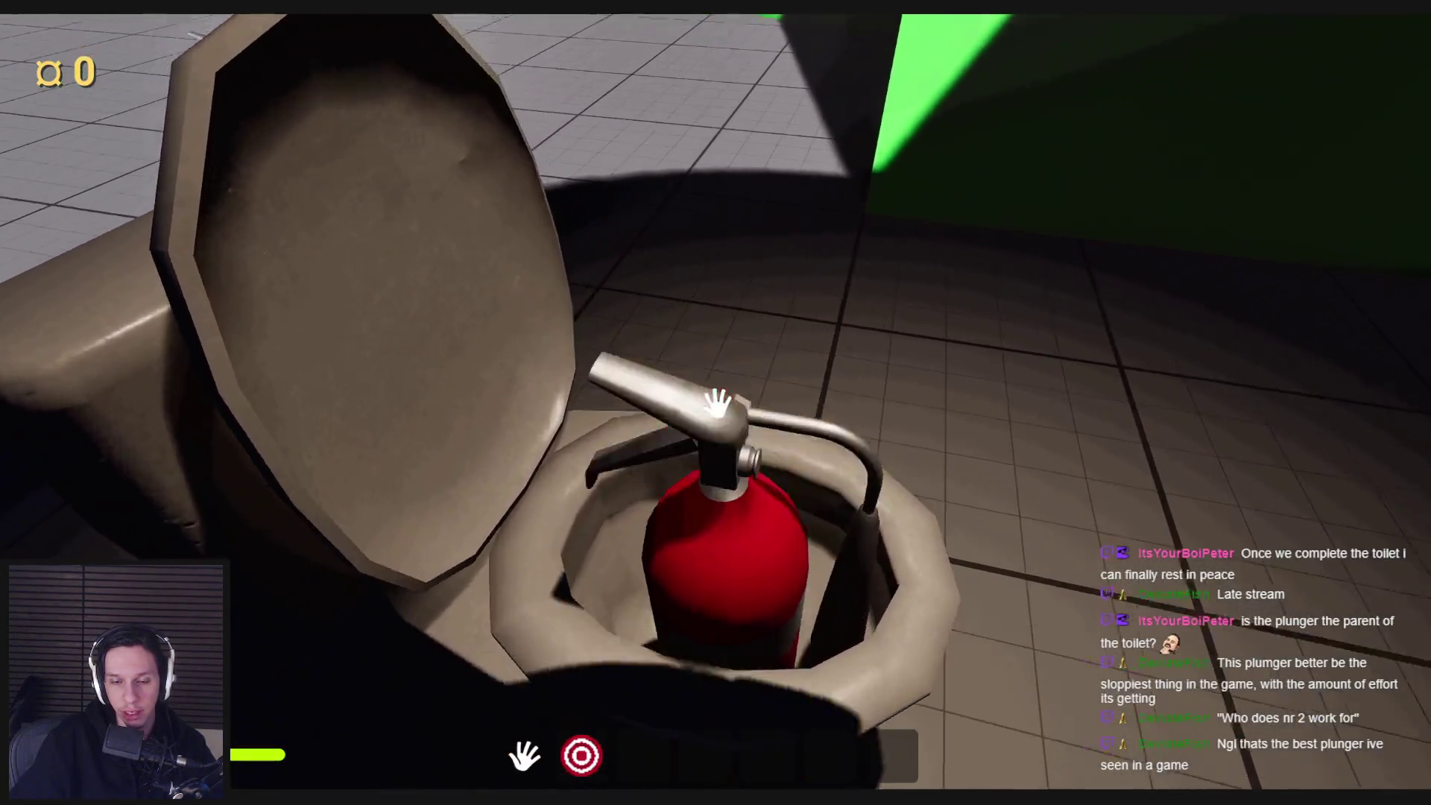
pyautogui.press('s')
pyautogui.press('w')
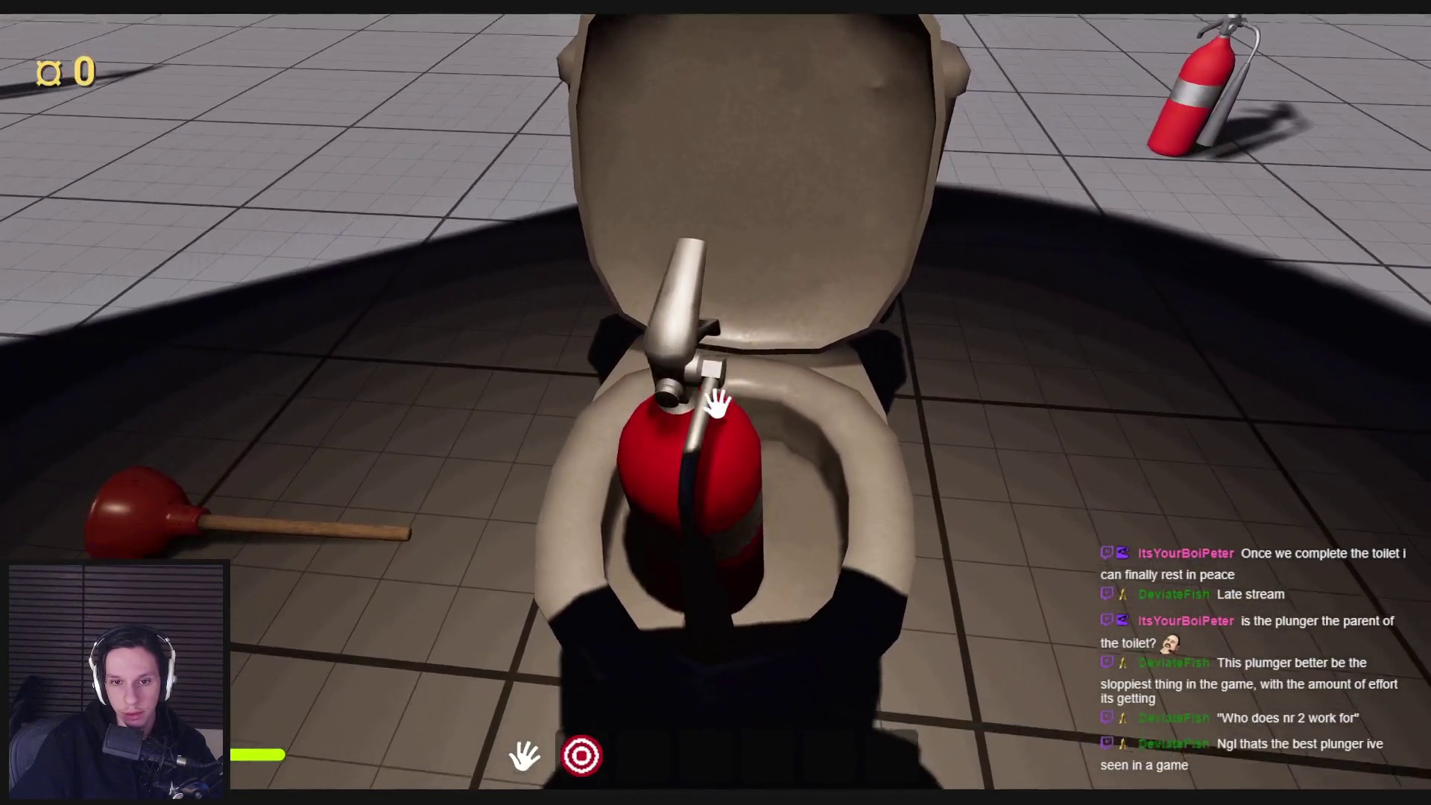
pyautogui.press('s')
pyautogui.press('s')
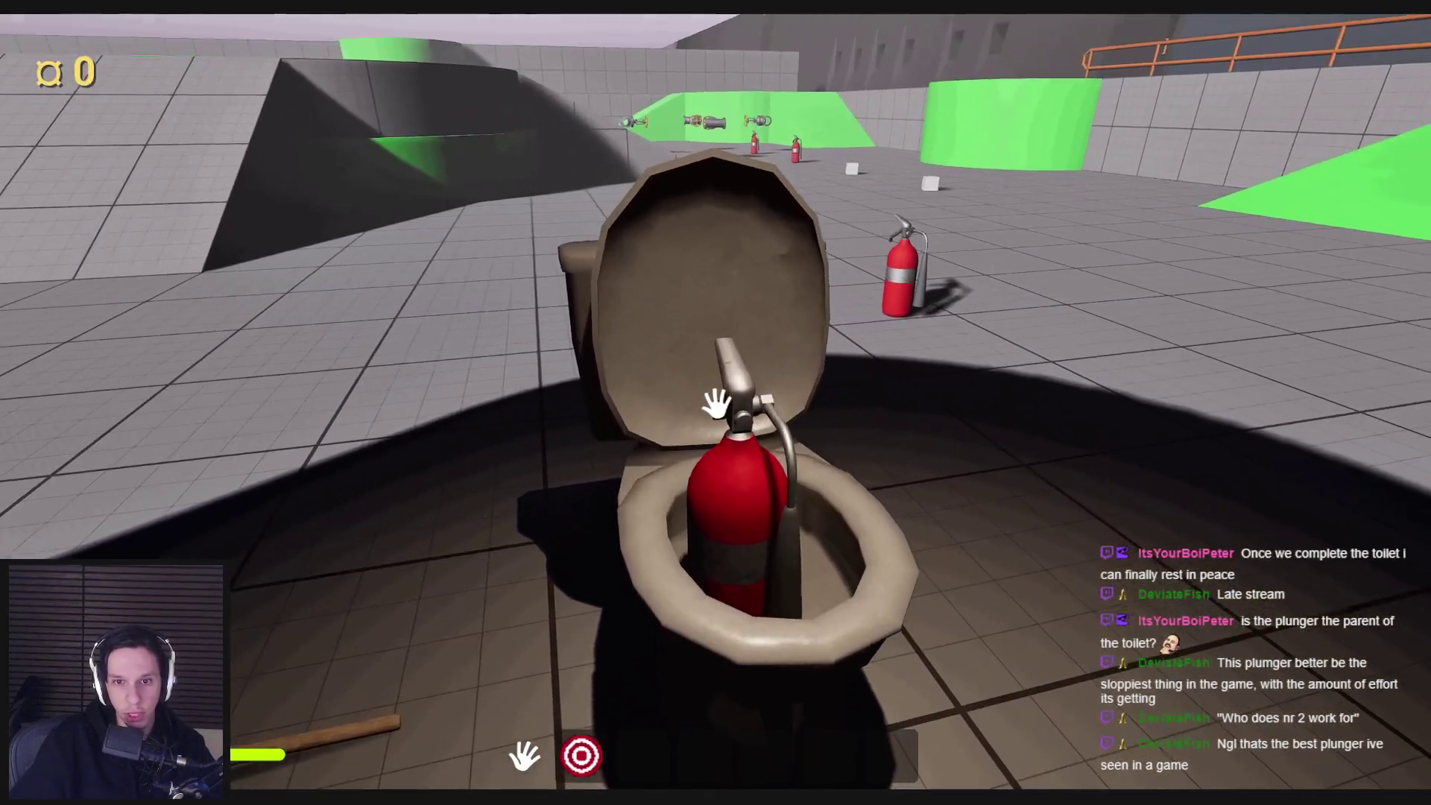
pyautogui.press('w')
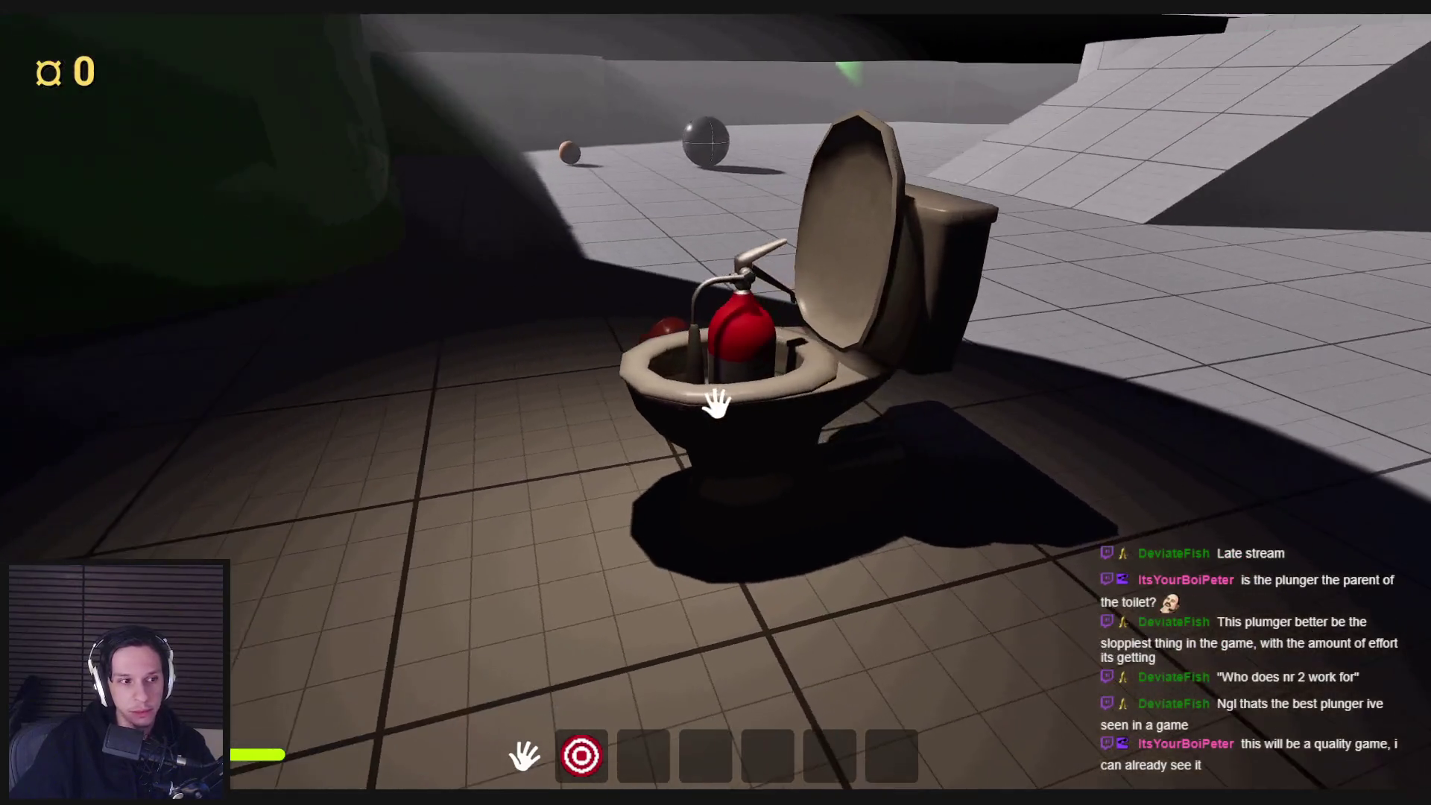
pyautogui.press('s')
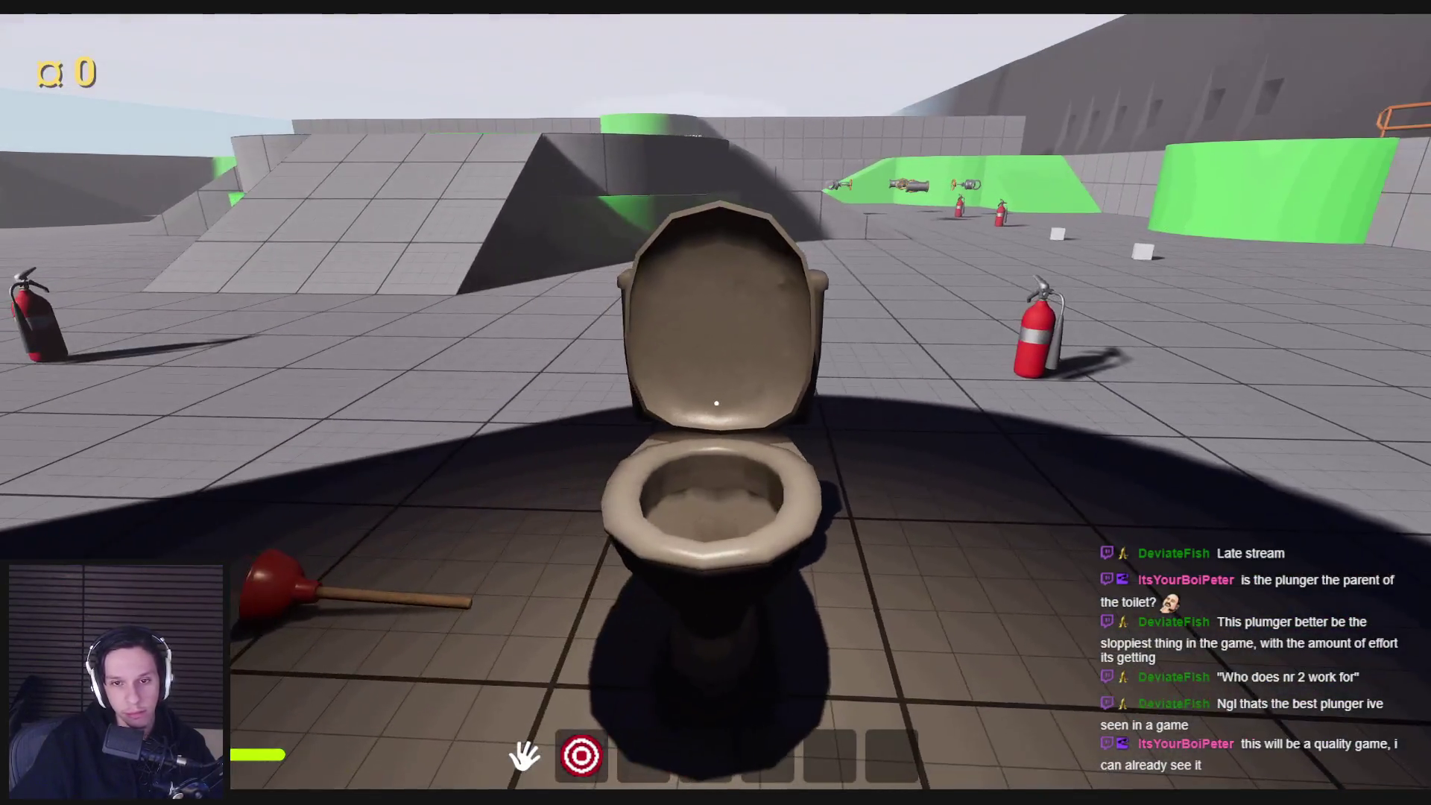
pyautogui.press('s')
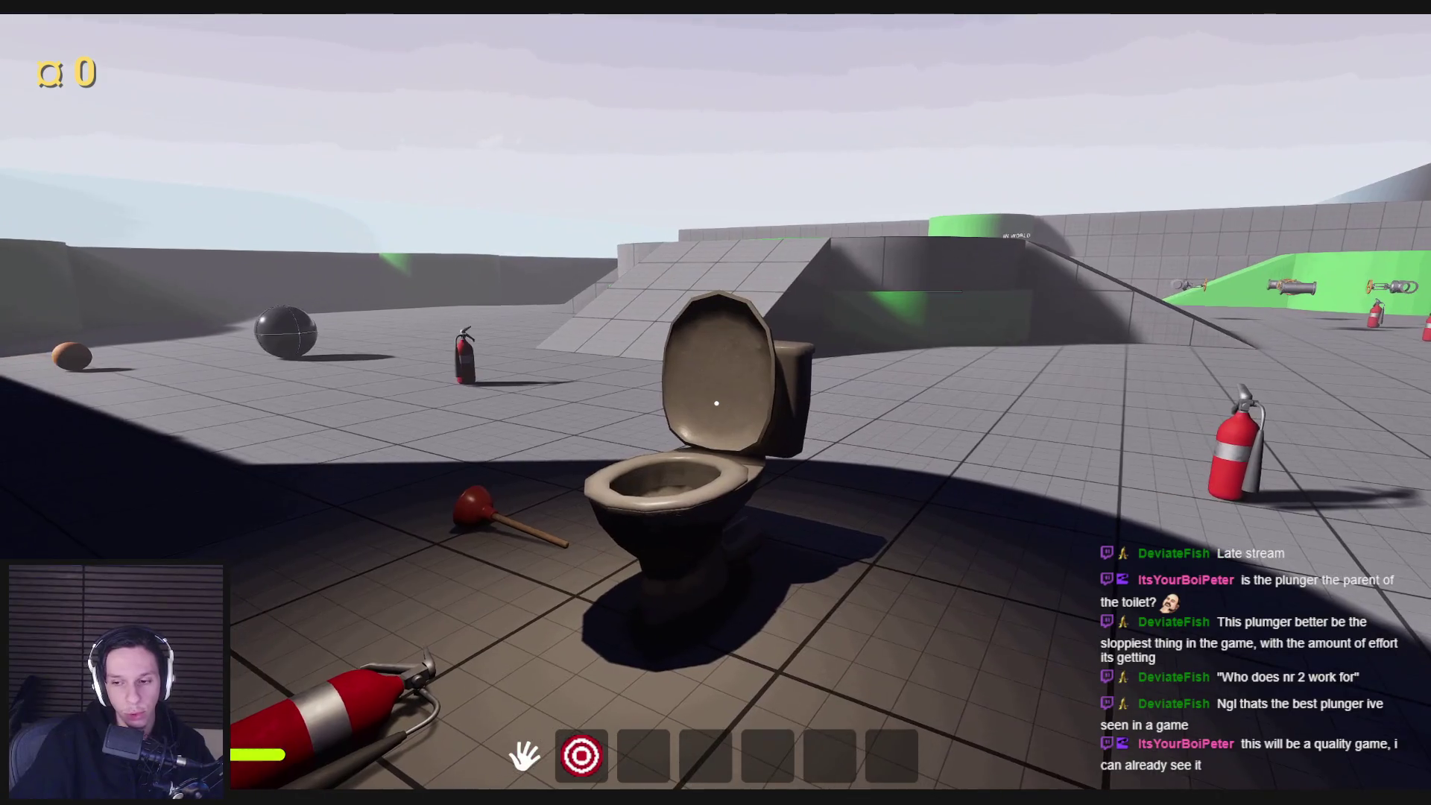
pyautogui.press('d')
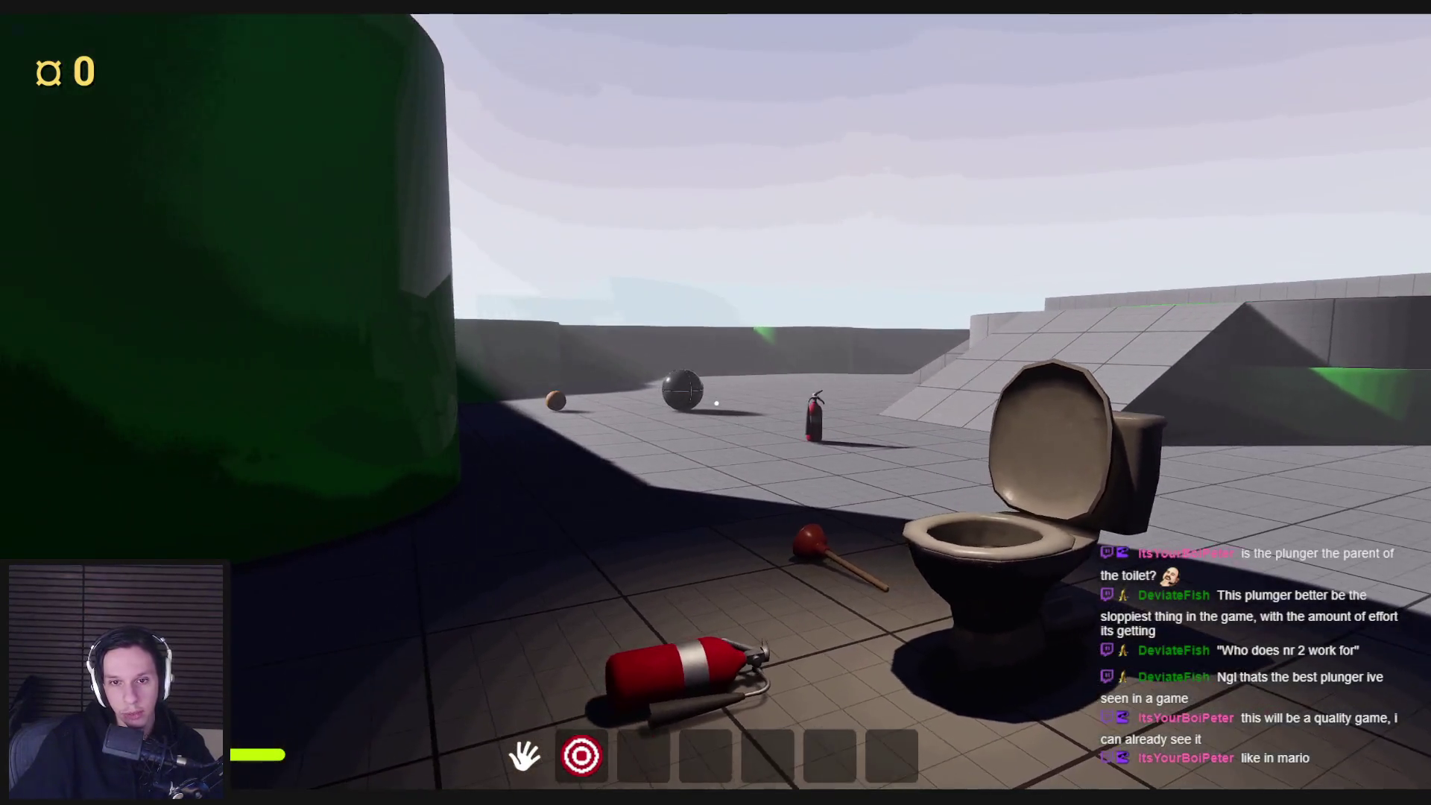
# - Carry the far fire extinguisher over, drop it by the toilet, and stop playing
pyautogui.press('w')
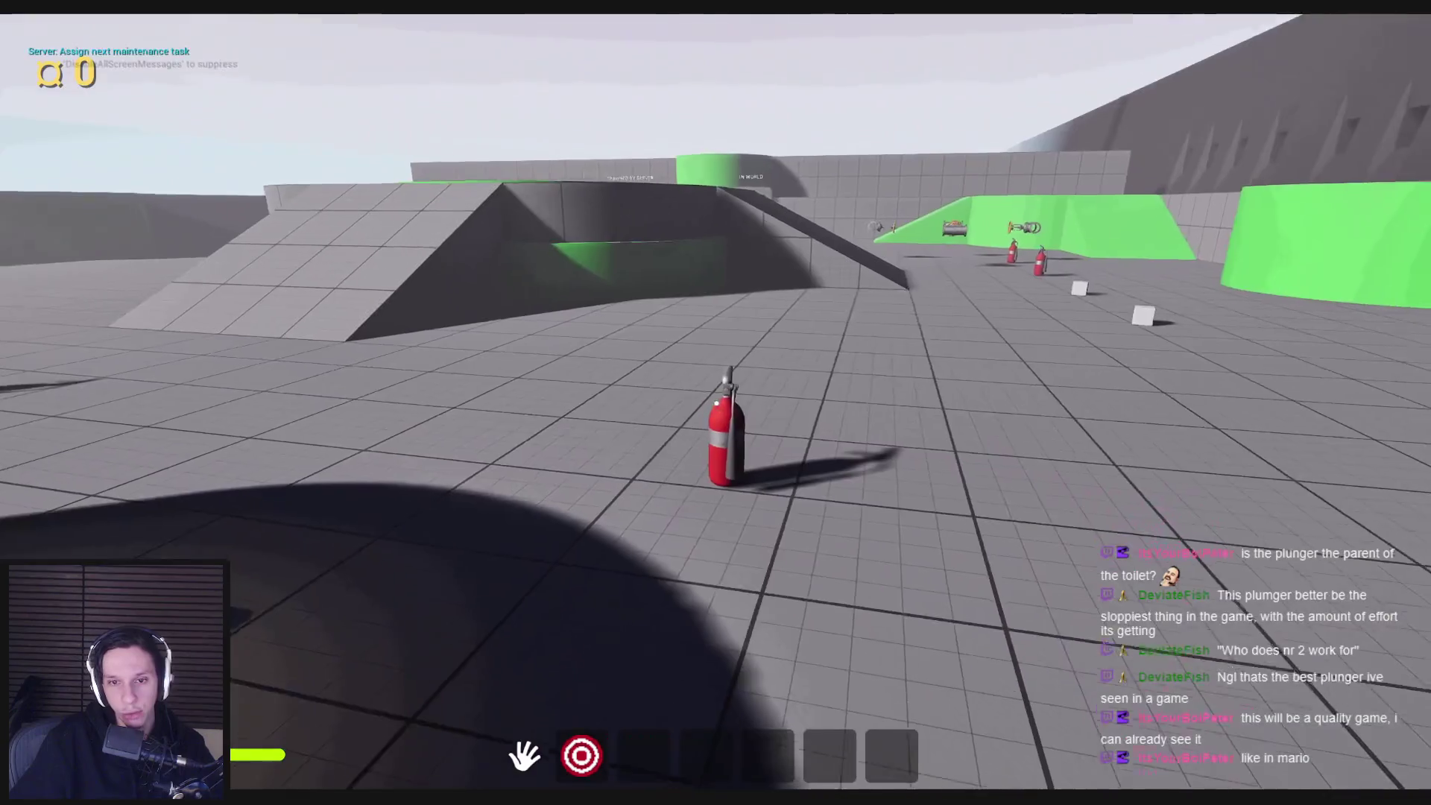
pyautogui.click(716, 403)
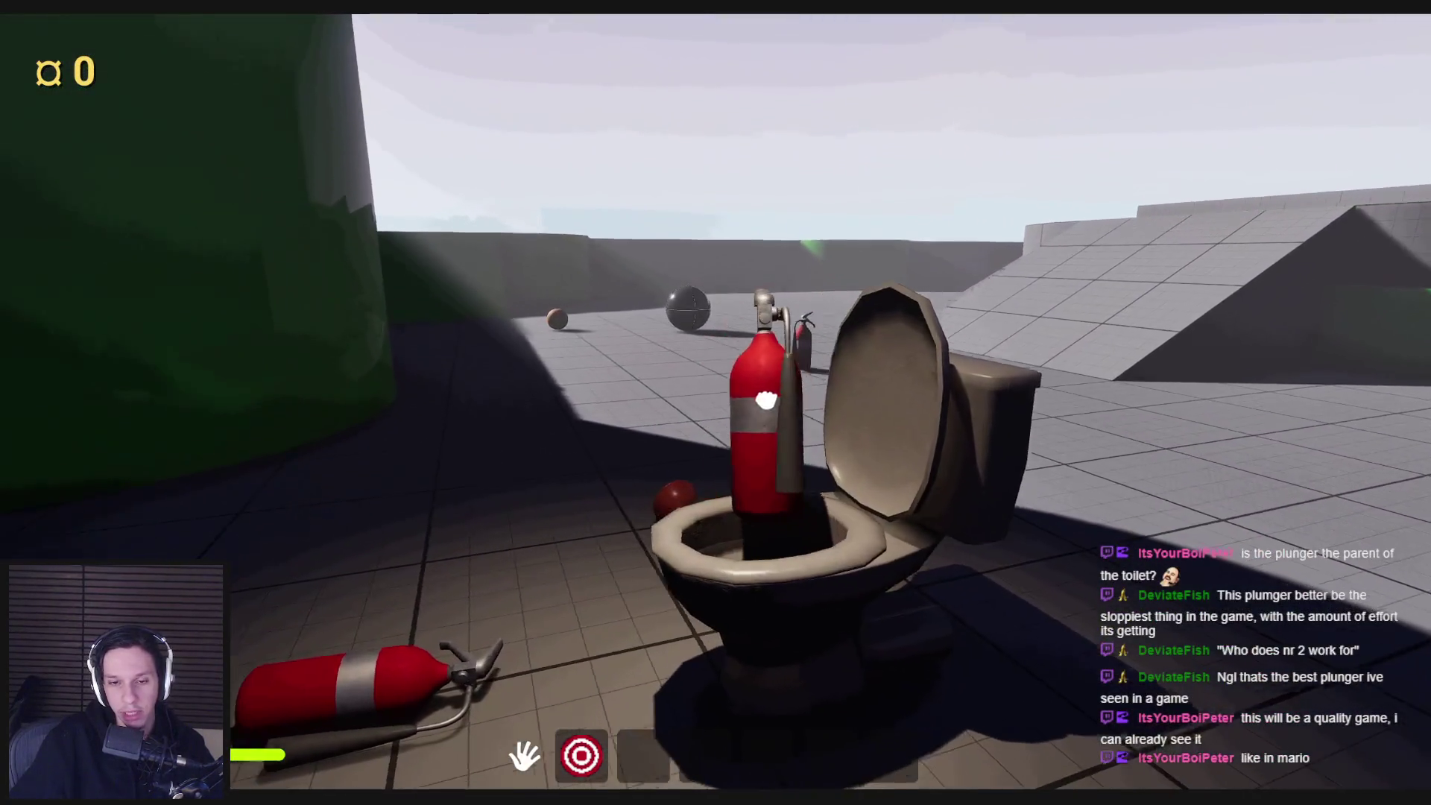
pyautogui.click(717, 403)
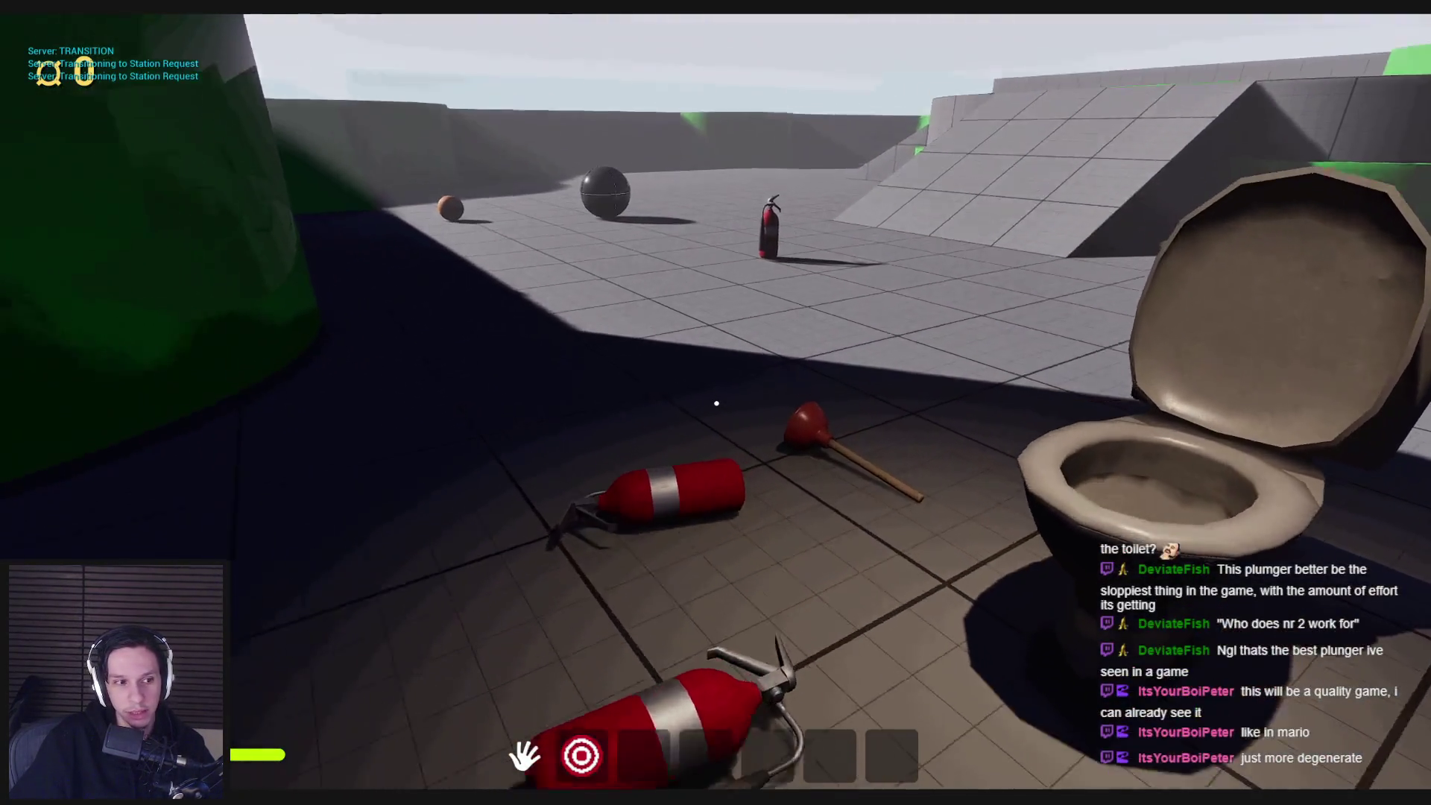
pyautogui.press('Escape')
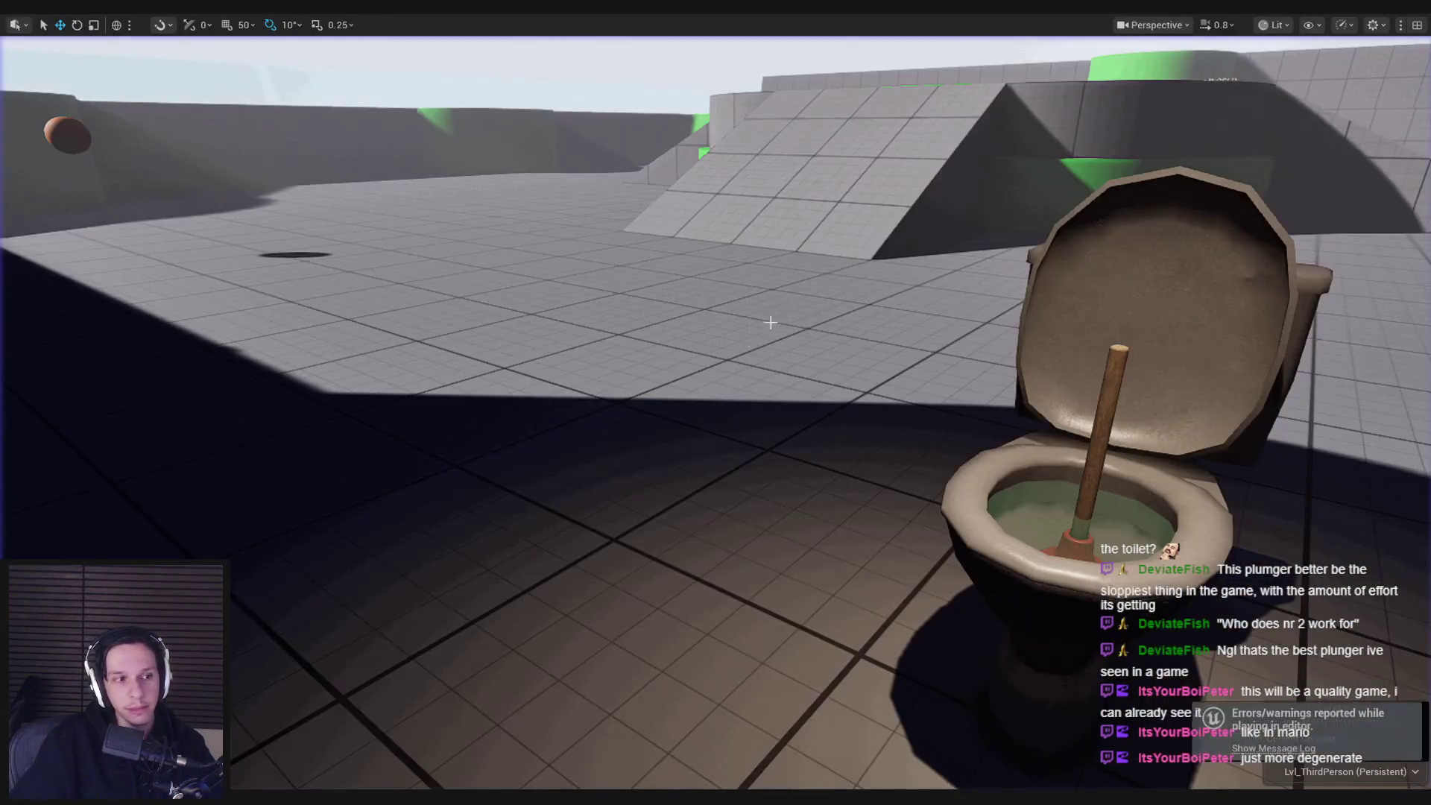
# - Start a new play session and carry the cube and plunger into the toilet bowl
pyautogui.press('f')
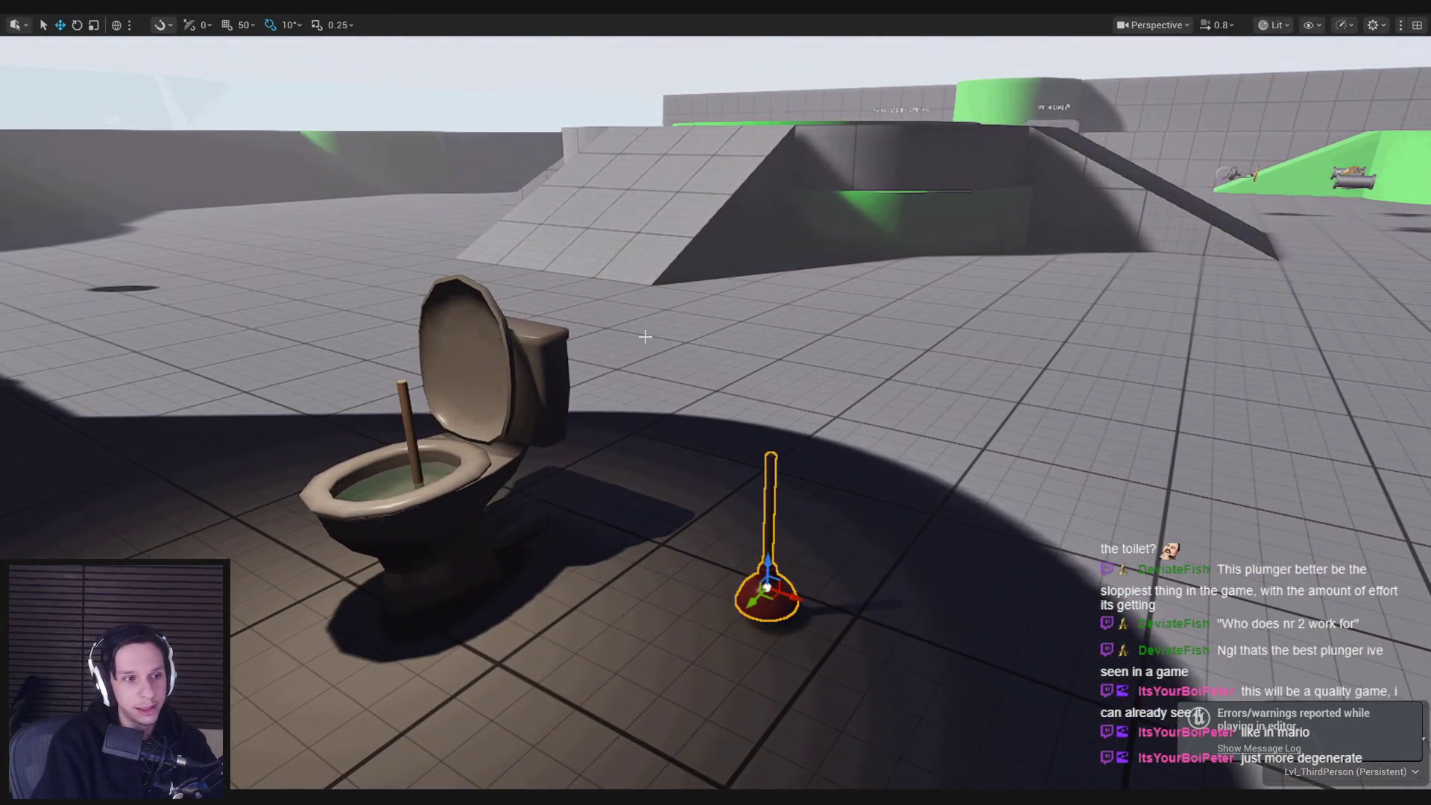
pyautogui.hotkey('alt', 'p')
pyautogui.press('s')
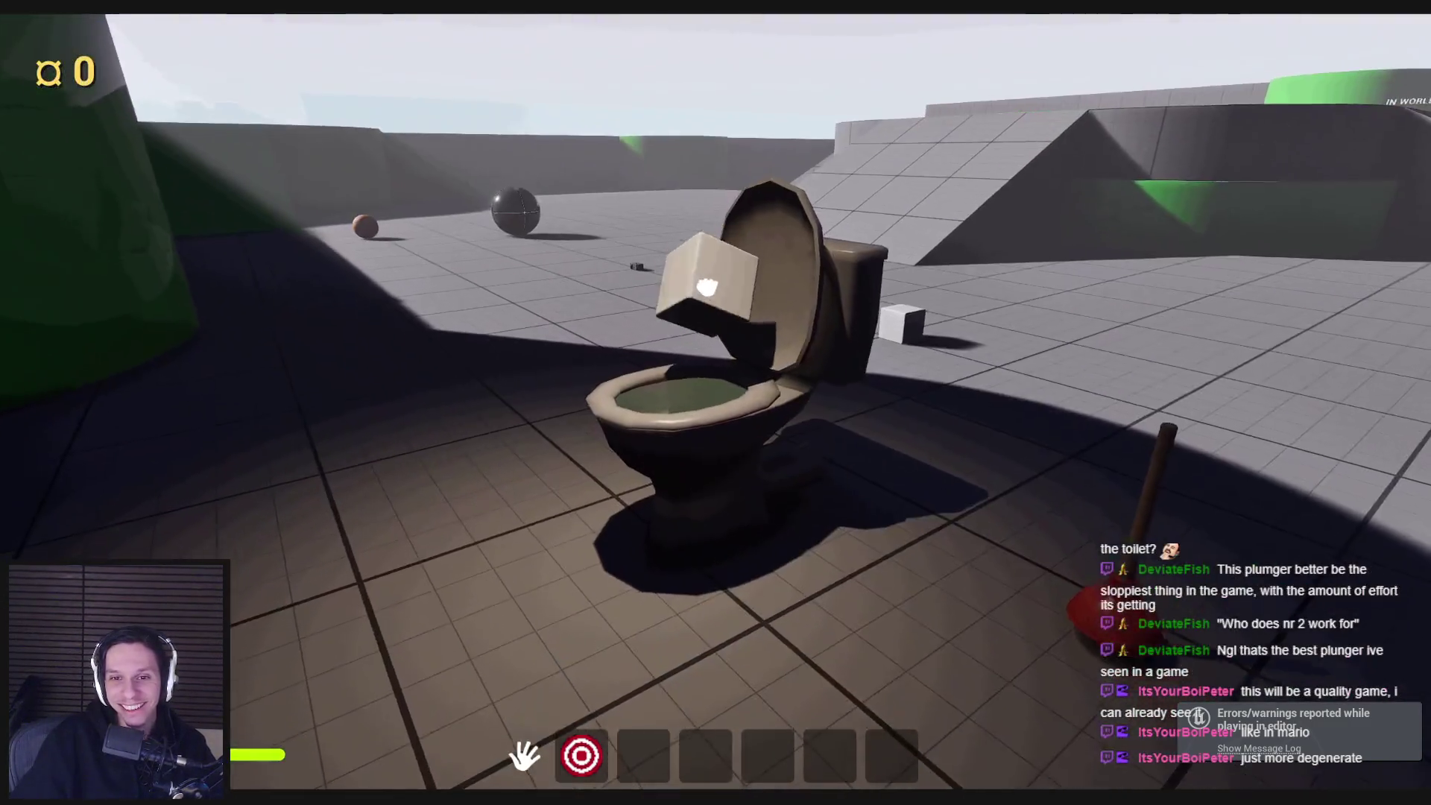
pyautogui.moveTo(706, 287); pyautogui.dragTo(744, 326)
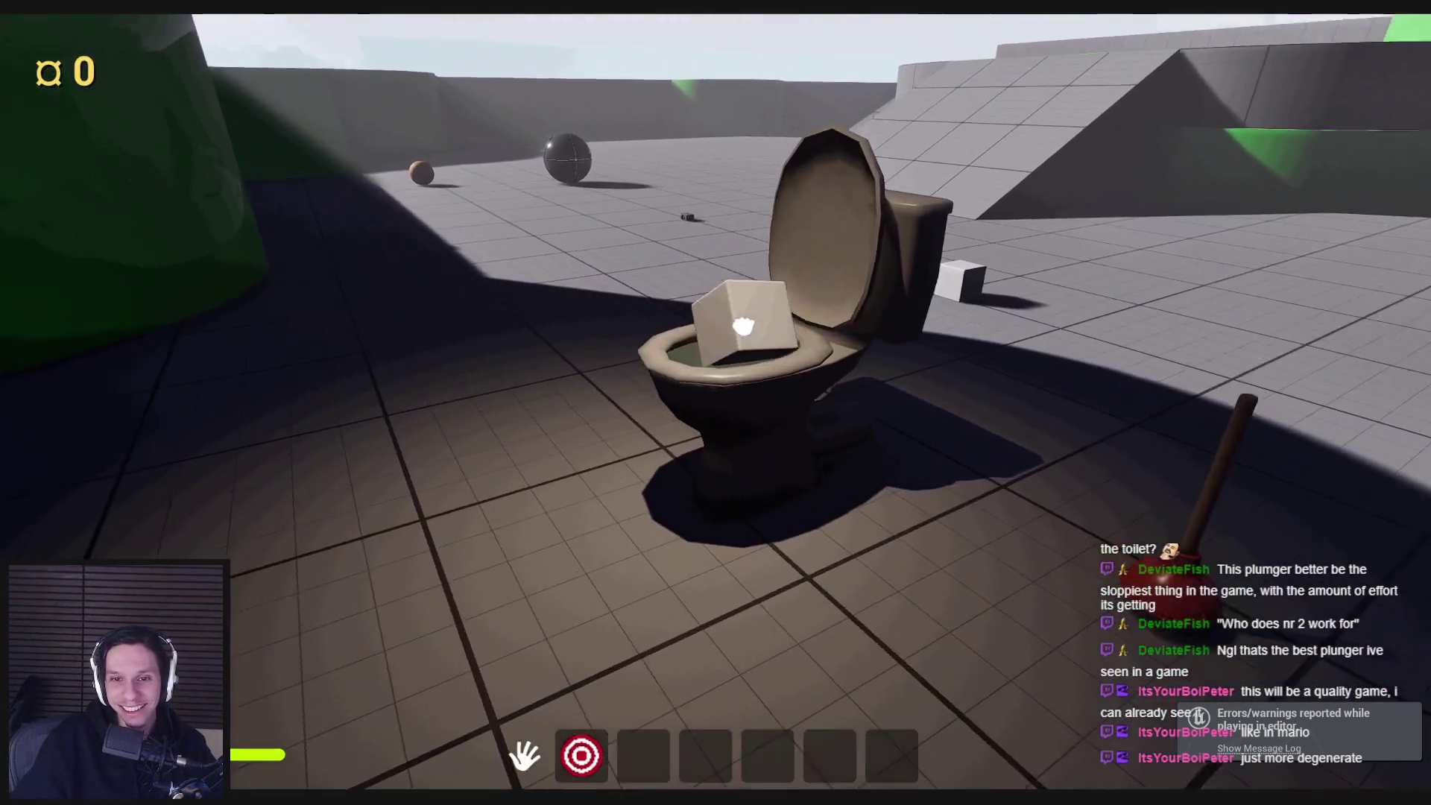
pyautogui.press('s')
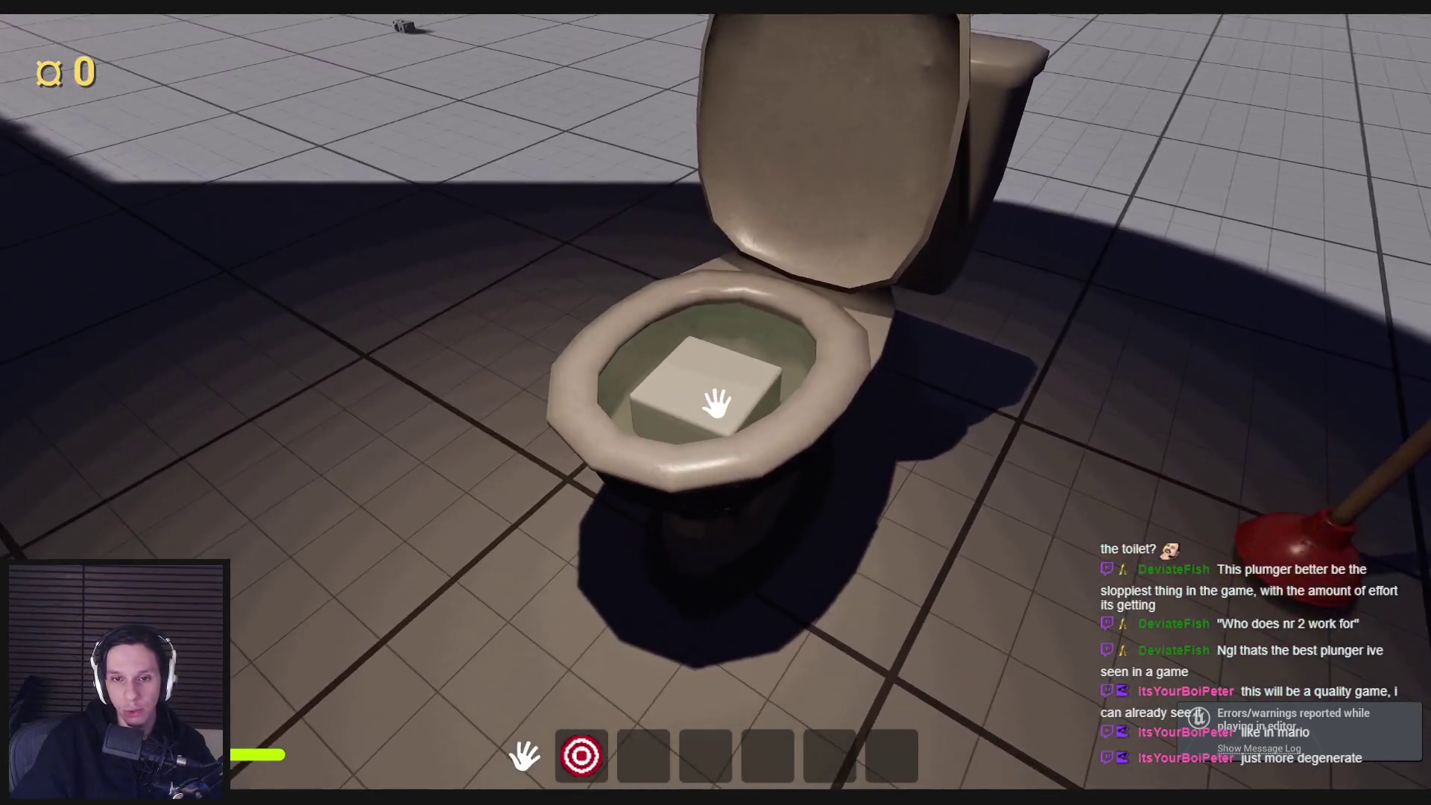
pyautogui.press('s')
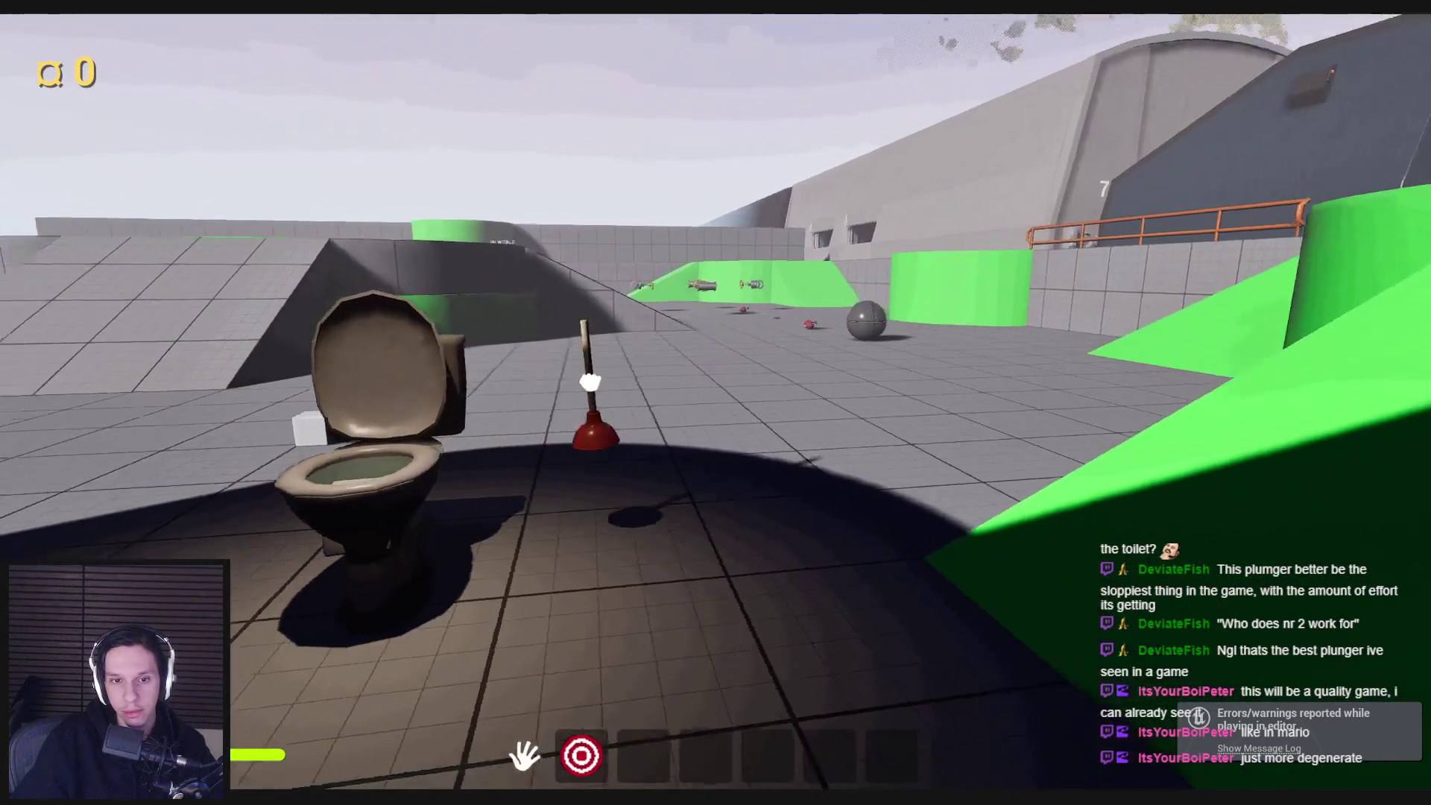
pyautogui.moveTo(589, 382)
pyautogui.mouseDown()
pyautogui.moveTo(823, 410)
pyautogui.moveTo(687, 415)
pyautogui.mouseUp()
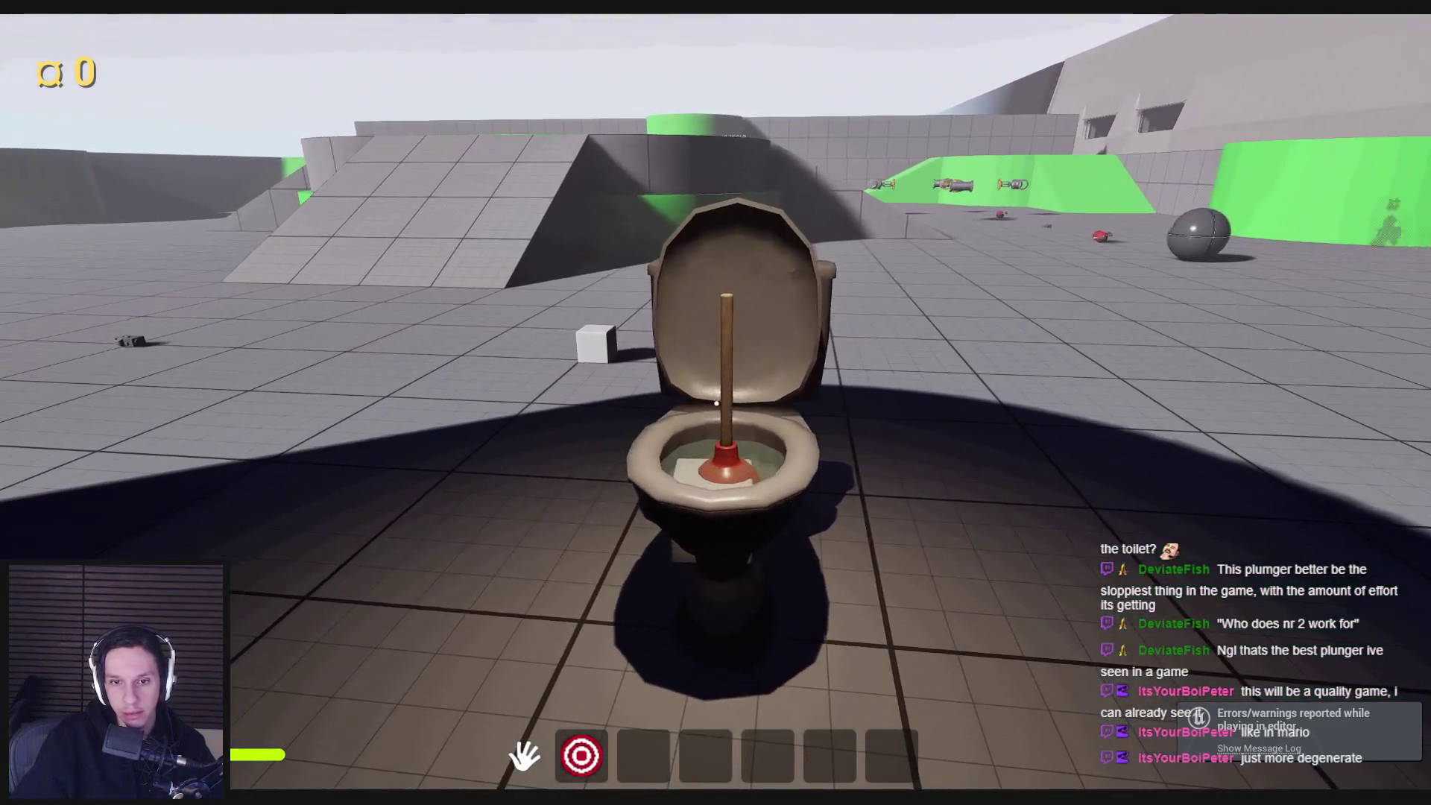
# - Plunge the toilet repeatedly until its health hits 0 and the plunger pops out
pyautogui.press('w')
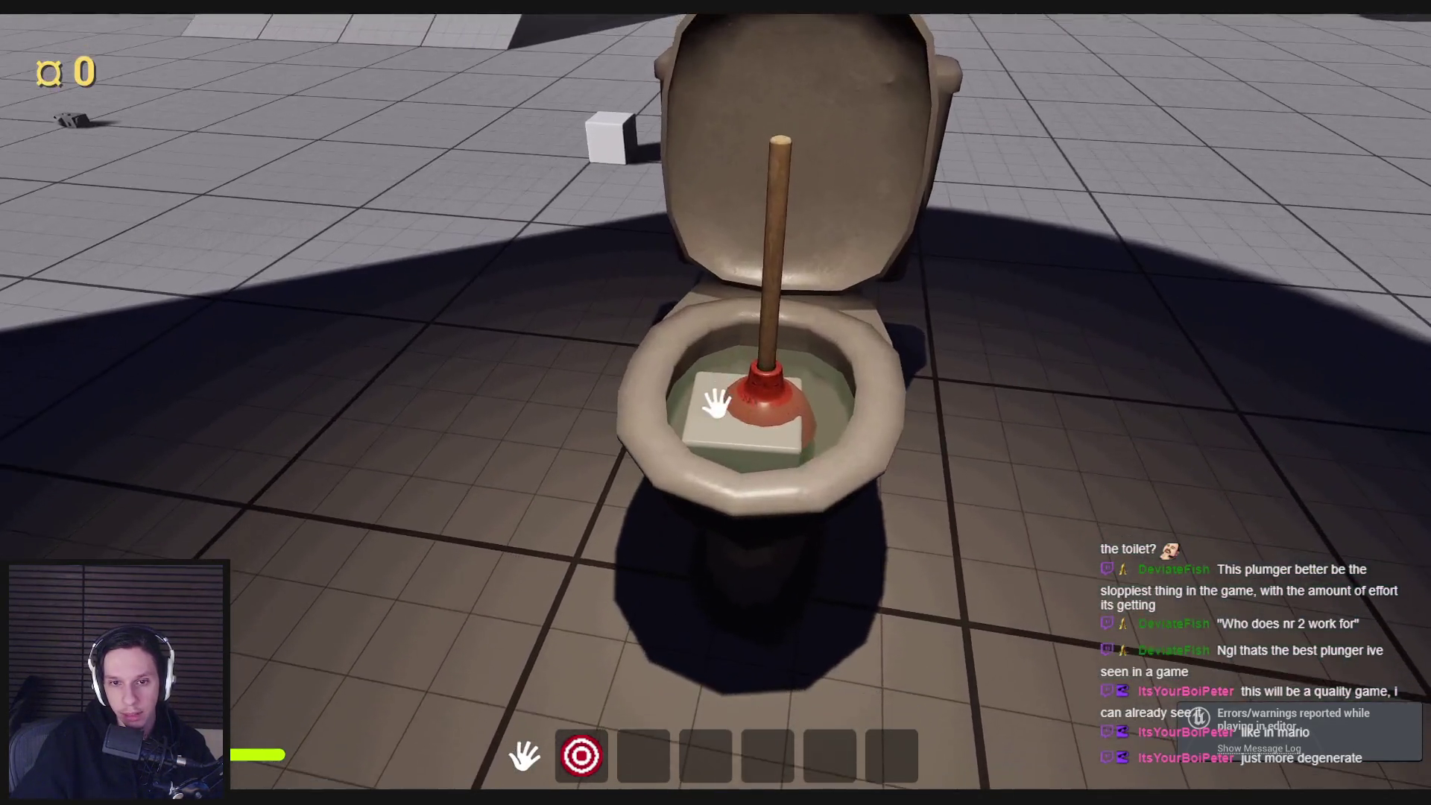
pyautogui.press('s')
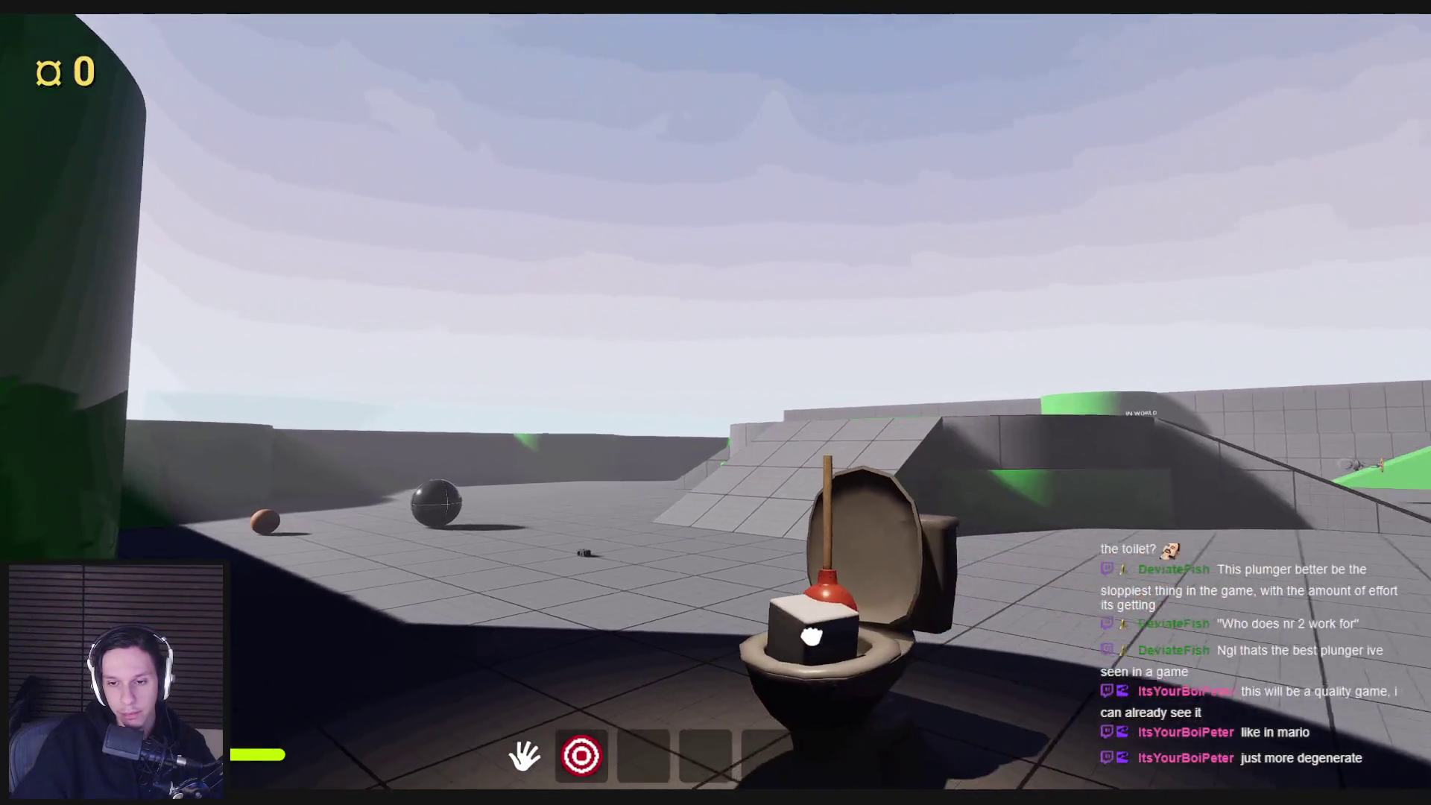
pyautogui.press('a')
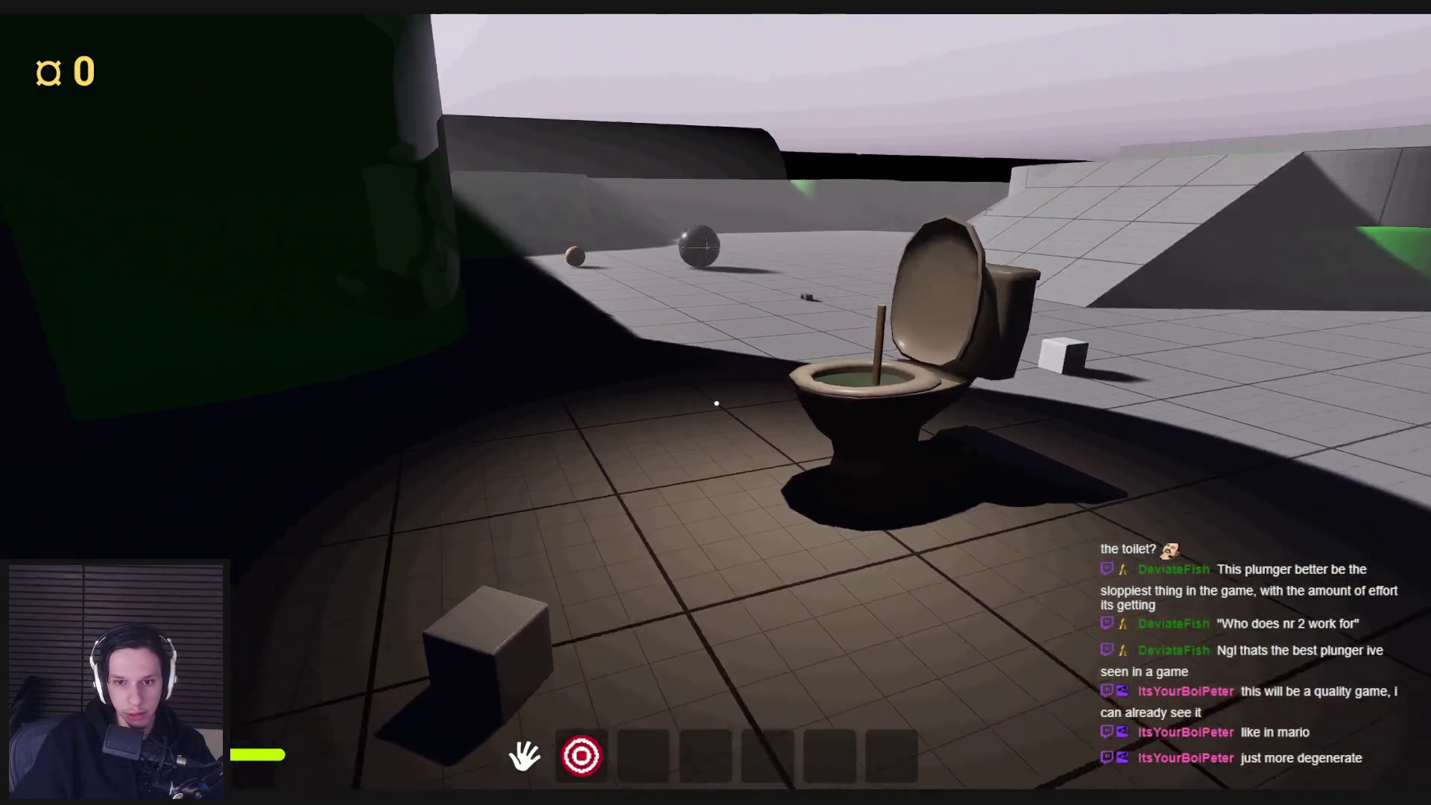
pyautogui.press('w')
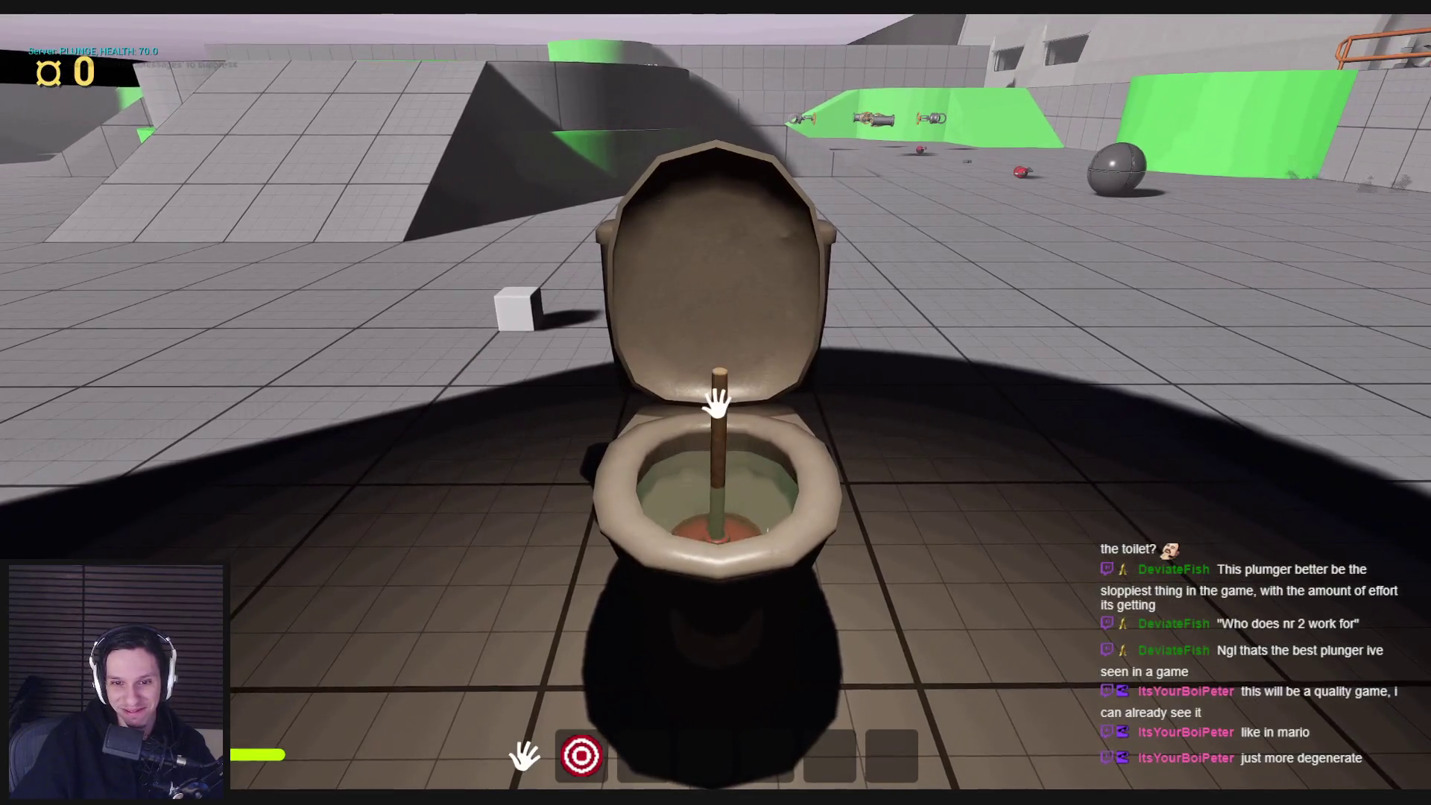
pyautogui.click(710, 443)
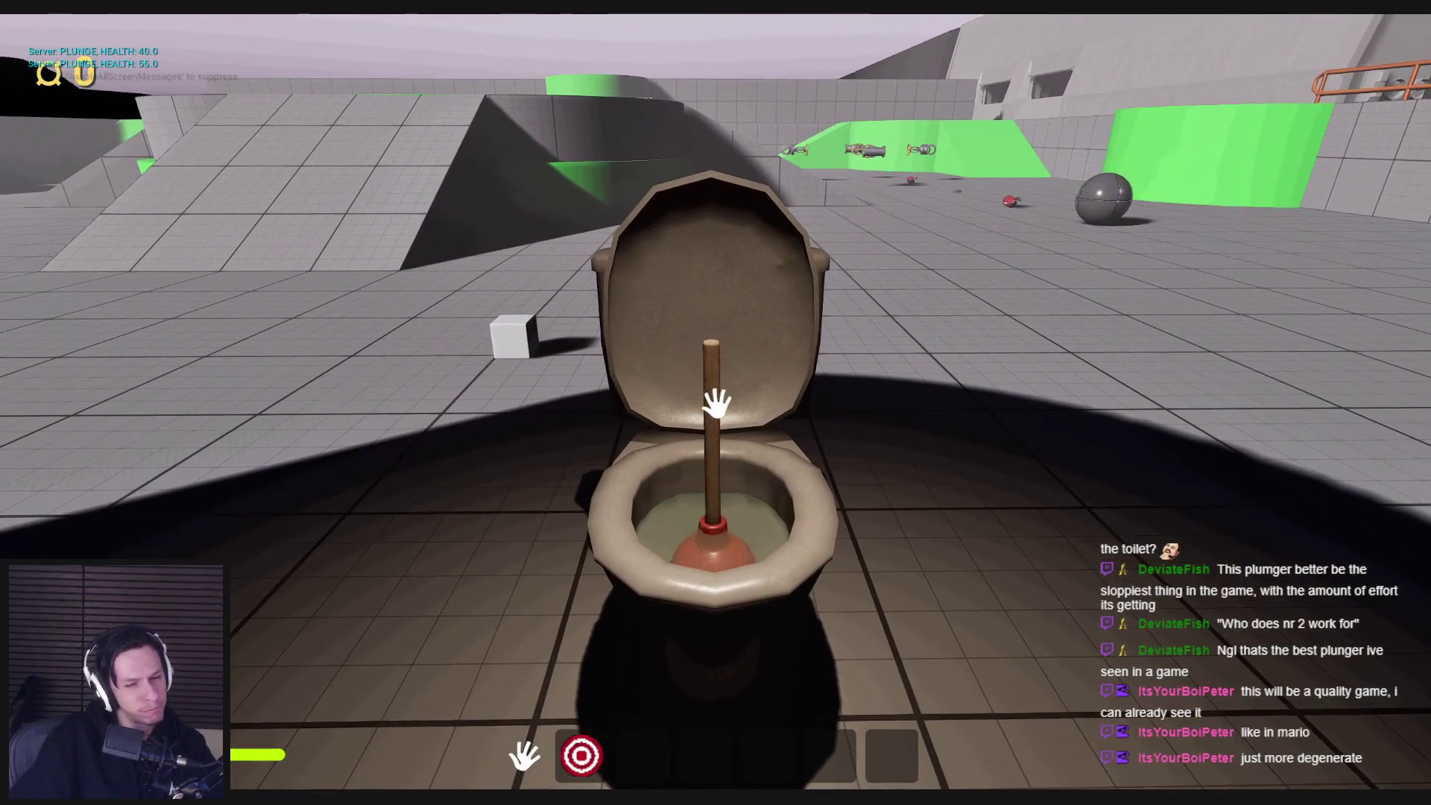
pyautogui.click(713, 425)
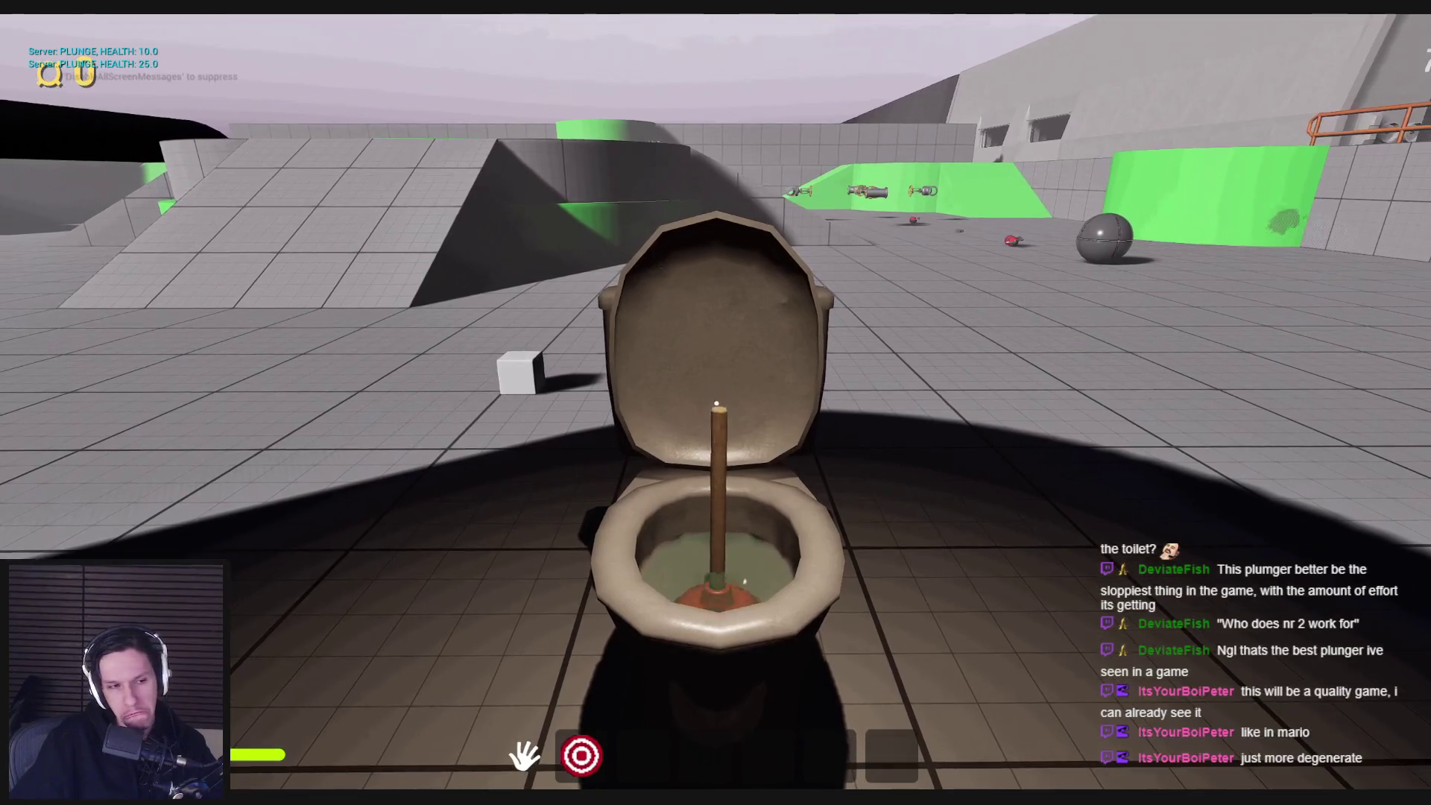
pyautogui.click(716, 404)
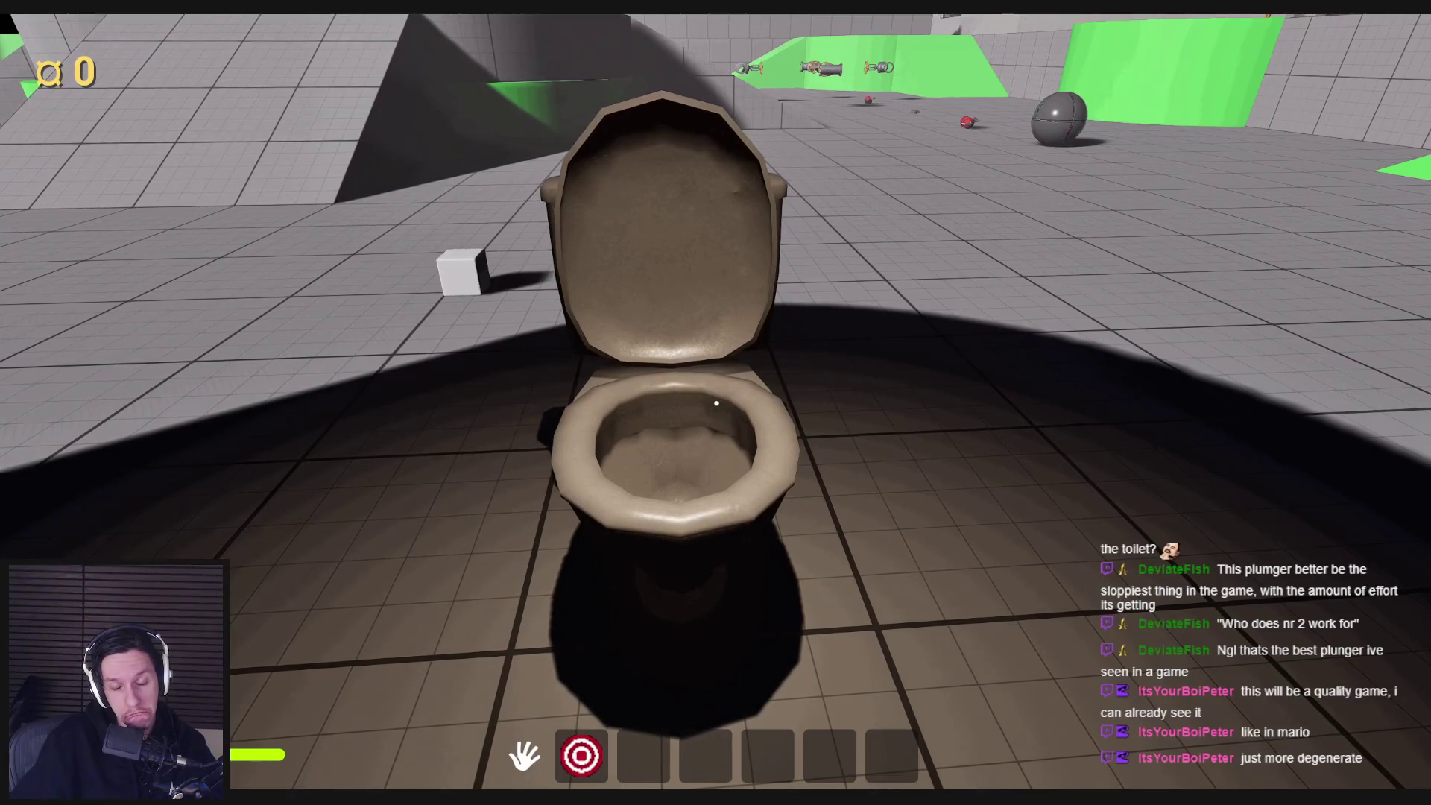
# - Walk around the toilet to inspect the result, then stop the playtest
pyautogui.press('w')
pyautogui.press('s')
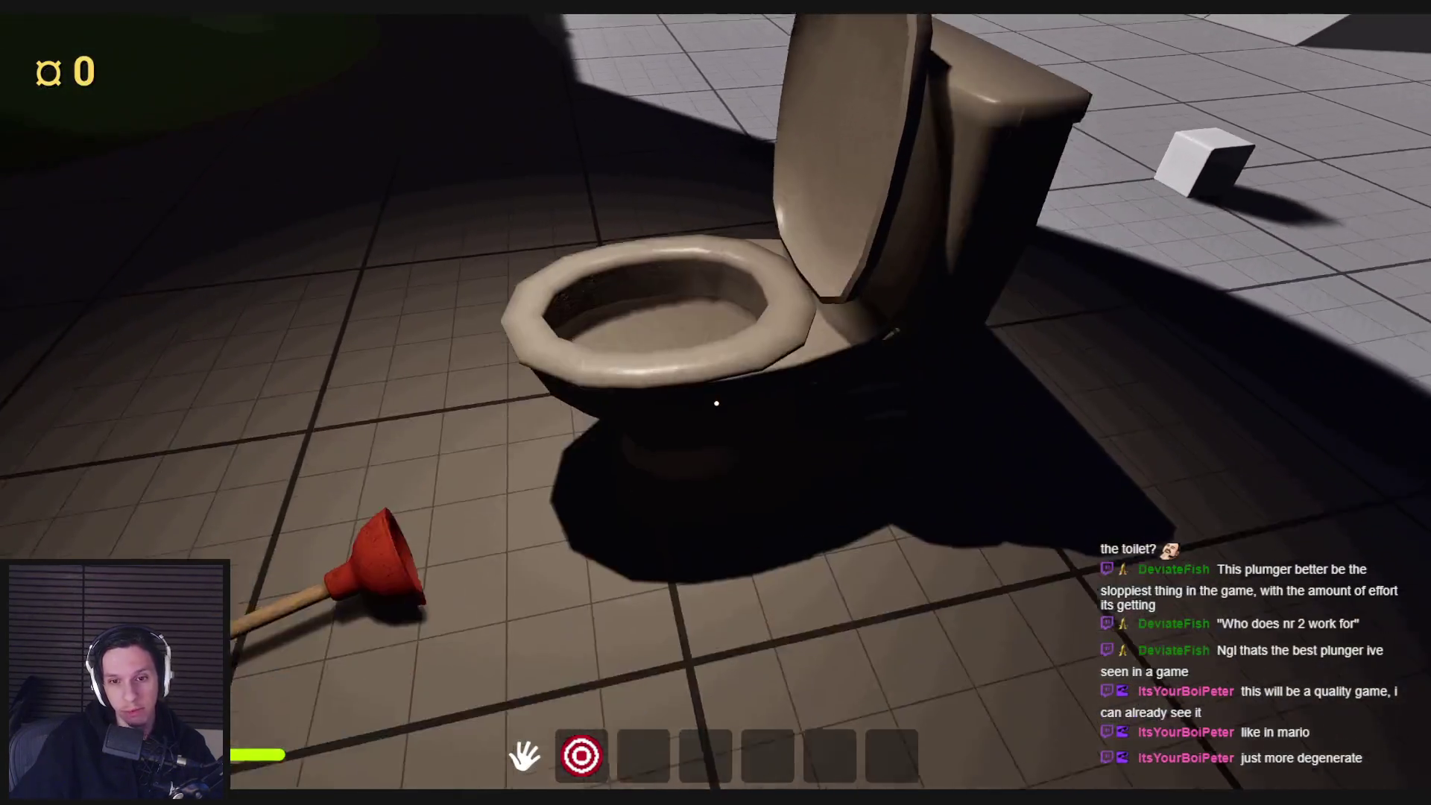
pyautogui.press('w')
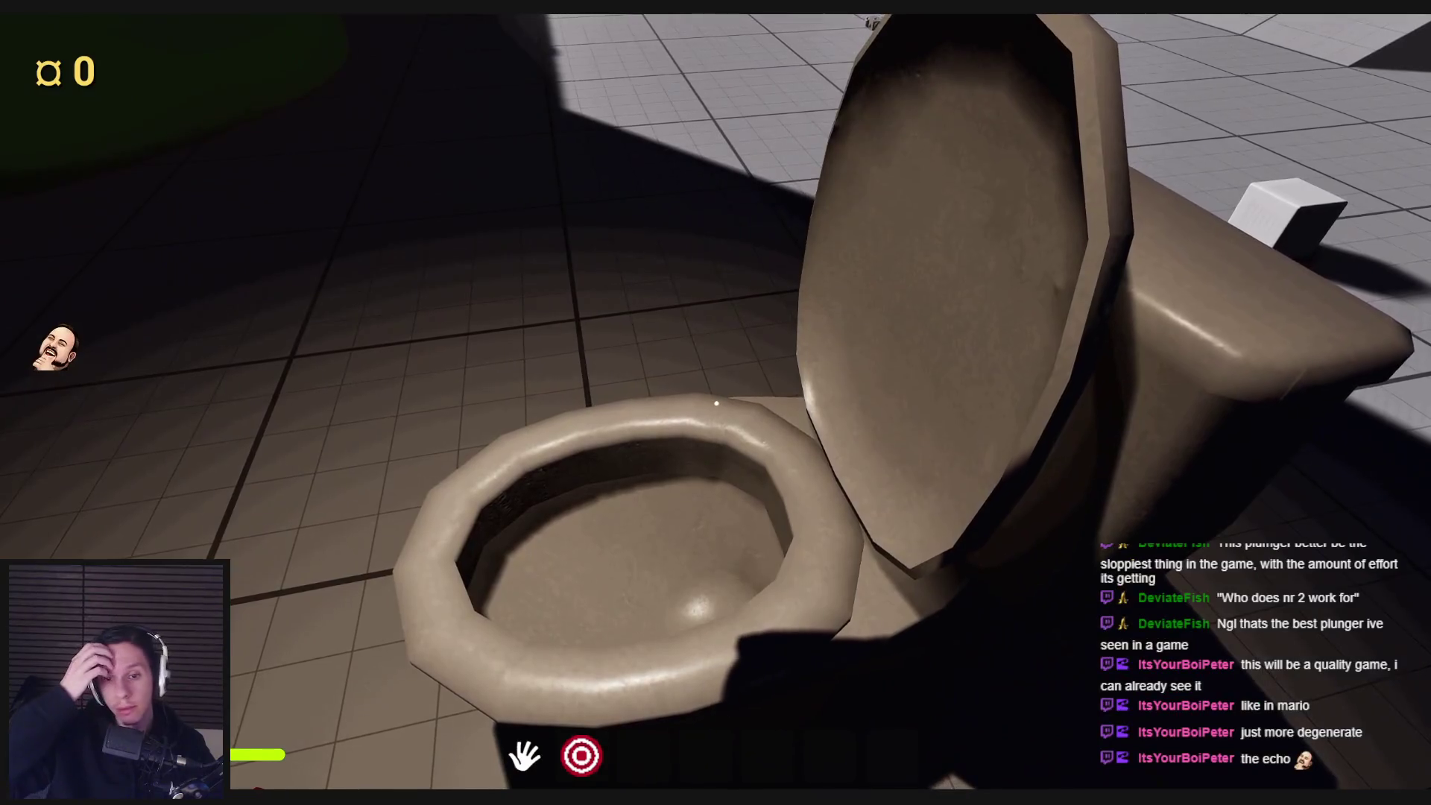
pyautogui.press('a')
pyautogui.press('s')
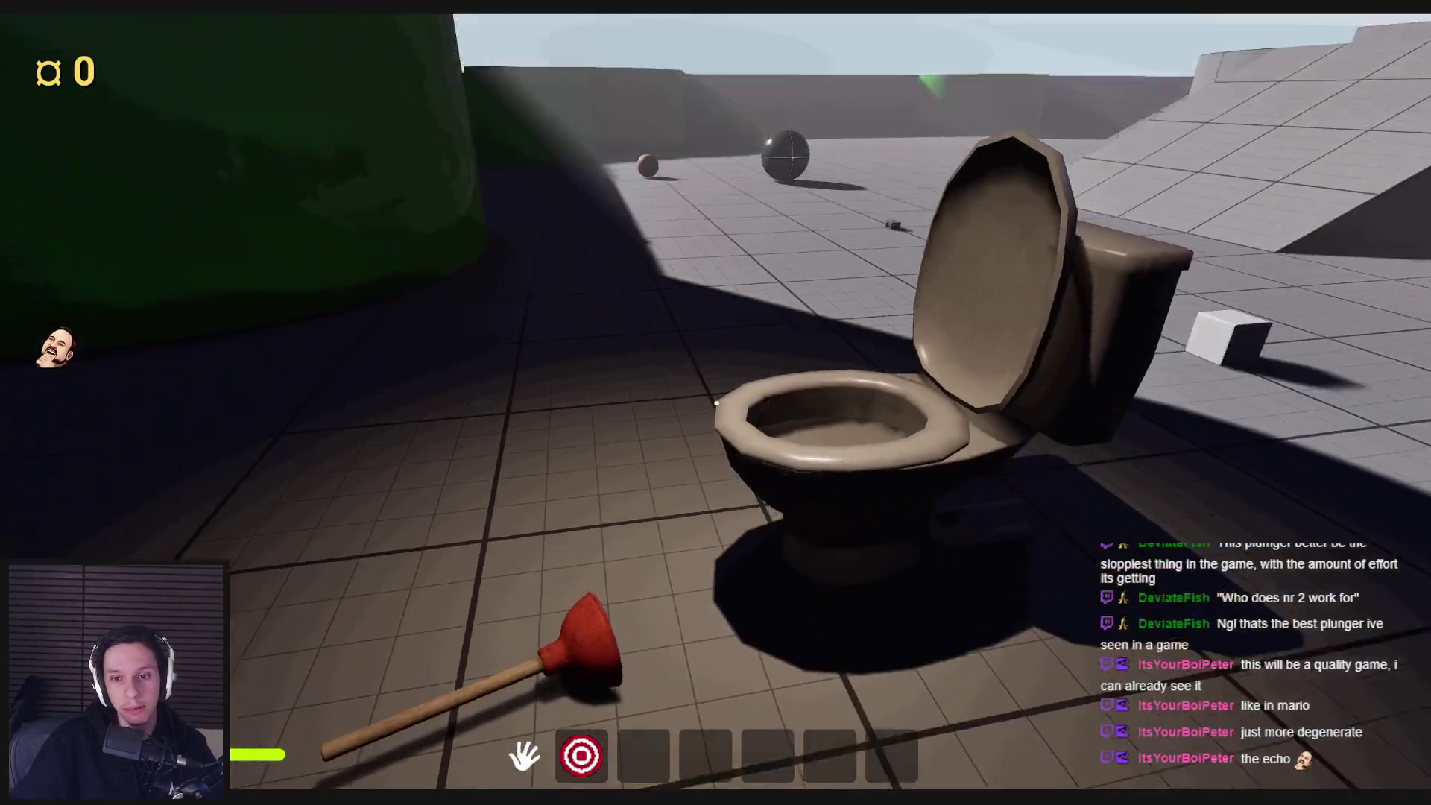
pyautogui.press('Escape')
# - Fly the editor camera to the toilet and bring up its BP_MaintenanceTask-Toilet event graph
pyautogui.press('s')
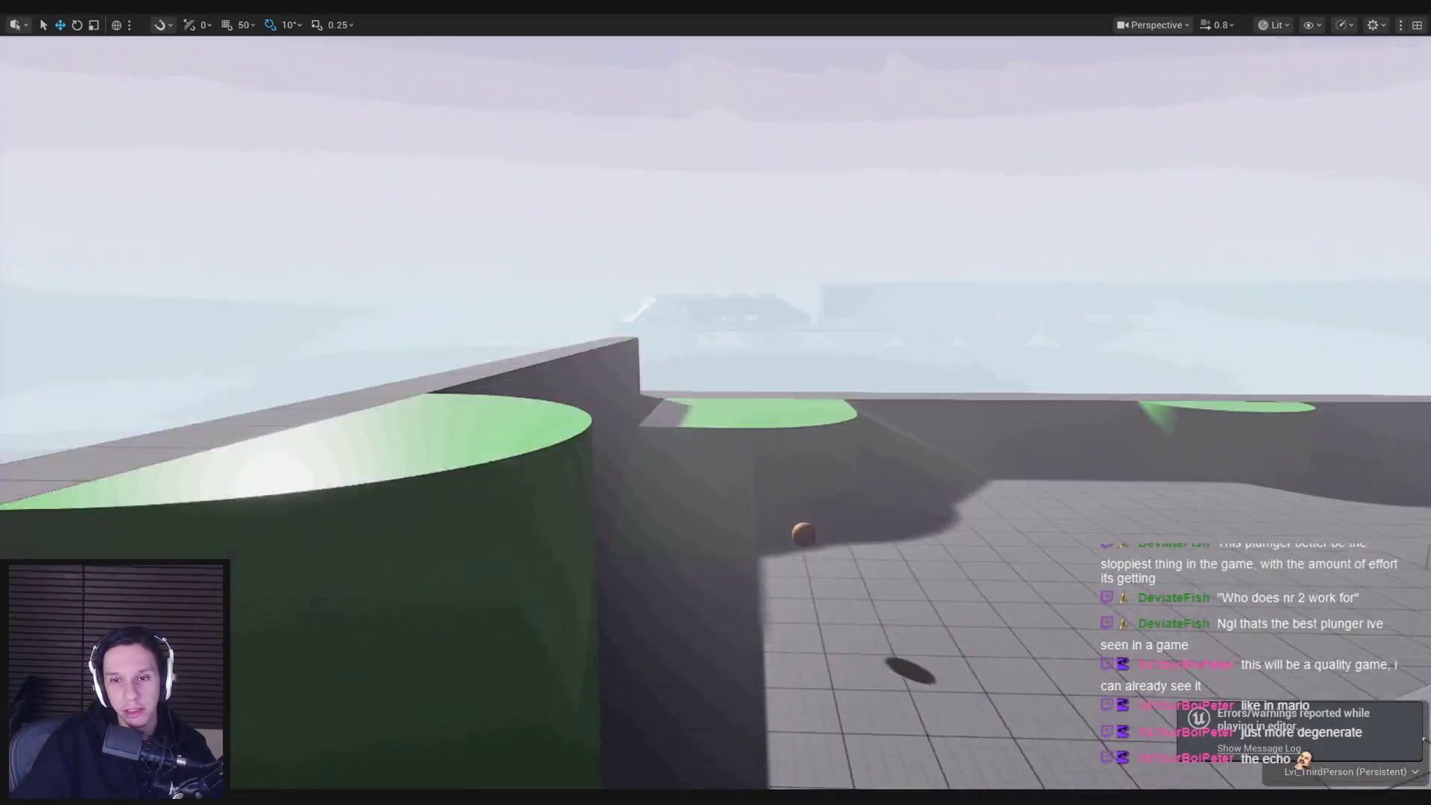
pyautogui.scroll(5, 715, 403)
pyautogui.press('f')
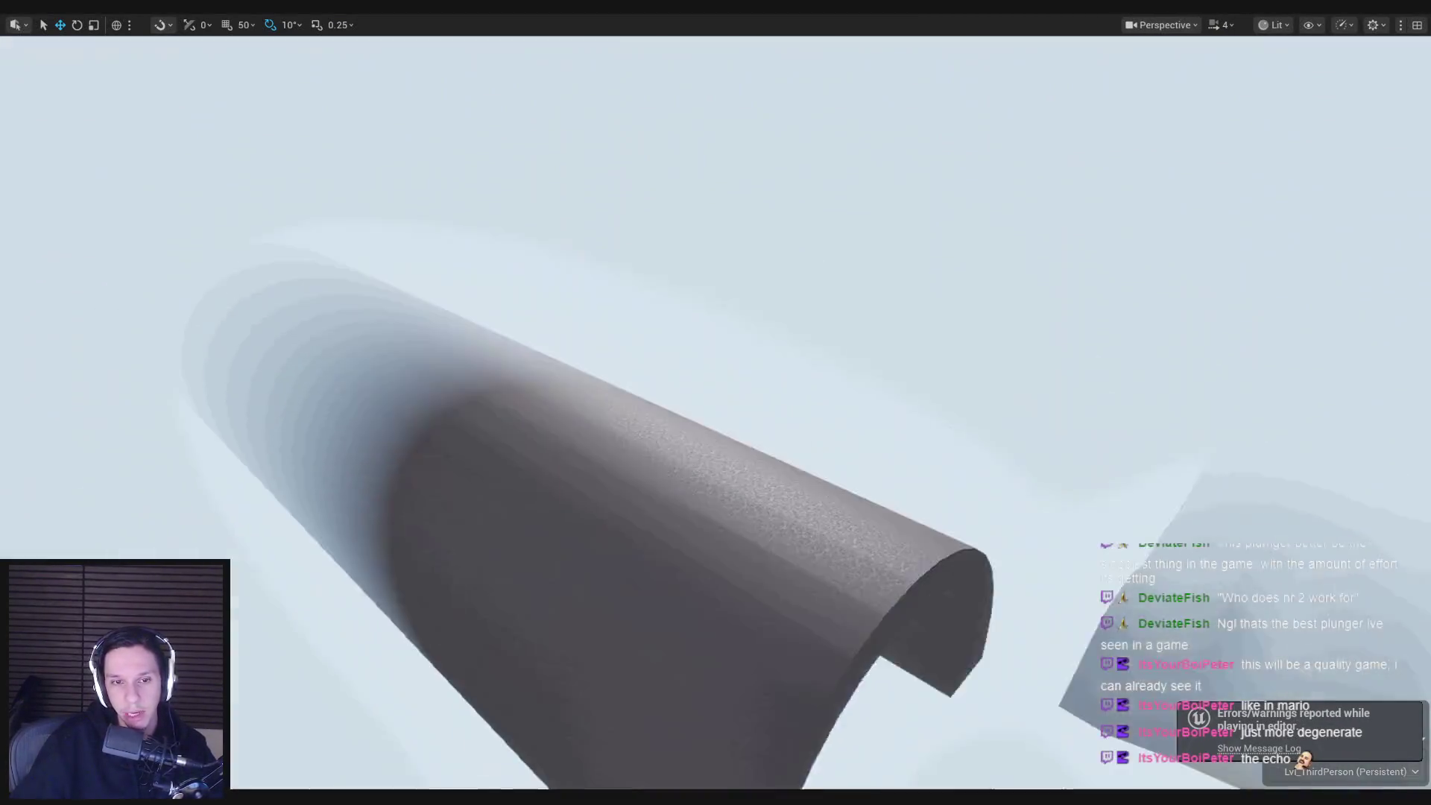
pyautogui.press('w')
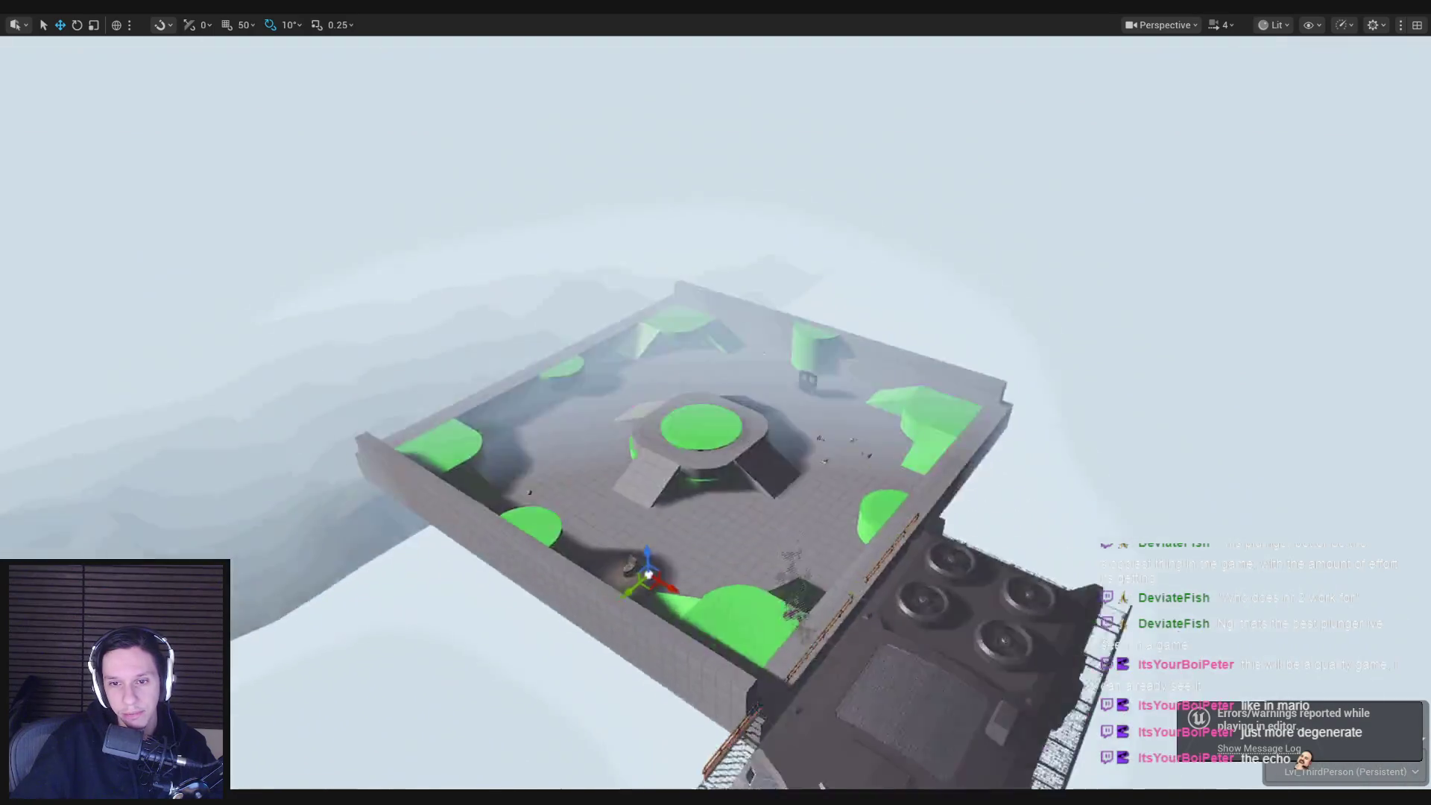
pyautogui.scroll(-5, 716, 403)
pyautogui.press('w')
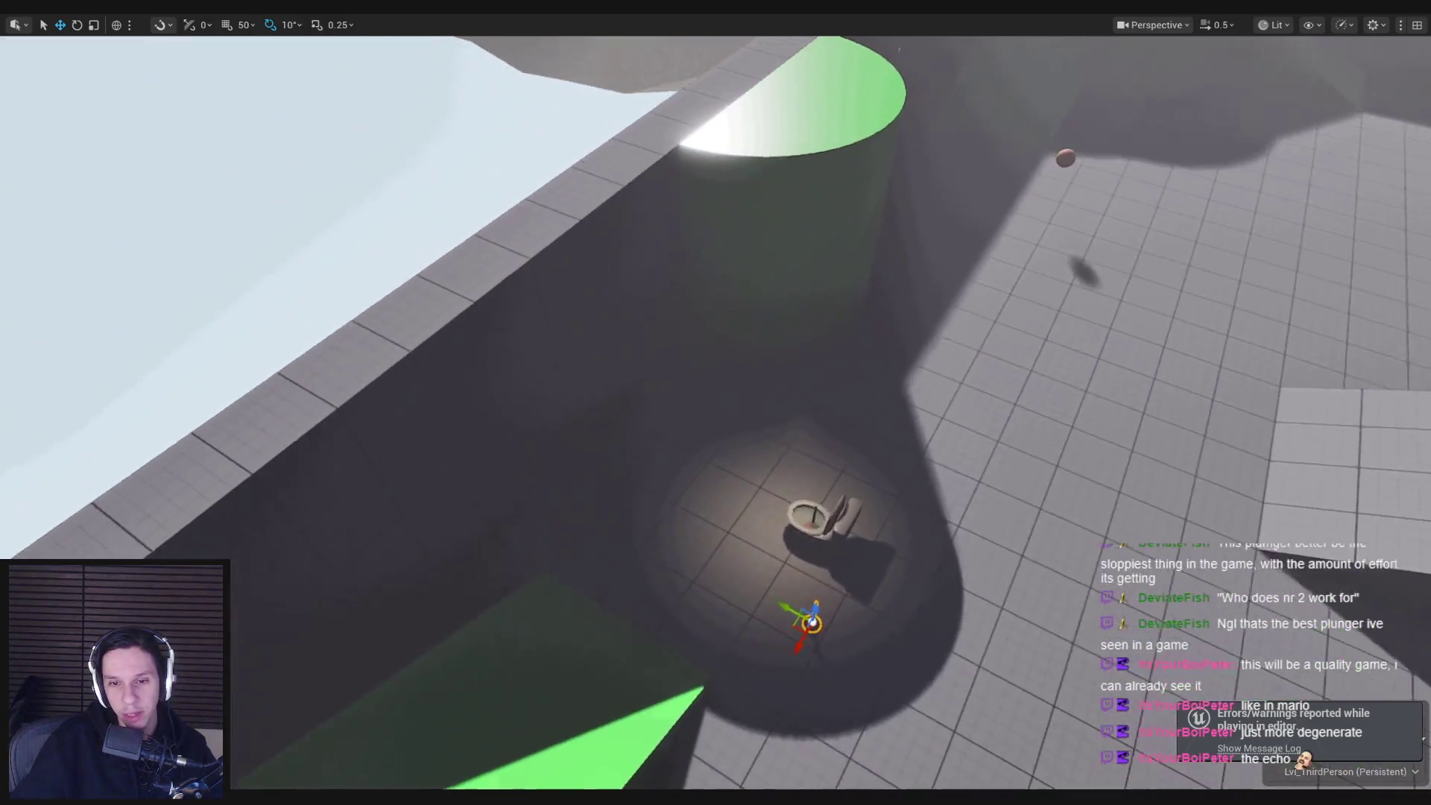
pyautogui.press('s')
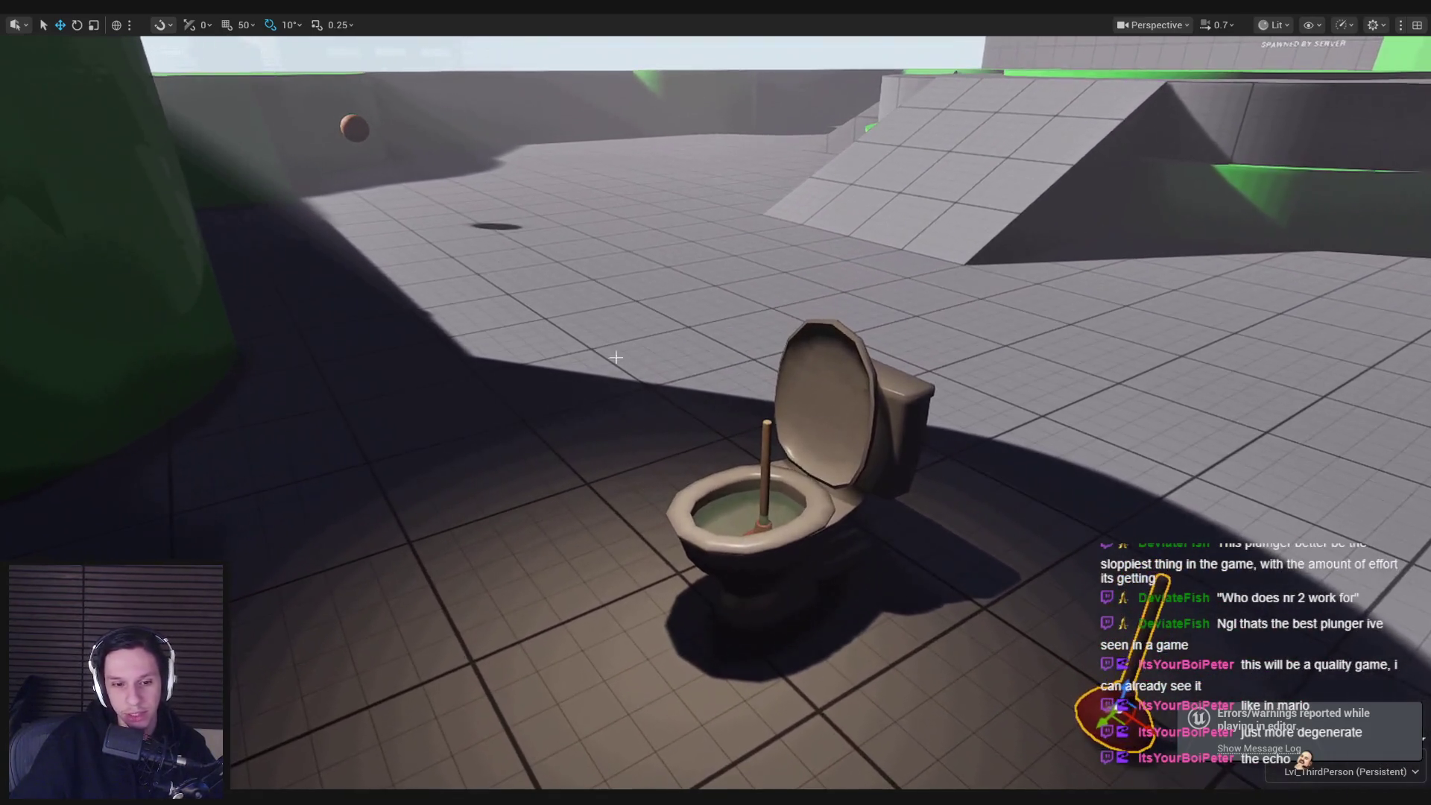
pyautogui.press('w')
pyautogui.press('s')
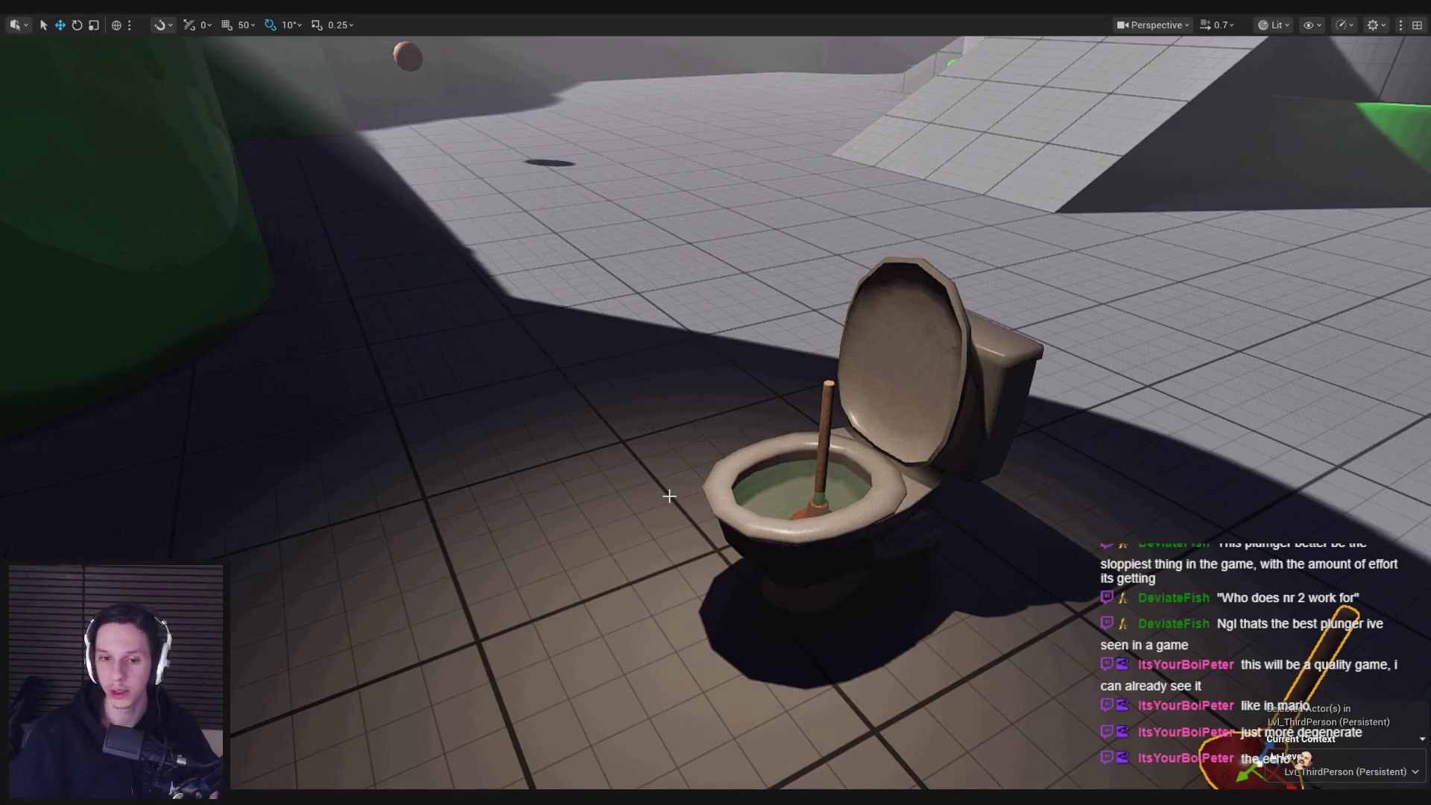
pyautogui.hotkey('alt', 'Tab')
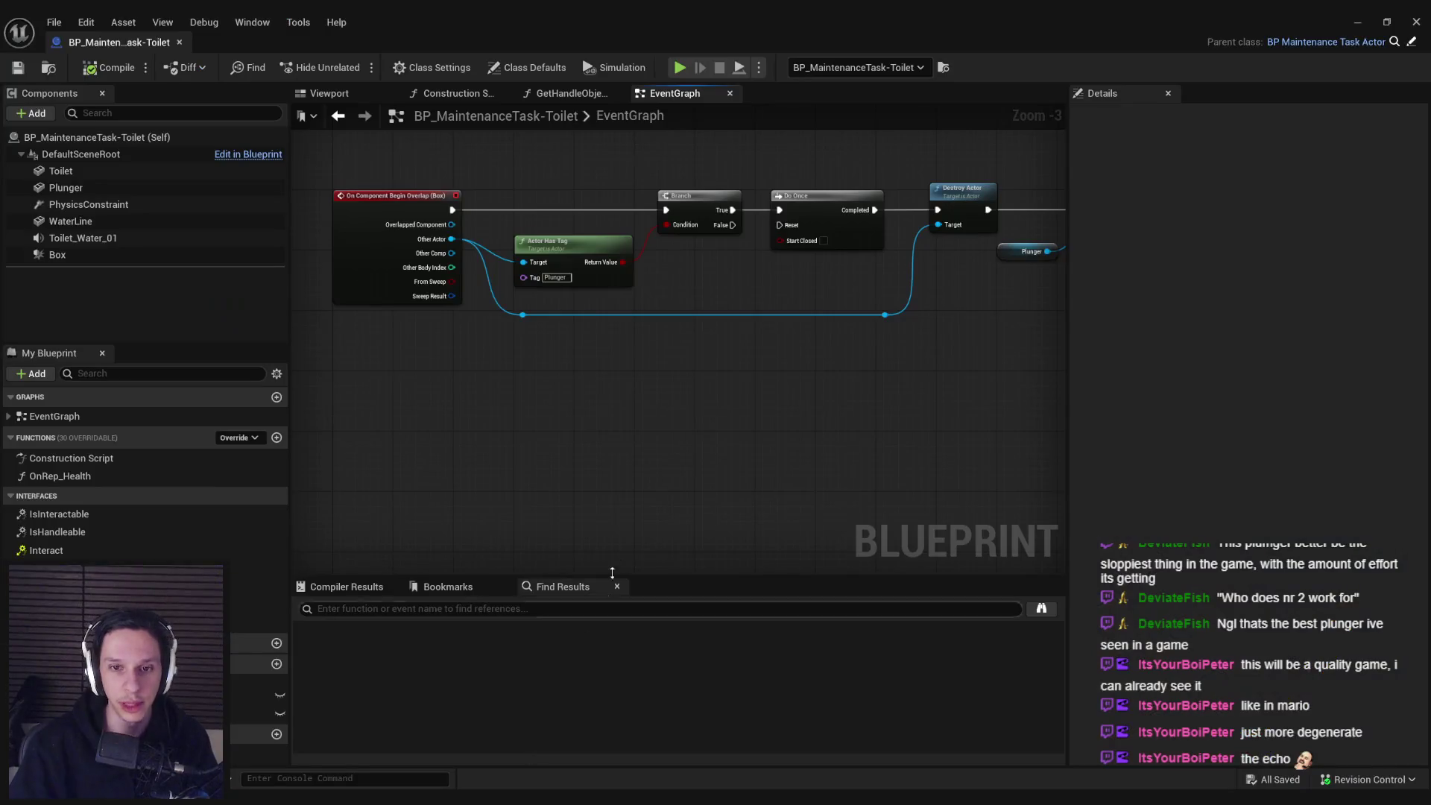
# - Zoom and pan across the Plunger-tag overlap and Do Once nodes, then return to Trello
pyautogui.scroll(-2, 563, 420)
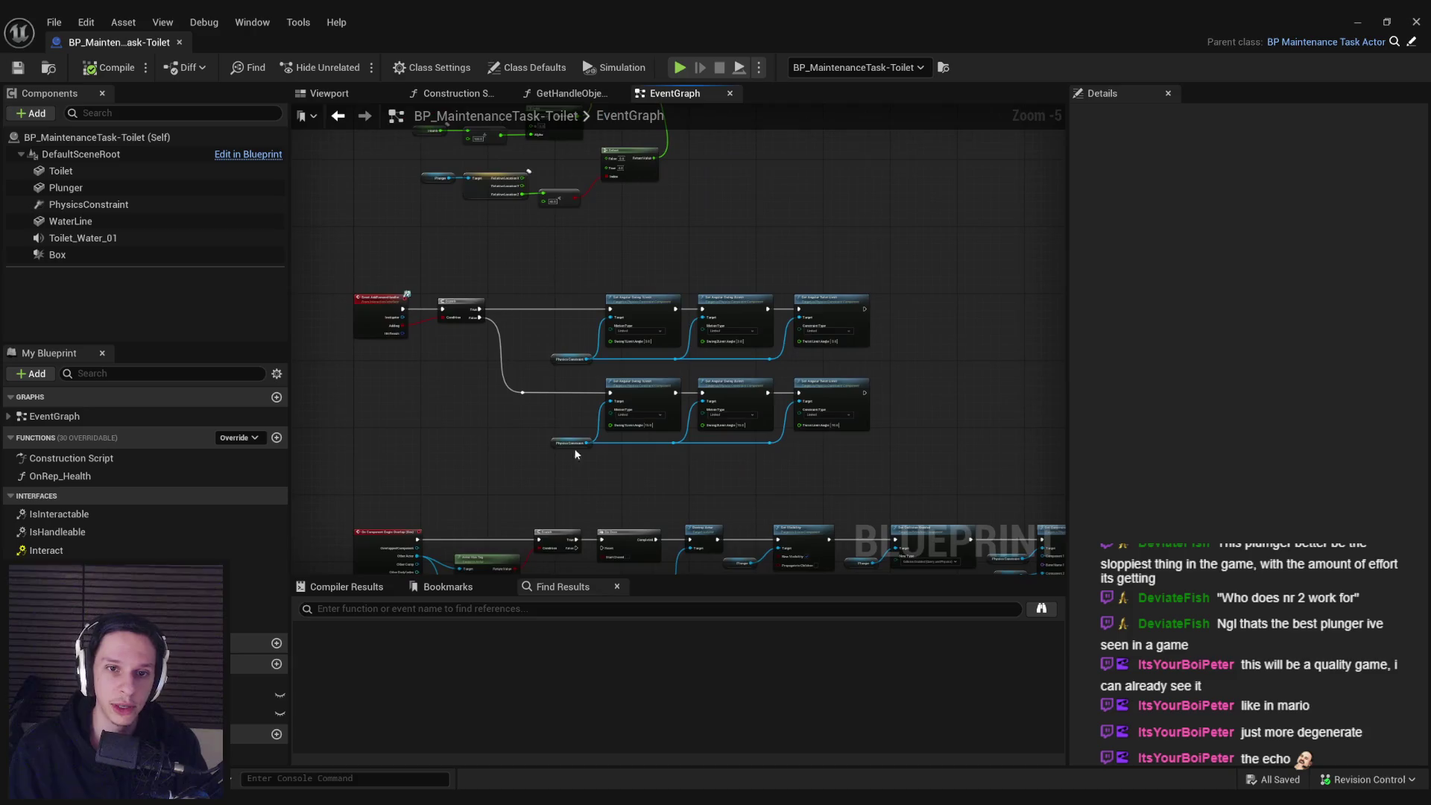
pyautogui.scroll(3, 583, 348)
pyautogui.scroll(-3, 584, 348)
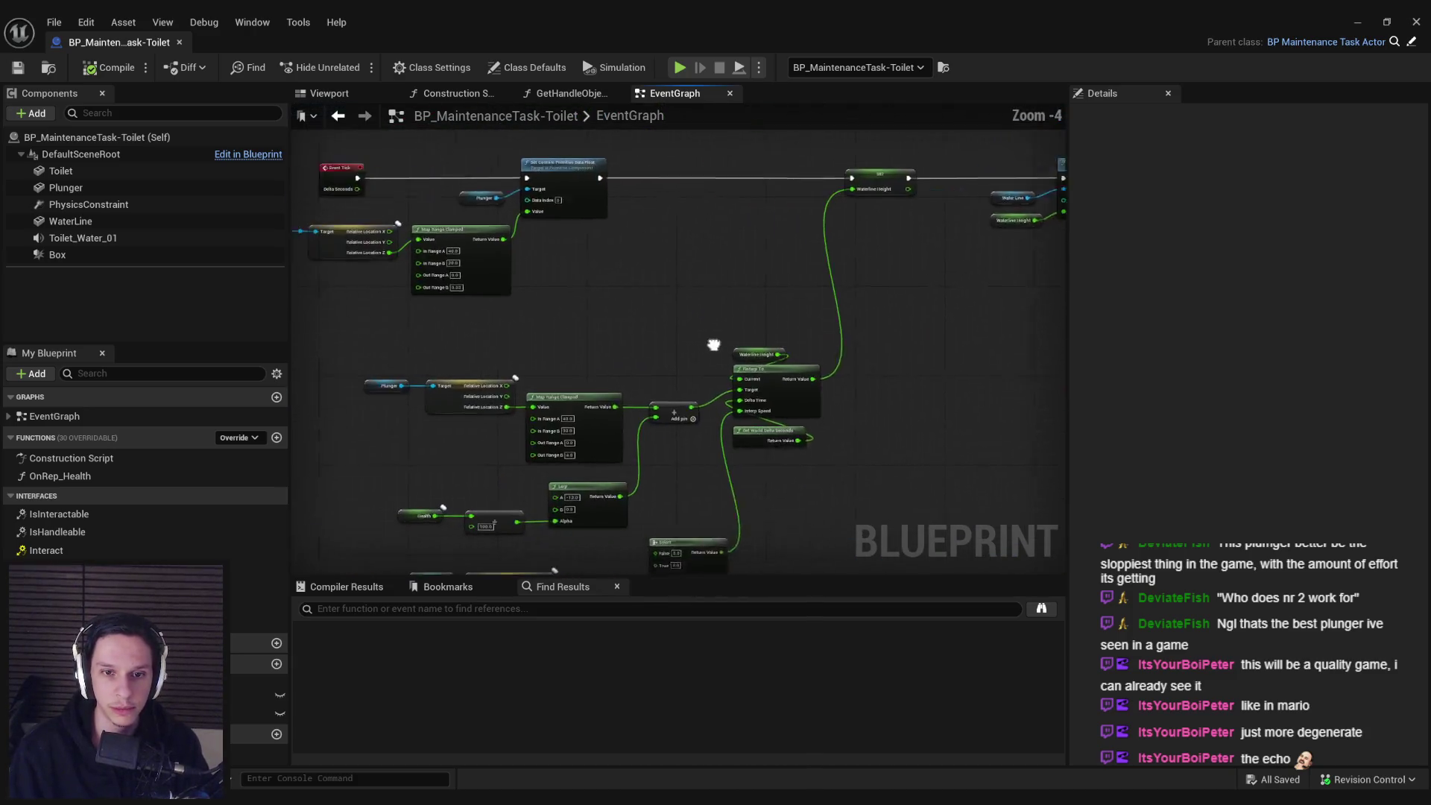
pyautogui.moveTo(583, 334); pyautogui.dragTo(581, 417)
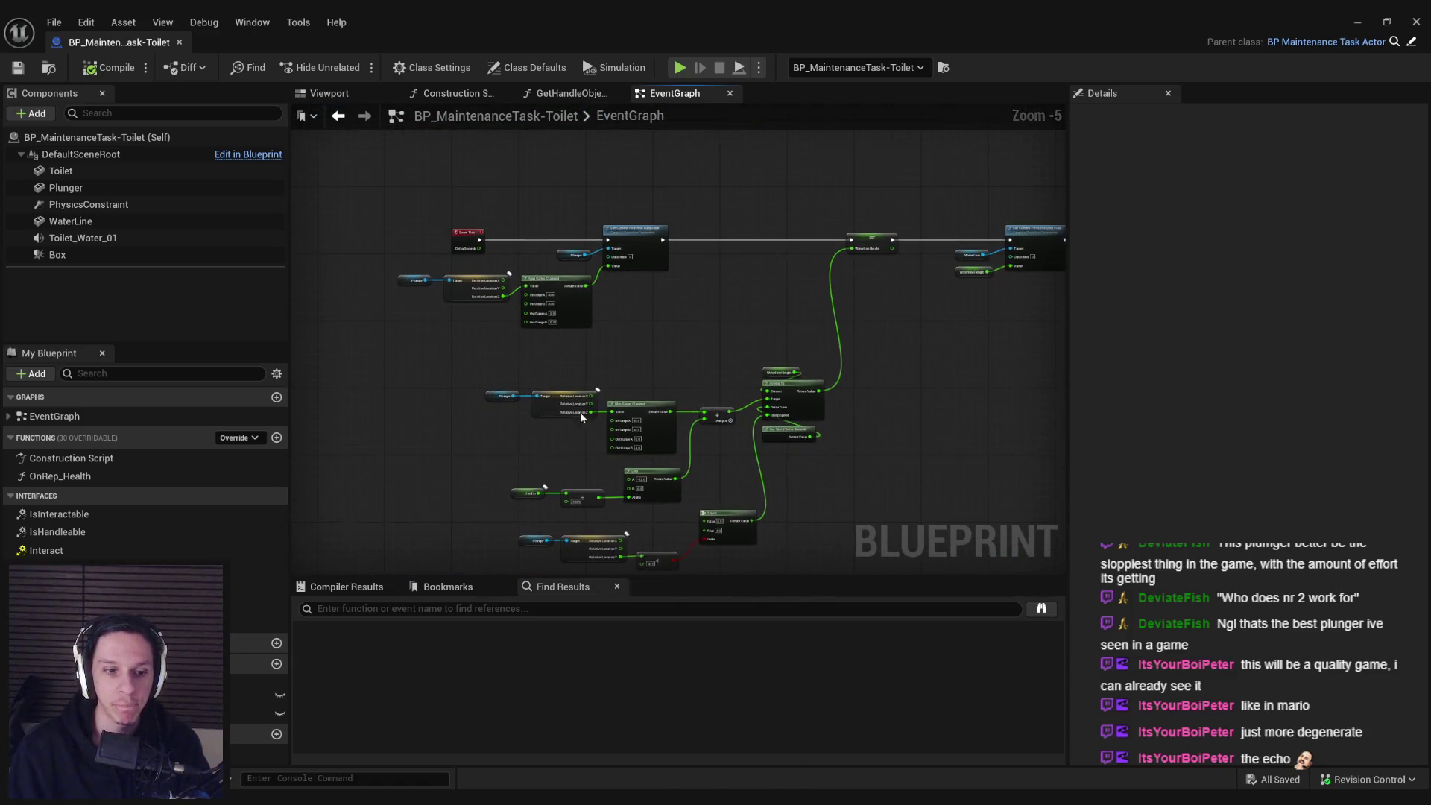
pyautogui.hotkey('alt', 'Tab')
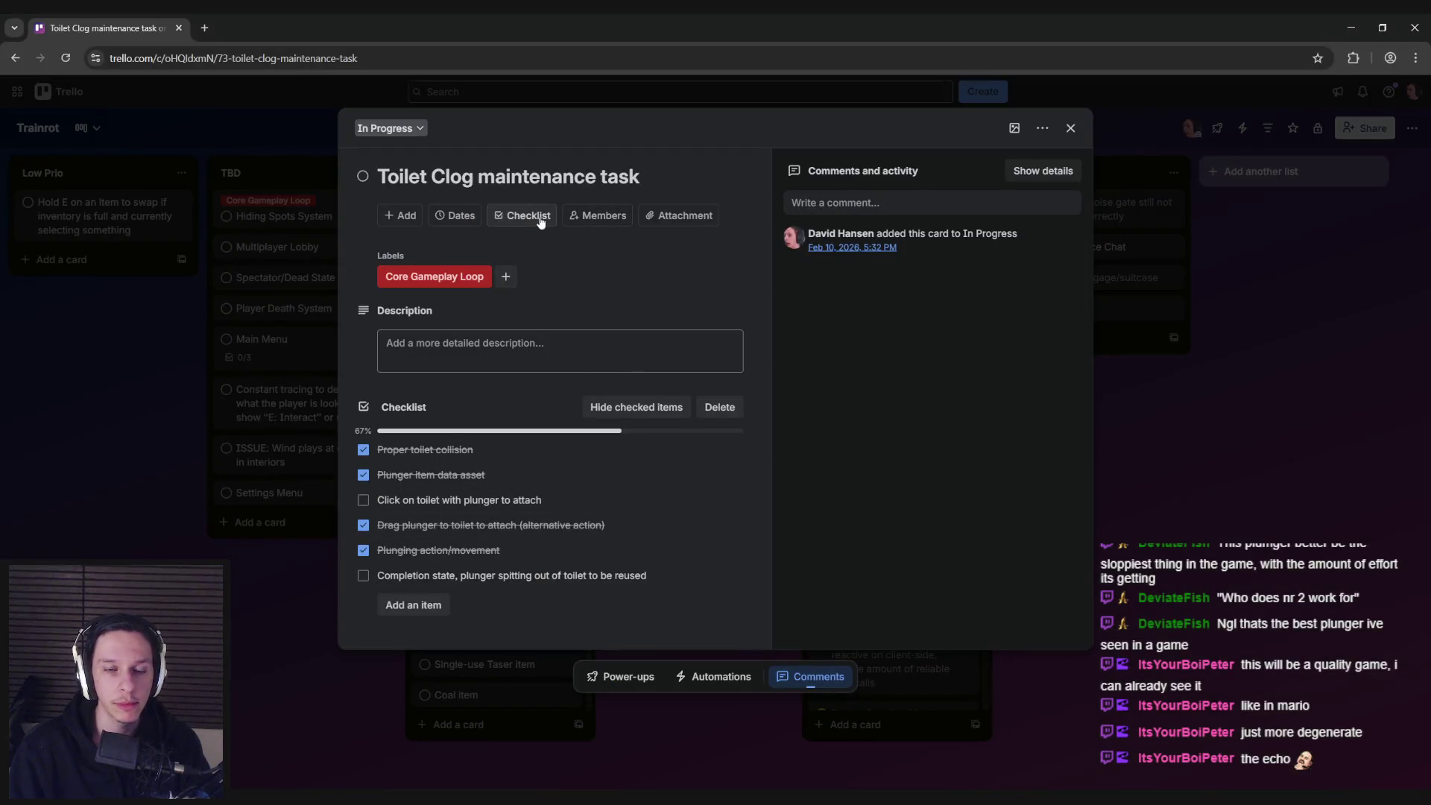
# - Add a new checklist titled 'Multiplayer ready' to the Toilet Clog card
pyautogui.click(541, 222)
pyautogui.press('BackSpace')
pyautogui.write('Multiplayer ready')
pyautogui.press('Return')
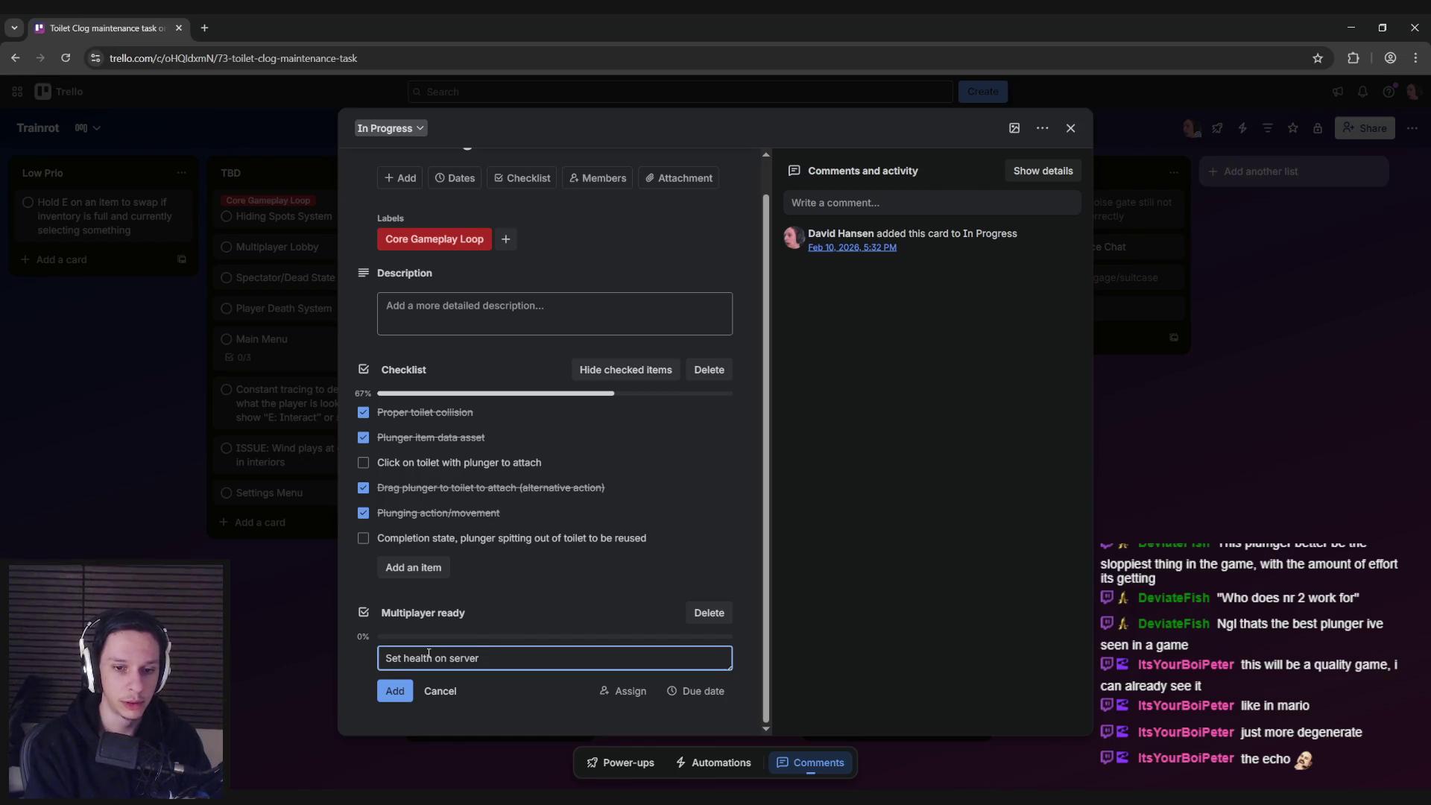
# - Add items 'Set health on server', 'Health RepNotify events' and 'Smoothsync component'
pyautogui.press('Return')
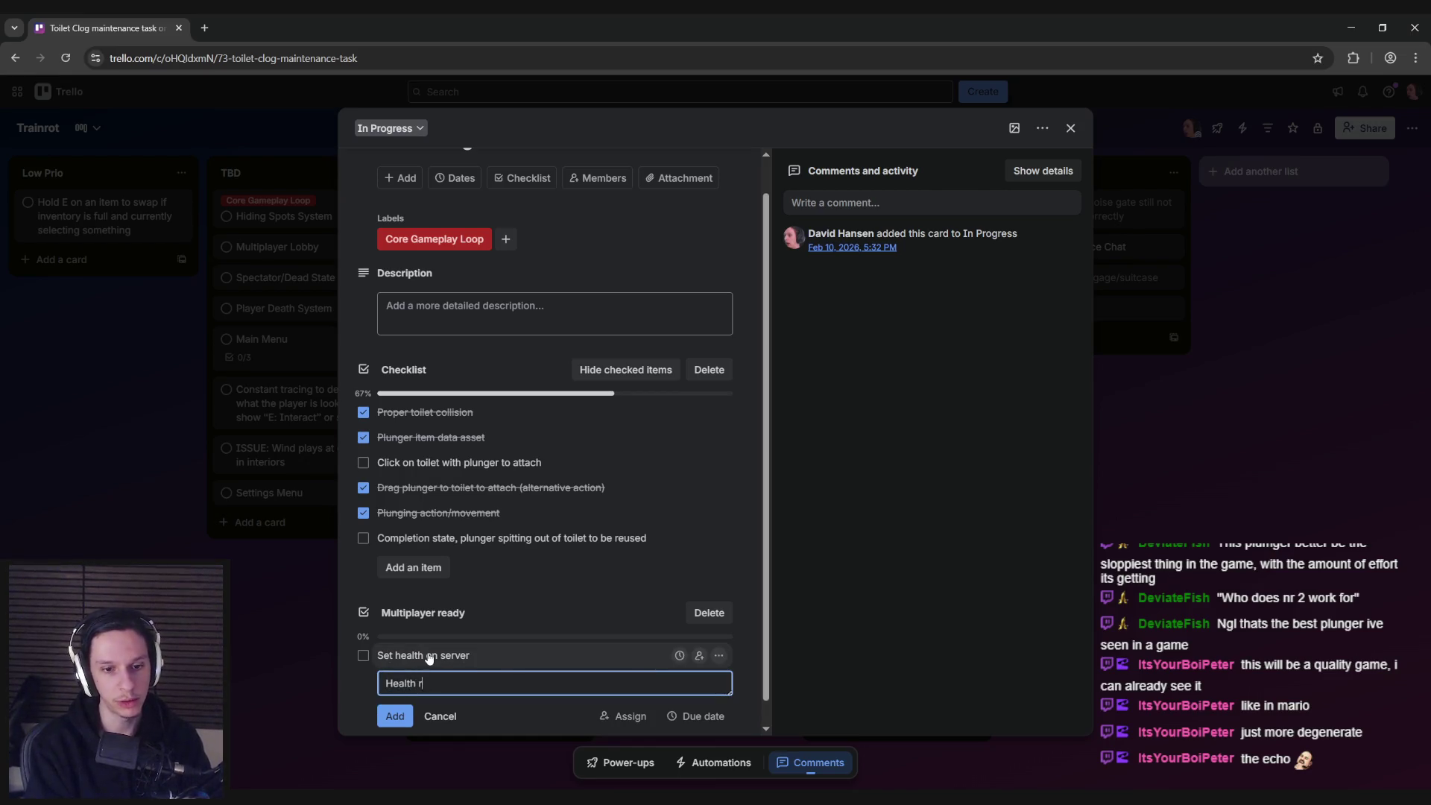
pyautogui.write('vents')
pyautogui.press('Return')
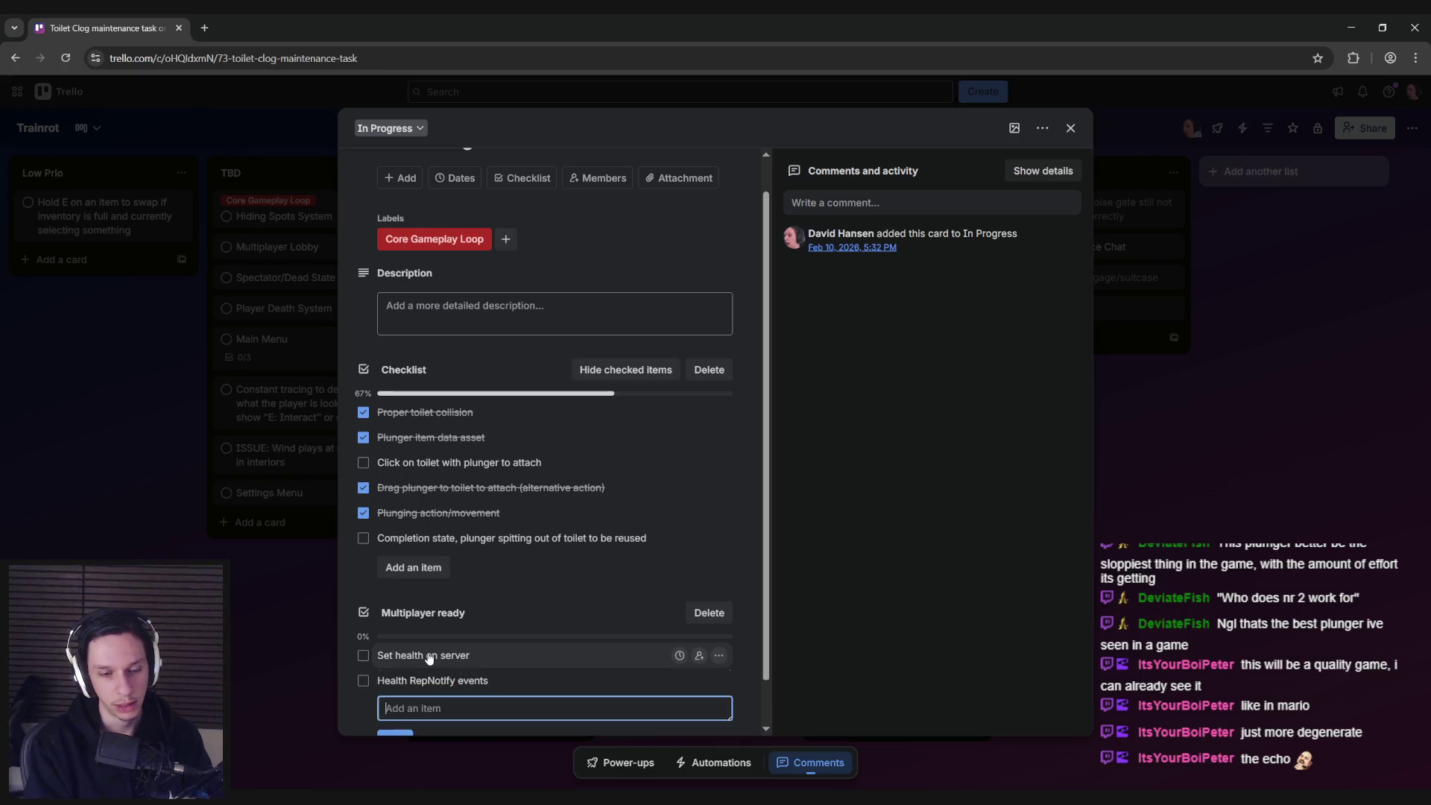
pyautogui.write('Sml')
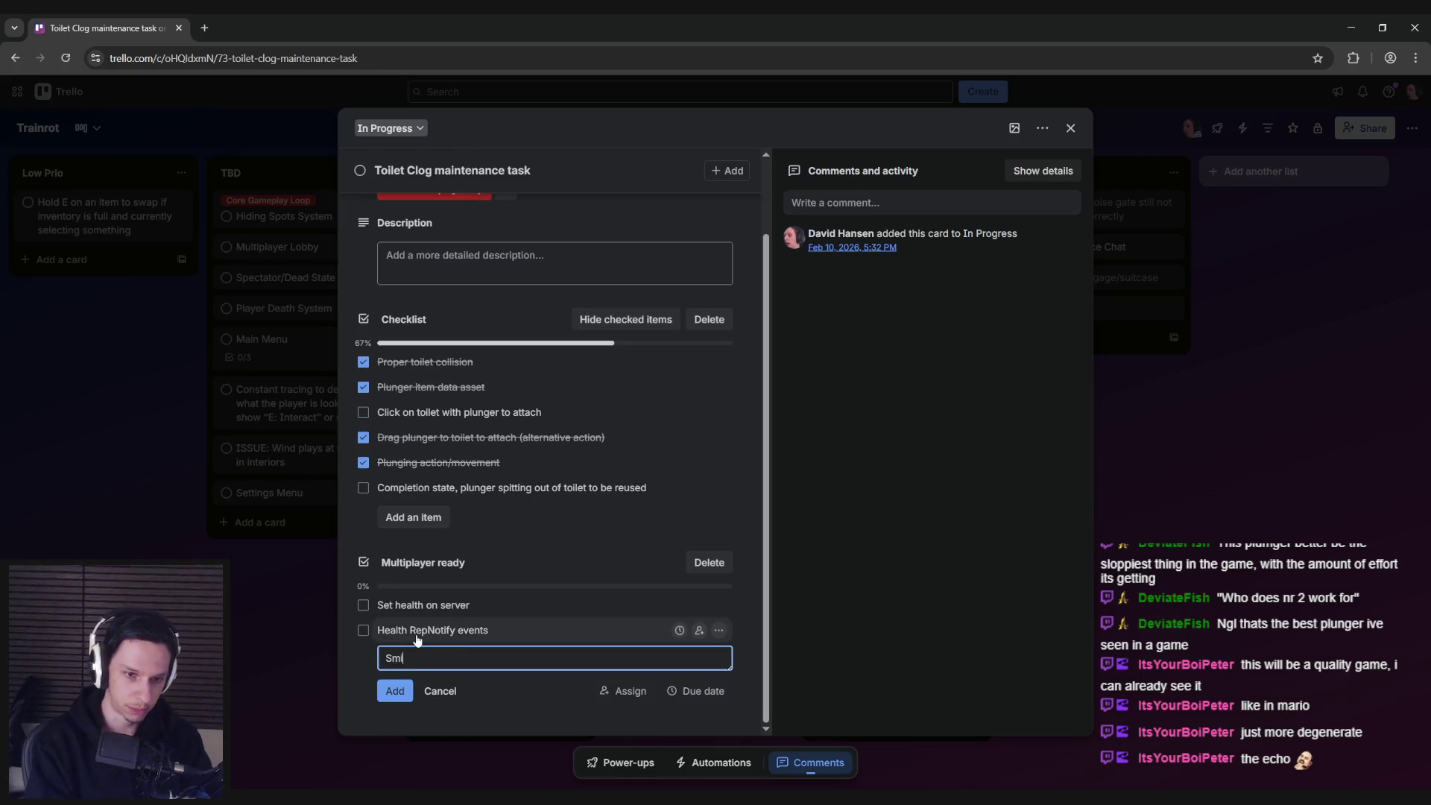
pyautogui.write('nt')
pyautogui.press('Return')
pyautogui.hotkey('alt', 'Tab')
pyautogui.moveTo(829, 427)
pyautogui.mouseDown()
pyautogui.moveTo(639, 322)
pyautogui.moveTo(628, 278)
pyautogui.moveTo(831, 342)
pyautogui.moveTo(553, 317)
pyautogui.mouseUp()
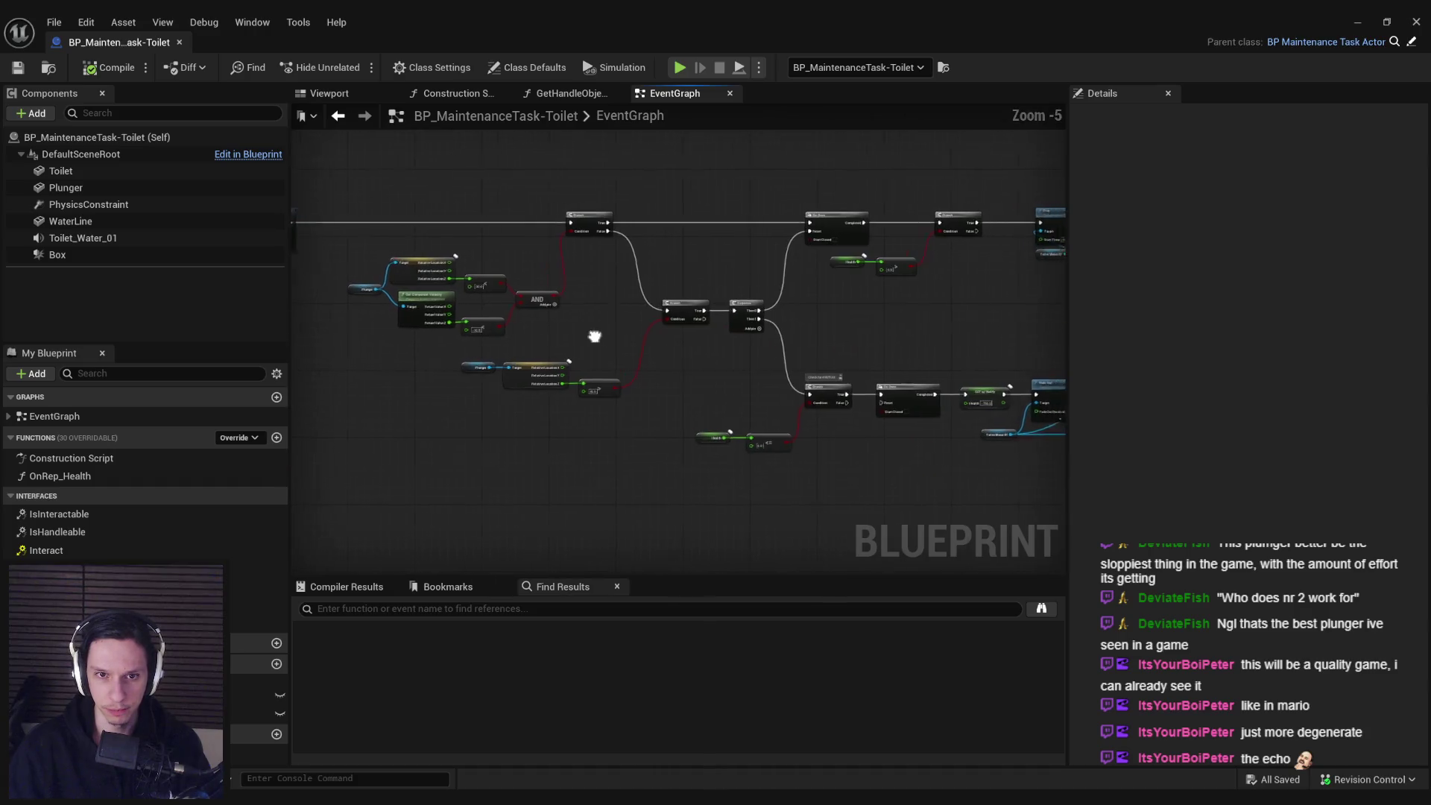
# - Add a Smooth Sync component to the toilet Blueprint
pyautogui.scroll(2, 655, 335)
pyautogui.scroll(-1, 740, 334)
pyautogui.moveTo(739, 334); pyautogui.dragTo(559, 301)
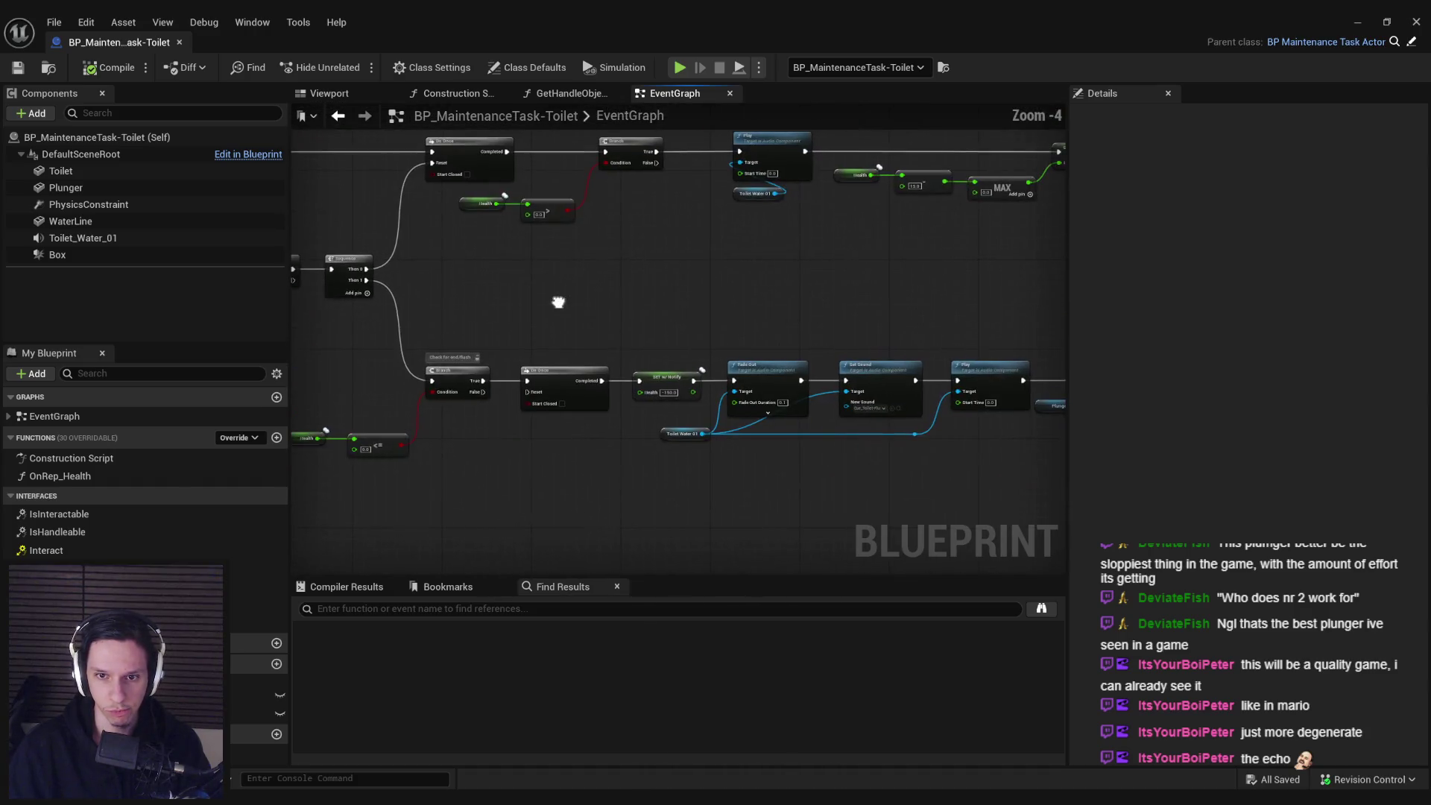
pyautogui.moveTo(804, 467); pyautogui.dragTo(606, 428)
pyautogui.moveTo(758, 388); pyautogui.dragTo(577, 412)
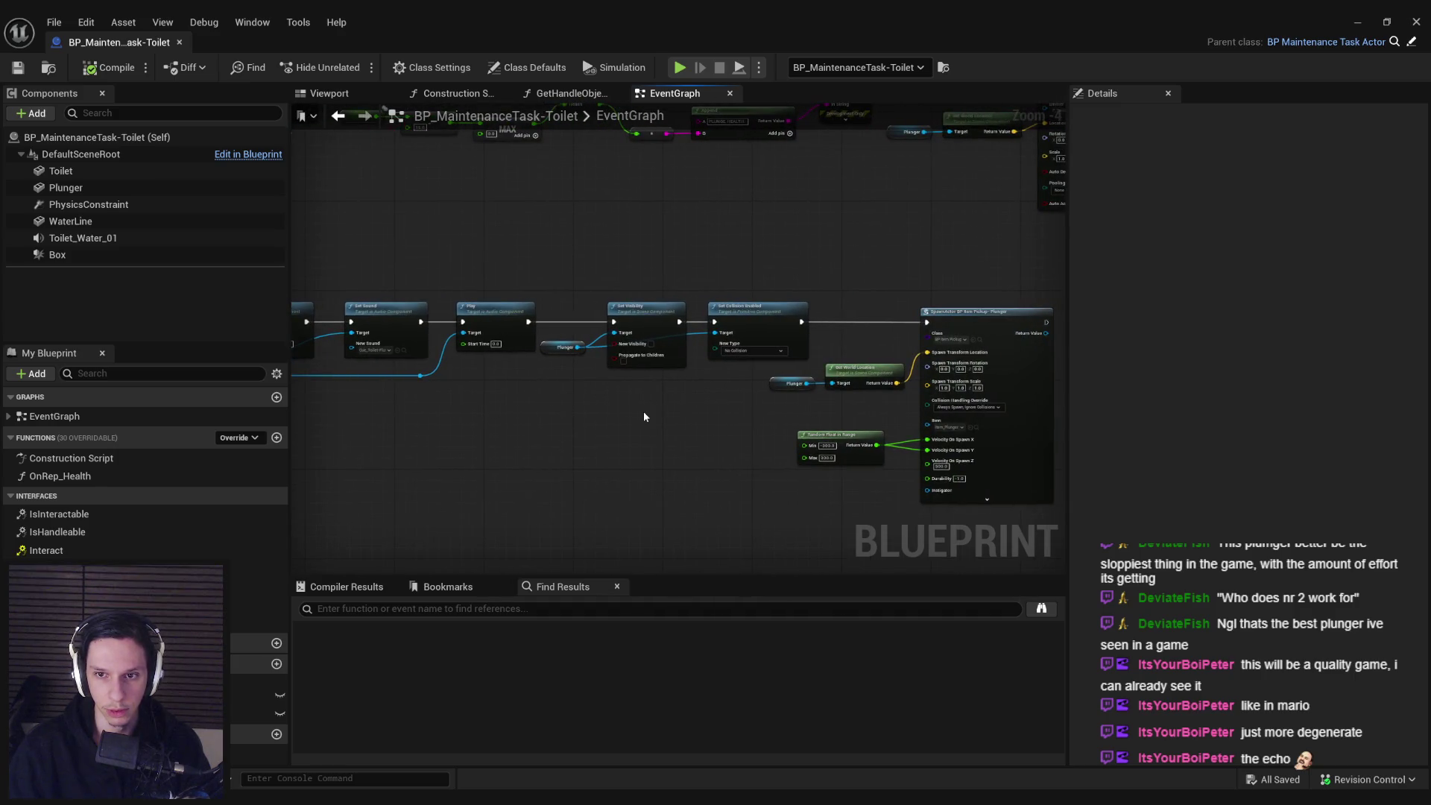
pyautogui.click(31, 112)
pyautogui.write('smooth')
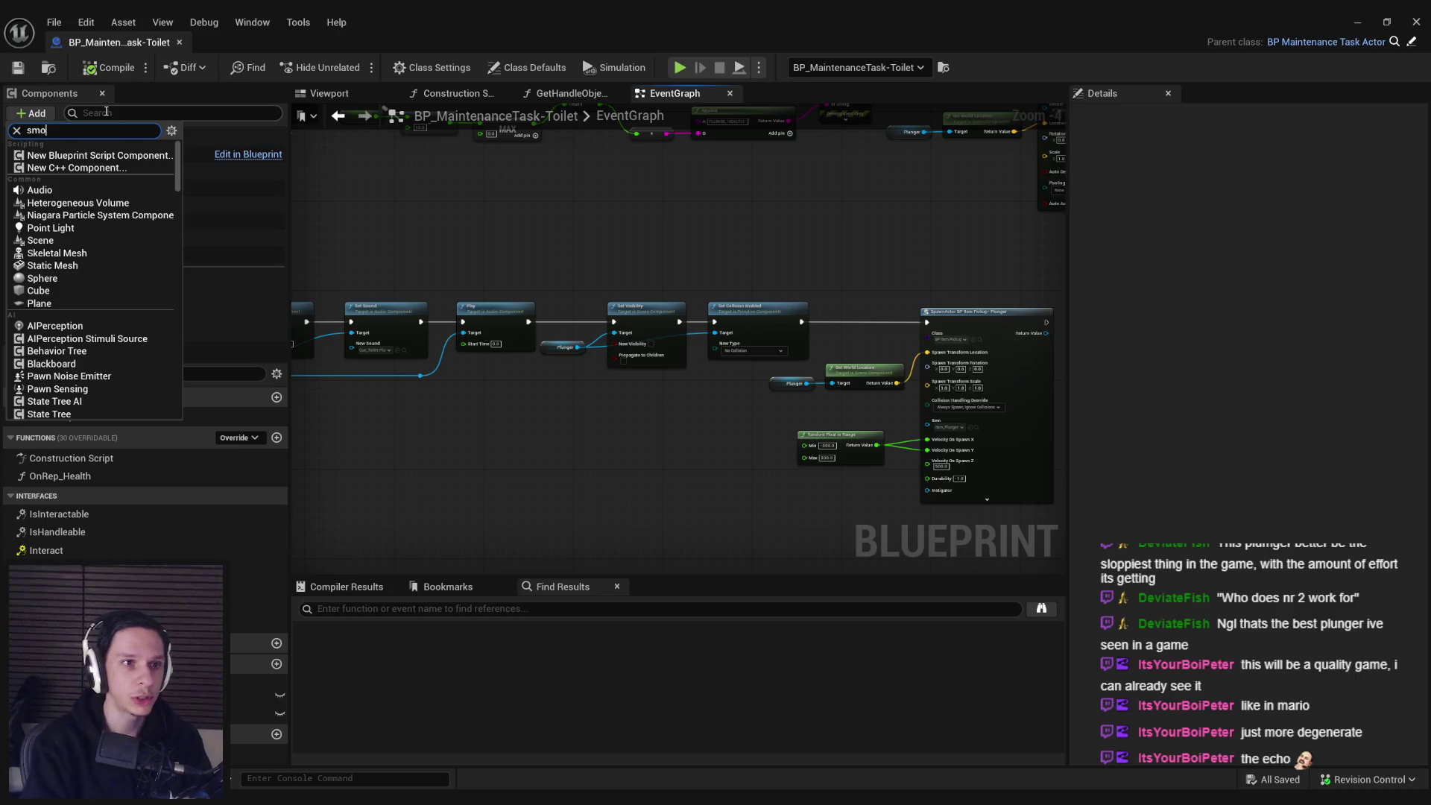
pyautogui.click(84, 155)
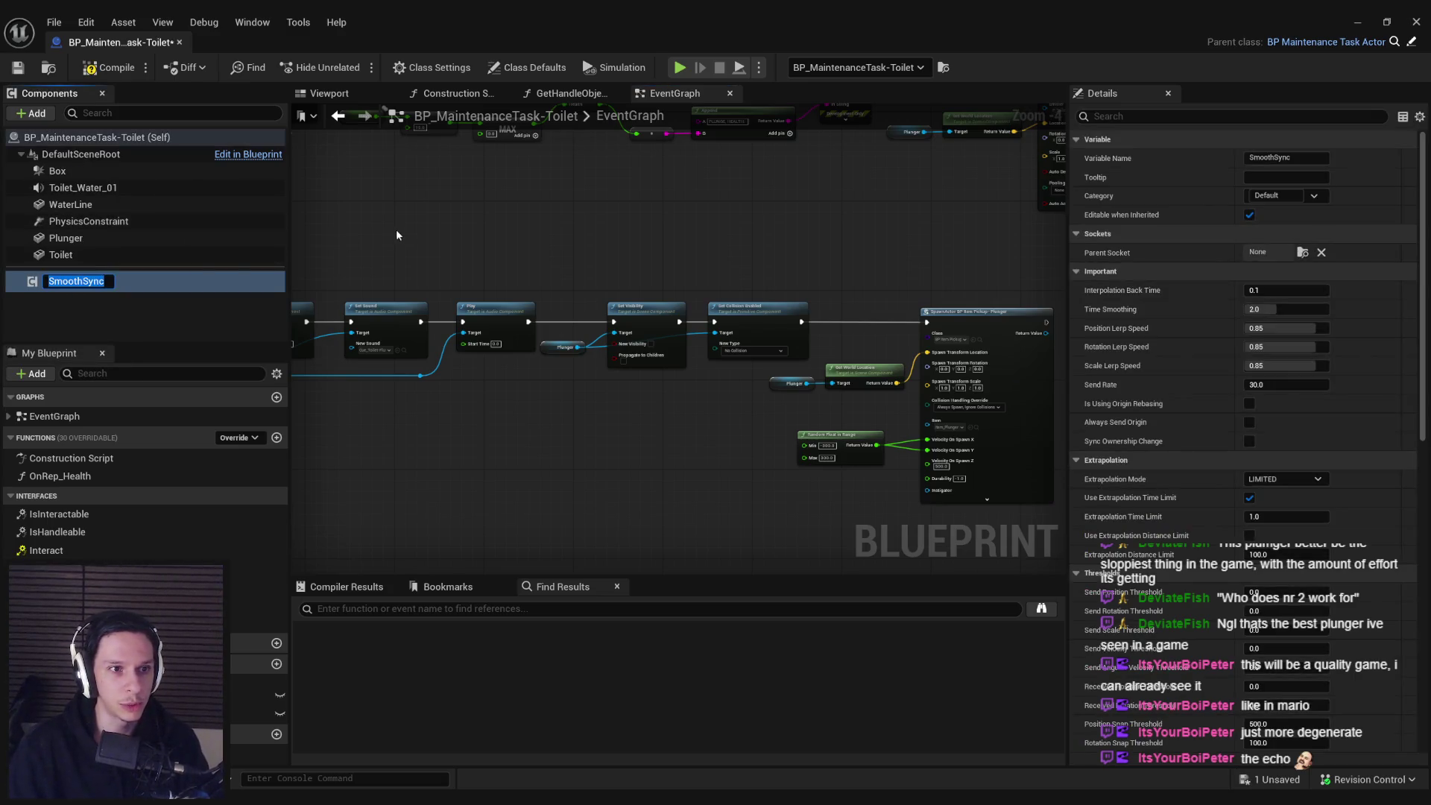
# - Enter 0.5 for SmoothSync's Time Smoothing in the Details panel
pyautogui.scroll(-4, 432, 216)
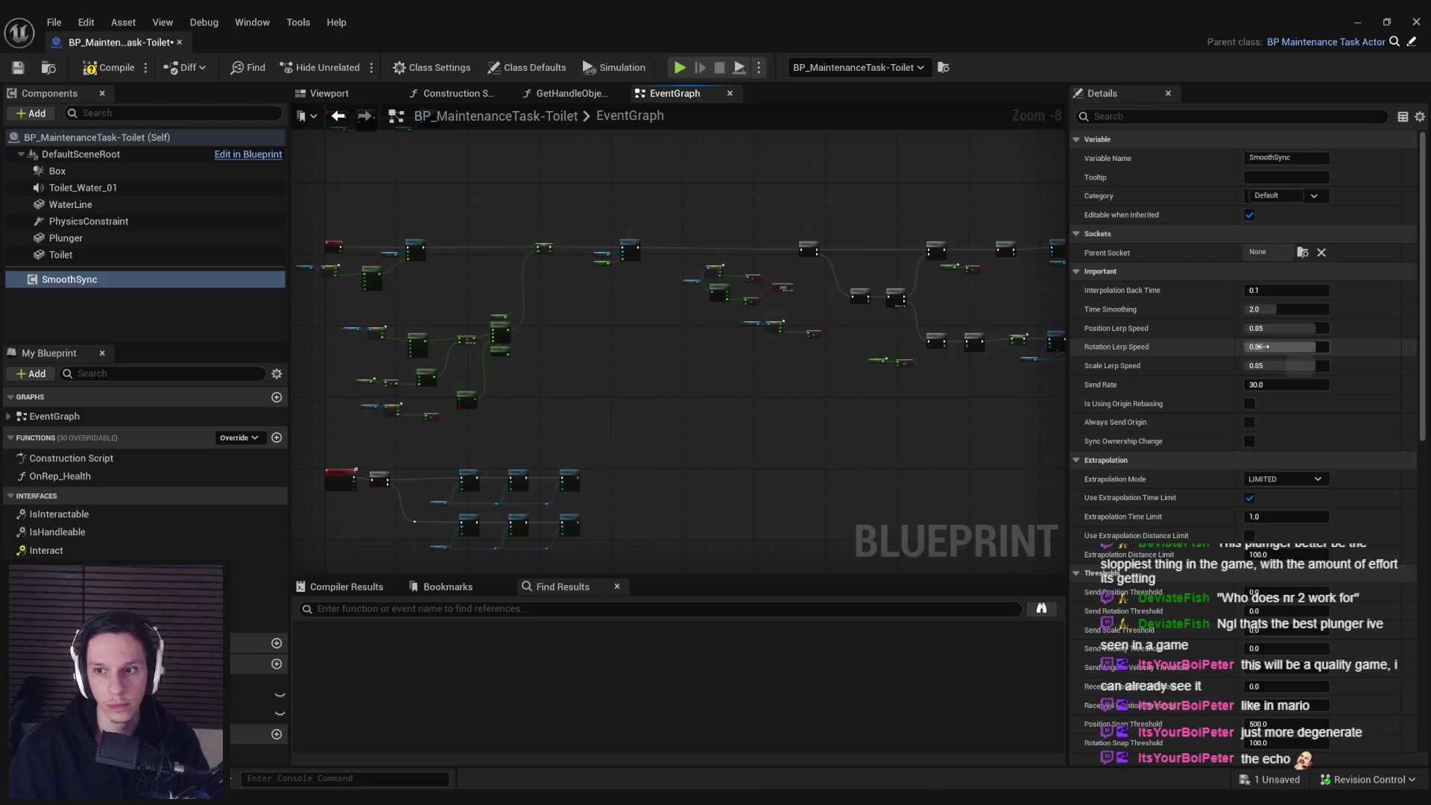
pyautogui.click(515, 69)
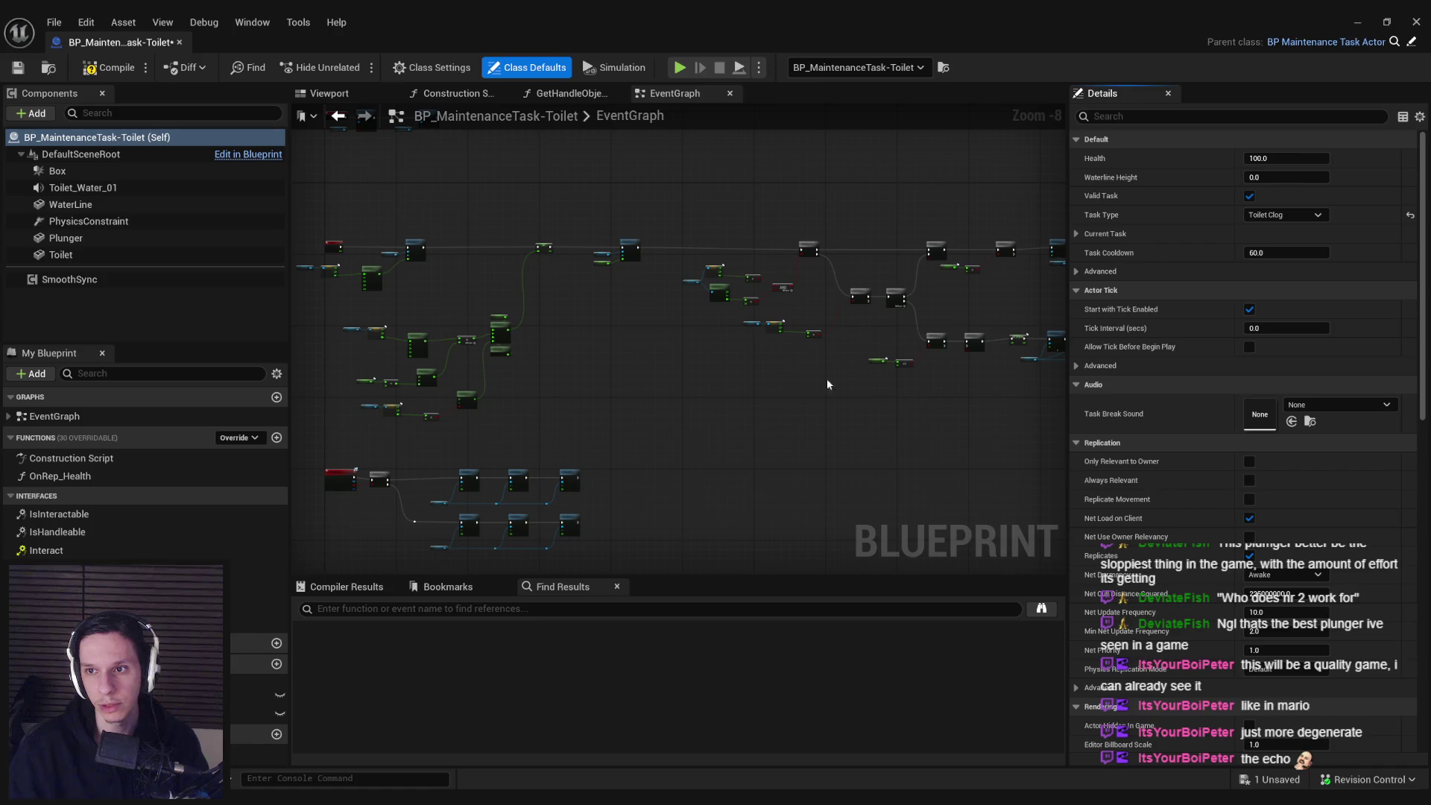
pyautogui.click(75, 279)
pyautogui.click(1277, 387)
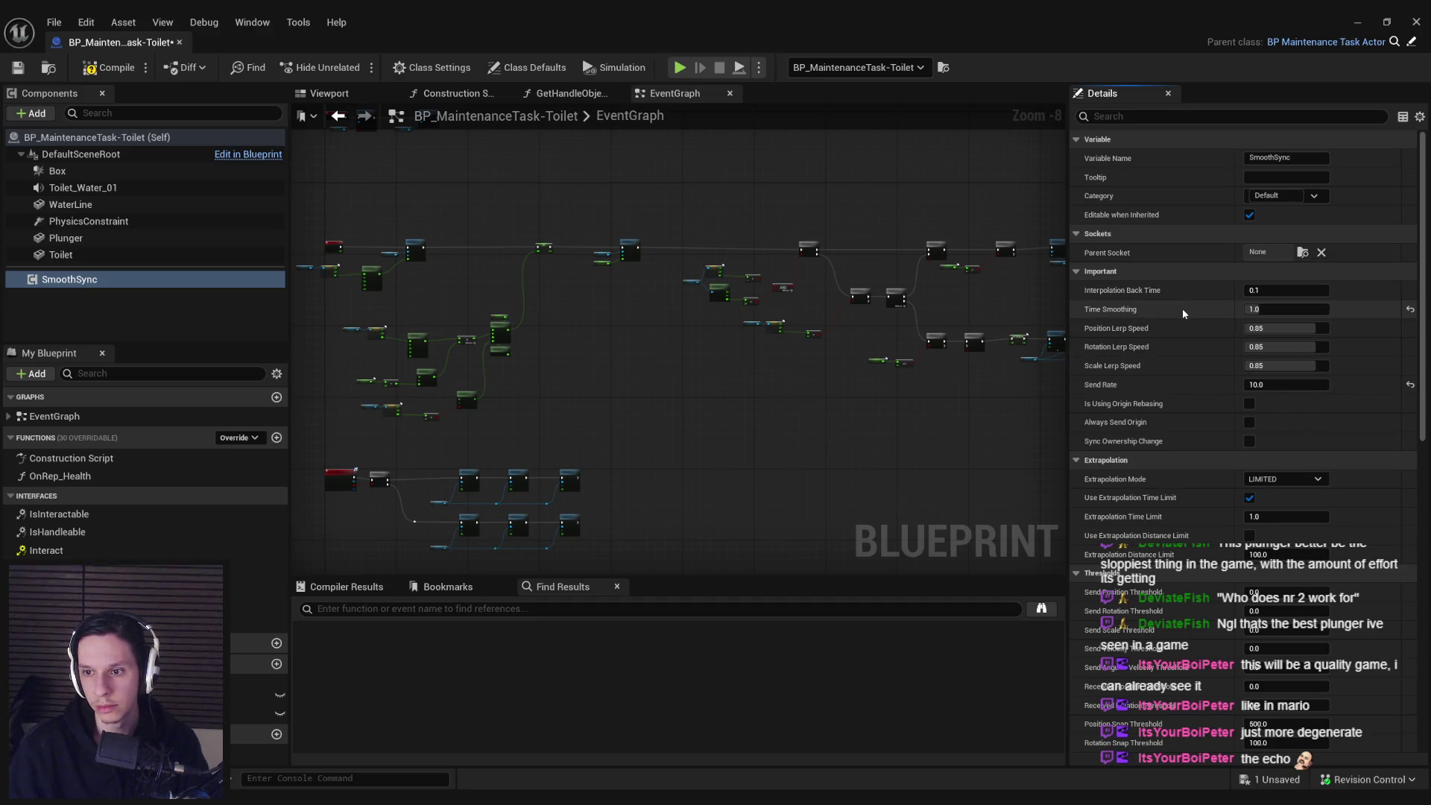
pyautogui.write('0.5')
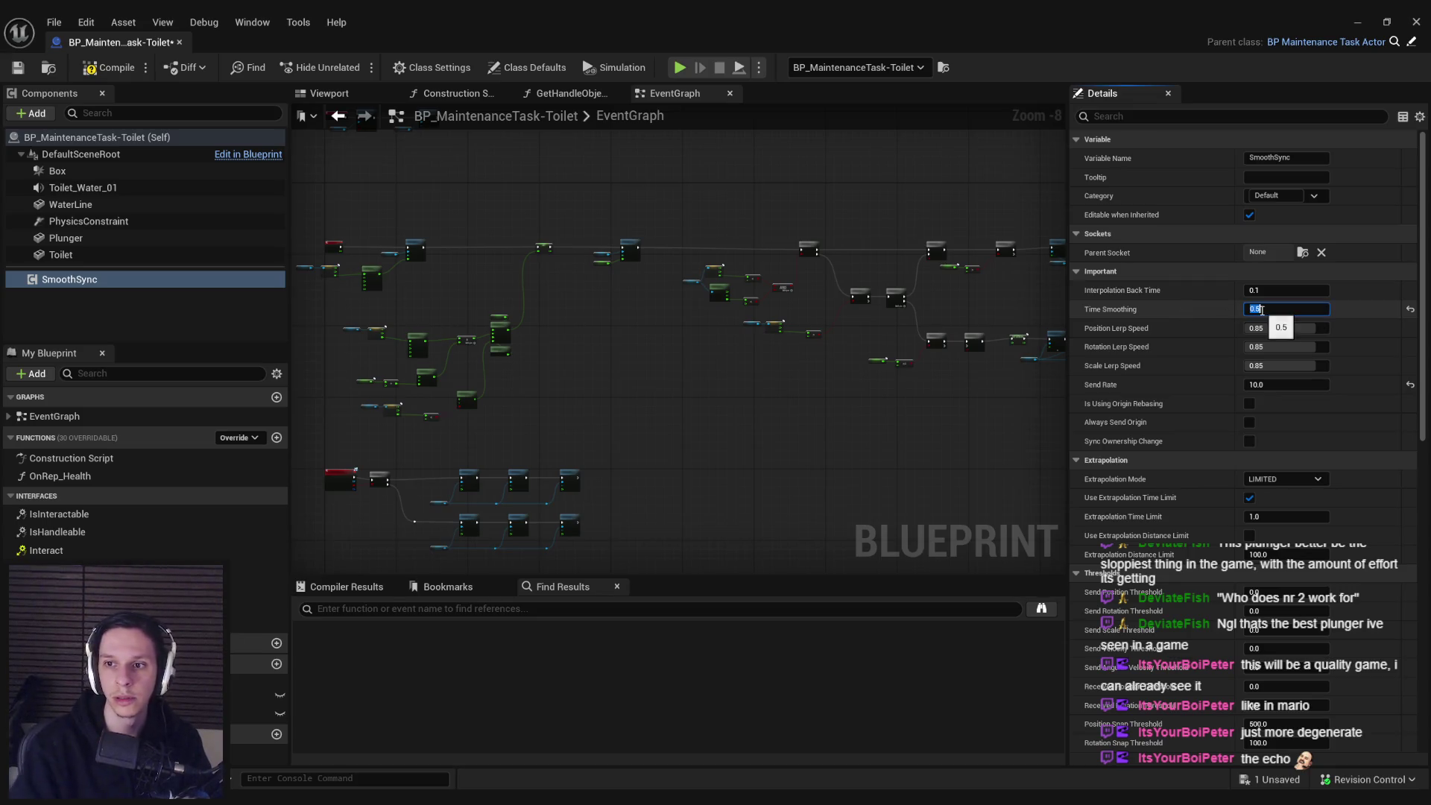
pyautogui.press('Return')
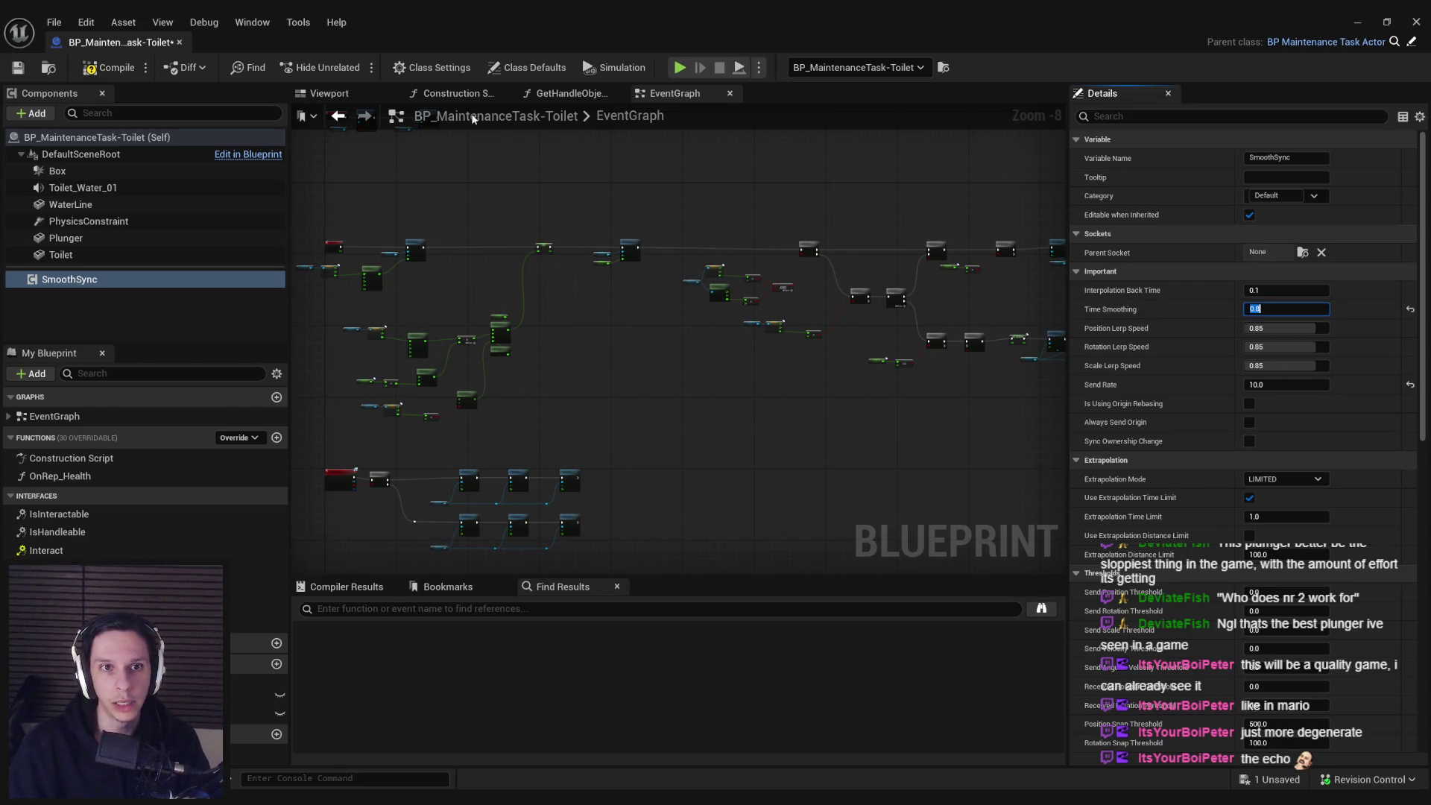
pyautogui.scroll(5, 602, 353)
# - Add a SmoothSync Set Scene Component to Sync node and feed it the Plunger component
pyautogui.click(115, 286)
pyautogui.moveTo(115, 286)
pyautogui.mouseDown()
pyautogui.moveTo(840, 371)
pyautogui.moveTo(892, 353)
pyautogui.moveTo(771, 322)
pyautogui.mouseUp()
pyautogui.write('set c')
pyautogui.click(962, 425)
pyautogui.moveTo(928, 334); pyautogui.dragTo(937, 326)
pyautogui.moveTo(846, 371); pyautogui.dragTo(839, 349)
pyautogui.moveTo(65, 238)
pyautogui.mouseDown()
pyautogui.moveTo(851, 399)
pyautogui.moveTo(813, 373)
pyautogui.moveTo(903, 351)
pyautogui.mouseUp()
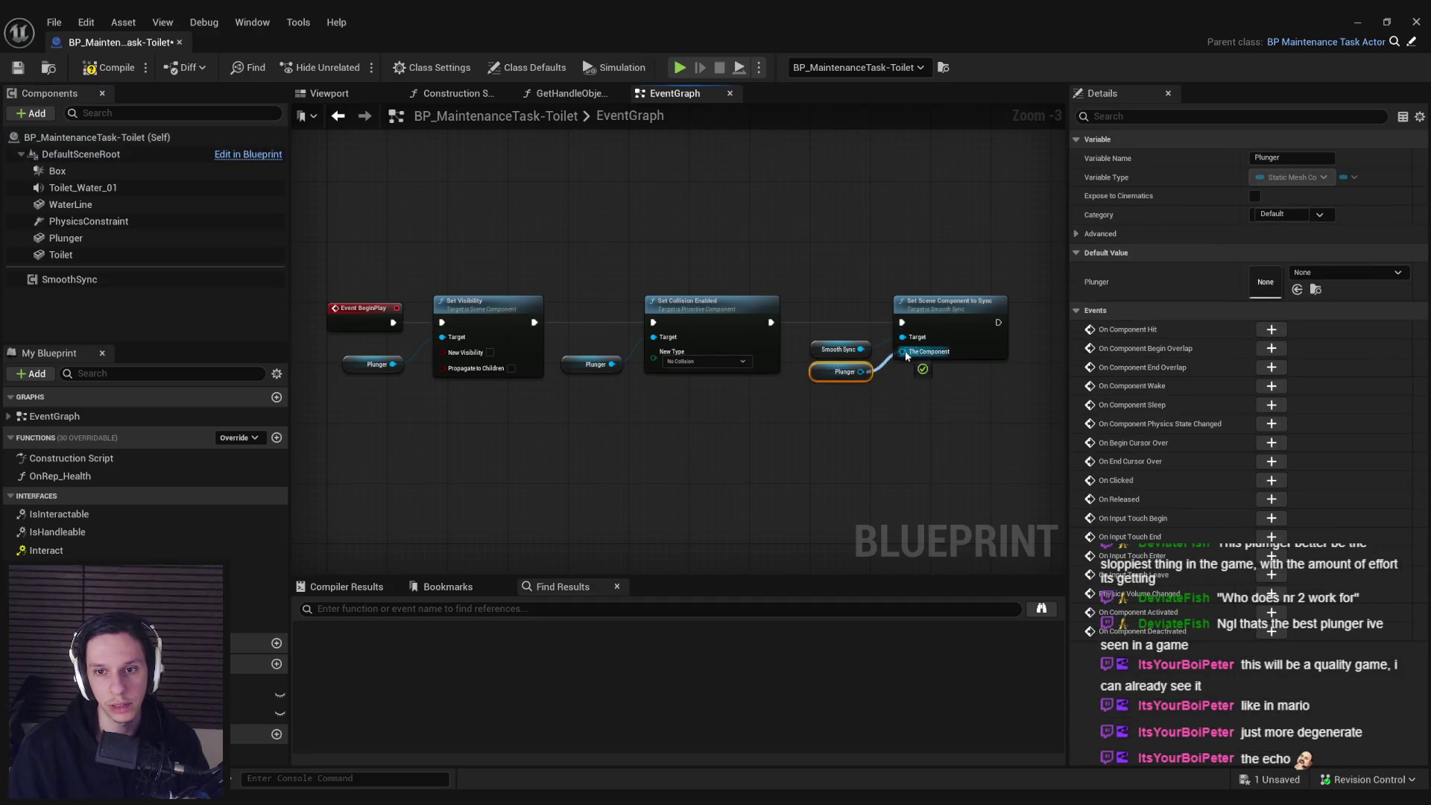
pyautogui.click(854, 451)
# - Compile and save the Blueprint, then return to the level viewport
pyautogui.click(108, 67)
pyautogui.click(18, 67)
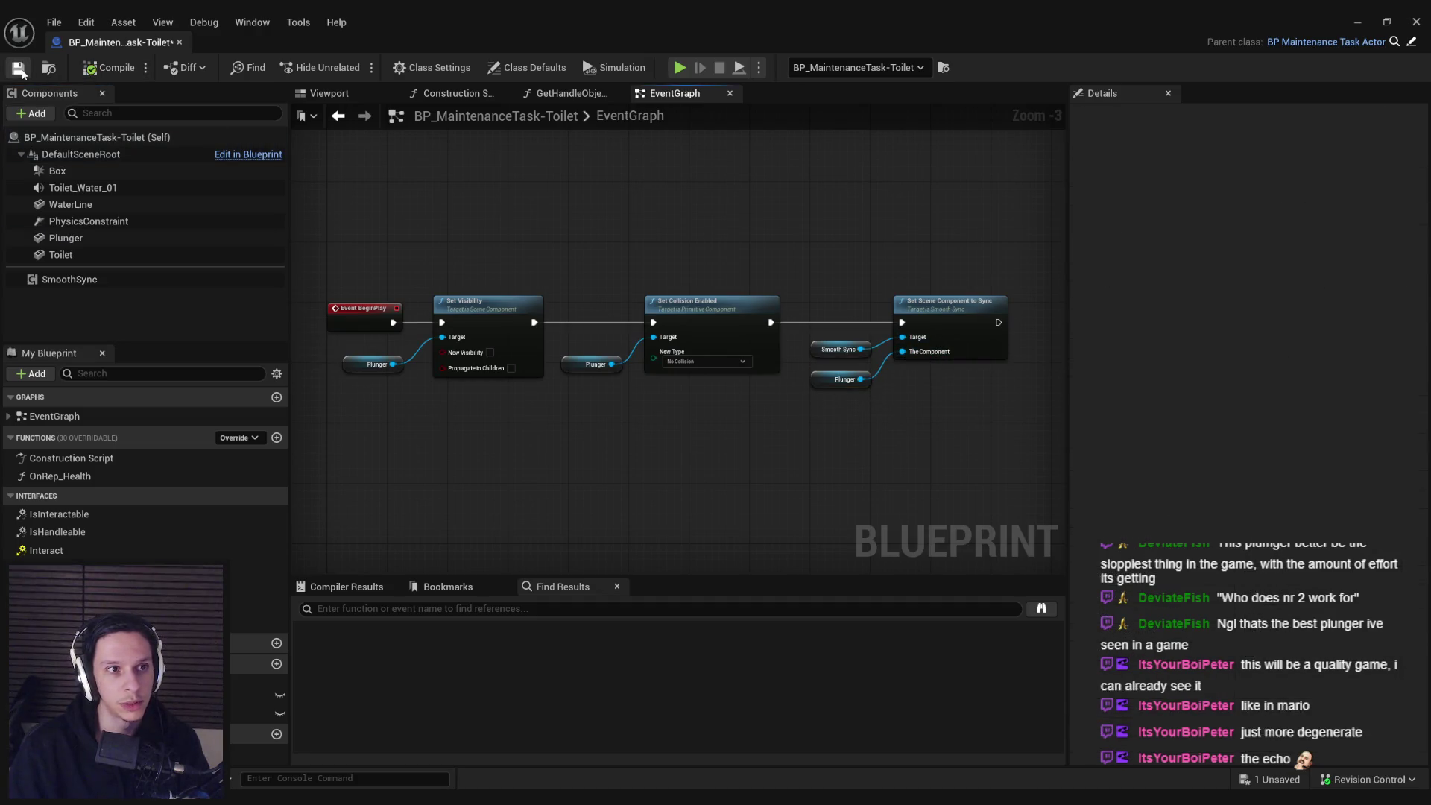
pyautogui.scroll(-5, 678, 378)
pyautogui.scroll(3, 679, 379)
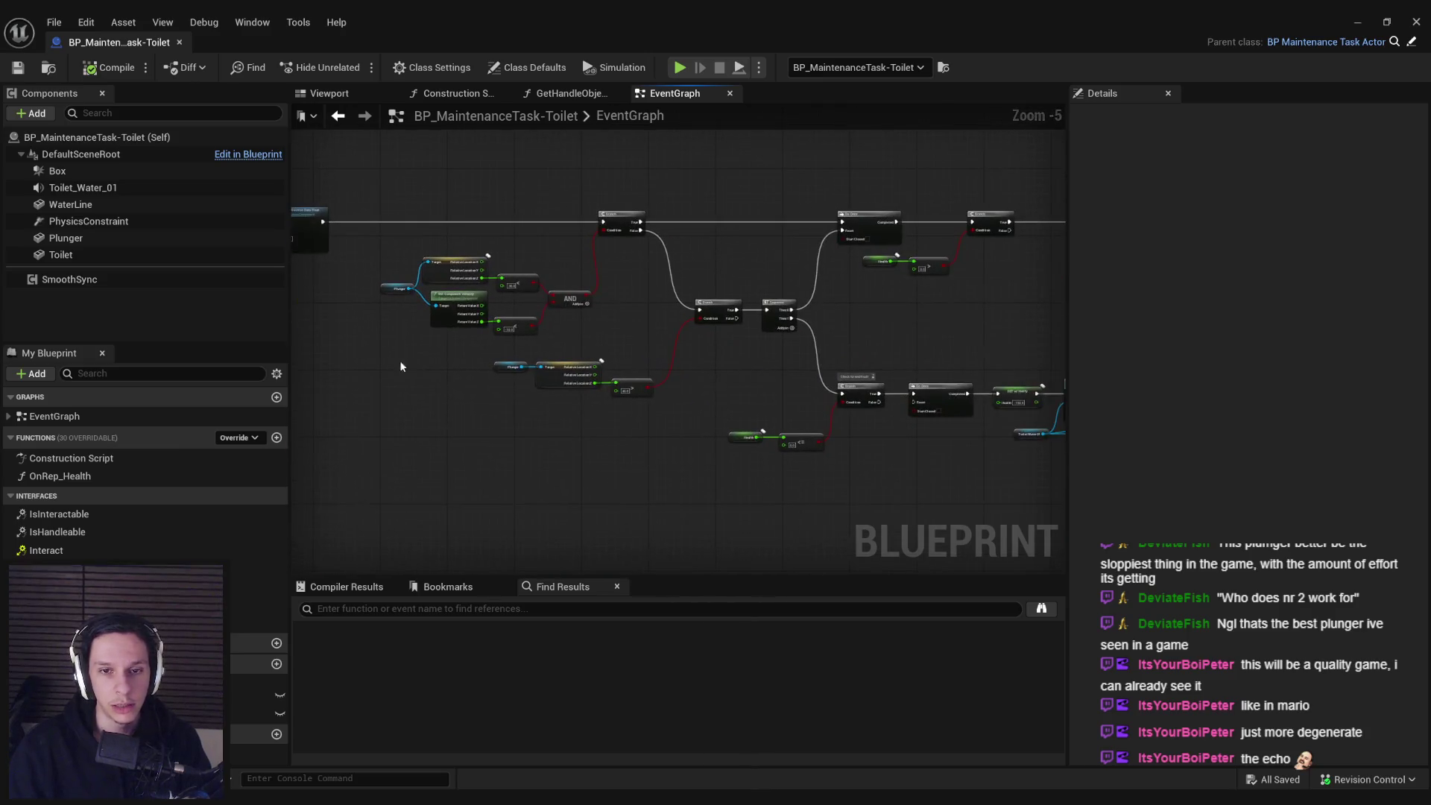
pyautogui.scroll(-1, 656, 396)
pyautogui.click(1358, 22)
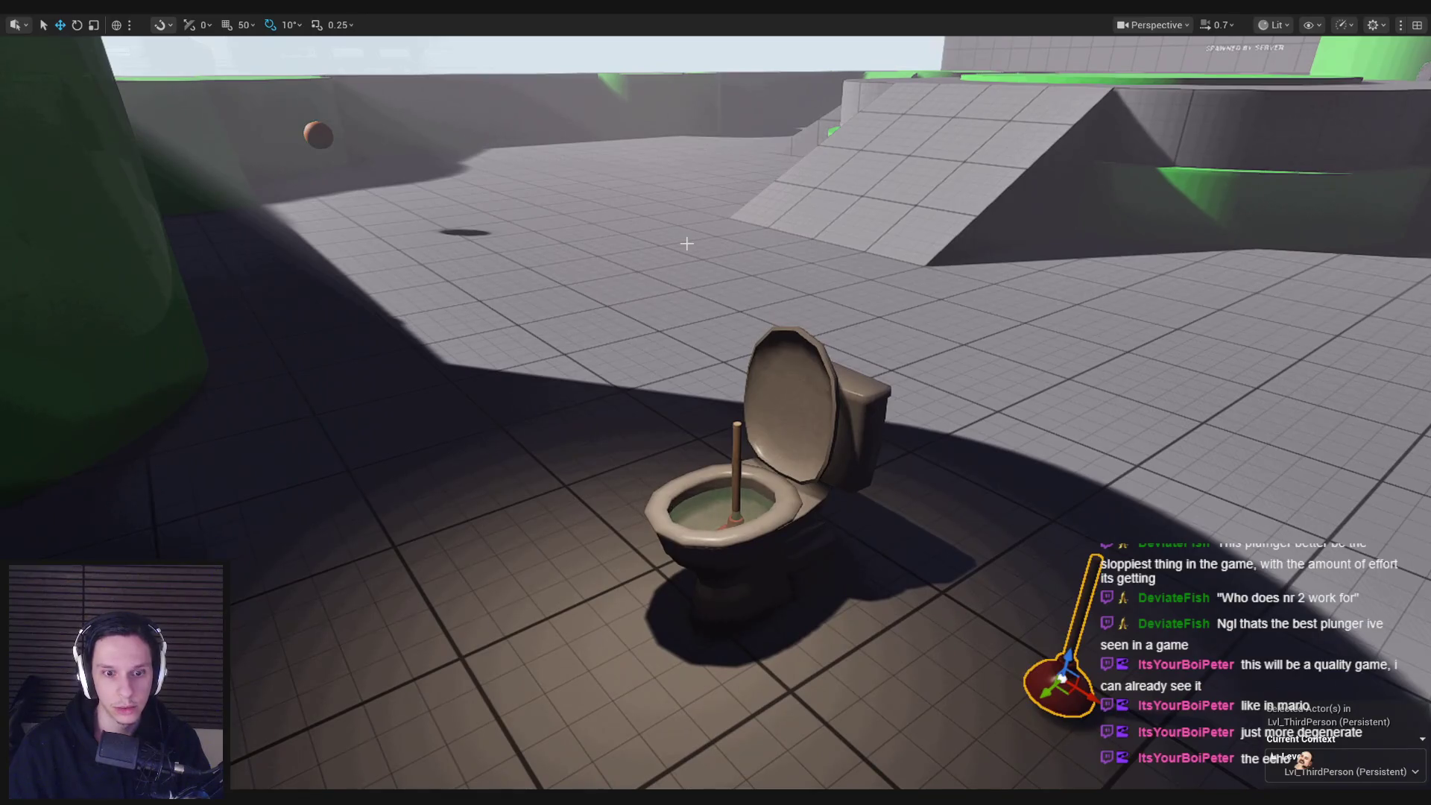
pyautogui.click(529, 755)
pyautogui.scroll(2, 611, 349)
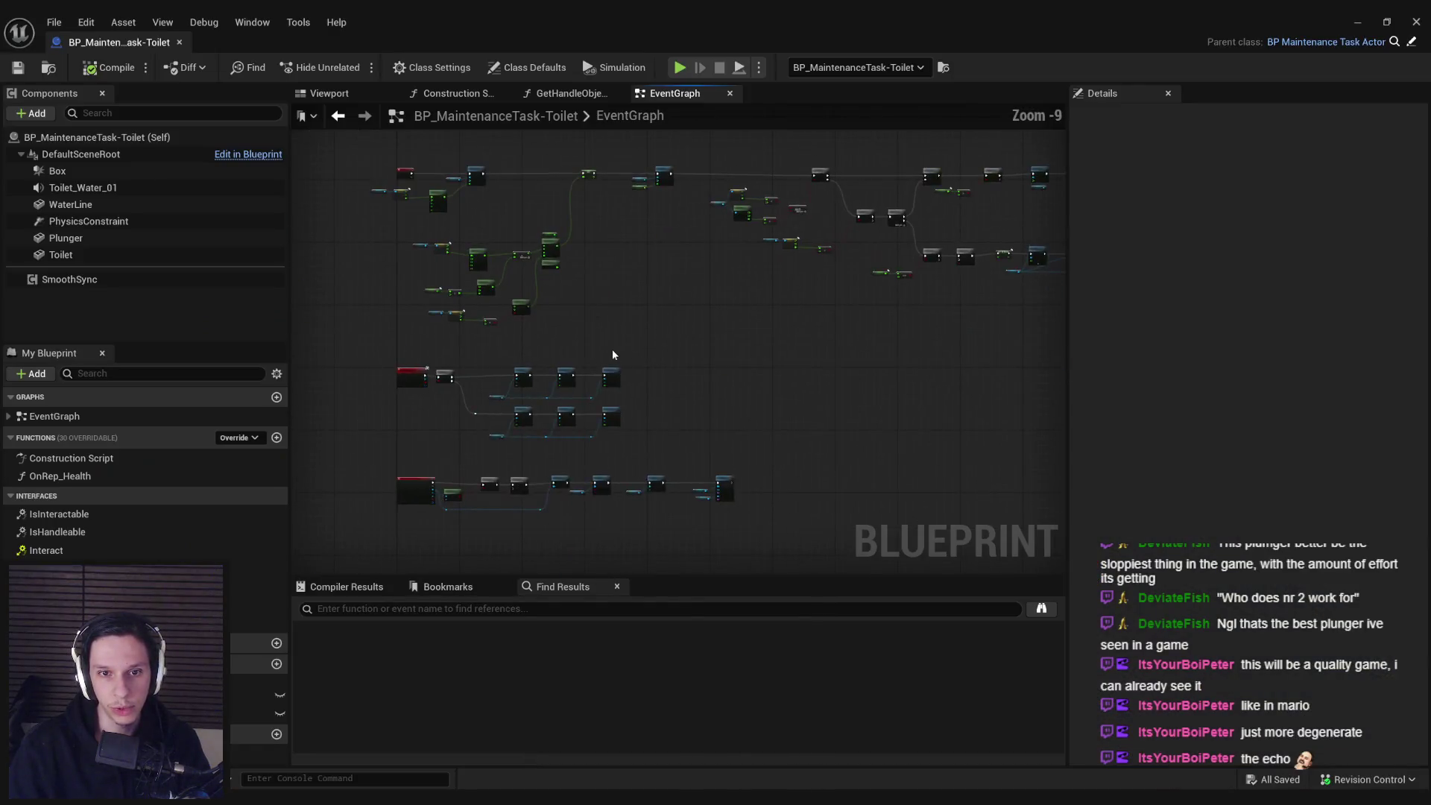
pyautogui.scroll(-2, 583, 366)
pyautogui.scroll(1, 642, 389)
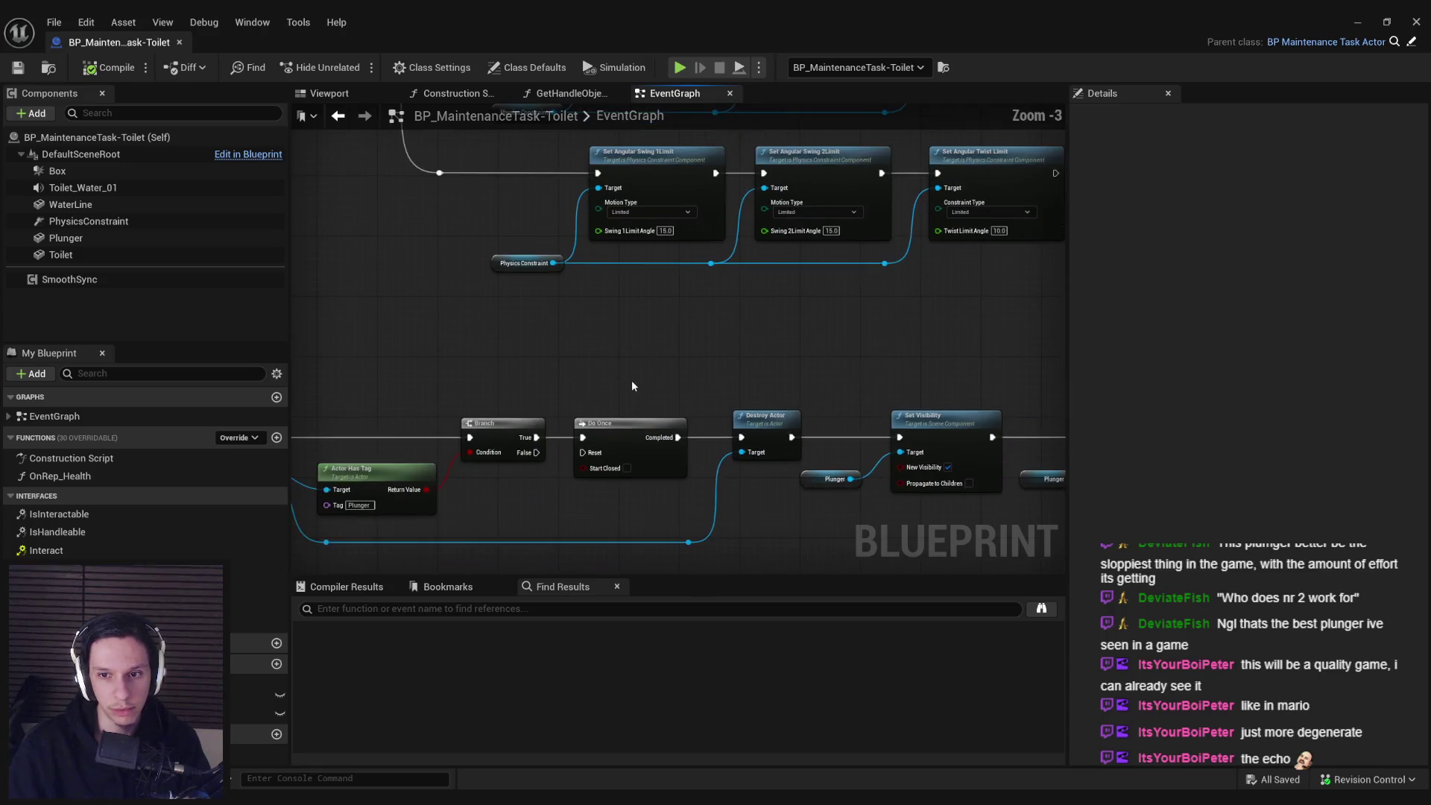
pyautogui.scroll(1, 637, 379)
pyautogui.moveTo(618, 325)
pyautogui.mouseDown()
pyautogui.moveTo(1058, 454)
pyautogui.moveTo(992, 463)
pyautogui.moveTo(450, 318)
pyautogui.mouseUp()
pyautogui.click(488, 437)
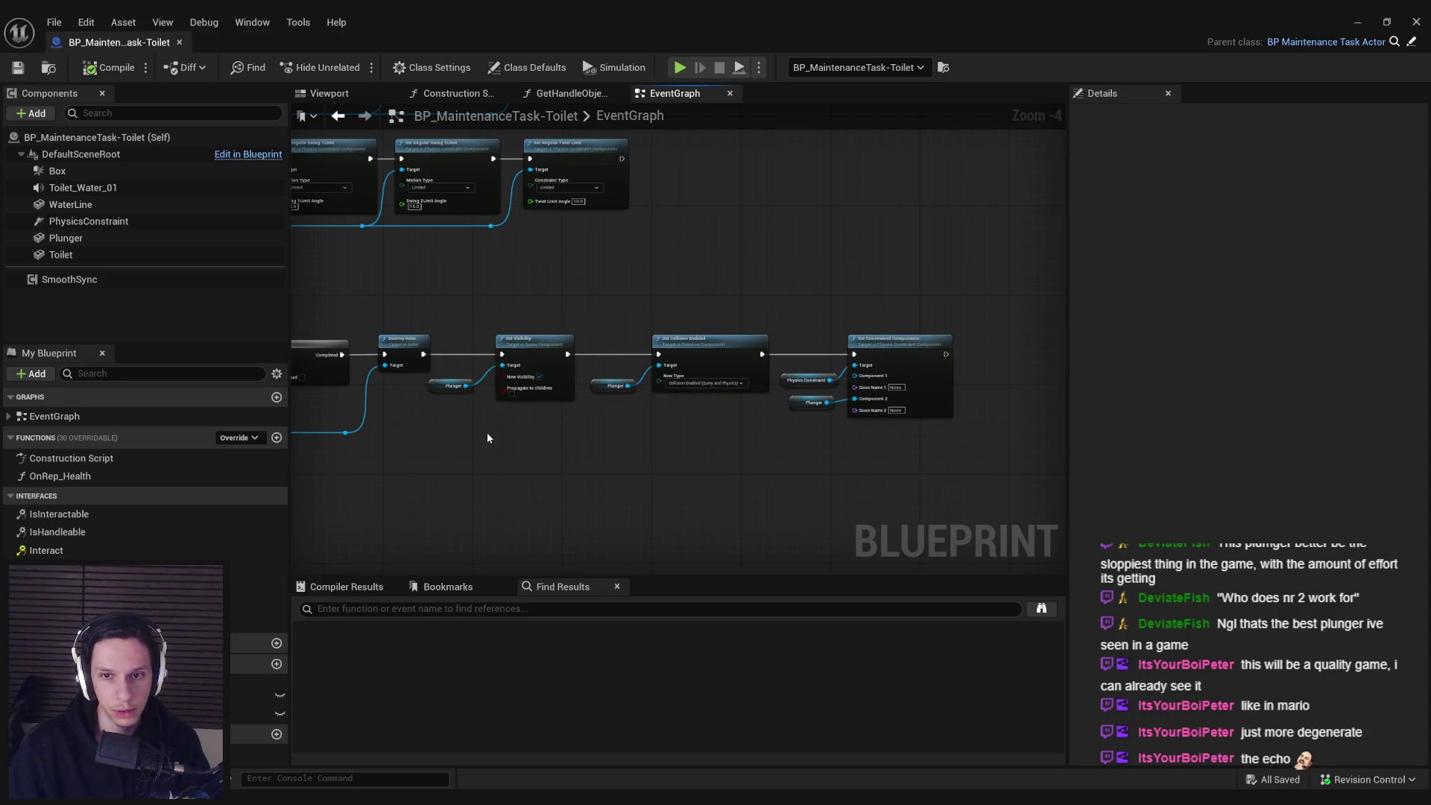
pyautogui.moveTo(487, 438); pyautogui.dragTo(738, 412)
pyautogui.moveTo(701, 310)
pyautogui.mouseDown()
pyautogui.moveTo(968, 400)
pyautogui.moveTo(1030, 445)
pyautogui.moveTo(932, 455)
pyautogui.mouseUp()
pyautogui.click(933, 454)
pyautogui.moveTo(535, 447); pyautogui.dragTo(811, 458)
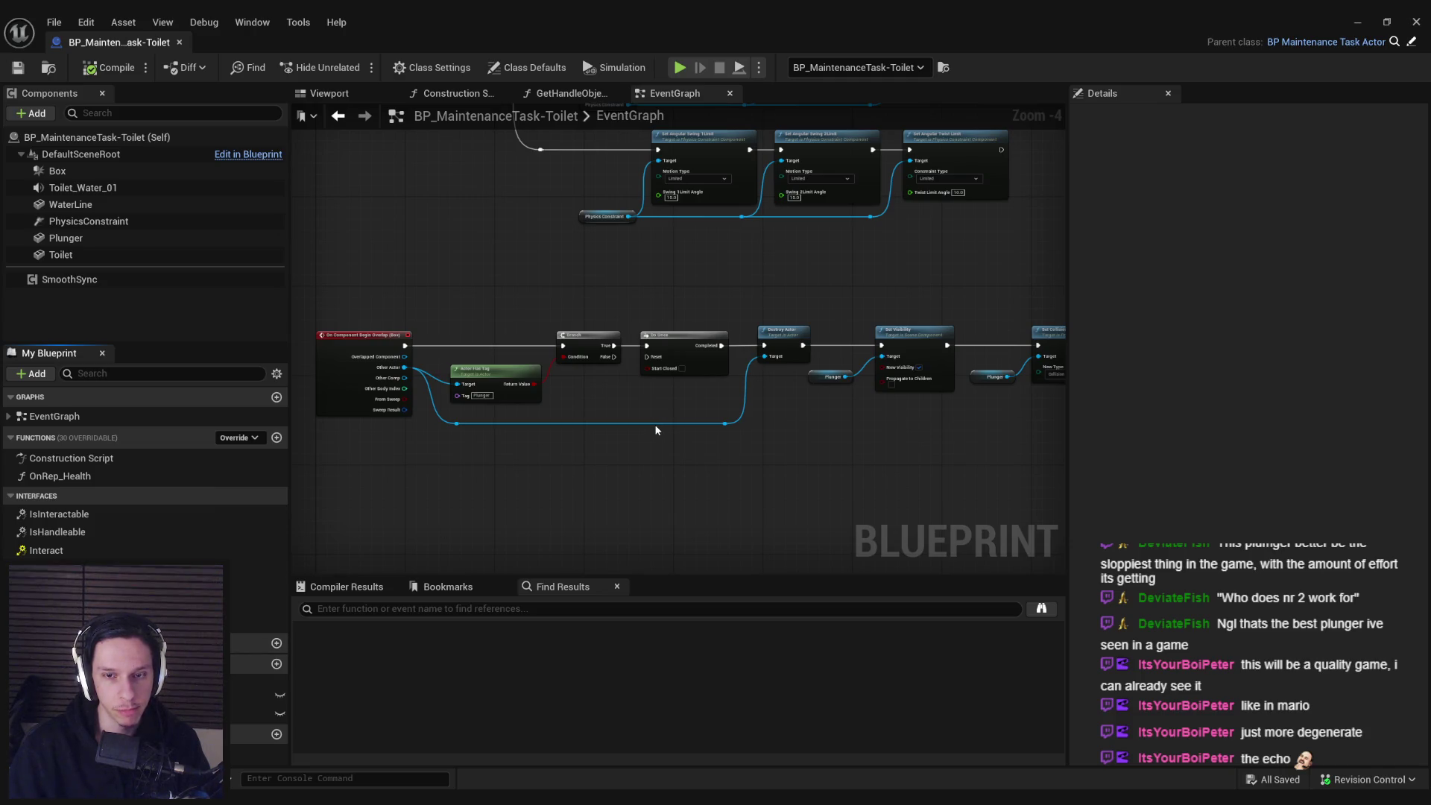
pyautogui.scroll(1, 656, 430)
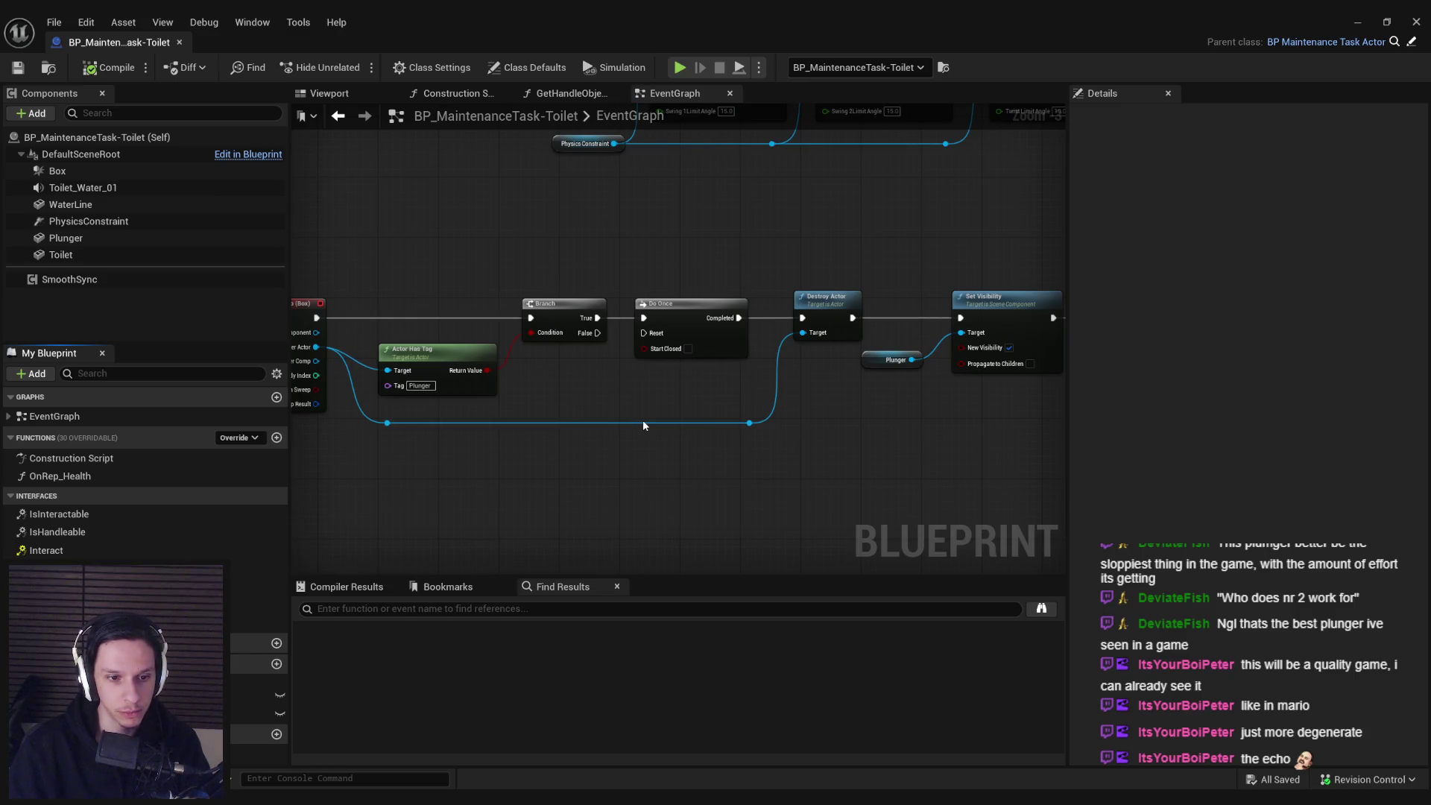
pyautogui.moveTo(956, 425); pyautogui.dragTo(435, 441)
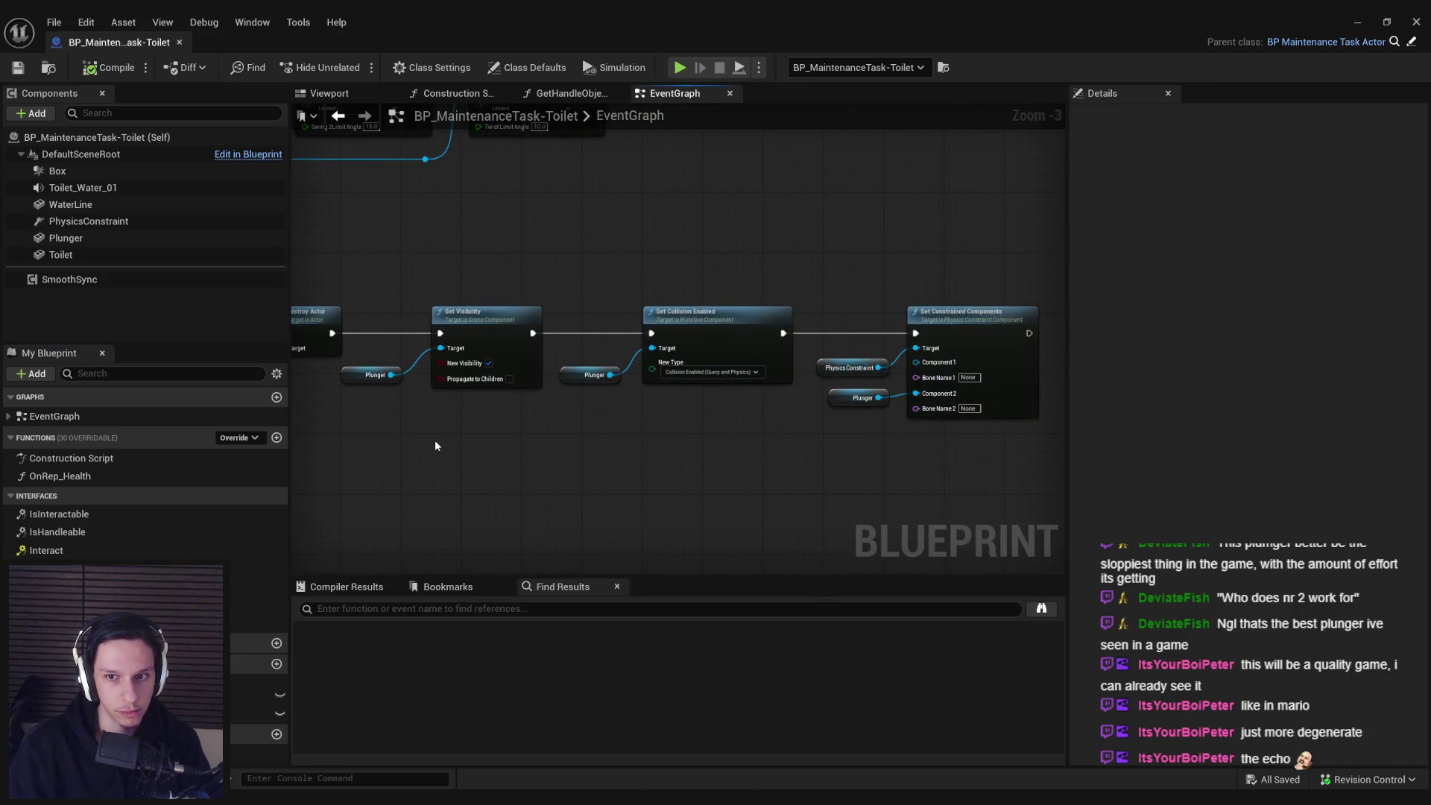
pyautogui.scroll(-2, 436, 446)
pyautogui.moveTo(395, 349)
pyautogui.mouseDown()
pyautogui.moveTo(575, 449)
pyautogui.moveTo(569, 466)
pyautogui.moveTo(572, 360)
pyautogui.moveTo(589, 521)
pyautogui.mouseUp()
pyautogui.scroll(2, 566, 492)
pyautogui.scroll(-1, 596, 574)
pyautogui.moveTo(597, 574)
pyautogui.mouseDown()
pyautogui.moveTo(708, 485)
pyautogui.moveTo(817, 429)
pyautogui.moveTo(642, 400)
pyautogui.moveTo(641, 432)
pyautogui.moveTo(677, 483)
pyautogui.moveTo(781, 428)
pyautogui.mouseUp()
pyautogui.scroll(2, 500, 300)
pyautogui.scroll(-1, 734, 358)
pyautogui.moveTo(734, 358)
pyautogui.mouseDown()
pyautogui.moveTo(559, 341)
pyautogui.moveTo(713, 315)
pyautogui.moveTo(849, 330)
pyautogui.moveTo(562, 328)
pyautogui.mouseUp()
pyautogui.moveTo(970, 328)
pyautogui.mouseDown()
pyautogui.moveTo(774, 332)
pyautogui.moveTo(815, 377)
pyautogui.mouseUp()
pyautogui.scroll(2, 653, 326)
pyautogui.scroll(-3, 653, 326)
pyautogui.moveTo(656, 339); pyautogui.dragTo(743, 329)
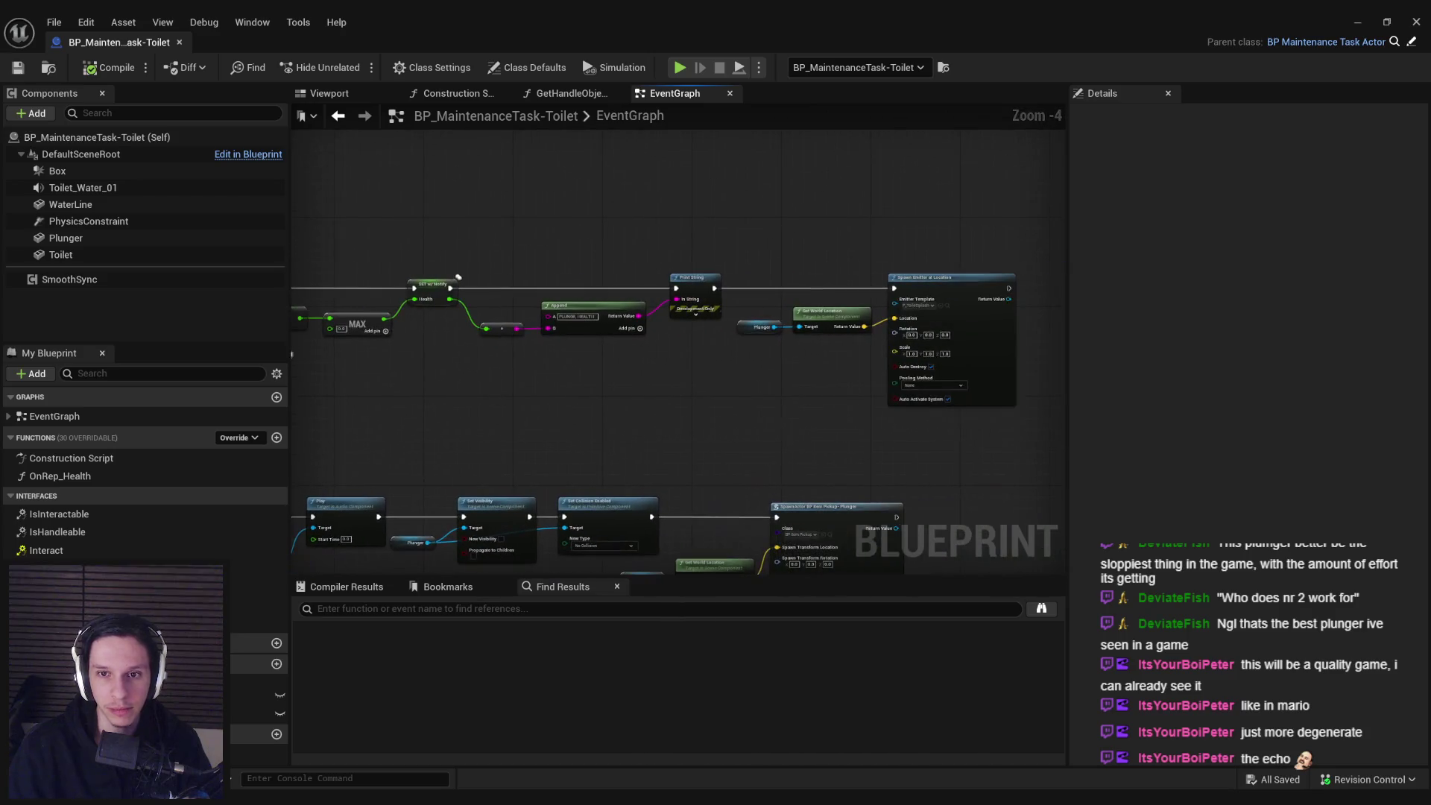
pyautogui.scroll(2, 858, 328)
pyautogui.scroll(-3, 857, 335)
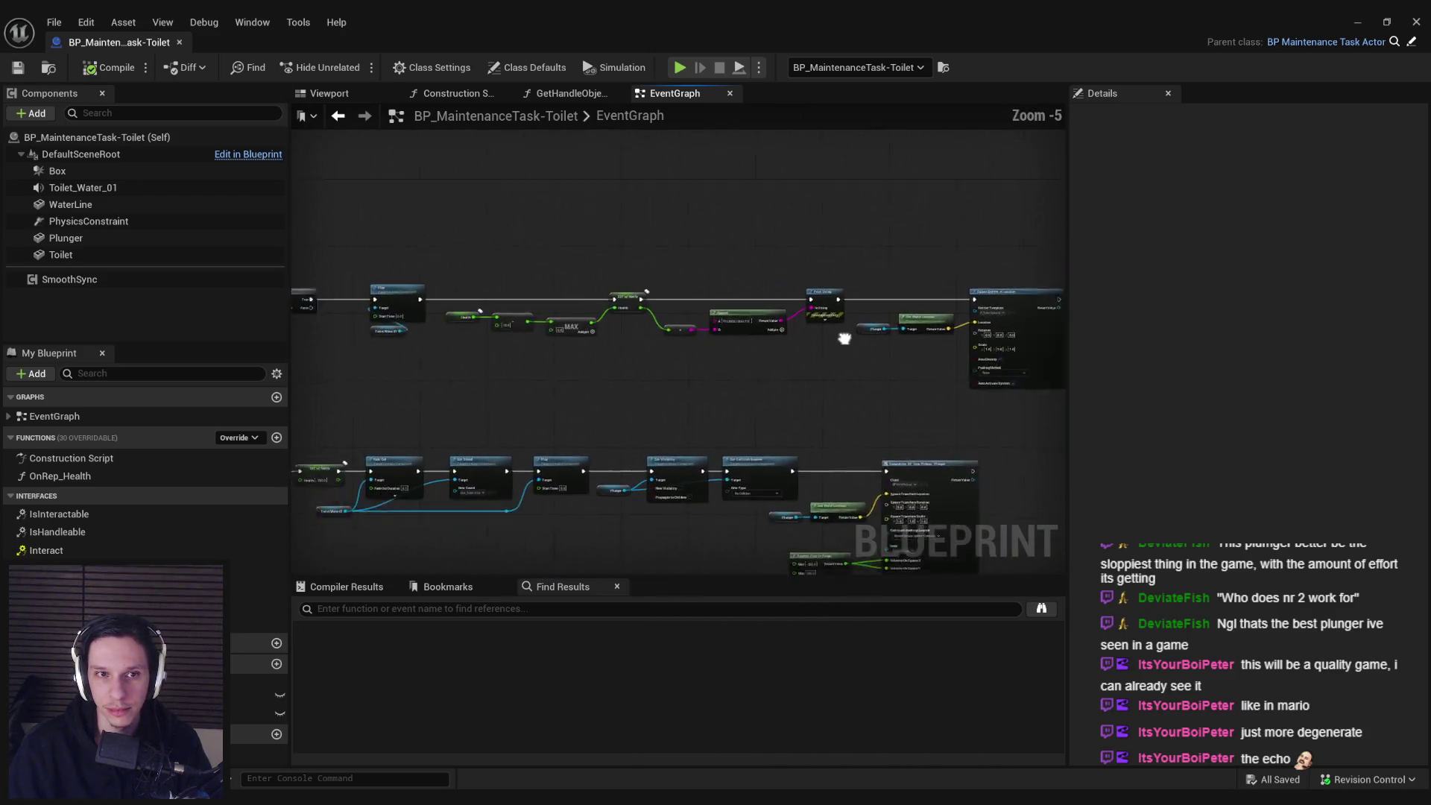
pyautogui.moveTo(613, 358); pyautogui.dragTo(760, 382)
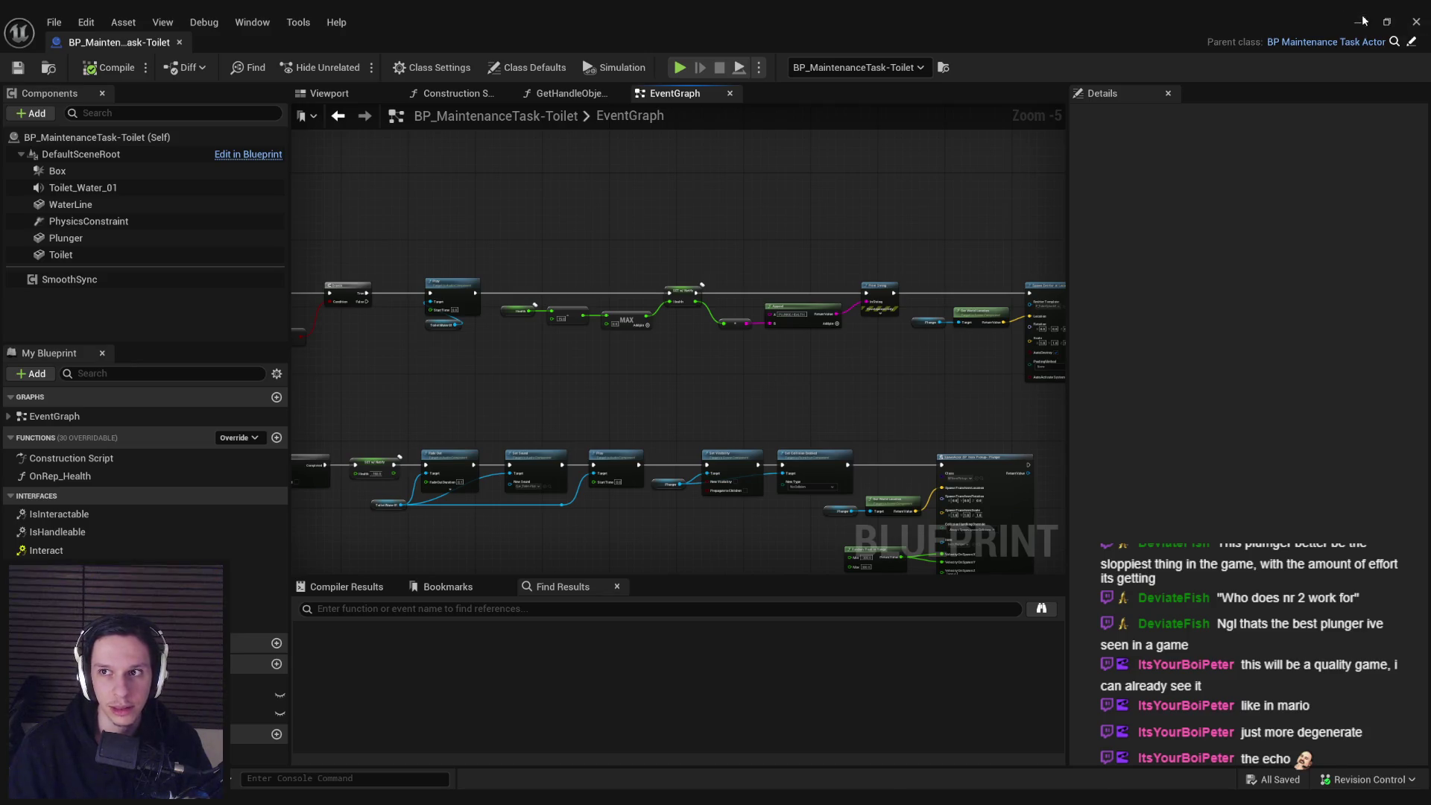
# - Hide the Blueprint editor and start a play session with a server and a client
pyautogui.click(1359, 21)
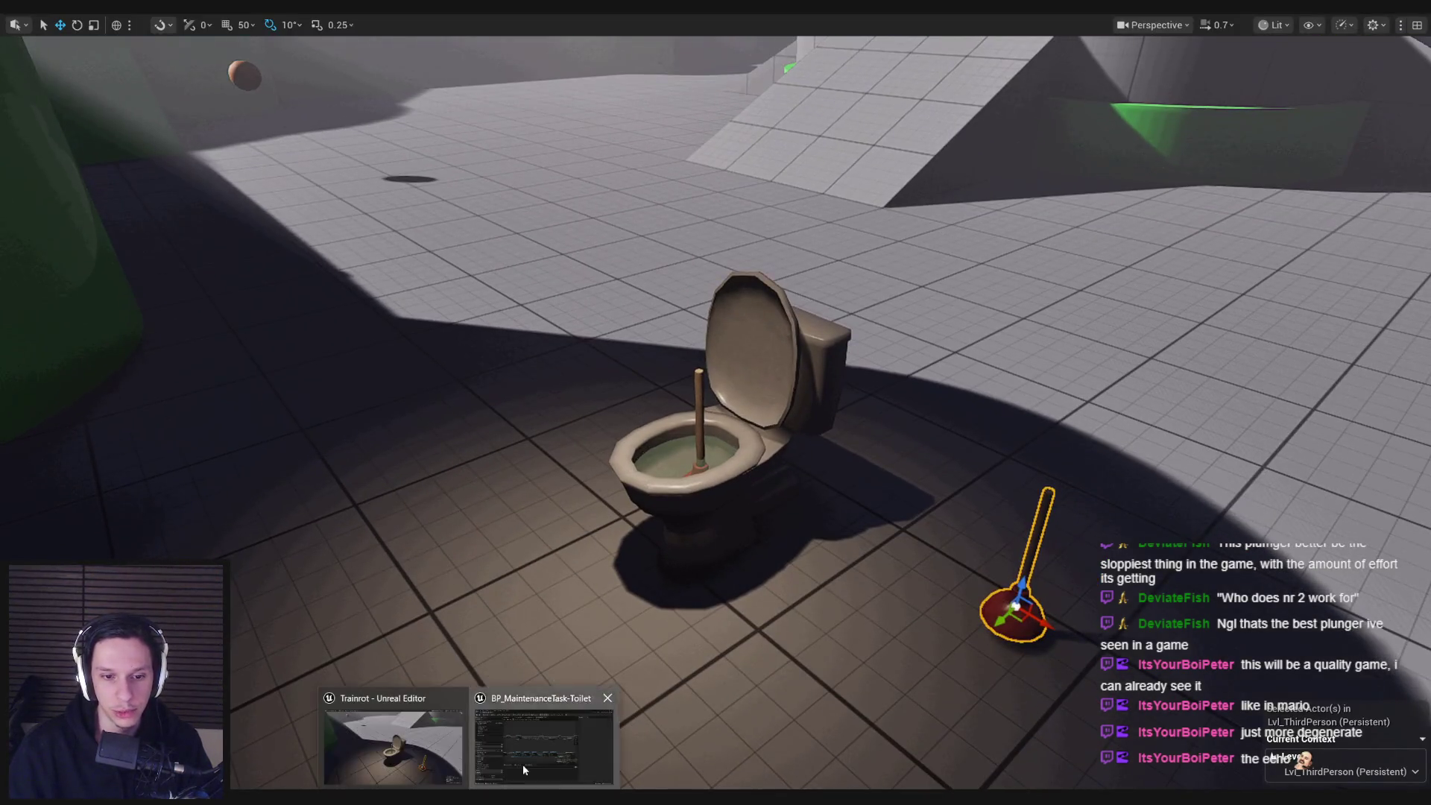
pyautogui.click(522, 764)
pyautogui.click(1355, 22)
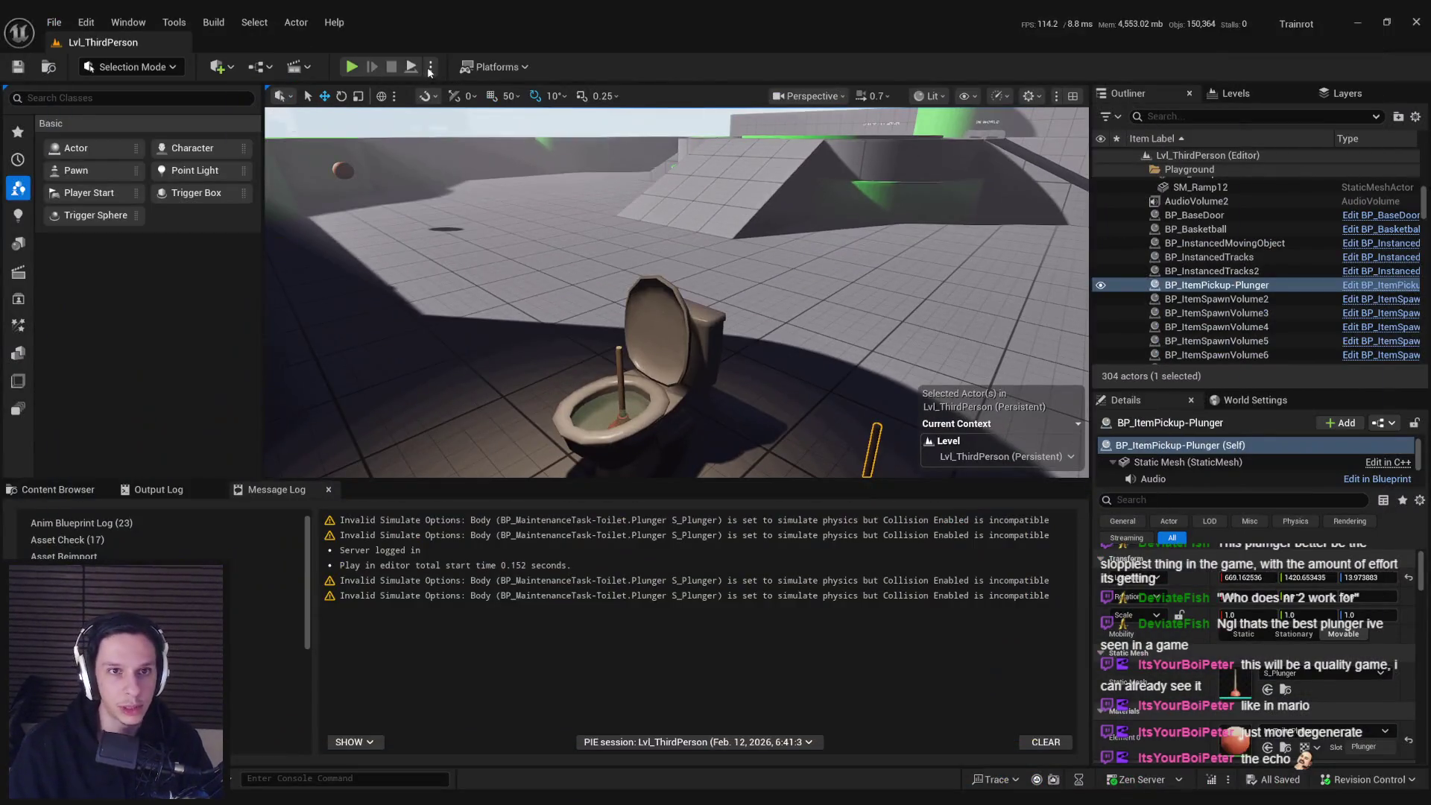
pyautogui.click(430, 67)
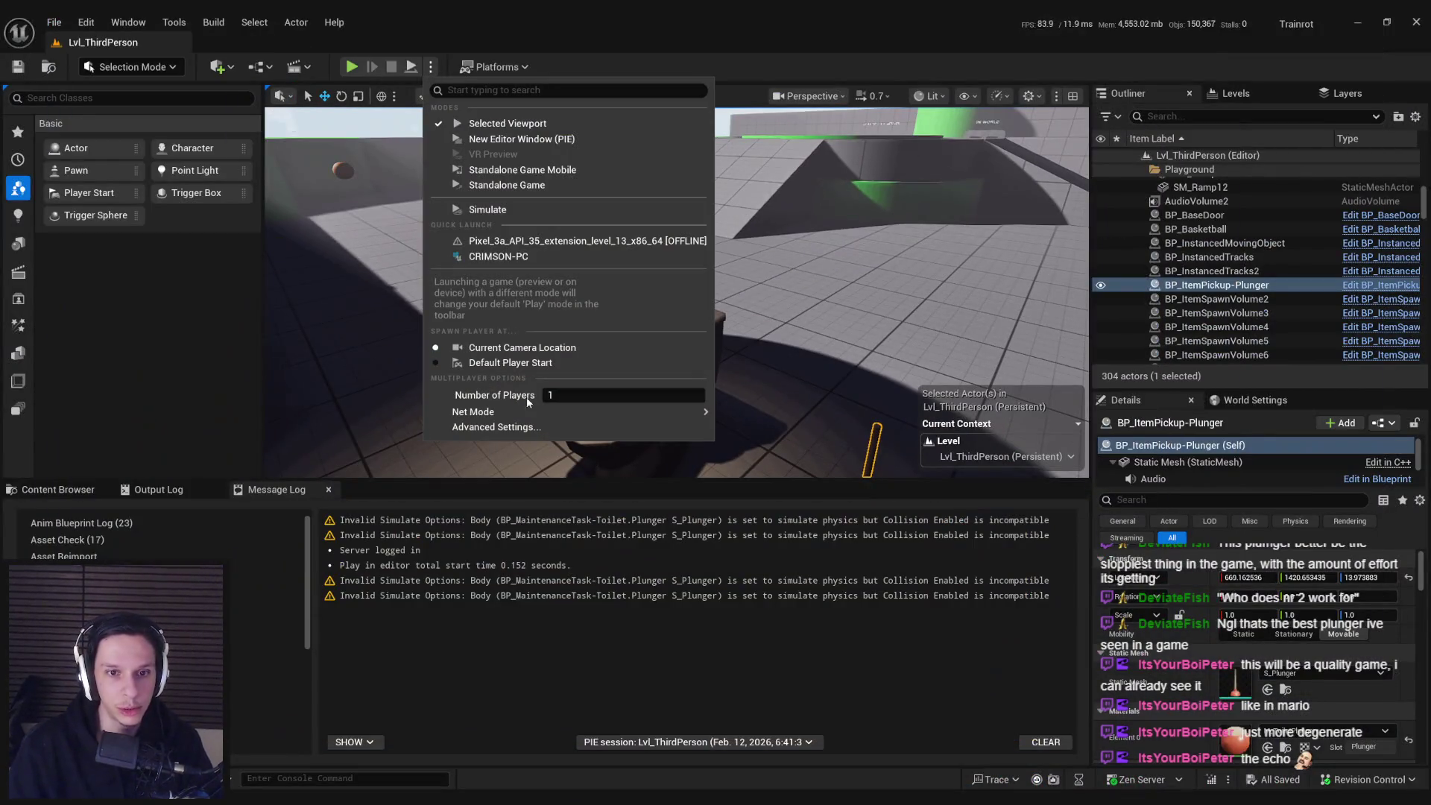
pyautogui.click(498, 140)
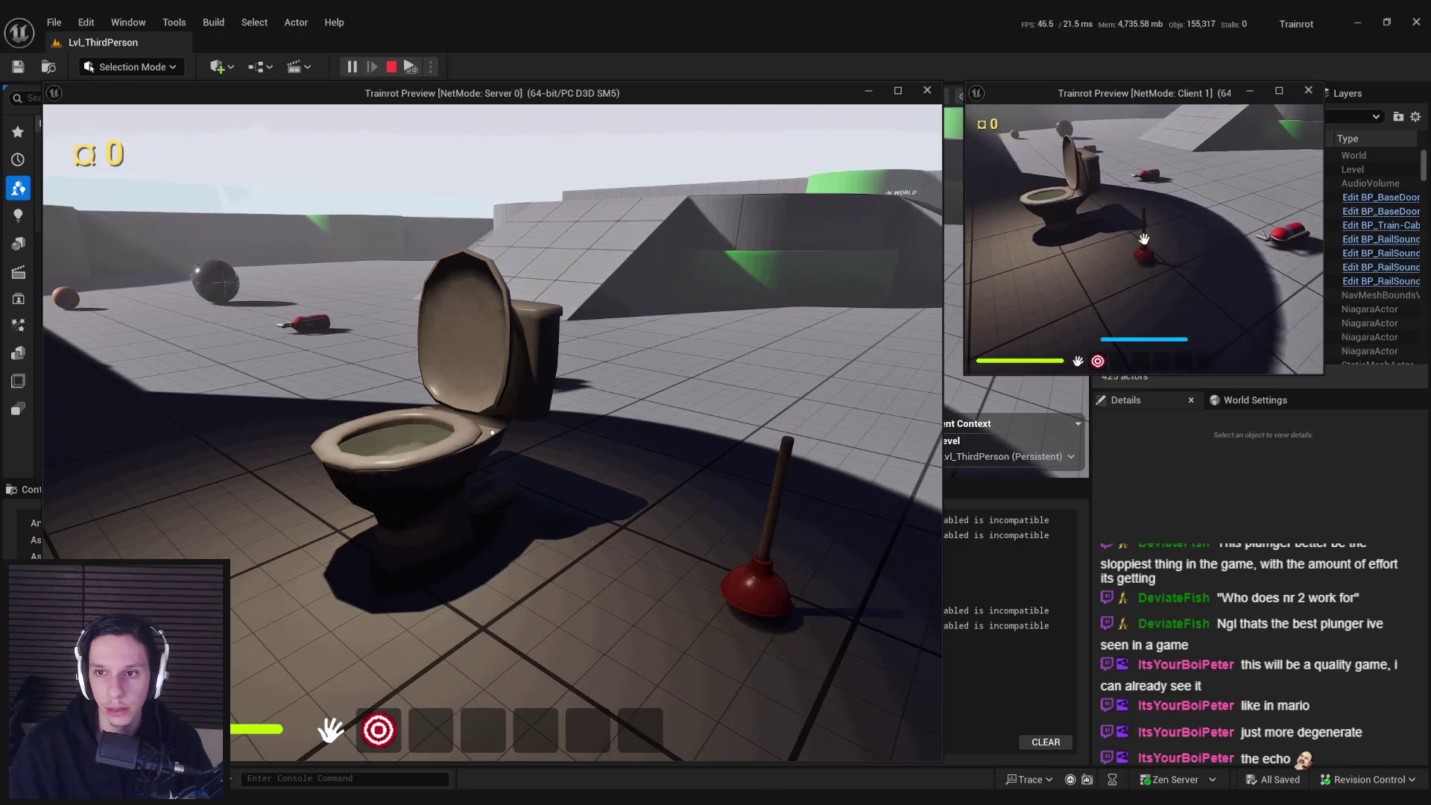
# - Walk the client to the toilet and use the plunger, then end play and return to the Blueprint
pyautogui.press('e')
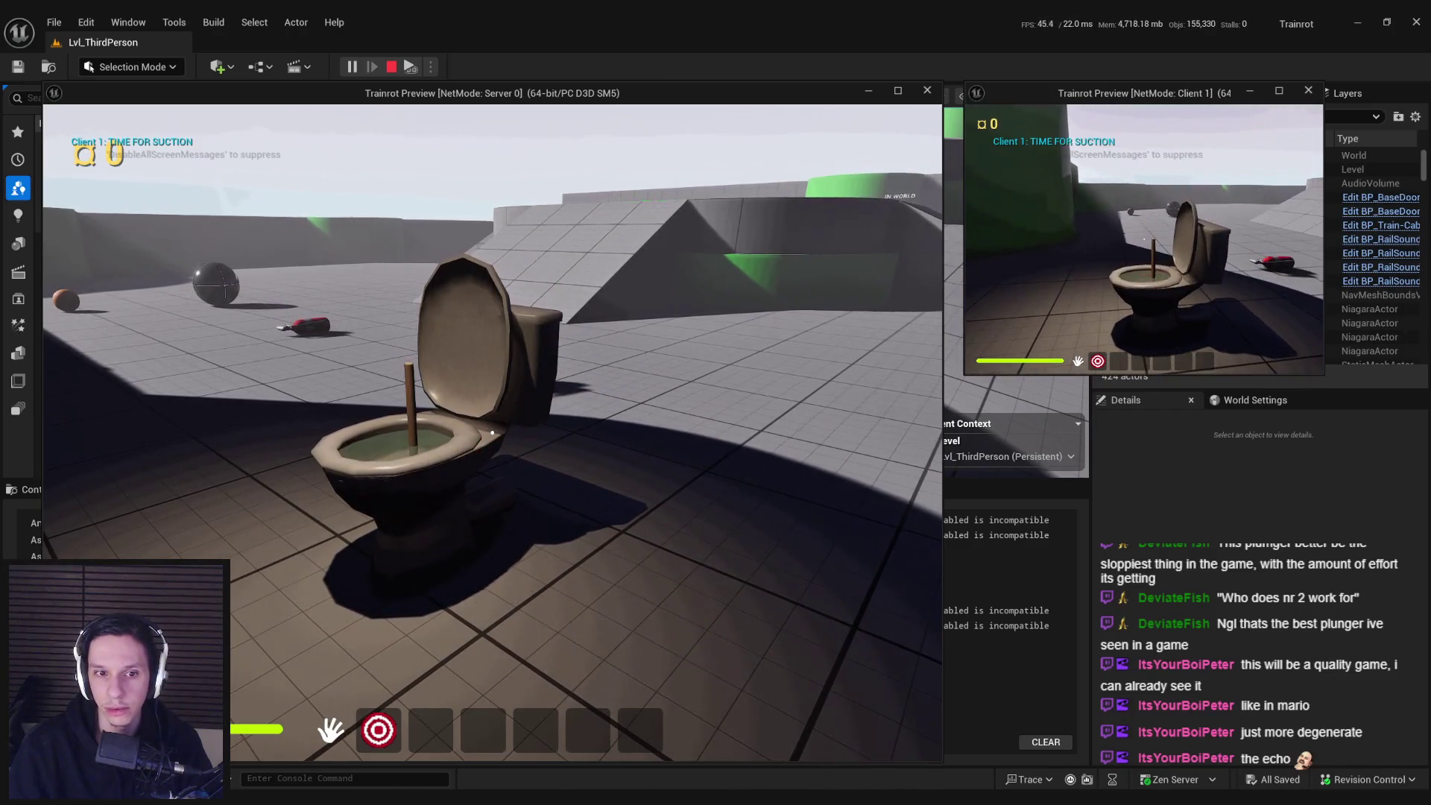
pyautogui.press('a')
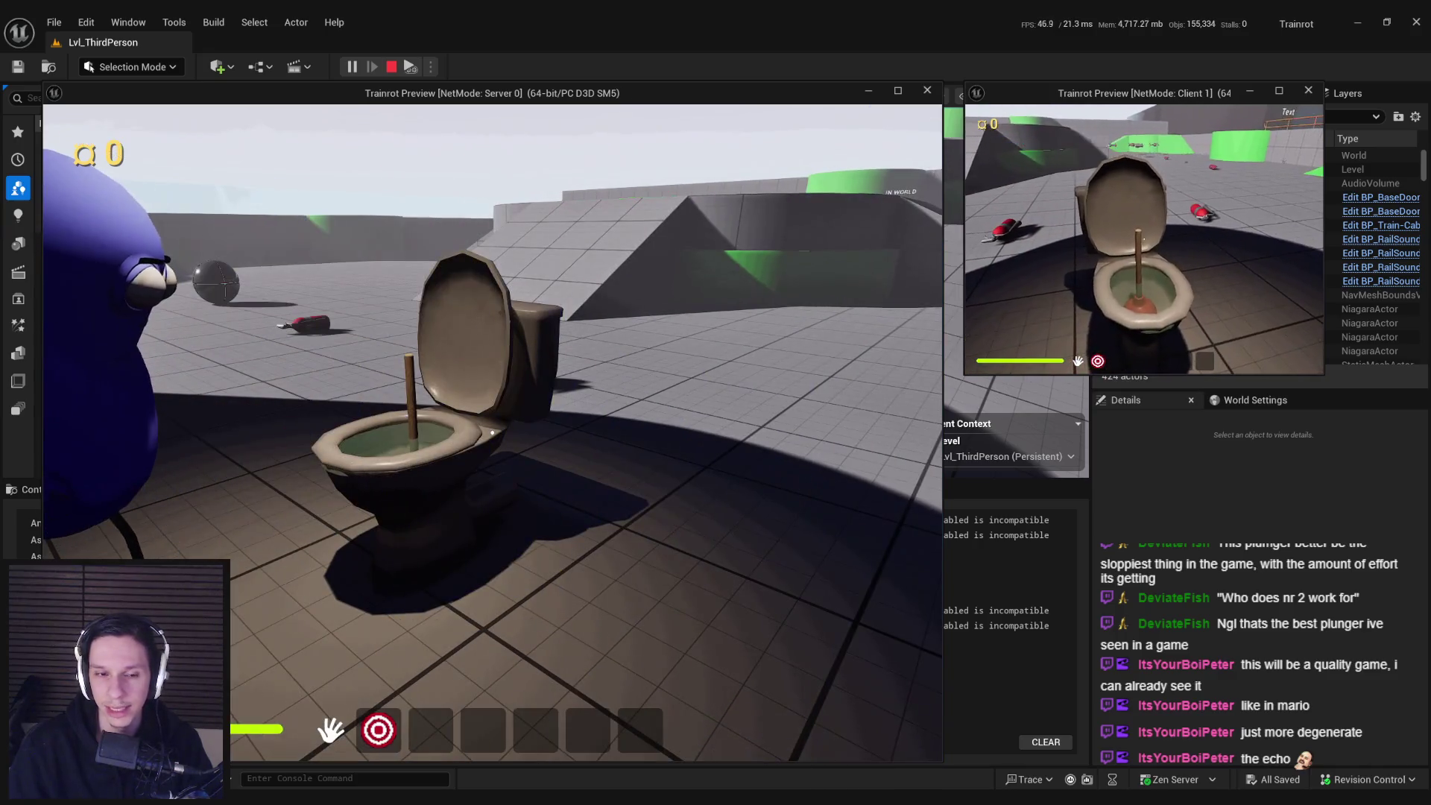
pyautogui.press('w')
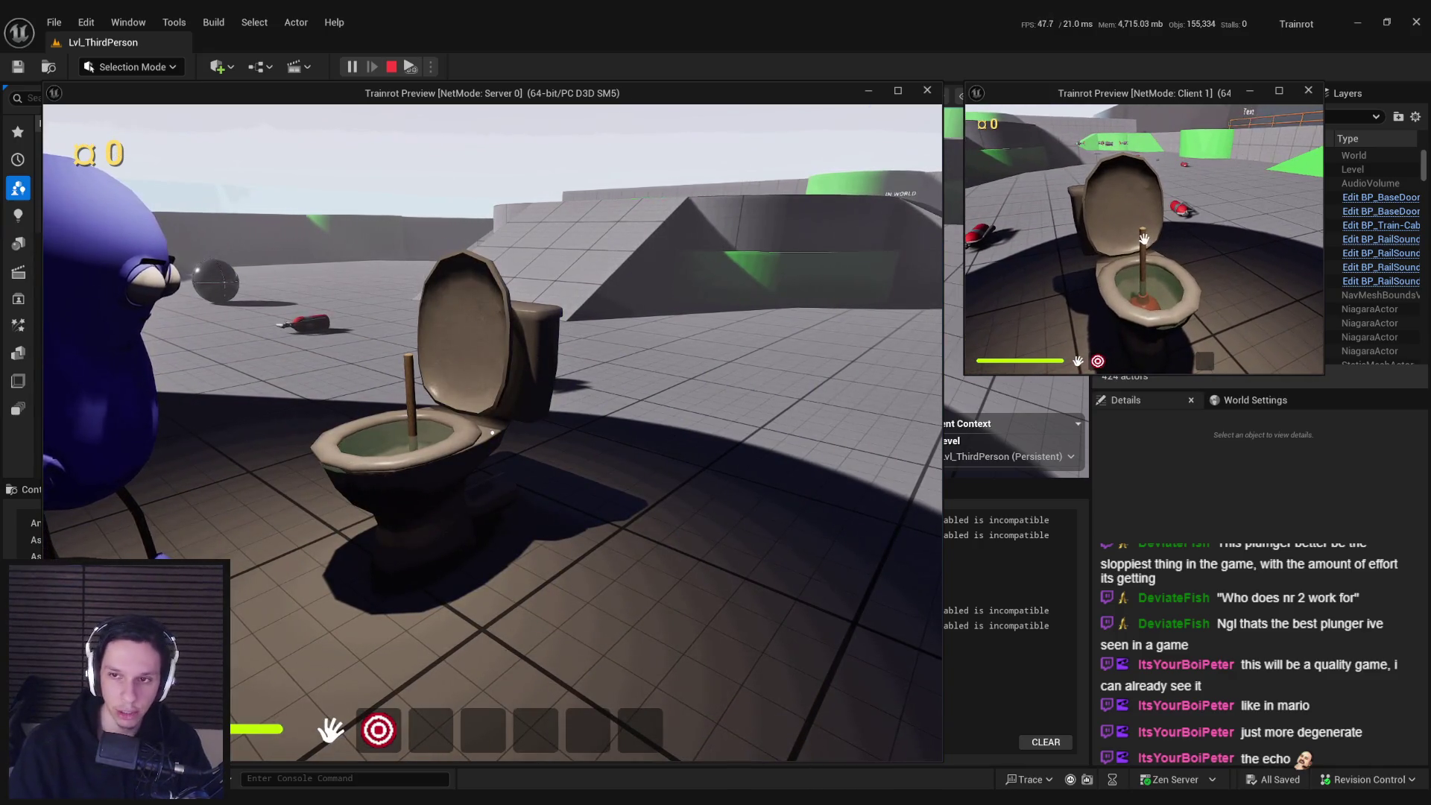
pyautogui.press('d')
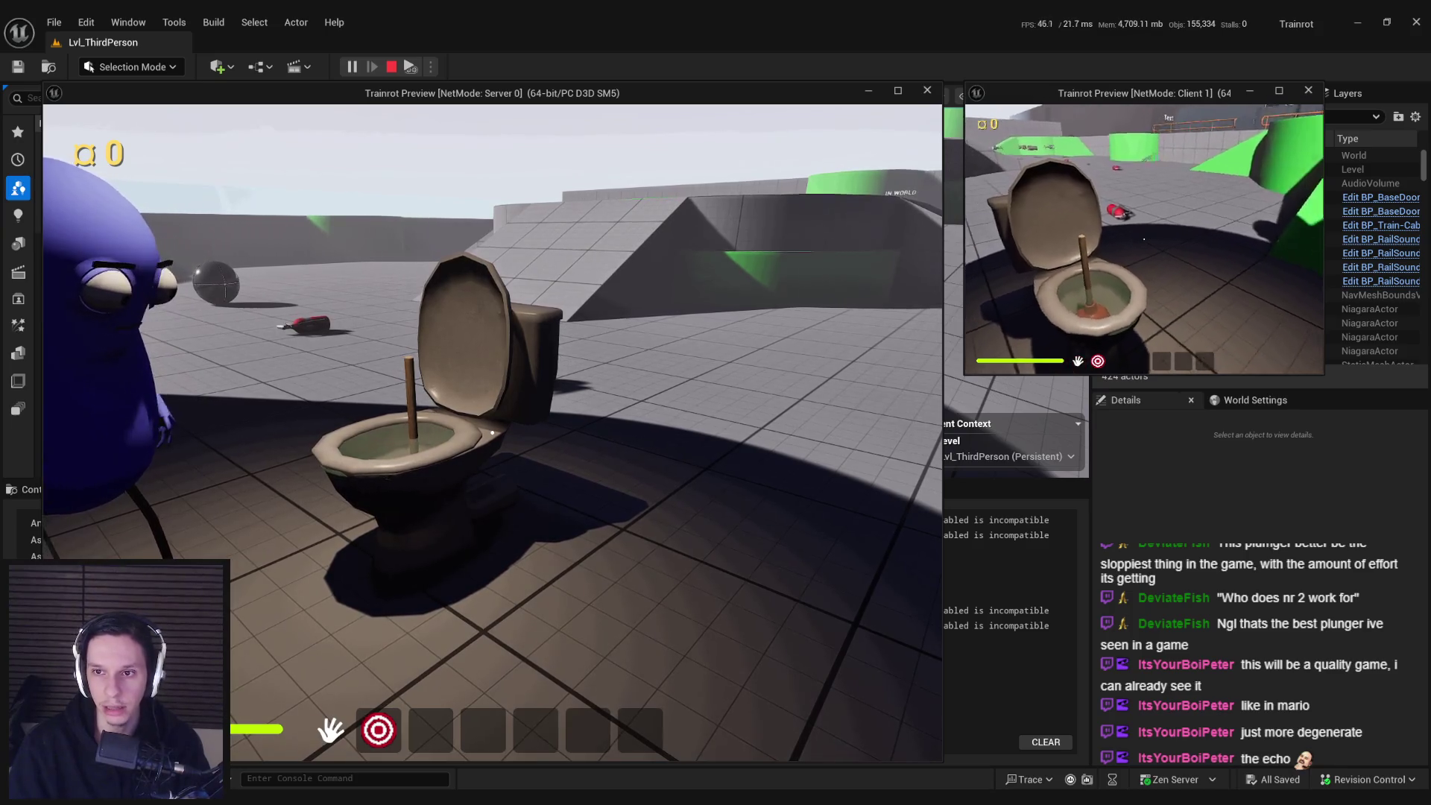
pyautogui.press('d')
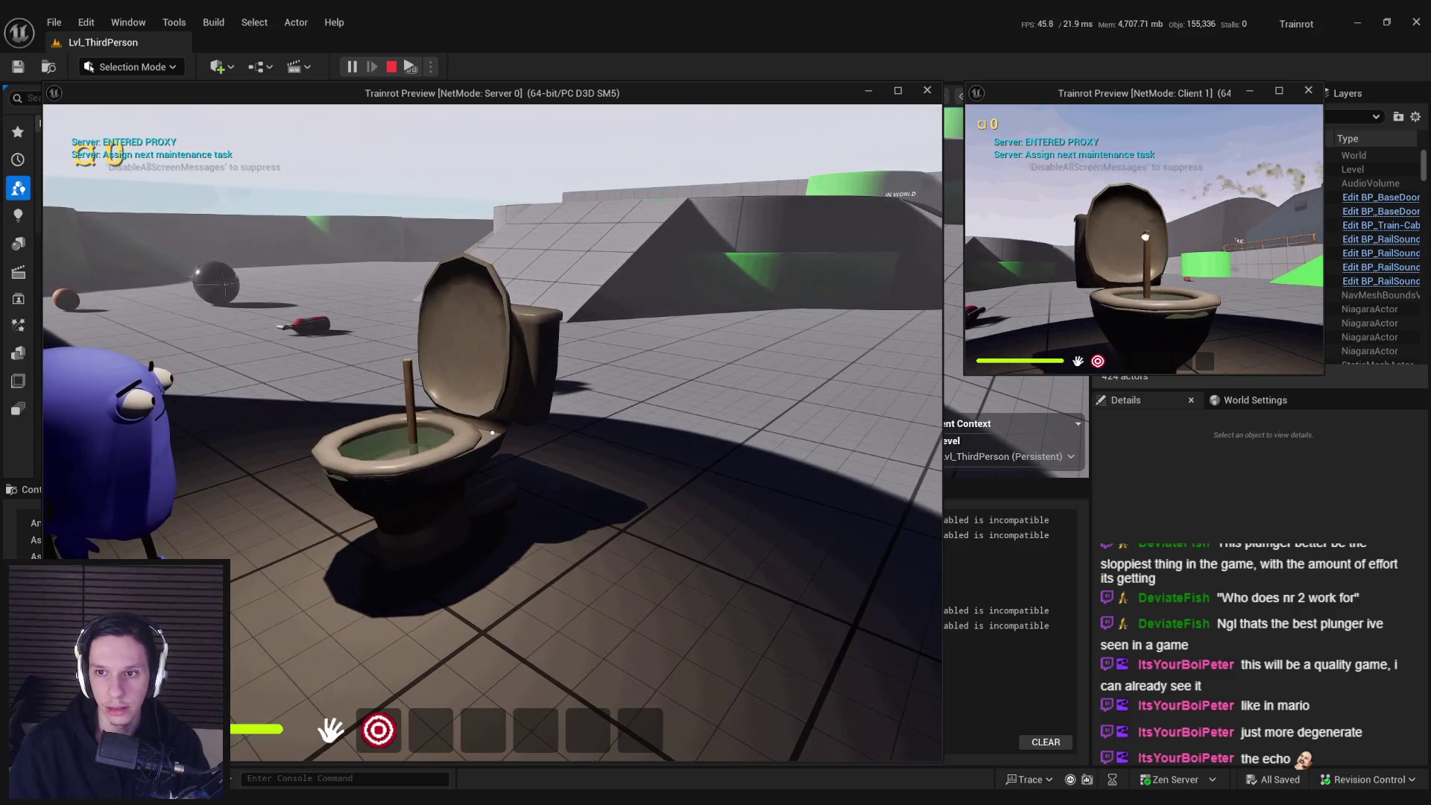
pyautogui.press('d')
pyautogui.press('w')
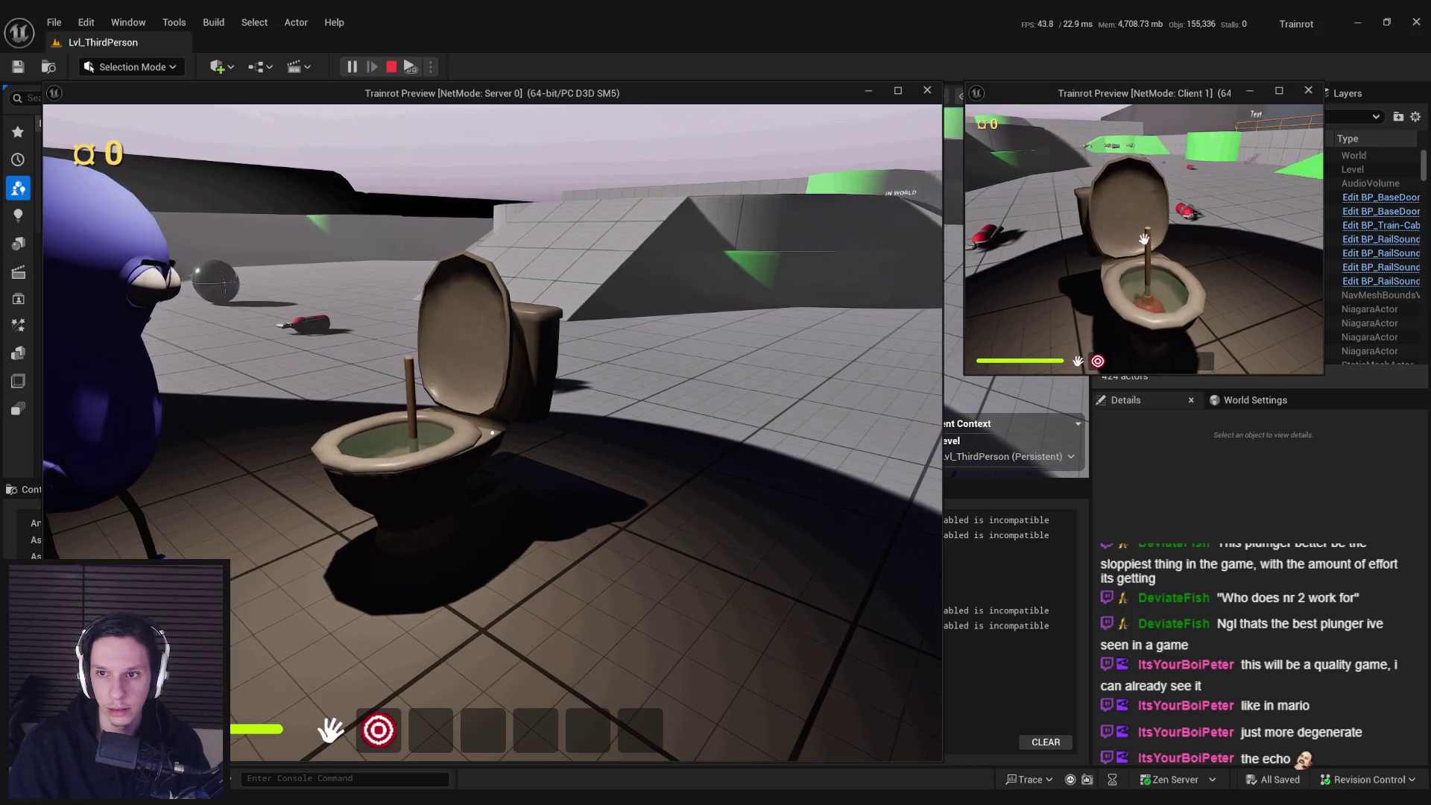
pyautogui.press('e')
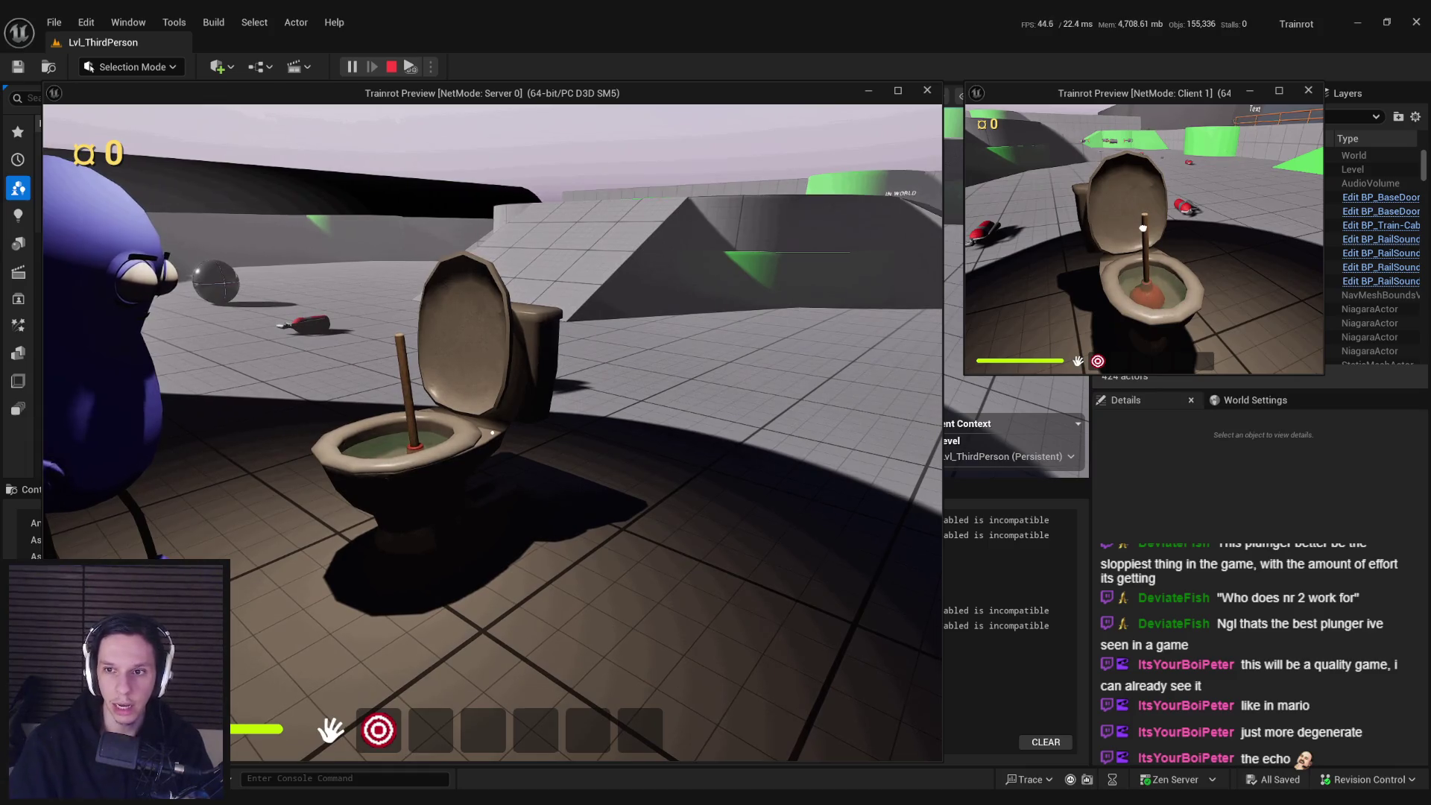
pyautogui.press('Escape')
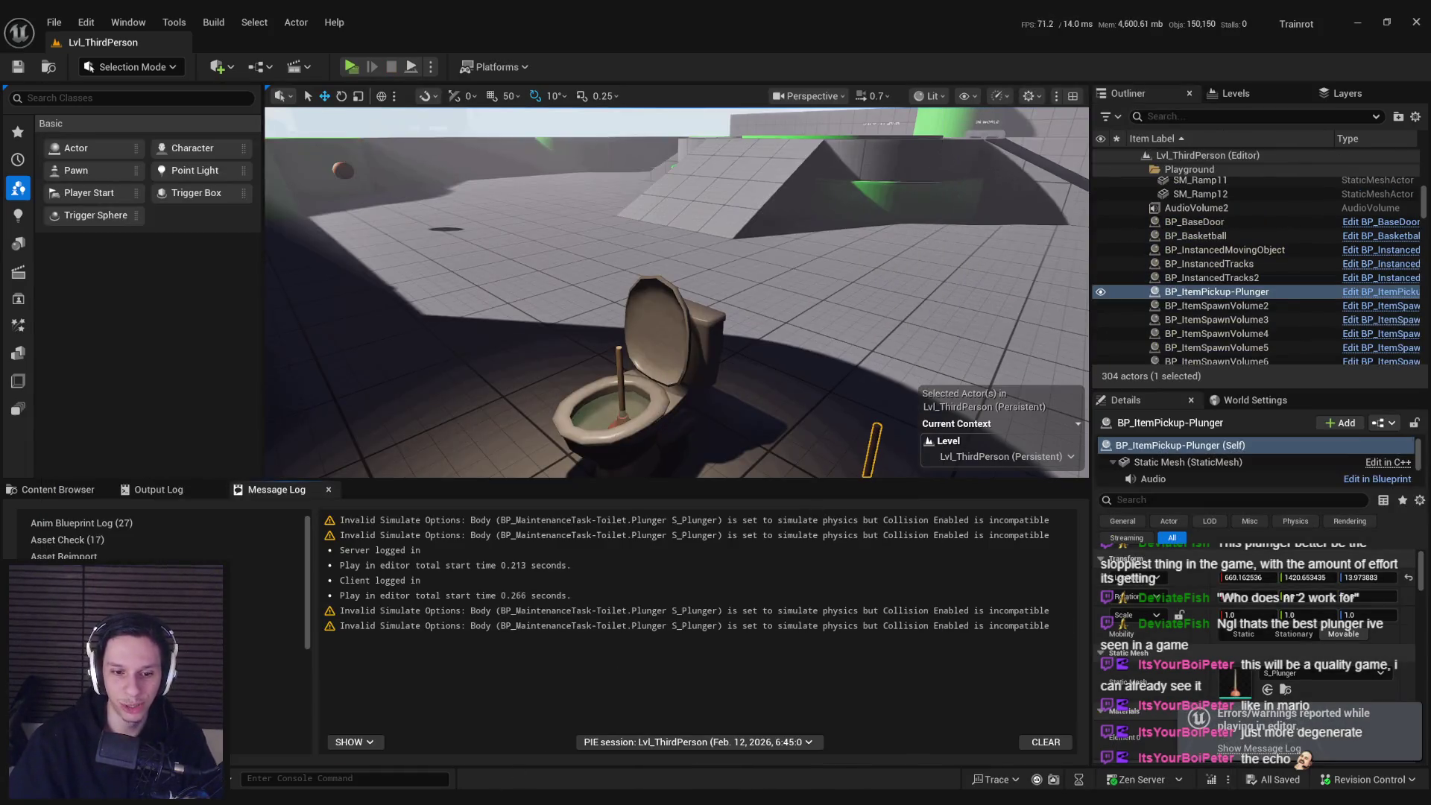
pyautogui.click(544, 738)
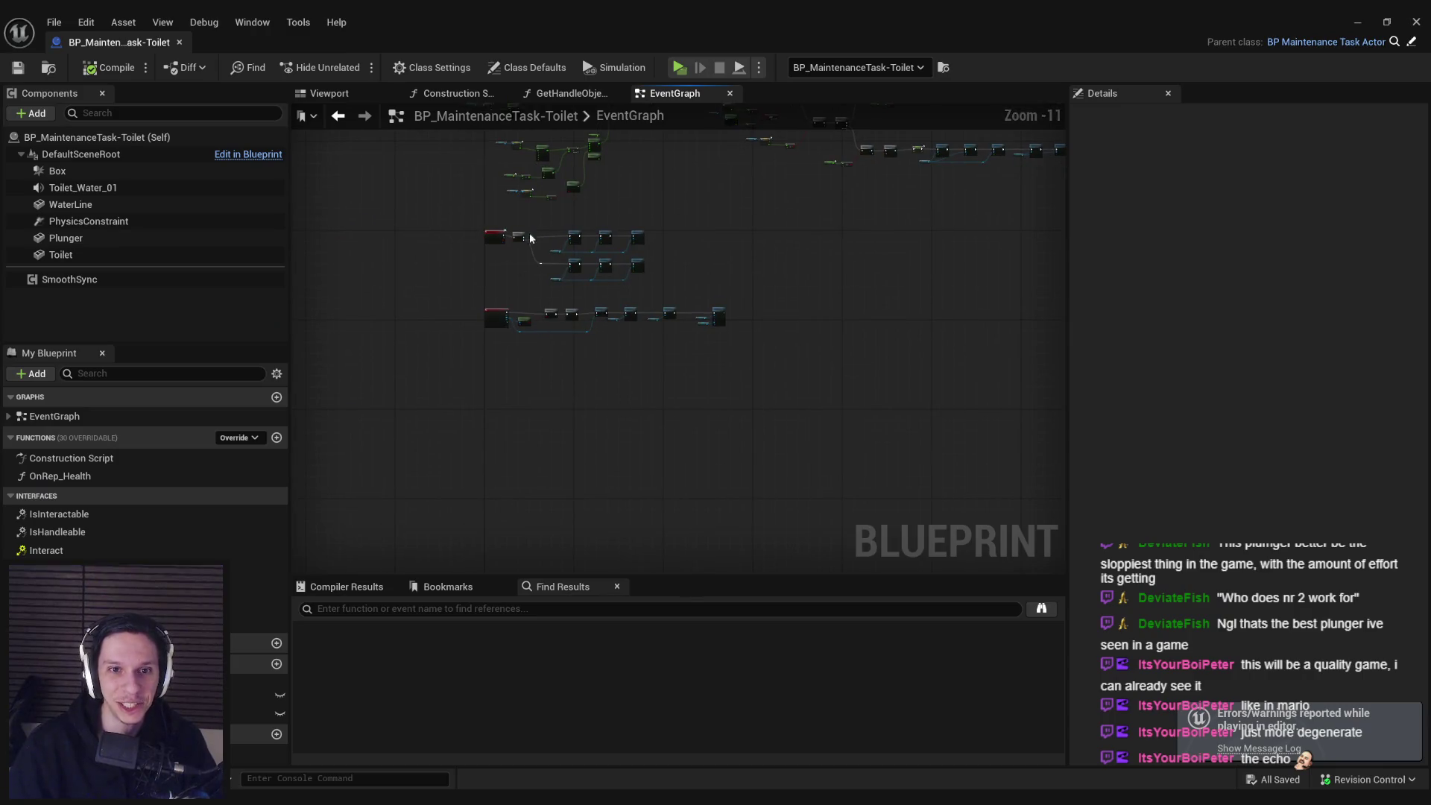
# - Inspect the AddRemoveHandler event node and the parent BP_MaintenanceTaskActor's default properties
pyautogui.scroll(12, 548, 232)
pyautogui.scroll(-5, 561, 302)
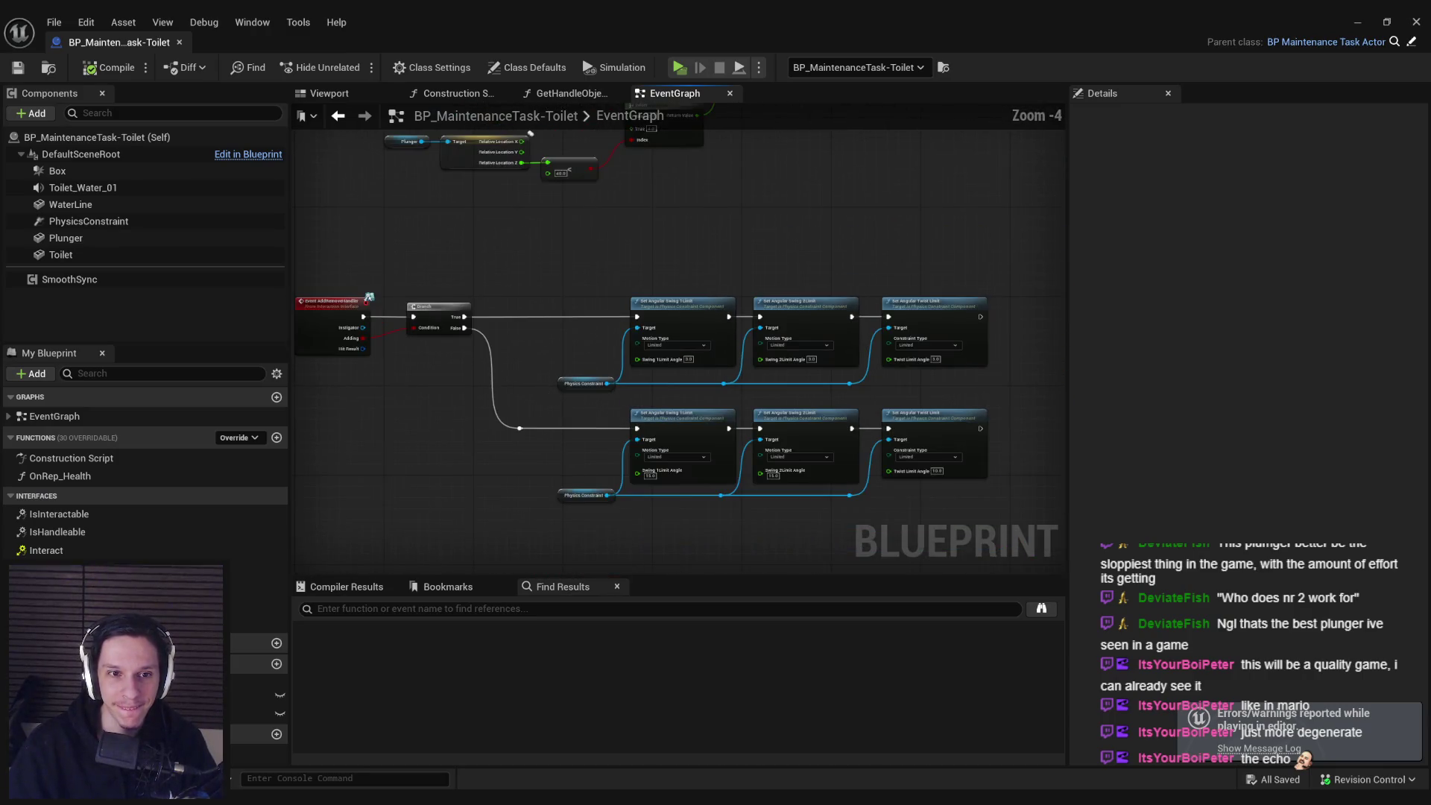
pyautogui.moveTo(544, 393); pyautogui.dragTo(568, 371)
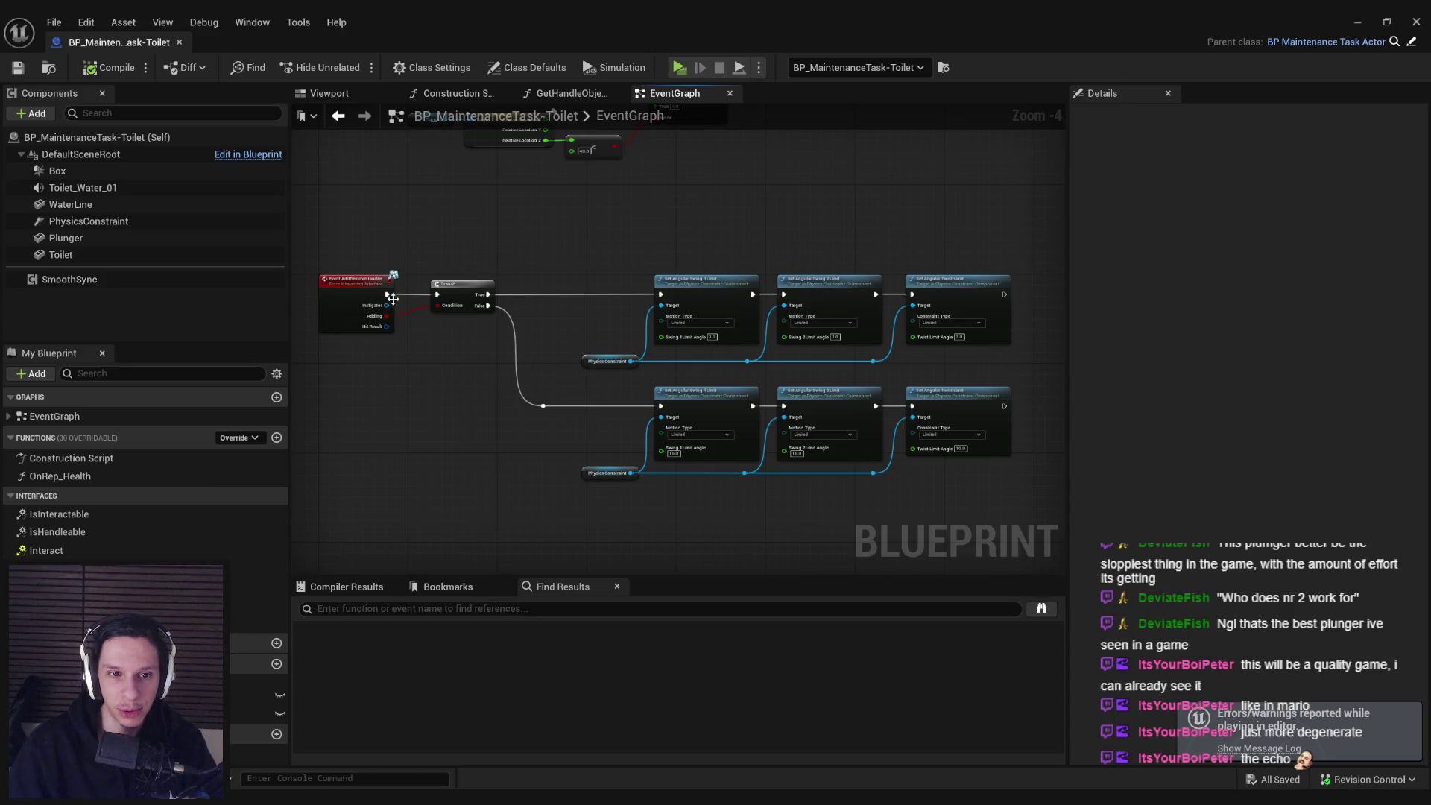
pyautogui.rightClick(360, 290)
pyautogui.click(430, 255)
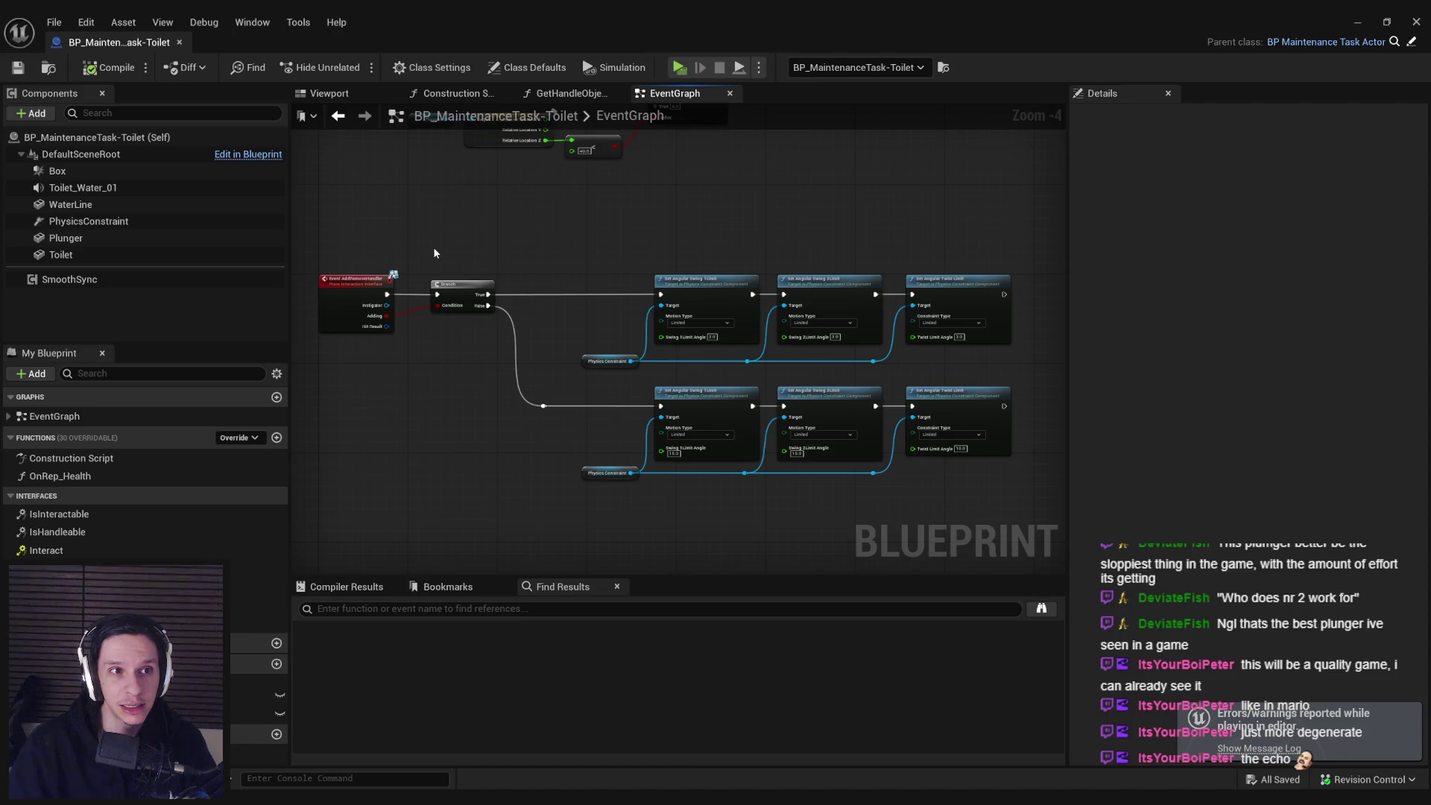
pyautogui.rightClick(359, 291)
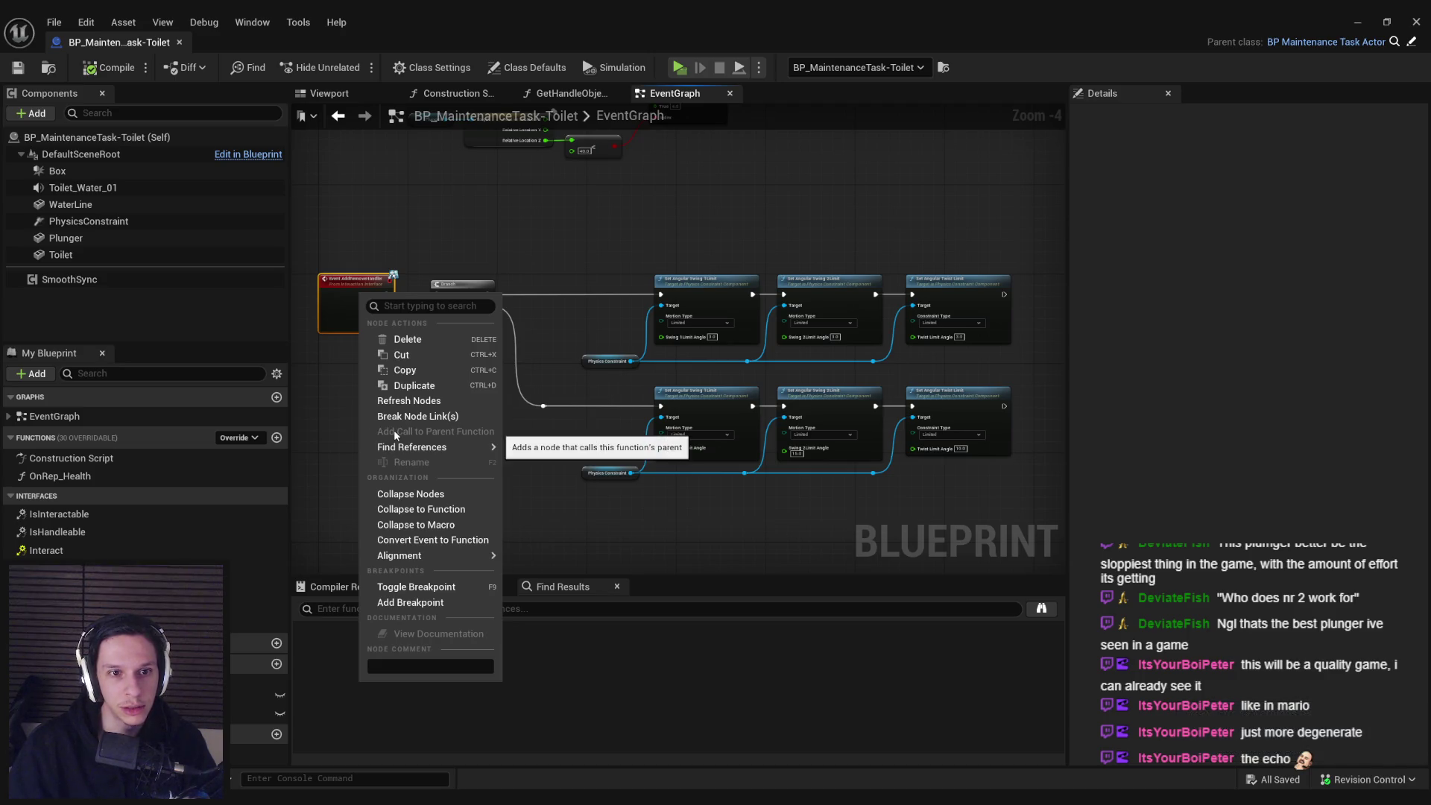
pyautogui.click(871, 249)
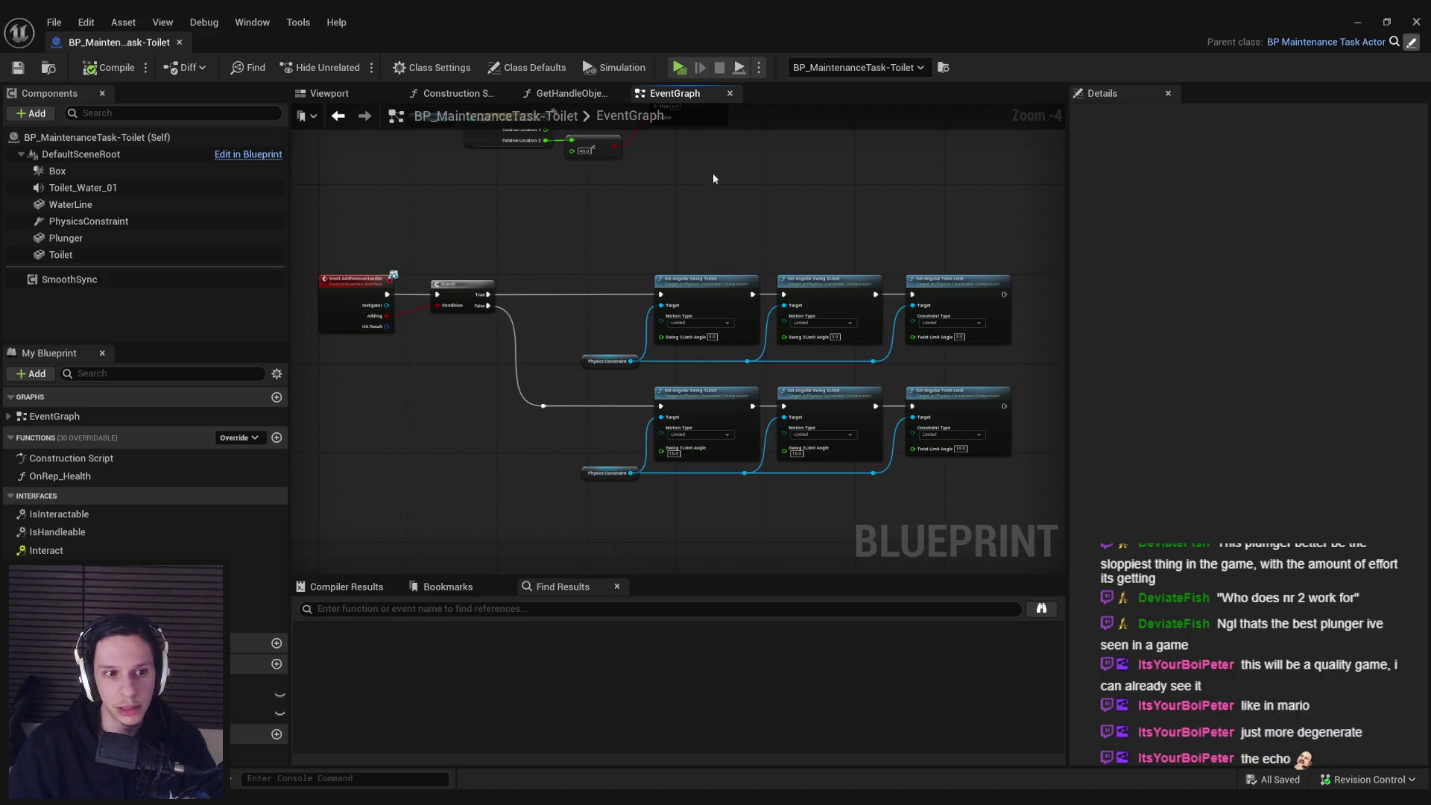
pyautogui.click(432, 67)
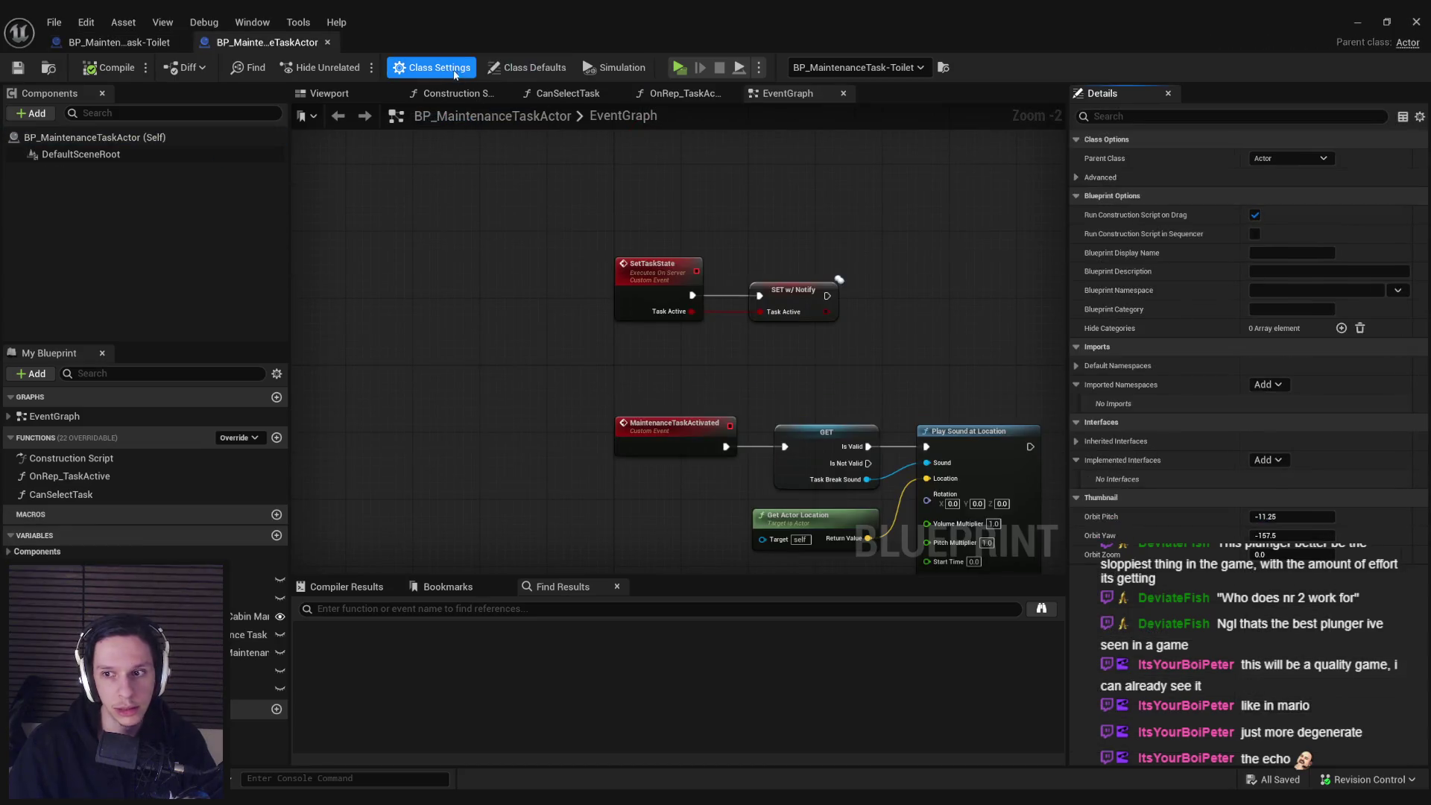
pyautogui.click(513, 68)
pyautogui.click(120, 42)
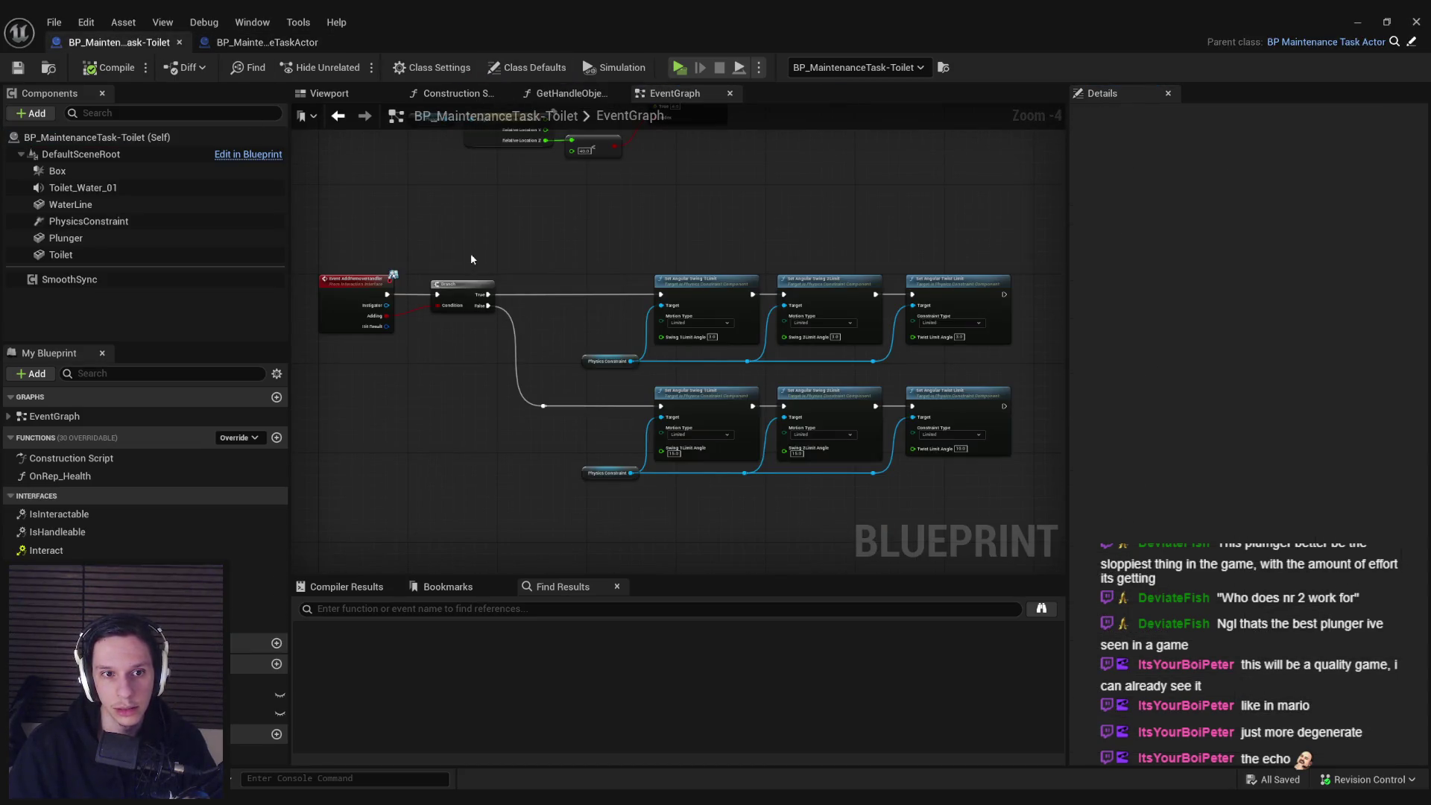
# - Add a Set Owner node on Branch True with Instigator as New Owner, then compile
pyautogui.moveTo(564, 289); pyautogui.dragTo(1002, 503)
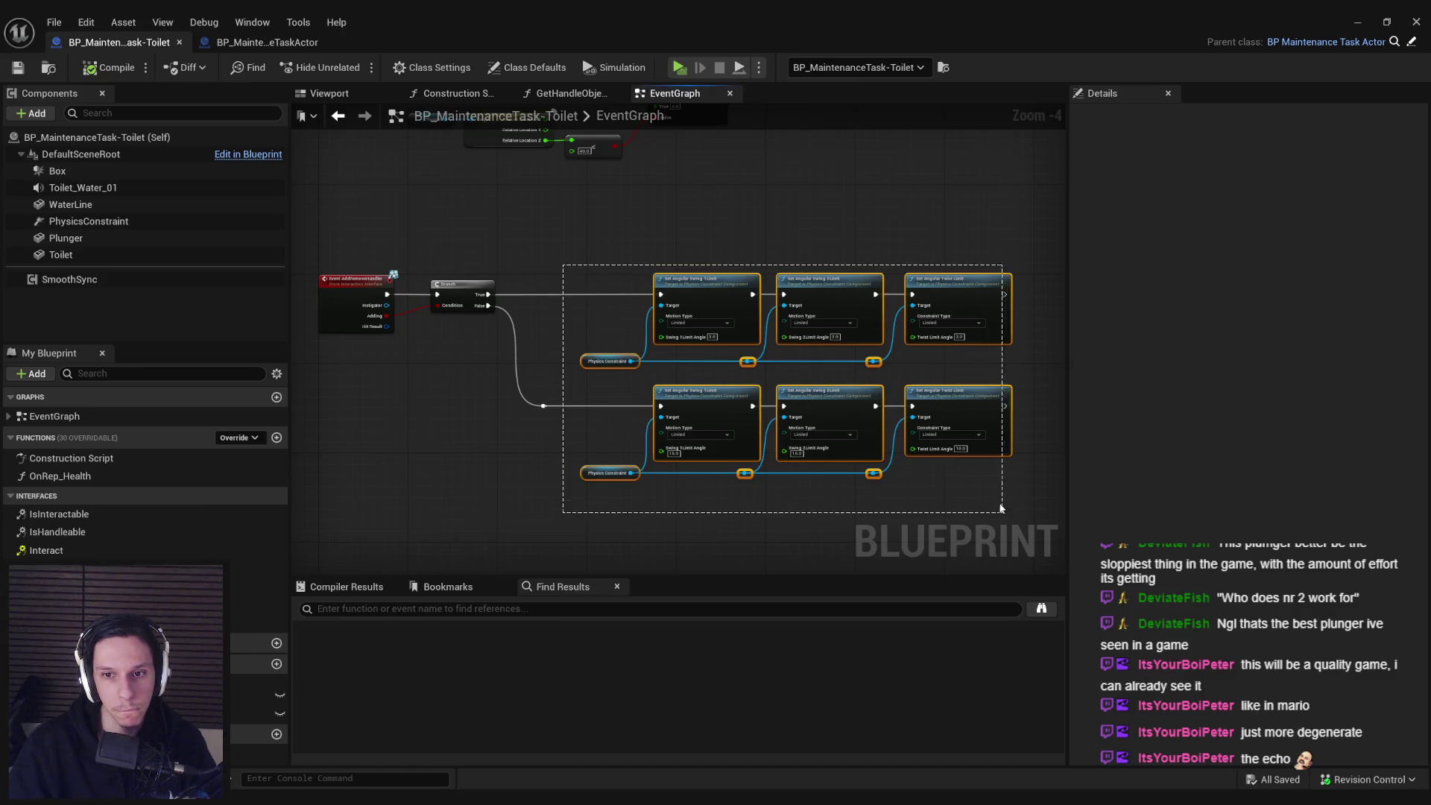
pyautogui.moveTo(700, 285); pyautogui.dragTo(800, 285)
pyautogui.click(625, 340)
pyautogui.scroll(3, 560, 303)
pyautogui.moveTo(440, 288); pyautogui.dragTo(695, 313)
pyautogui.write('set ow')
pyautogui.press('Return')
pyautogui.moveTo(741, 254); pyautogui.dragTo(743, 243)
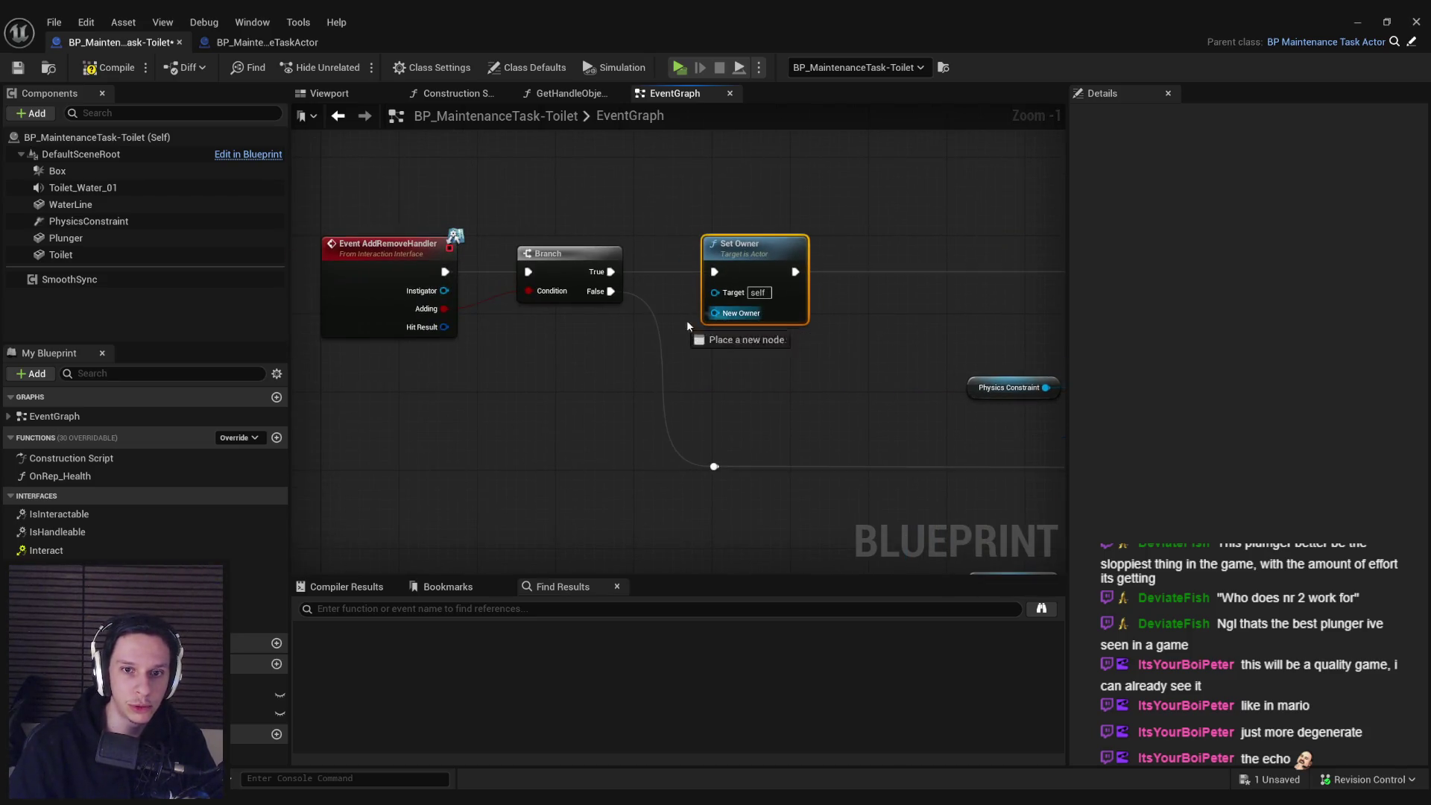
pyautogui.moveTo(715, 313); pyautogui.dragTo(444, 290)
pyautogui.click(387, 194)
pyautogui.click(105, 74)
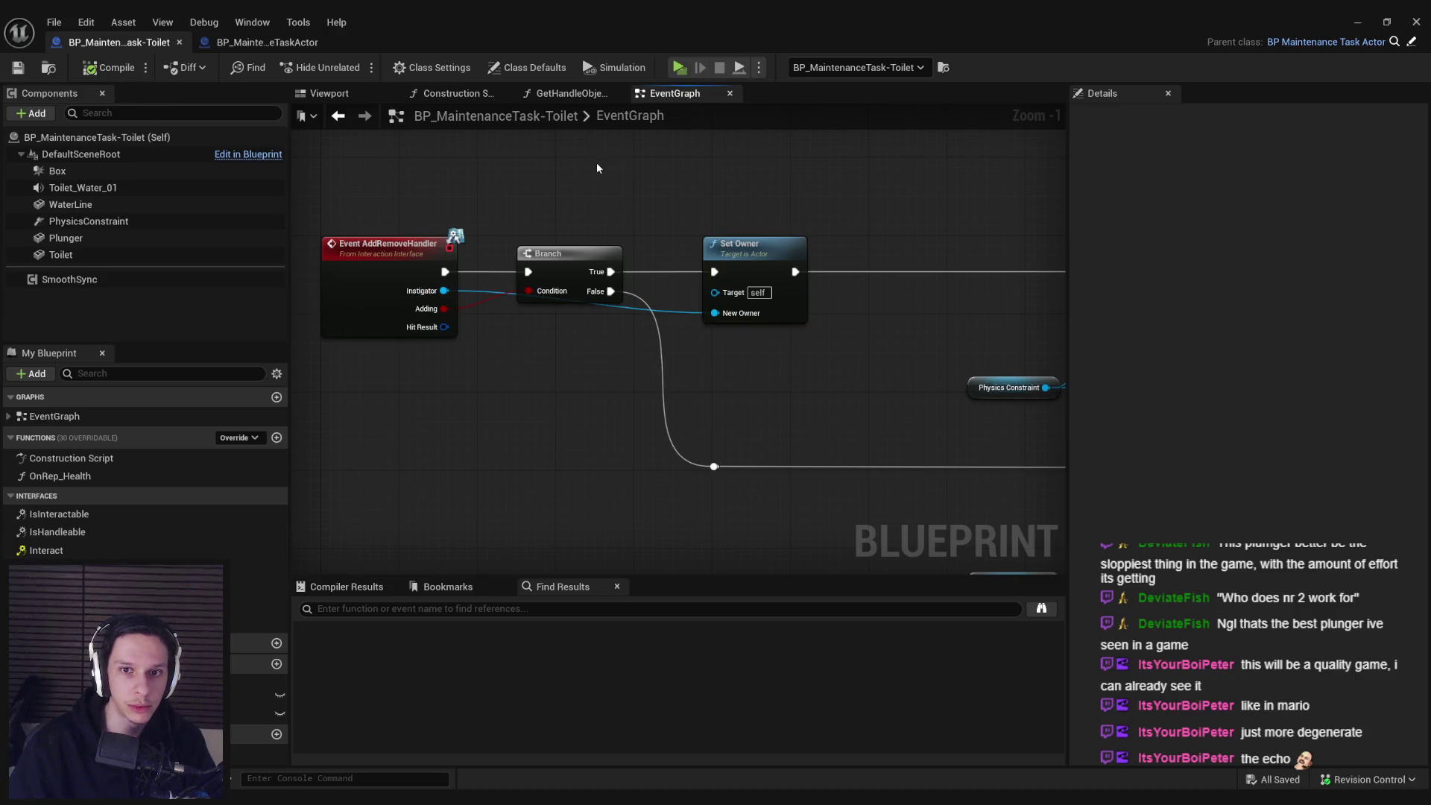
# - Enable Sync Ownership Change on SmoothSync, save, and start a server/client playtest
pyautogui.click(1358, 21)
pyautogui.moveTo(462, 798)
pyautogui.click(535, 712)
pyautogui.click(86, 278)
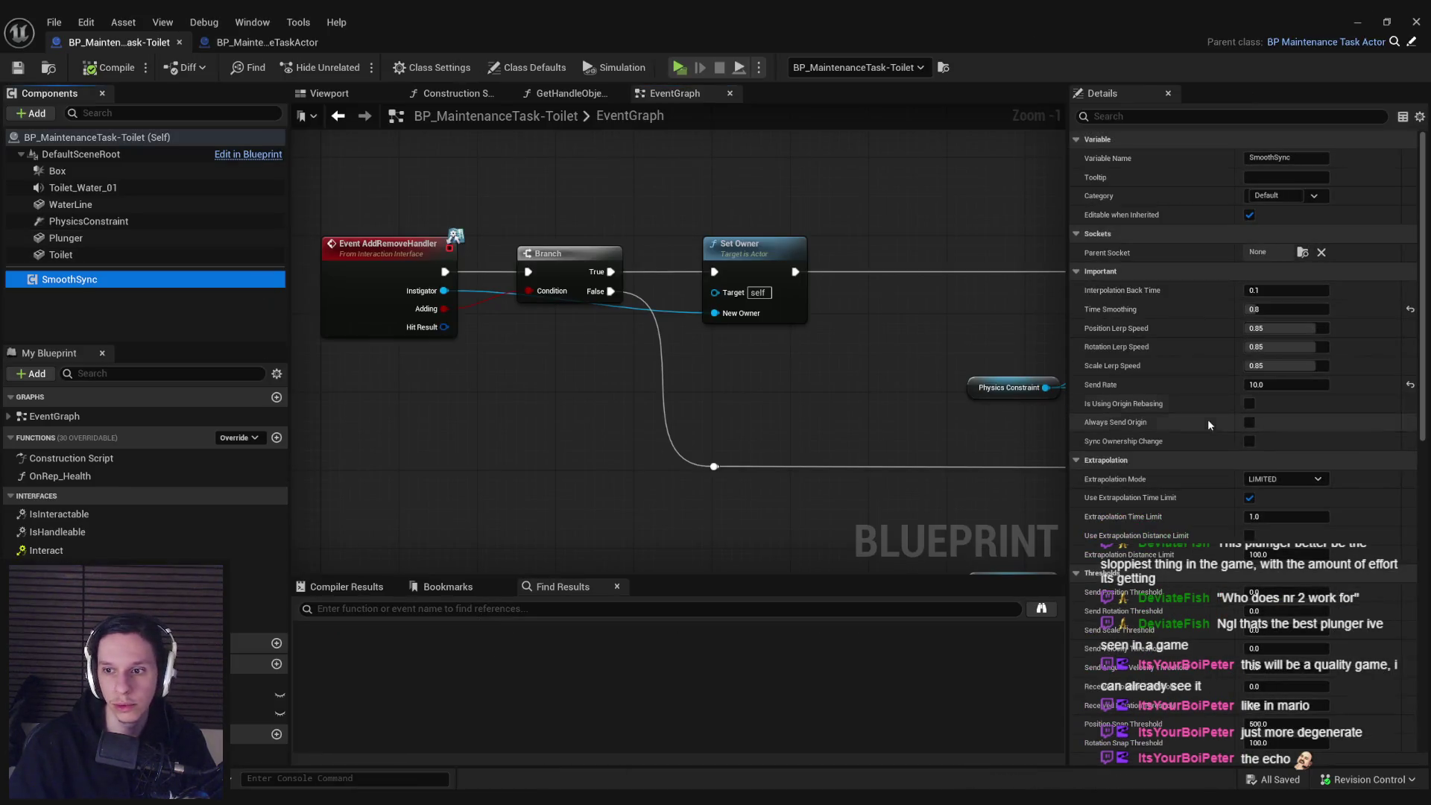
pyautogui.click(1249, 441)
pyautogui.hotkey('ctrl', 's')
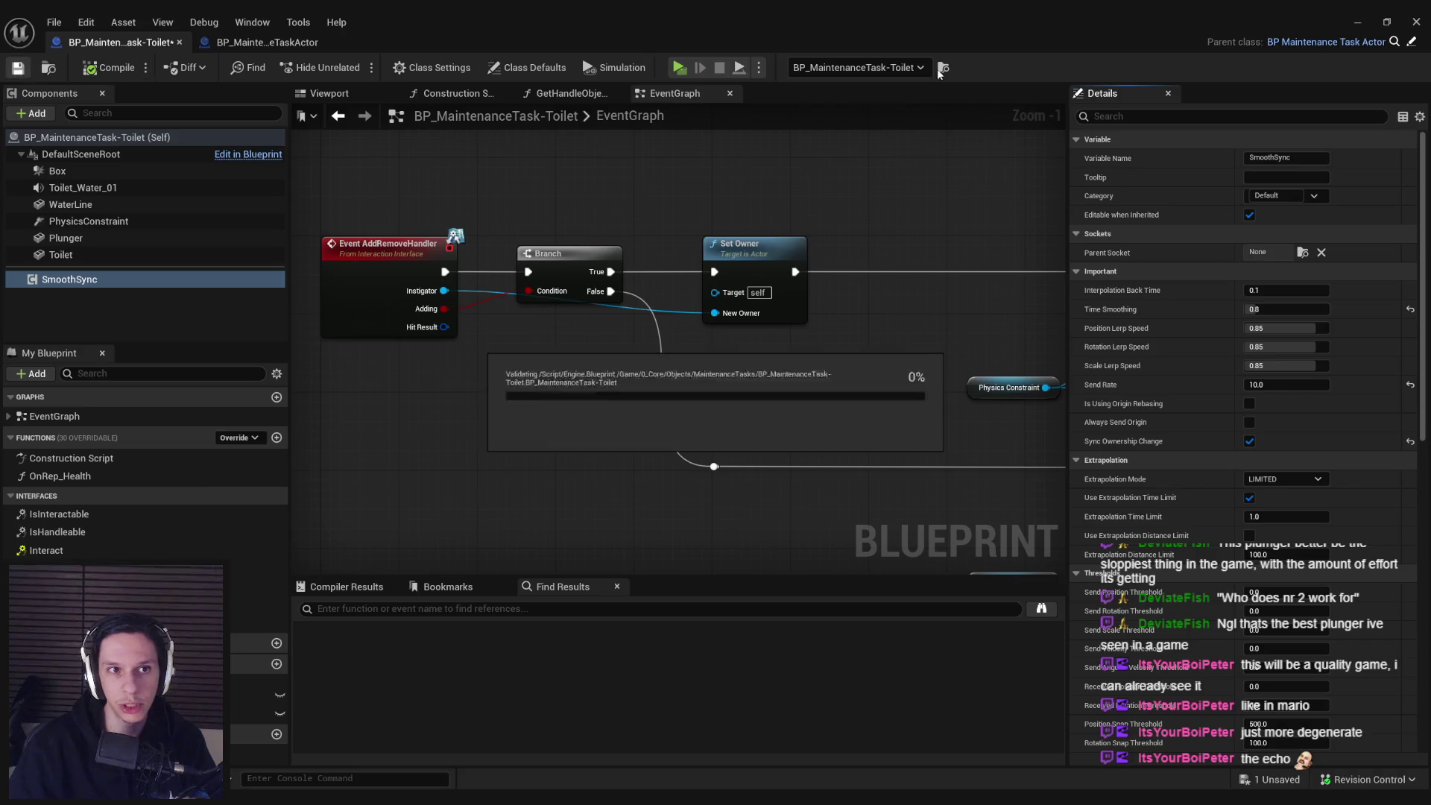
pyautogui.click(1357, 22)
pyautogui.click(355, 74)
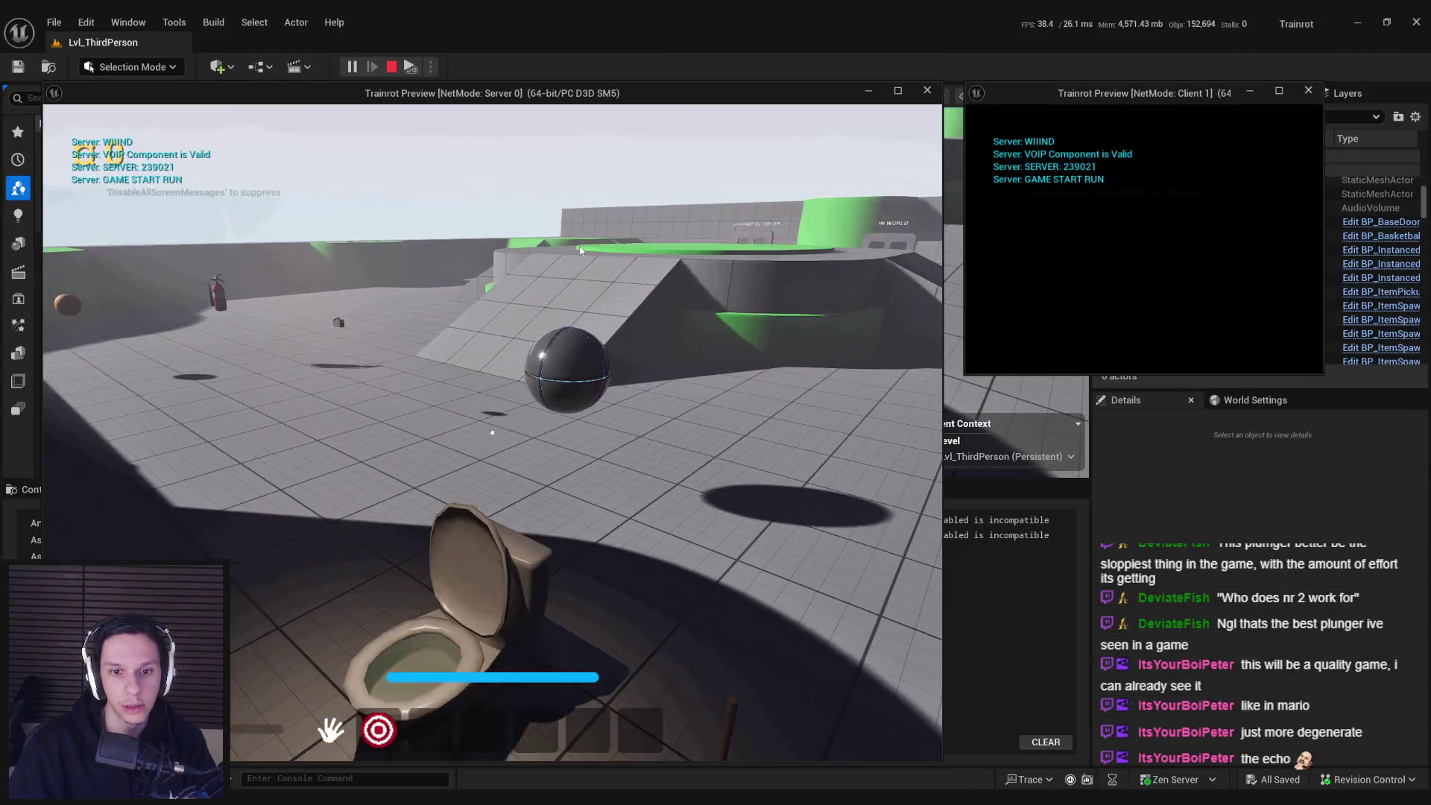
# - Dismiss the Start menu and enlarge the client preview window
pyautogui.press('super')
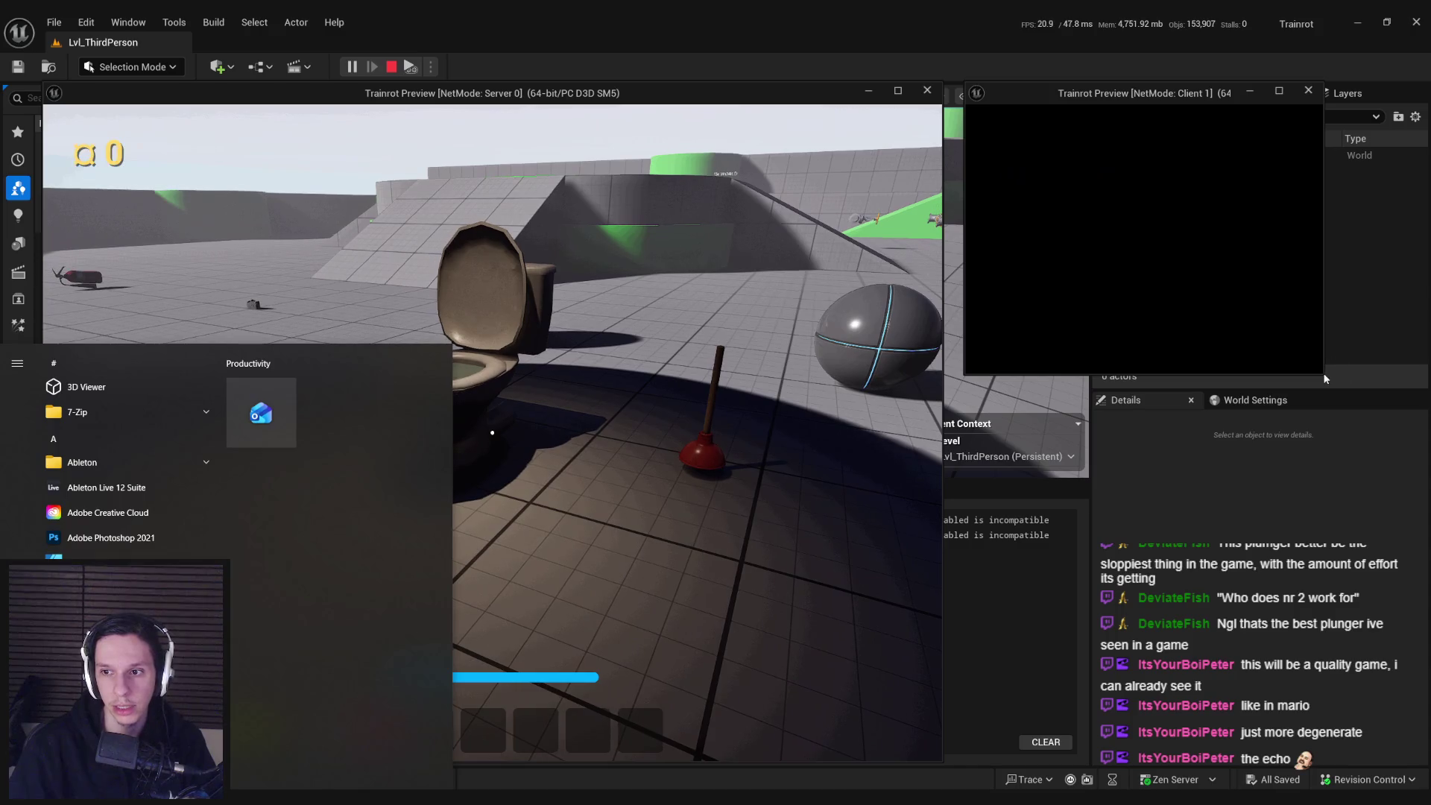
pyautogui.click(1322, 375)
pyautogui.press('Escape')
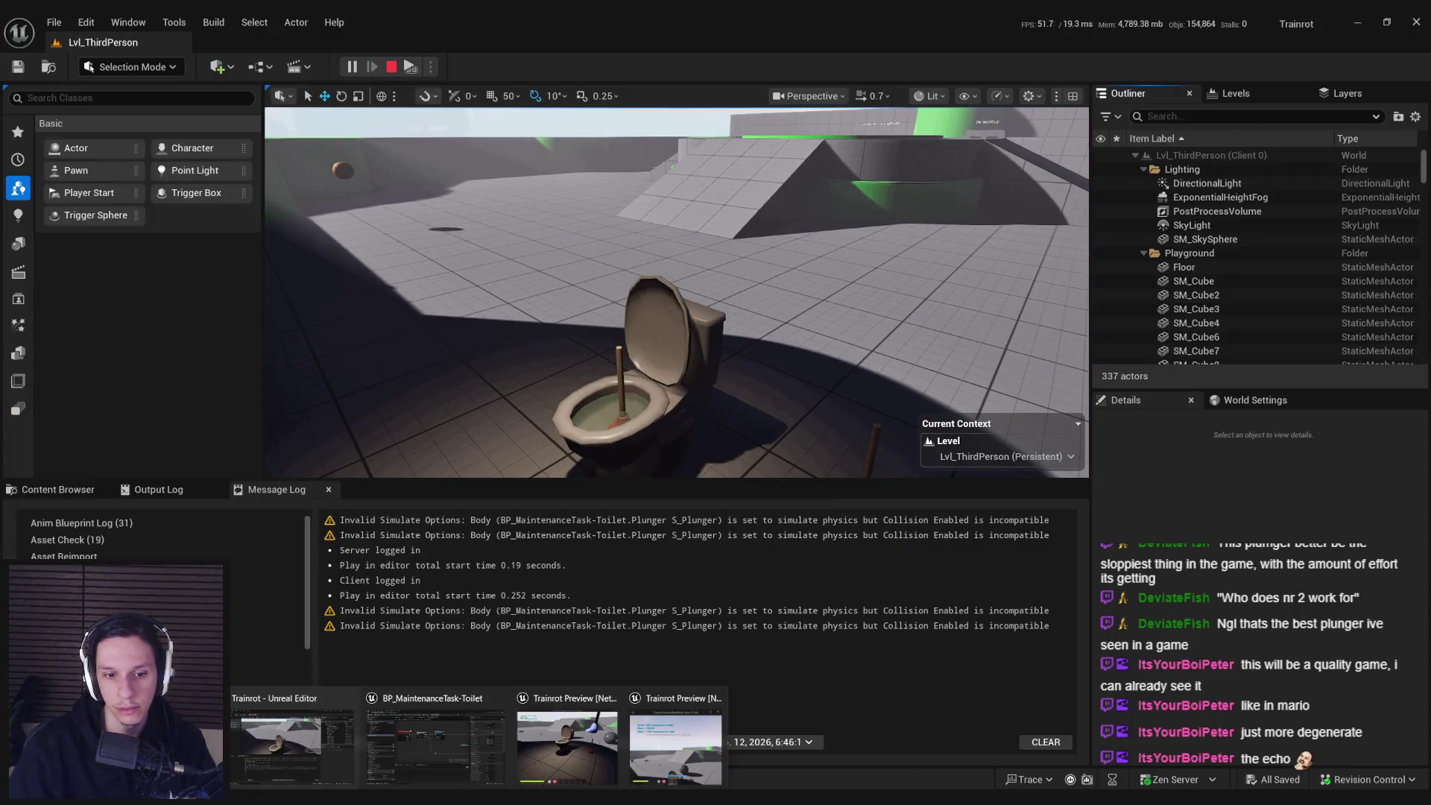
pyautogui.click(540, 744)
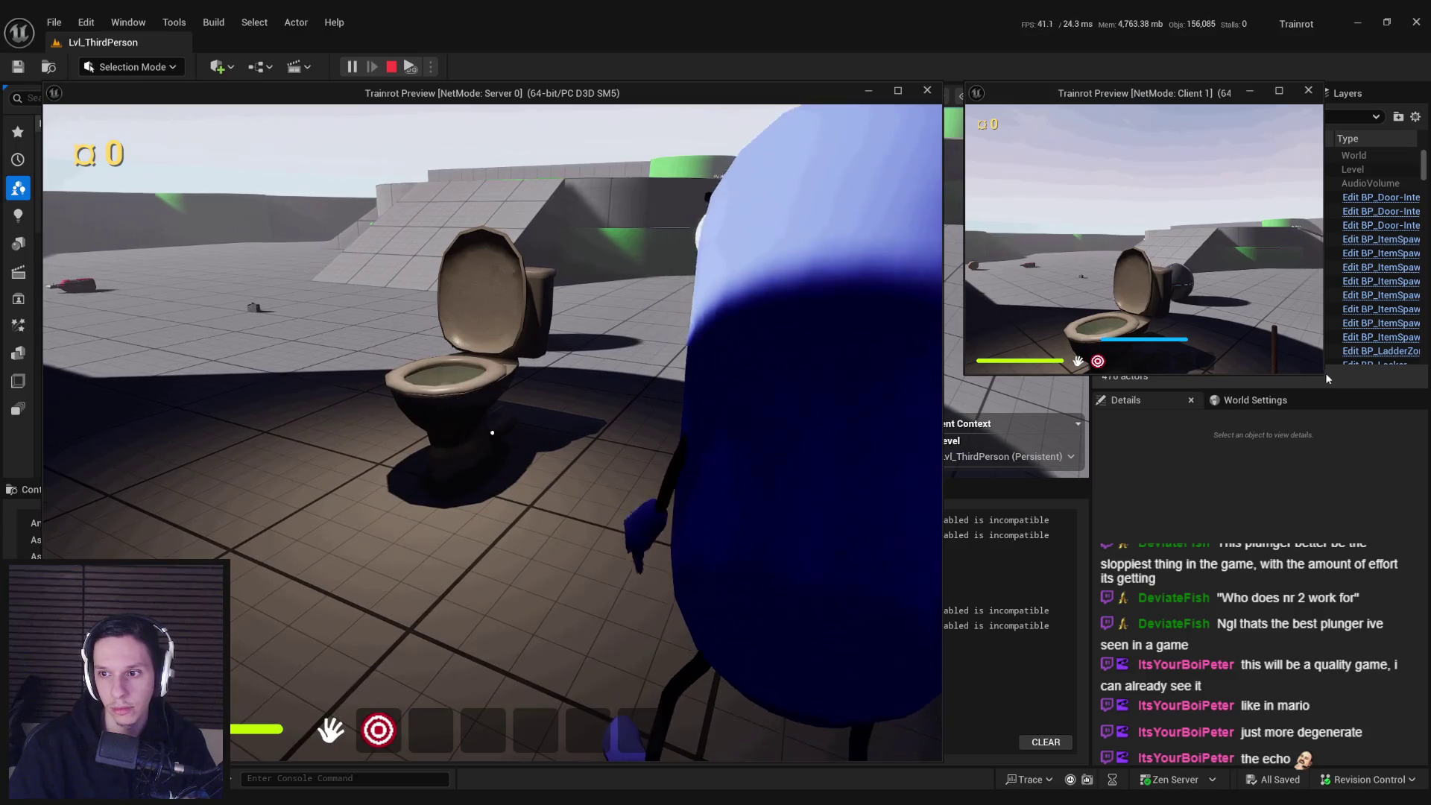
pyautogui.moveTo(1323, 374); pyautogui.dragTo(1428, 438)
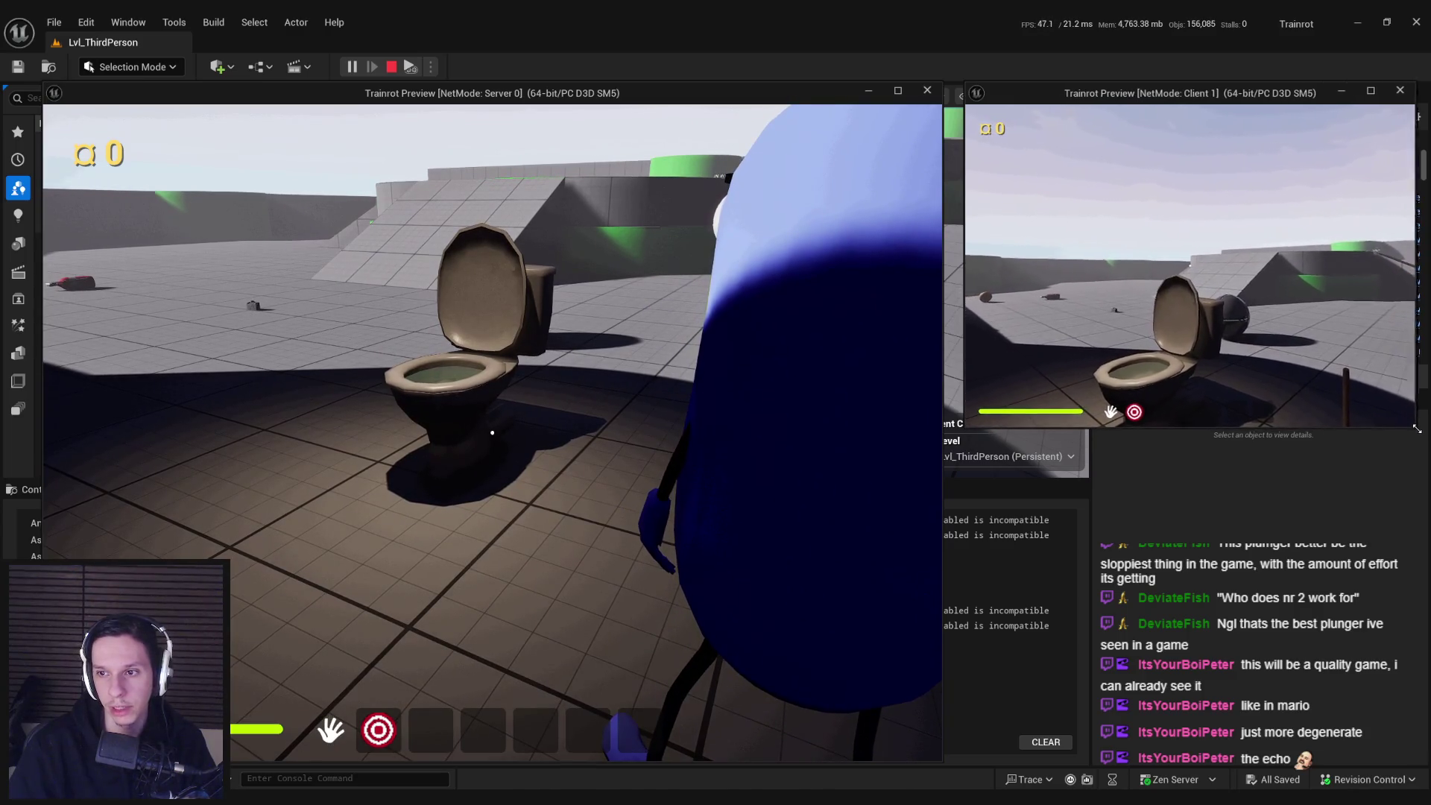
pyautogui.moveTo(1066, 95); pyautogui.dragTo(1055, 97)
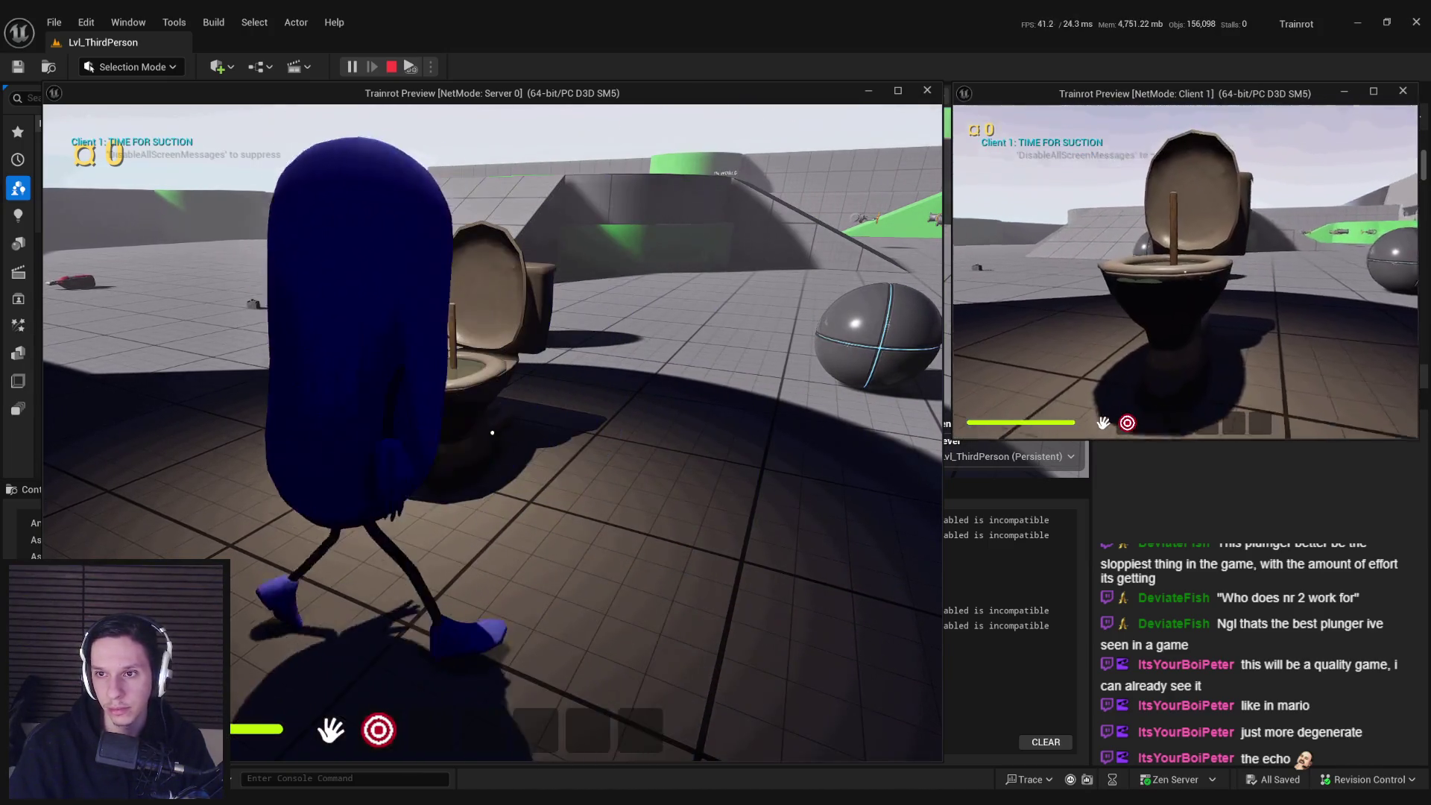
# - As the client, plunge the toilet six times until its health reaches 0, then stop play
pyautogui.click(1185, 272)
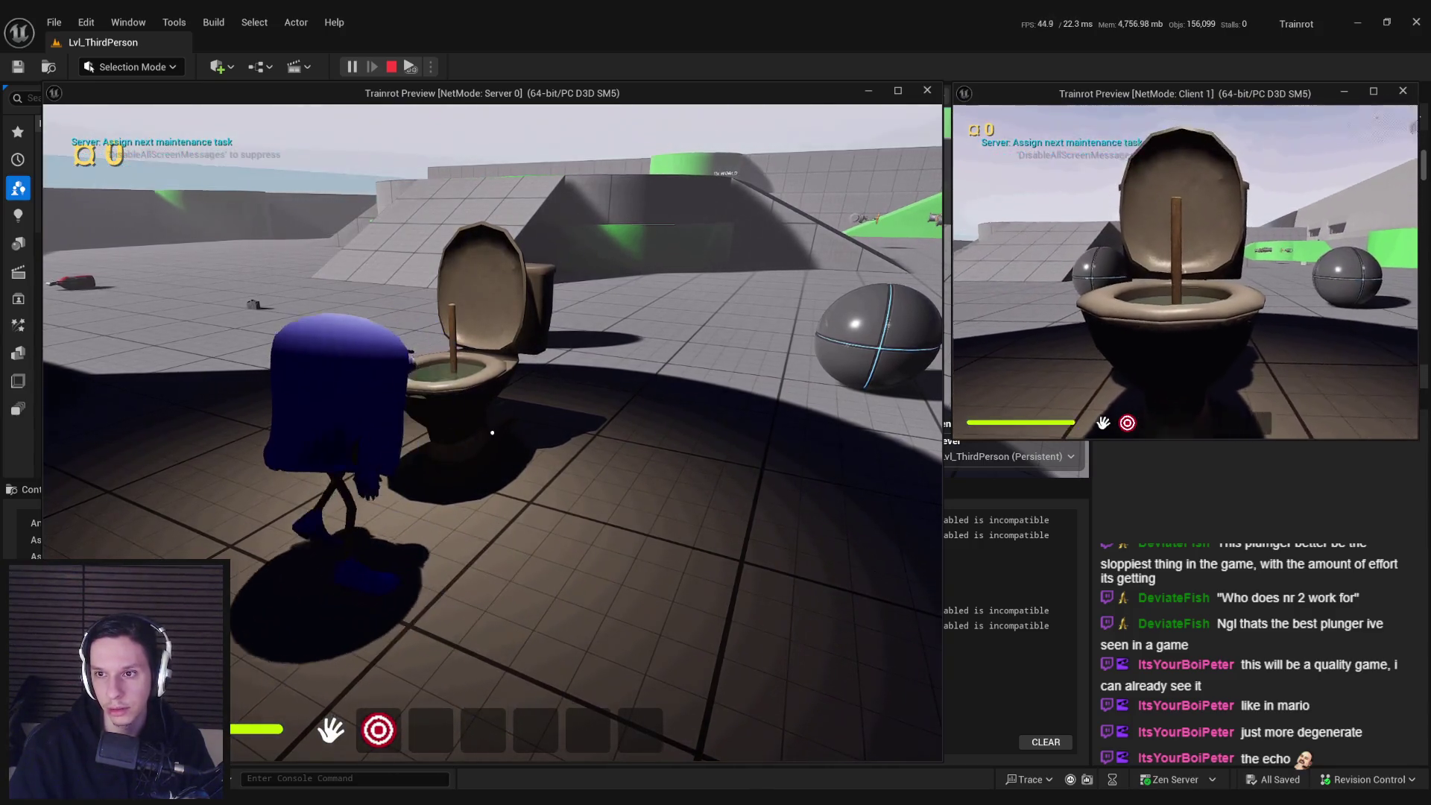
pyautogui.click(1185, 272)
pyautogui.click(1185, 272)
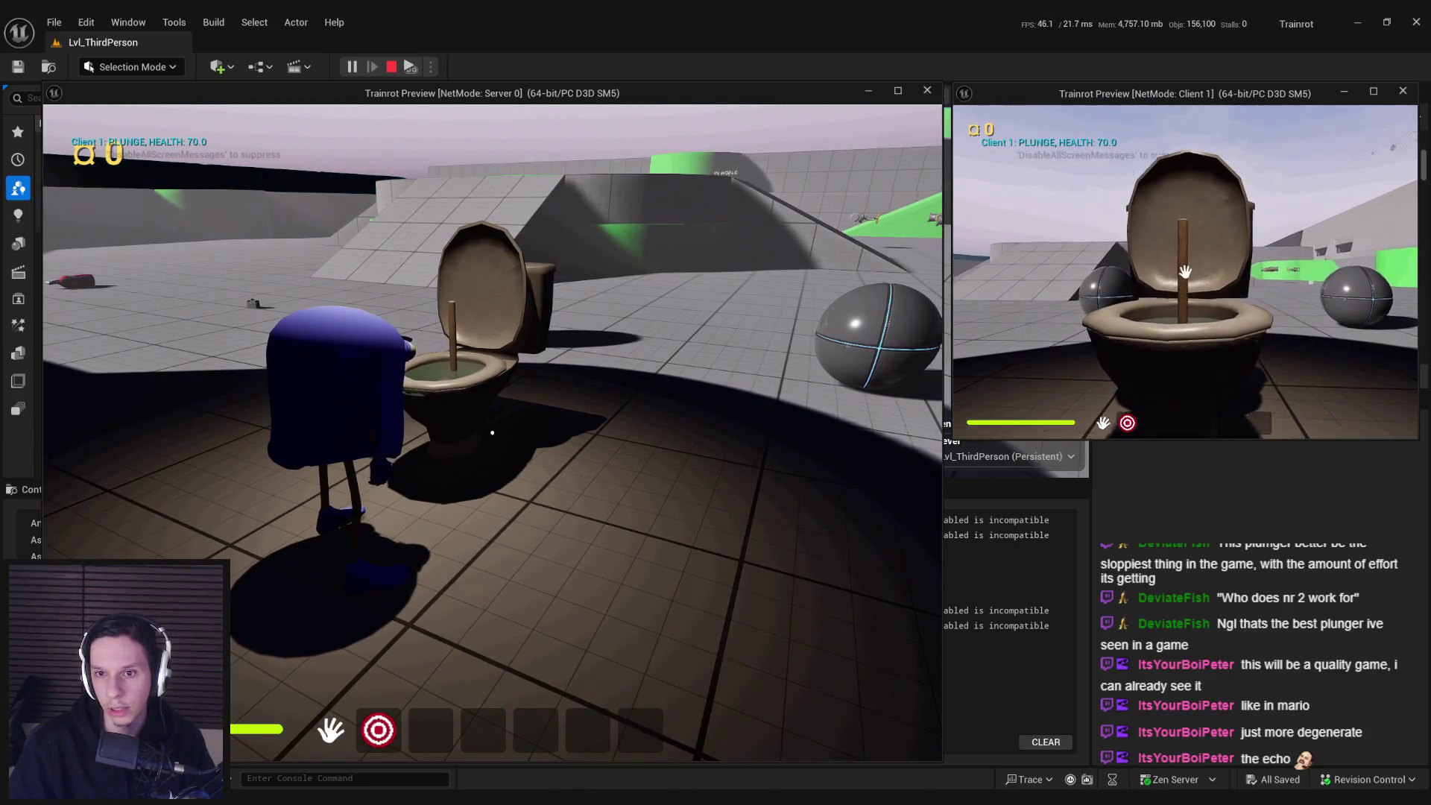
pyautogui.click(1186, 272)
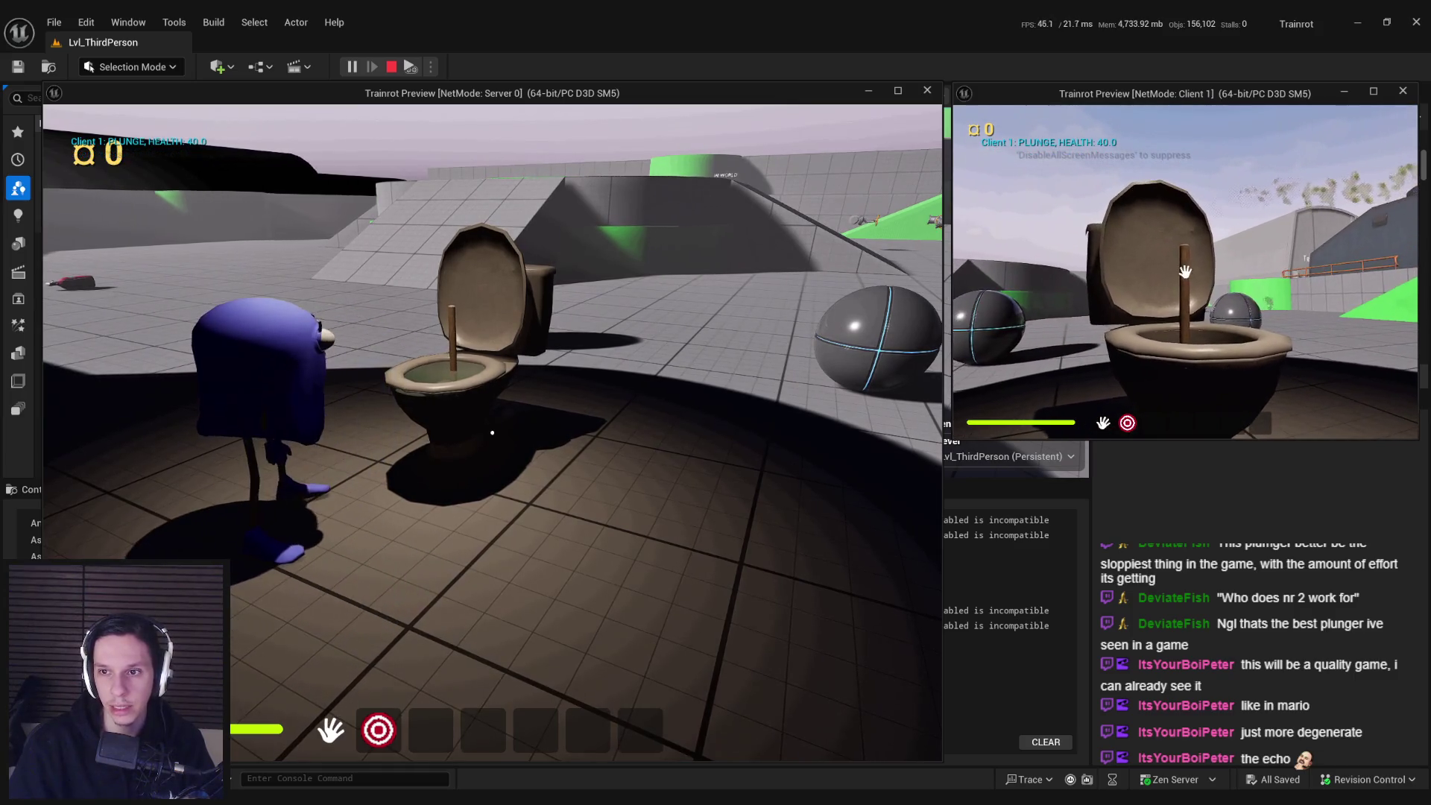
pyautogui.click(1186, 272)
pyautogui.click(1186, 272)
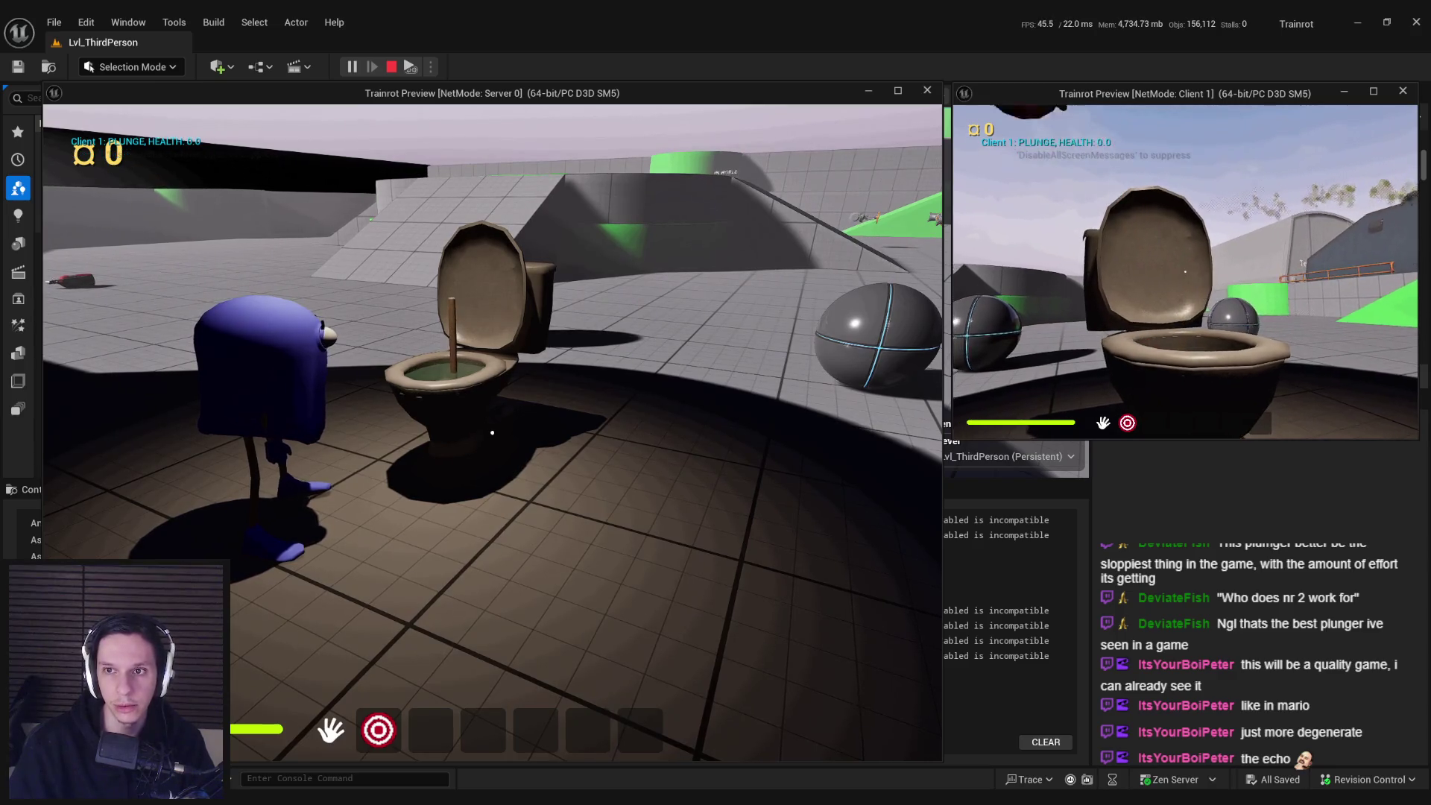
pyautogui.press('s')
pyautogui.press('a')
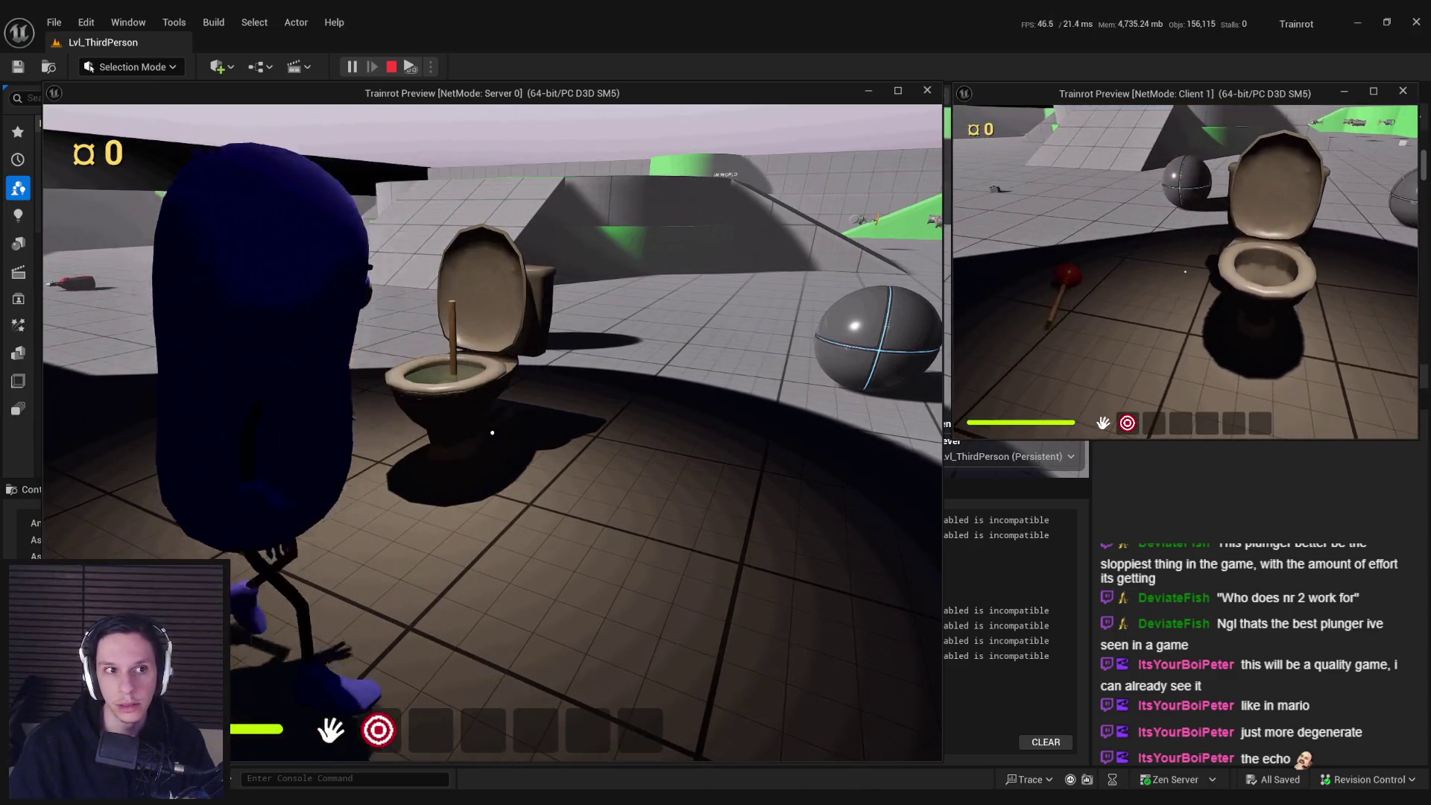
pyautogui.press('Escape')
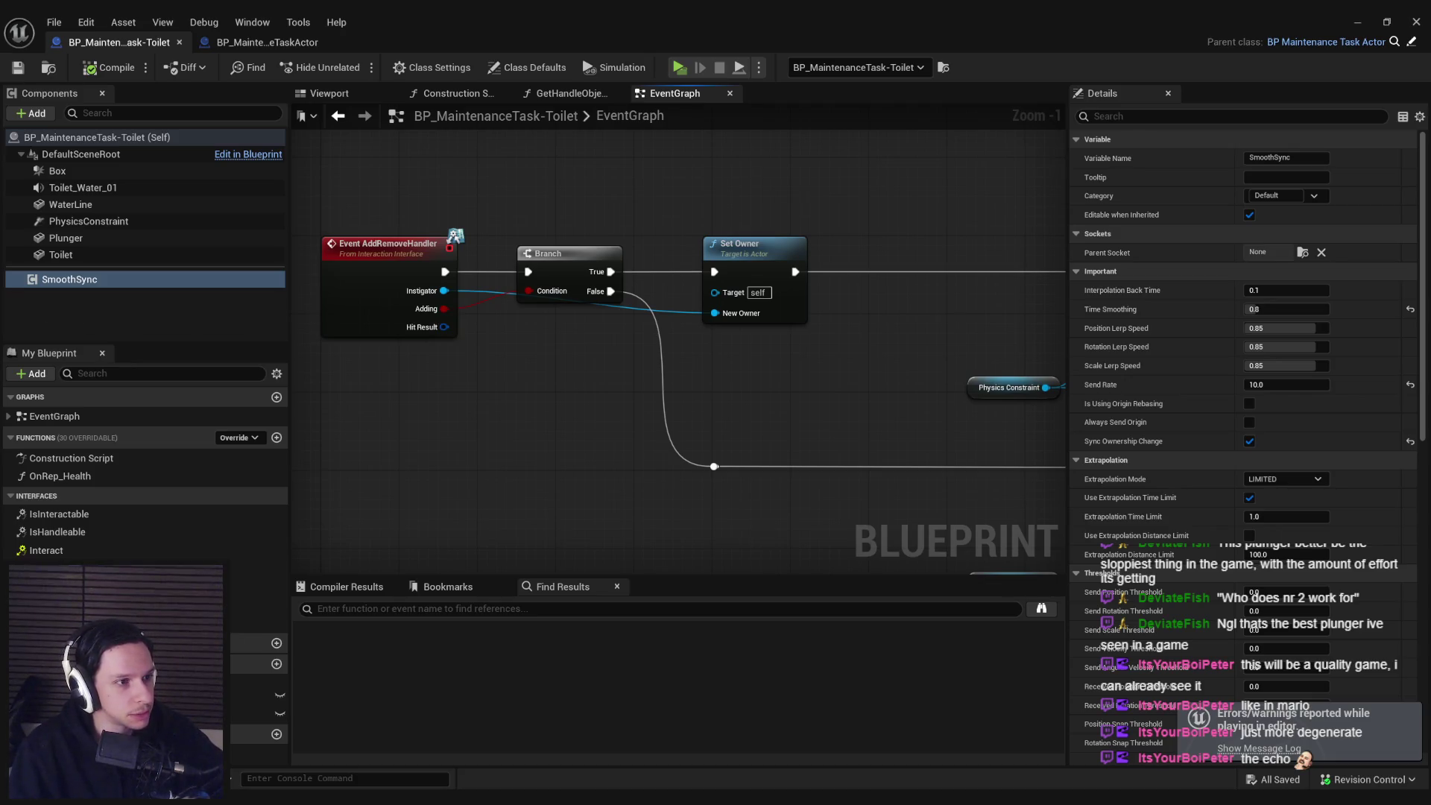
# - Select and deselect the Set Angular nodes, then save the toilet blueprint
pyautogui.scroll(-5, 548, 379)
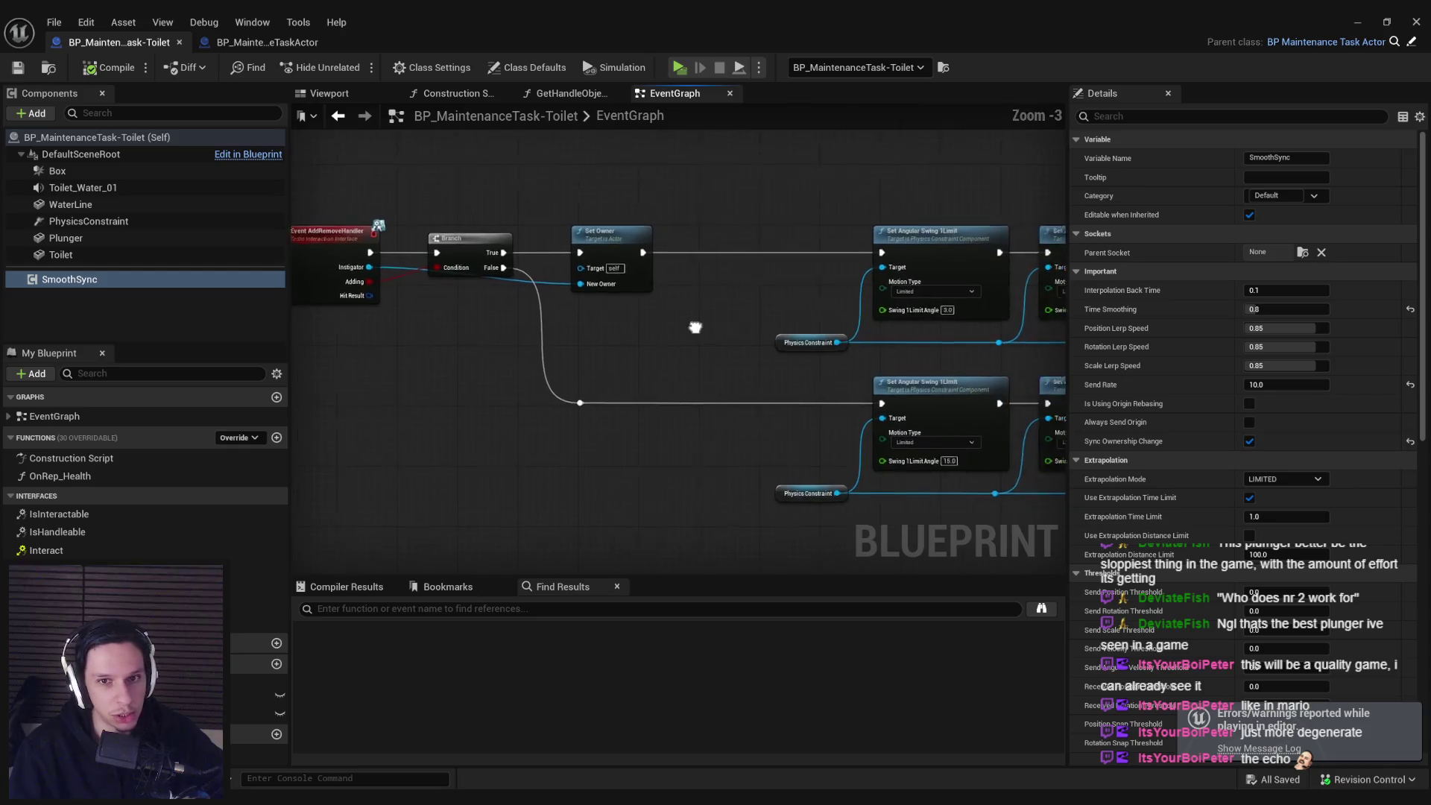
pyautogui.scroll(4, 558, 339)
pyautogui.scroll(-1, 959, 442)
pyautogui.moveTo(959, 441)
pyautogui.mouseDown()
pyautogui.moveTo(569, 202)
pyautogui.moveTo(583, 218)
pyautogui.moveTo(545, 218)
pyautogui.mouseUp()
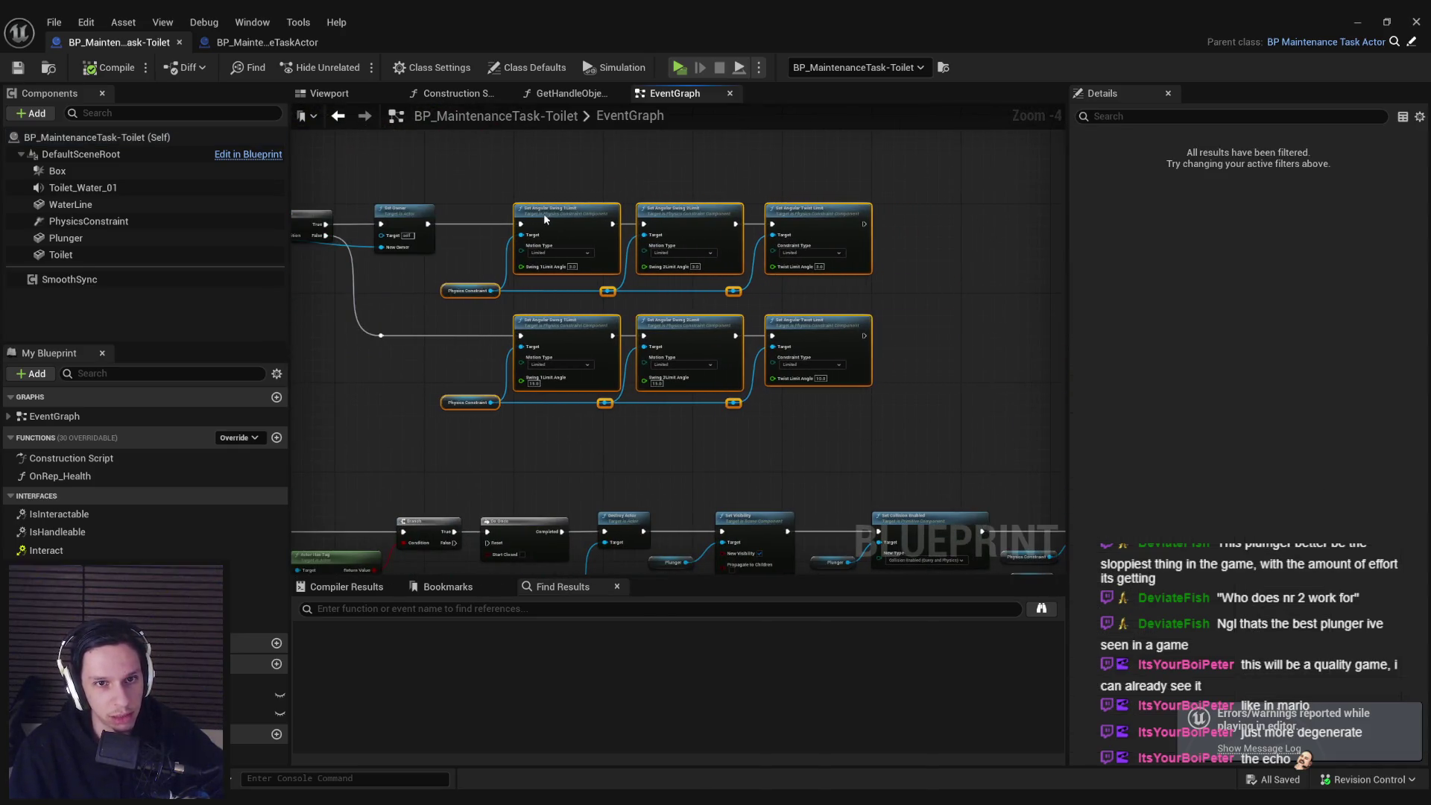
pyautogui.click(514, 172)
pyautogui.click(18, 68)
# - Pan across the EventGraph's Do Once, Fade Out, SpawnActor, Print String and Branch nodes
pyautogui.moveTo(442, 271)
pyautogui.mouseDown()
pyautogui.moveTo(436, 285)
pyautogui.moveTo(553, 348)
pyautogui.mouseUp()
pyautogui.scroll(-1, 436, 285)
pyautogui.scroll(2, 556, 331)
pyautogui.scroll(-2, 556, 337)
pyautogui.moveTo(614, 400)
pyautogui.mouseDown()
pyautogui.moveTo(571, 379)
pyautogui.moveTo(584, 411)
pyautogui.mouseUp()
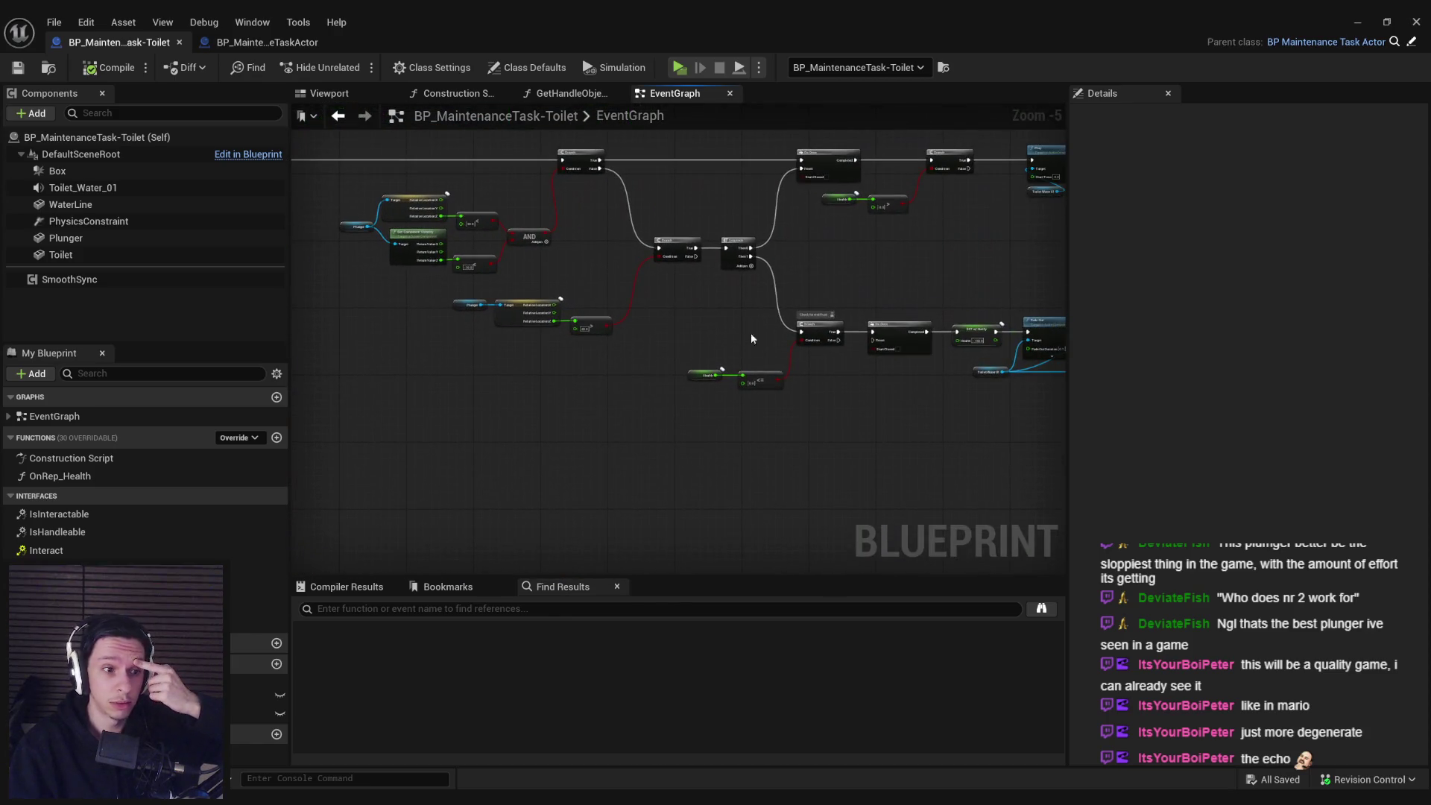
pyautogui.moveTo(750, 333); pyautogui.dragTo(432, 354)
pyautogui.scroll(3, 687, 310)
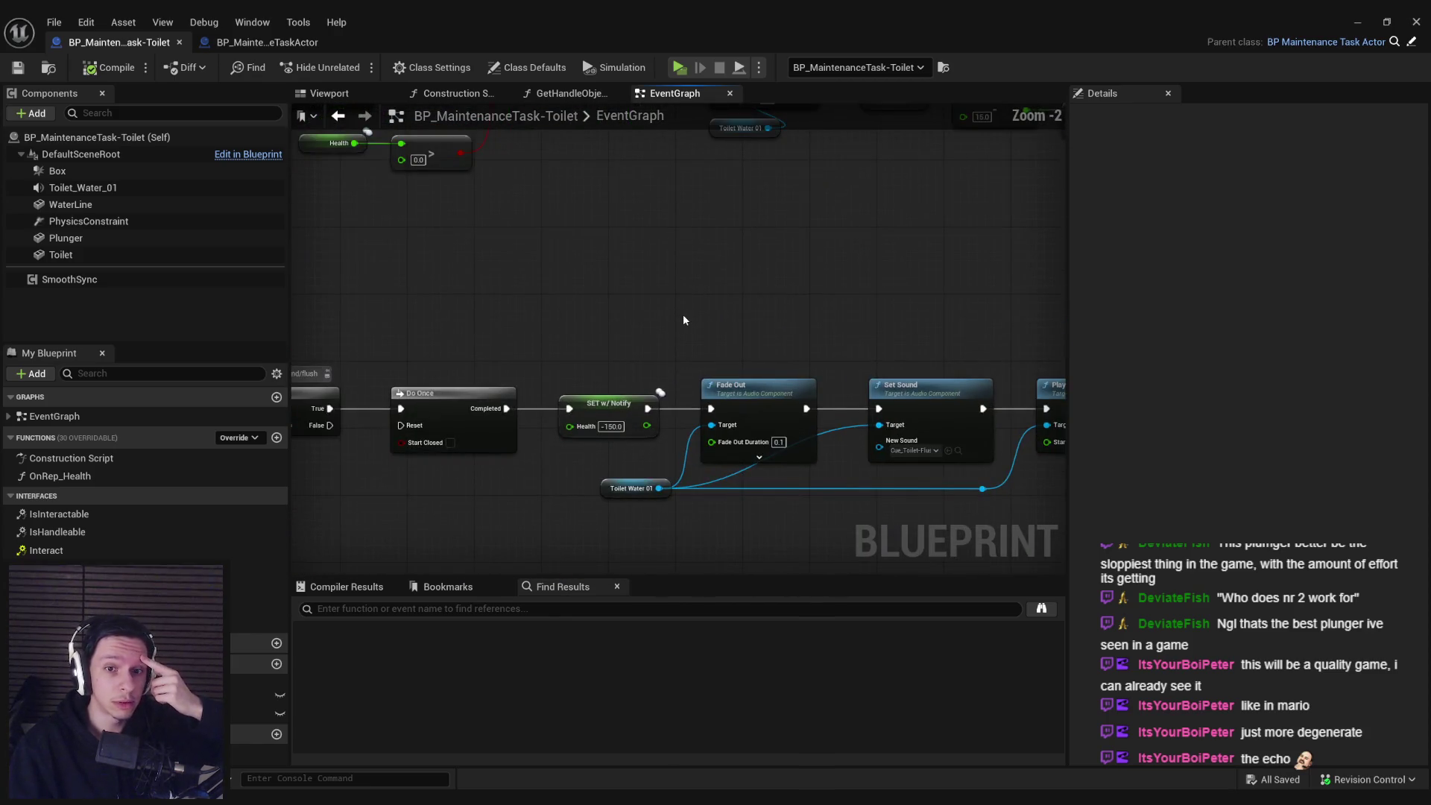
pyautogui.scroll(-2, 754, 338)
pyautogui.moveTo(753, 338); pyautogui.dragTo(524, 311)
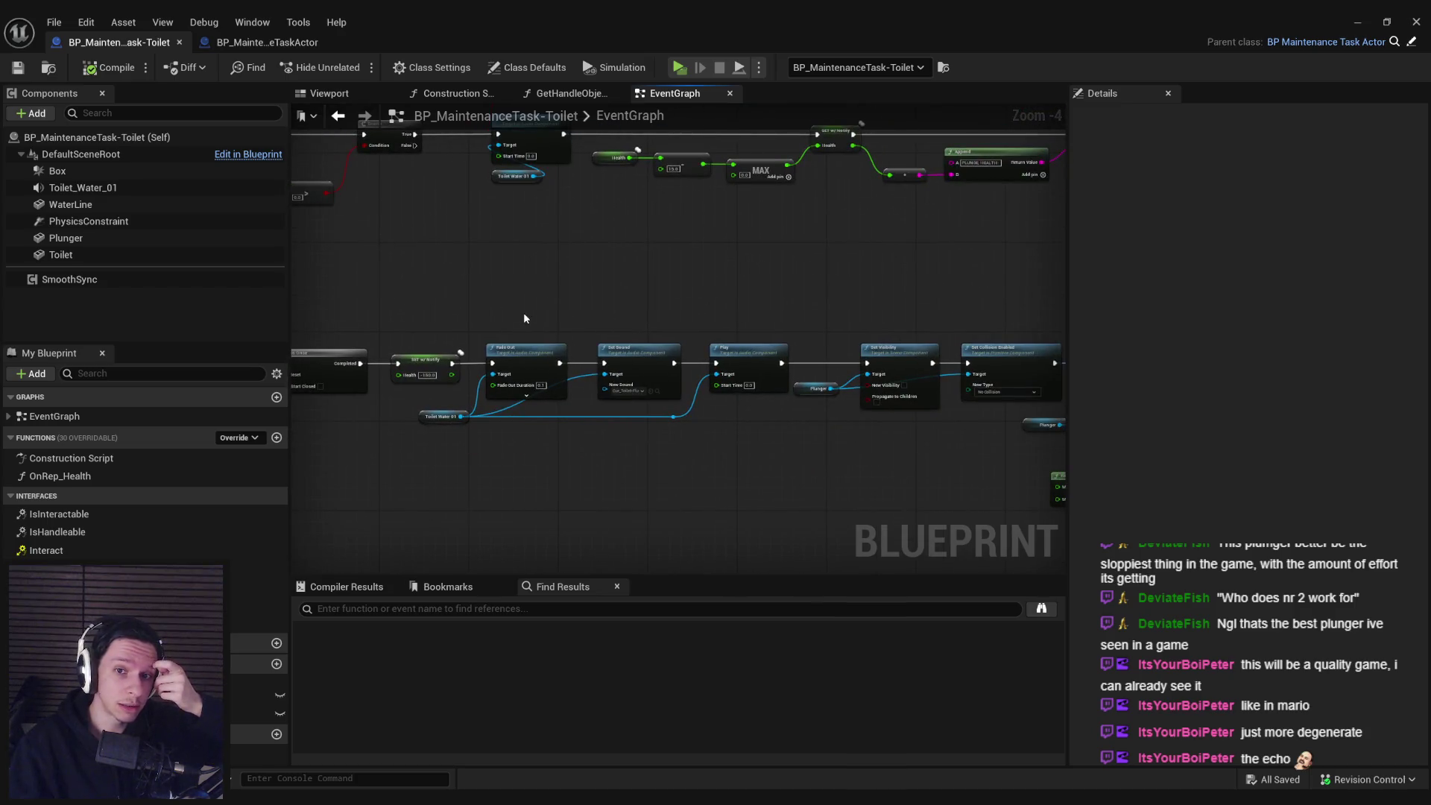
pyautogui.moveTo(754, 315); pyautogui.dragTo(475, 351)
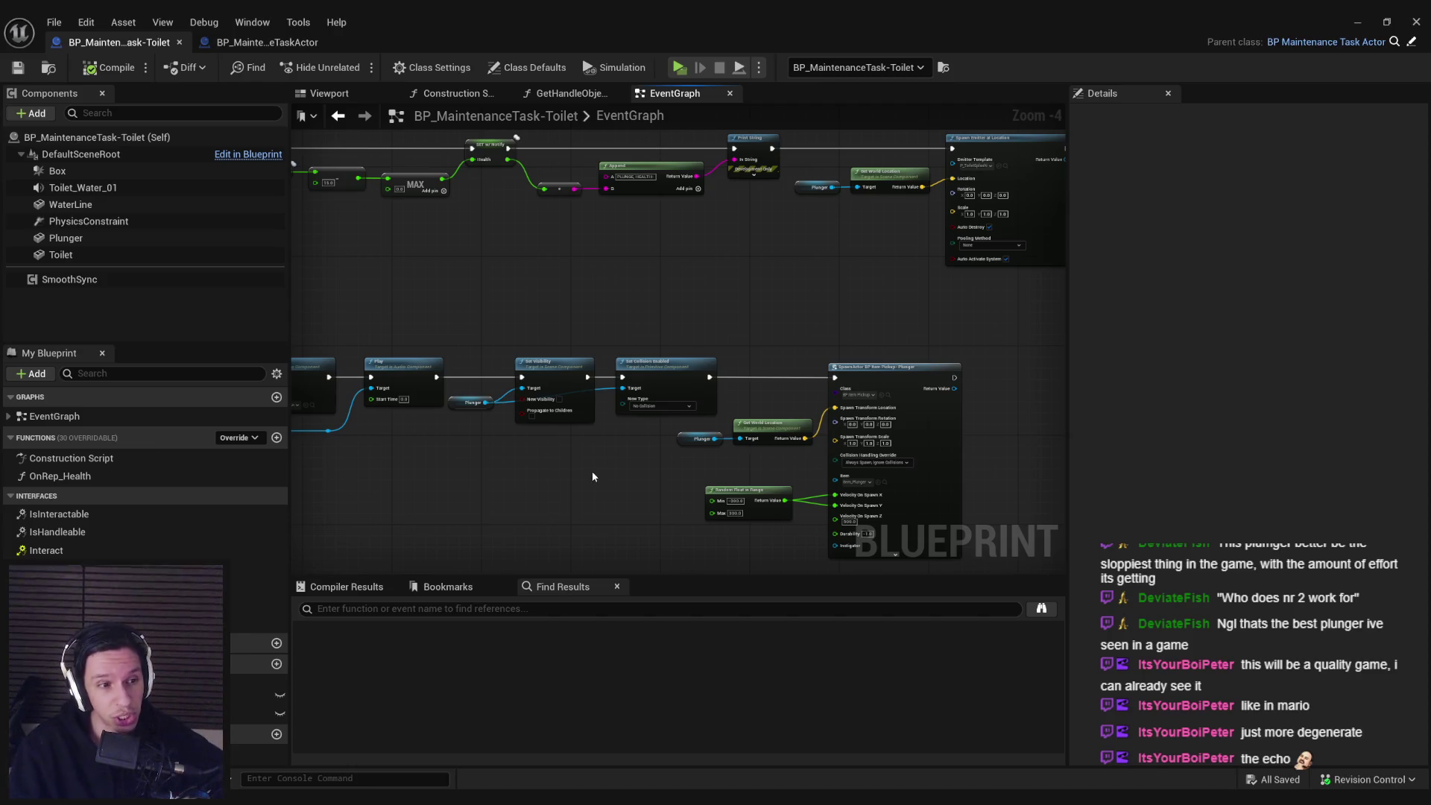
pyautogui.moveTo(536, 515); pyautogui.dragTo(485, 480)
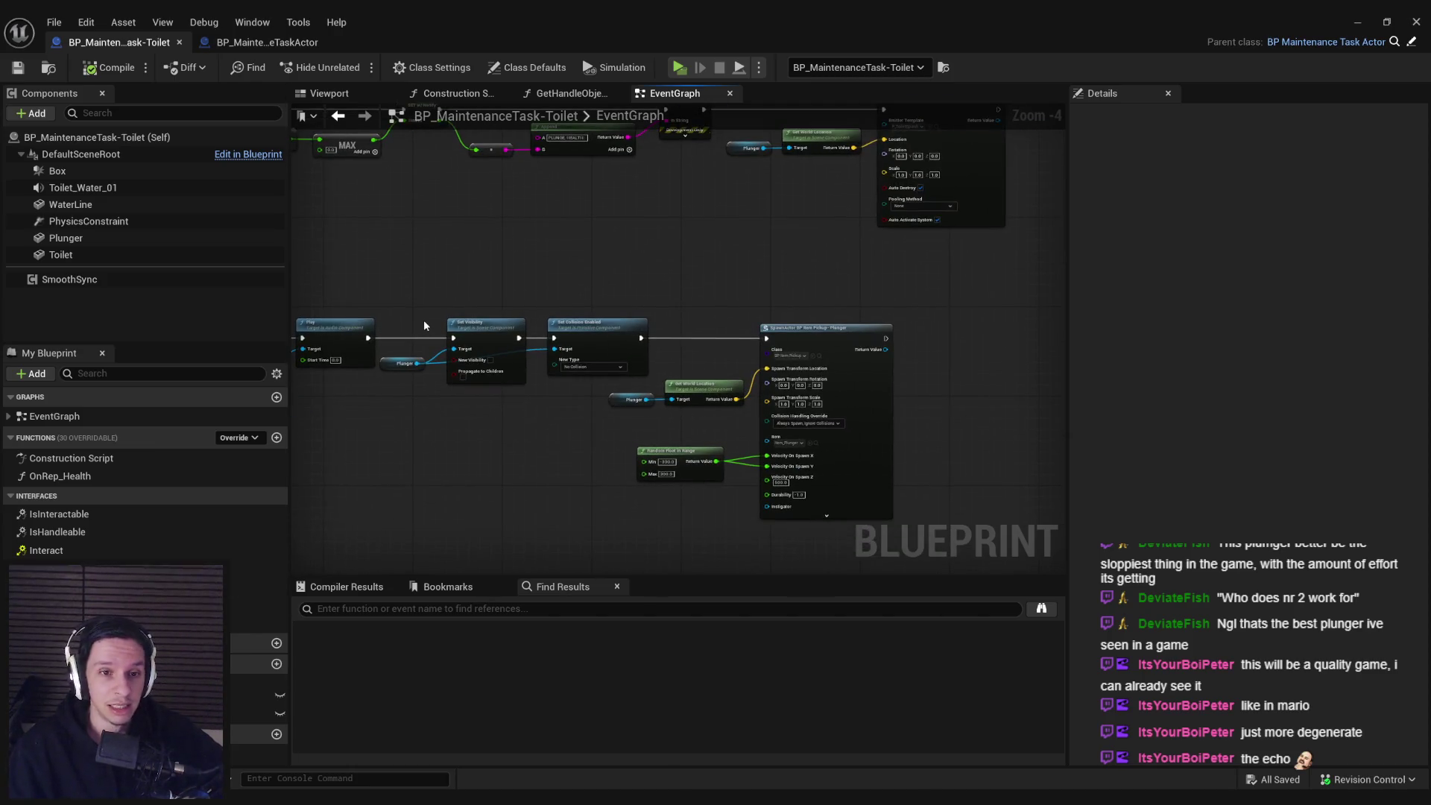
pyautogui.moveTo(424, 319)
pyautogui.mouseDown()
pyautogui.moveTo(438, 278)
pyautogui.moveTo(607, 246)
pyautogui.moveTo(502, 302)
pyautogui.moveTo(820, 315)
pyautogui.mouseUp()
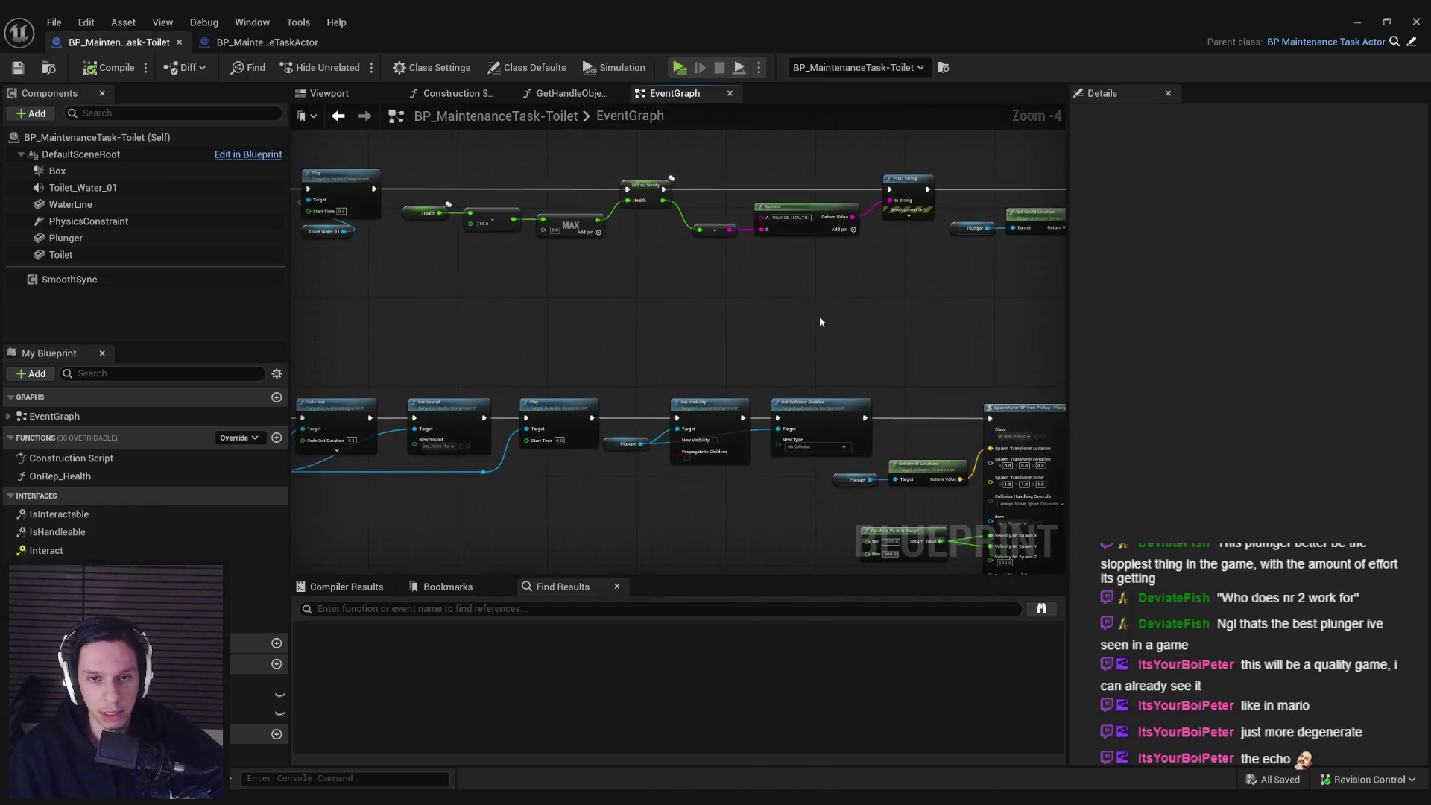
pyautogui.moveTo(535, 316); pyautogui.dragTo(752, 332)
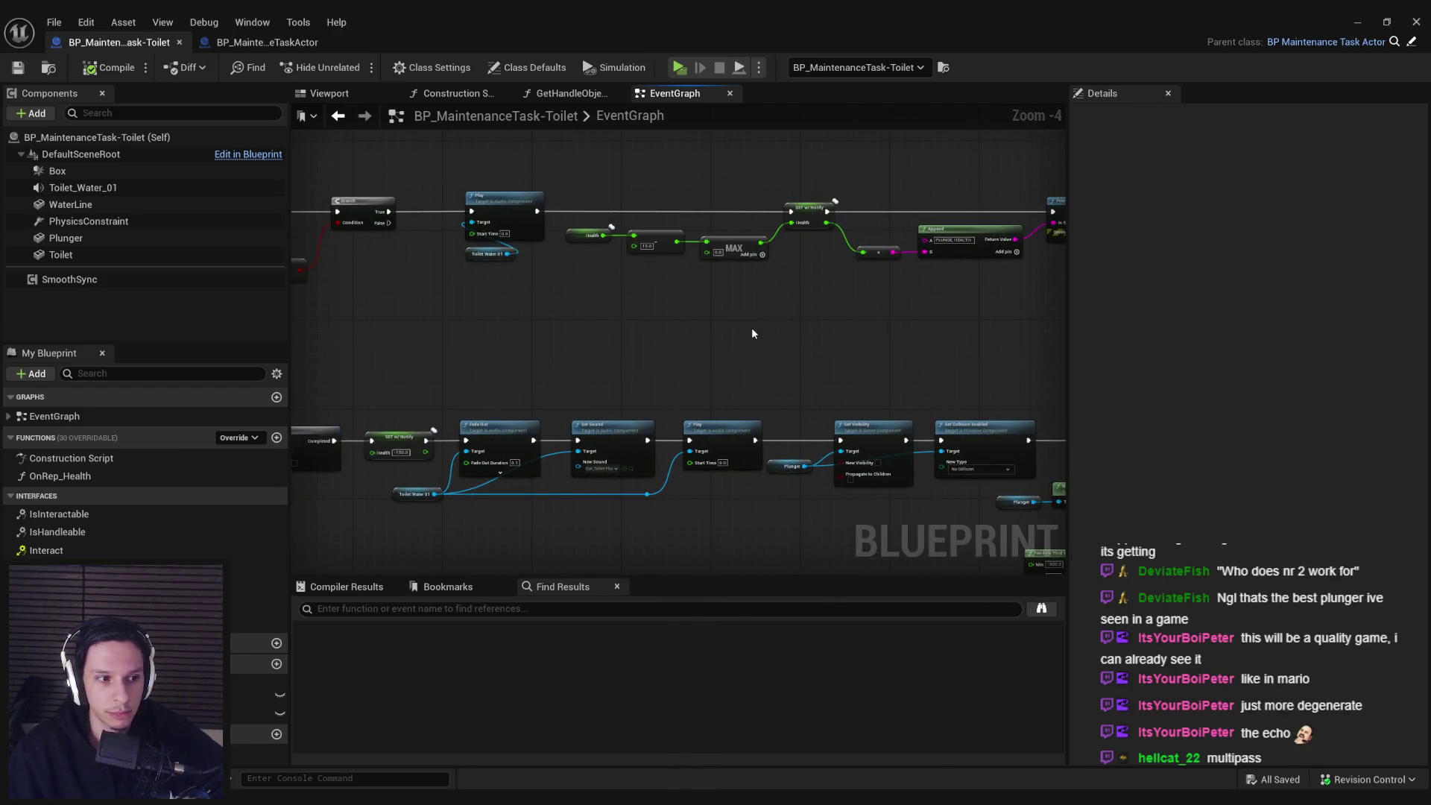
pyautogui.scroll(-1, 521, 342)
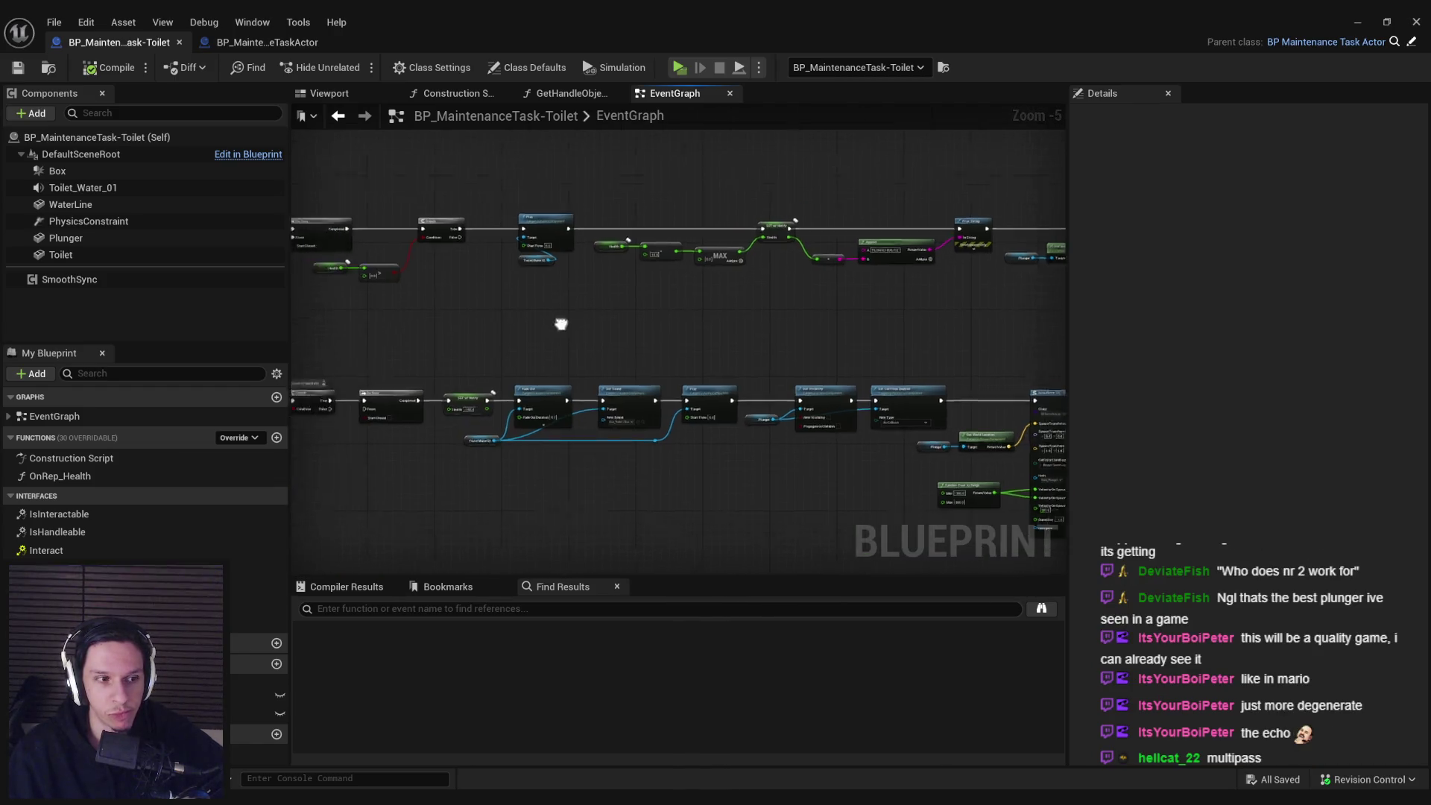
pyautogui.scroll(4, 650, 342)
pyautogui.scroll(-4, 717, 394)
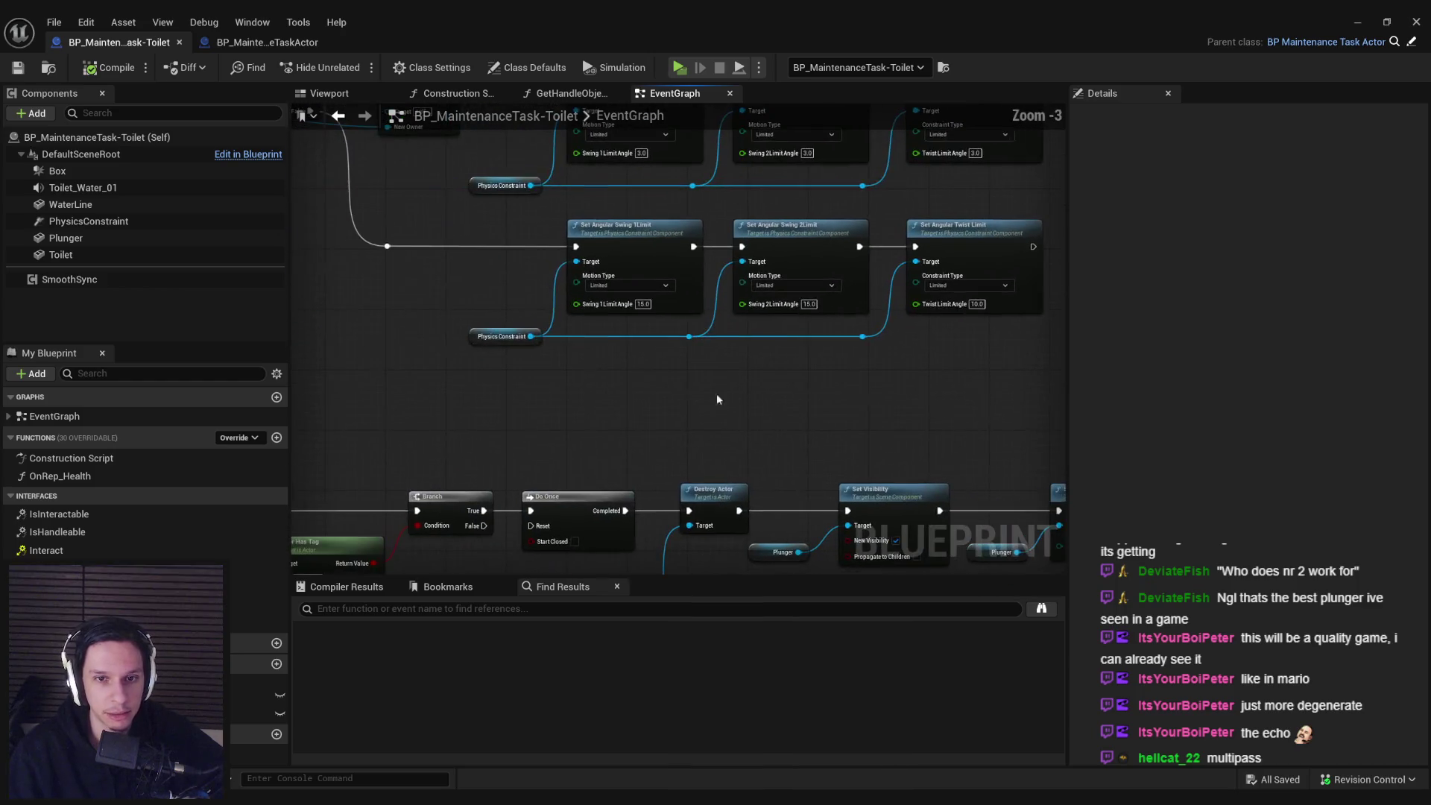
pyautogui.moveTo(511, 390)
pyautogui.mouseDown()
pyautogui.moveTo(652, 406)
pyautogui.moveTo(672, 377)
pyautogui.moveTo(593, 389)
pyautogui.mouseUp()
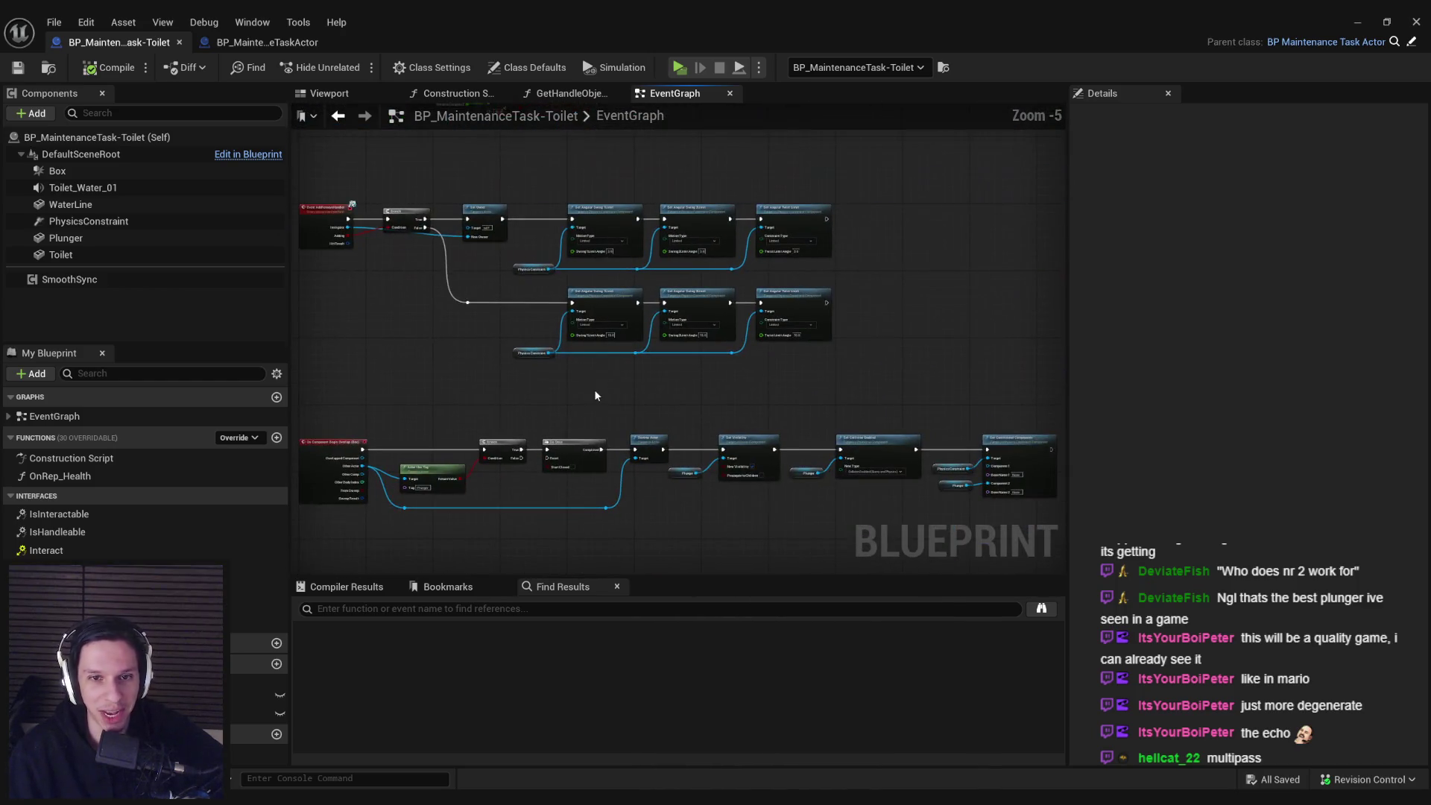
pyautogui.scroll(2, 594, 389)
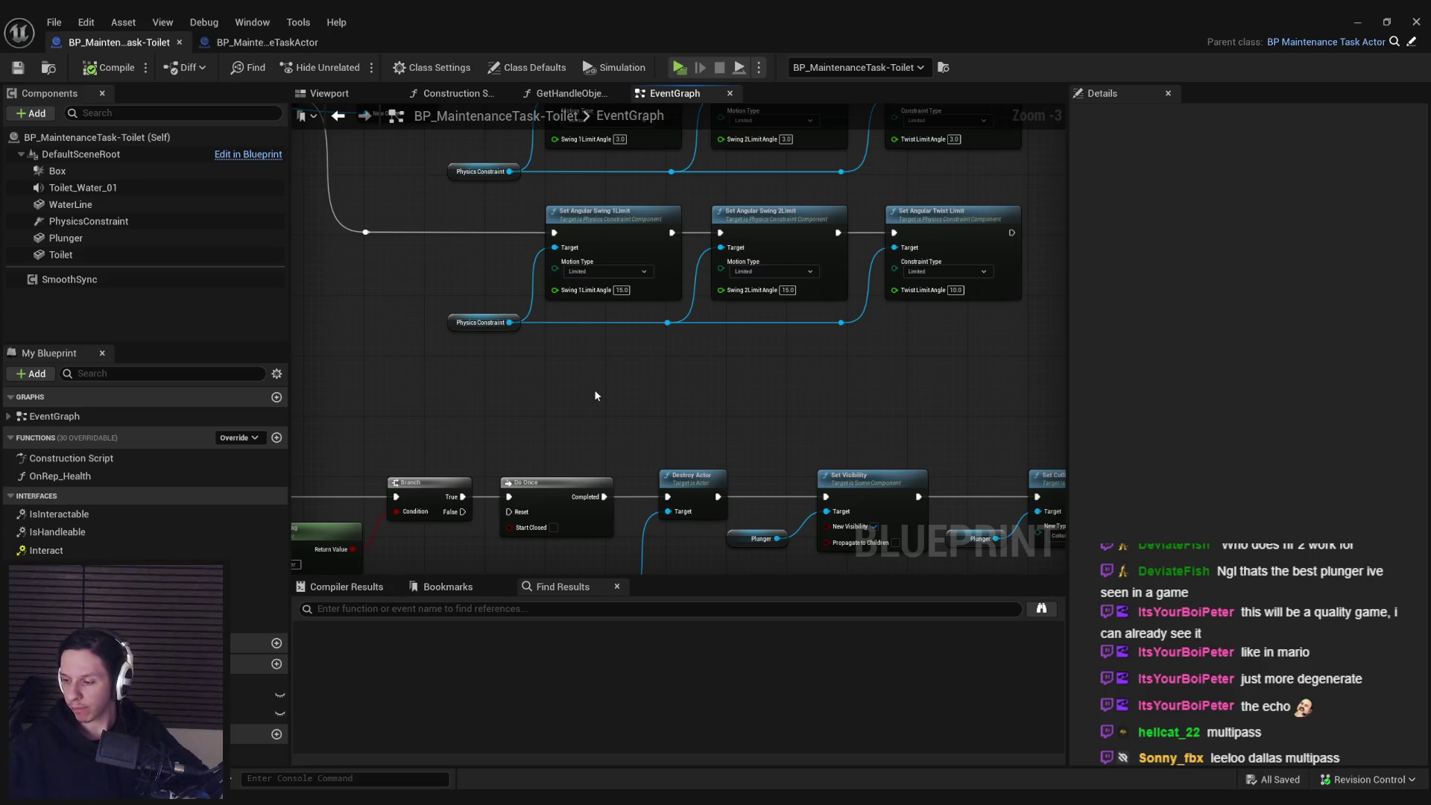
# - Open the OnRep_Health function graph in its own tab, then go back to the EventGraph
pyautogui.doubleClick(69, 476)
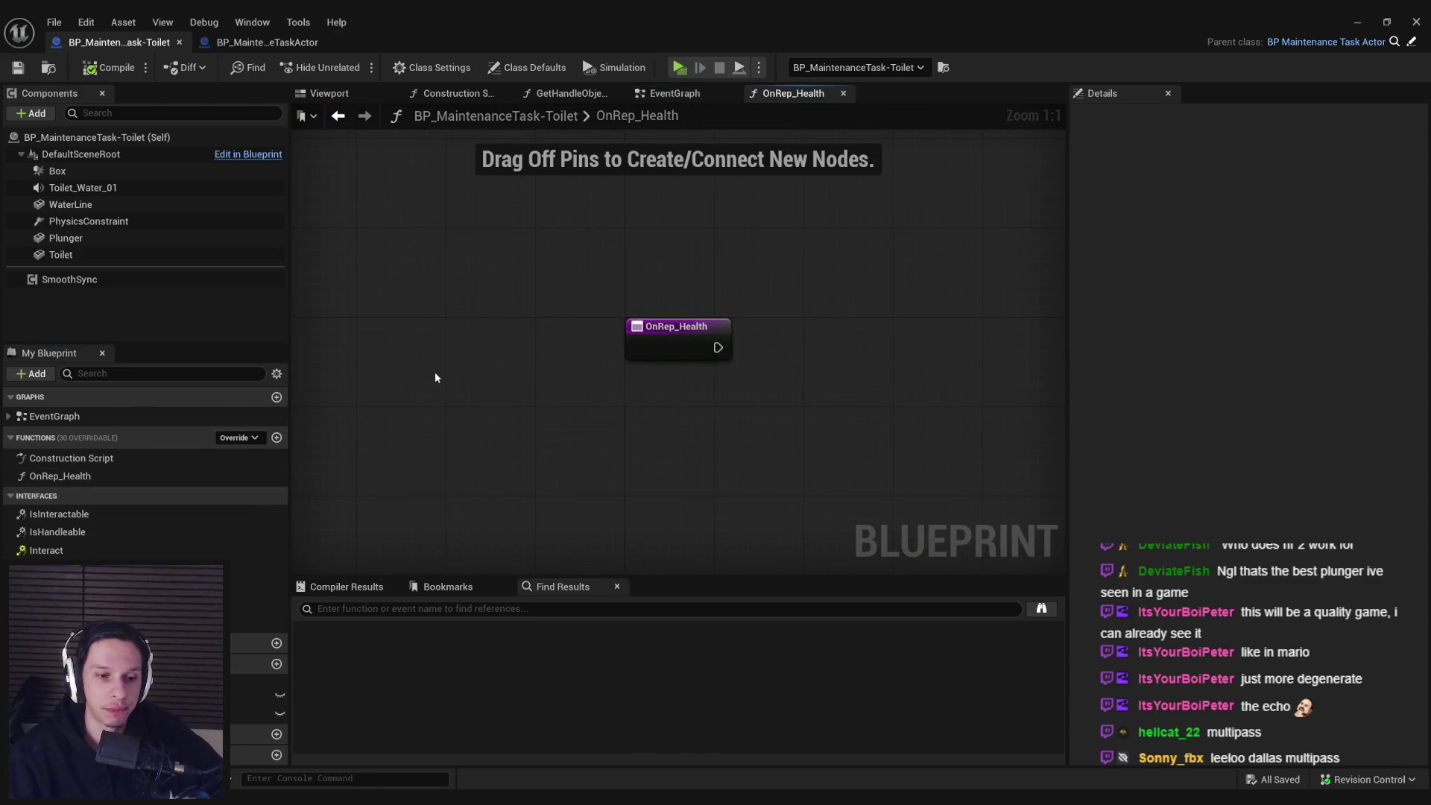
pyautogui.hotkey('alt', 'Left')
pyautogui.scroll(-4, 591, 375)
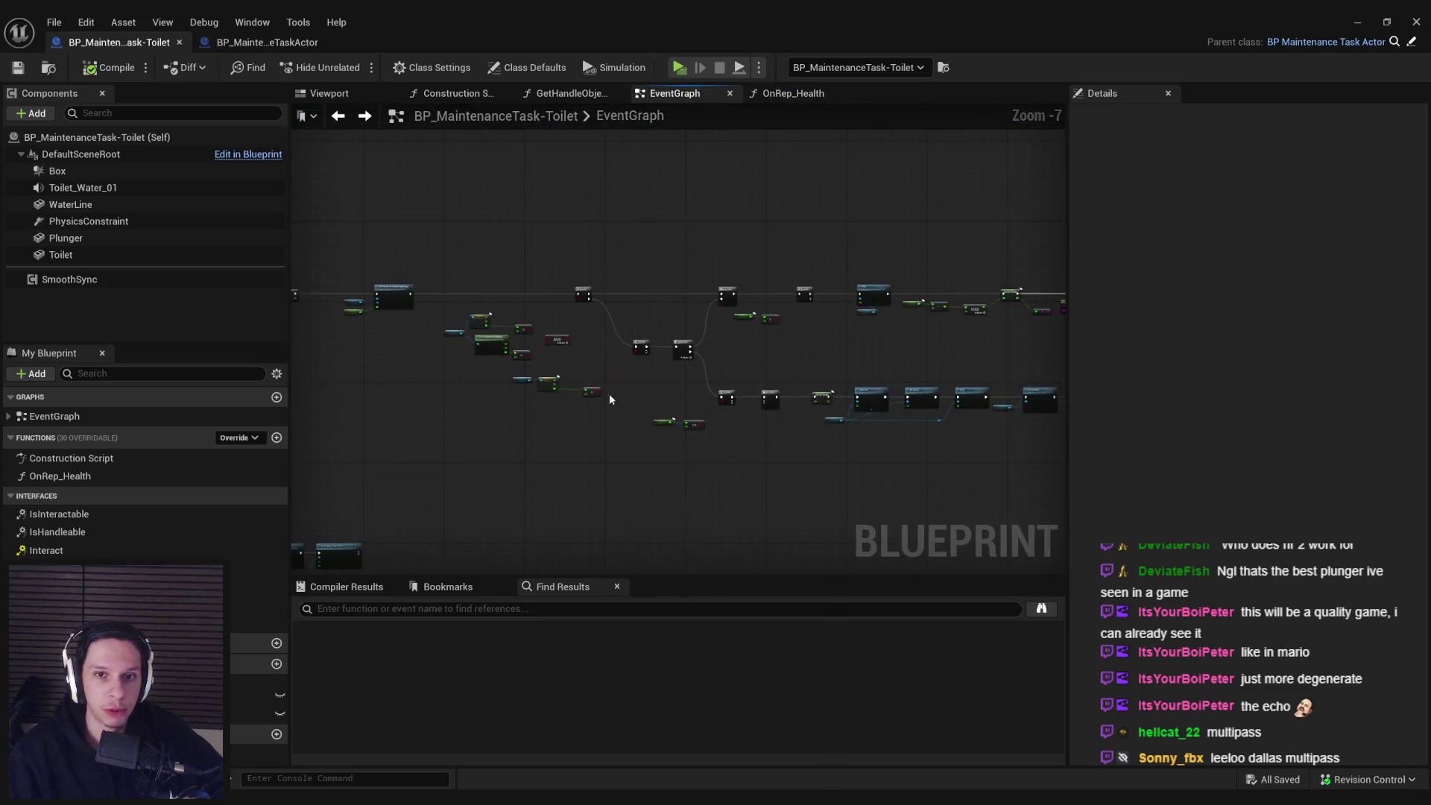
pyautogui.scroll(8, 647, 369)
pyautogui.scroll(-3, 824, 369)
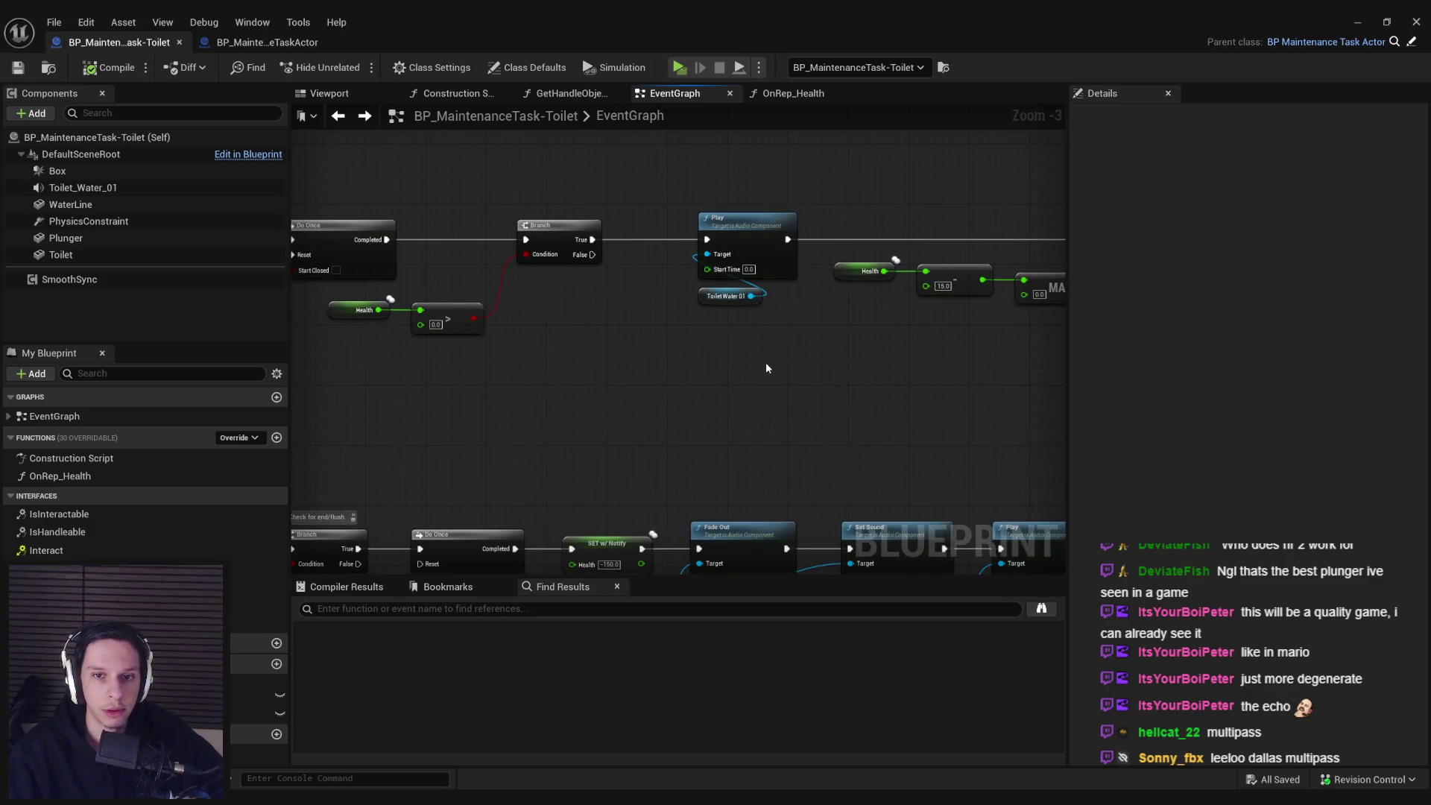
pyautogui.scroll(-3, 766, 368)
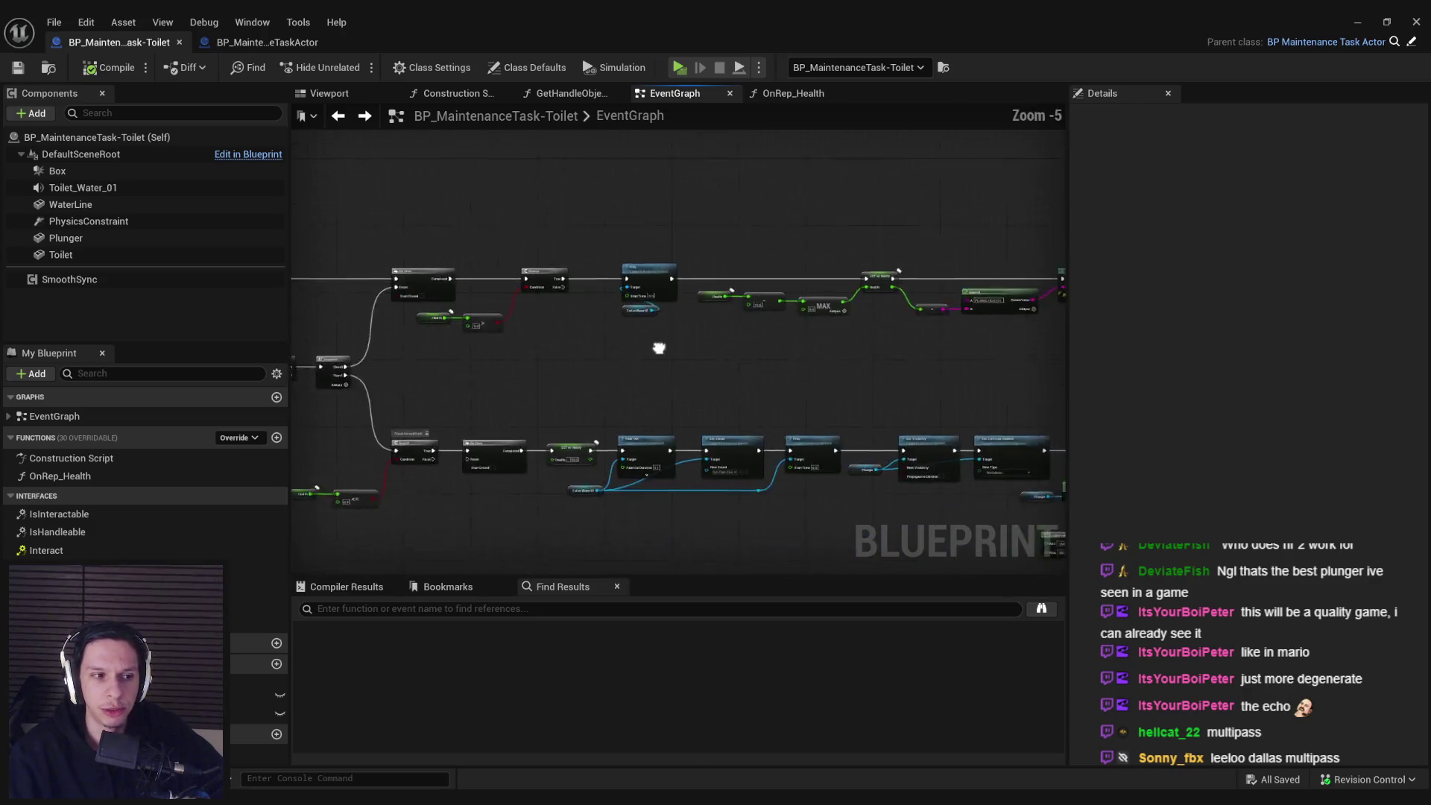
pyautogui.scroll(4, 644, 316)
pyautogui.moveTo(811, 345); pyautogui.dragTo(470, 319)
pyautogui.moveTo(664, 340); pyautogui.dragTo(402, 353)
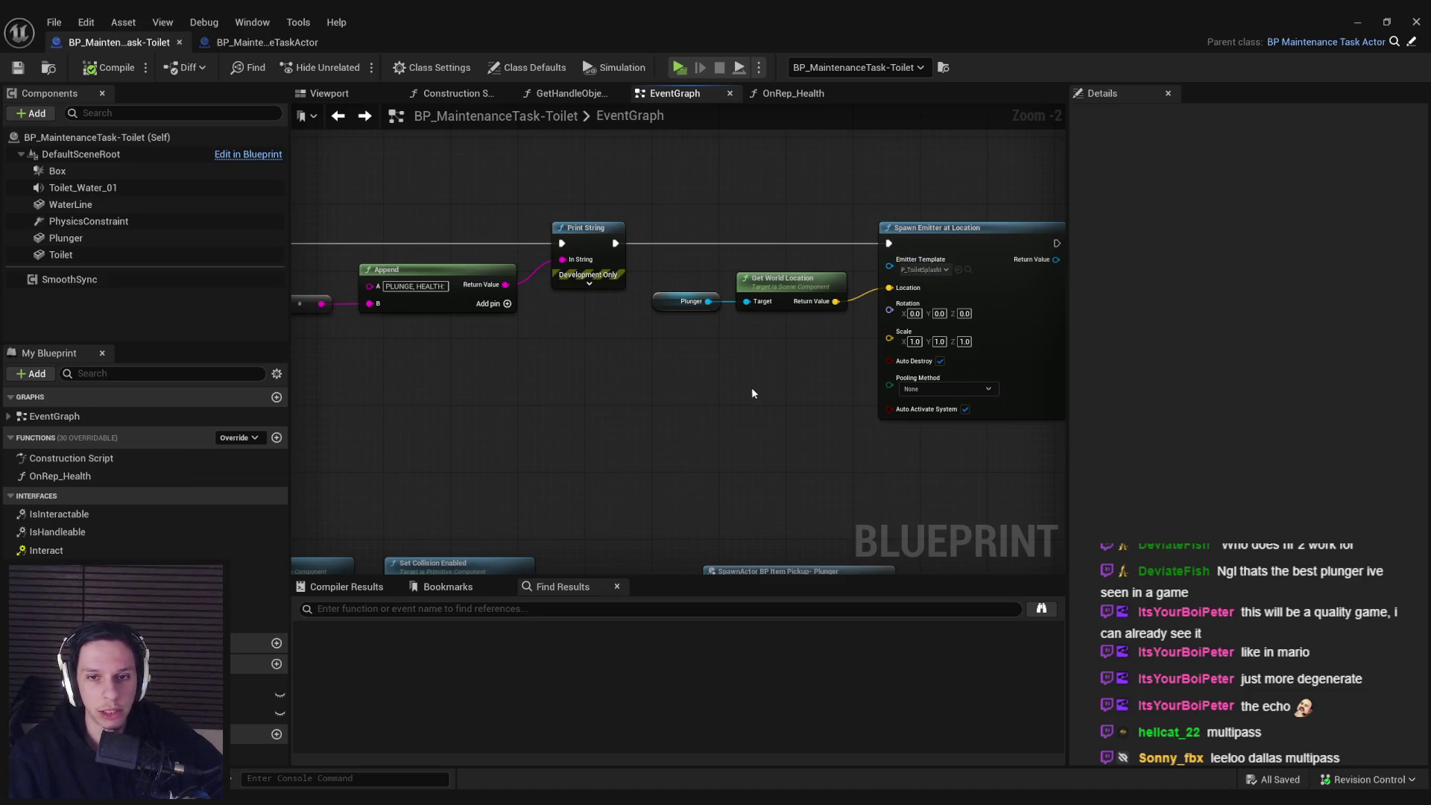
pyautogui.scroll(-2, 704, 395)
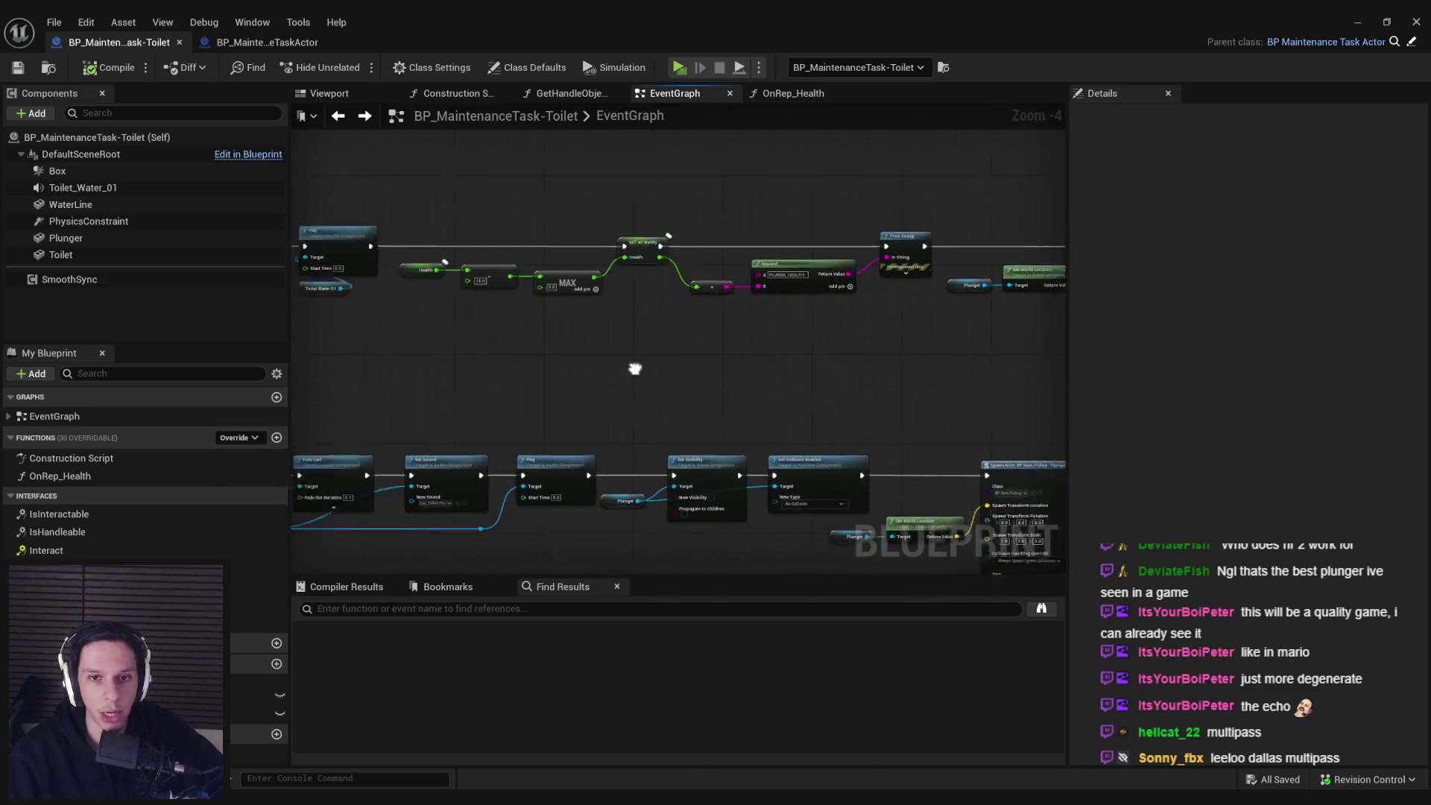
pyautogui.moveTo(893, 365)
pyautogui.mouseDown()
pyautogui.moveTo(467, 380)
pyautogui.moveTo(597, 362)
pyautogui.moveTo(567, 380)
pyautogui.mouseUp()
pyautogui.scroll(-1, 466, 380)
pyautogui.scroll(2, 566, 275)
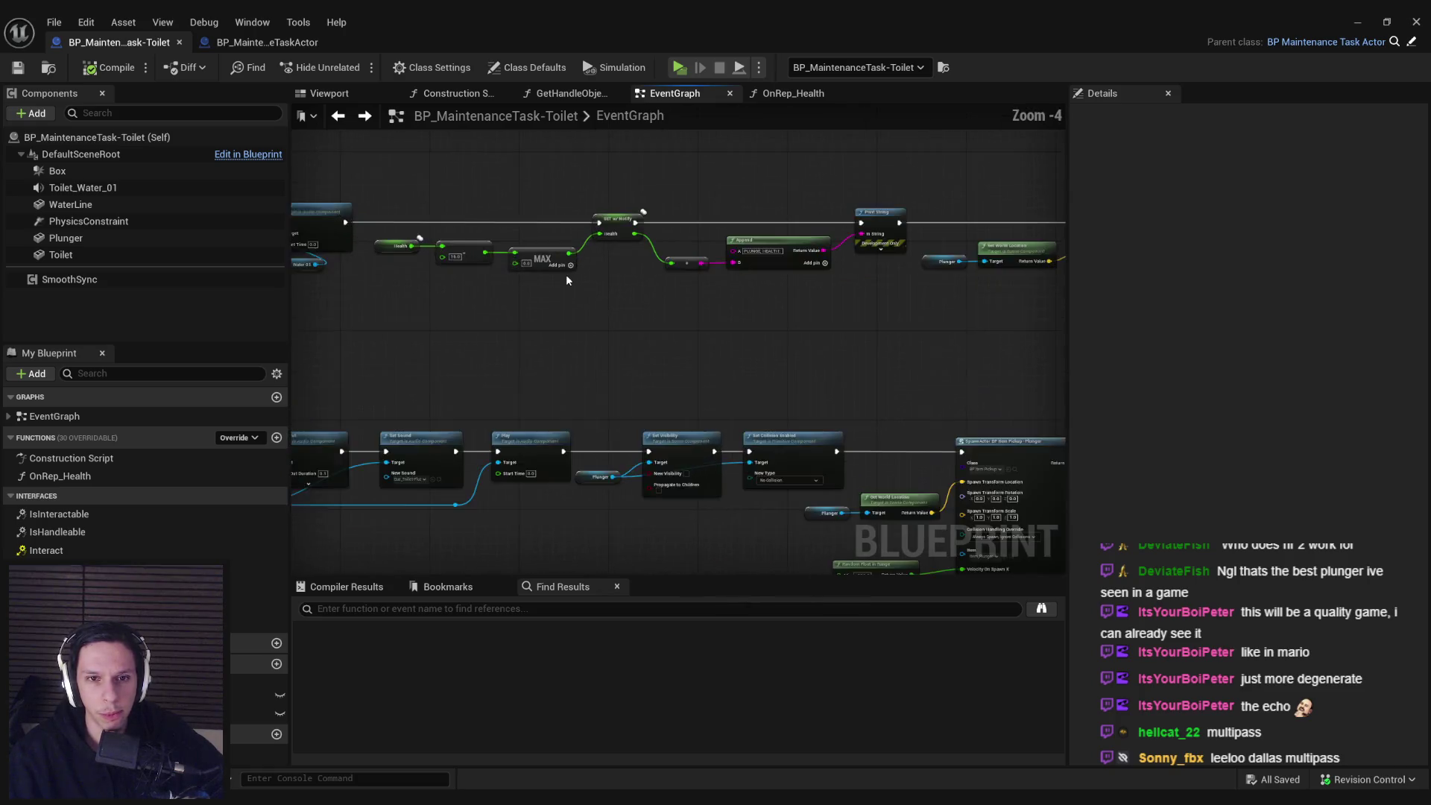
pyautogui.scroll(-1, 543, 299)
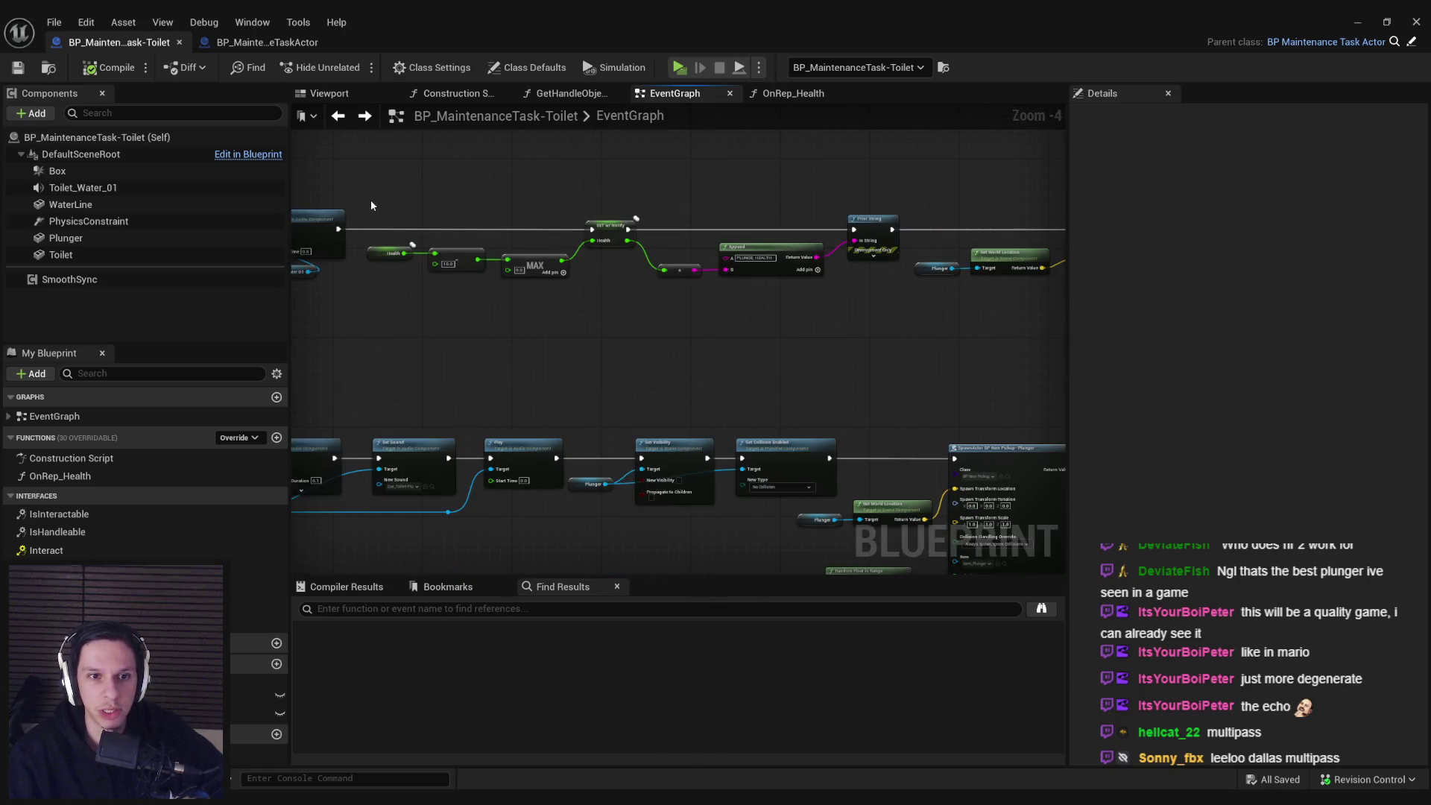
pyautogui.moveTo(369, 199)
pyautogui.mouseDown()
pyautogui.moveTo(588, 261)
pyautogui.moveTo(629, 299)
pyautogui.mouseUp()
pyautogui.click(545, 177)
pyautogui.moveTo(696, 199); pyautogui.dragTo(967, 373)
pyautogui.scroll(1, 494, 353)
pyautogui.scroll(-1, 717, 344)
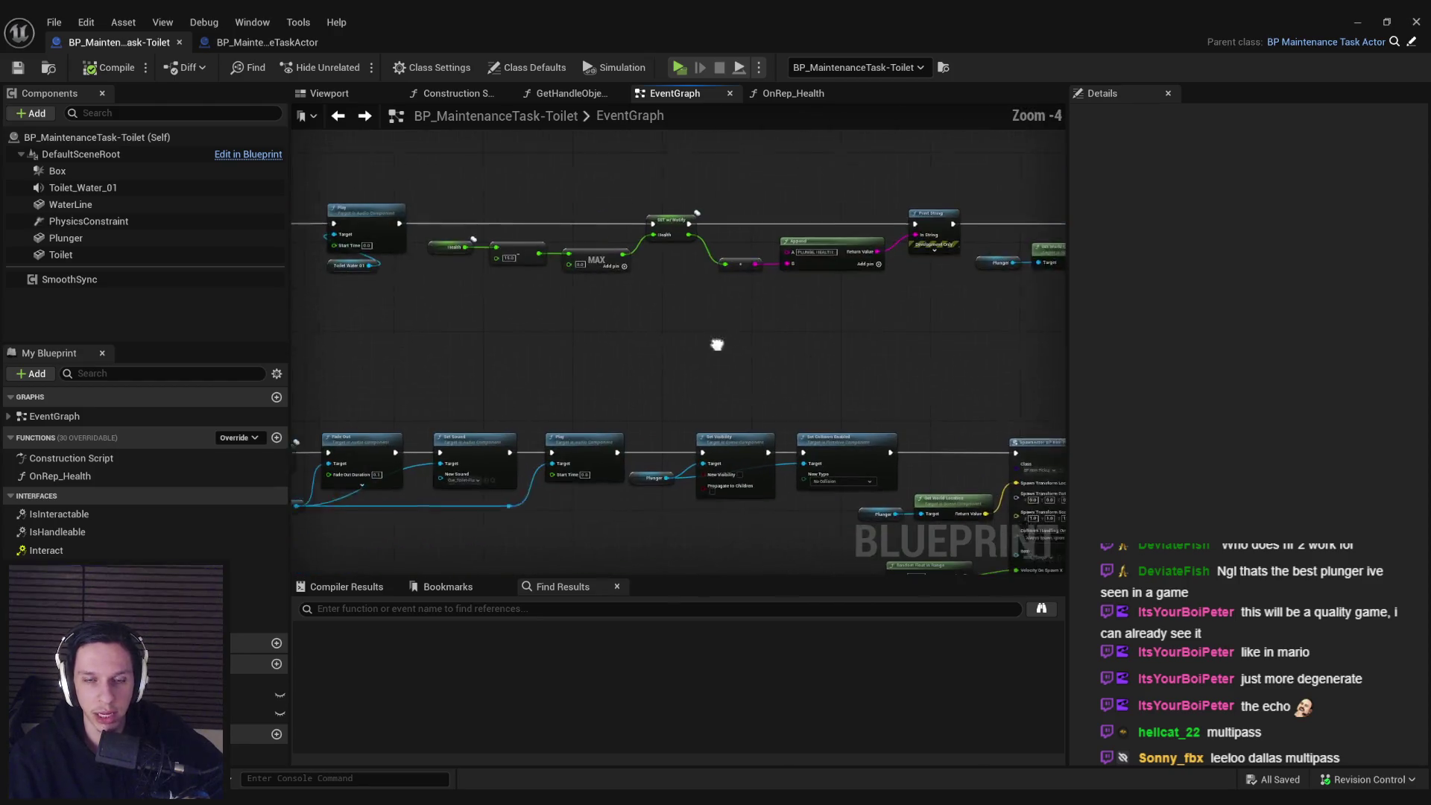
pyautogui.moveTo(717, 344); pyautogui.dragTo(729, 351)
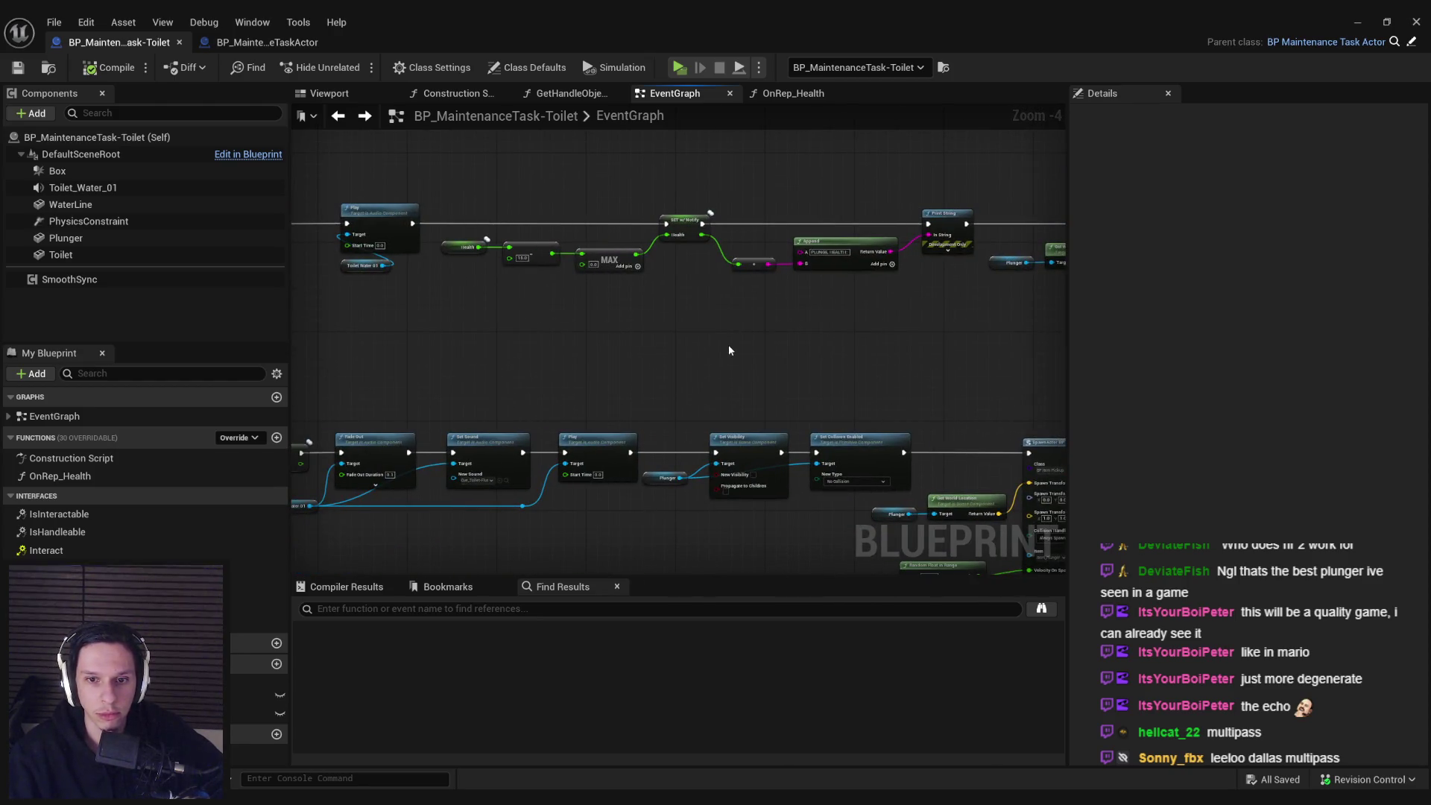
pyautogui.moveTo(689, 352)
pyautogui.mouseDown()
pyautogui.moveTo(671, 358)
pyautogui.moveTo(843, 379)
pyautogui.mouseUp()
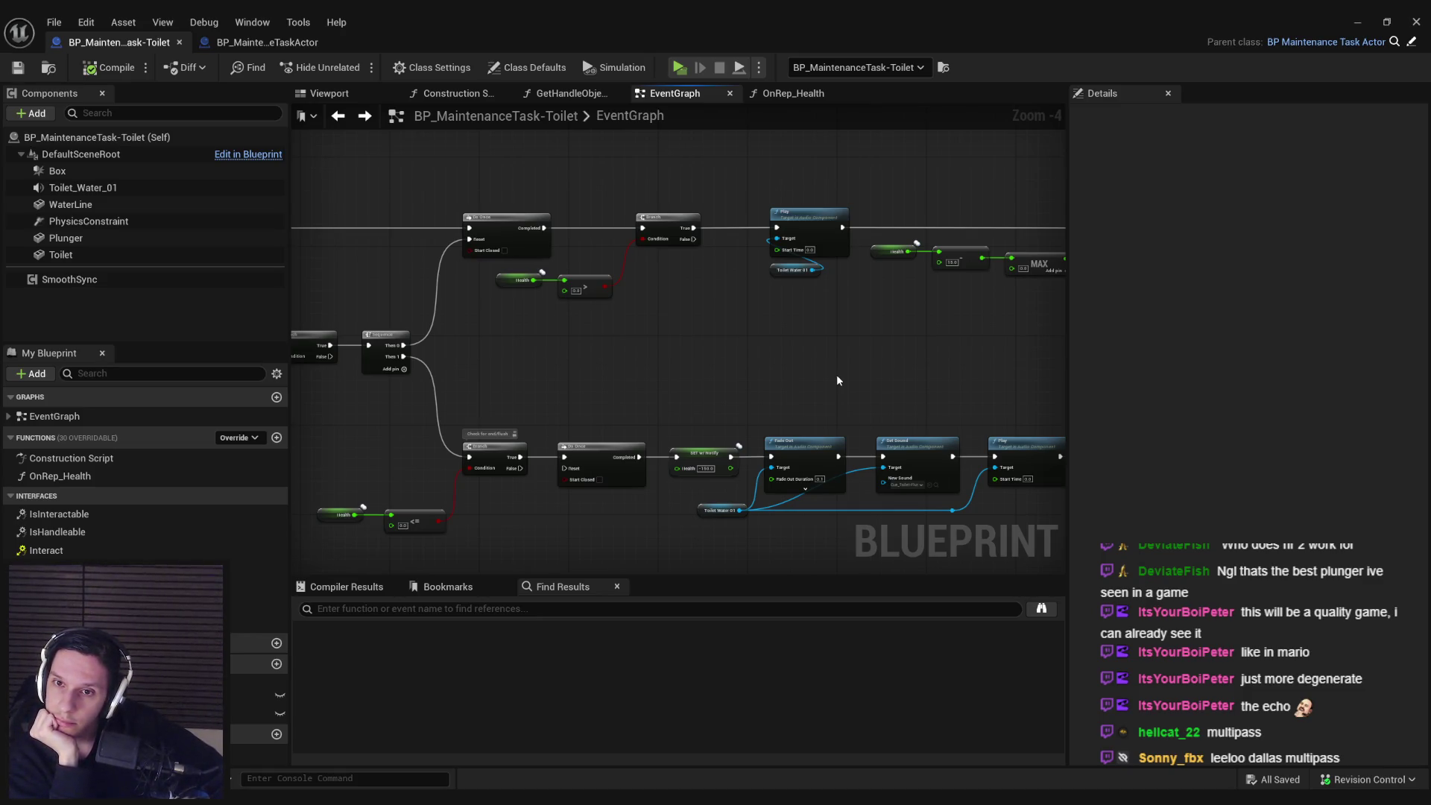
pyautogui.moveTo(842, 368); pyautogui.dragTo(575, 370)
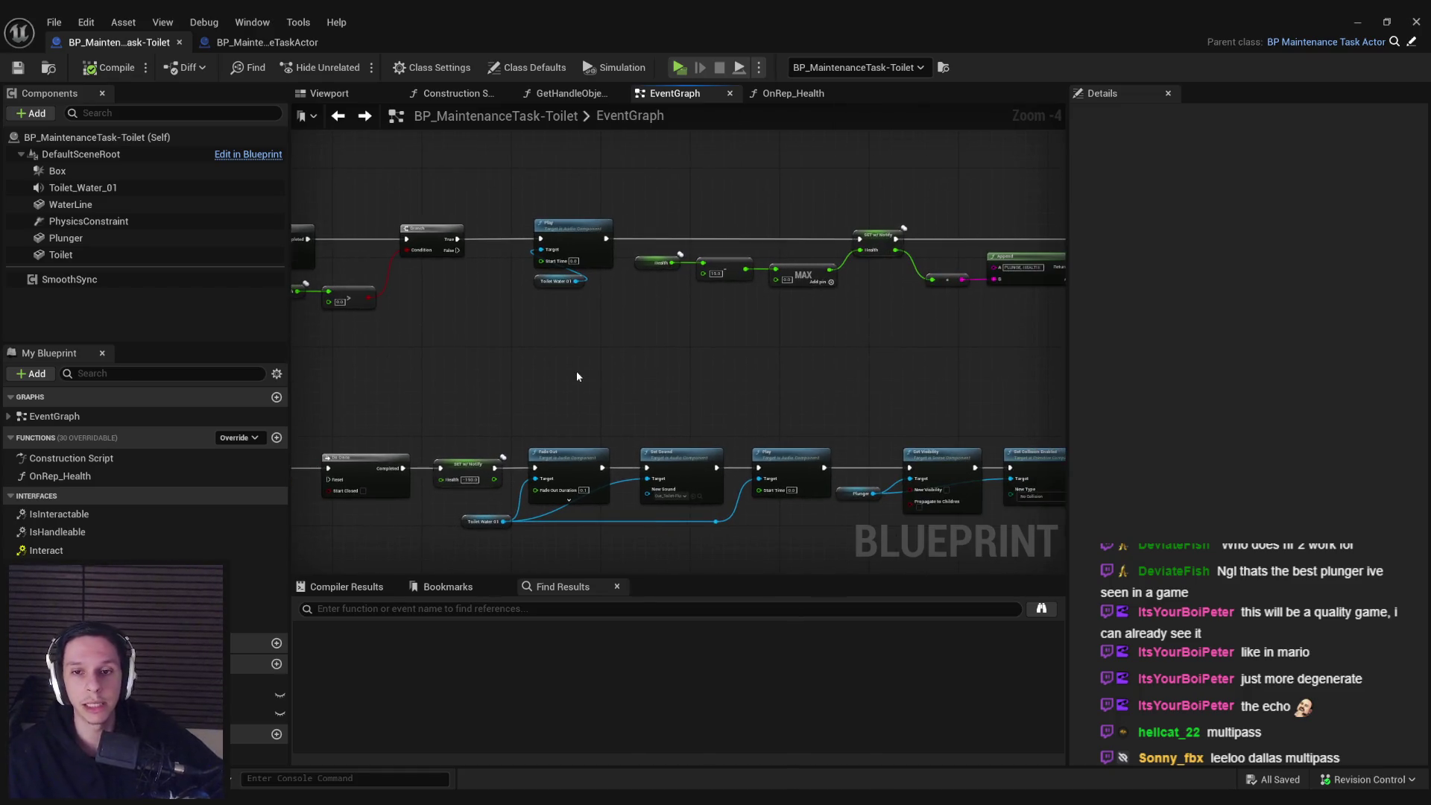
pyautogui.moveTo(860, 369)
pyautogui.mouseDown()
pyautogui.moveTo(446, 386)
pyautogui.moveTo(699, 385)
pyautogui.mouseUp()
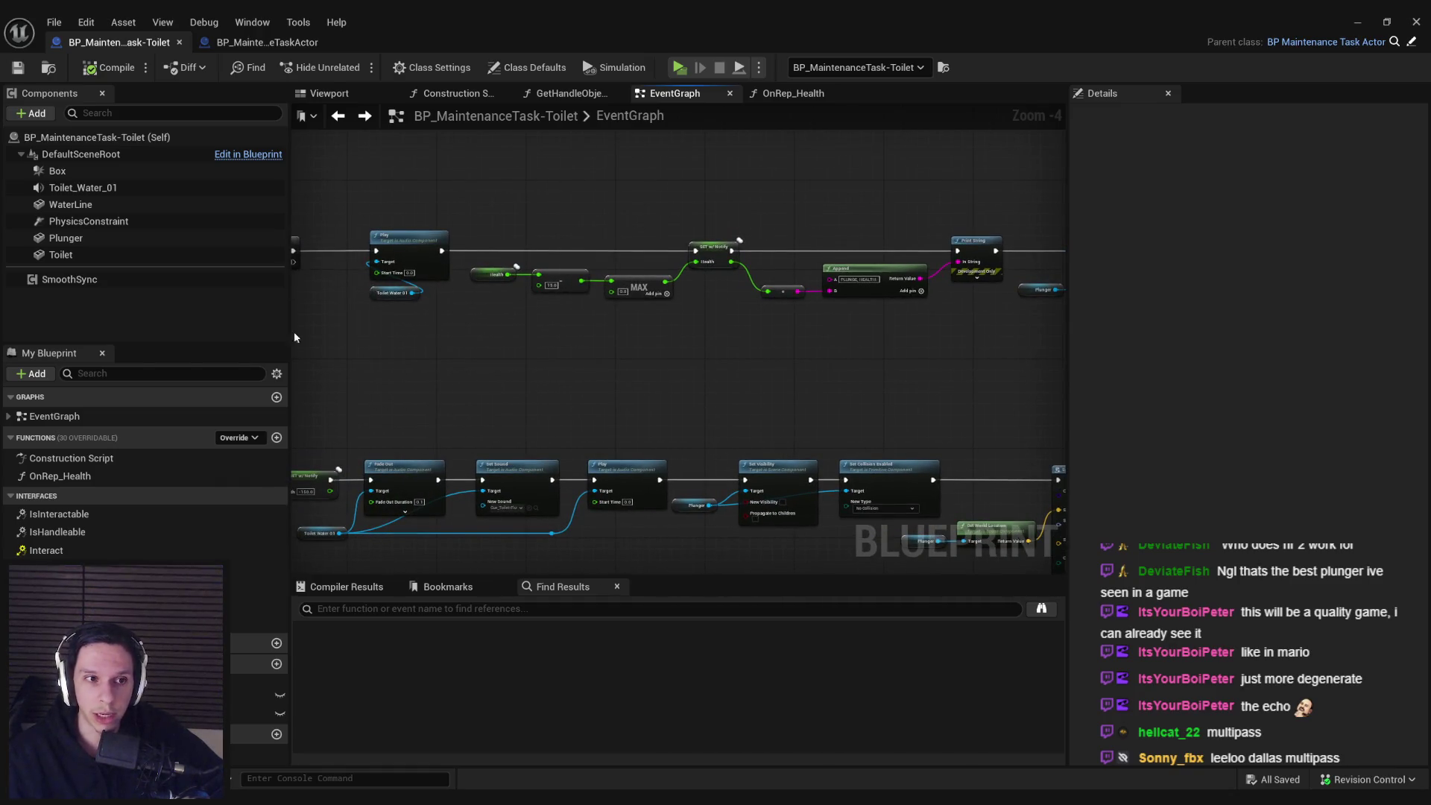
pyautogui.moveTo(471, 374); pyautogui.dragTo(734, 395)
pyautogui.scroll(1, 619, 355)
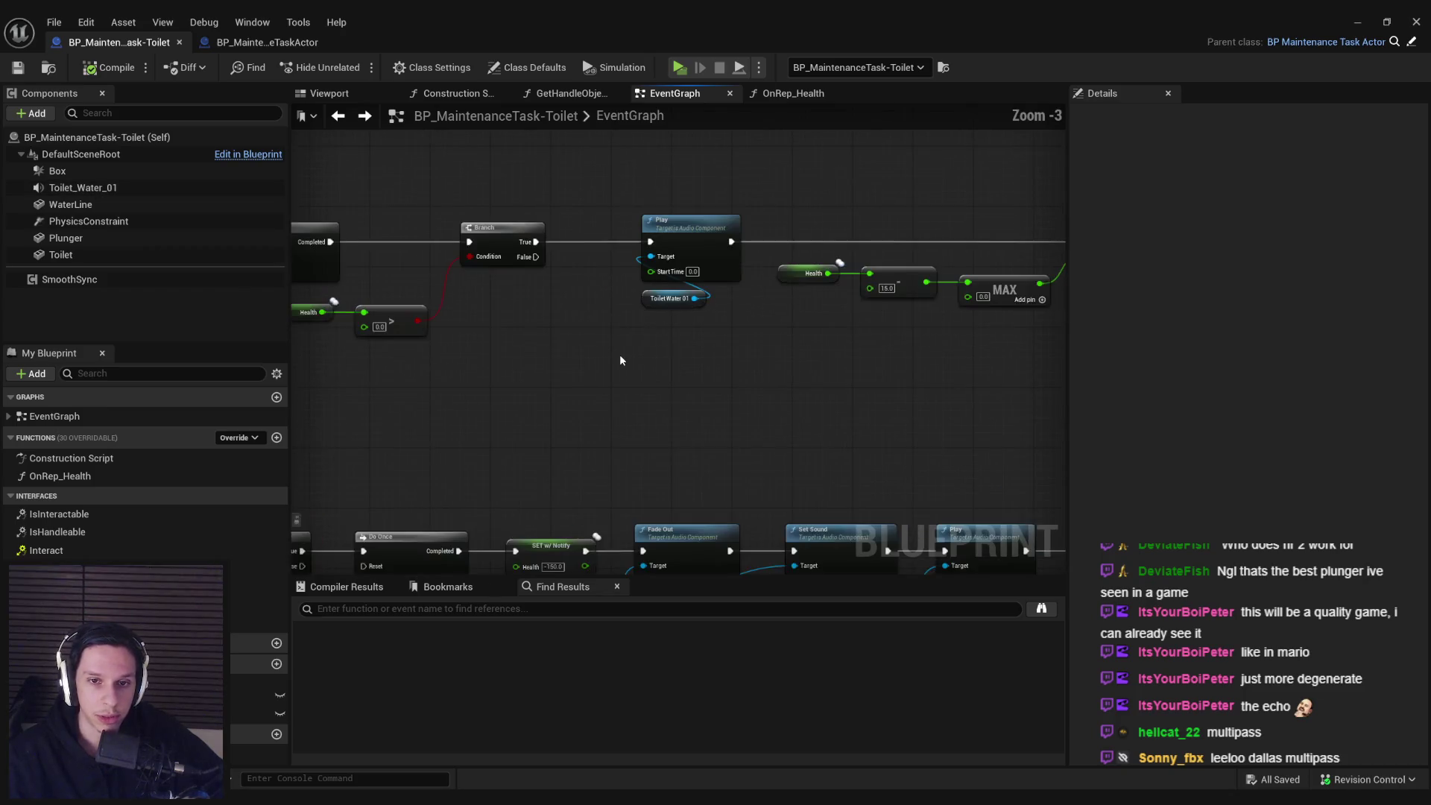
pyautogui.scroll(-4, 619, 356)
pyautogui.scroll(5, 619, 357)
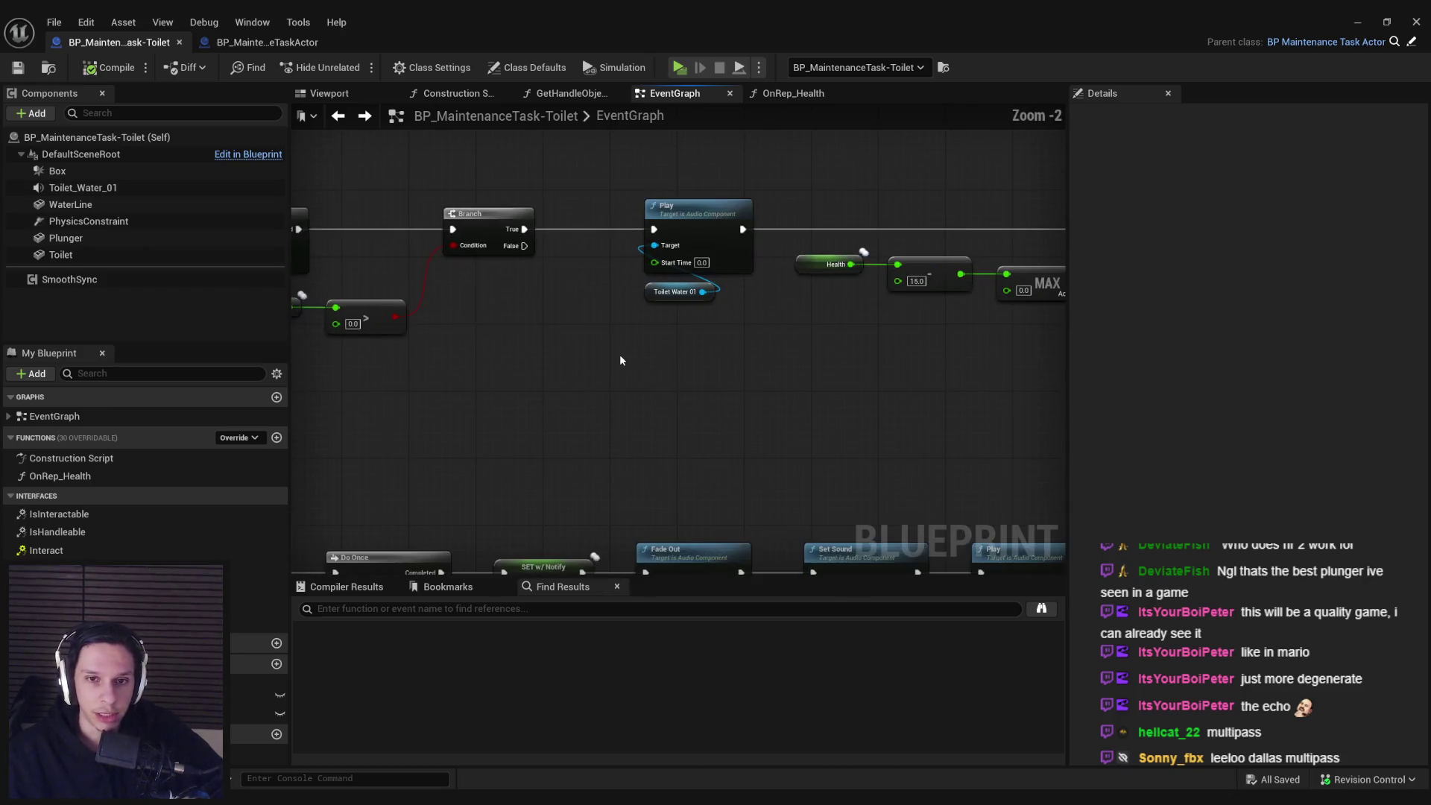
pyautogui.scroll(-2, 619, 360)
pyautogui.moveTo(733, 364)
pyautogui.mouseDown()
pyautogui.moveTo(802, 381)
pyautogui.moveTo(631, 378)
pyautogui.mouseUp()
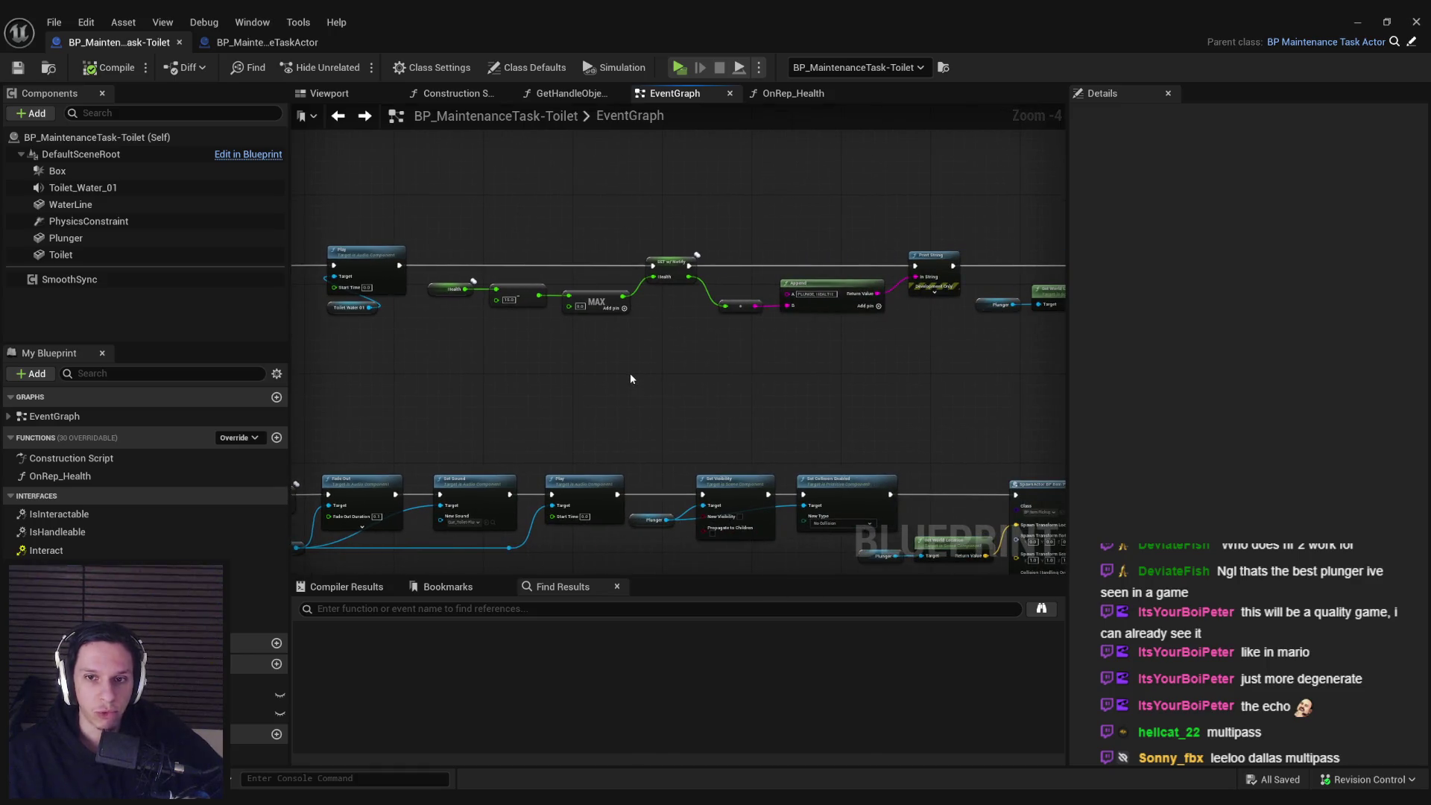
pyautogui.moveTo(491, 352); pyautogui.dragTo(833, 359)
pyautogui.moveTo(653, 232)
pyautogui.mouseDown()
pyautogui.moveTo(744, 355)
pyautogui.moveTo(818, 366)
pyautogui.moveTo(718, 345)
pyautogui.mouseUp()
pyautogui.click(760, 366)
pyautogui.moveTo(708, 481)
pyautogui.mouseDown()
pyautogui.moveTo(767, 352)
pyautogui.moveTo(754, 520)
pyautogui.mouseUp()
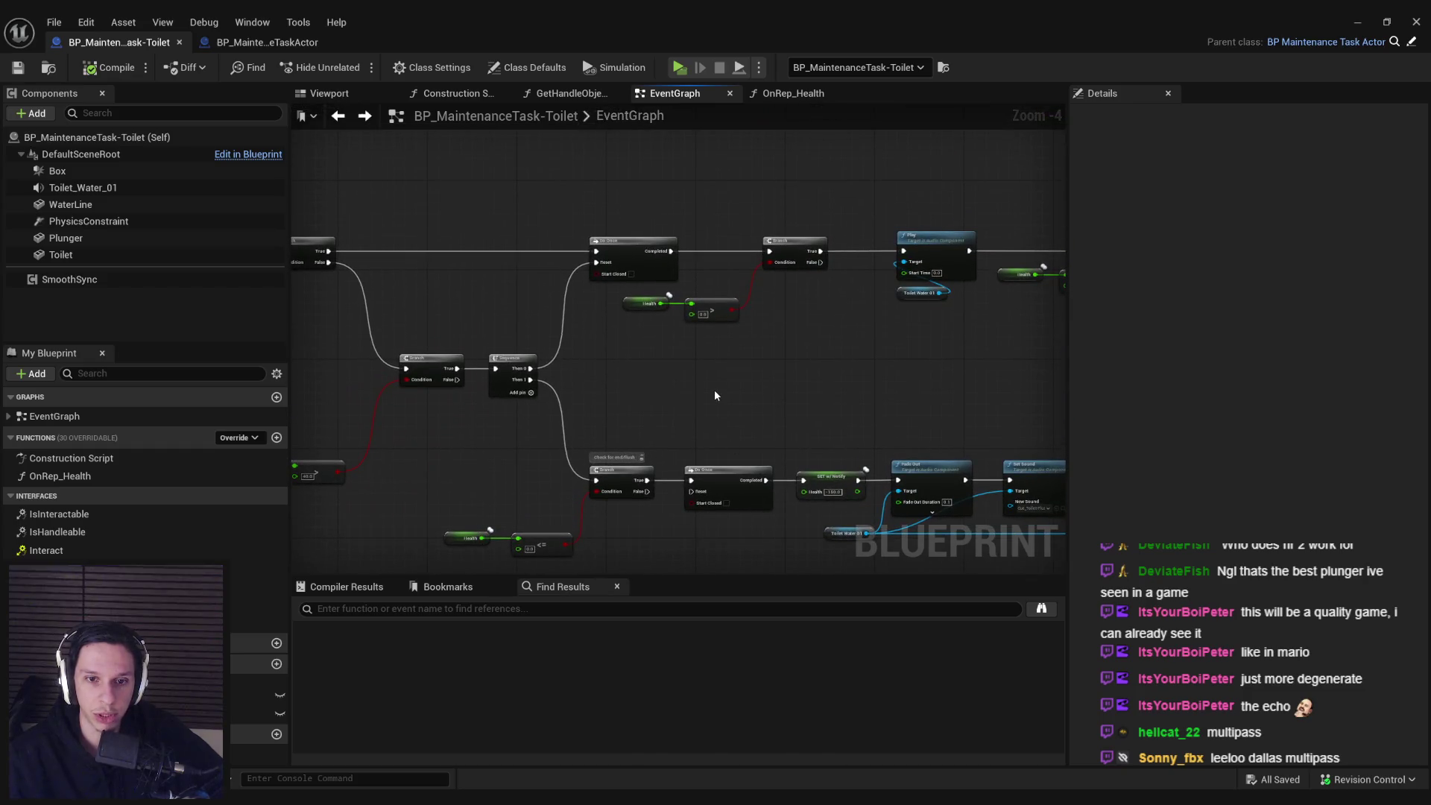
pyautogui.scroll(2, 714, 389)
pyautogui.scroll(-5, 714, 389)
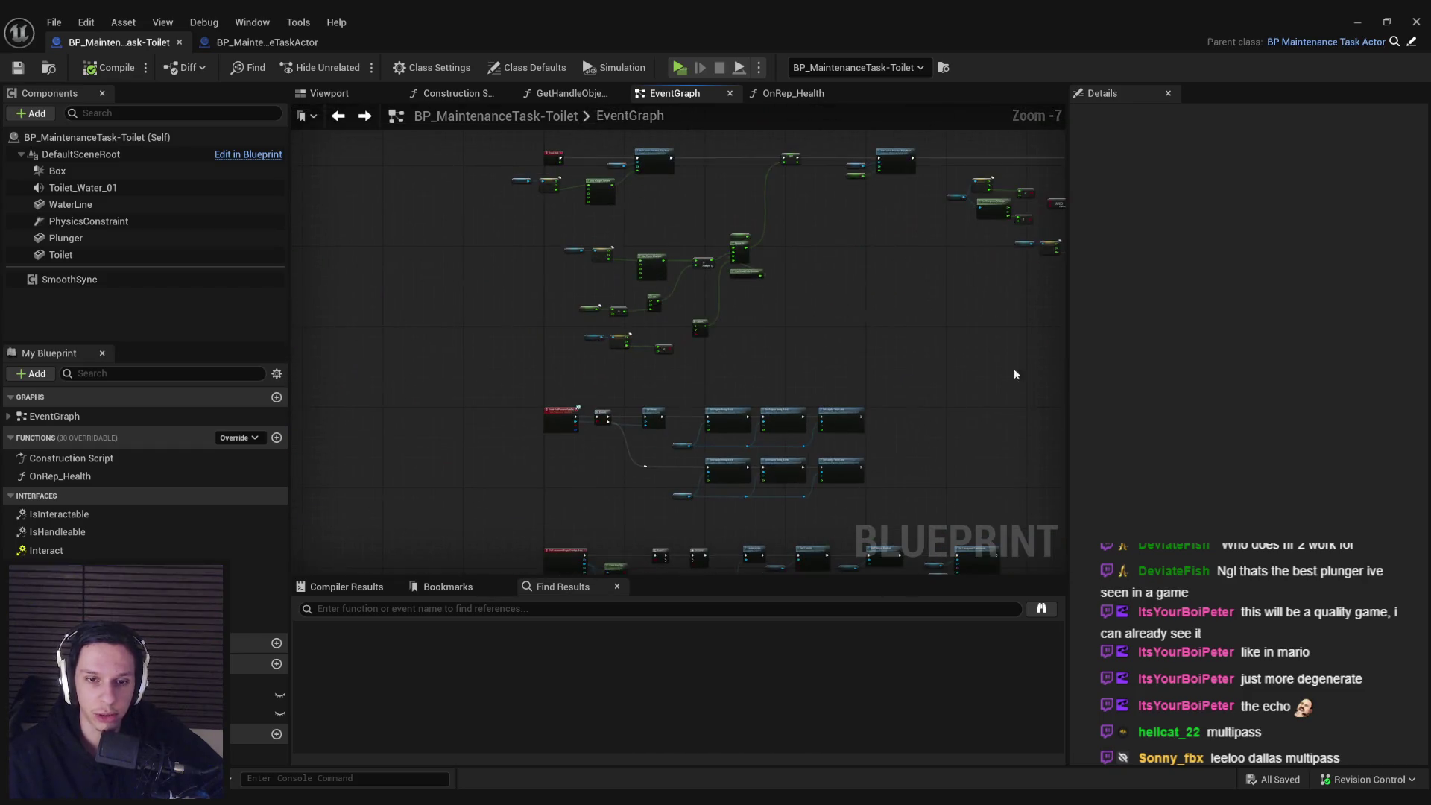
pyautogui.scroll(2, 700, 395)
pyautogui.scroll(1, 695, 411)
pyautogui.scroll(1, 640, 372)
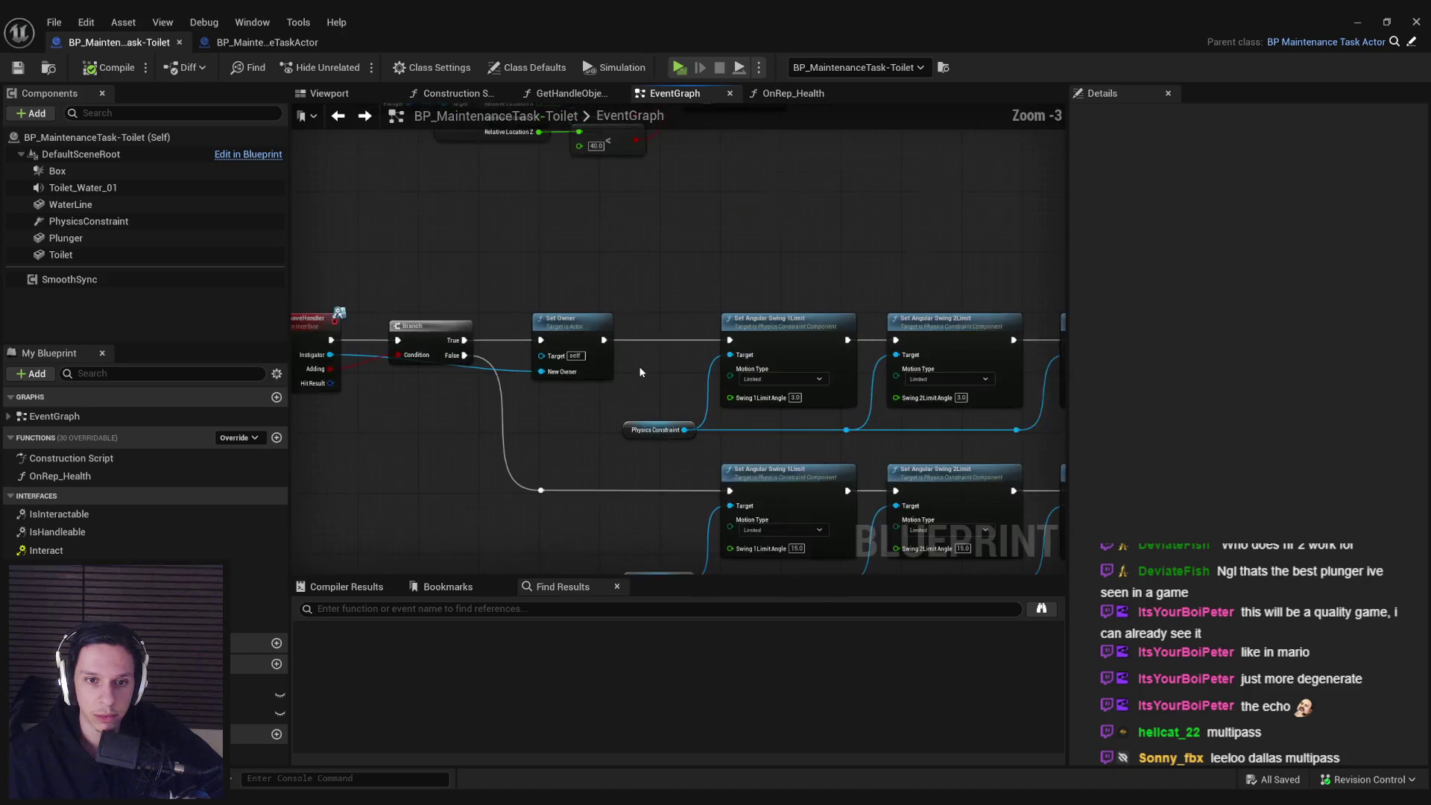
pyautogui.scroll(-2, 722, 363)
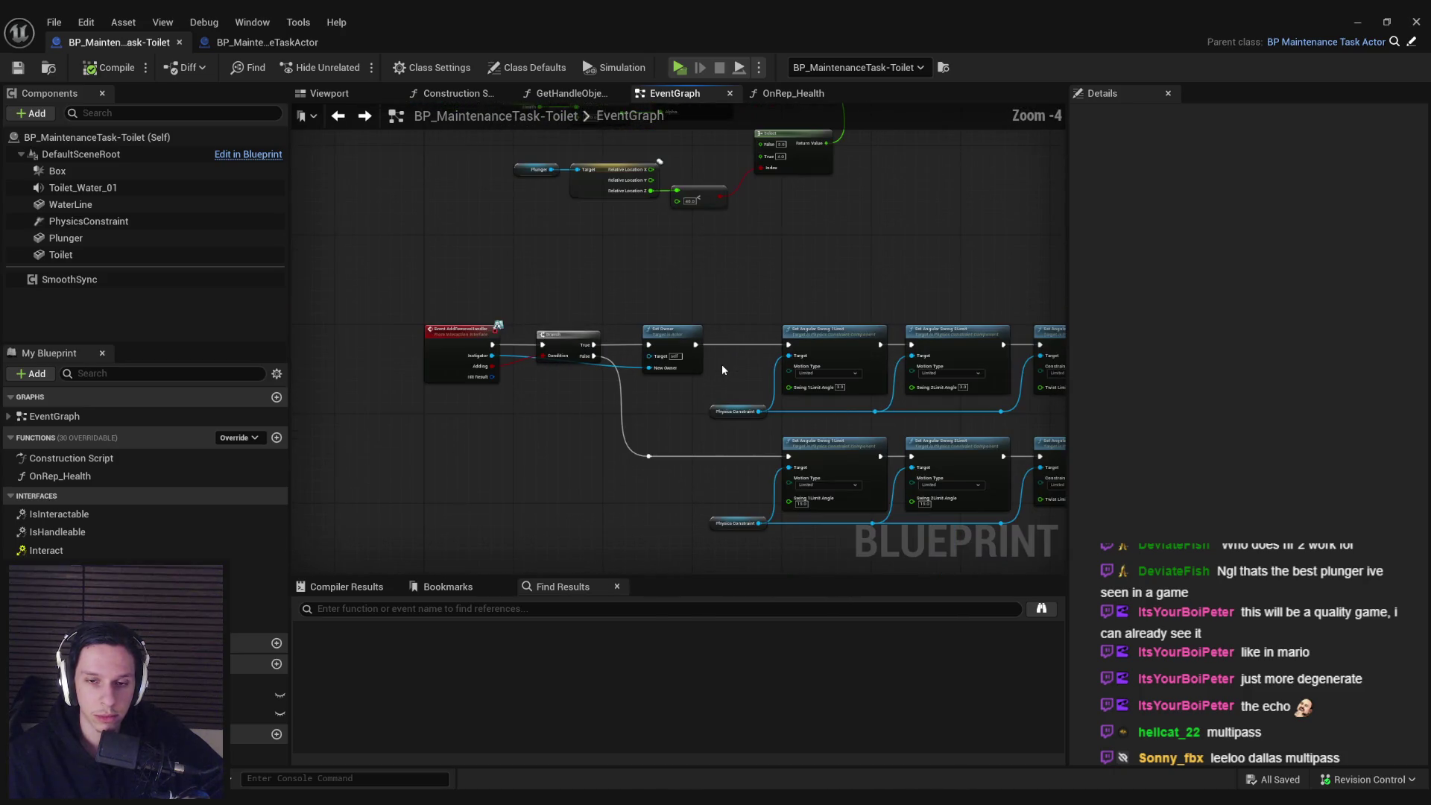
pyautogui.scroll(-3, 722, 364)
pyautogui.scroll(4, 678, 473)
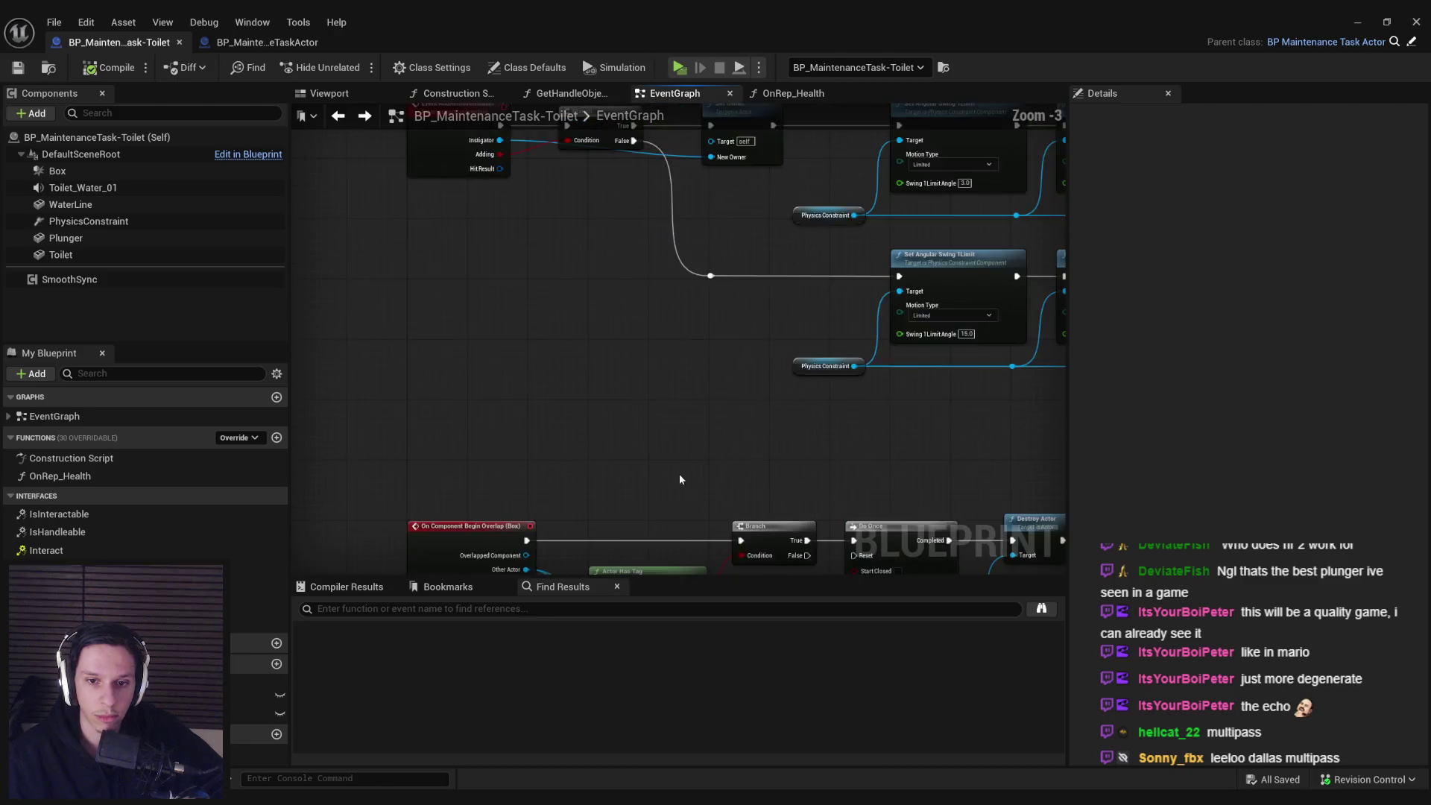
pyautogui.scroll(-2, 678, 479)
pyautogui.scroll(-2, 575, 265)
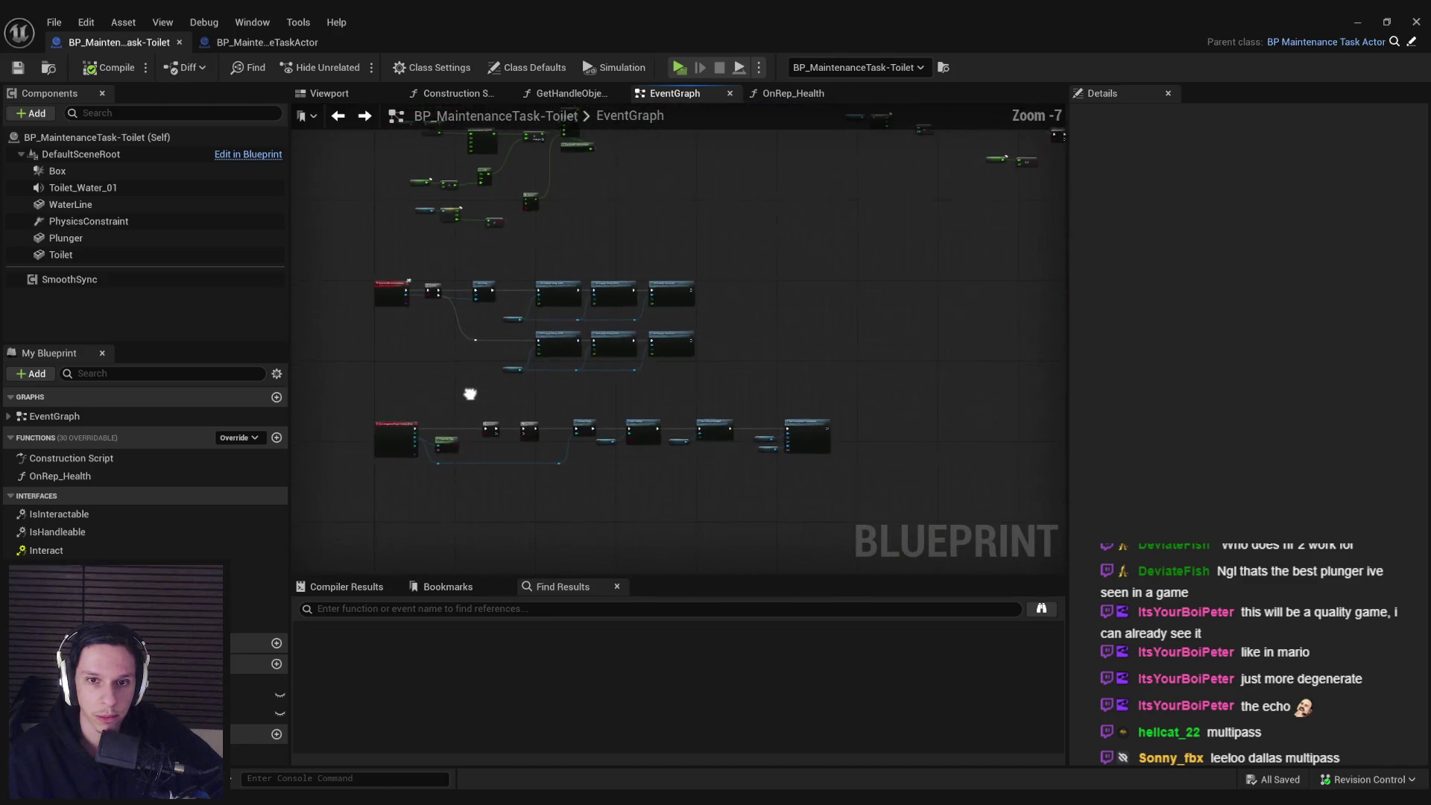
pyautogui.scroll(2, 708, 328)
pyautogui.scroll(2, 715, 301)
pyautogui.scroll(-3, 696, 294)
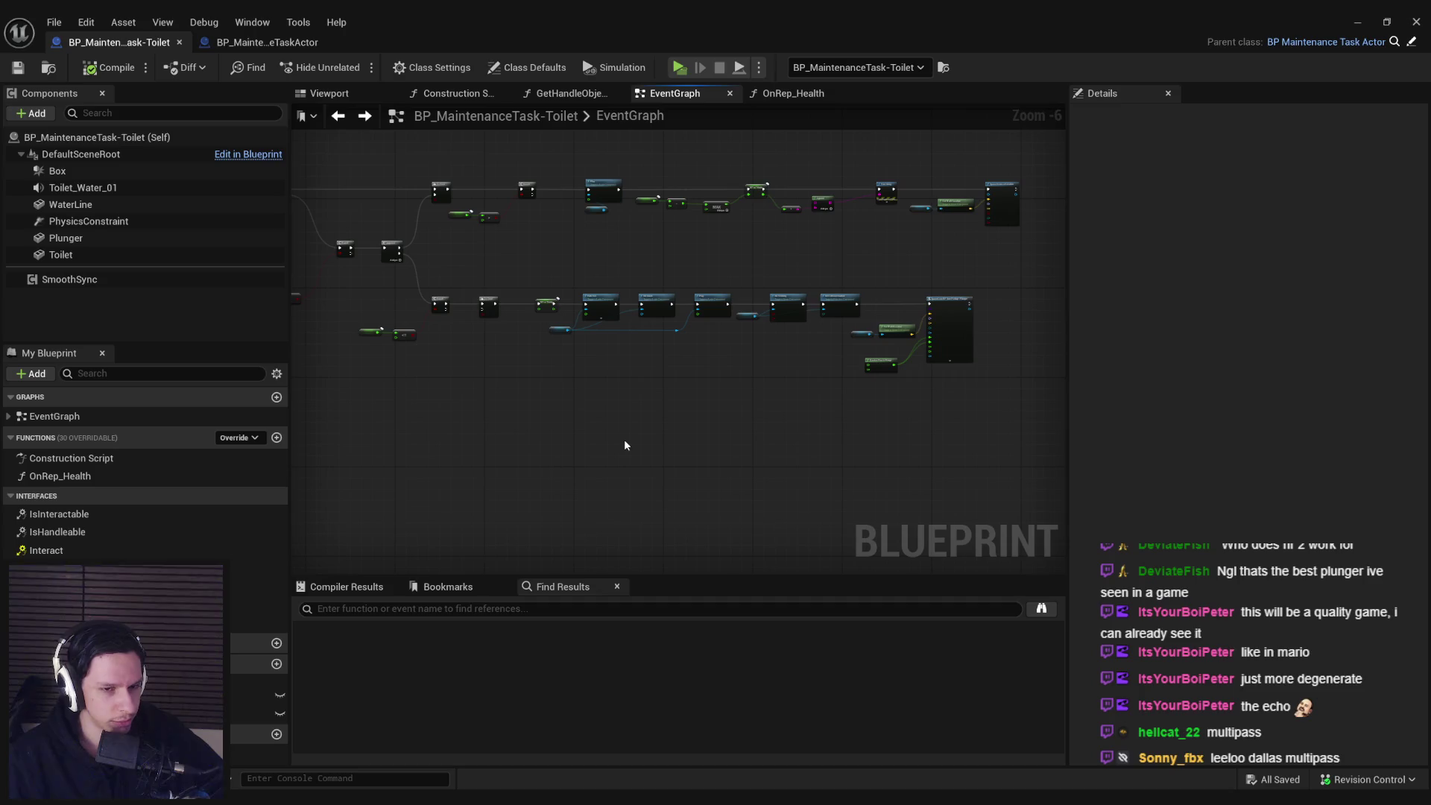
# - Survey the graph's Play, Plunger, Set Visibility and SpawnActor nodes
pyautogui.scroll(1, 625, 445)
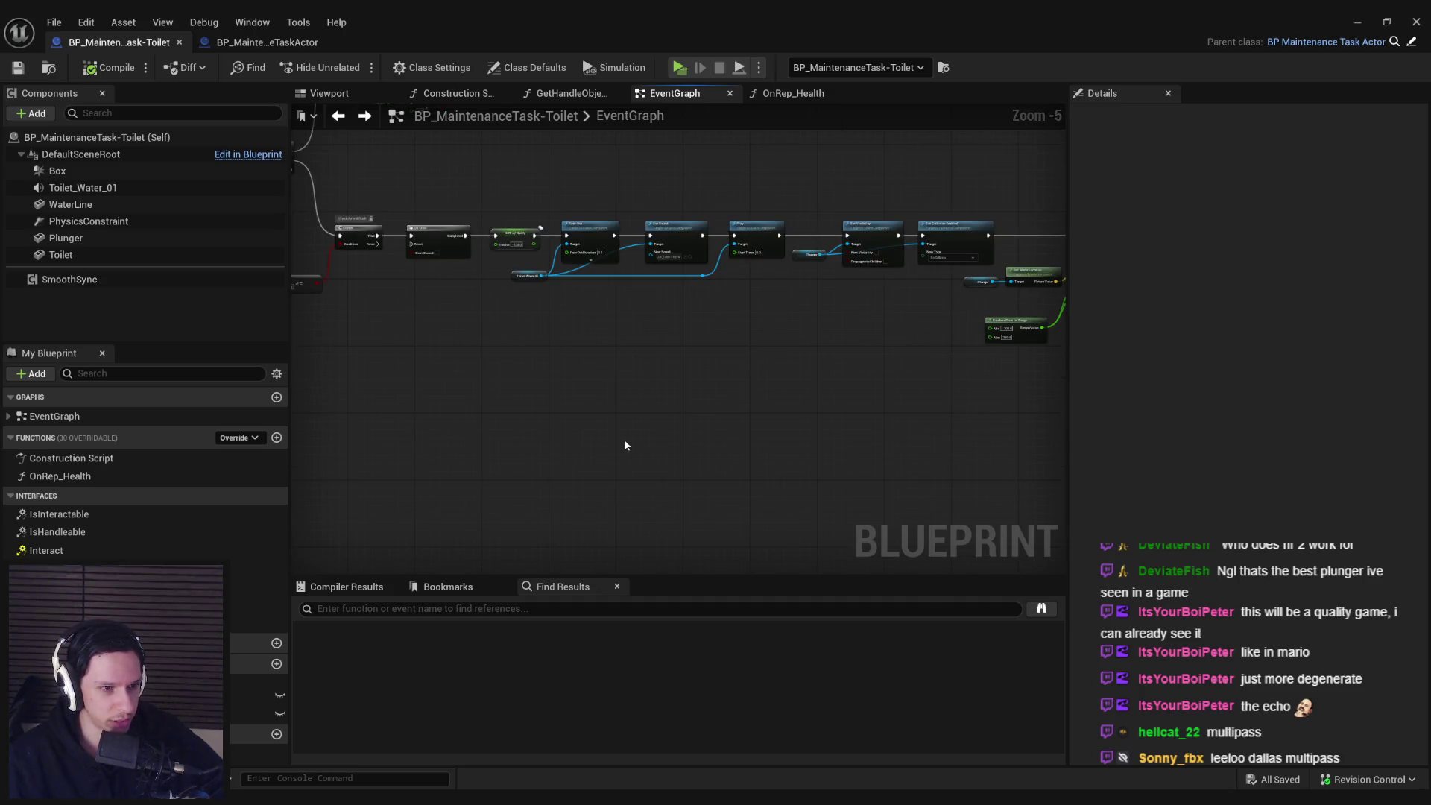
pyautogui.scroll(-1, 624, 445)
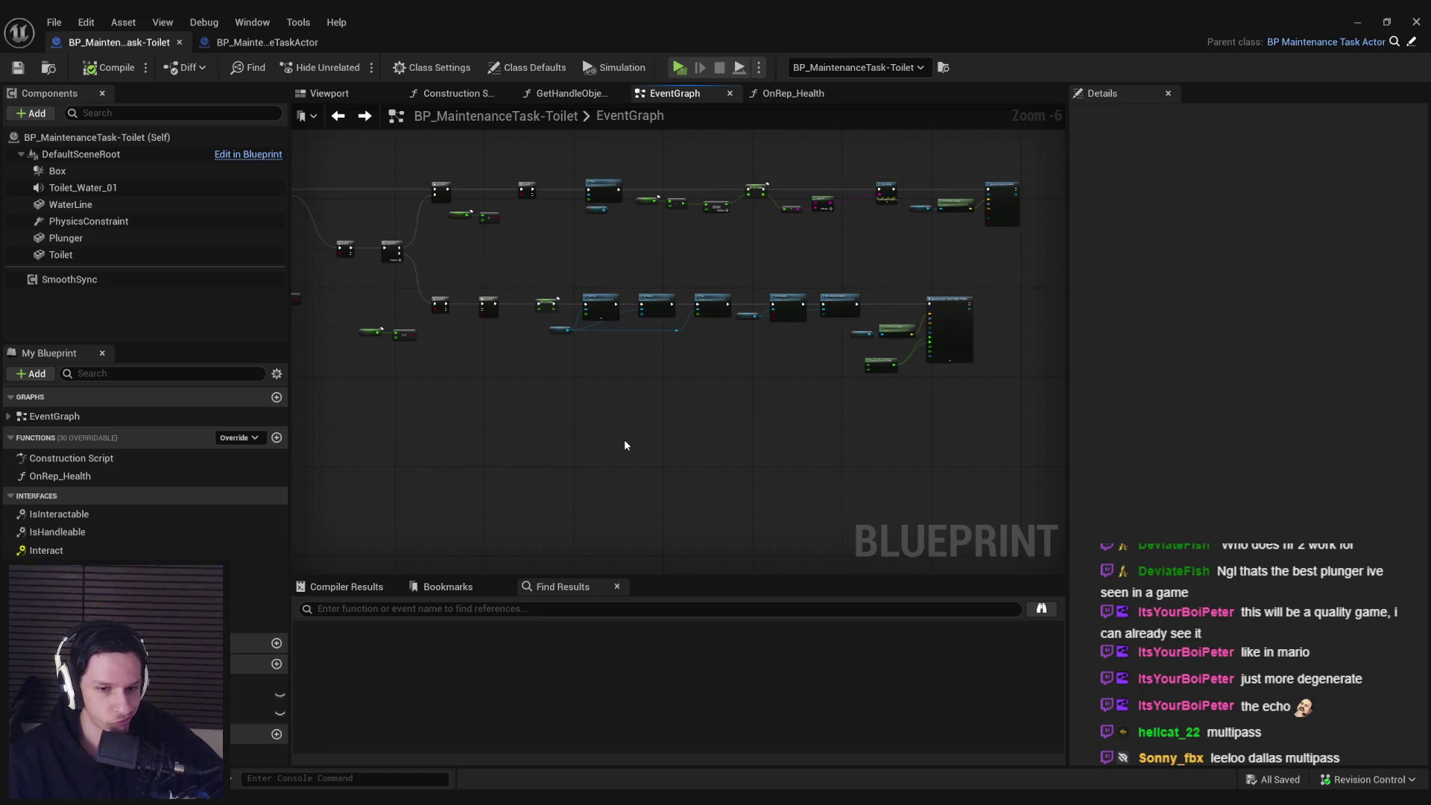
pyautogui.scroll(3, 628, 194)
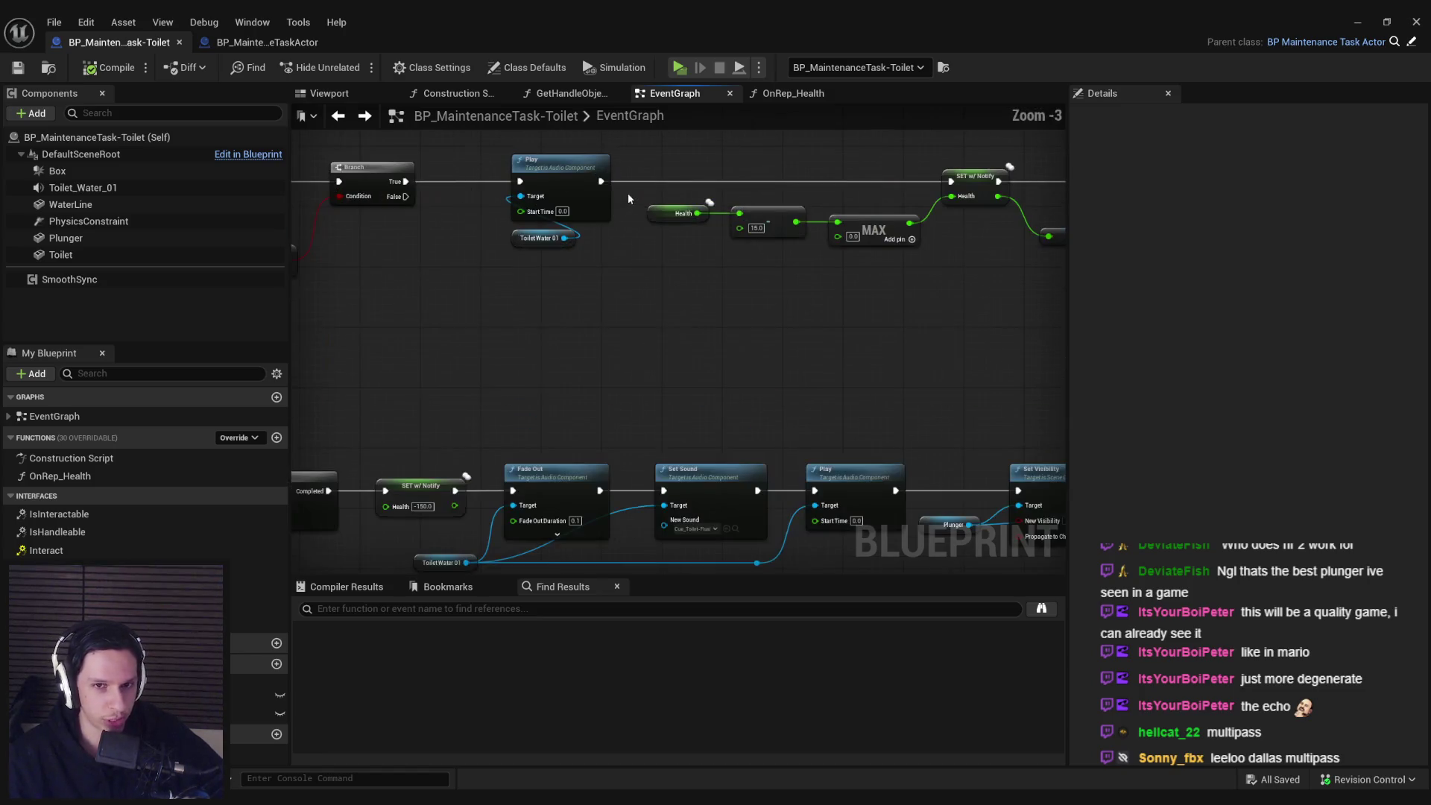
pyautogui.scroll(-3, 494, 340)
pyautogui.scroll(2, 494, 339)
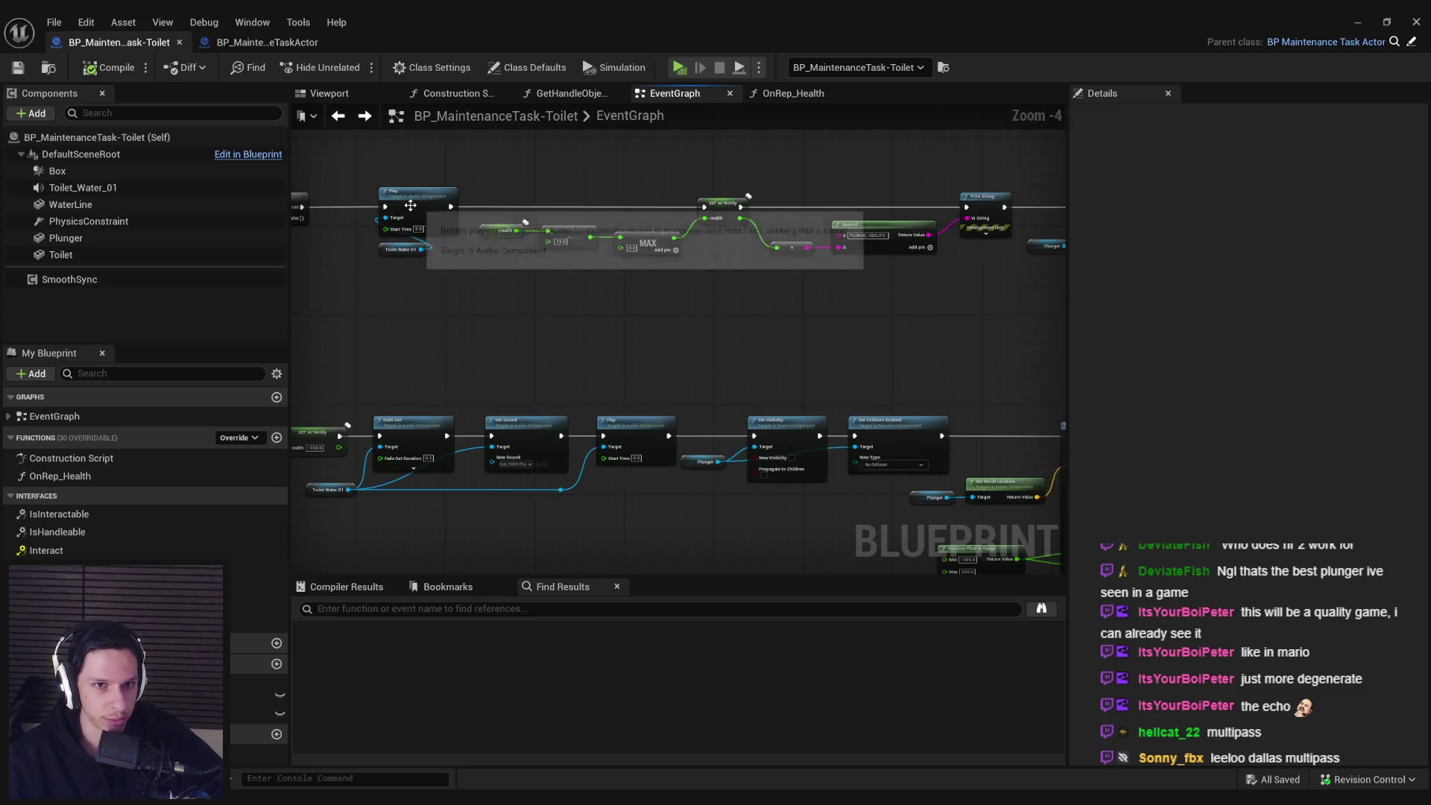
pyautogui.scroll(-1, 575, 348)
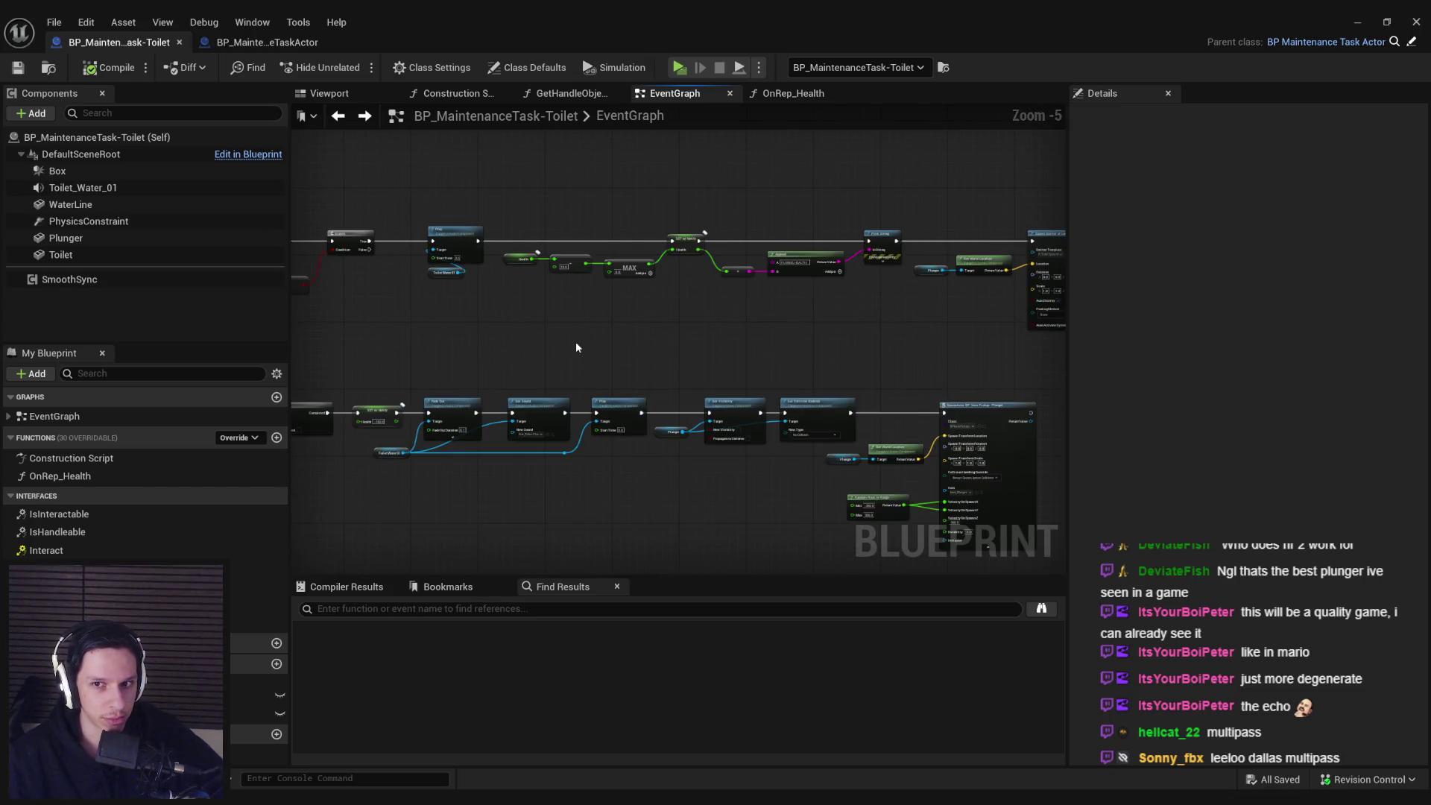
pyautogui.moveTo(575, 347)
pyautogui.mouseDown()
pyautogui.moveTo(611, 390)
pyautogui.moveTo(767, 419)
pyautogui.moveTo(608, 410)
pyautogui.mouseUp()
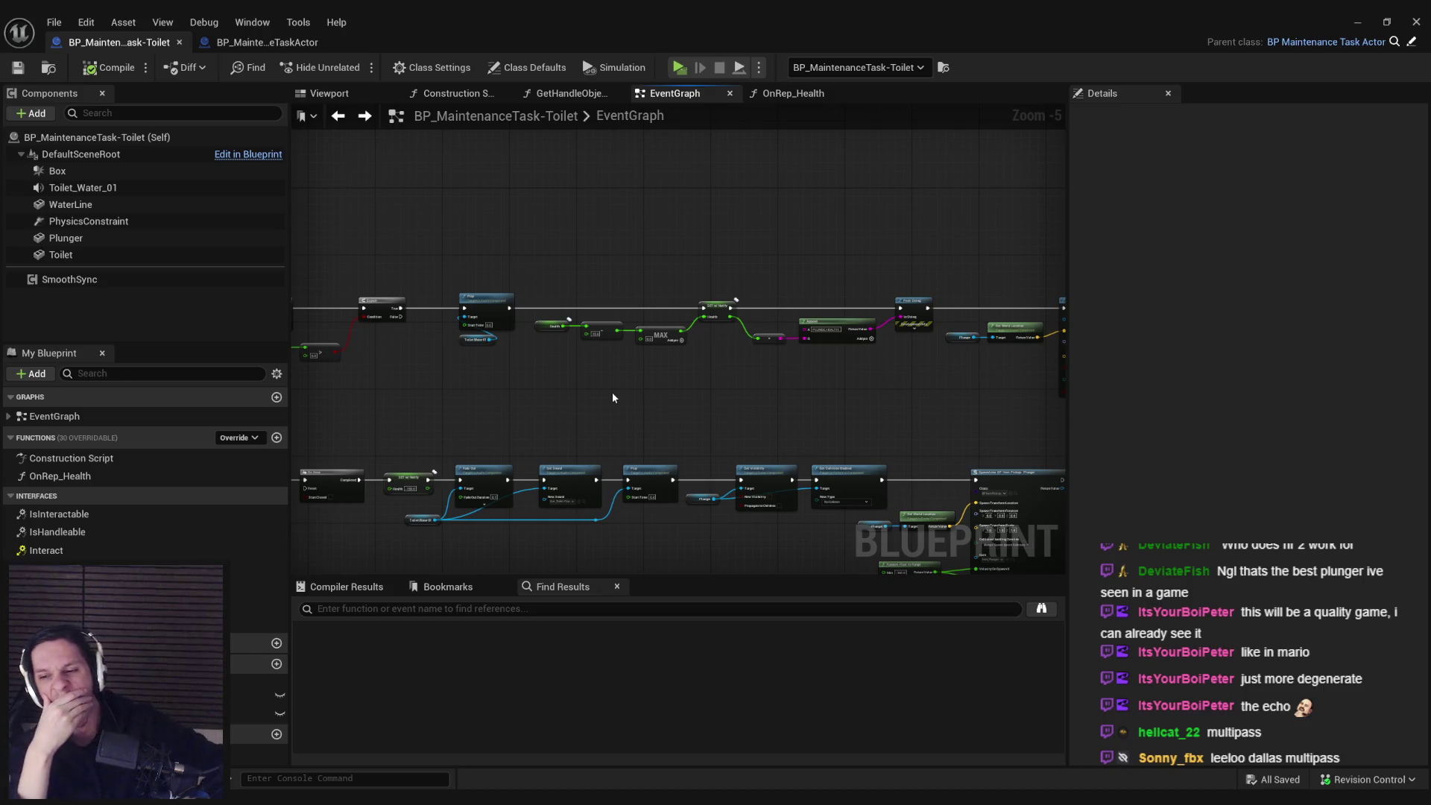
pyautogui.scroll(2, 606, 391)
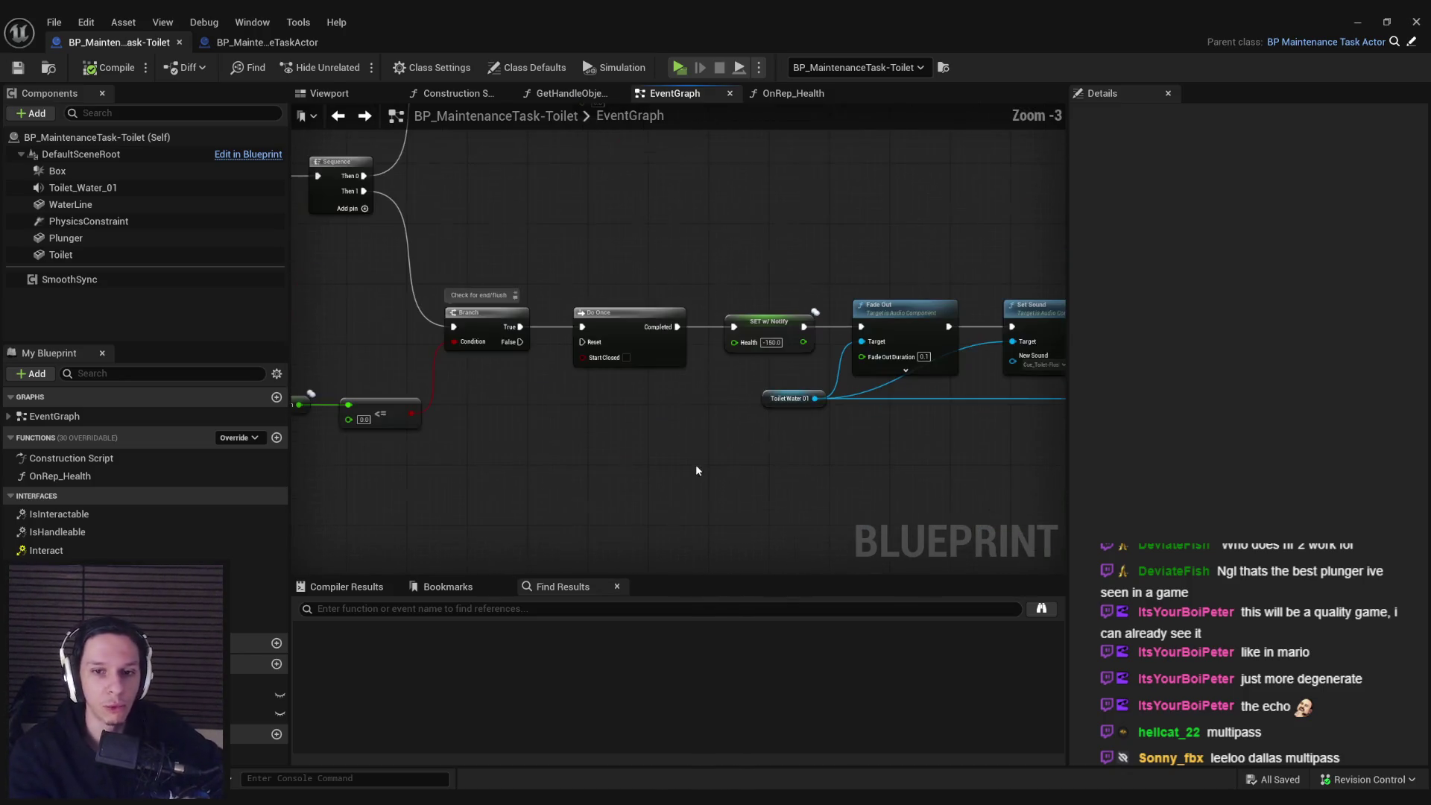
pyautogui.moveTo(931, 433); pyautogui.dragTo(737, 439)
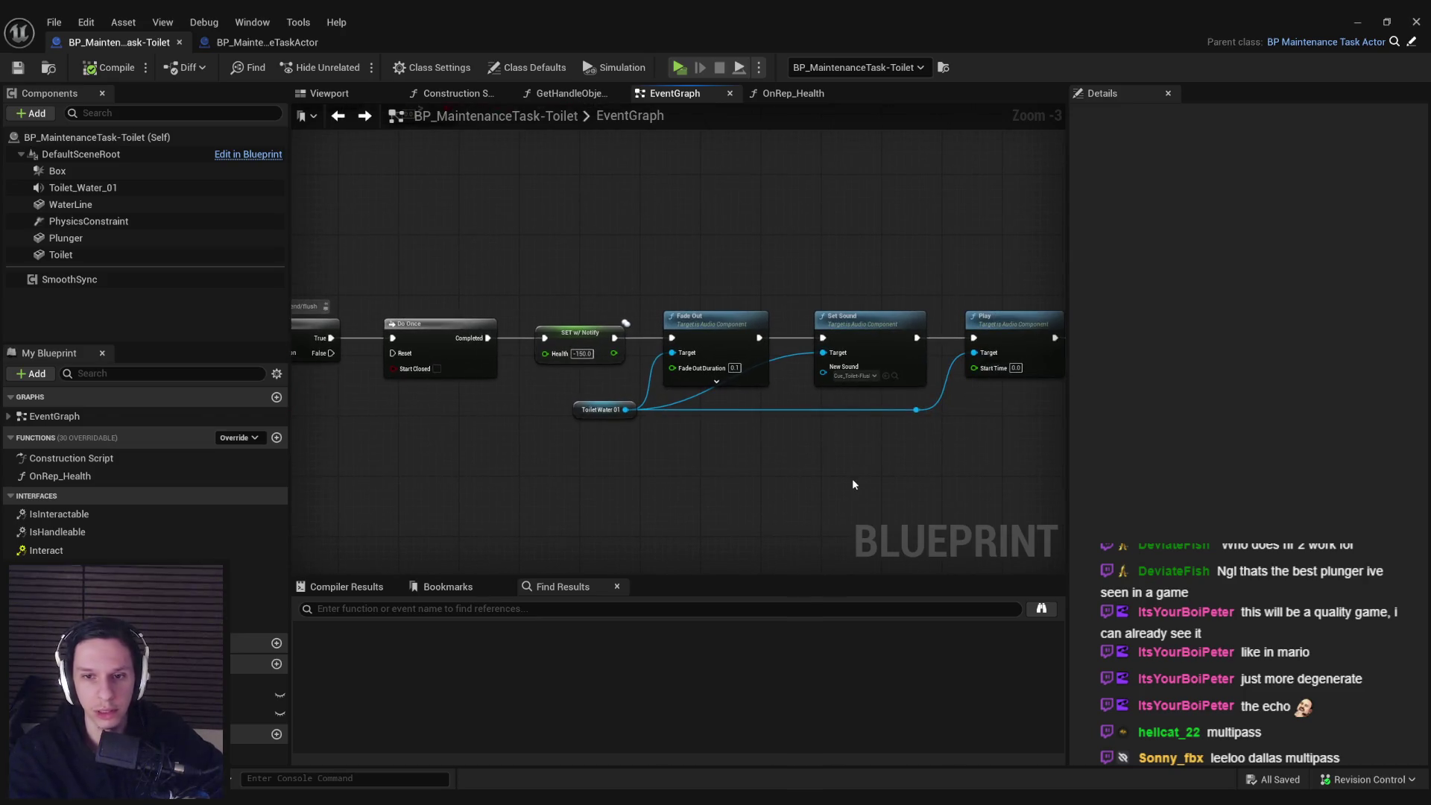
pyautogui.moveTo(853, 485)
pyautogui.mouseDown()
pyautogui.moveTo(599, 467)
pyautogui.moveTo(861, 481)
pyautogui.mouseUp()
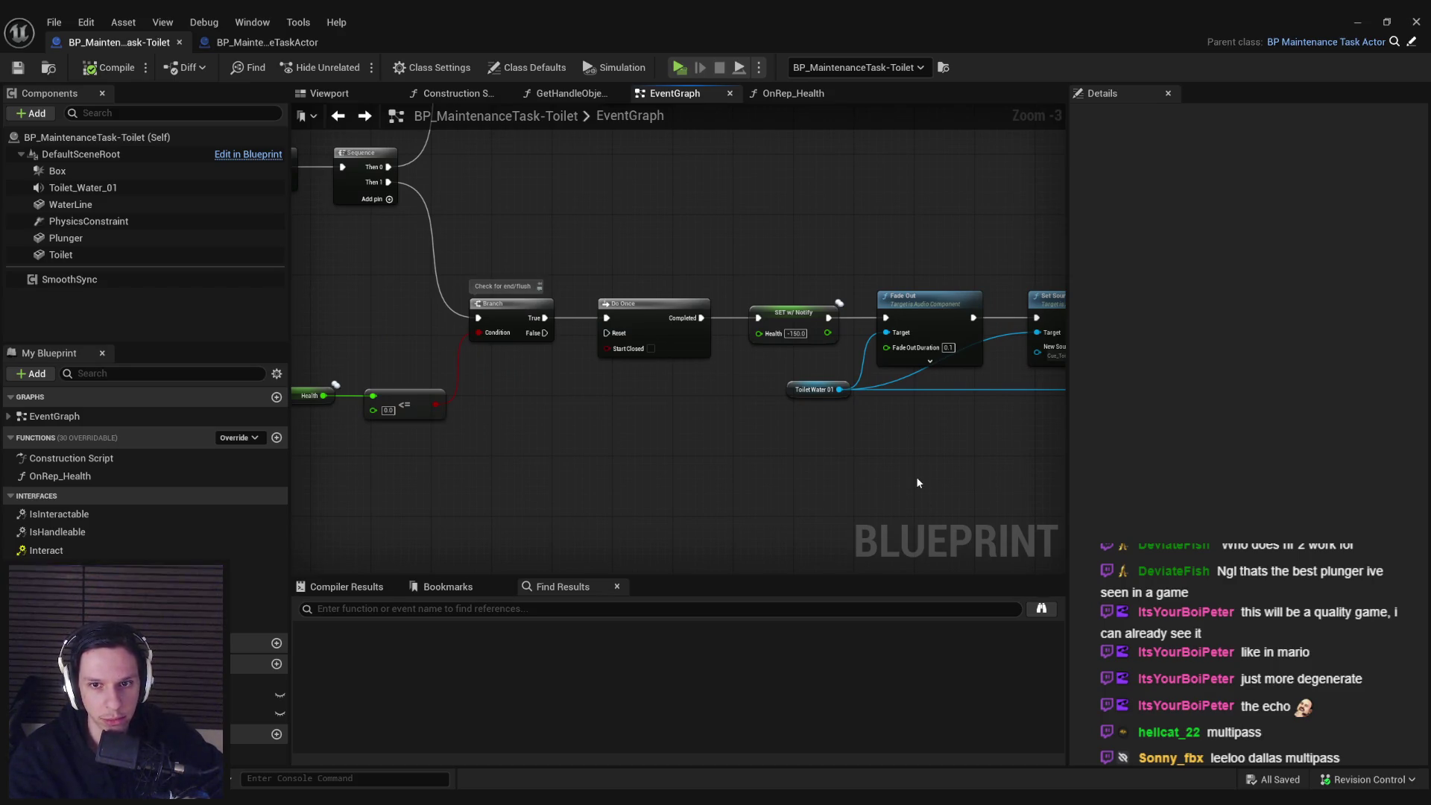
pyautogui.moveTo(917, 483); pyautogui.dragTo(626, 470)
pyautogui.moveTo(827, 459); pyautogui.dragTo(496, 460)
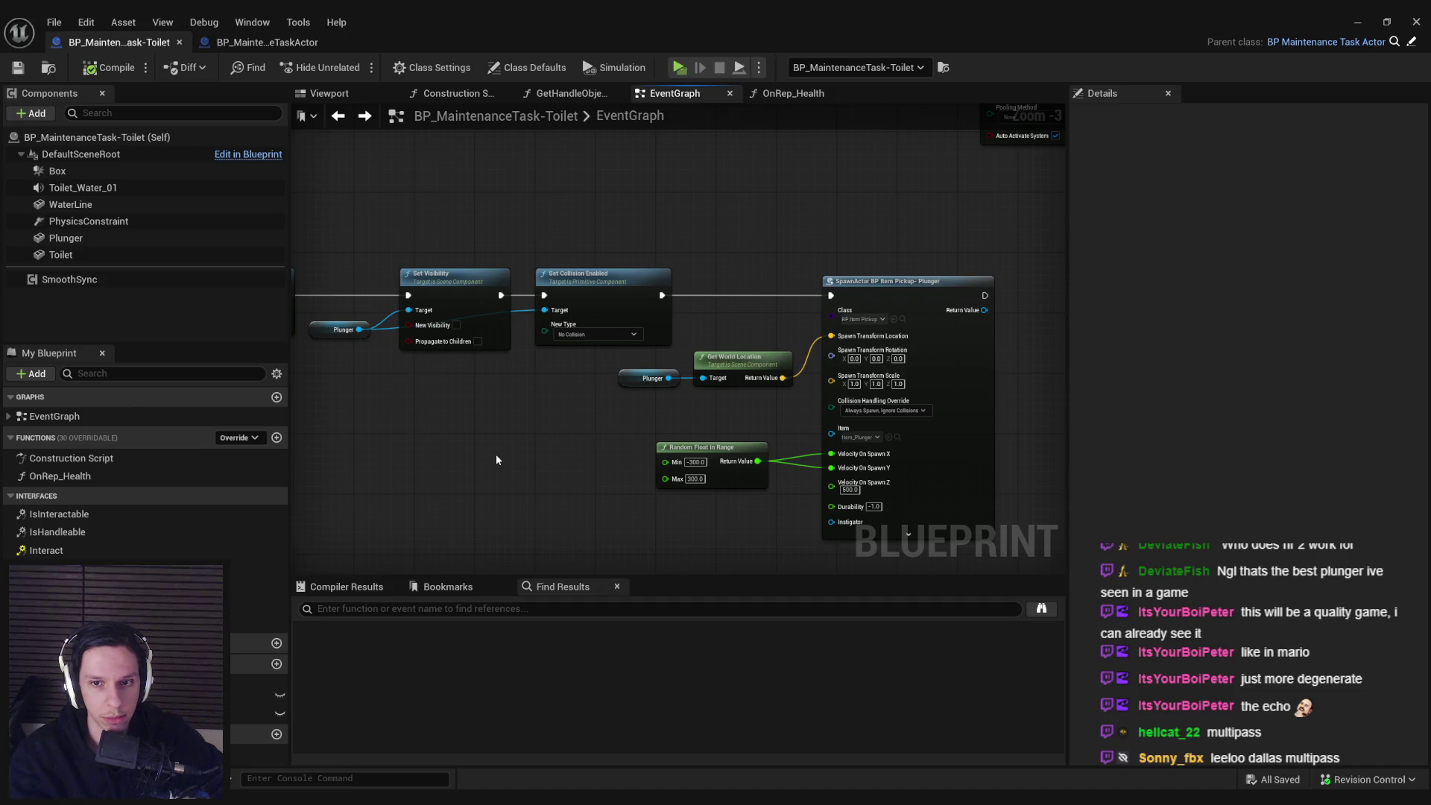
# - Review the Fade Out, Set Sound and Random Float nodes, then switch to the Trello card
pyautogui.scroll(-2, 497, 460)
pyautogui.moveTo(585, 425); pyautogui.dragTo(763, 406)
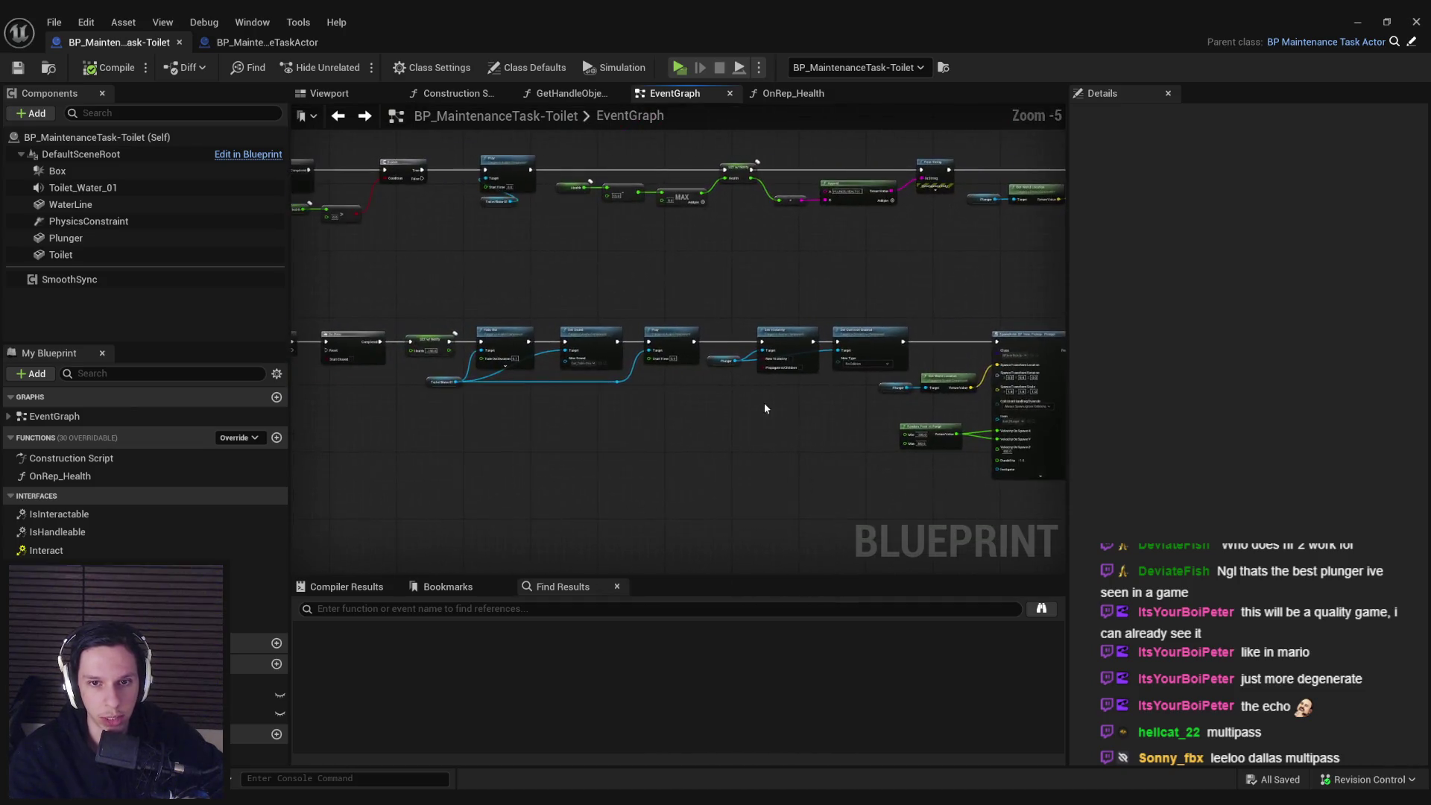
pyautogui.scroll(2, 601, 428)
pyautogui.moveTo(624, 450)
pyautogui.mouseDown()
pyautogui.moveTo(811, 445)
pyautogui.moveTo(520, 460)
pyautogui.mouseUp()
pyautogui.moveTo(861, 473); pyautogui.dragTo(485, 463)
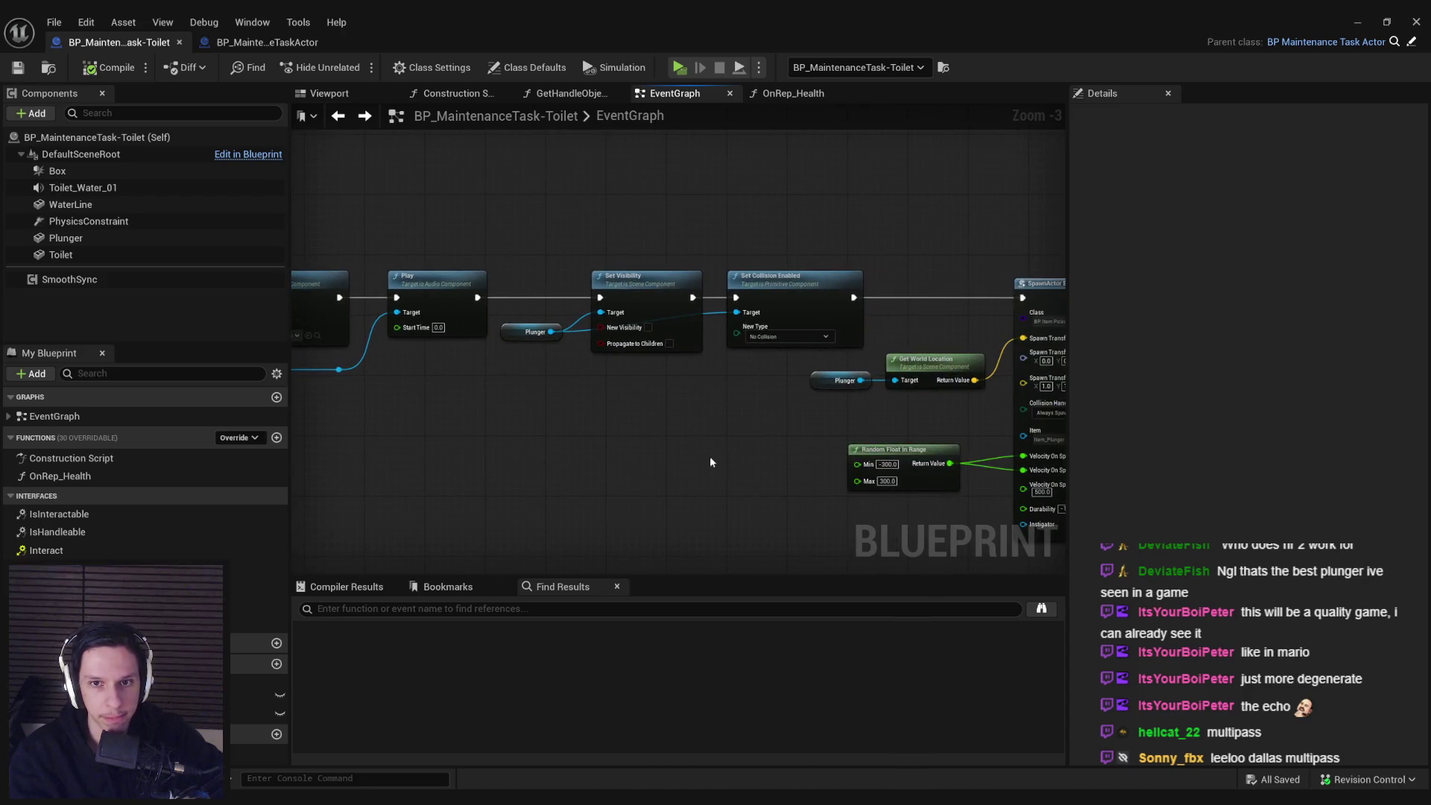
pyautogui.scroll(-1, 709, 462)
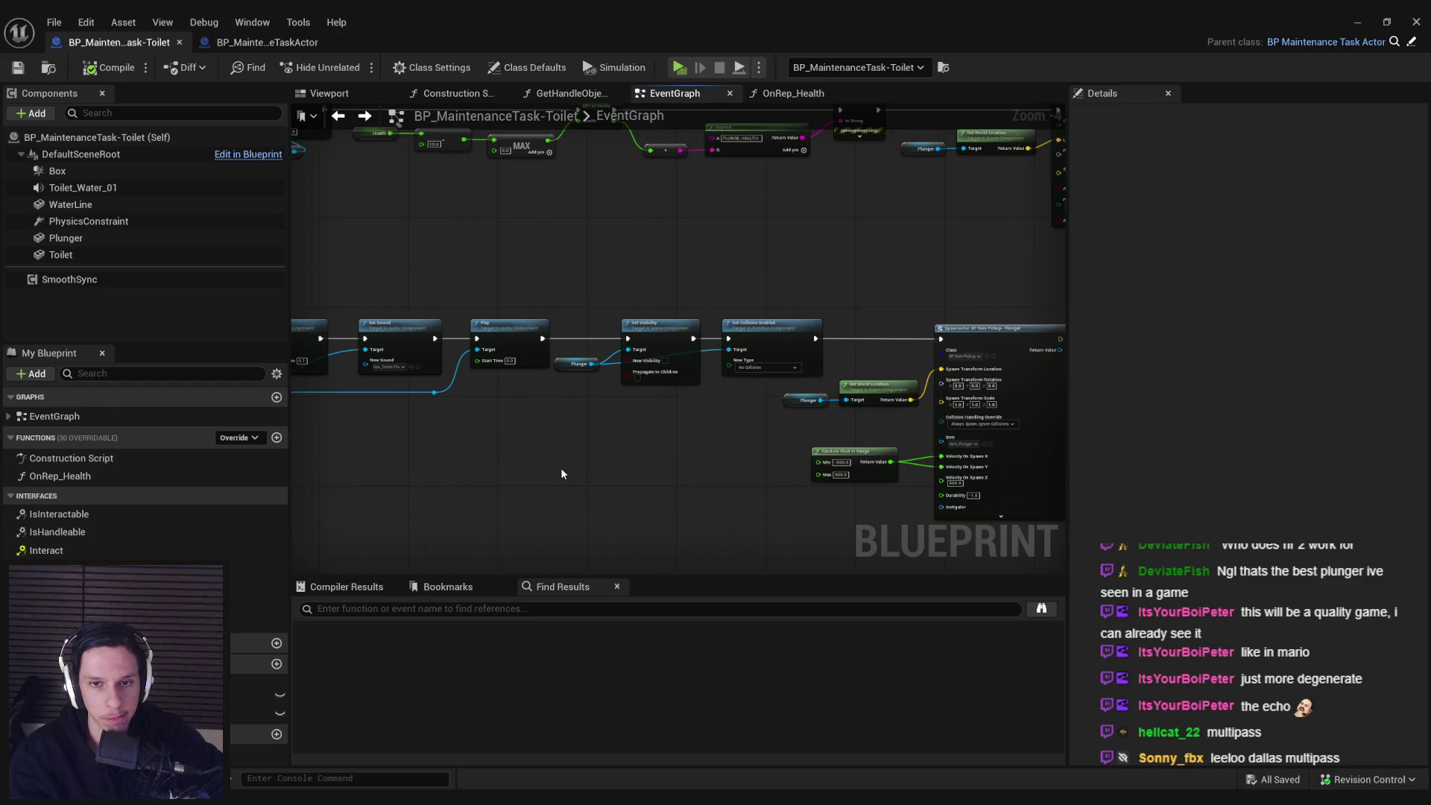
pyautogui.moveTo(556, 471); pyautogui.dragTo(900, 458)
pyautogui.scroll(-1, 797, 462)
pyautogui.scroll(3, 798, 465)
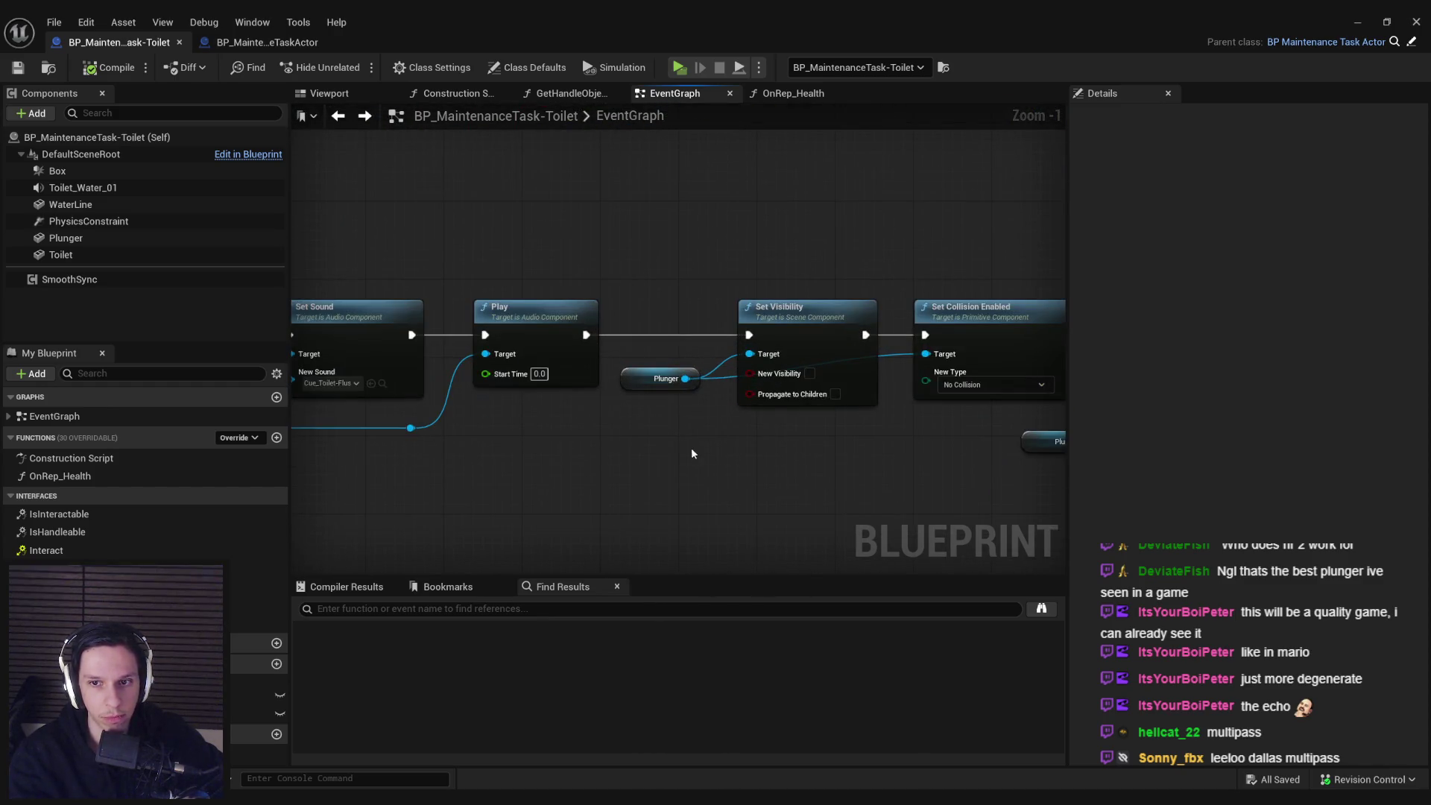
pyautogui.moveTo(616, 463); pyautogui.dragTo(824, 467)
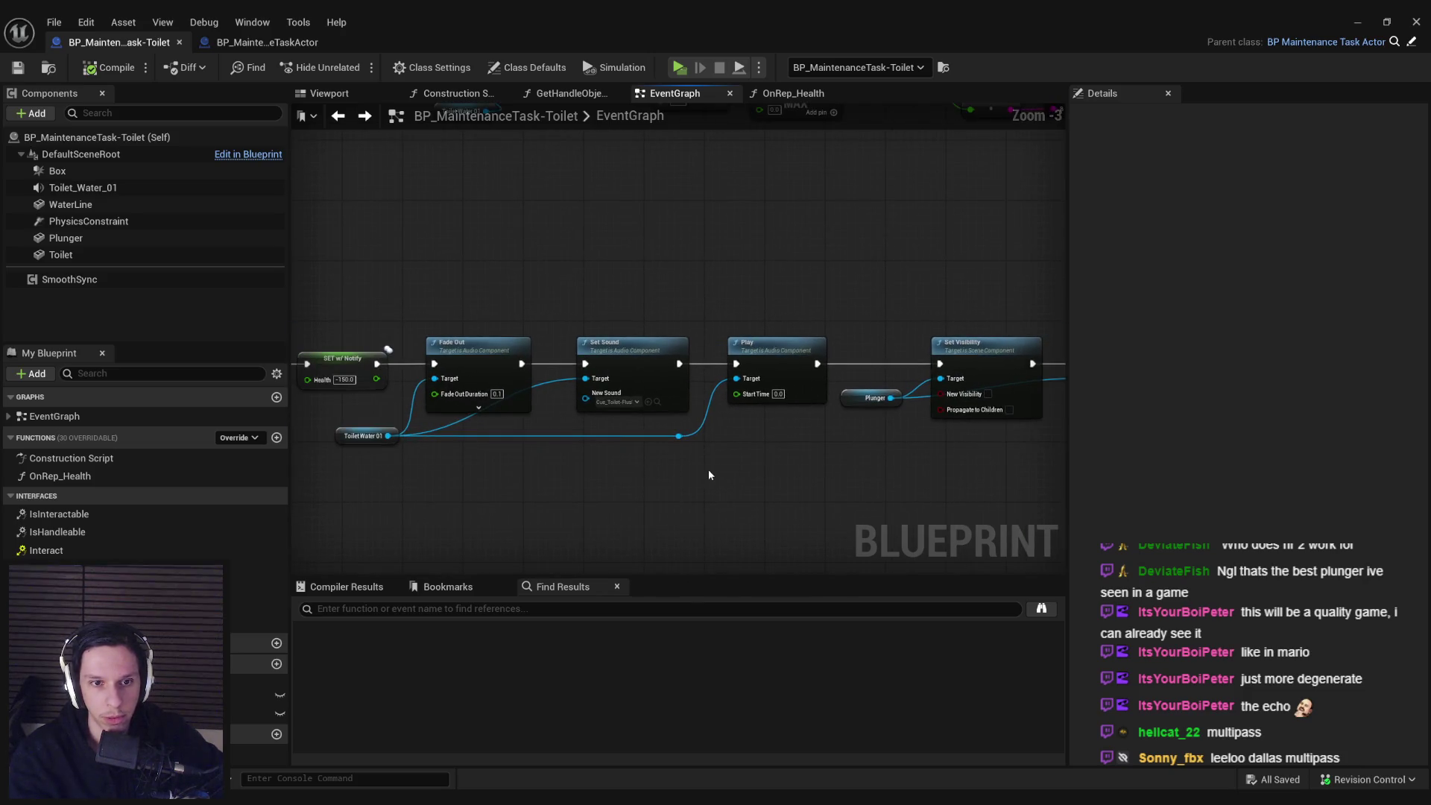
pyautogui.scroll(-3, 707, 468)
pyautogui.scroll(4, 816, 440)
pyautogui.scroll(-5, 817, 435)
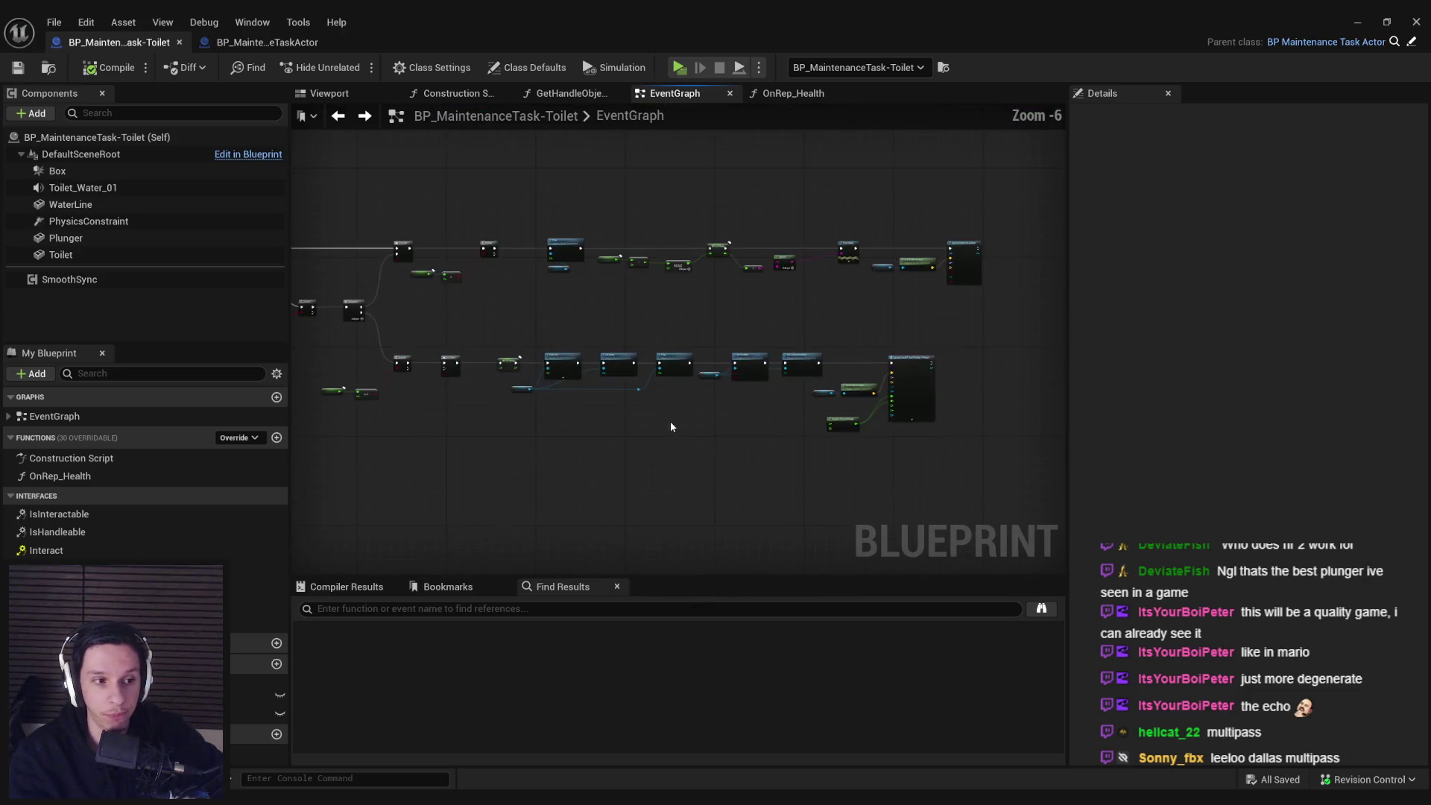
pyautogui.moveTo(729, 384)
pyautogui.mouseDown()
pyautogui.moveTo(866, 374)
pyautogui.moveTo(911, 339)
pyautogui.moveTo(700, 396)
pyautogui.mouseUp()
pyautogui.hotkey('alt', 'Tab')
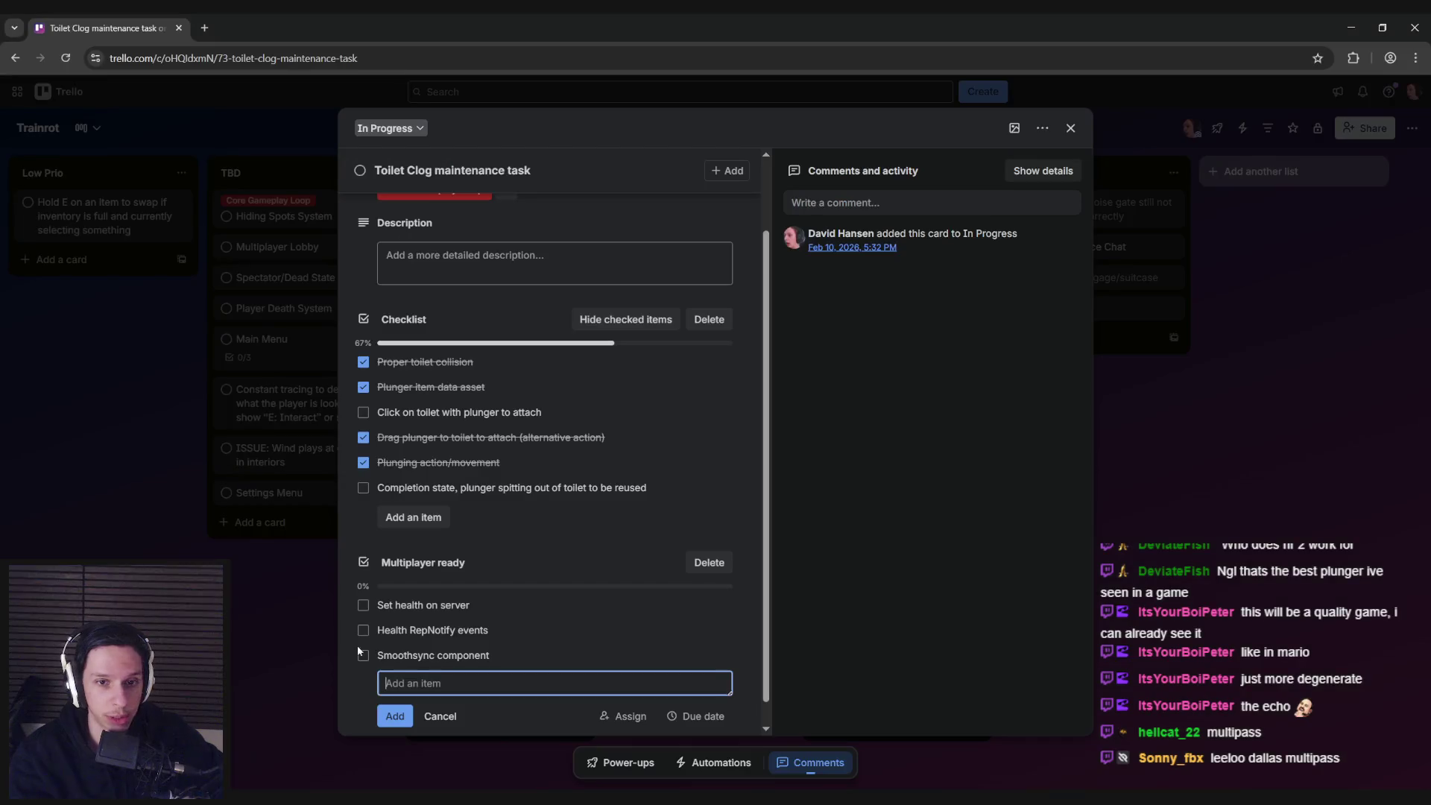
# - Check off Smoothsync component (Multiplayer ready to 33%), close the card, and bring back Unreal's level editor
pyautogui.click(363, 656)
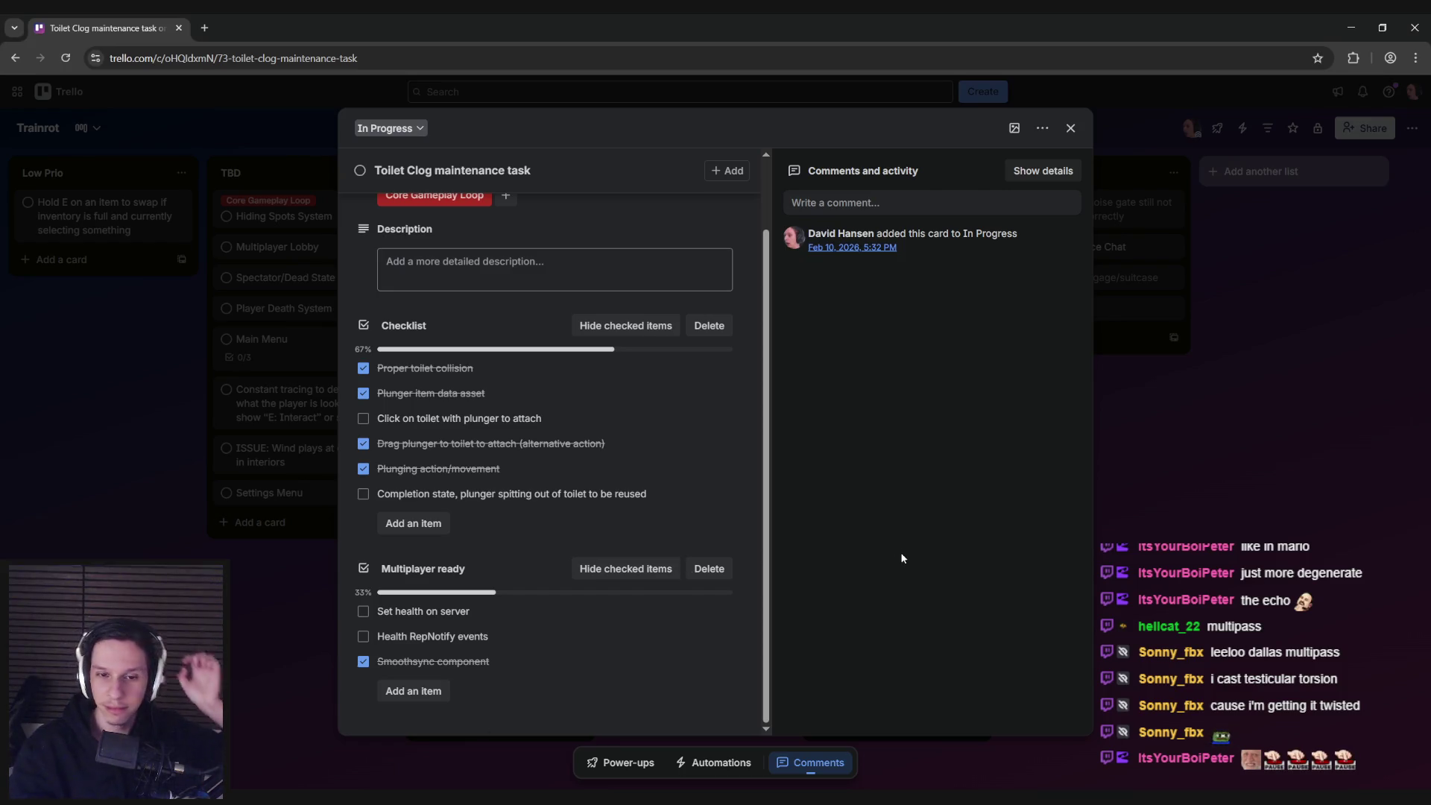
pyautogui.click(270, 570)
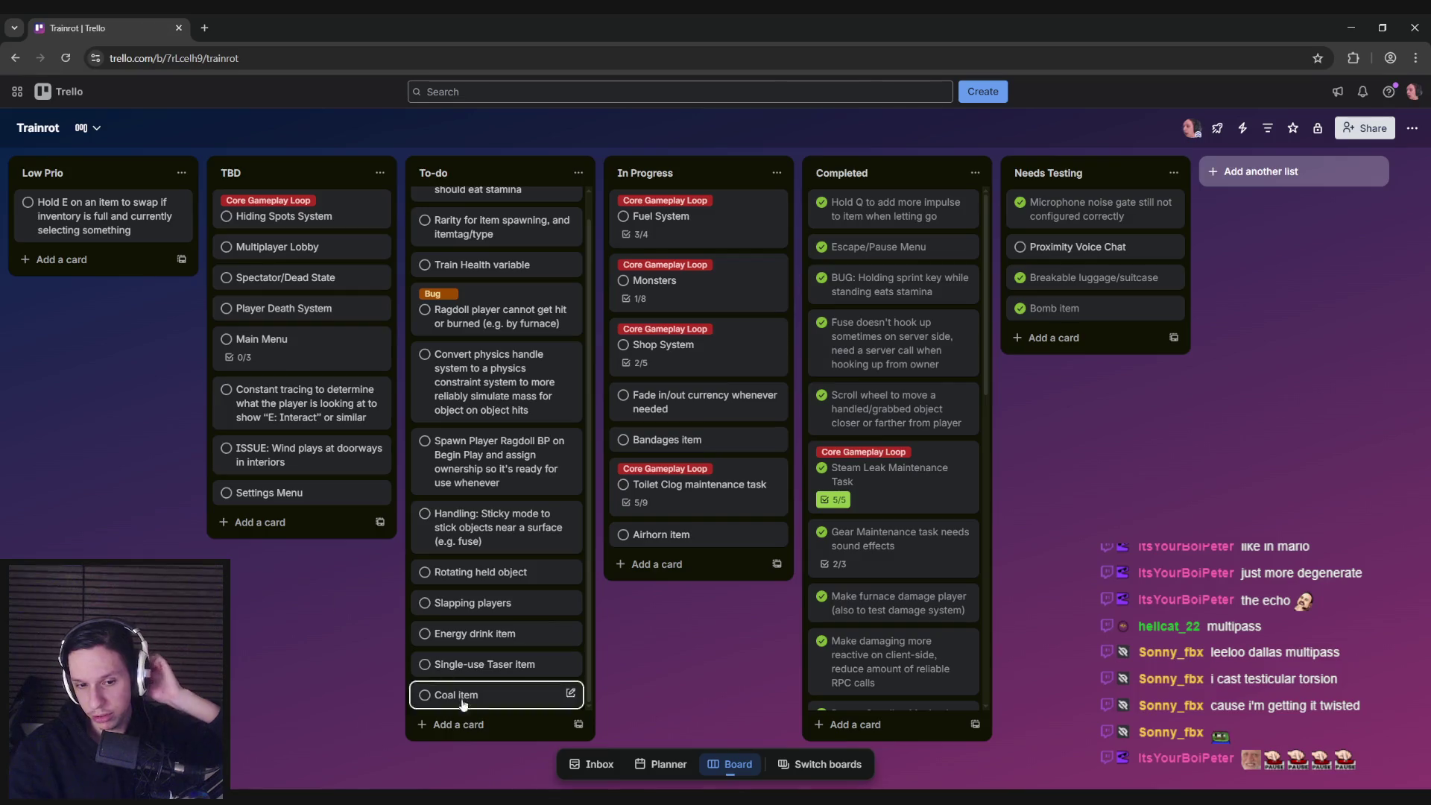
pyautogui.click(427, 712)
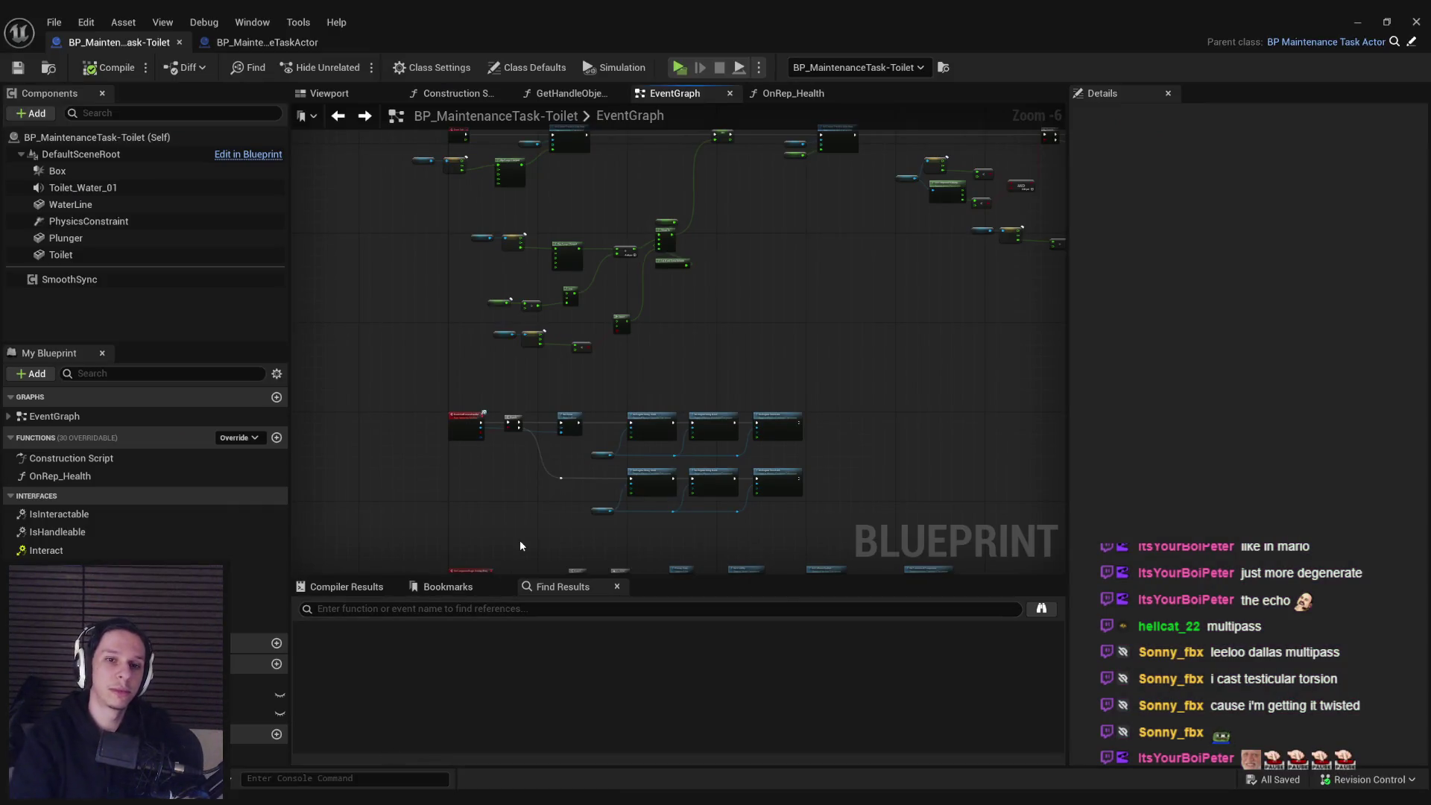
pyautogui.click(263, 44)
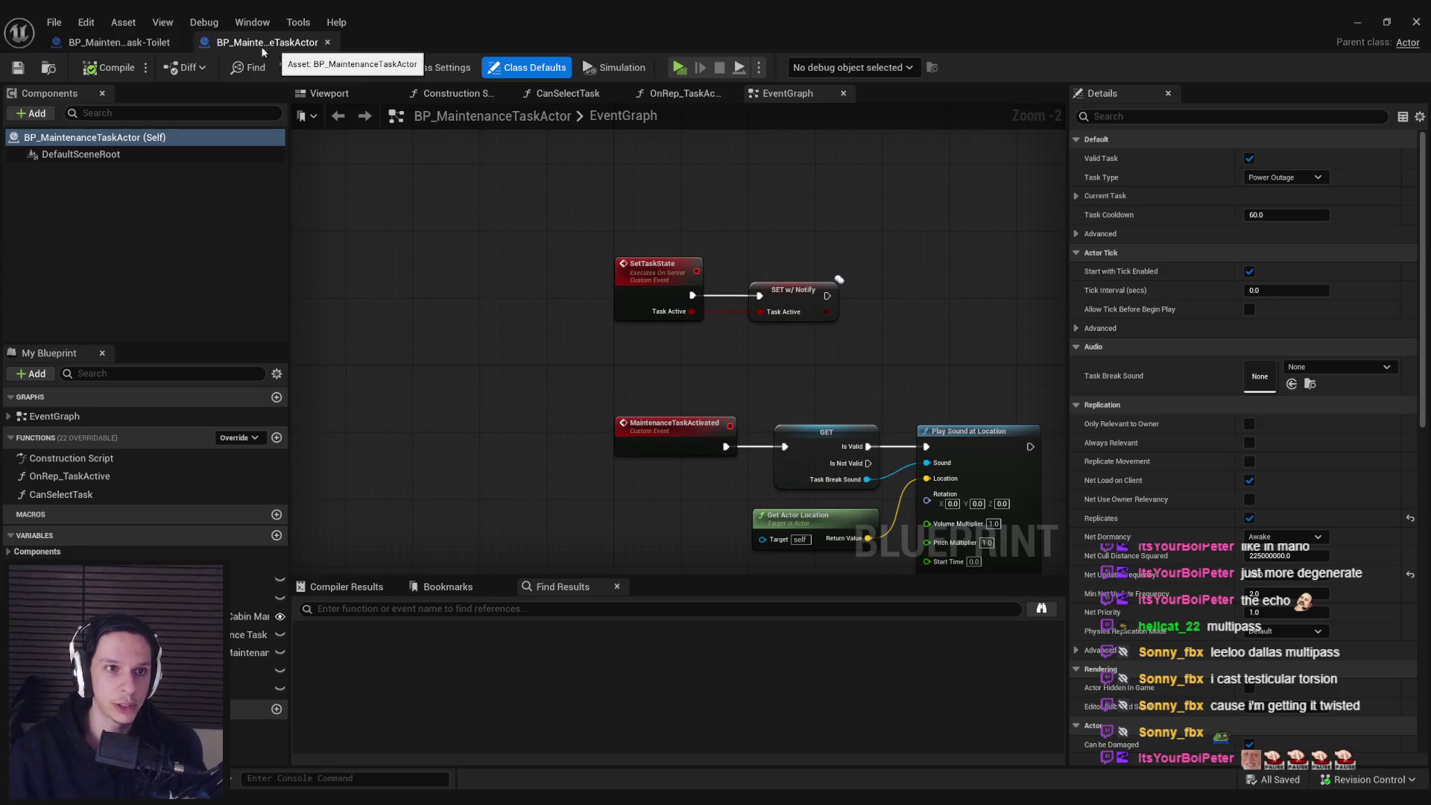
pyautogui.click(119, 42)
pyautogui.hotkey('alt', 'Tab')
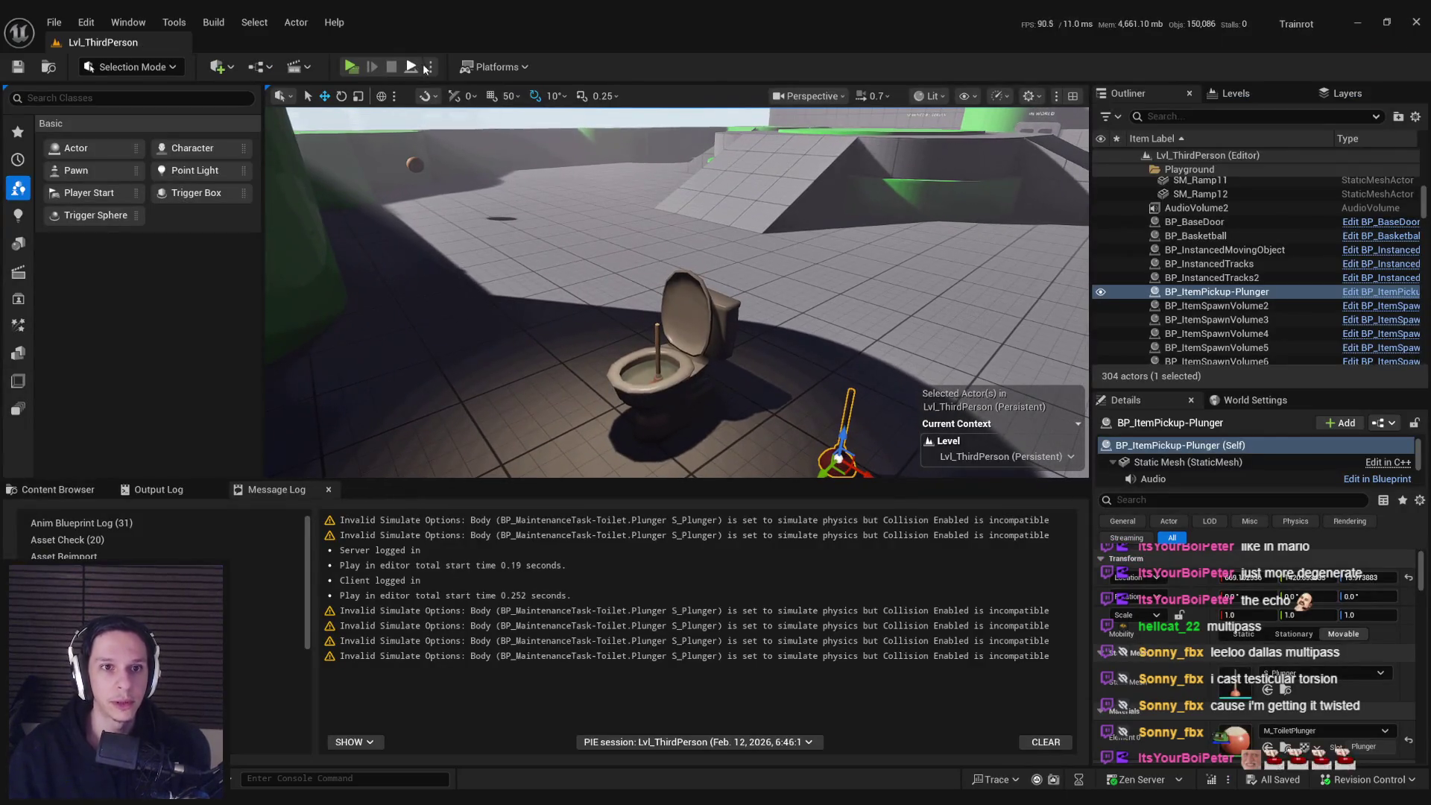
pyautogui.click(431, 66)
pyautogui.click(481, 125)
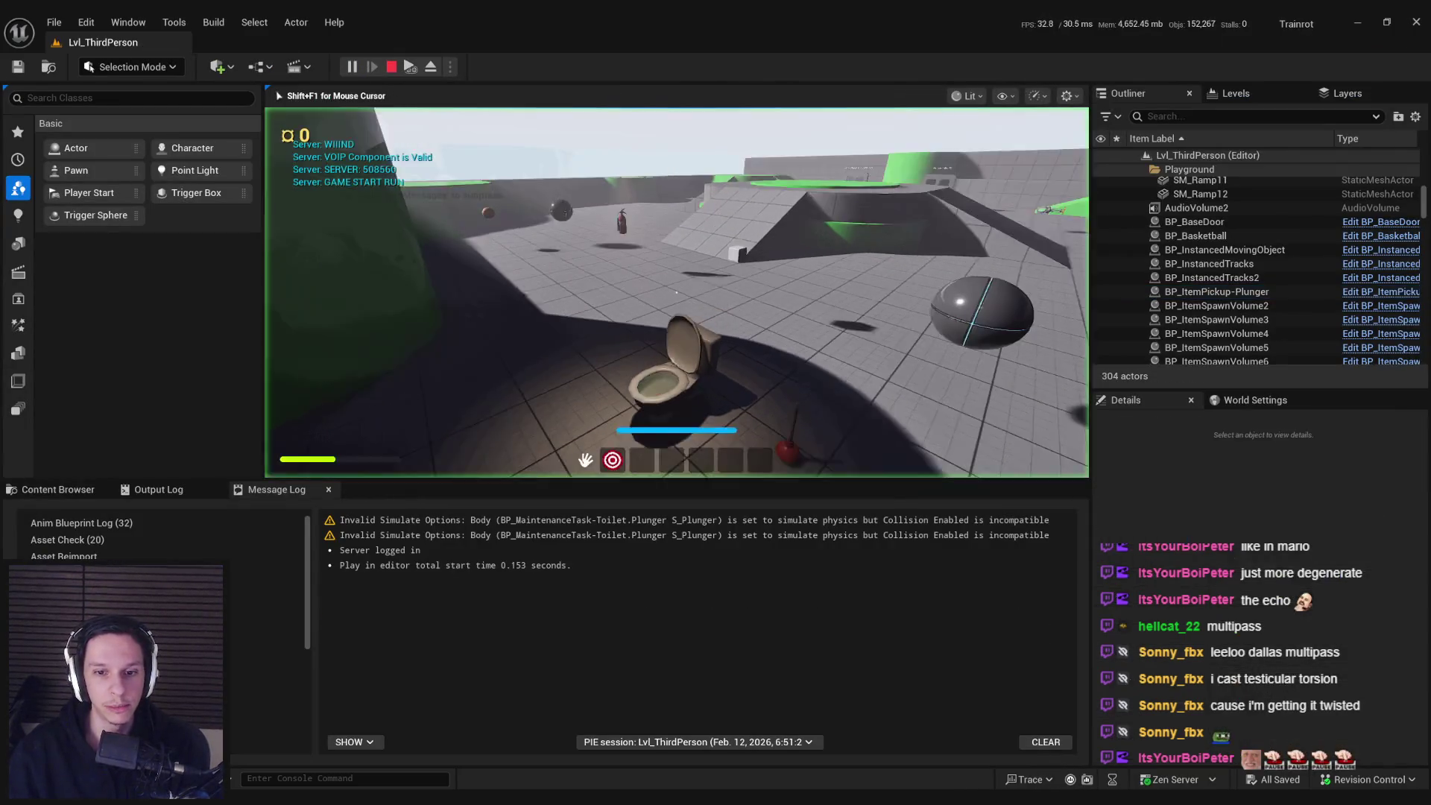
pyautogui.press('s')
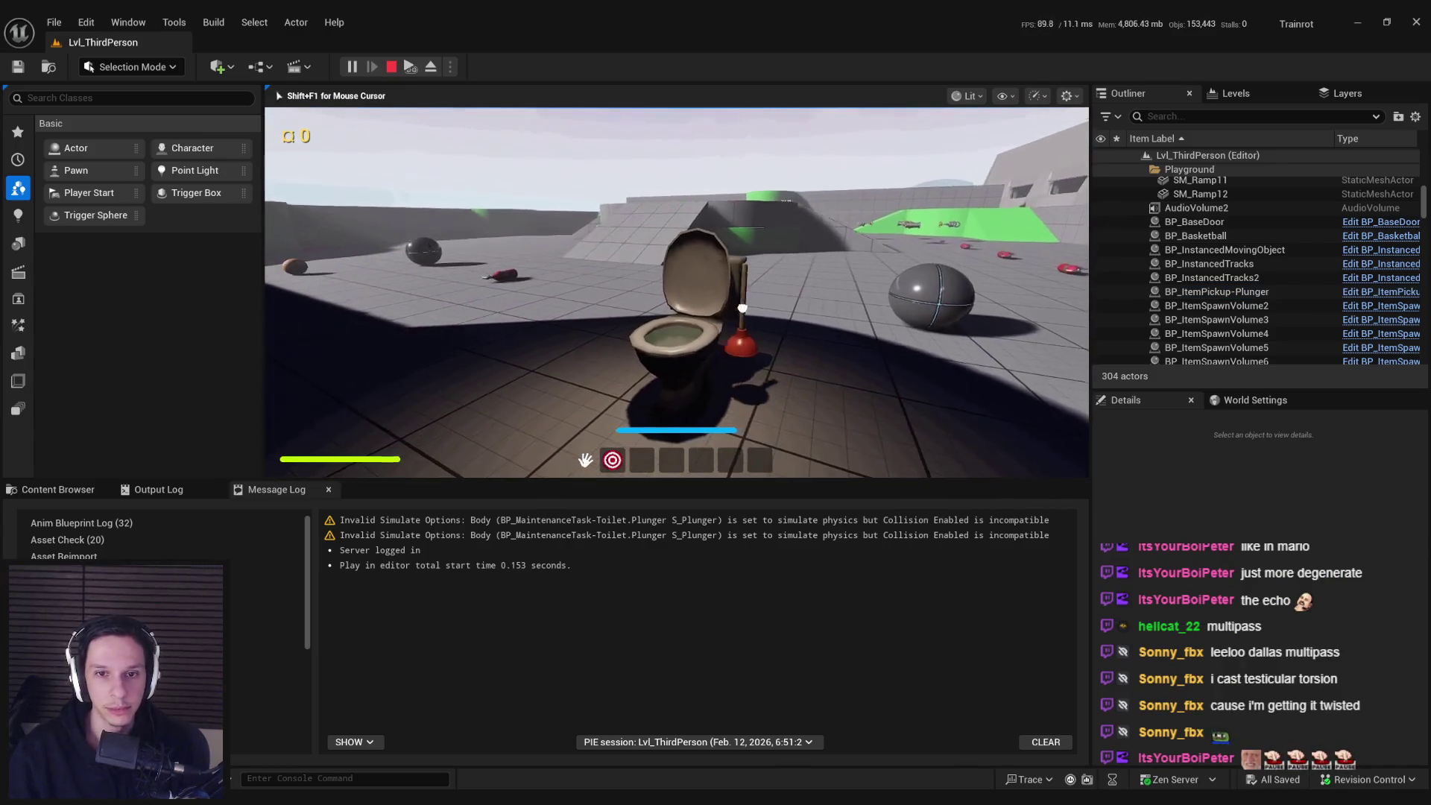
pyautogui.press('w')
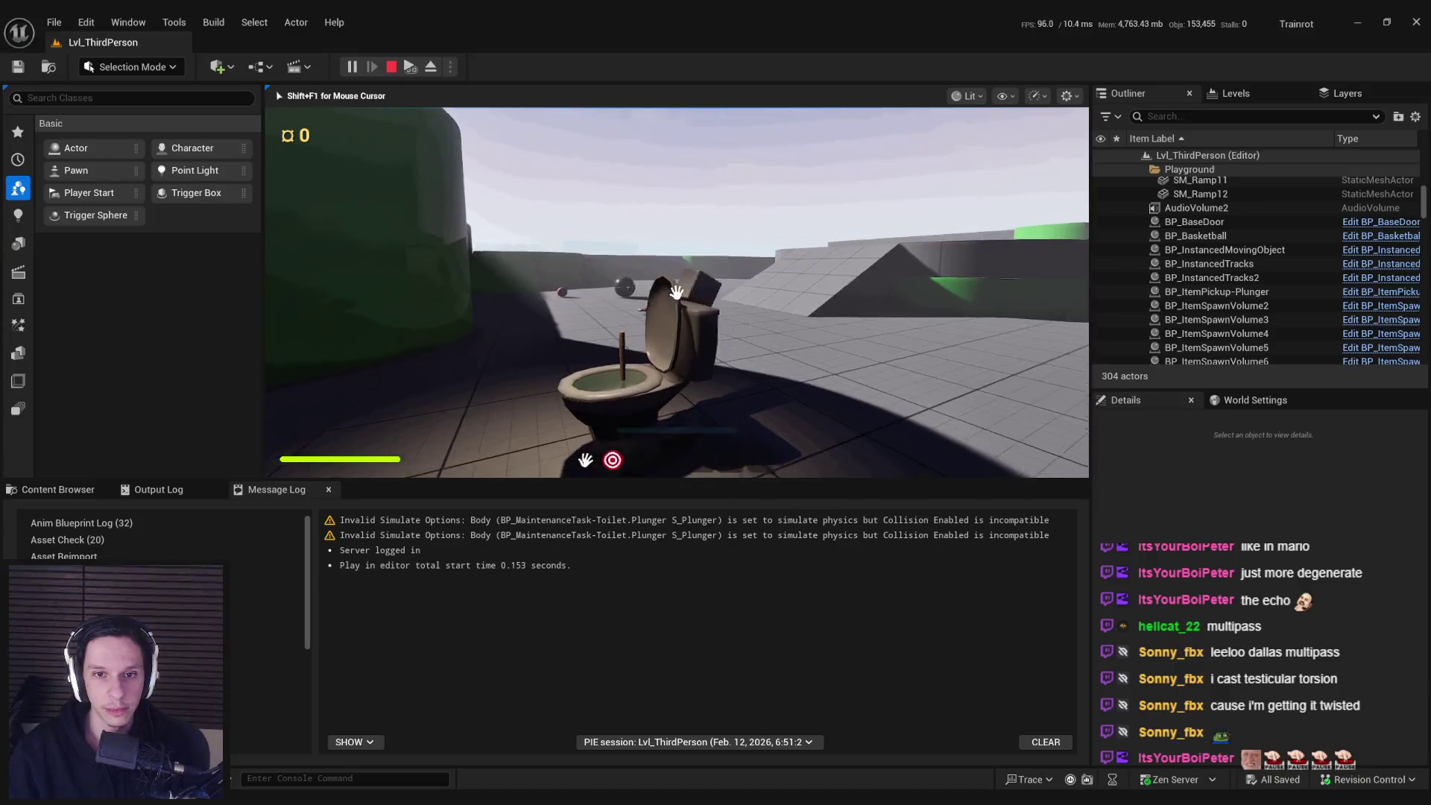
pyautogui.press('w')
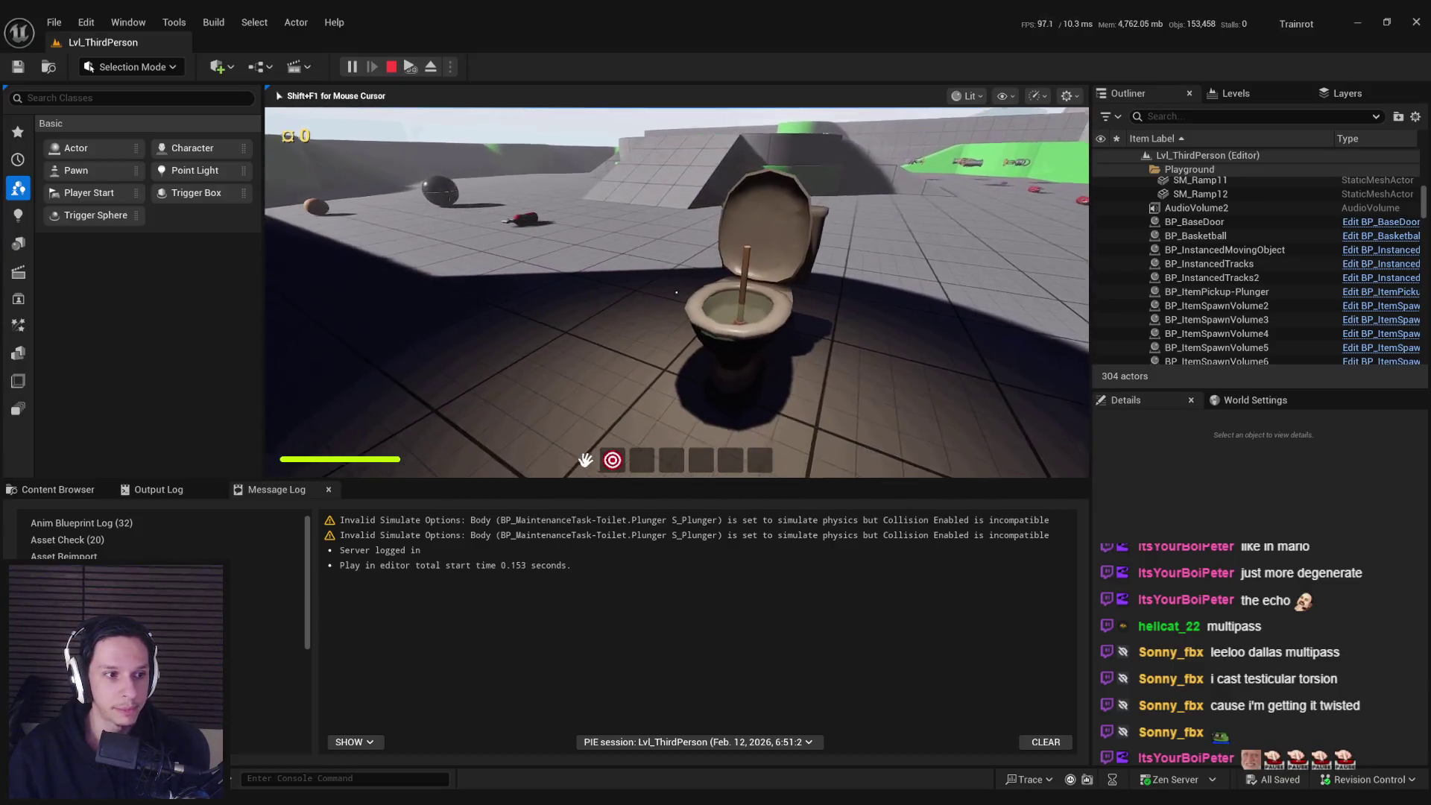
pyautogui.press('s')
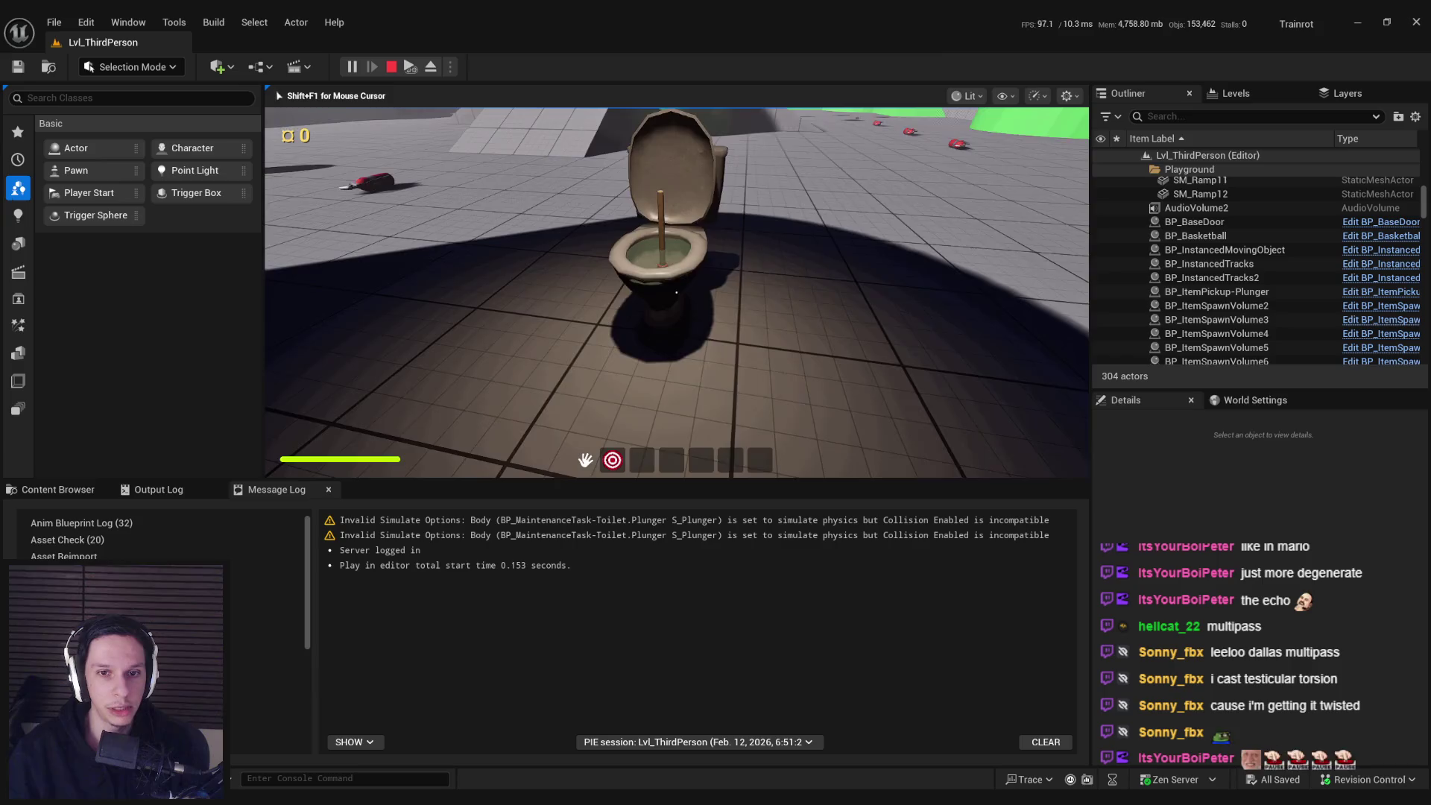
pyautogui.press('w')
pyautogui.press('w')
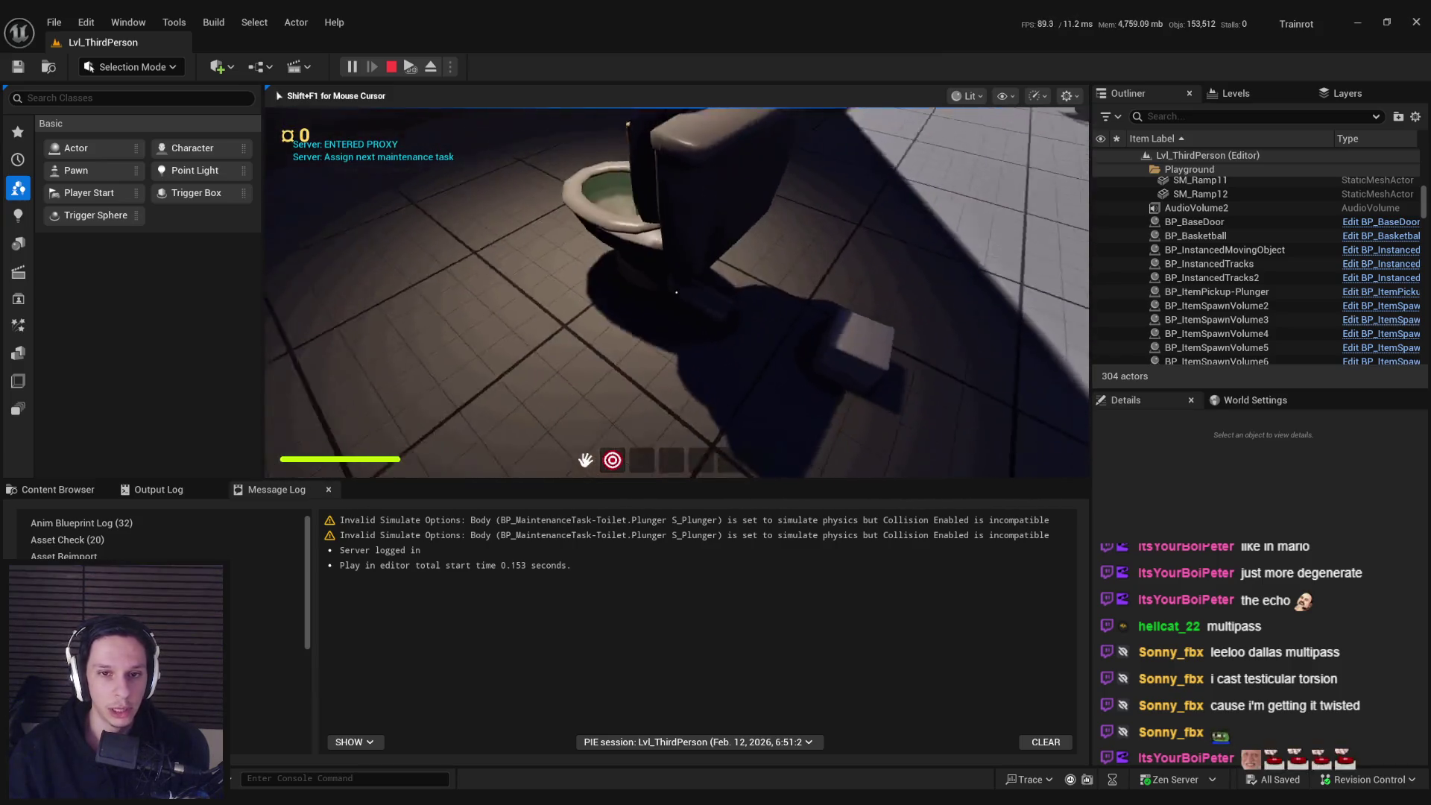
pyautogui.press('w')
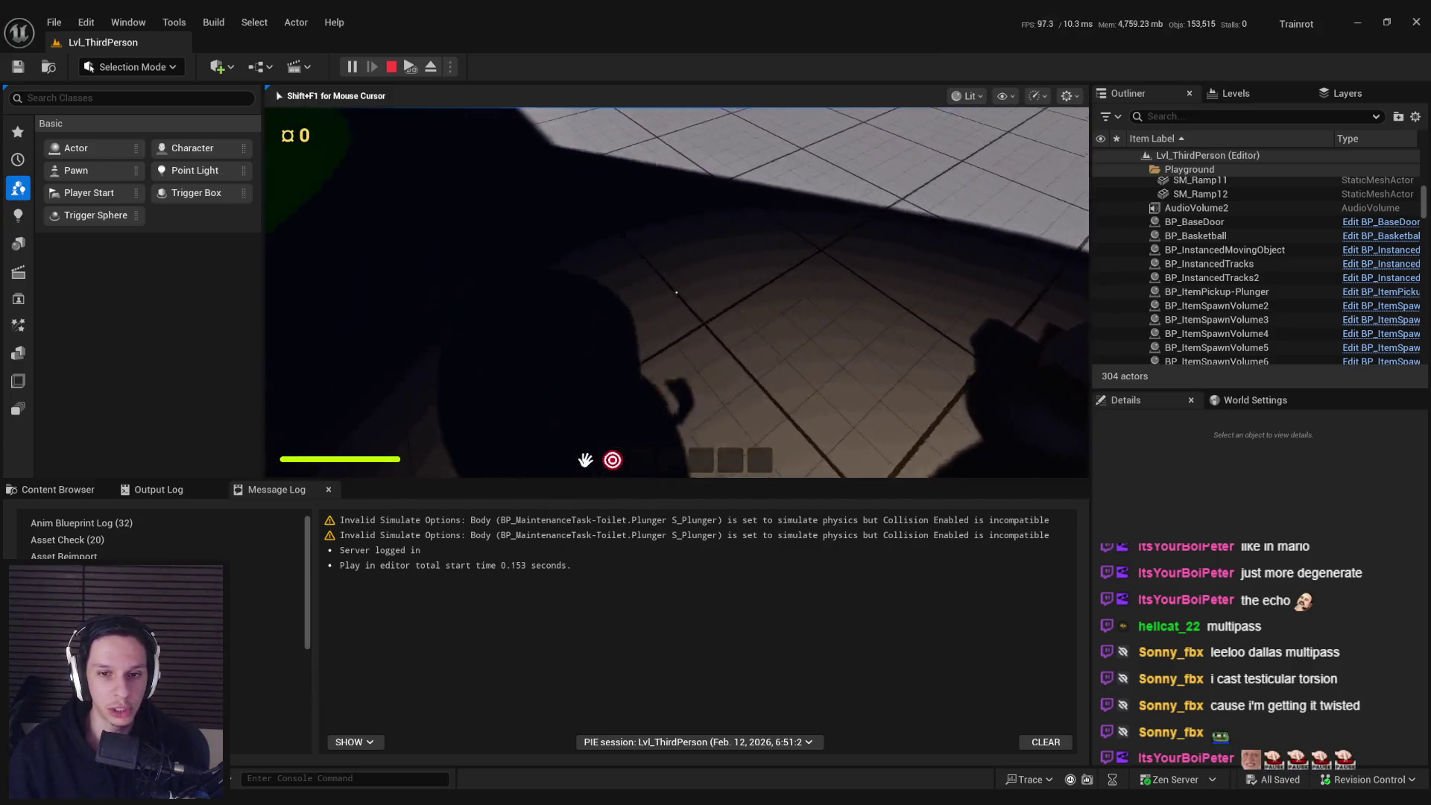
pyautogui.press('w')
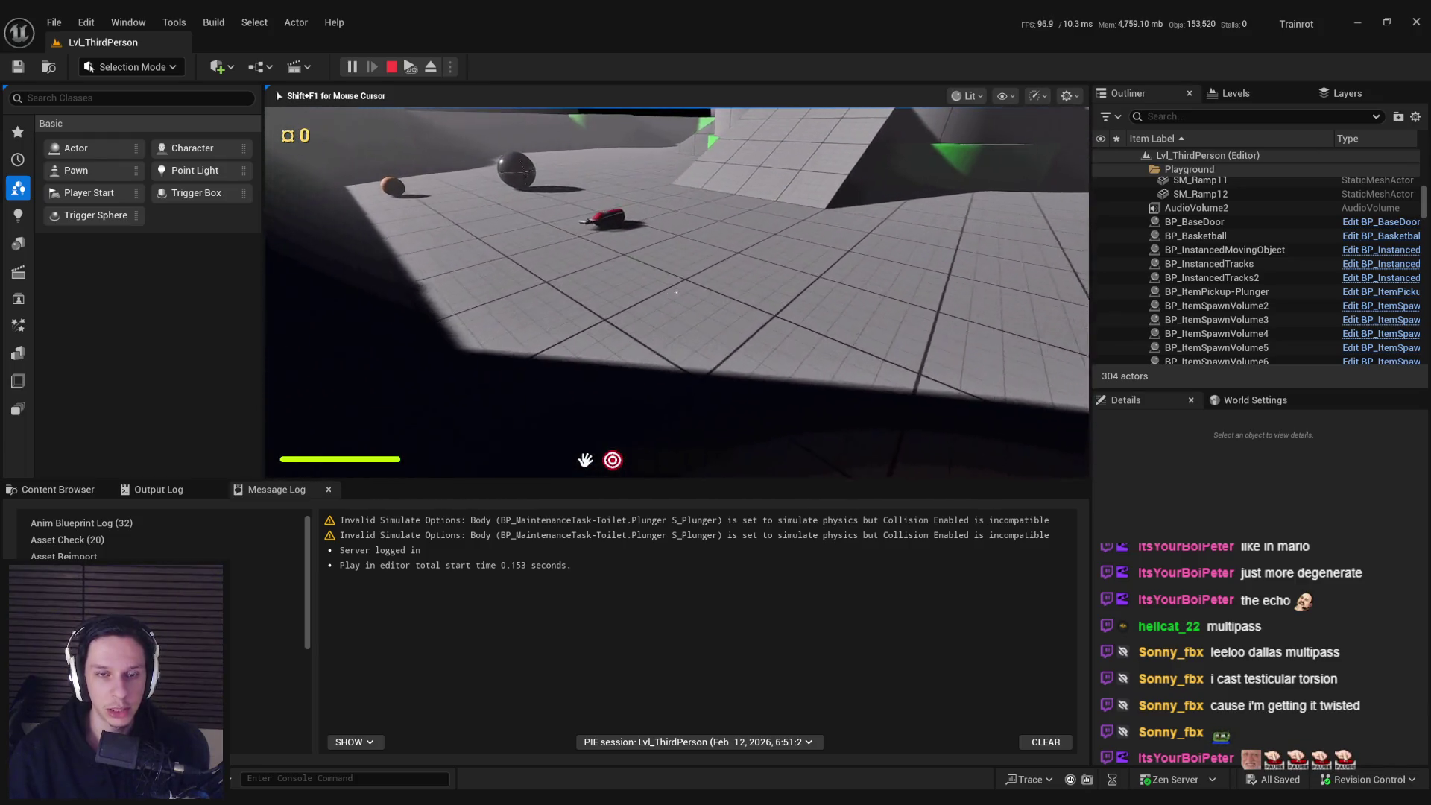
pyautogui.press('e')
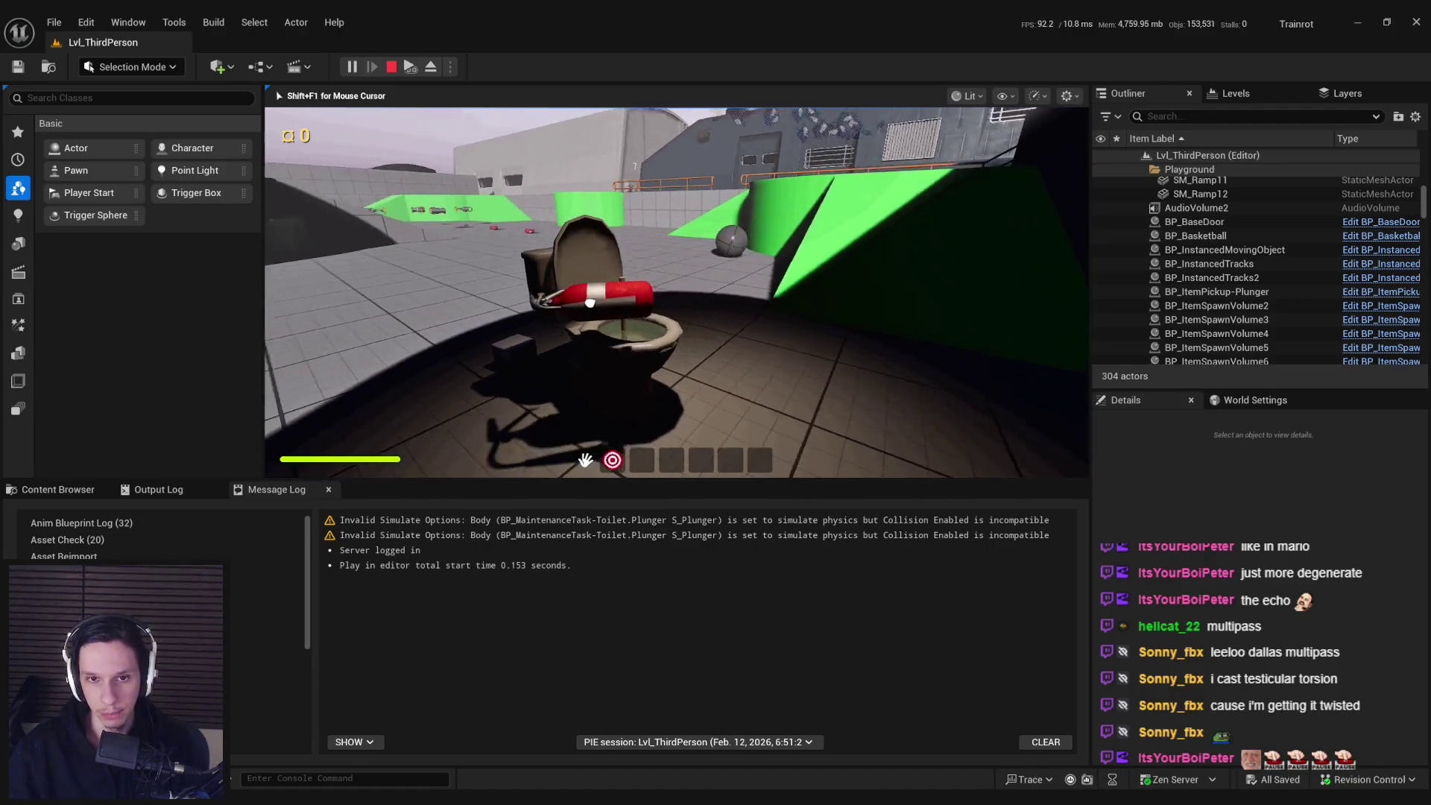
pyautogui.press('Escape')
pyautogui.click(55, 22)
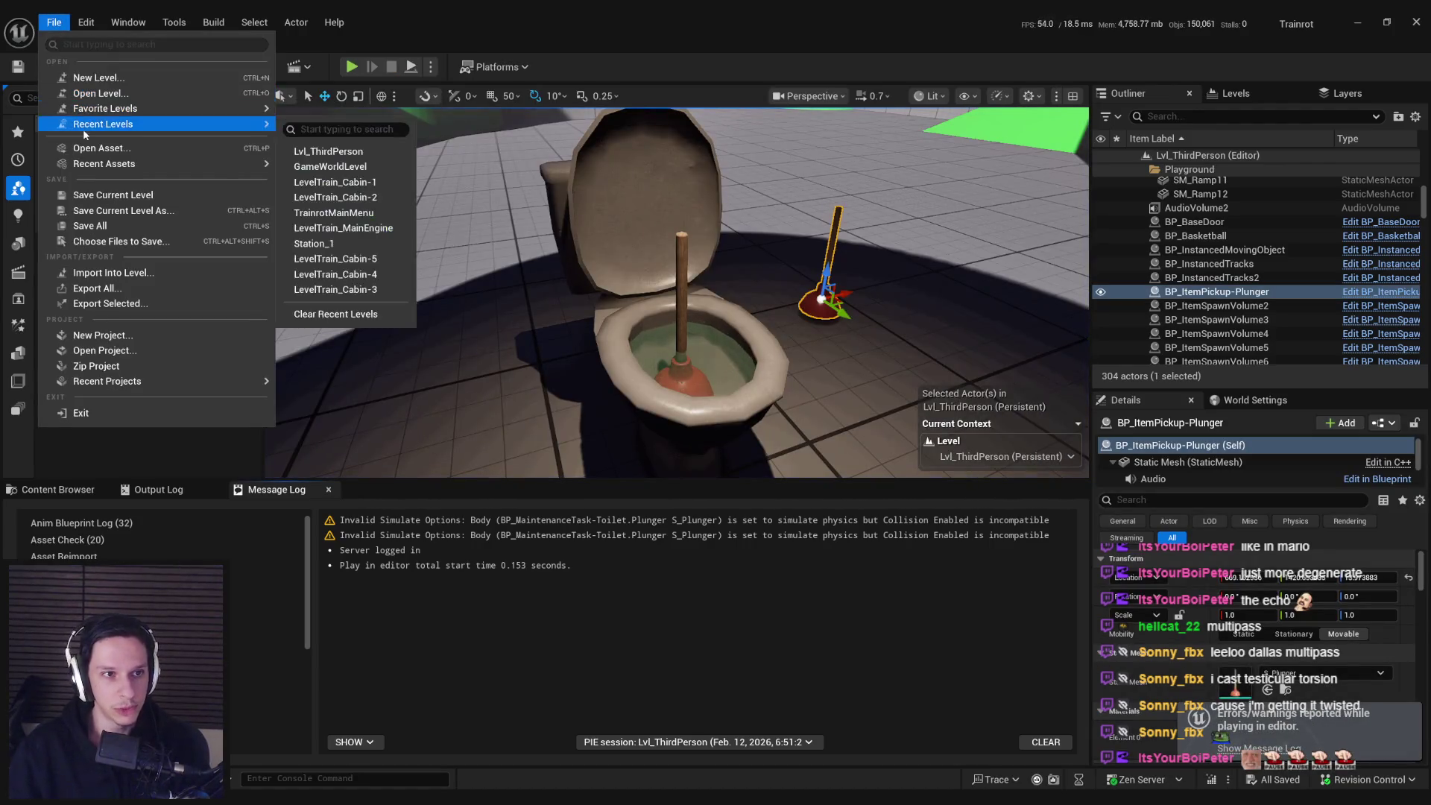
# - Open Lvl_ThirdPerson from File > Recent Levels, then switch to the Trainrot planning notes
pyautogui.click(311, 168)
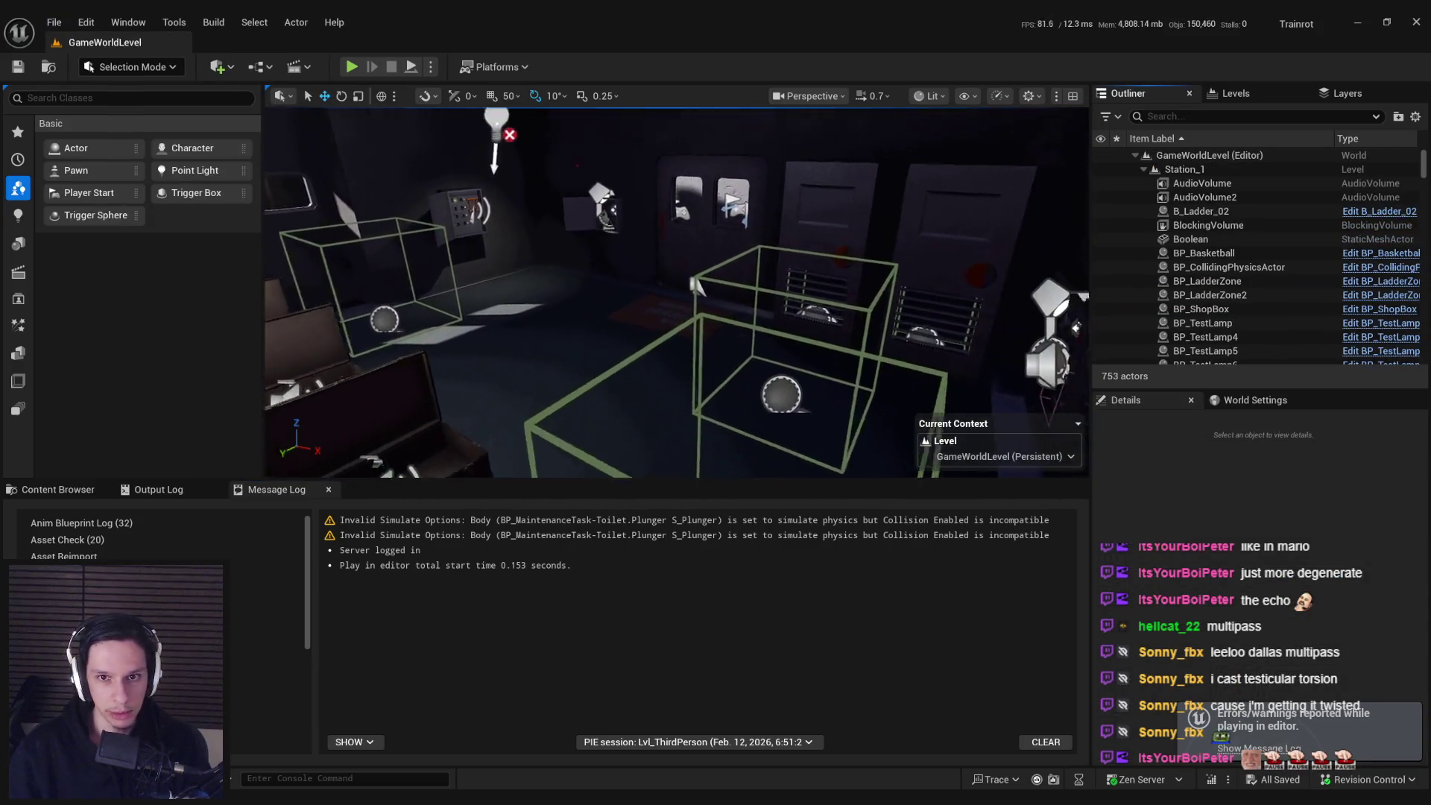
pyautogui.moveTo(694, 284)
pyautogui.mouseDown()
pyautogui.moveTo(649, 268)
pyautogui.moveTo(373, 270)
pyautogui.mouseUp()
pyautogui.scroll(2, 373, 269)
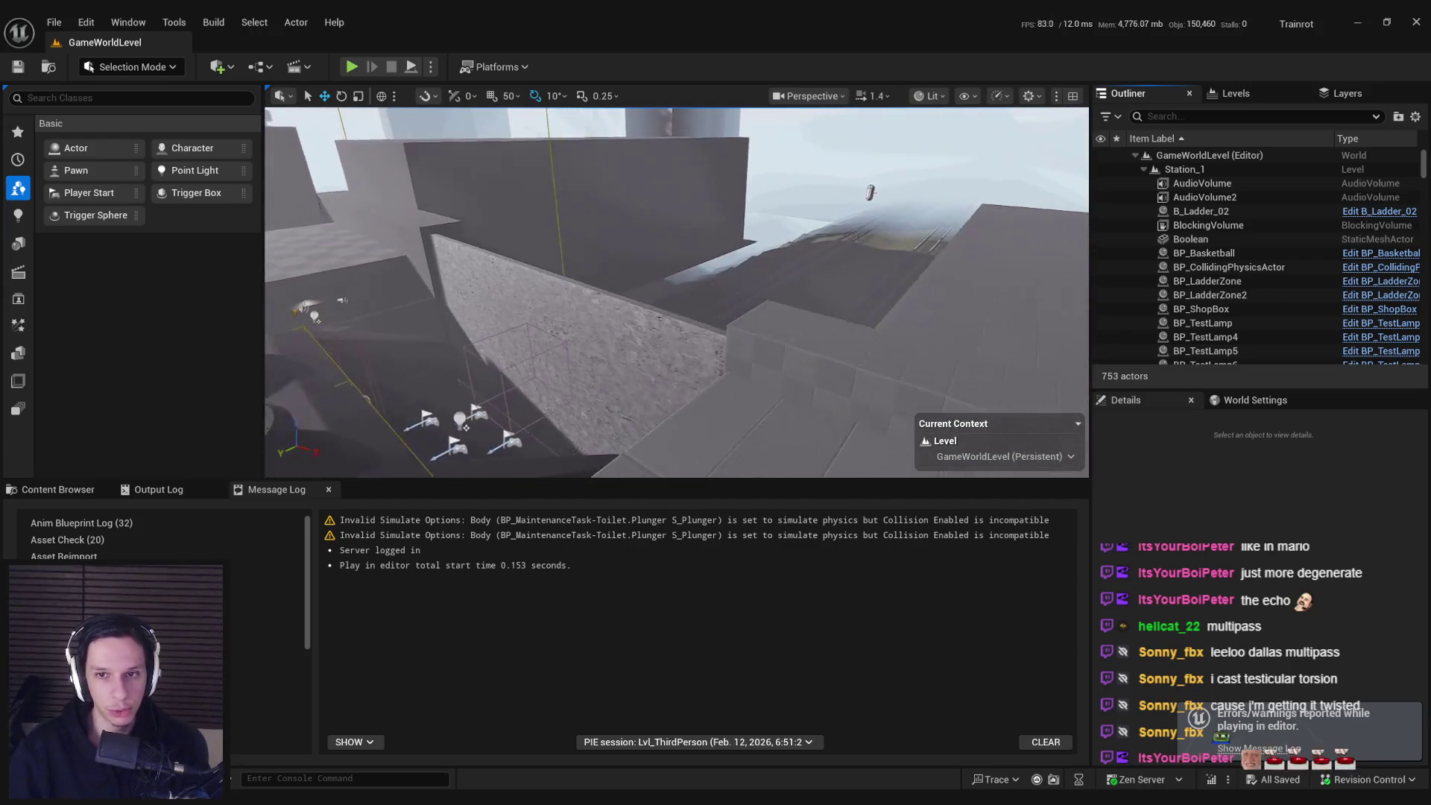
pyautogui.click(54, 22)
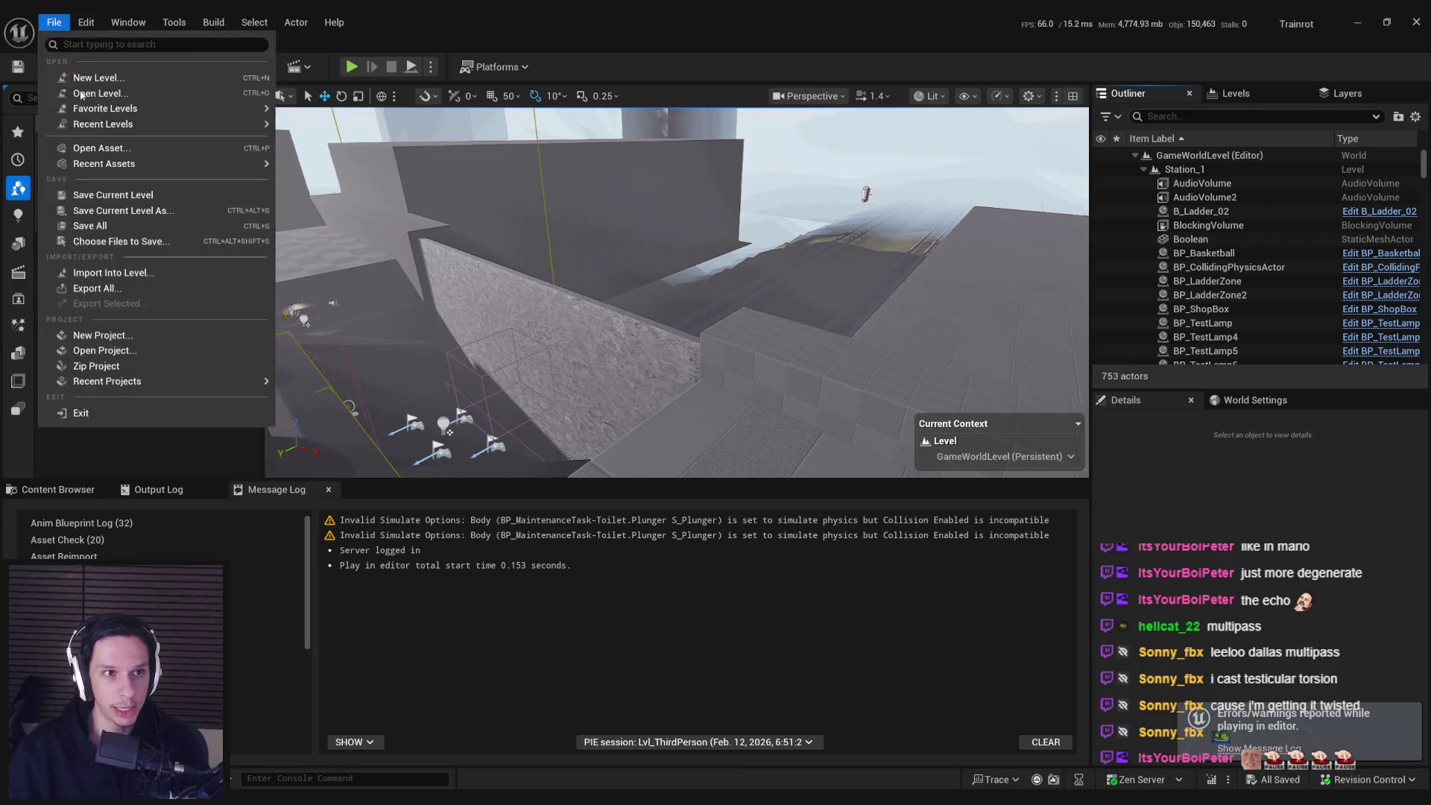
pyautogui.moveTo(96, 123)
pyautogui.click(338, 164)
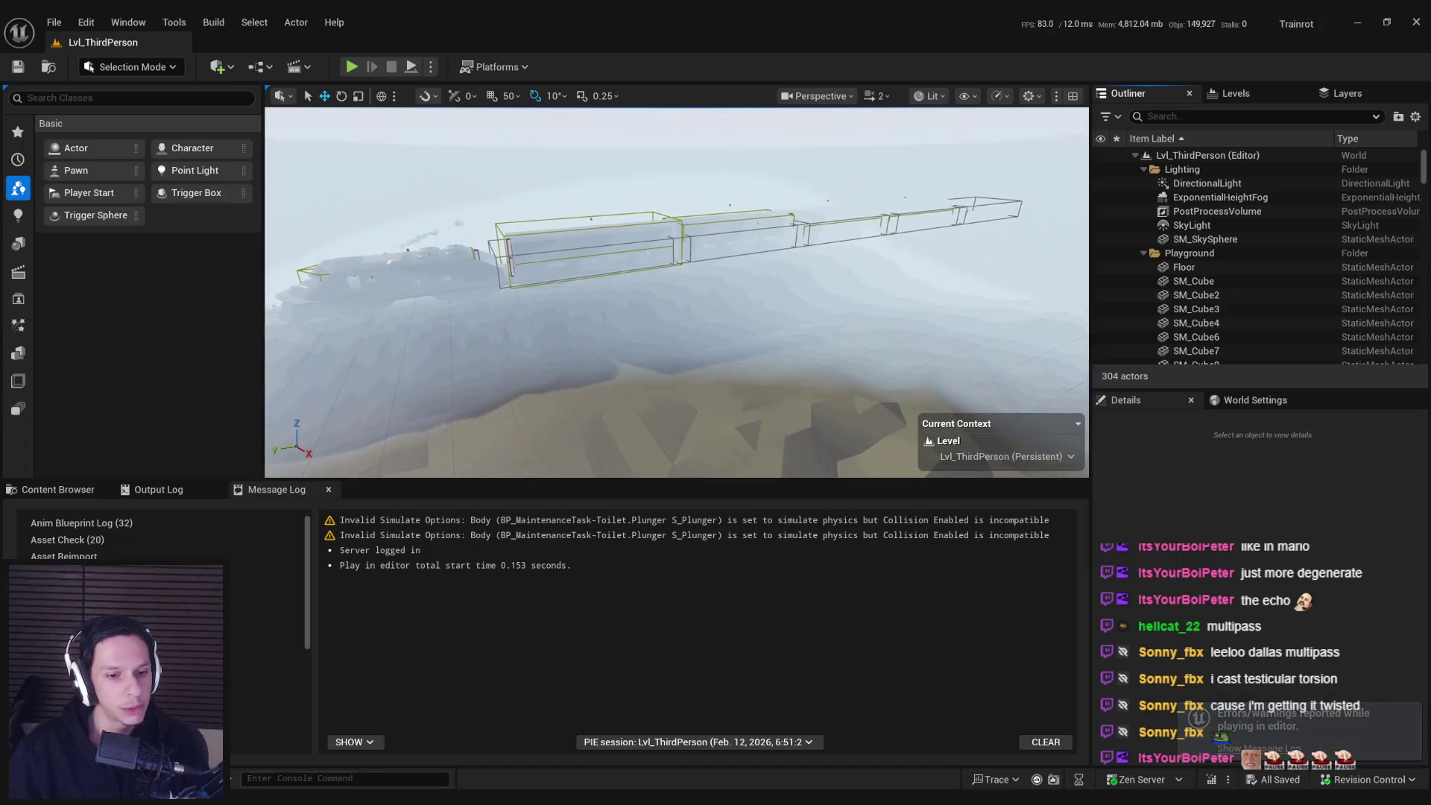
pyautogui.hotkey('alt', 'Tab')
pyautogui.scroll(-1, 611, 444)
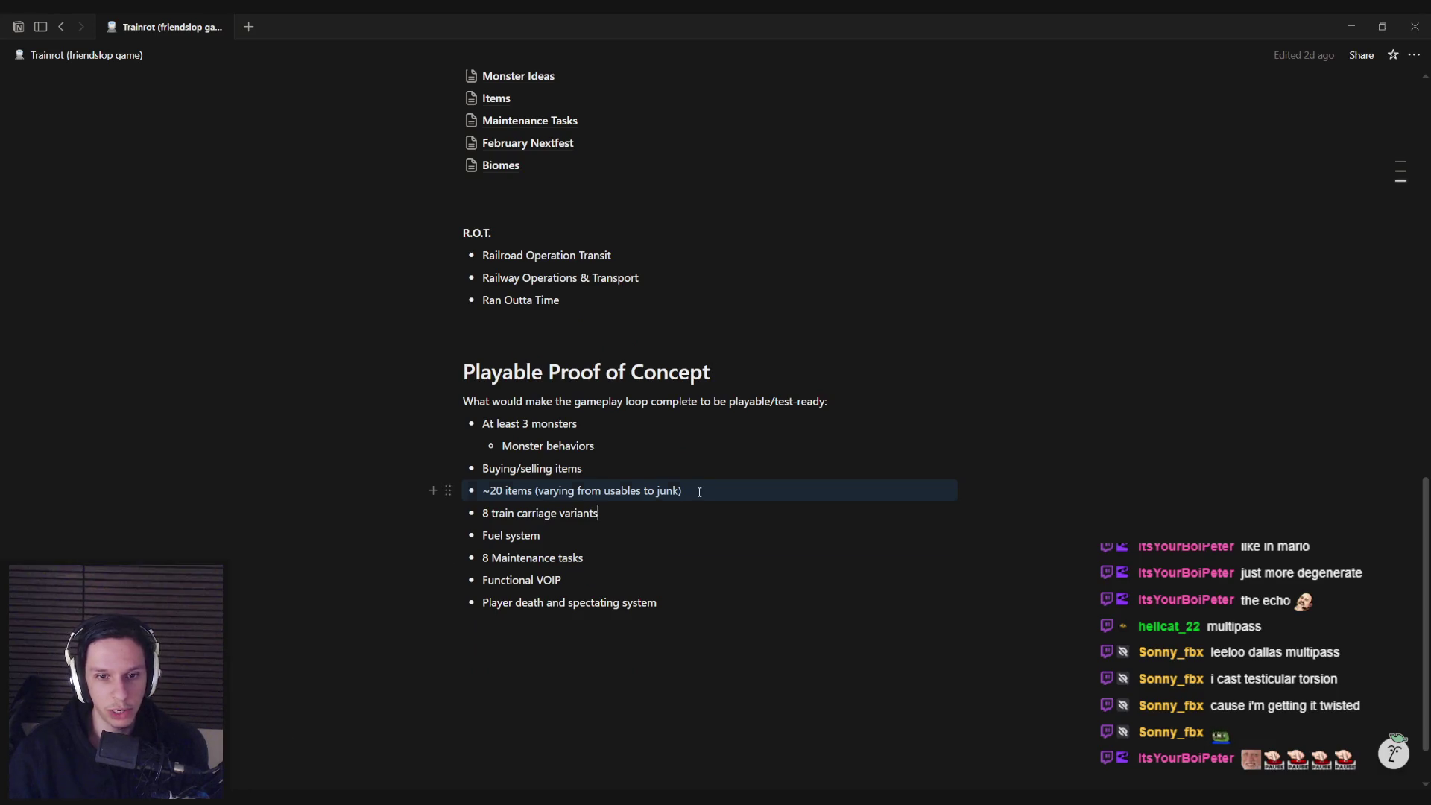
# - Scroll through the Playable Proof of Concept goals, then return to Unreal's Lvl_ThirdPerson level
pyautogui.scroll(1, 644, 453)
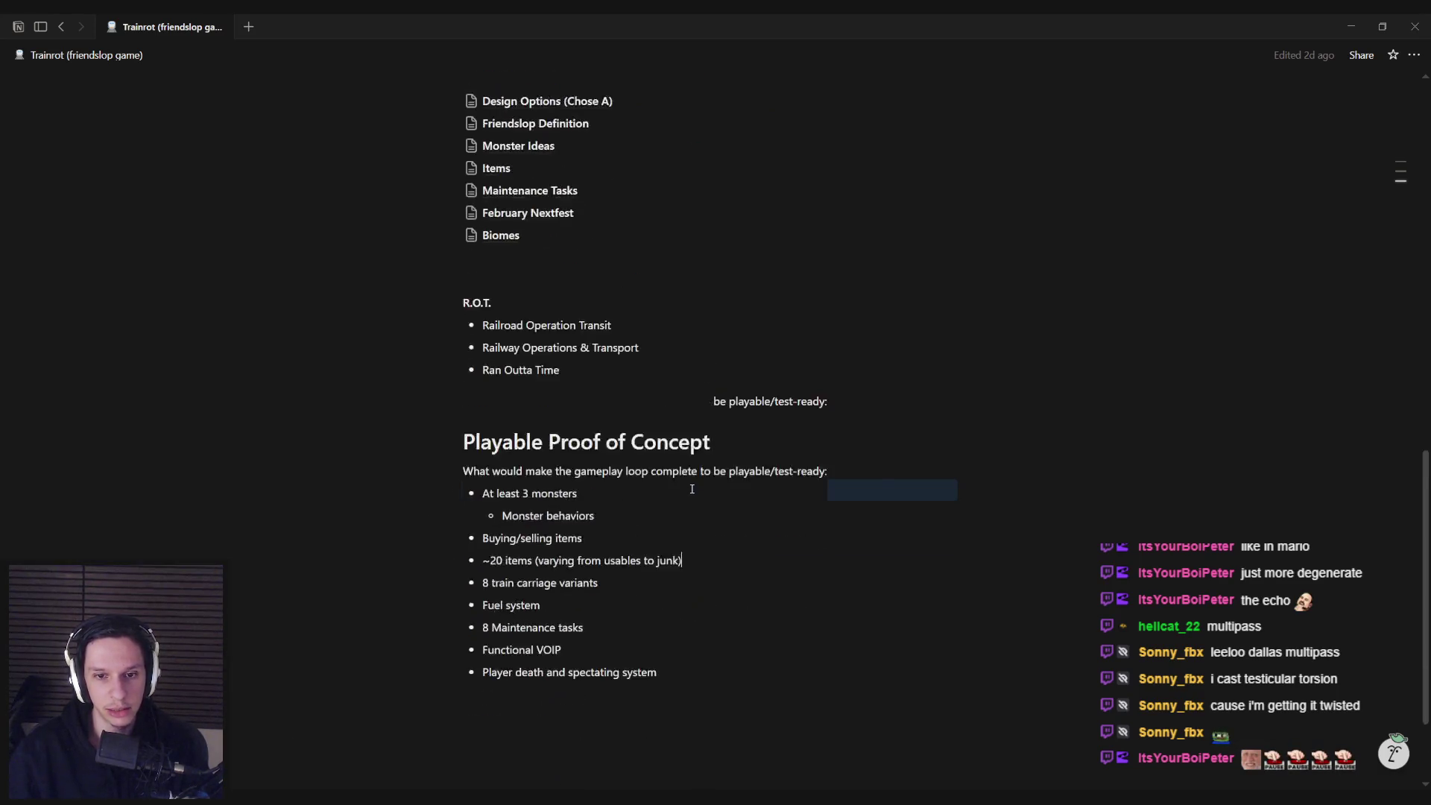
pyautogui.scroll(-2, 652, 512)
pyautogui.scroll(4, 629, 449)
pyautogui.scroll(-4, 629, 449)
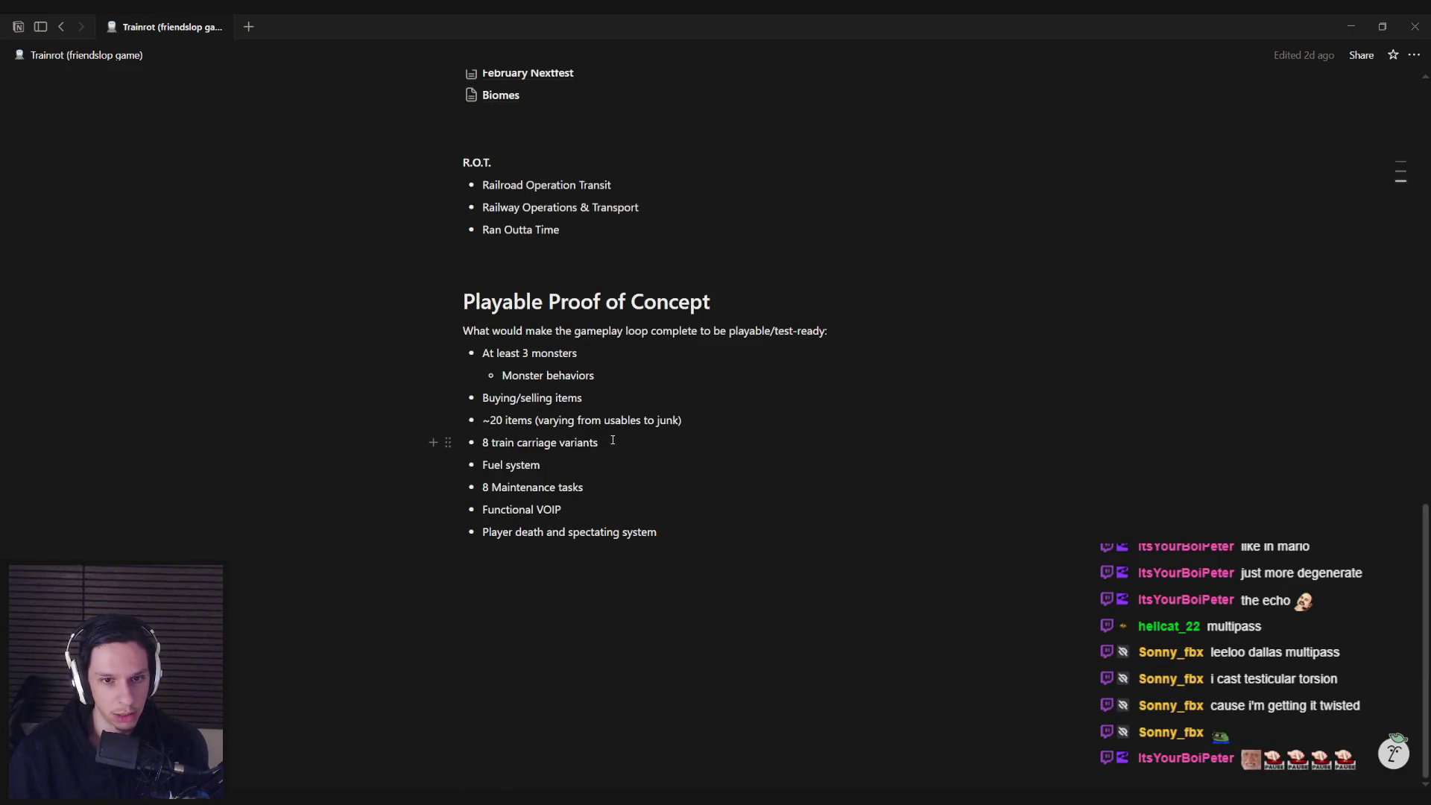
pyautogui.hotkey('alt', 'Tab')
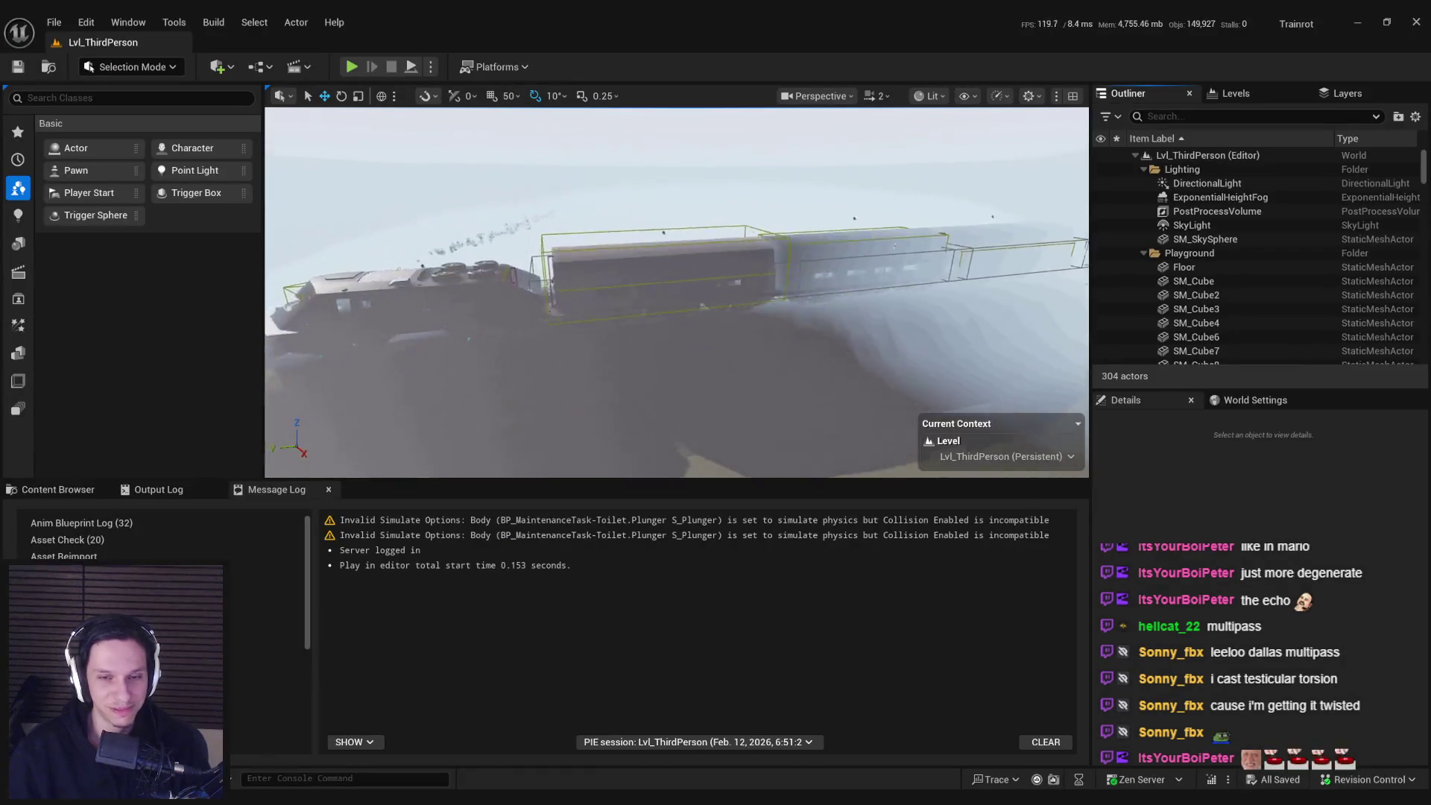
# - Fly into the train corridor, inspect the two trigger boxes, and select the cabin level instance
pyautogui.scroll(-3, 422, 278)
pyautogui.press('w')
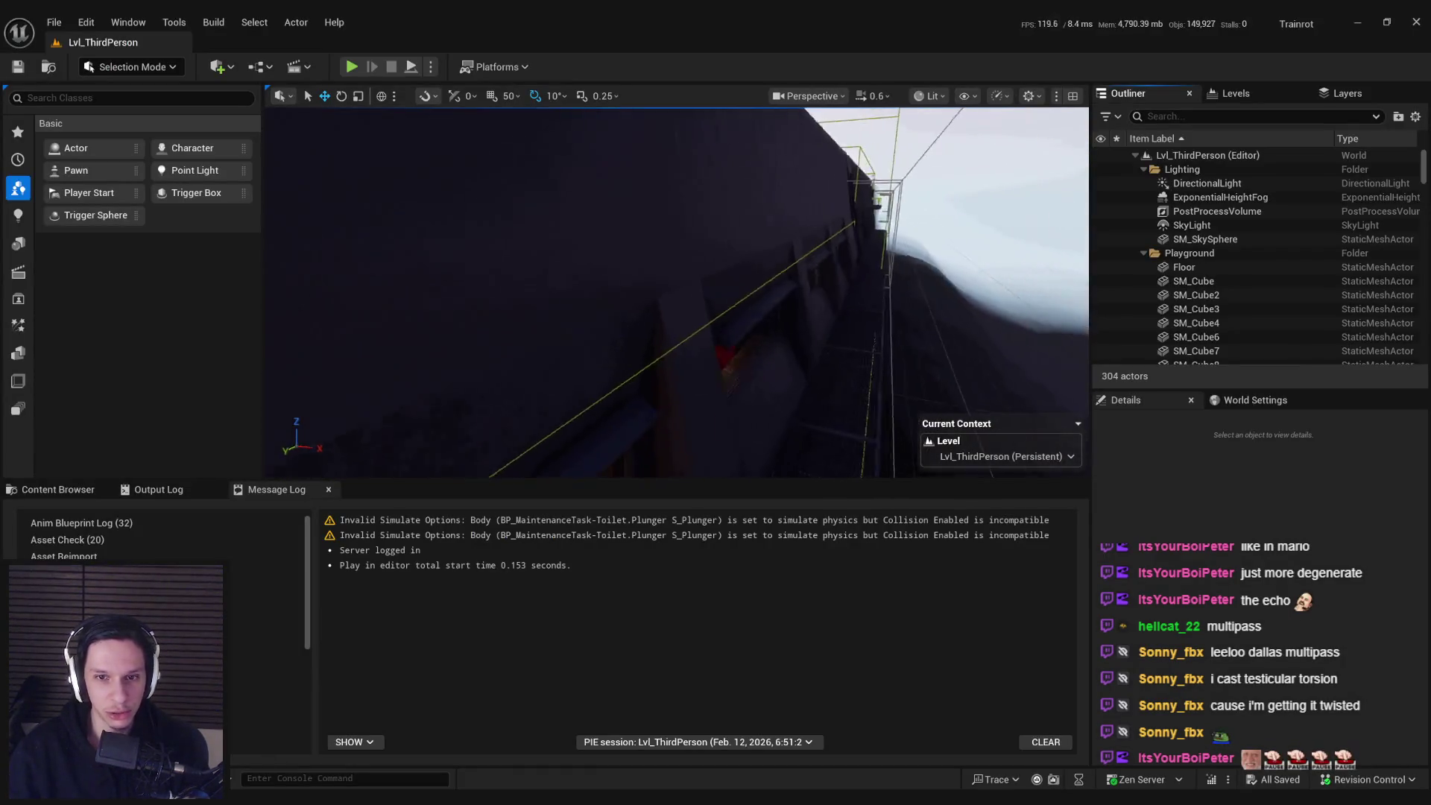
pyautogui.press('w')
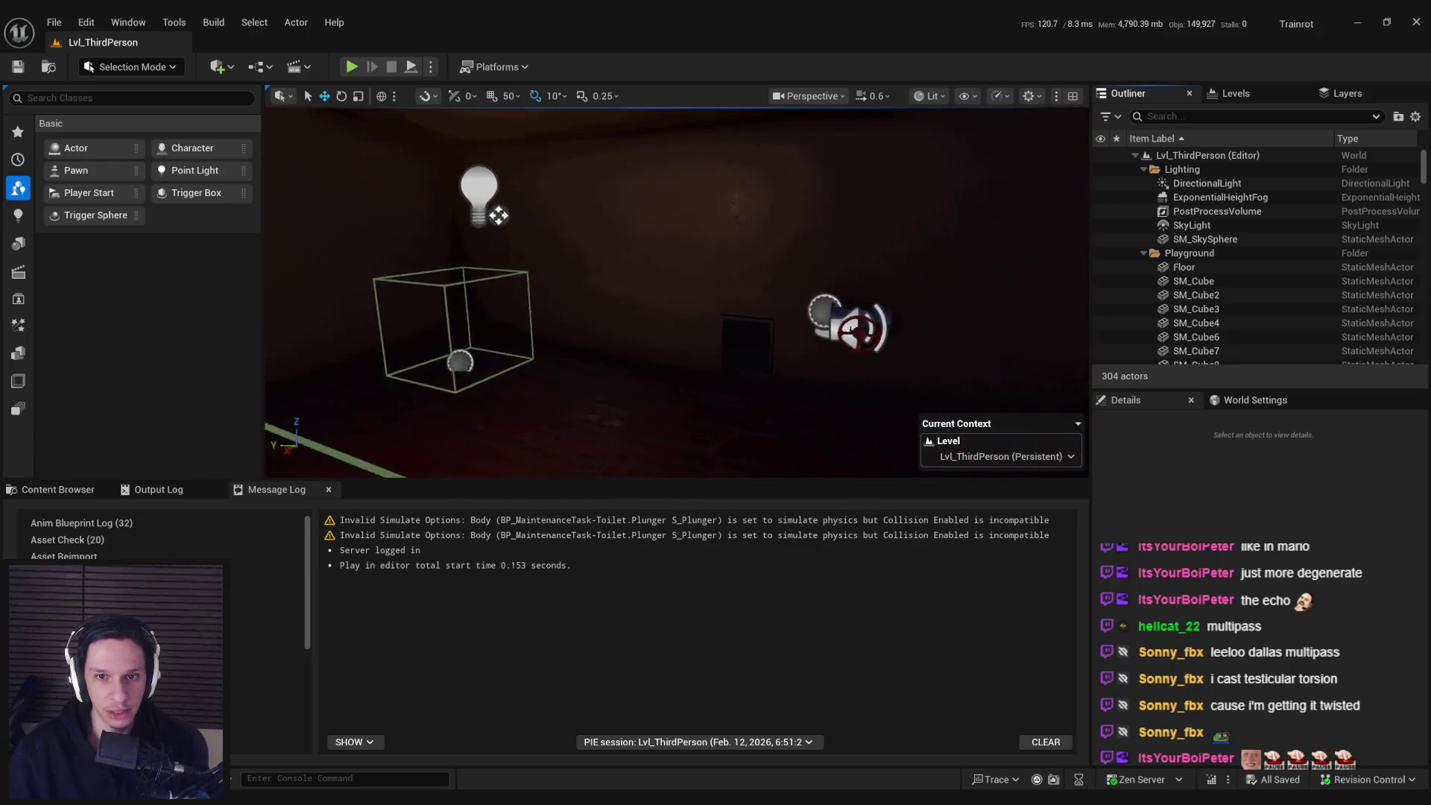
pyautogui.press('w')
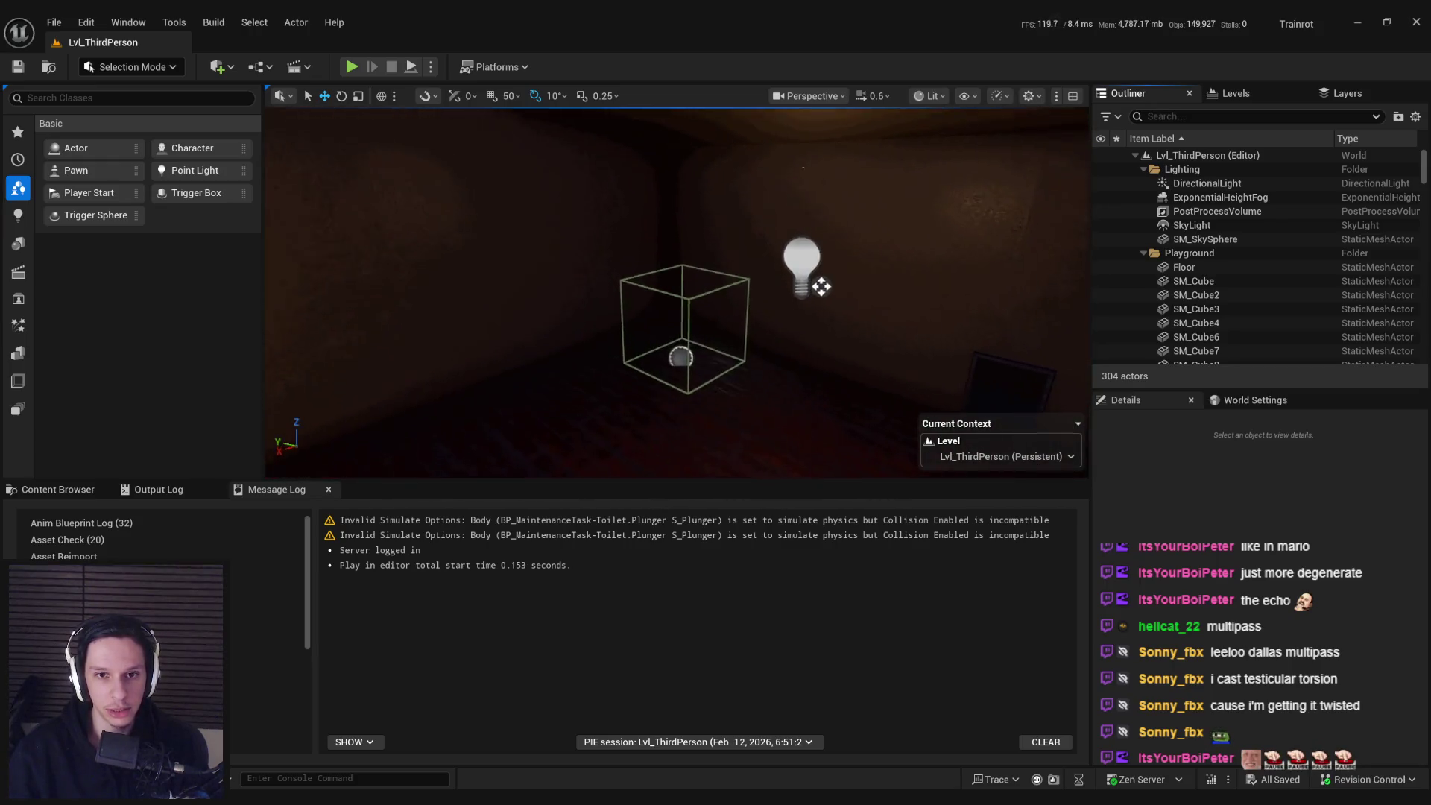
pyautogui.press('w')
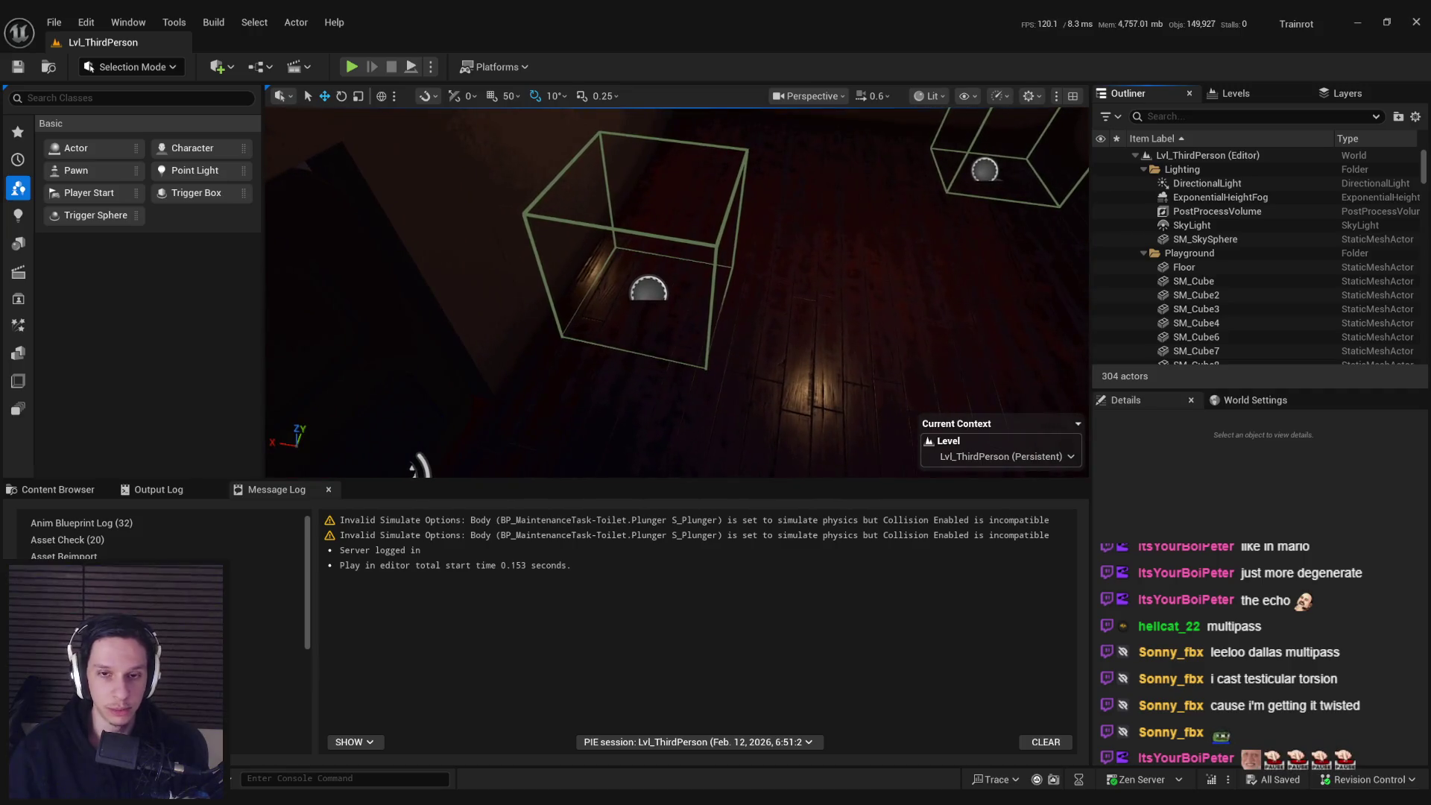
pyautogui.press('w')
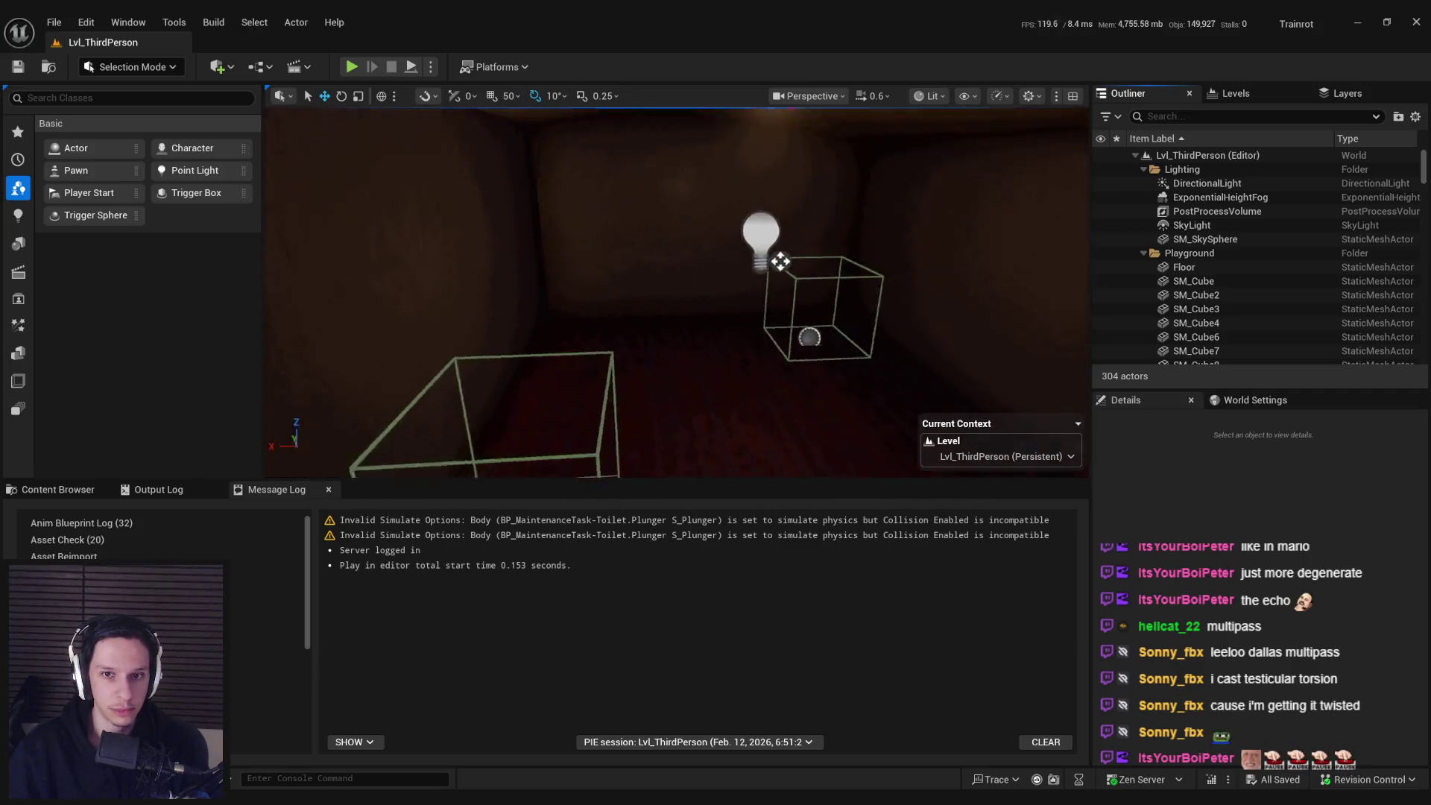
pyautogui.press('w')
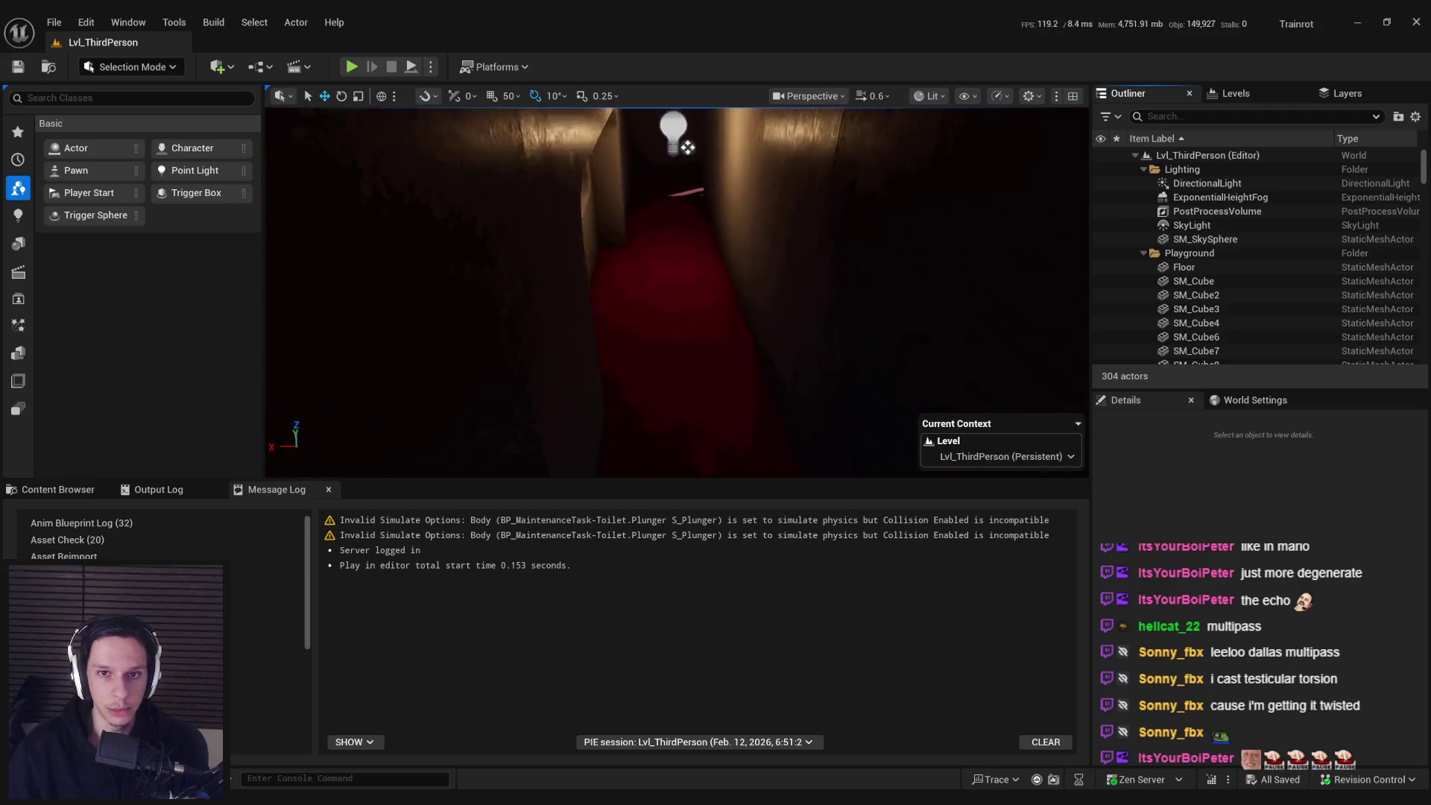
pyautogui.press('w')
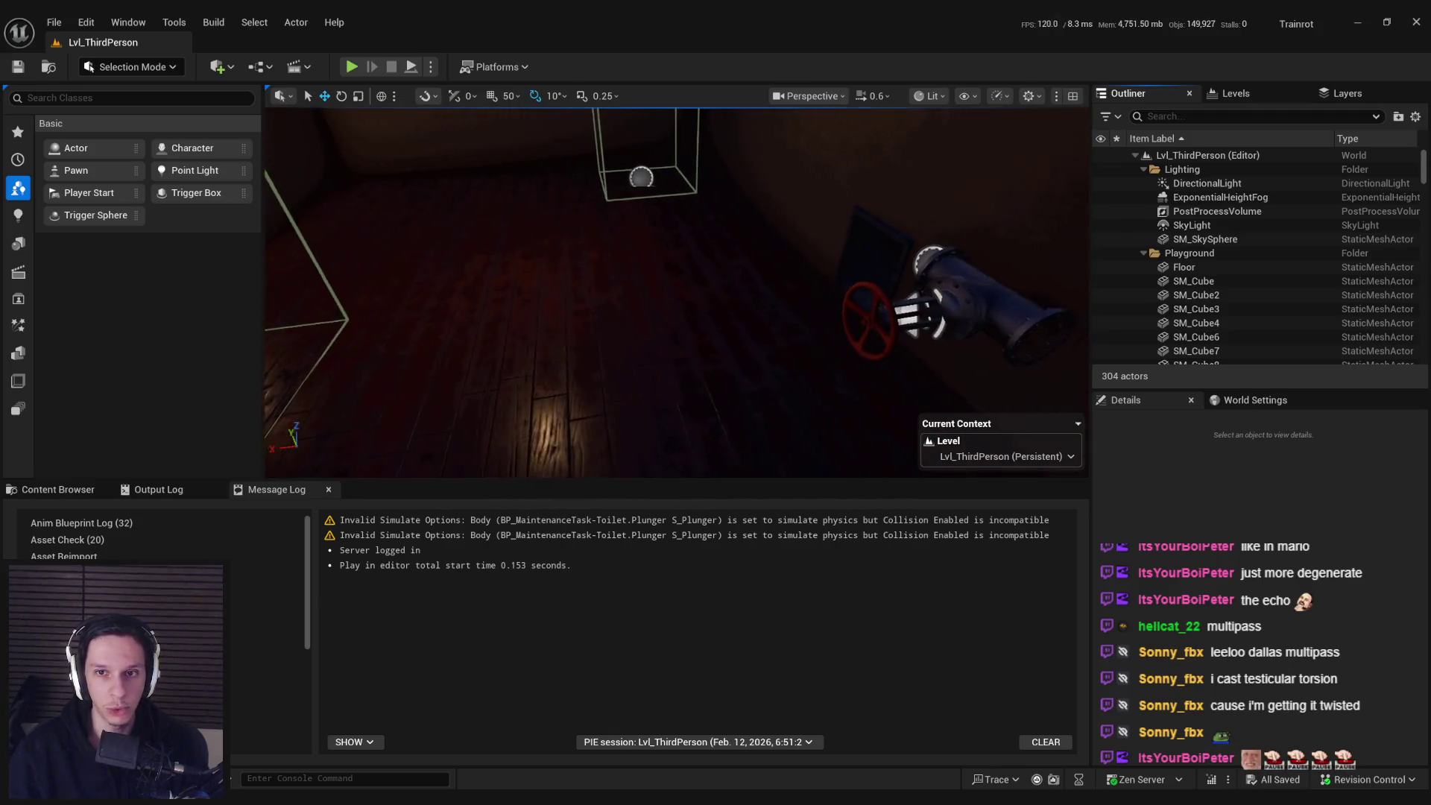
pyautogui.click(616, 257)
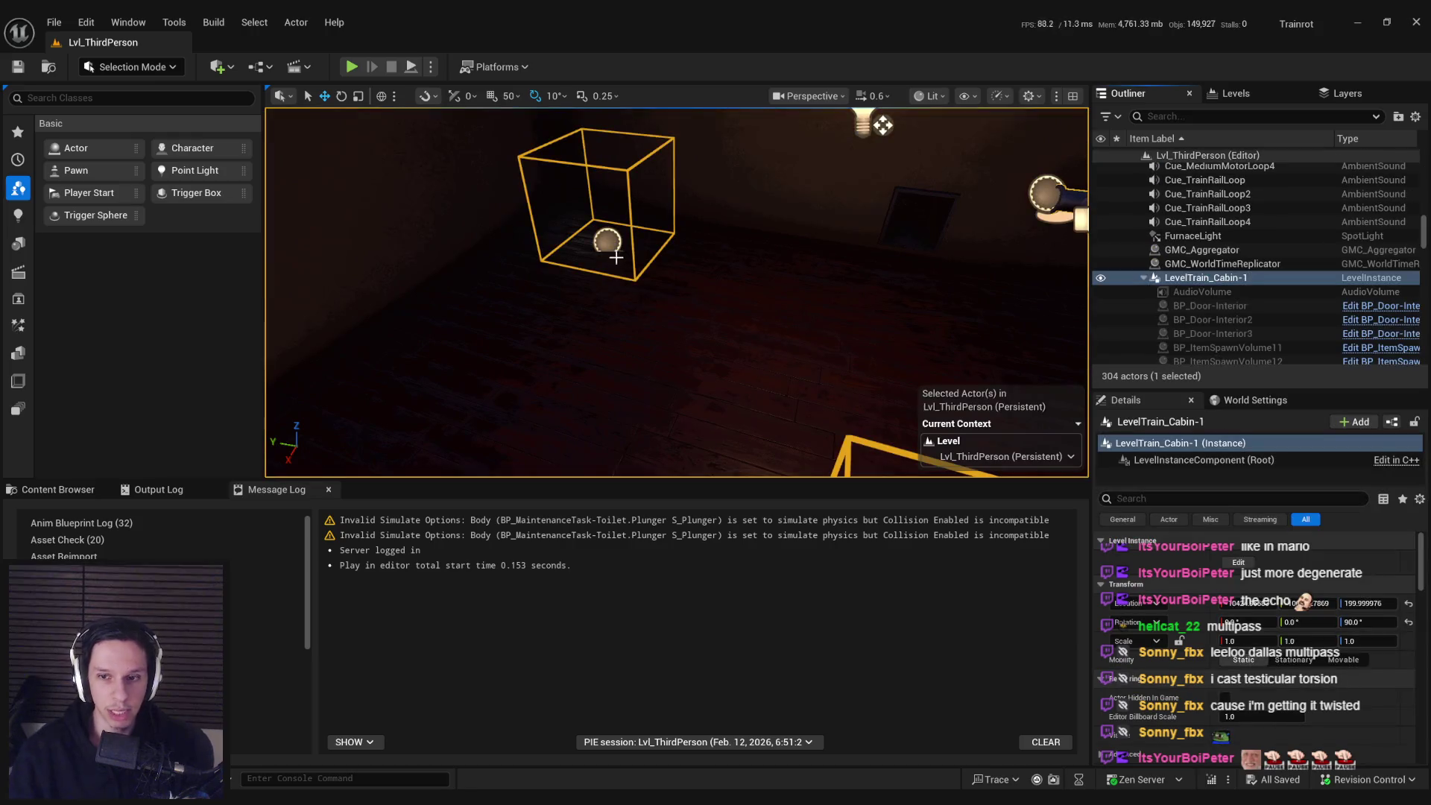
# - Fly down the red-floored corridor into the compartment where fire burns beside the window
pyautogui.press('w')
pyautogui.press('w')
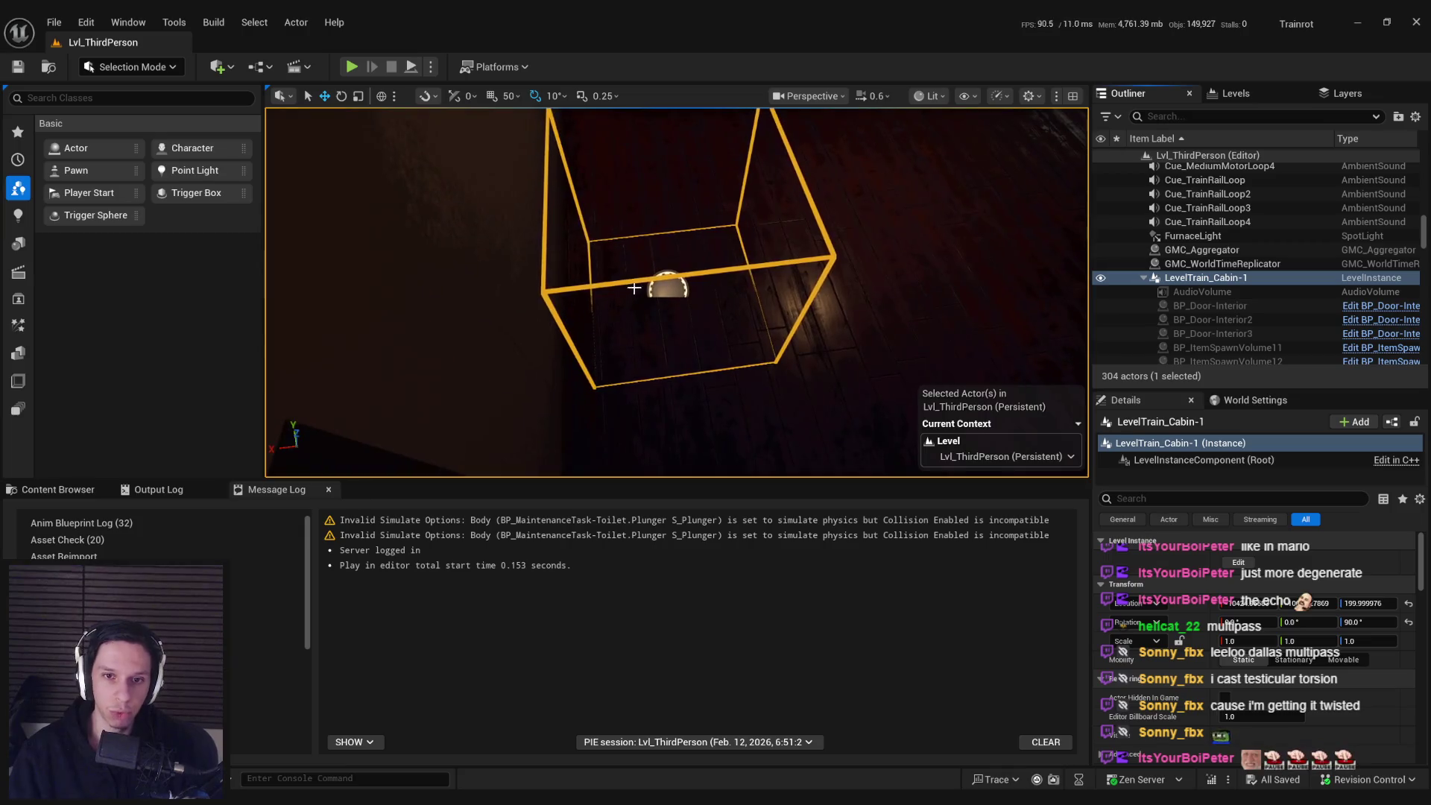
pyautogui.press('w')
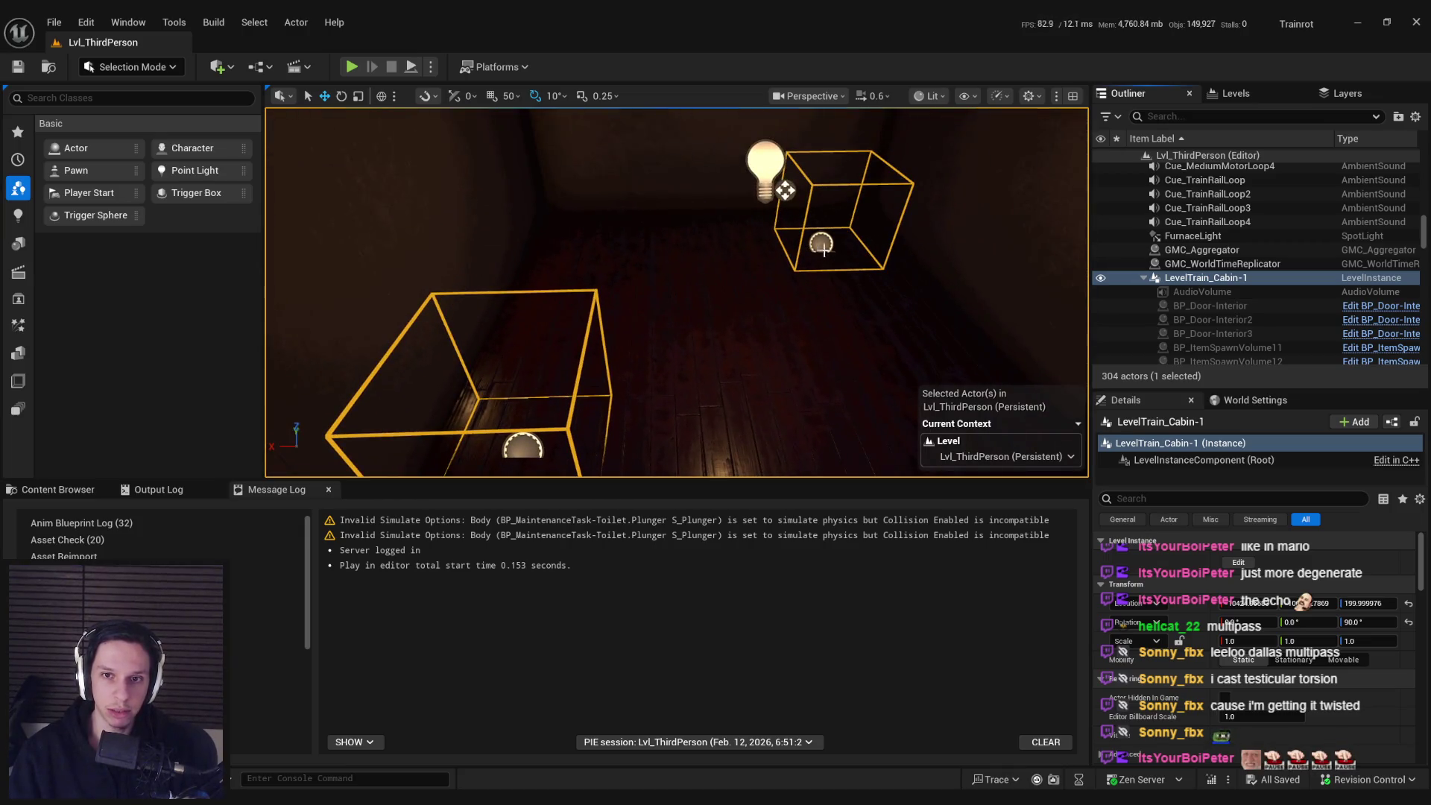
pyautogui.press('w')
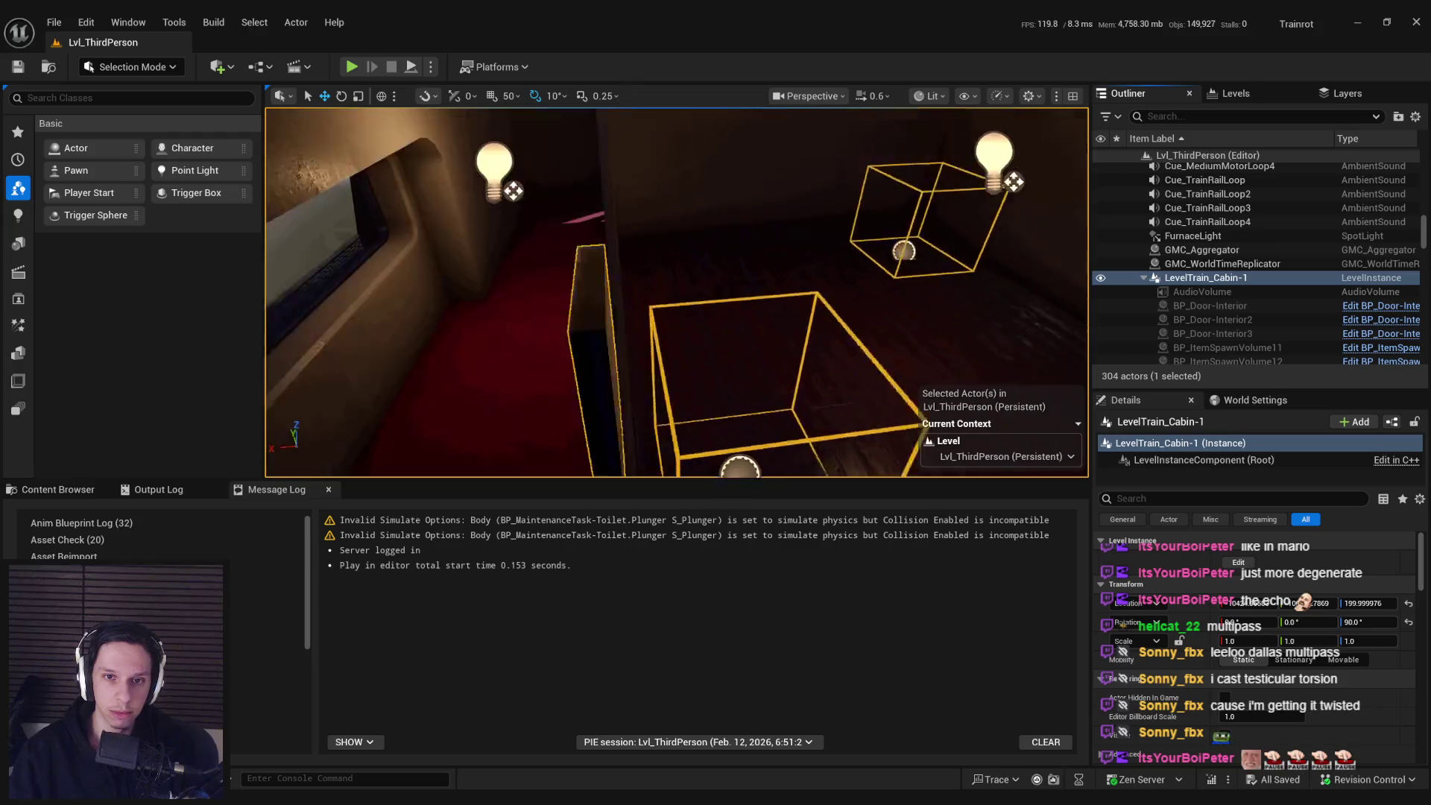
pyautogui.press('w')
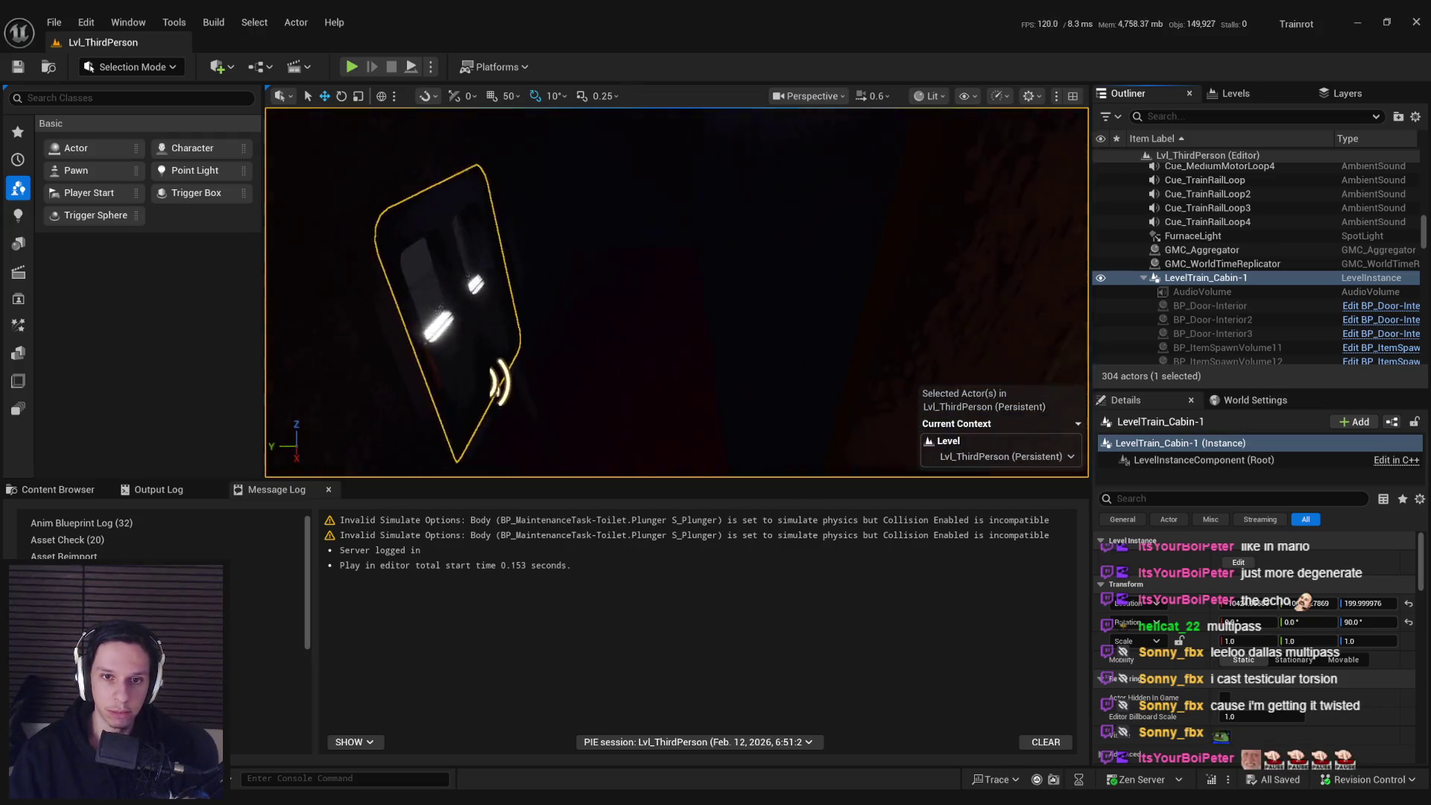
pyautogui.press('w')
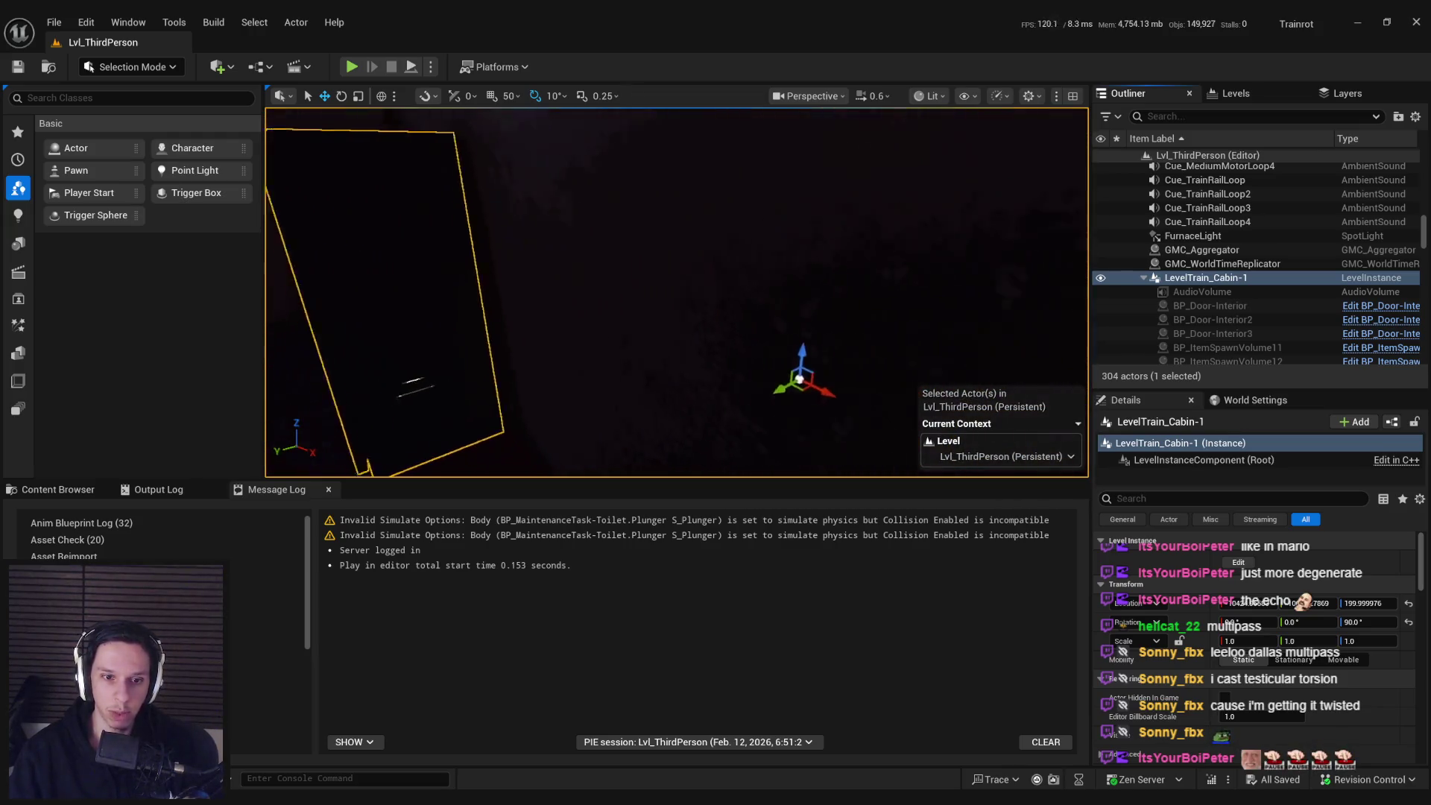
pyautogui.press('w')
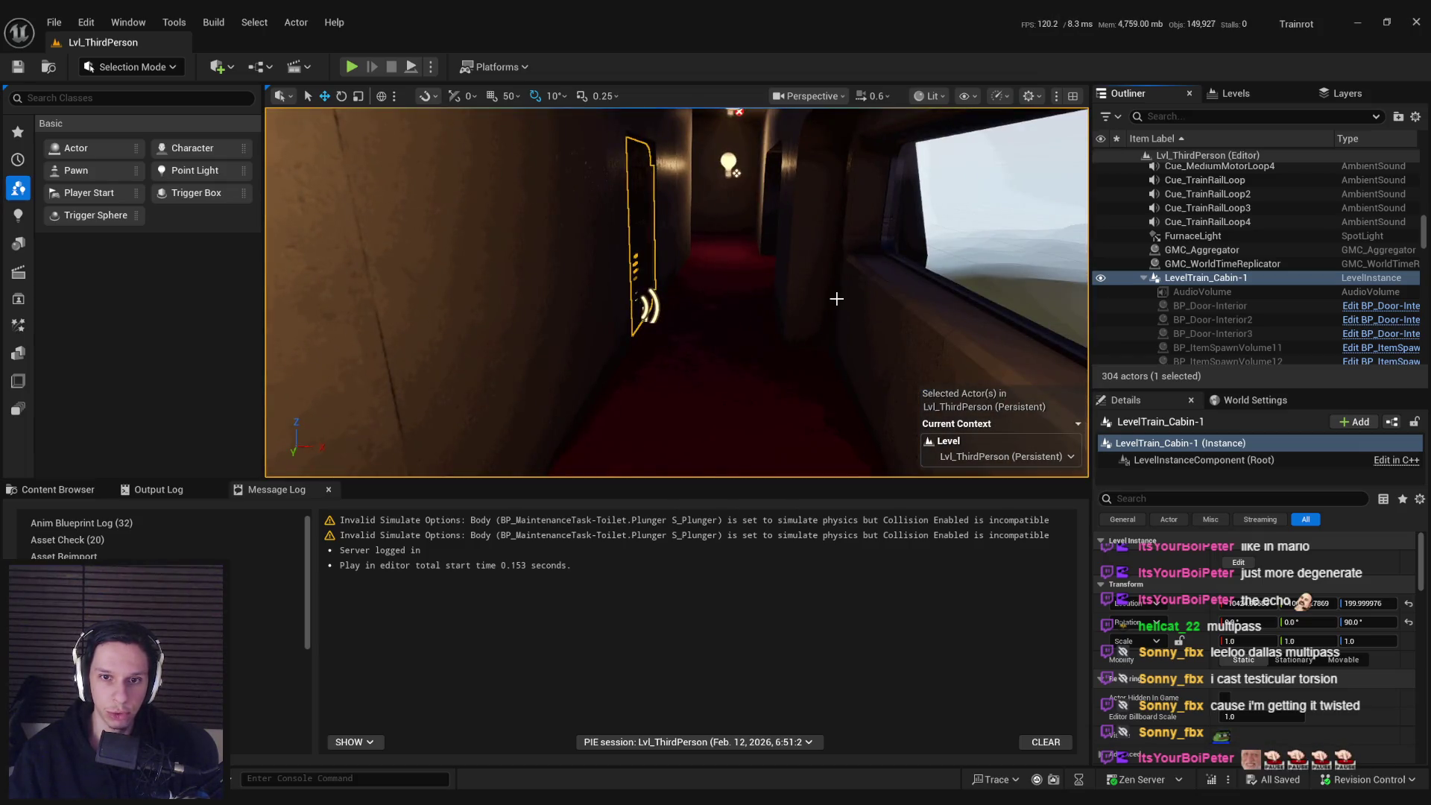
pyautogui.press('w')
pyautogui.press('w')
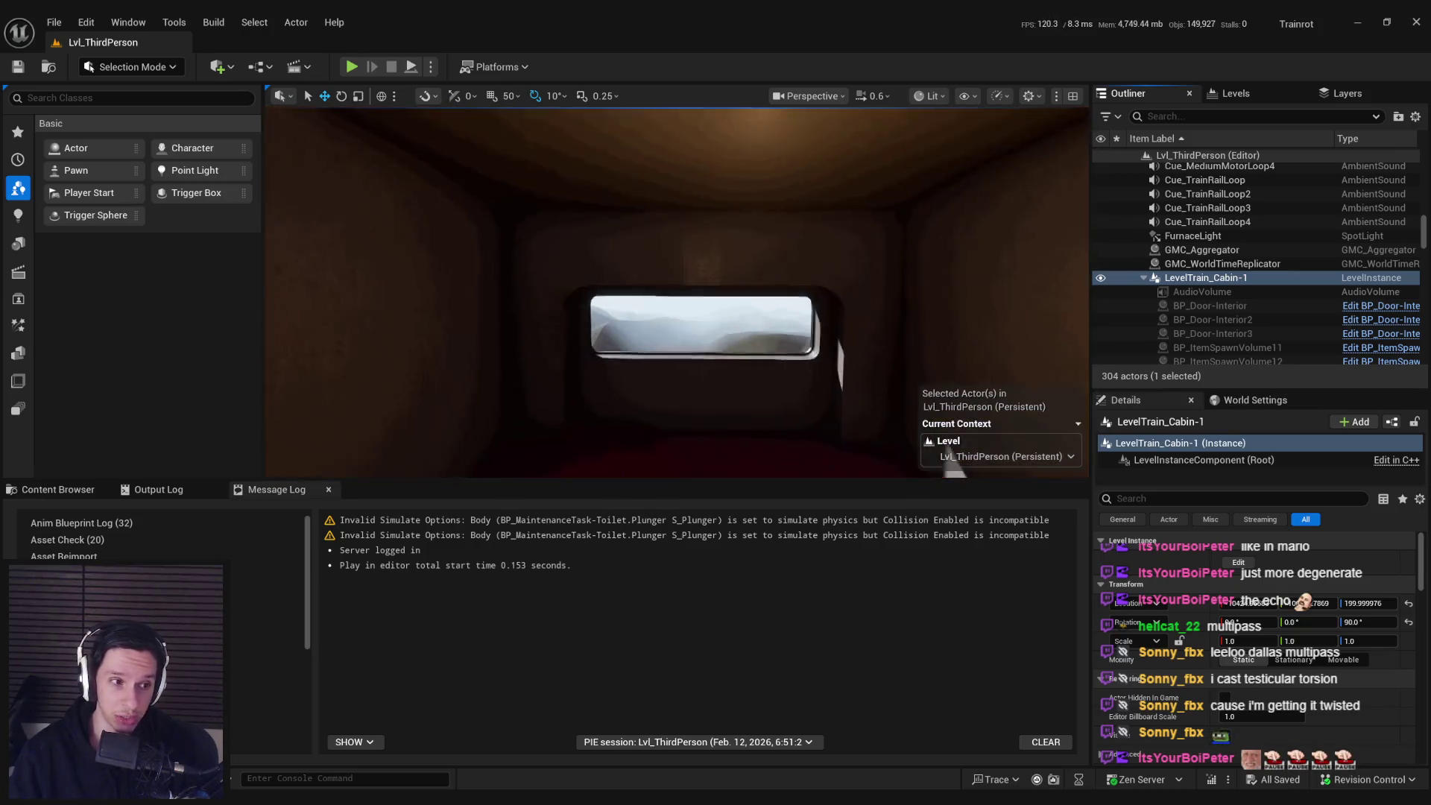
pyautogui.press('w')
pyautogui.press('s')
pyautogui.press('w')
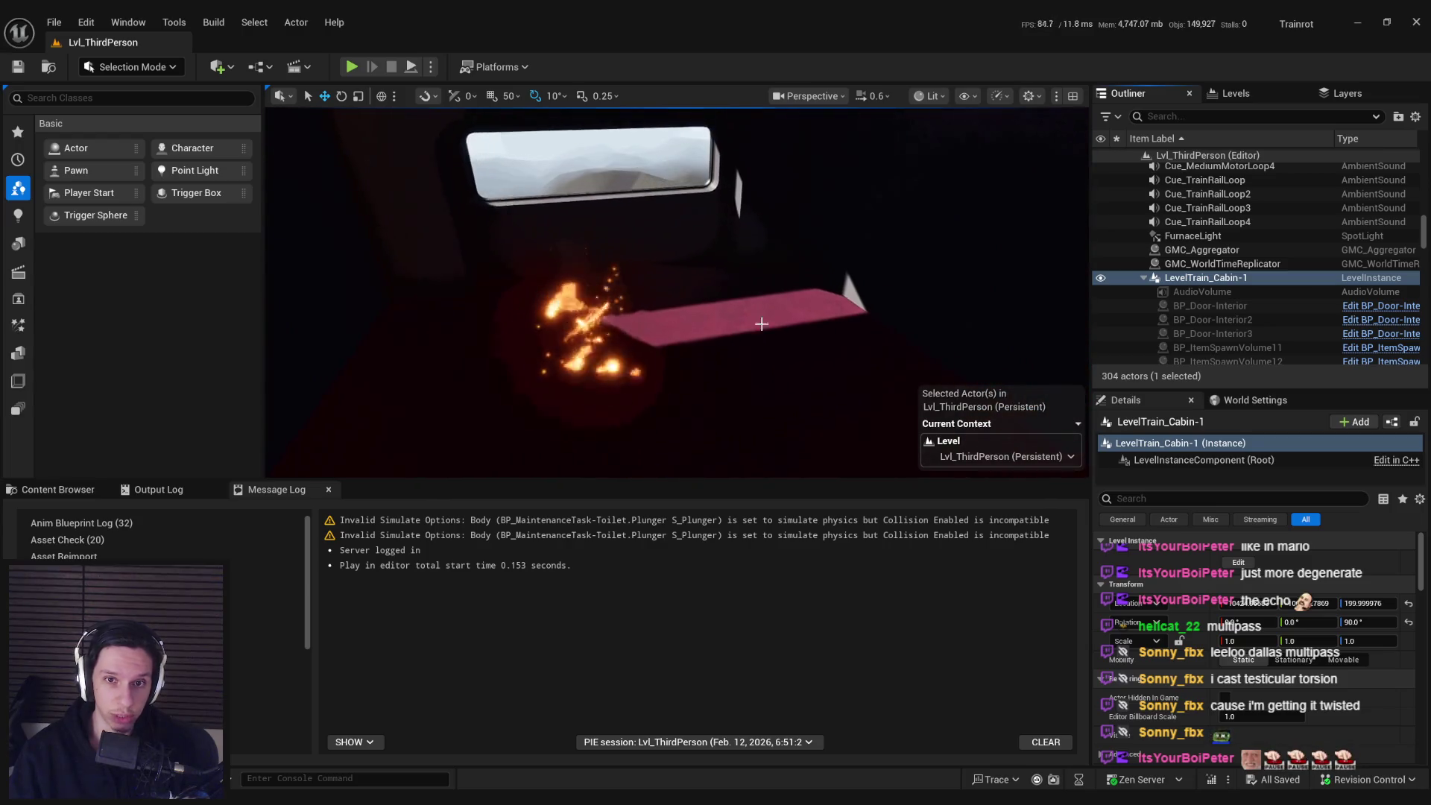
# - Delete the fire maintenance task actor and reposition the view along the corridor
pyautogui.click(586, 346)
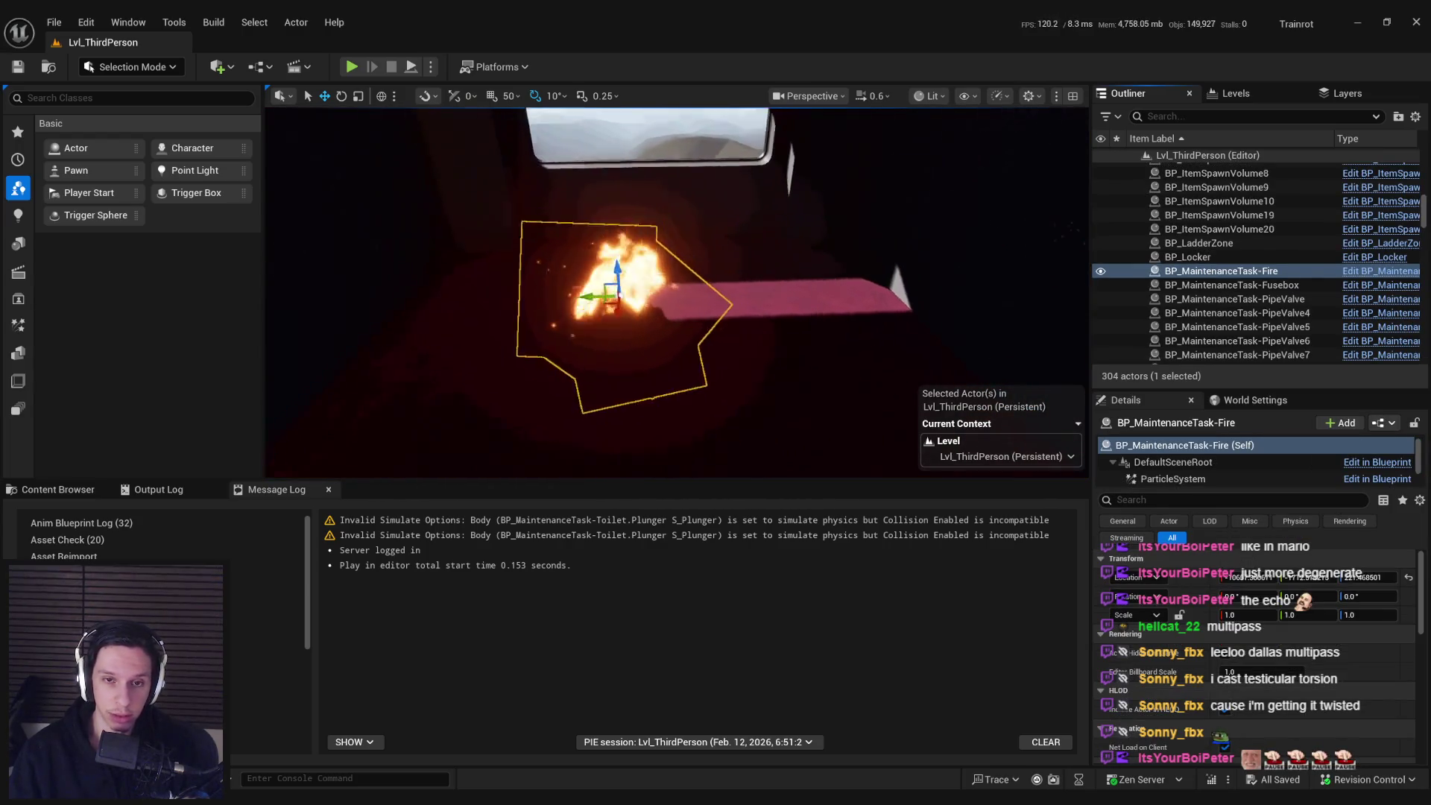
pyautogui.press('Delete')
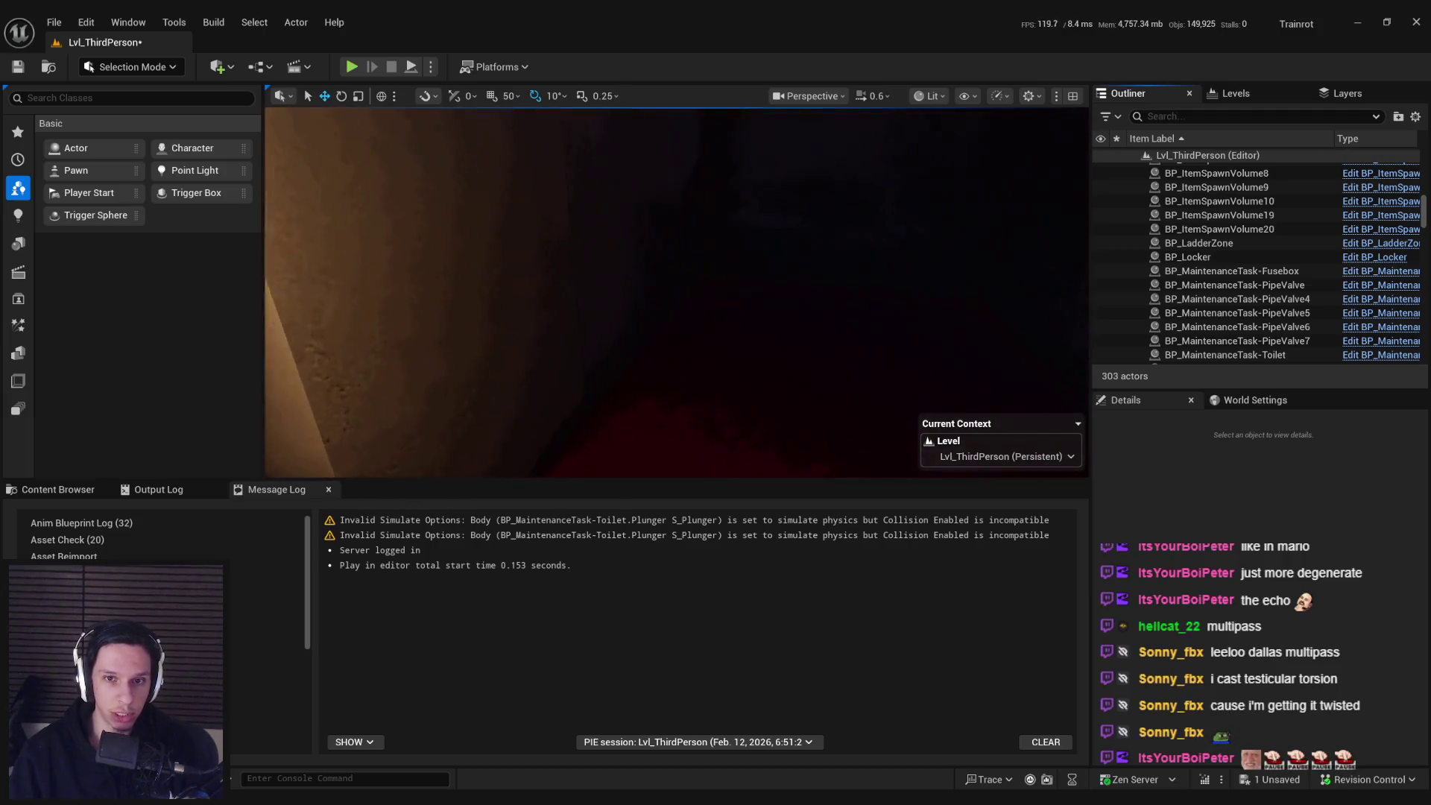
pyautogui.press('s')
pyautogui.press('w')
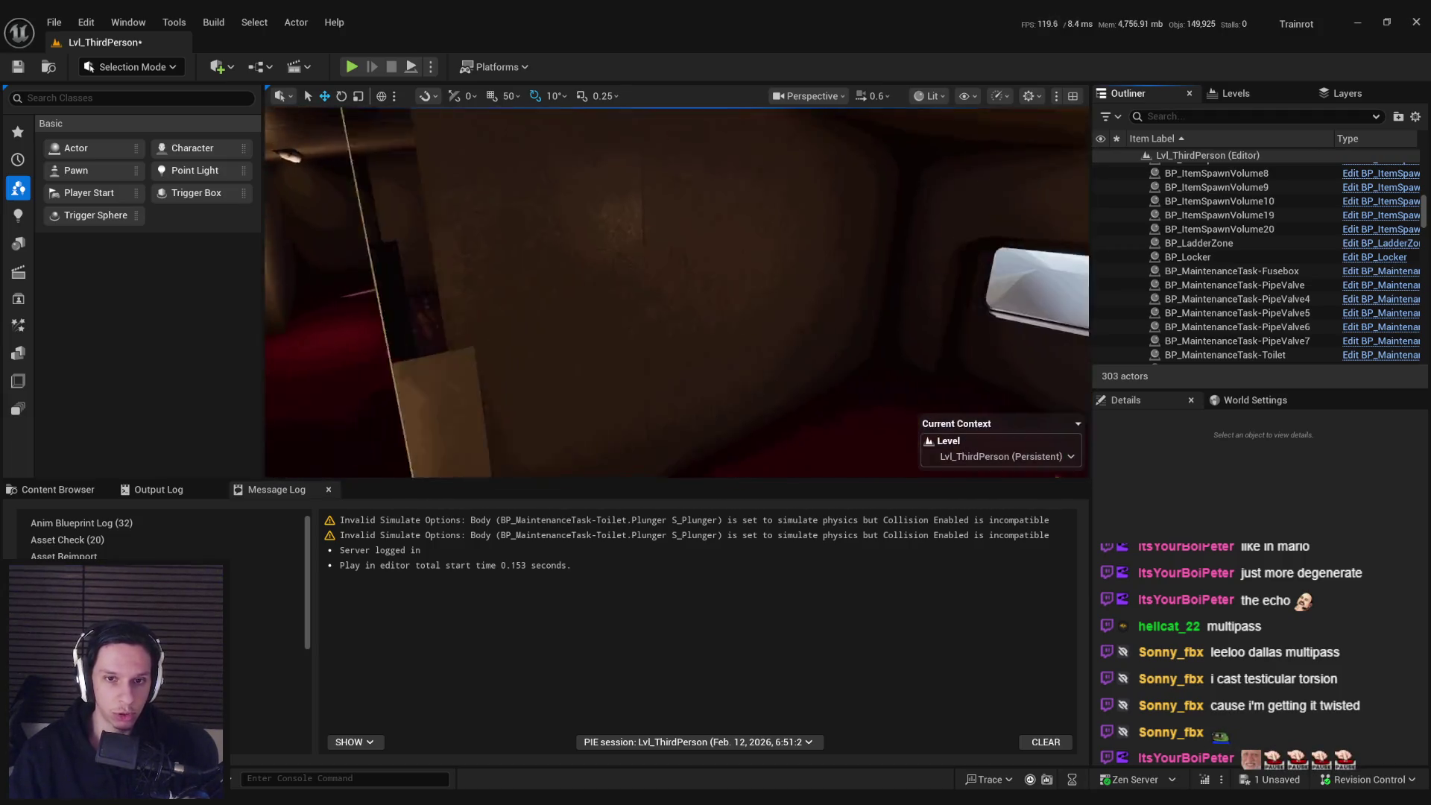
pyautogui.press('s')
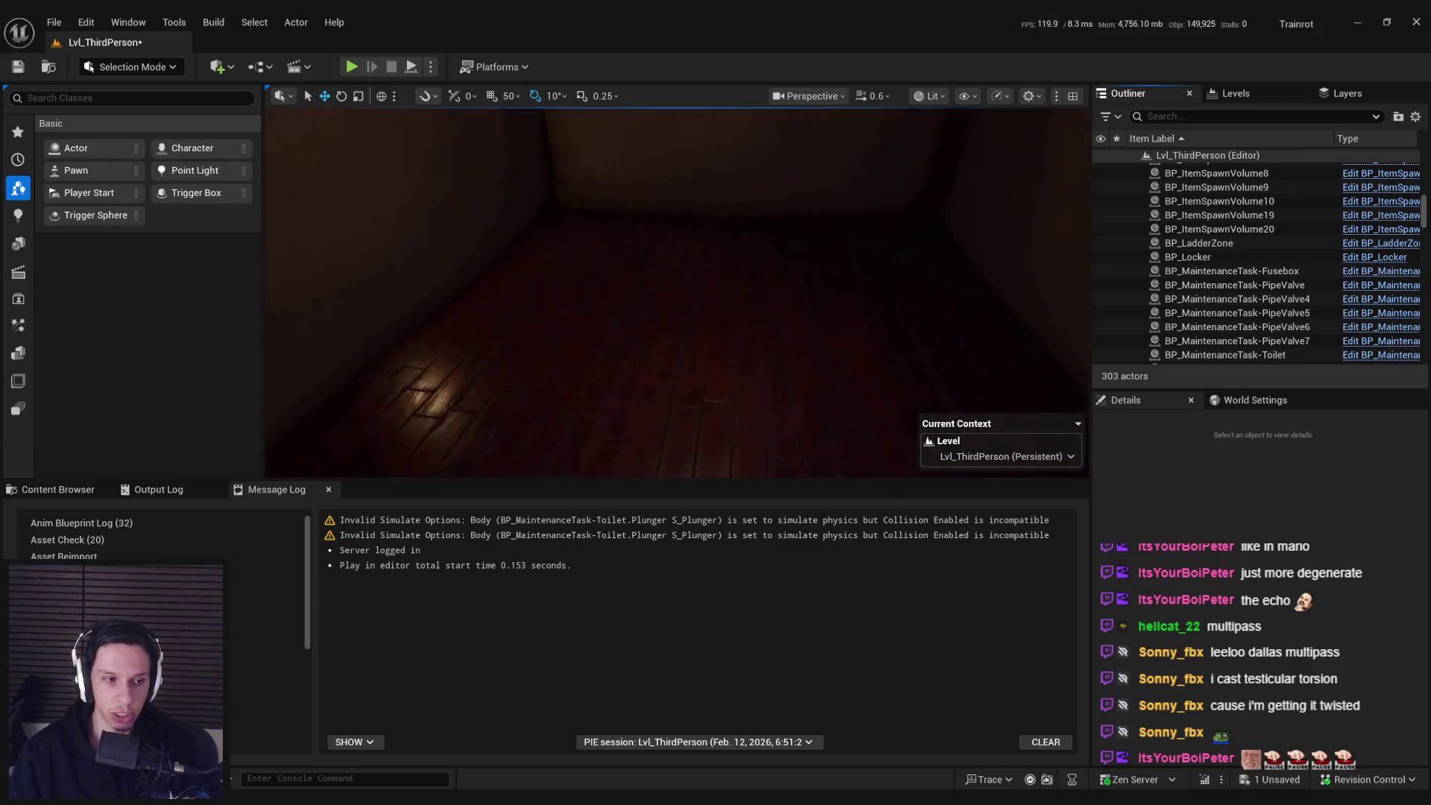
pyautogui.press('w')
pyautogui.press('w')
# - Select the cabin level instance by the door, hide it, then undo the hide
pyautogui.click(742, 328)
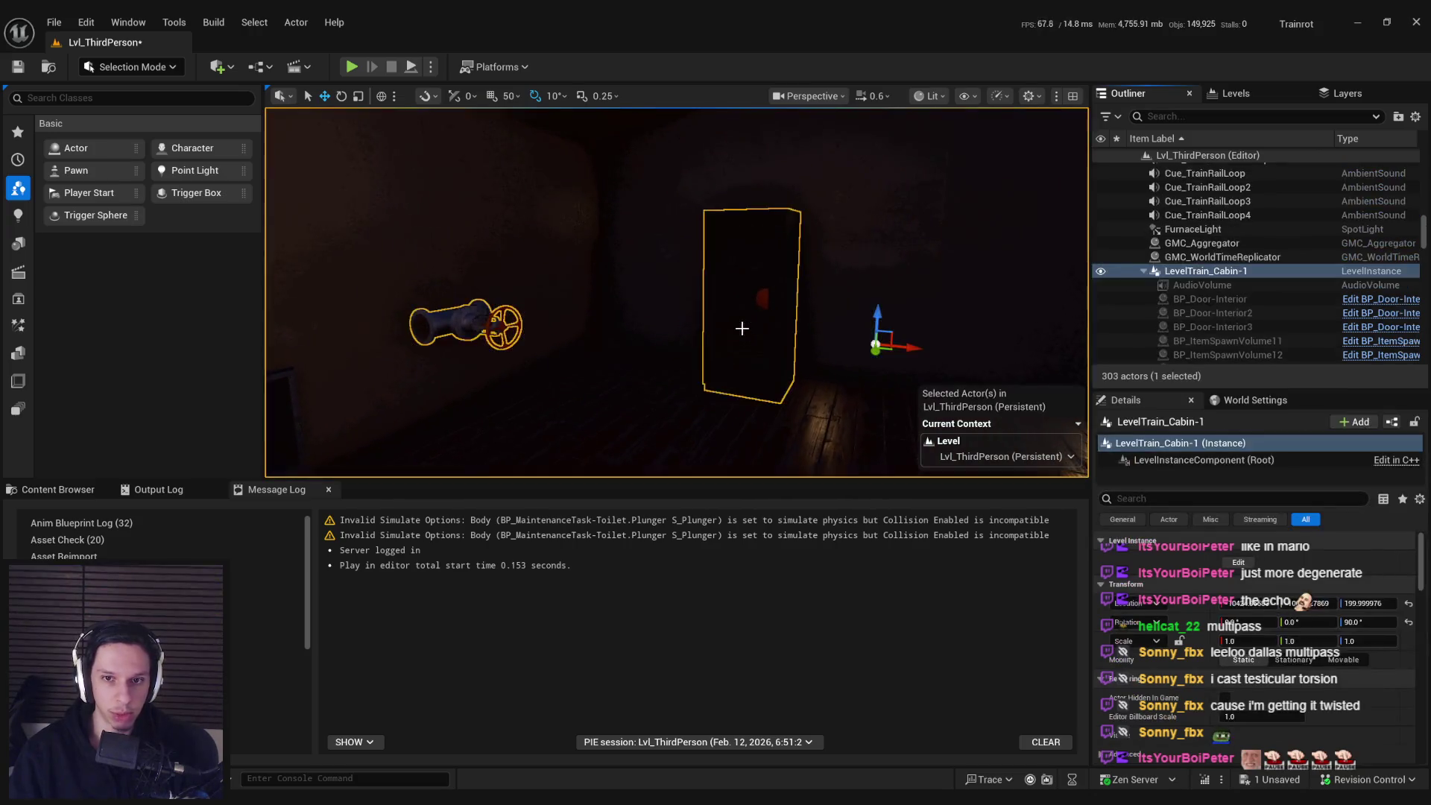
pyautogui.press('w')
pyautogui.press('d')
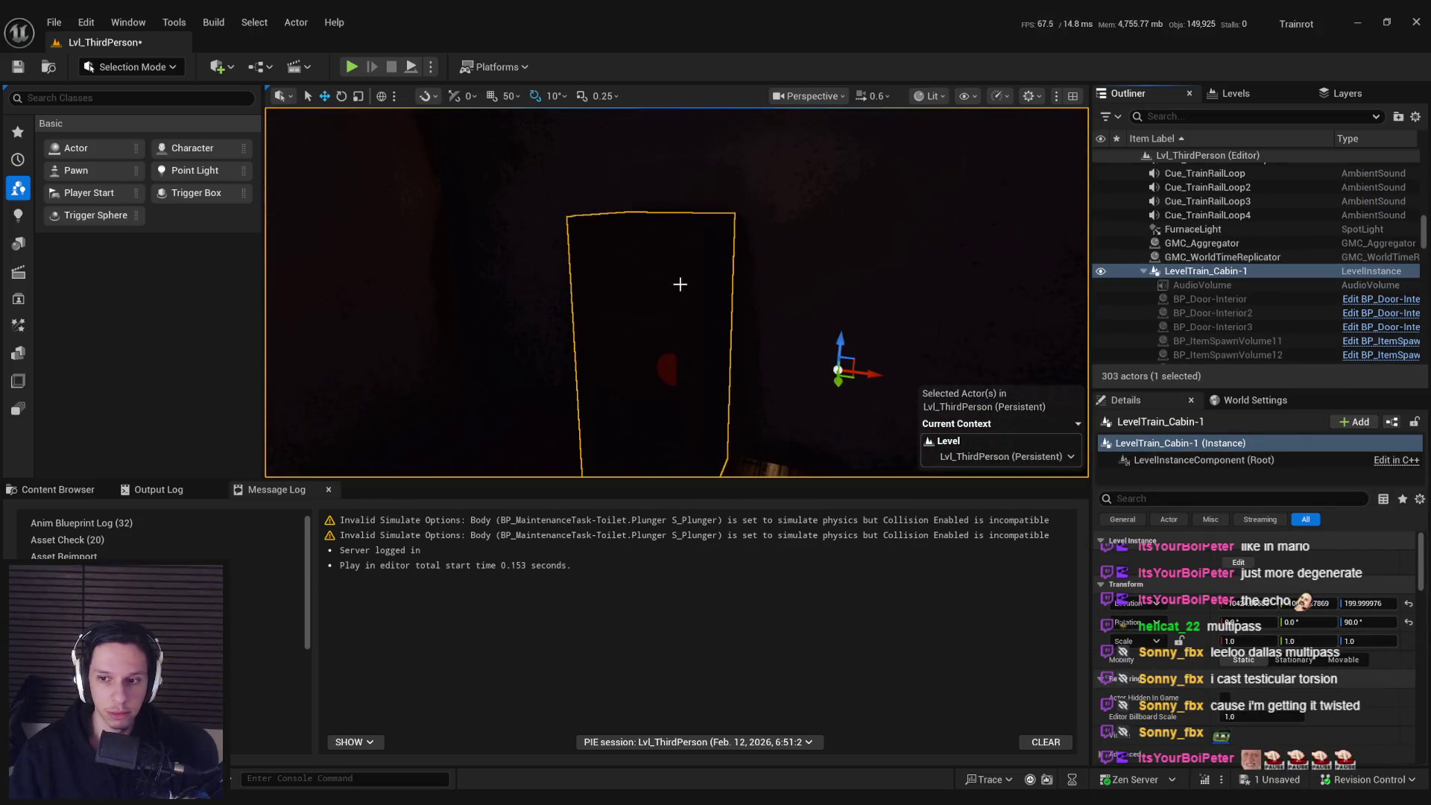
pyautogui.press('h')
pyautogui.hotkey('ctrl', 'z')
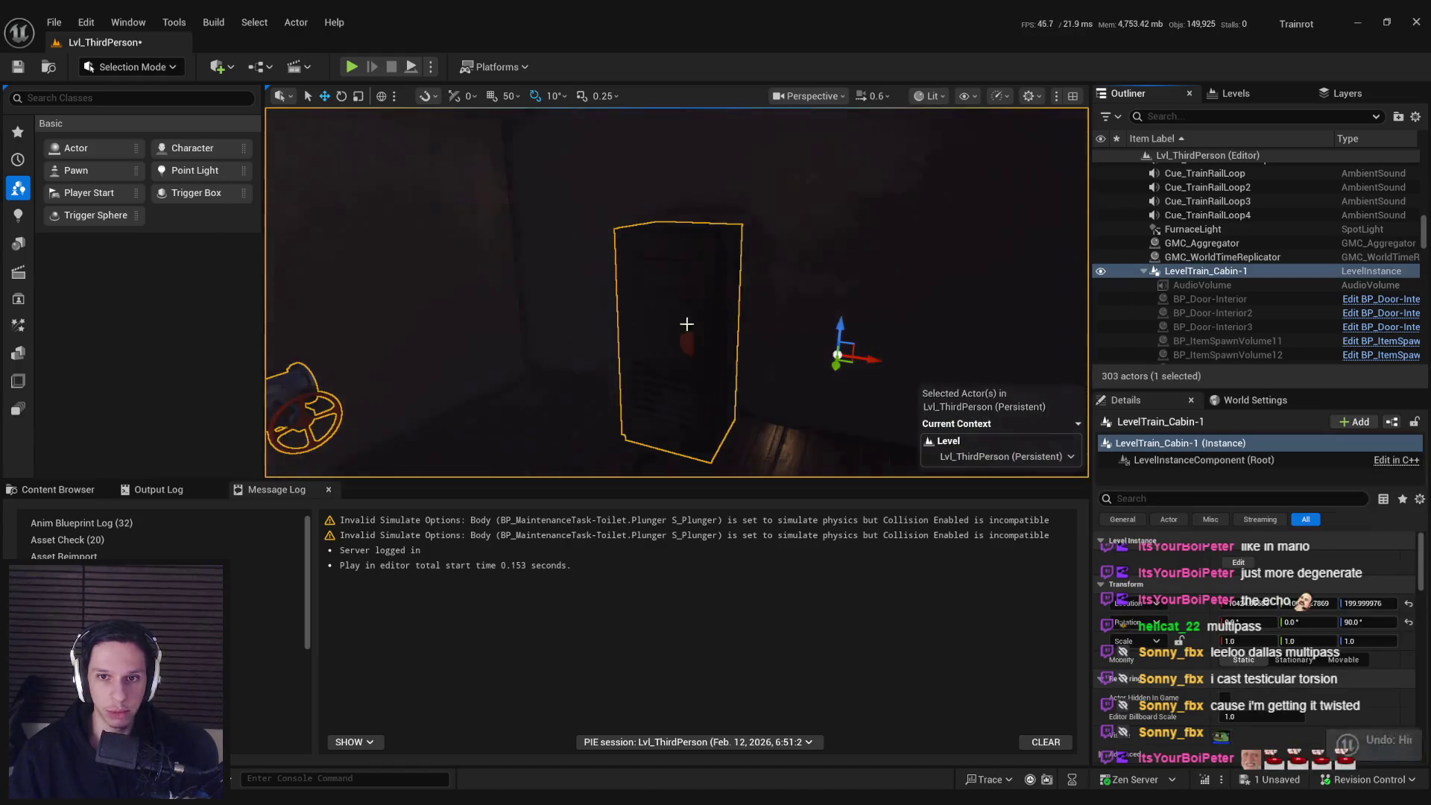
pyautogui.press('w')
# - Look around the cabin room, then start Play In Editor with Alt+P
pyautogui.press('s')
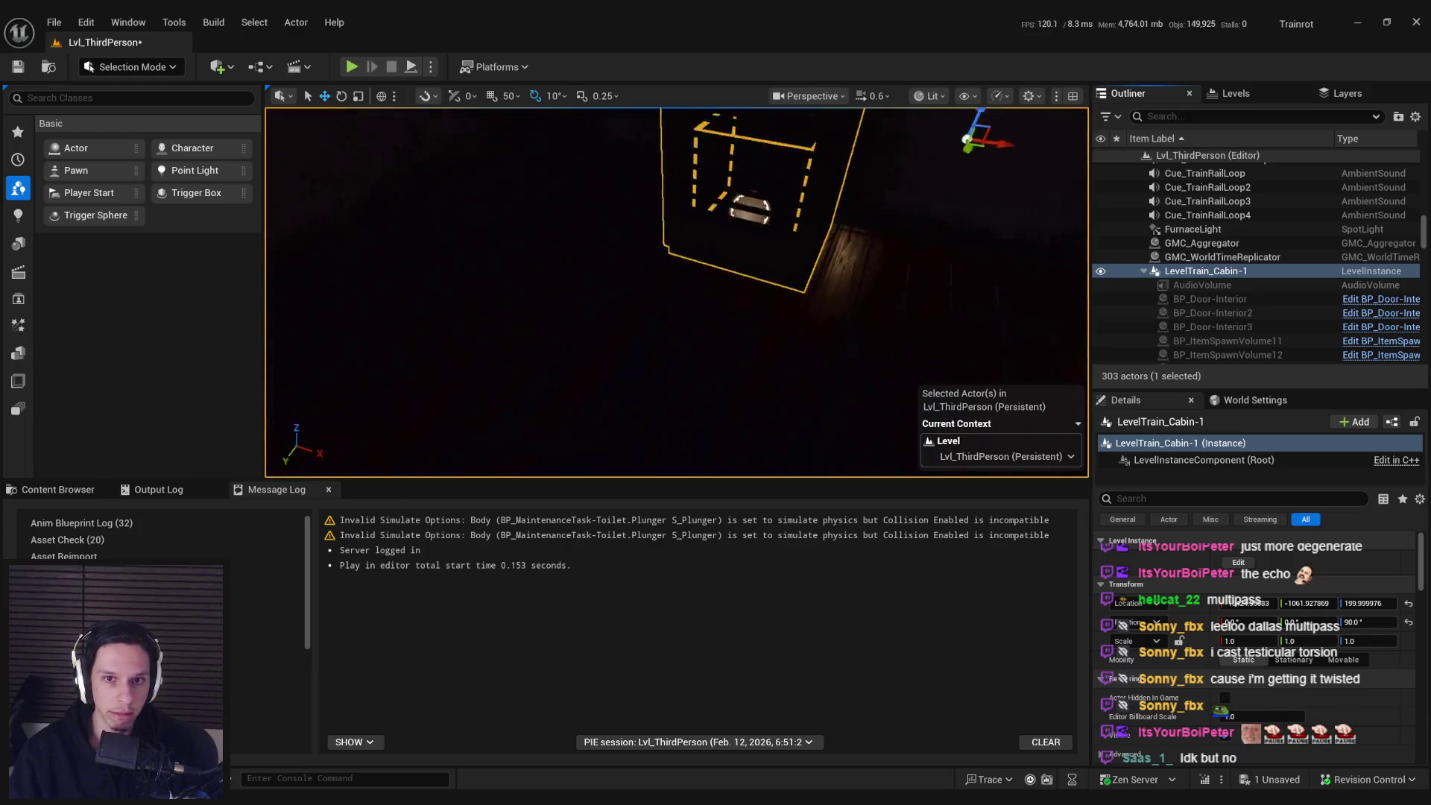
pyautogui.press('s')
pyautogui.moveTo(742, 369)
pyautogui.mouseDown()
pyautogui.moveTo(671, 373)
pyautogui.moveTo(745, 402)
pyautogui.moveTo(790, 395)
pyautogui.moveTo(730, 395)
pyautogui.moveTo(820, 395)
pyautogui.mouseUp()
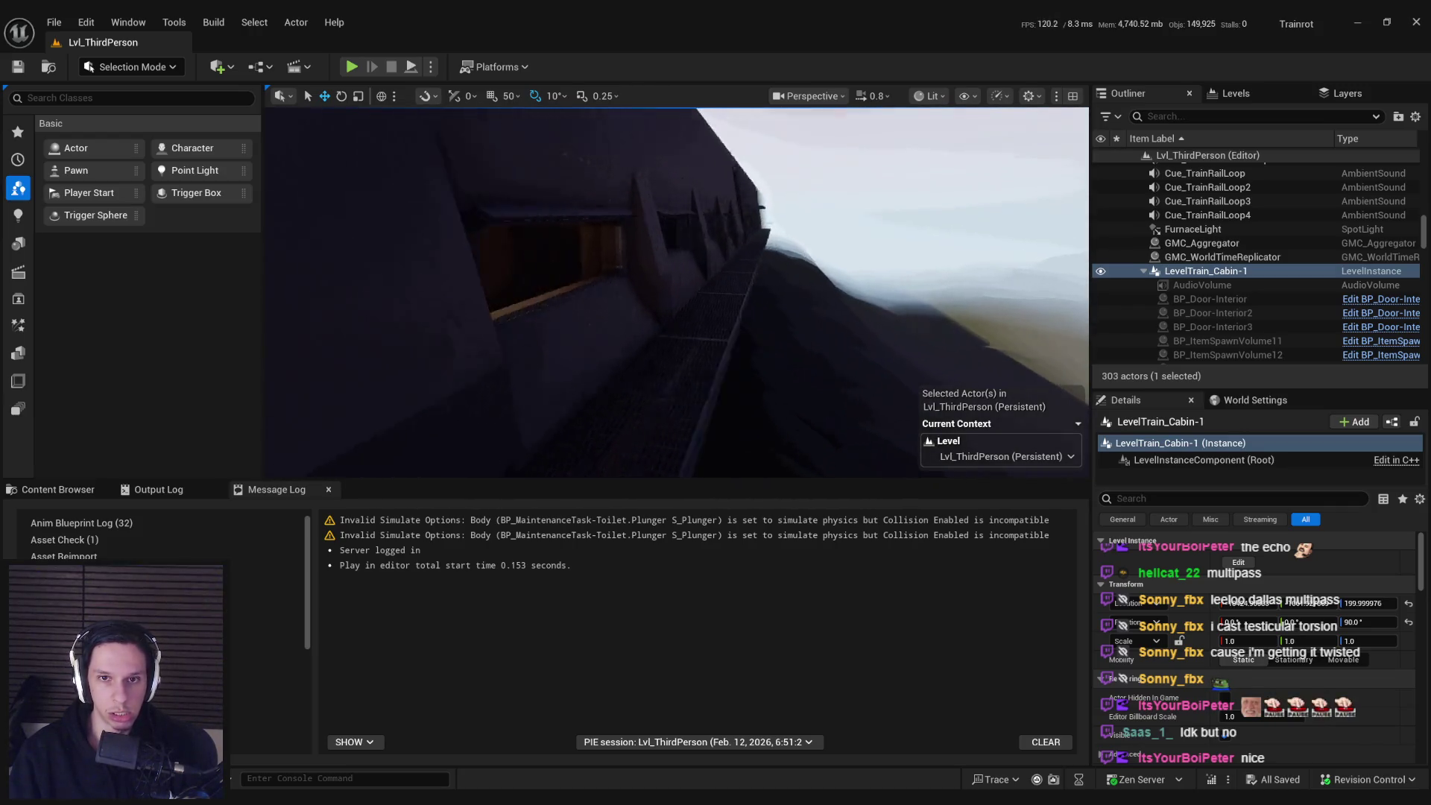
pyautogui.hotkey('alt', 'p')
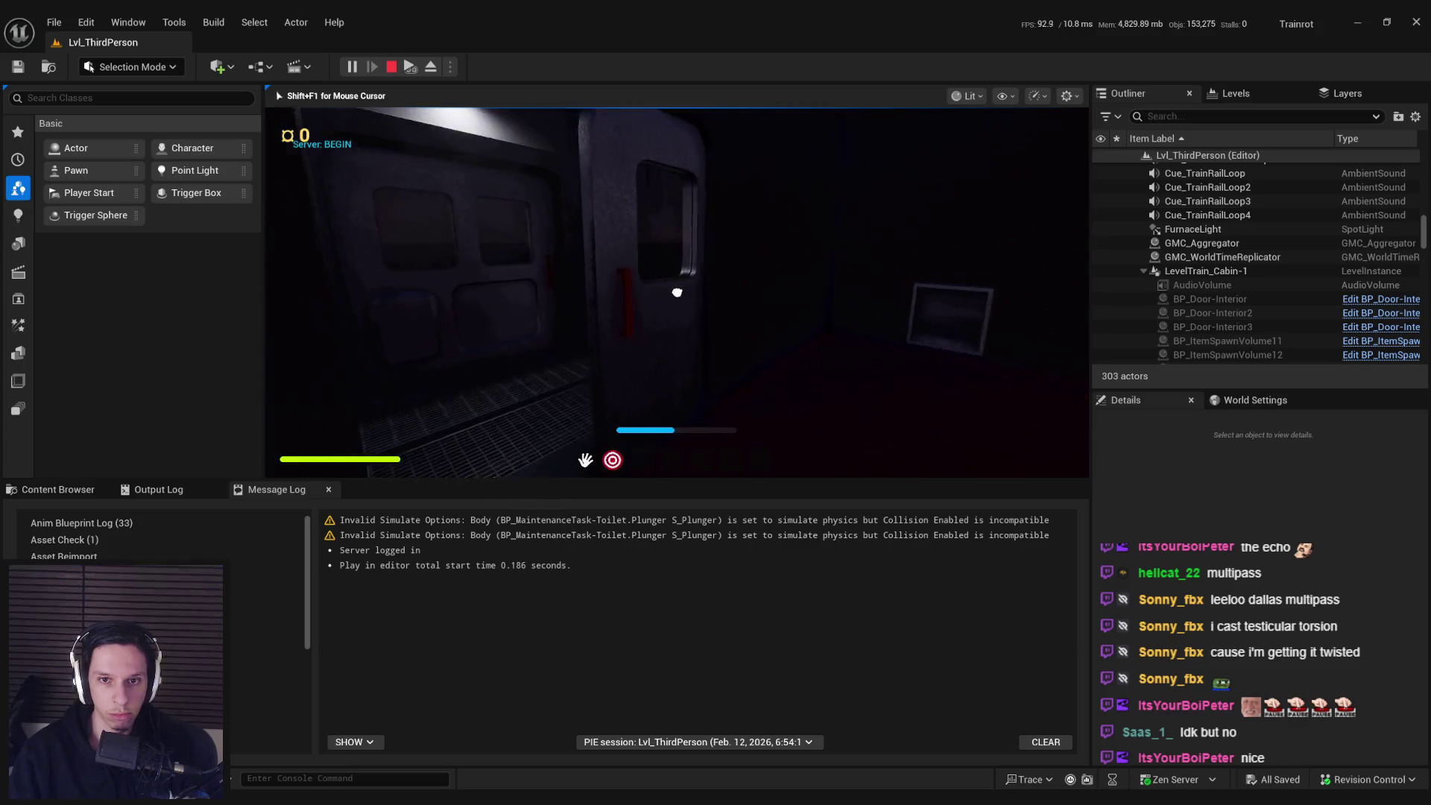
# - Make the playtest full screen and open and close the cabin doors
pyautogui.press('F11')
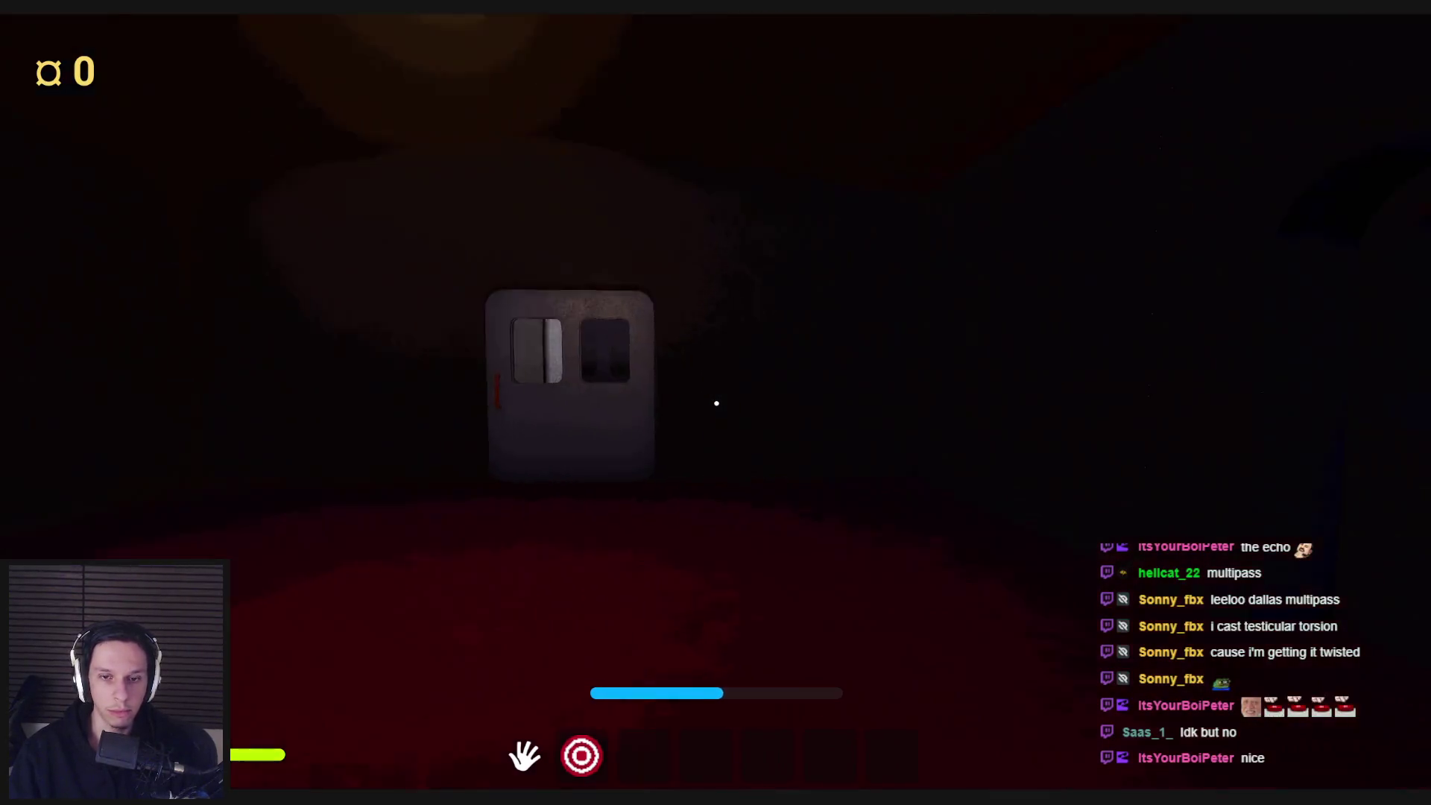
pyautogui.click(716, 403)
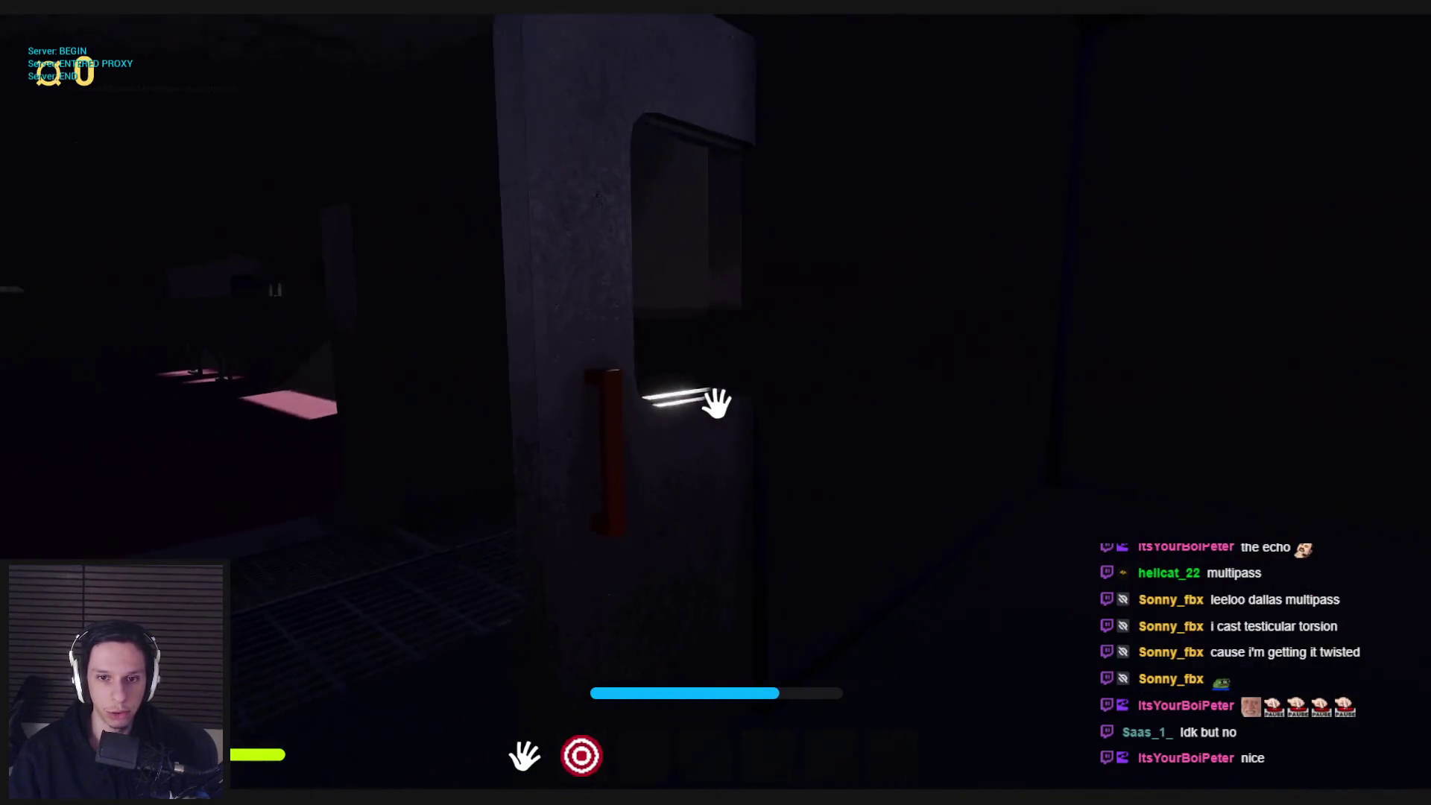
pyautogui.click(716, 403)
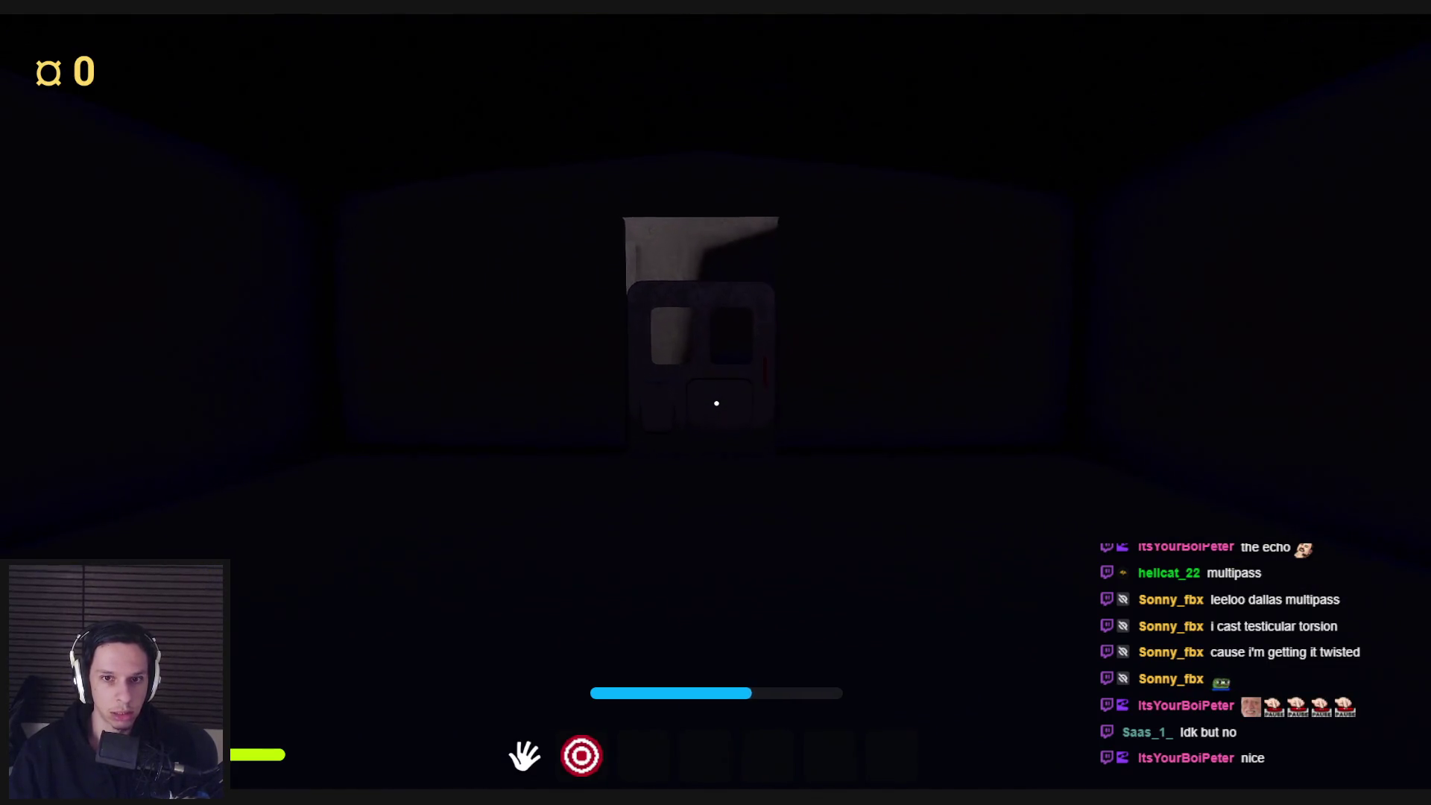
pyautogui.press('w')
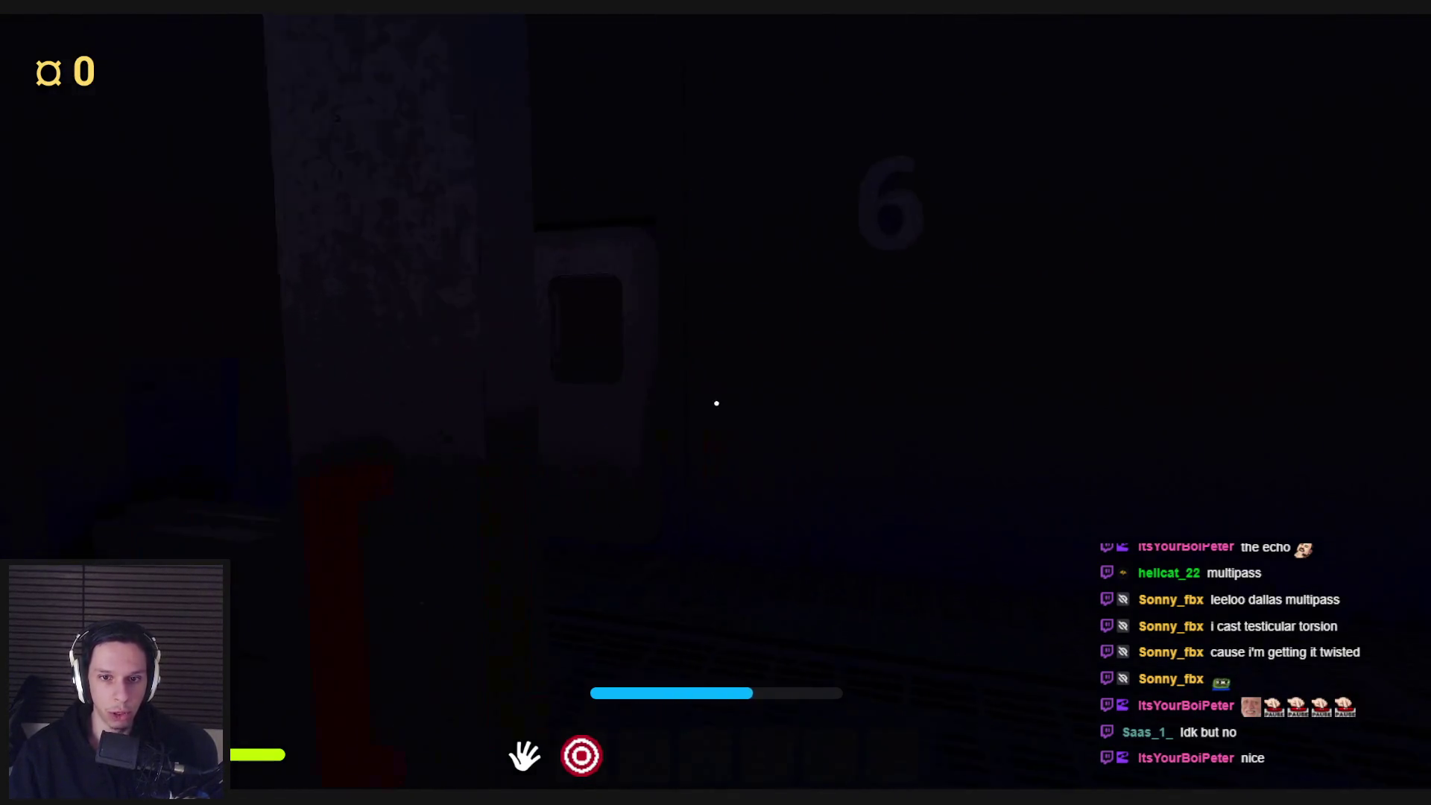
pyautogui.click(716, 403)
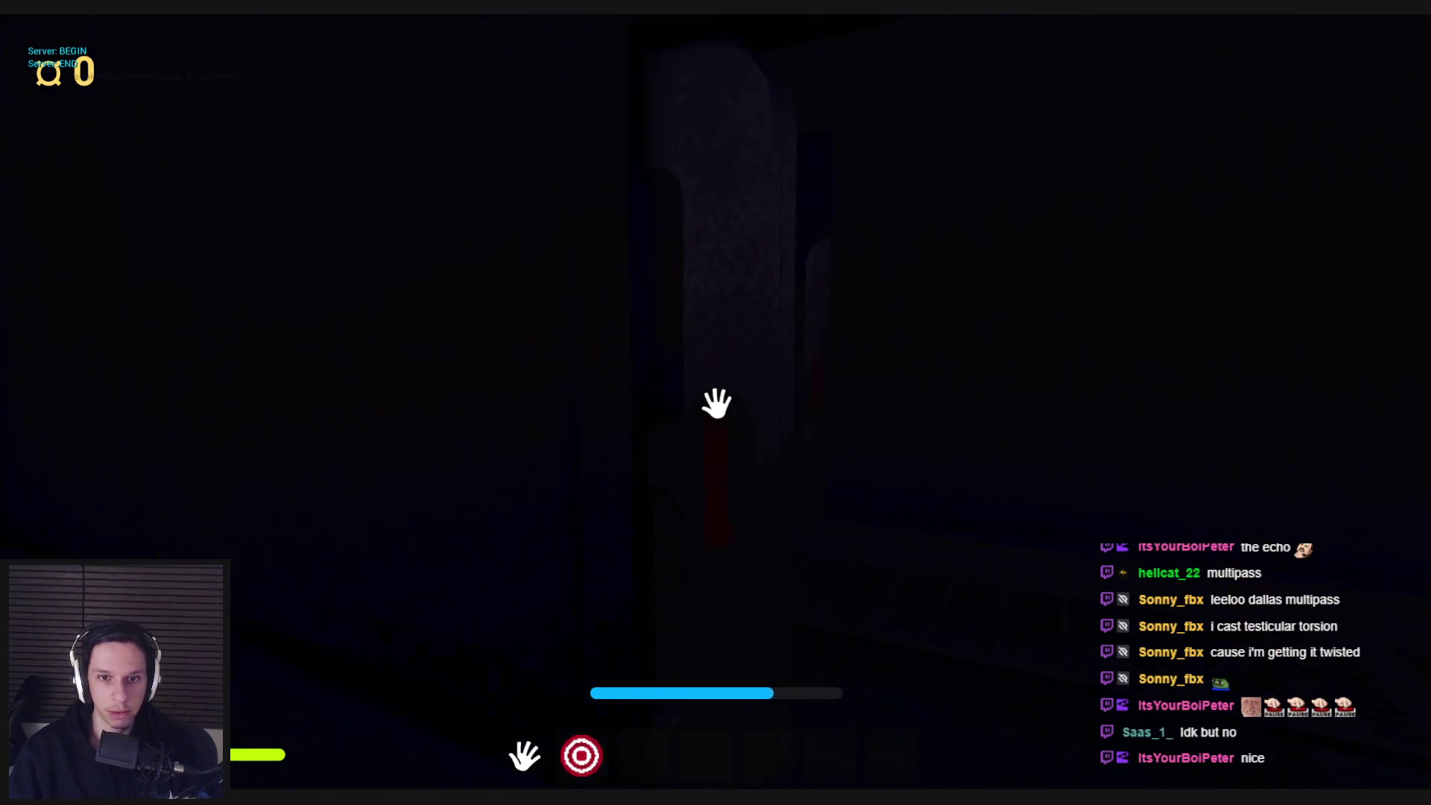
# - Walk on to the next door panels, then stop the playtest with Escape
pyautogui.press('w')
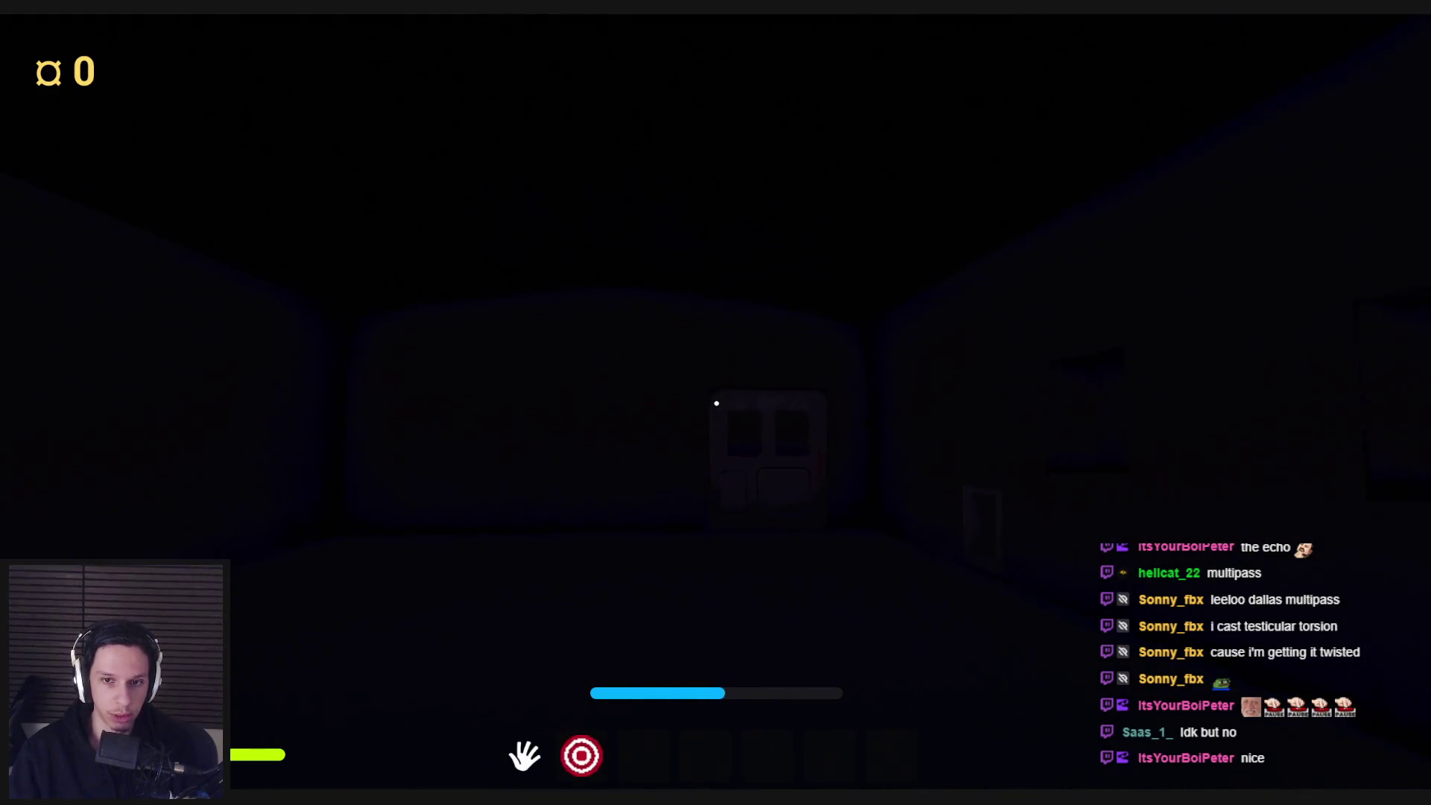
pyautogui.press('w')
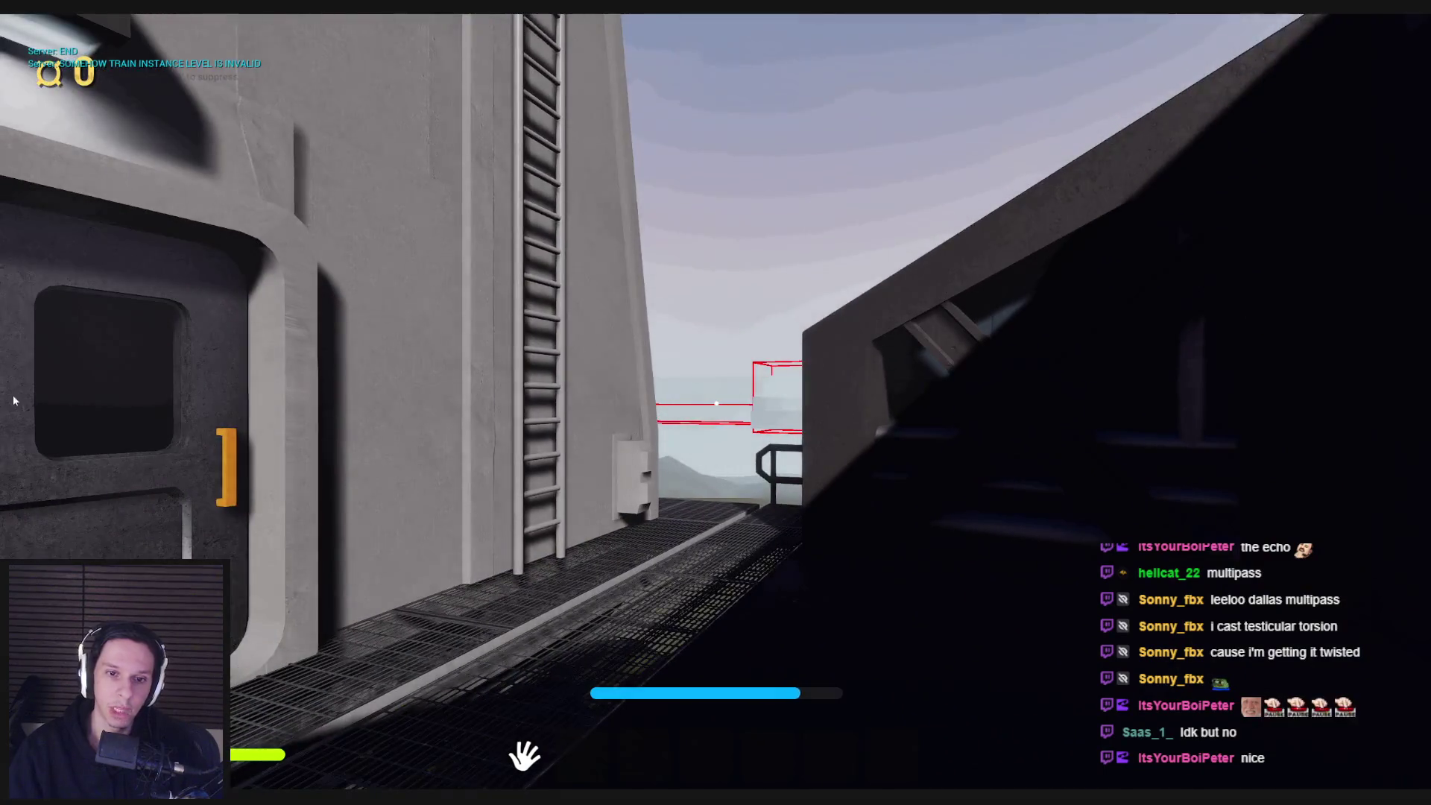
pyautogui.press('Escape')
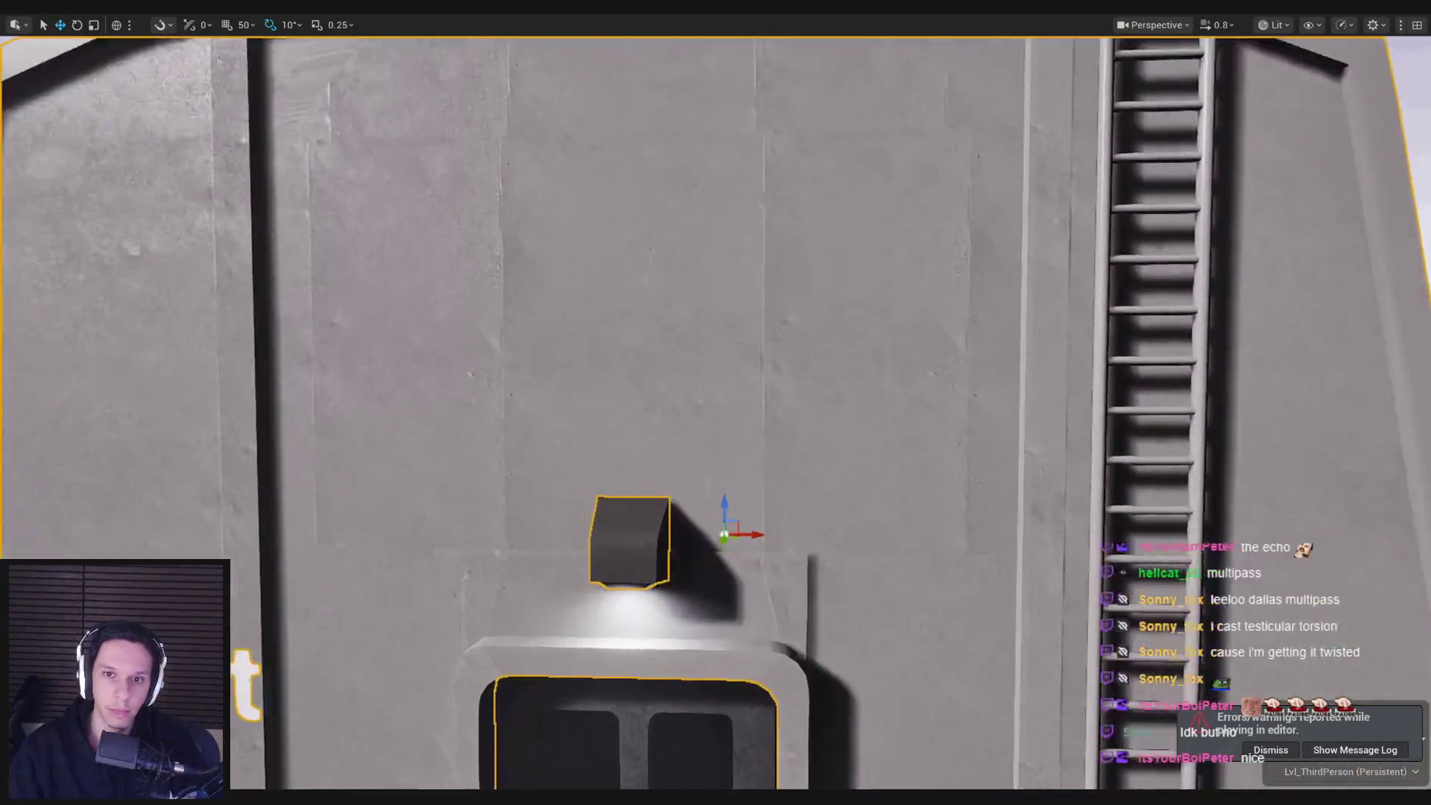
pyautogui.press('f')
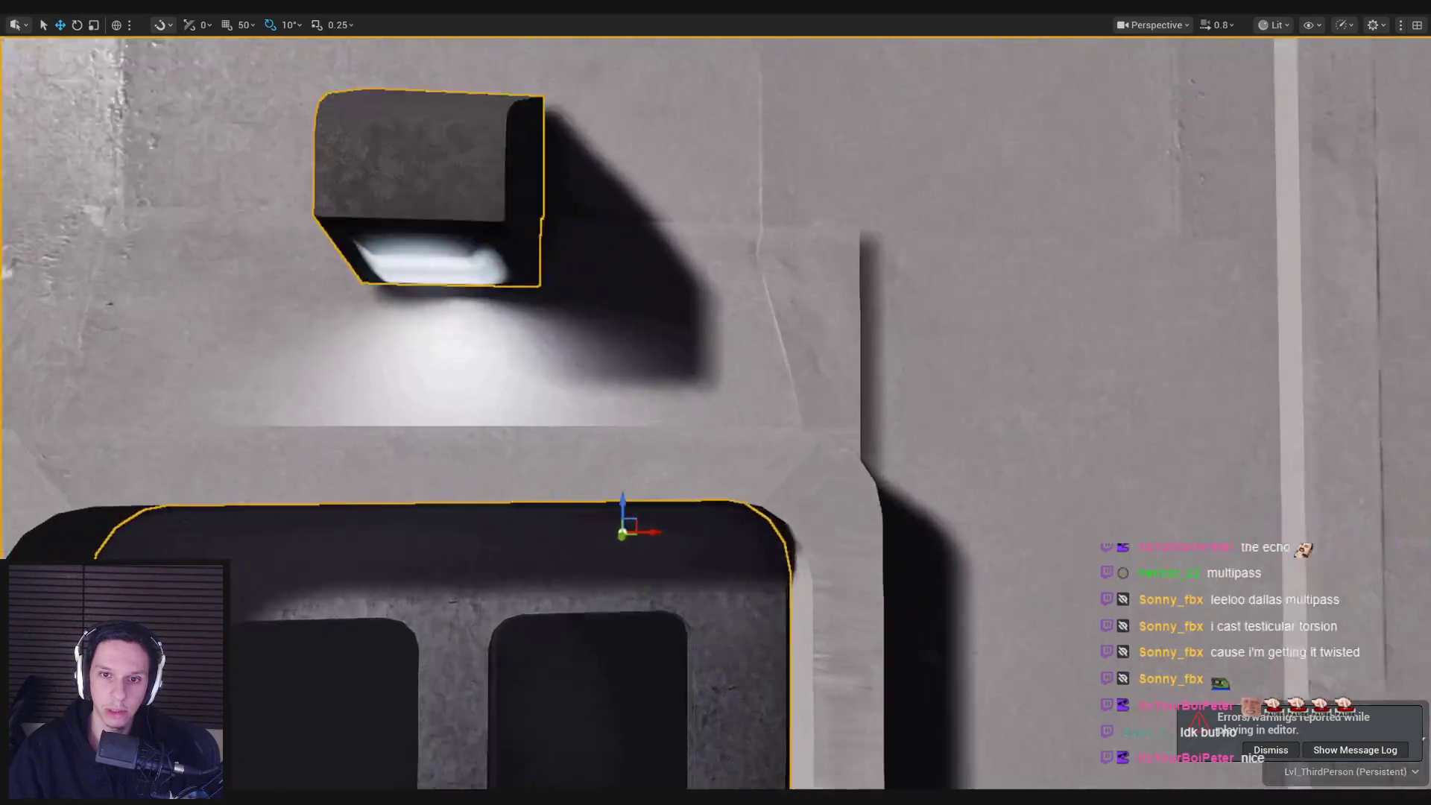
pyautogui.scroll(-10, 691, 363)
pyautogui.press('g')
pyautogui.press('w')
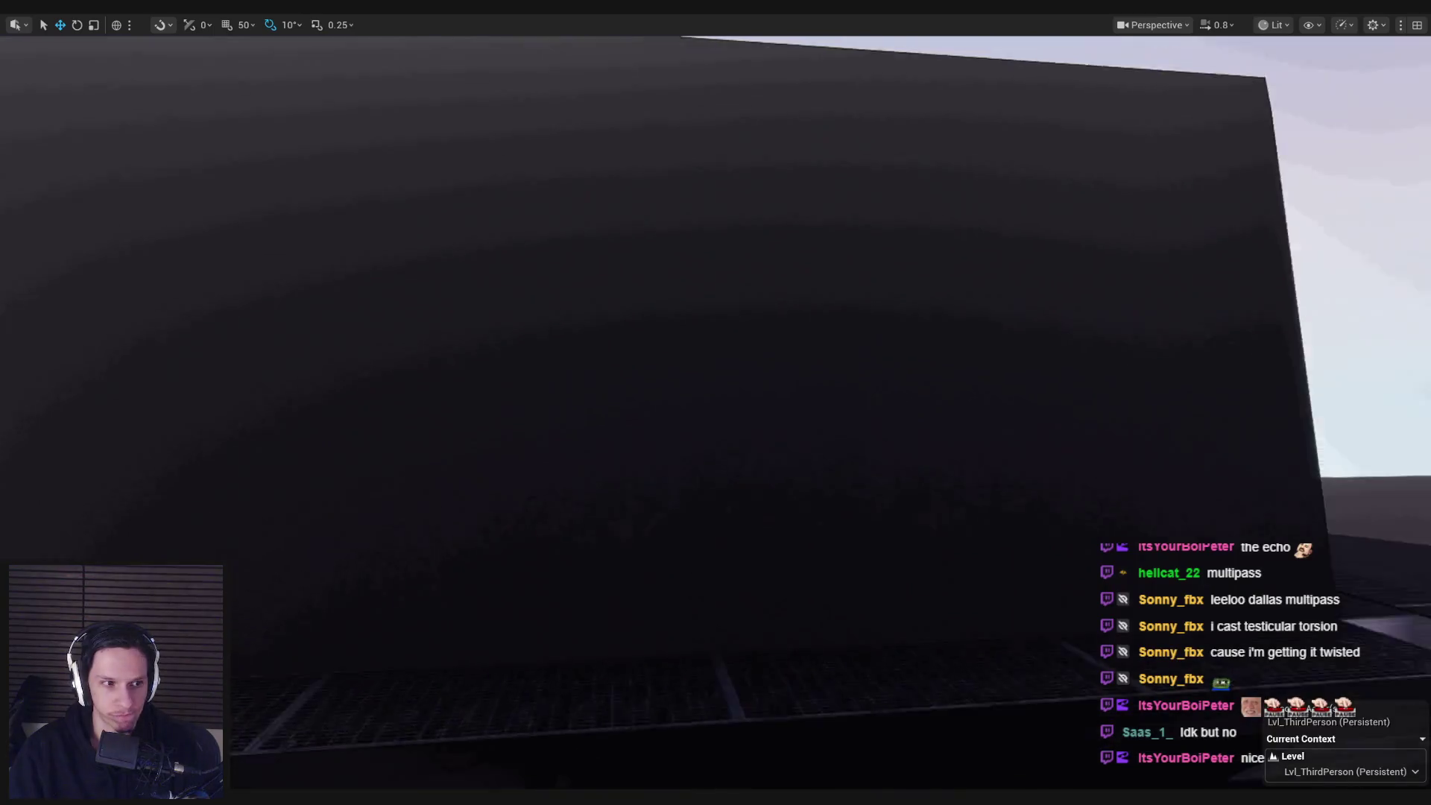
pyautogui.scroll(2, 715, 403)
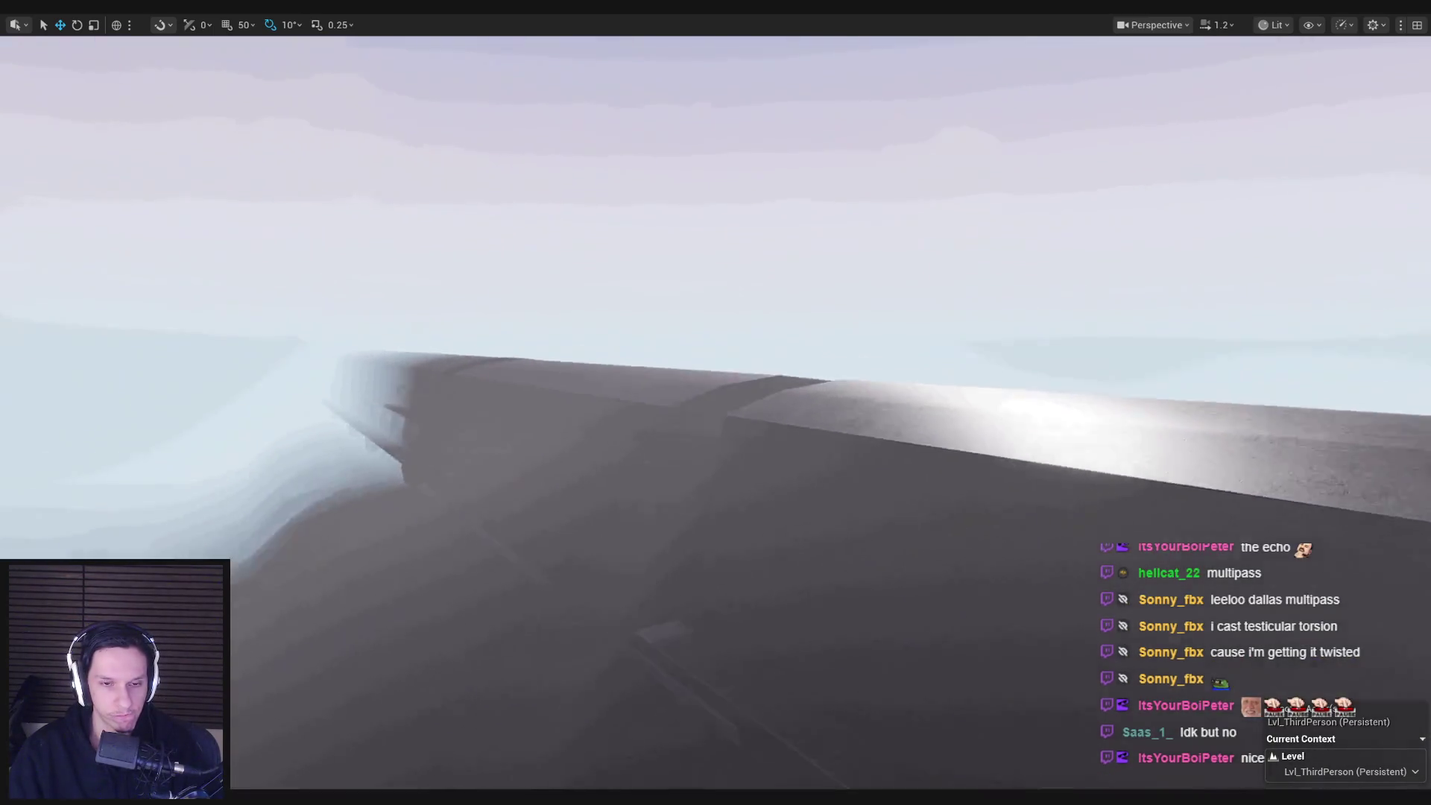
pyautogui.scroll(-3, 716, 403)
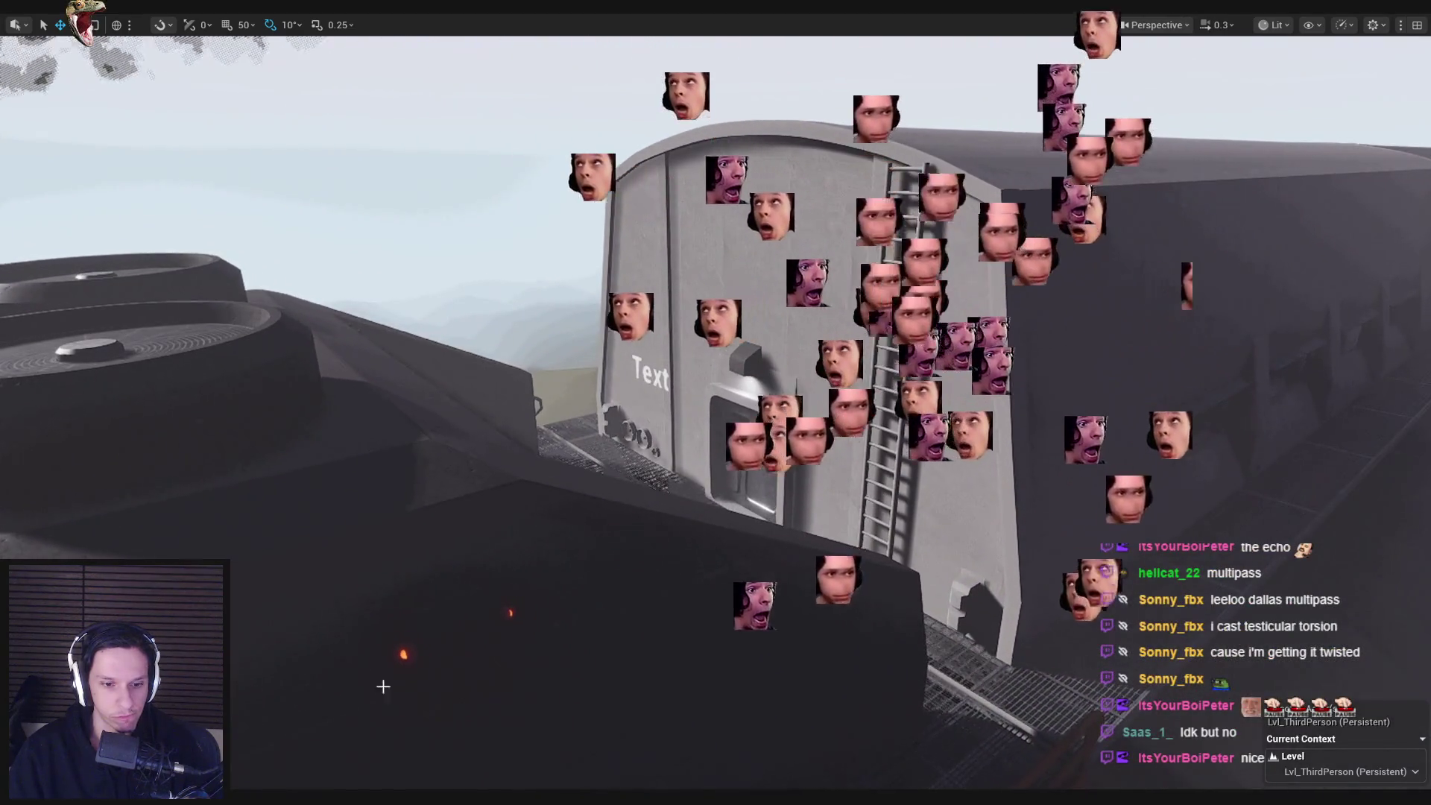
pyautogui.hotkey('alt', 'Tab')
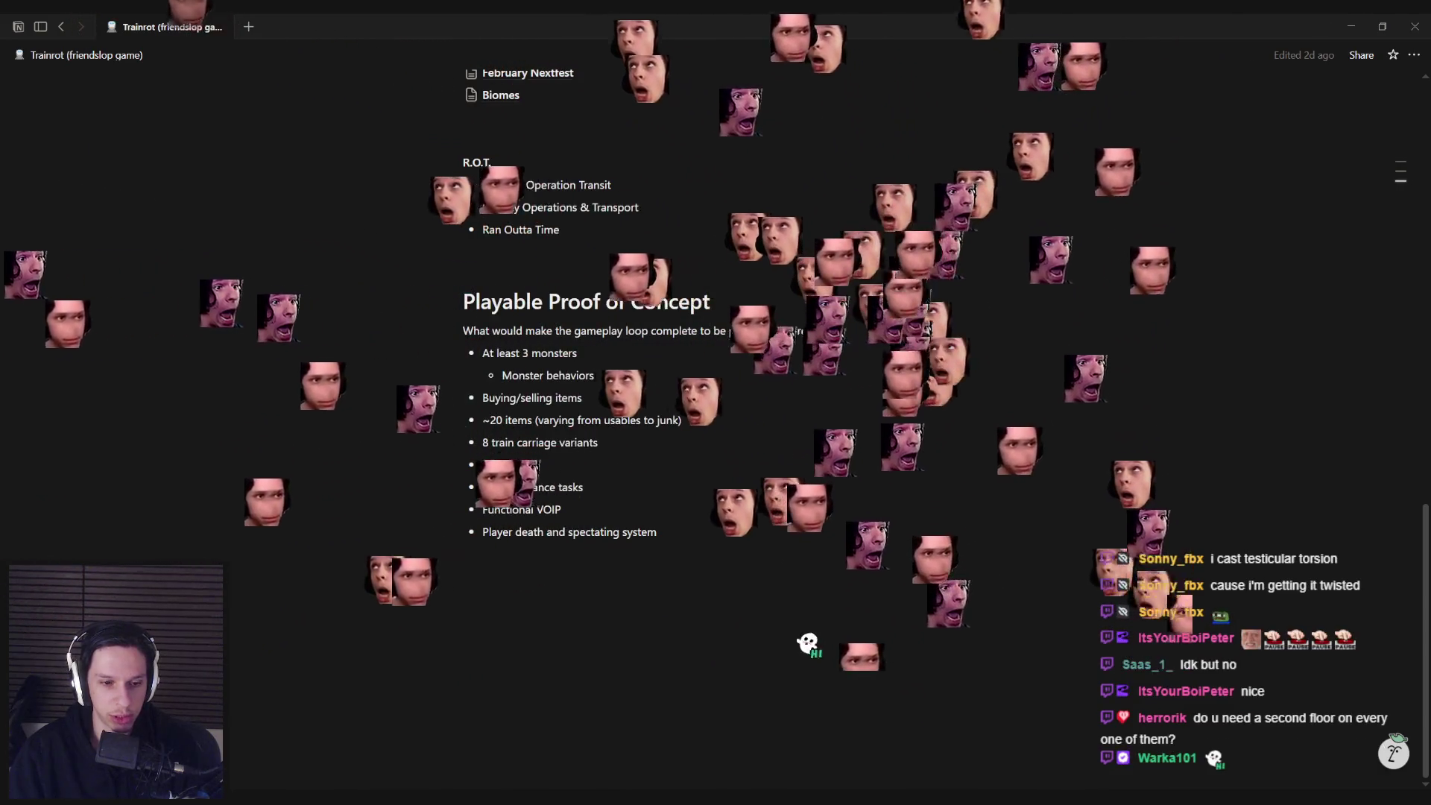
pyautogui.hotkey('alt', 'Tab')
pyautogui.press('w')
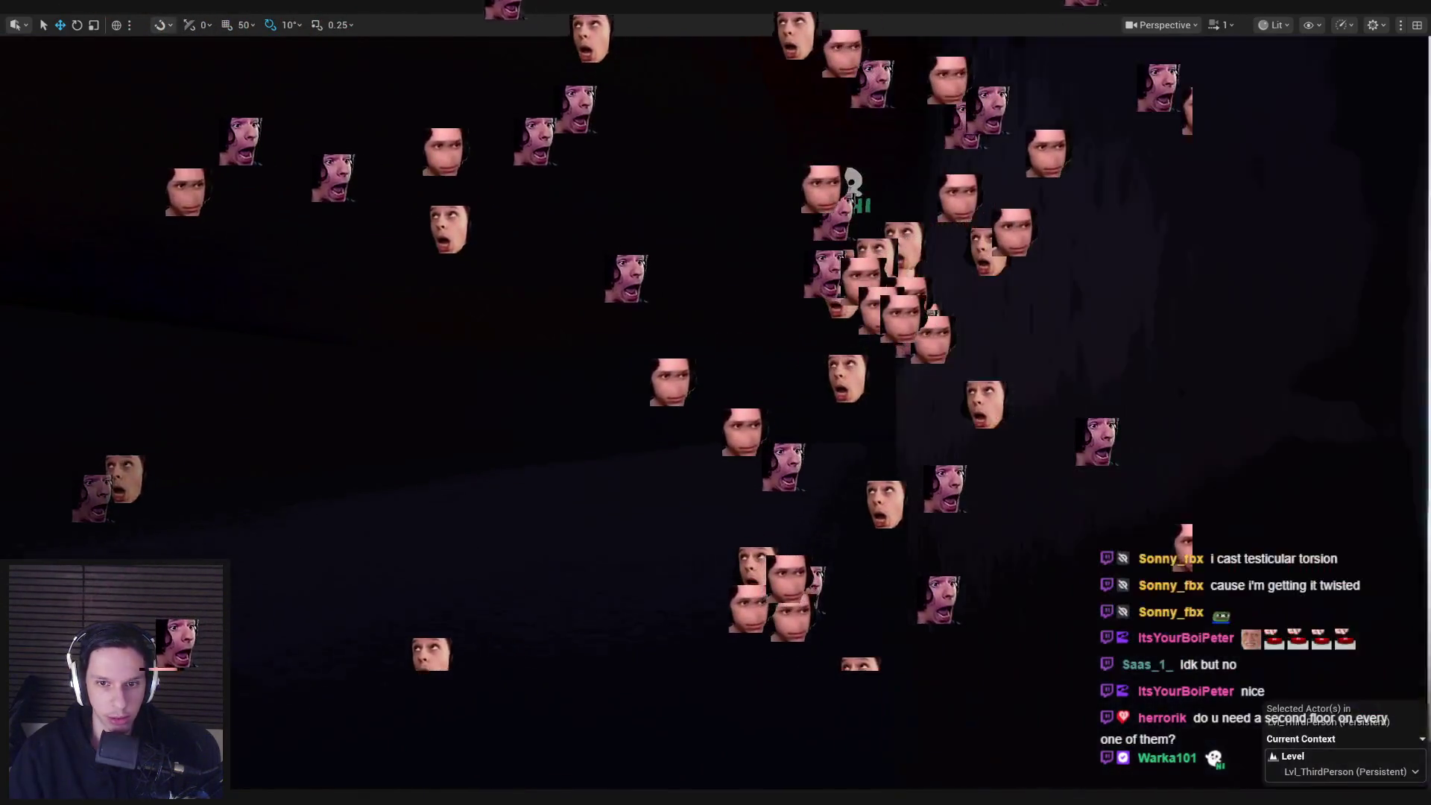
# - Fly around the train interior, building roof and car end, then open Steam's Store from the tray
pyautogui.press('s')
pyautogui.press('w')
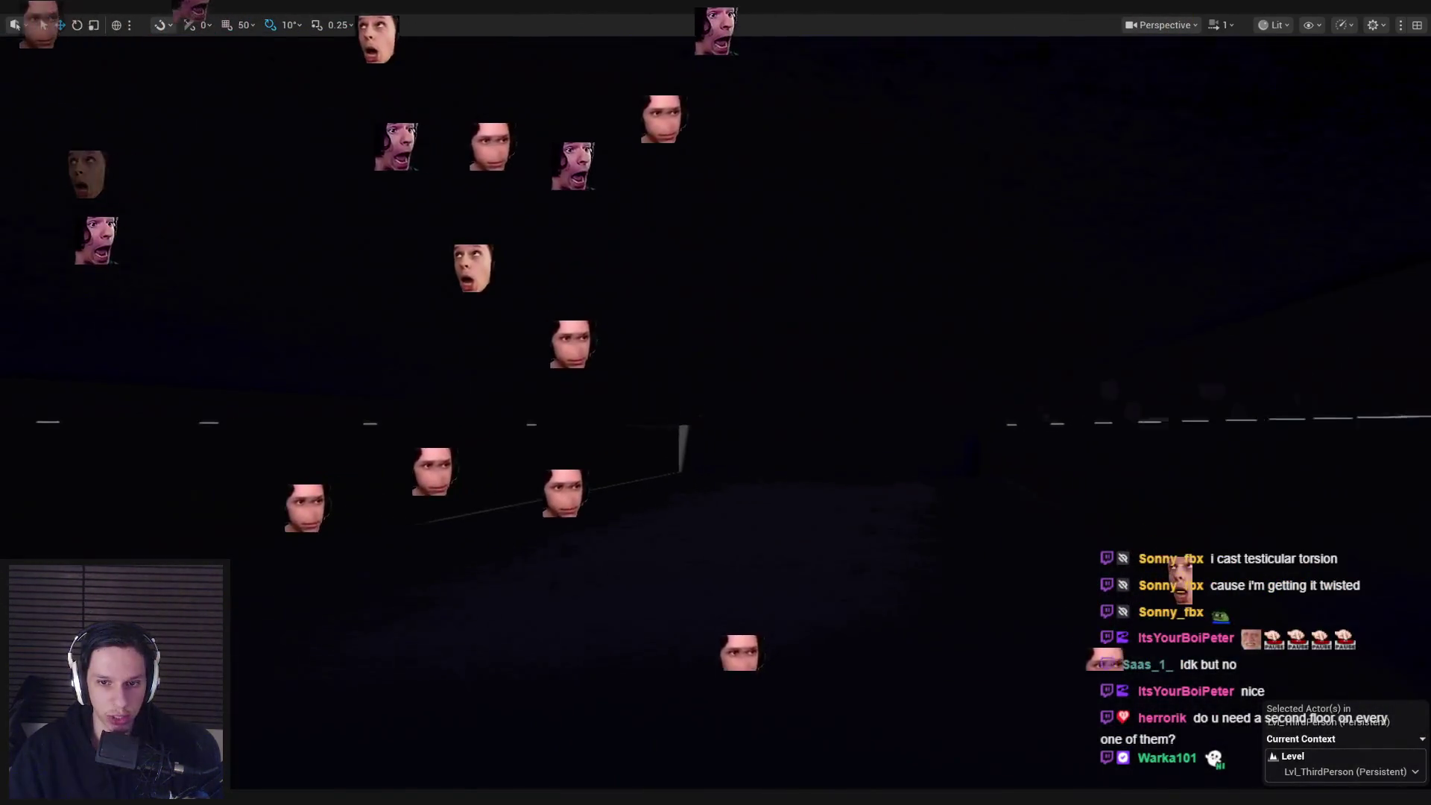
pyautogui.press('w')
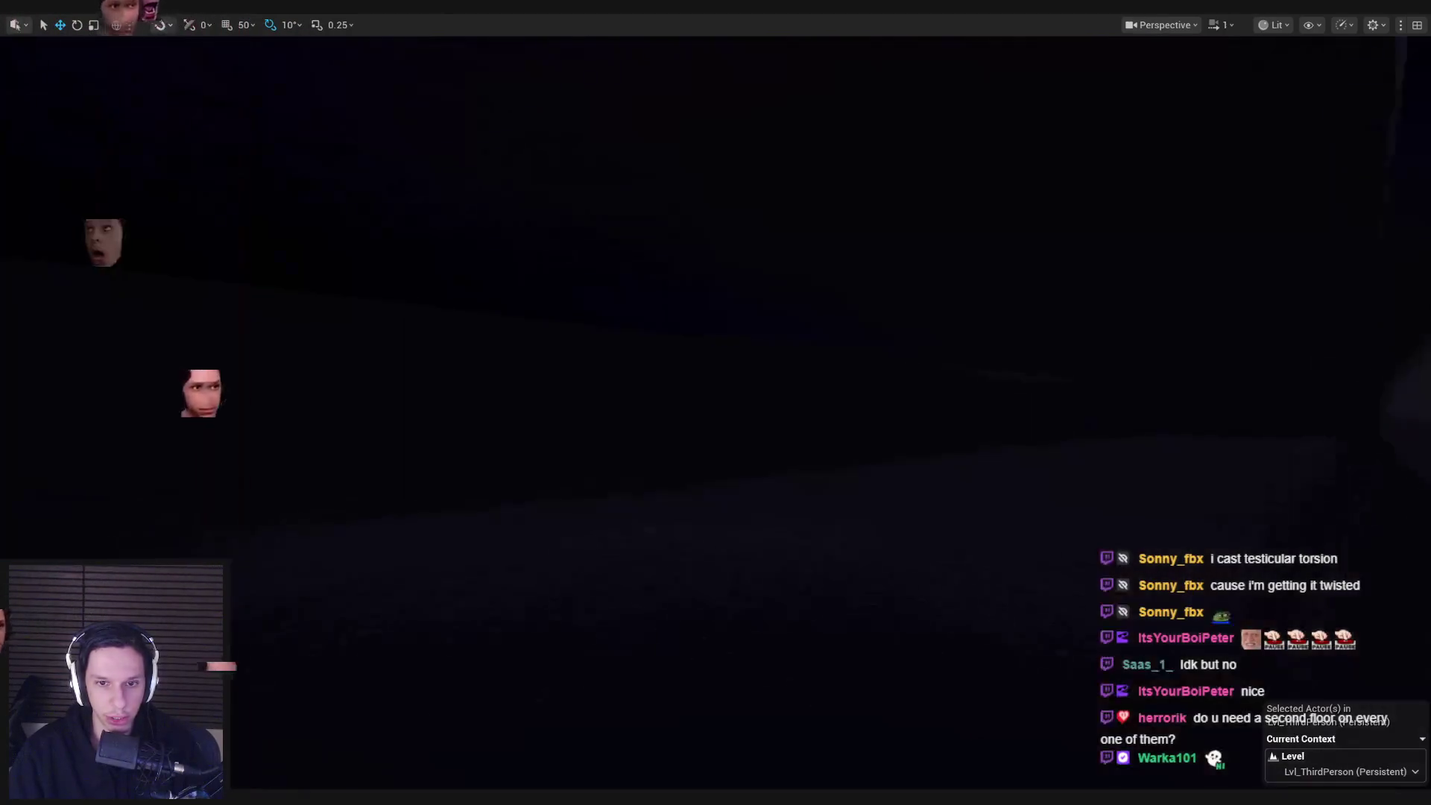
pyautogui.press('w')
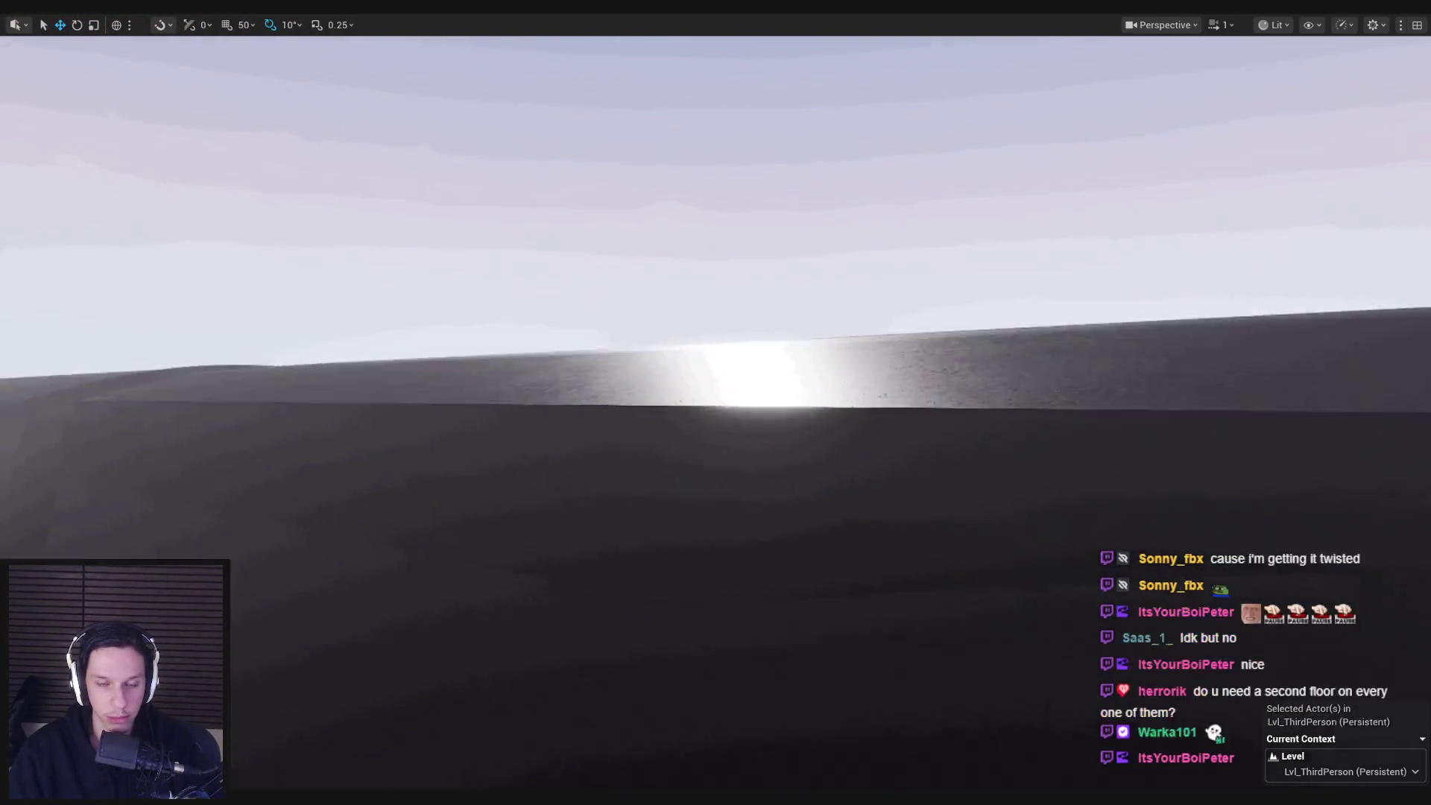
pyautogui.press('w')
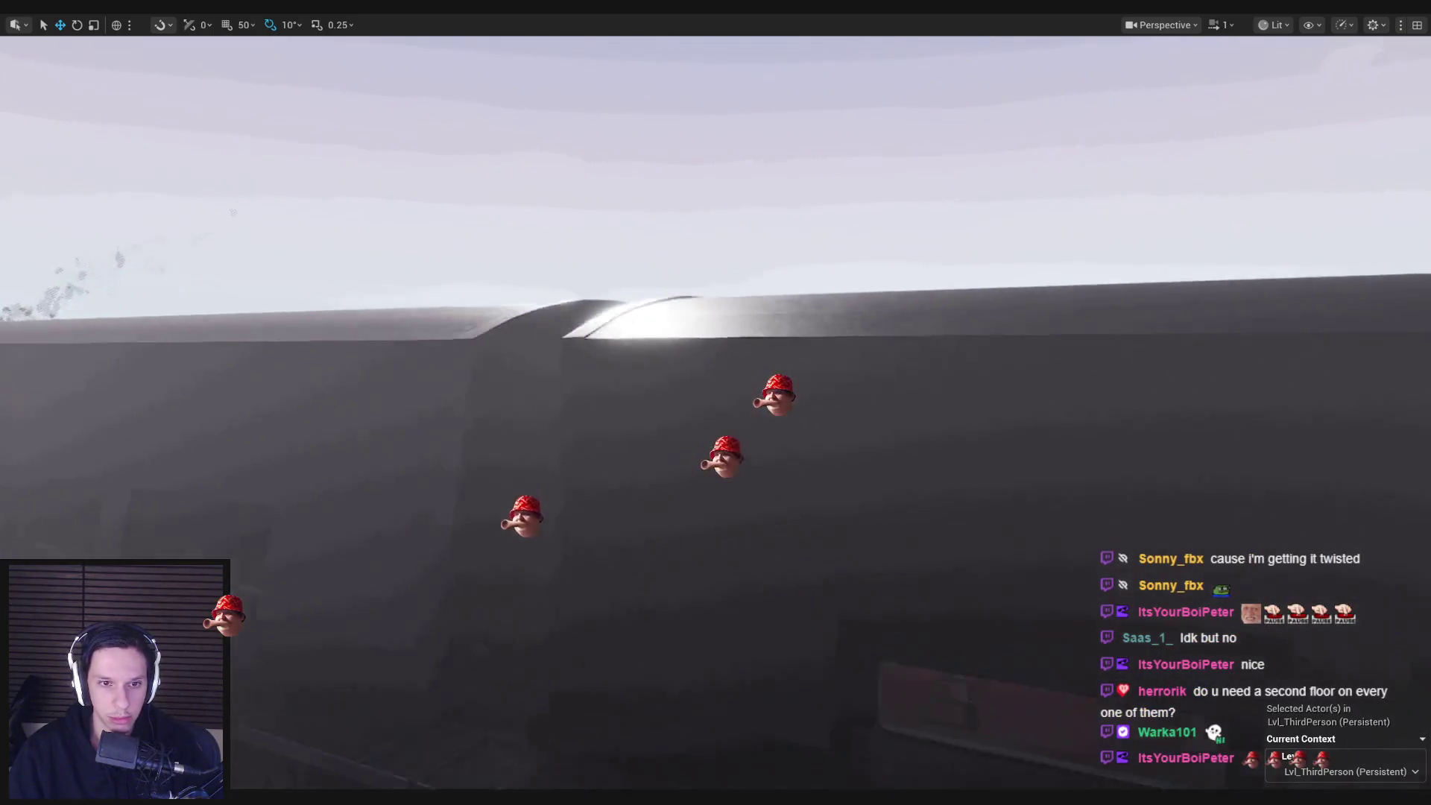
pyautogui.press('s')
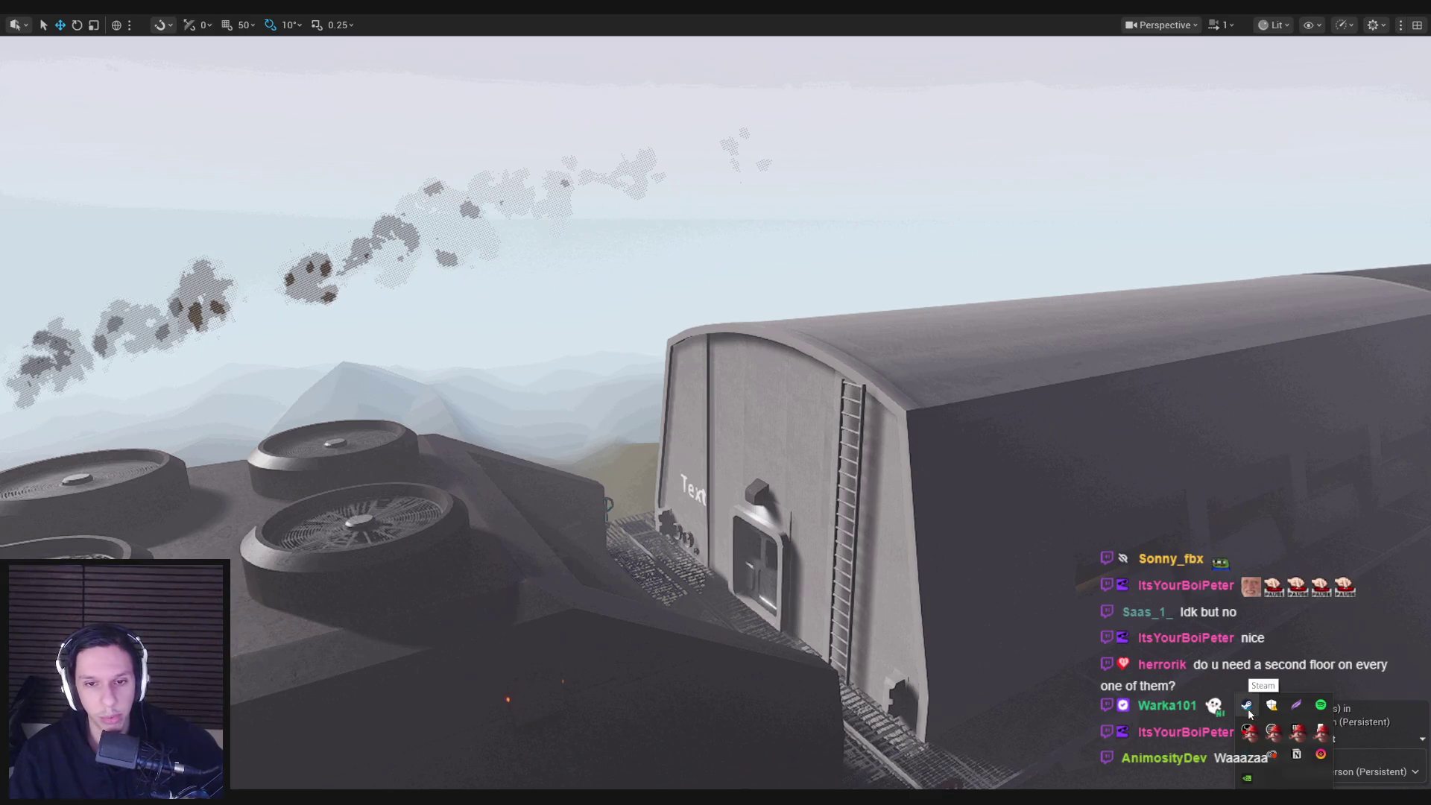
pyautogui.rightClick(1247, 705)
pyautogui.click(1274, 532)
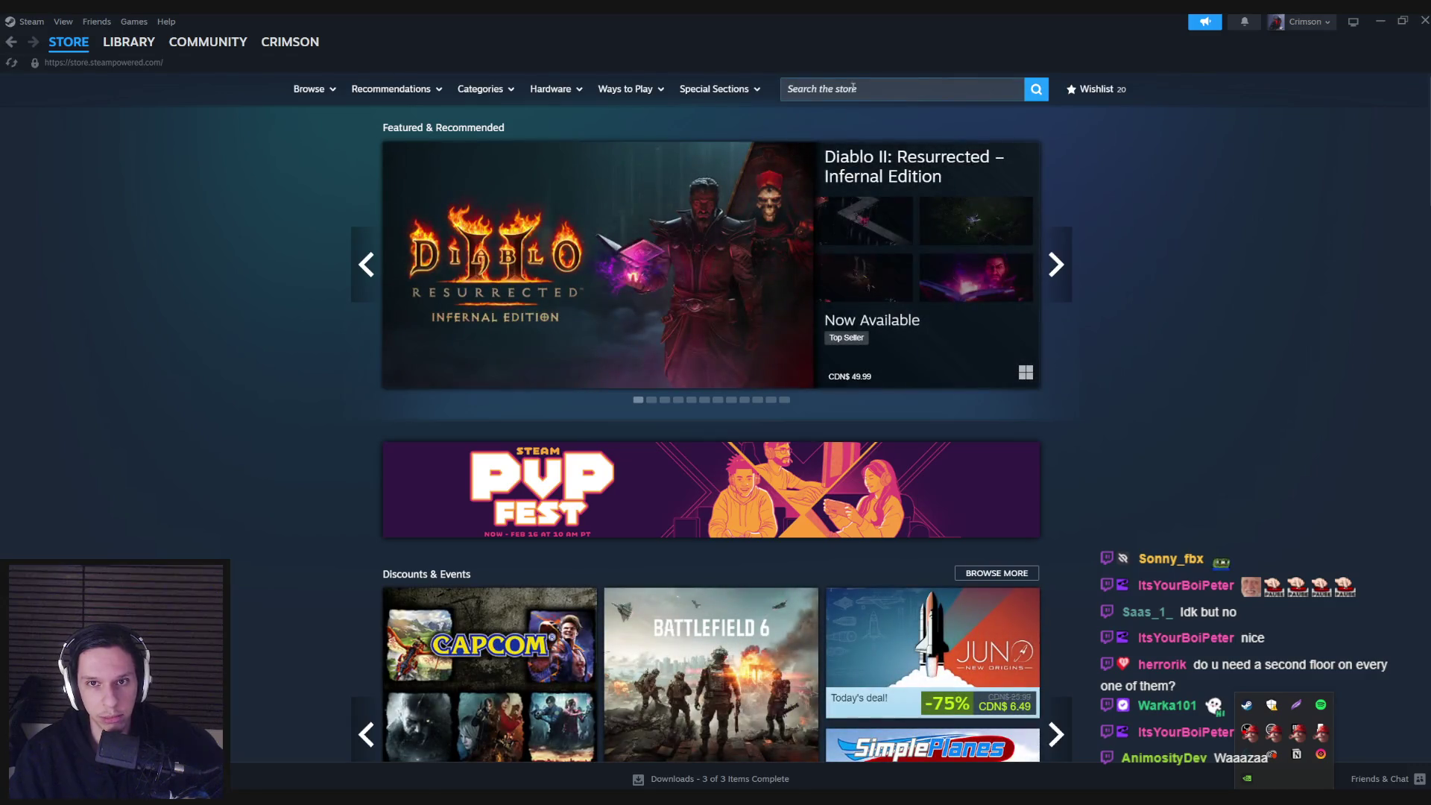
# - Search the Steam store for 'l err' and open the Trail & Error store page
pyautogui.scroll(-15, 241, 334)
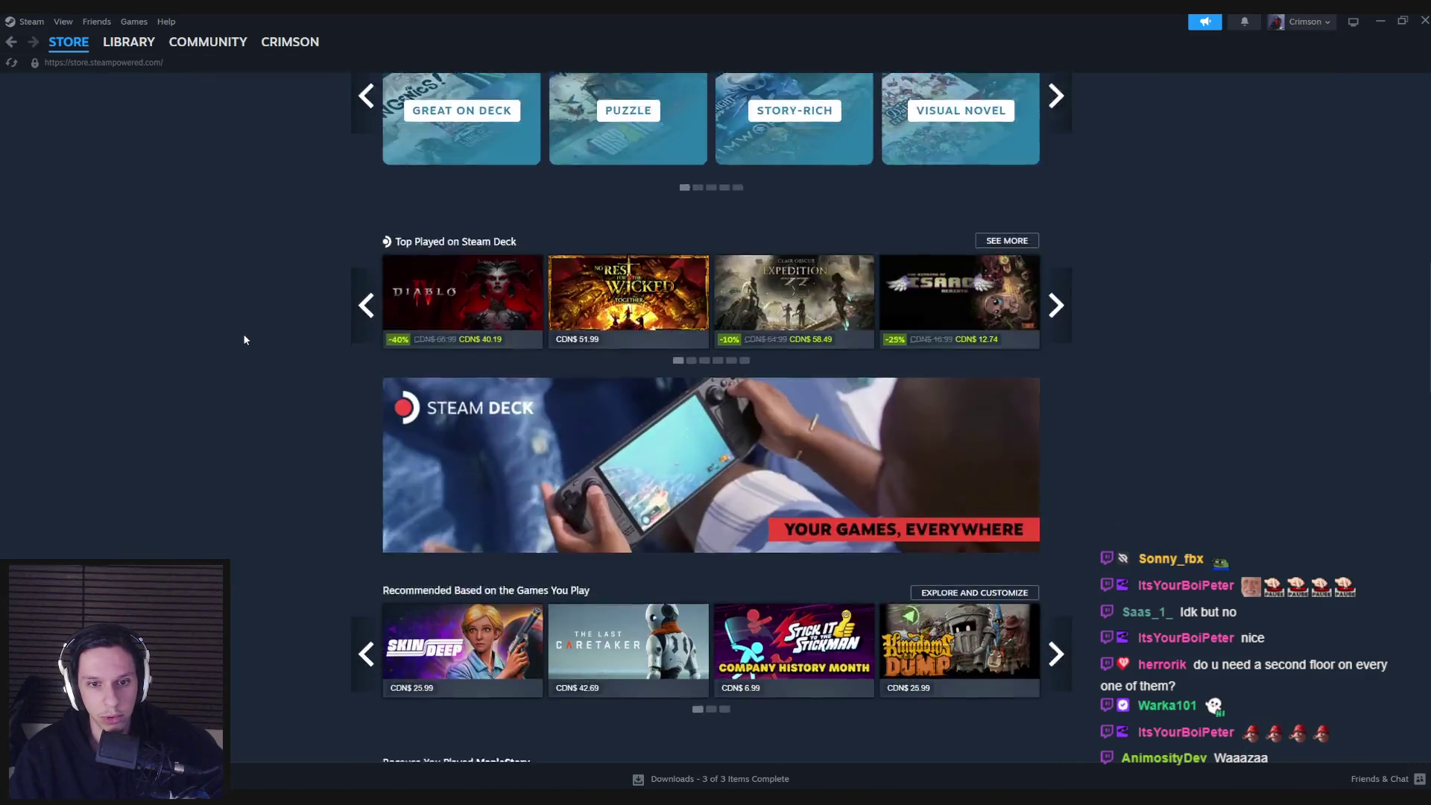
pyautogui.scroll(-7, 243, 339)
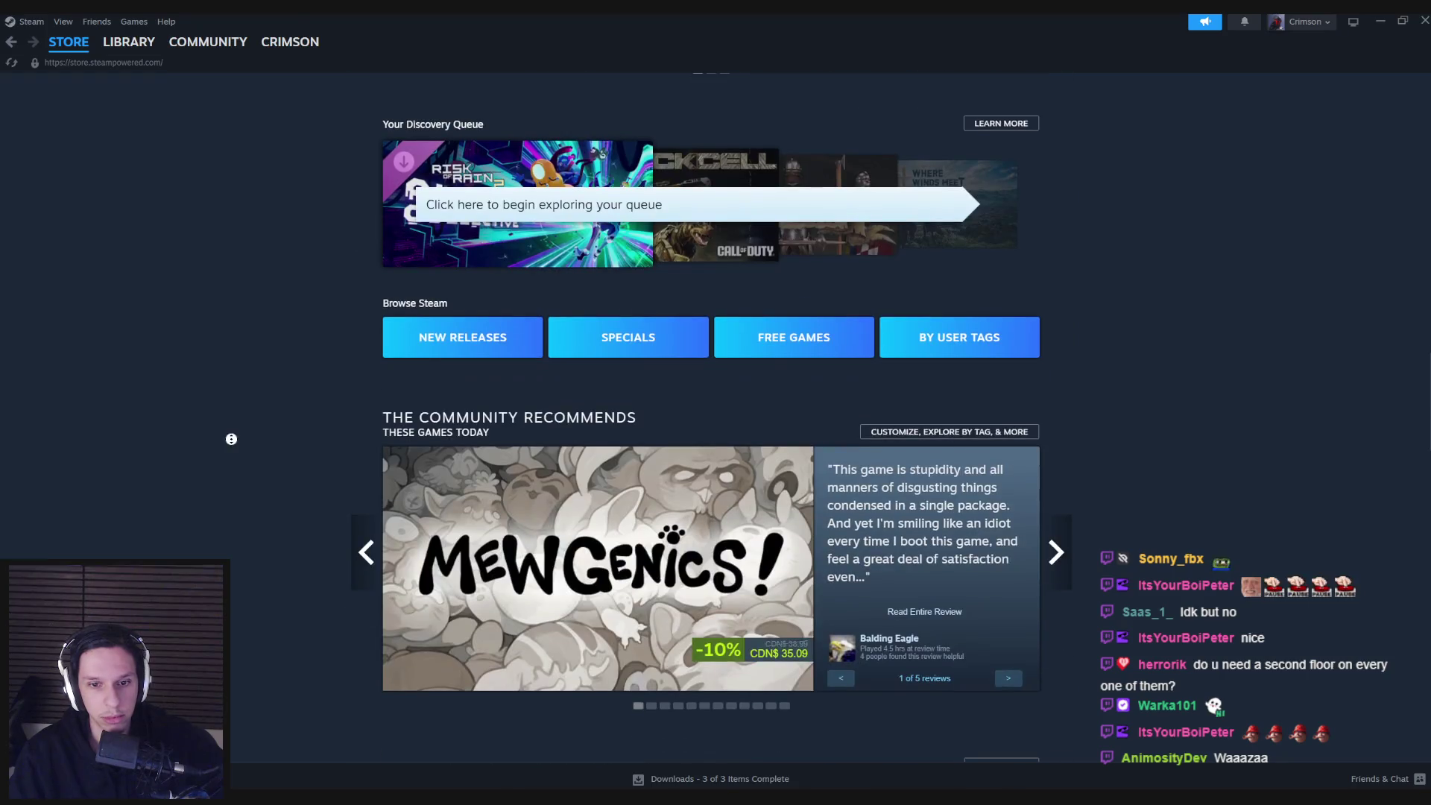
pyautogui.scroll(20, 231, 439)
pyautogui.click(825, 87)
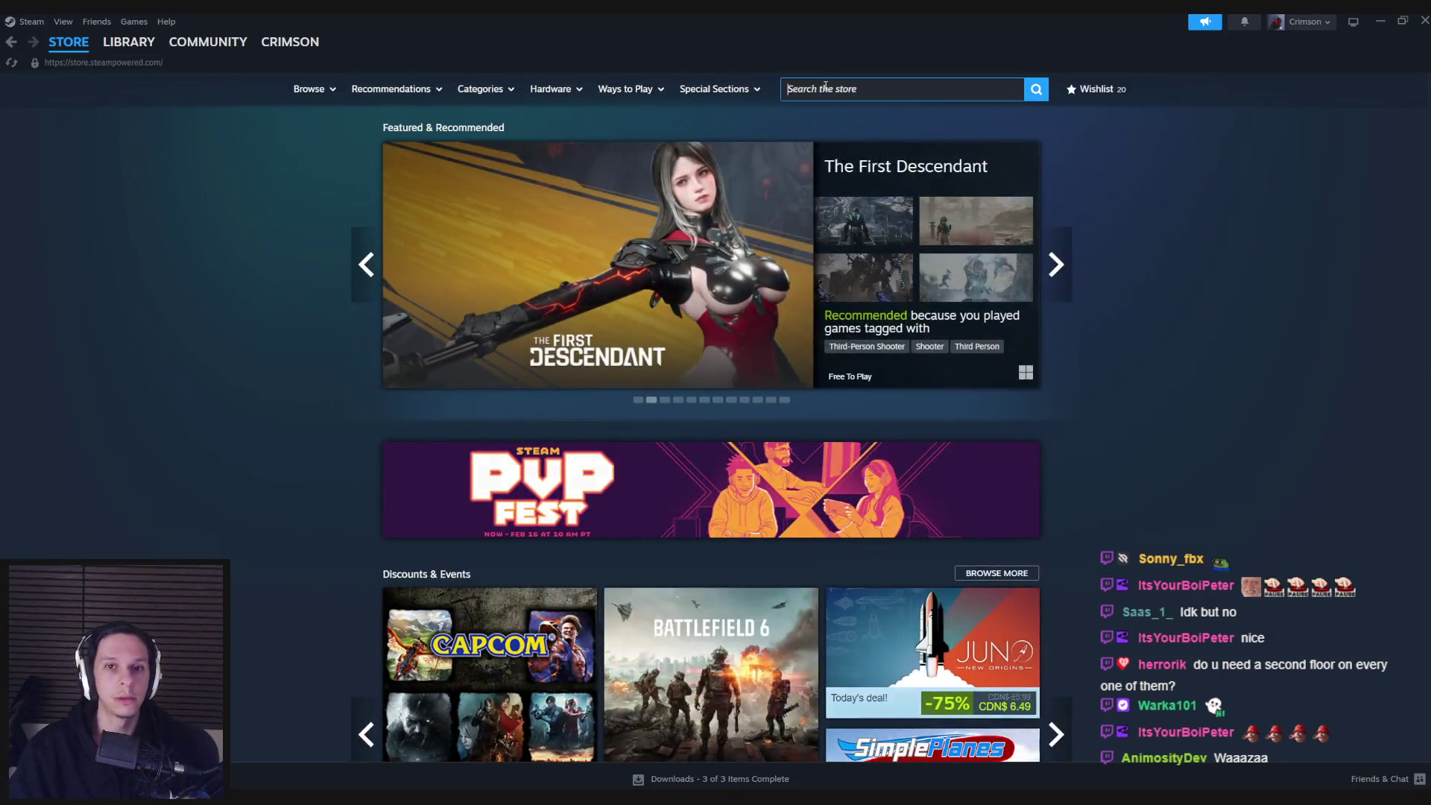
pyautogui.write('trail er')
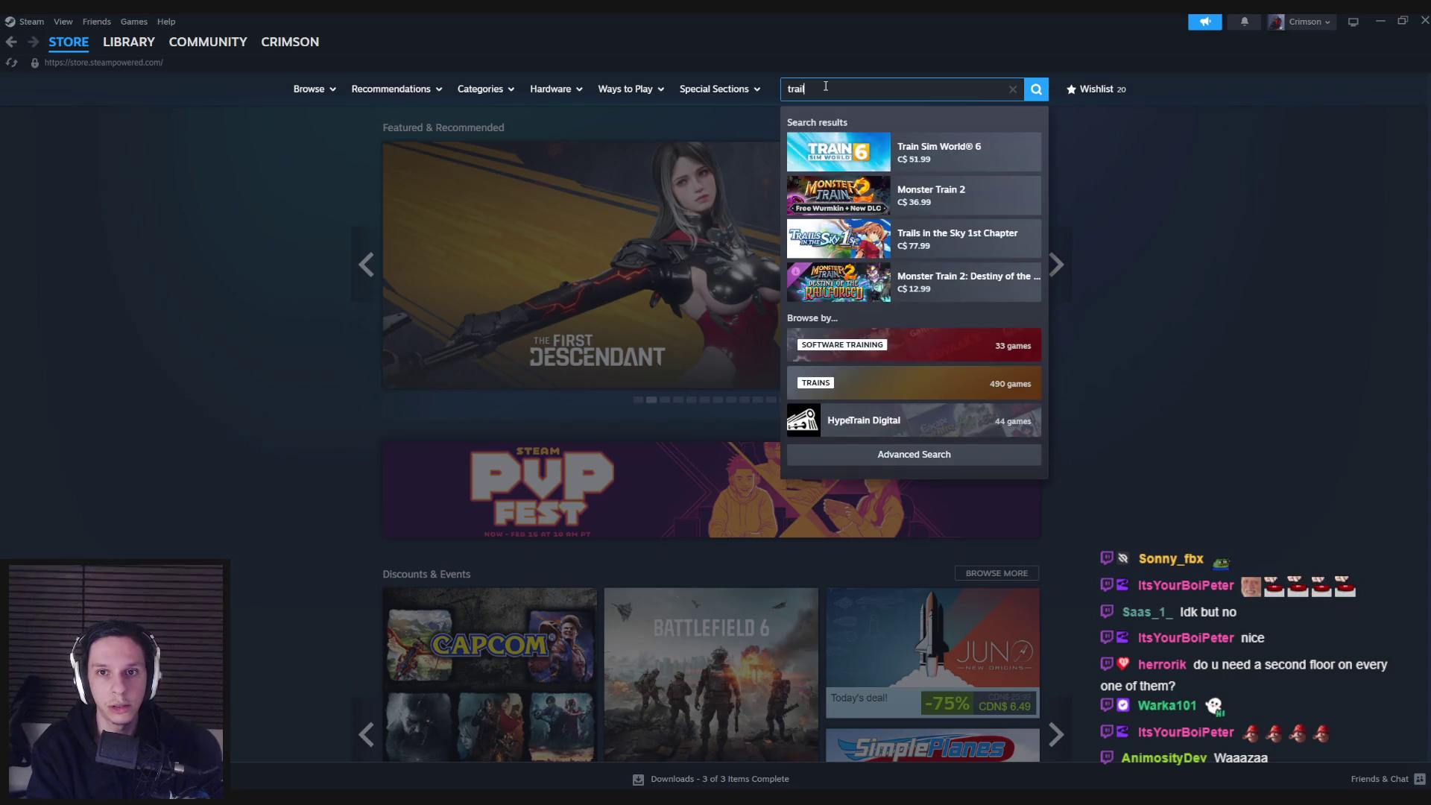
pyautogui.write('ror')
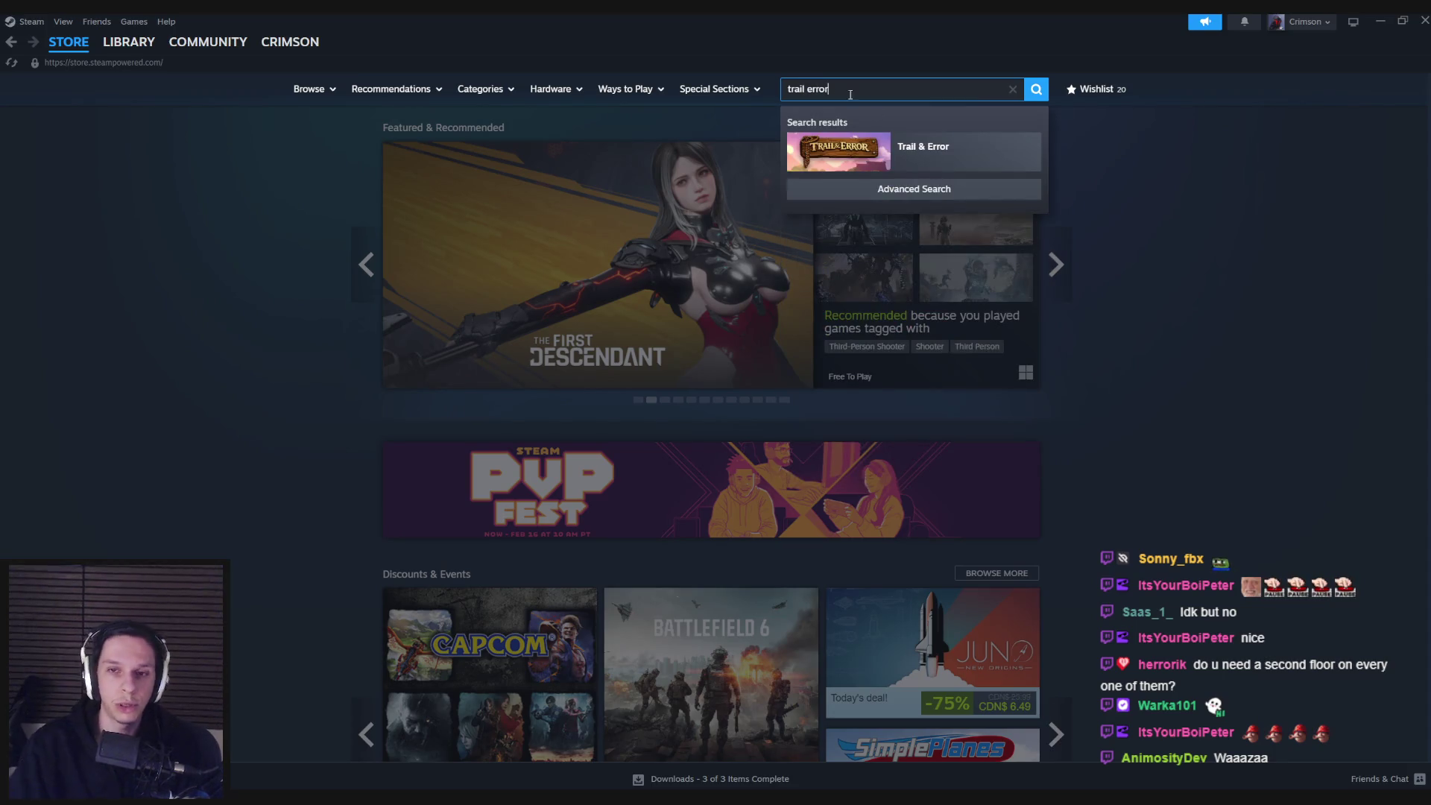
pyautogui.click(837, 153)
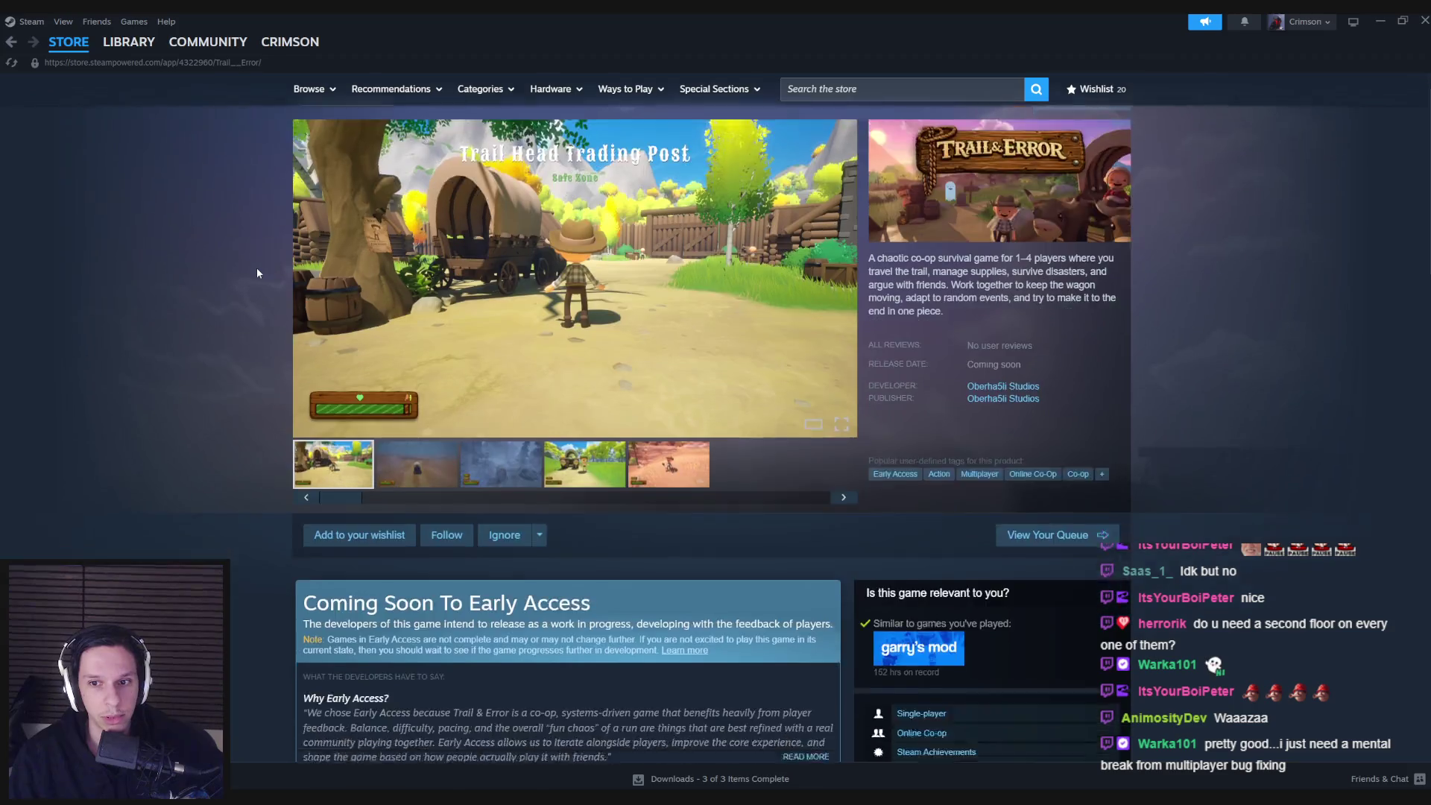
# - Add Trail & Error to the wishlist
pyautogui.scroll(-3, 256, 273)
pyautogui.scroll(4, 257, 273)
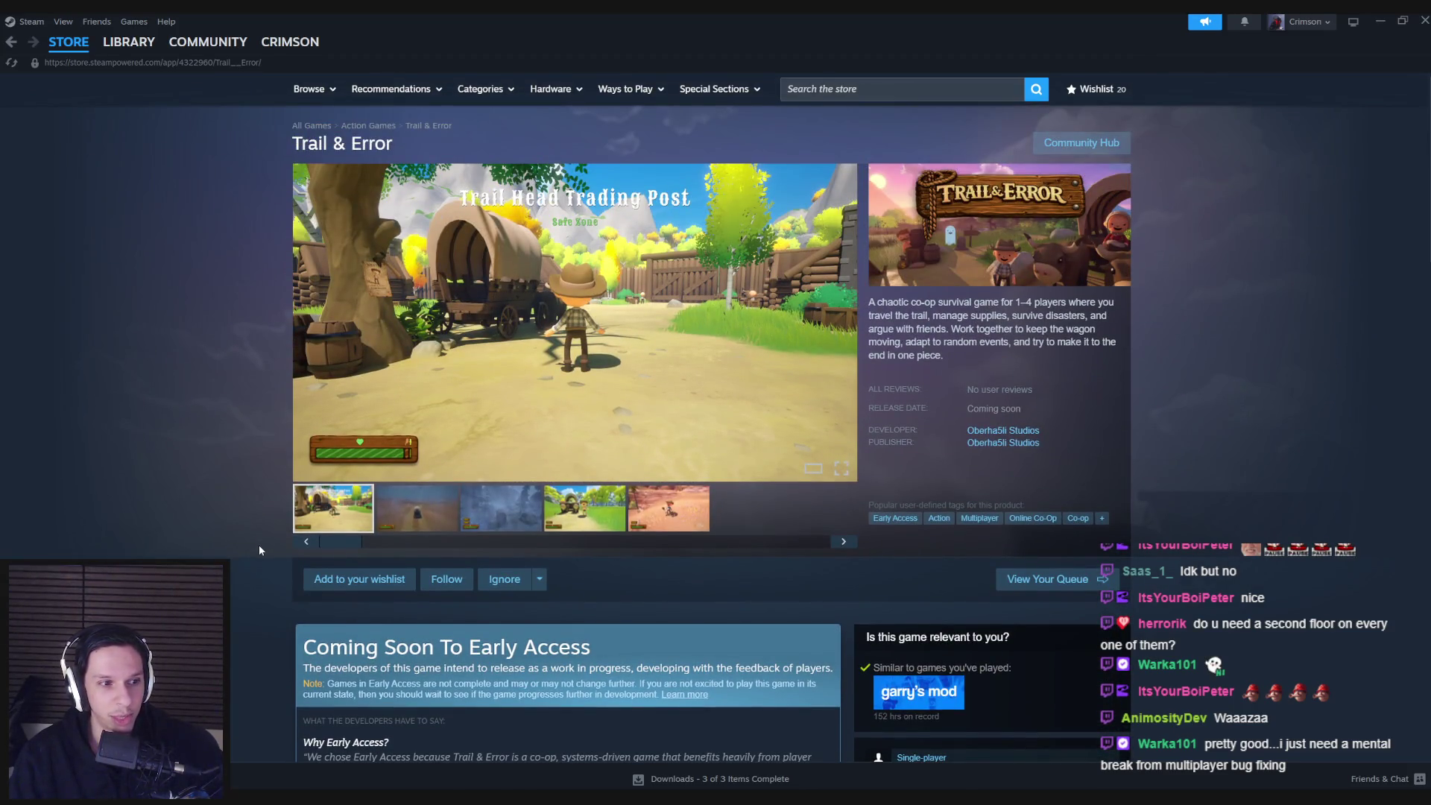
pyautogui.click(359, 579)
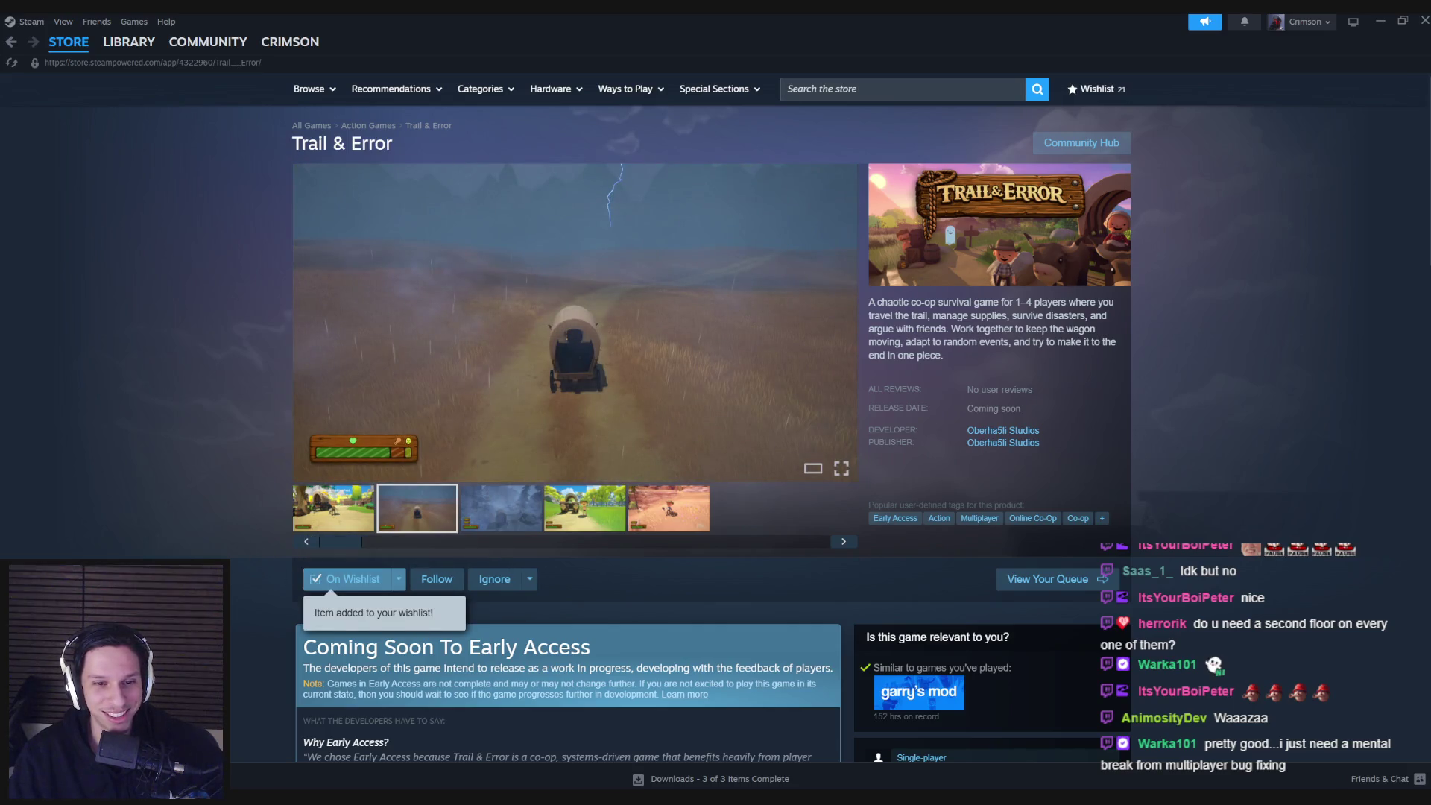
# - Scroll through the Trail & Error store page, then close Steam
pyautogui.scroll(-5, 255, 566)
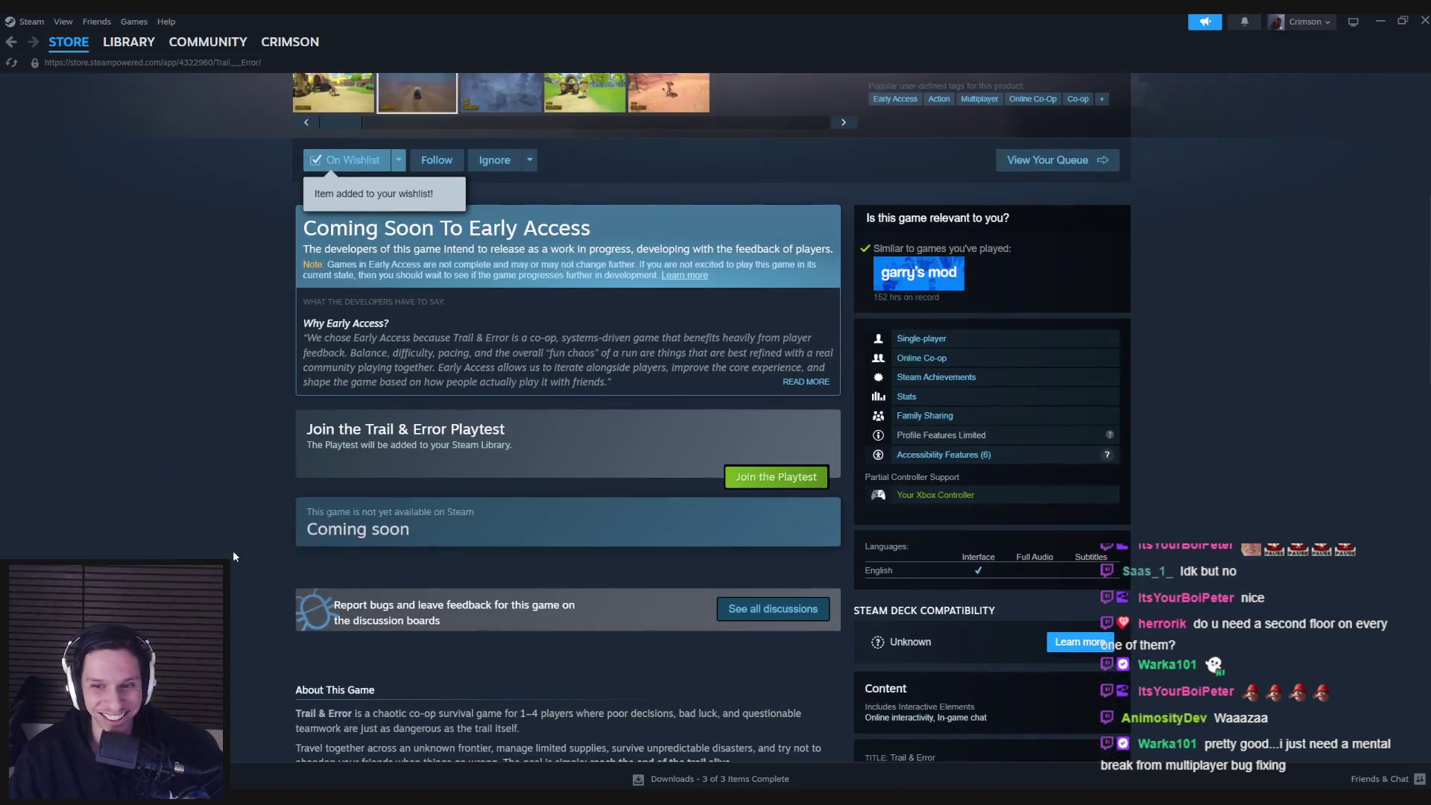
pyautogui.scroll(-3, 233, 555)
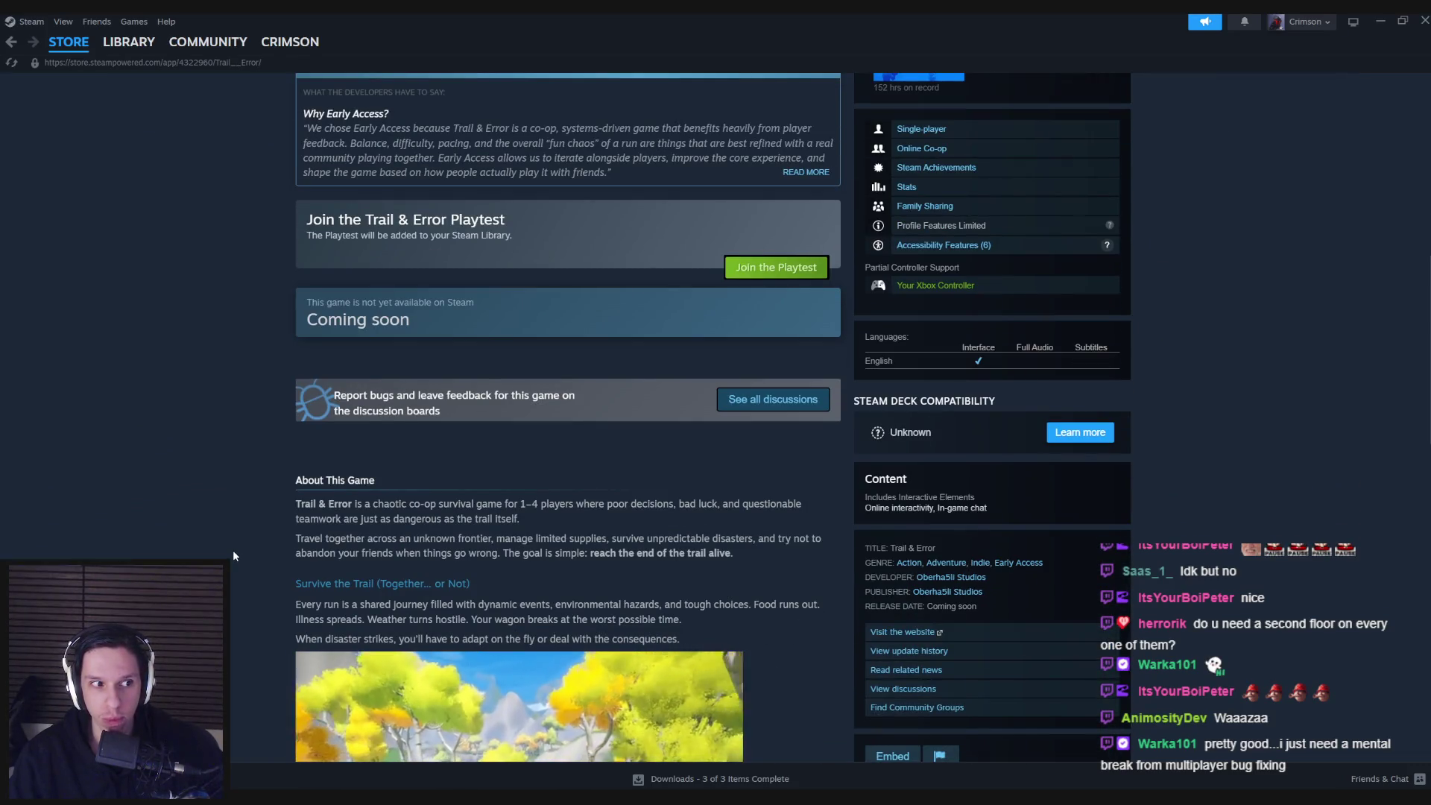
pyautogui.scroll(-3, 233, 555)
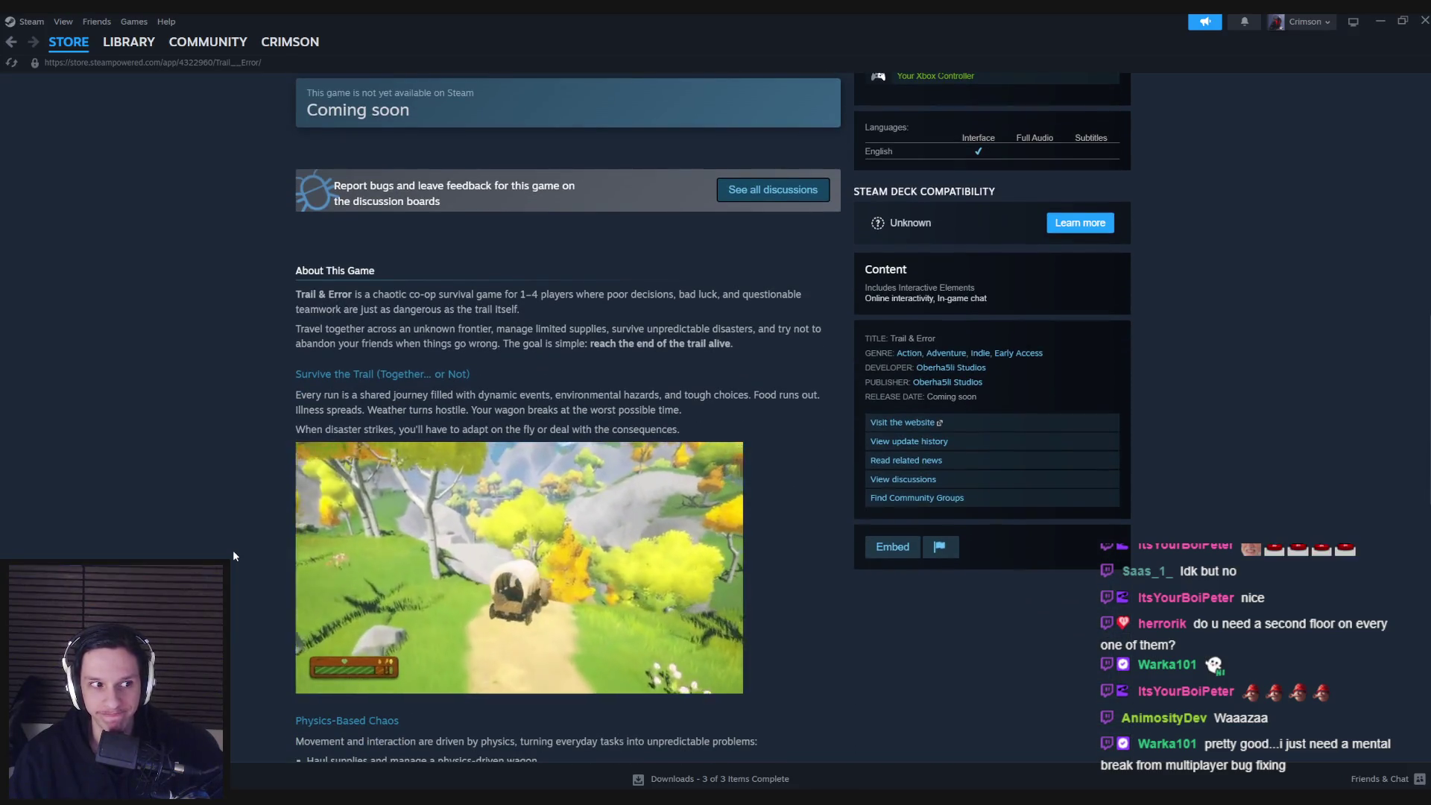
pyautogui.scroll(-3, 233, 555)
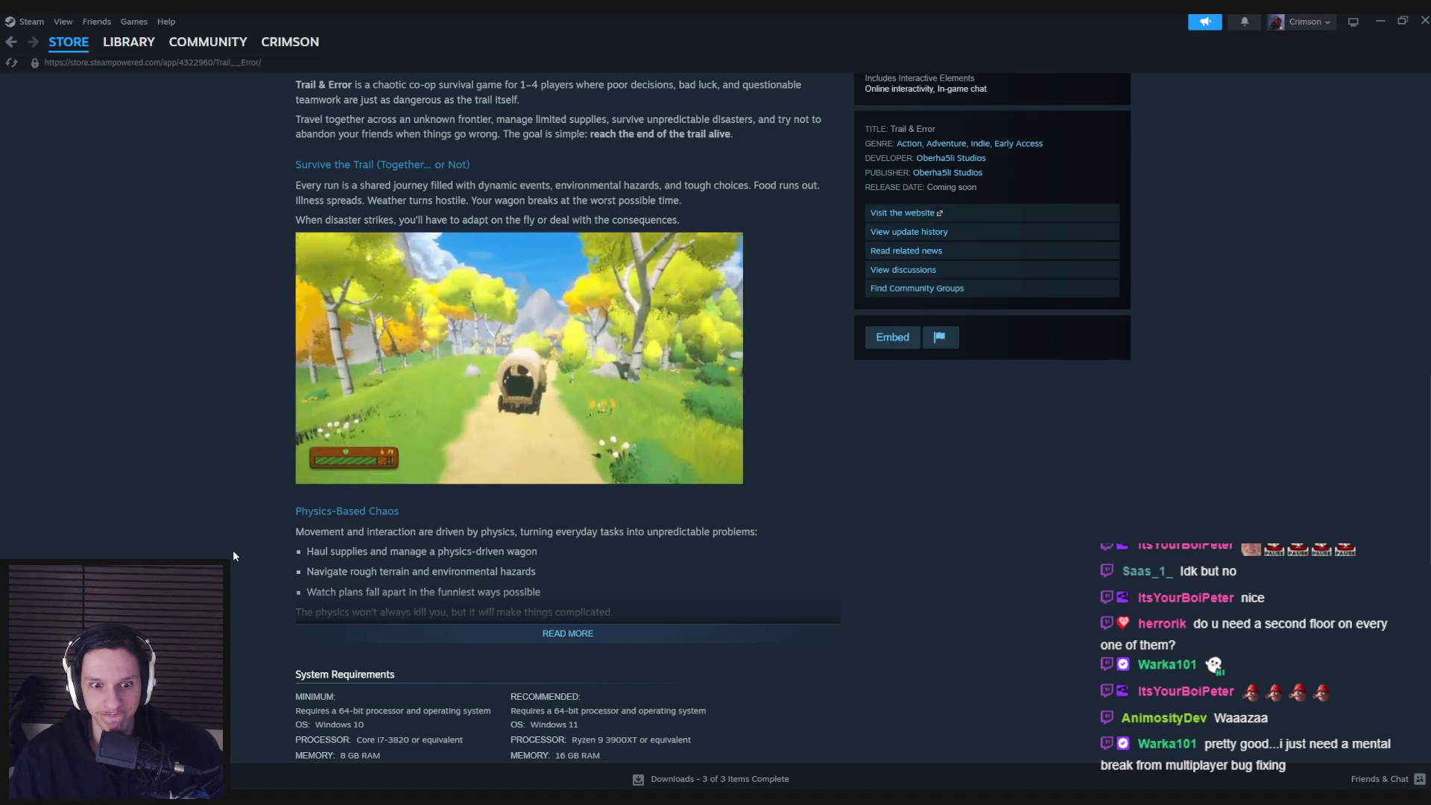
pyautogui.scroll(14, 233, 556)
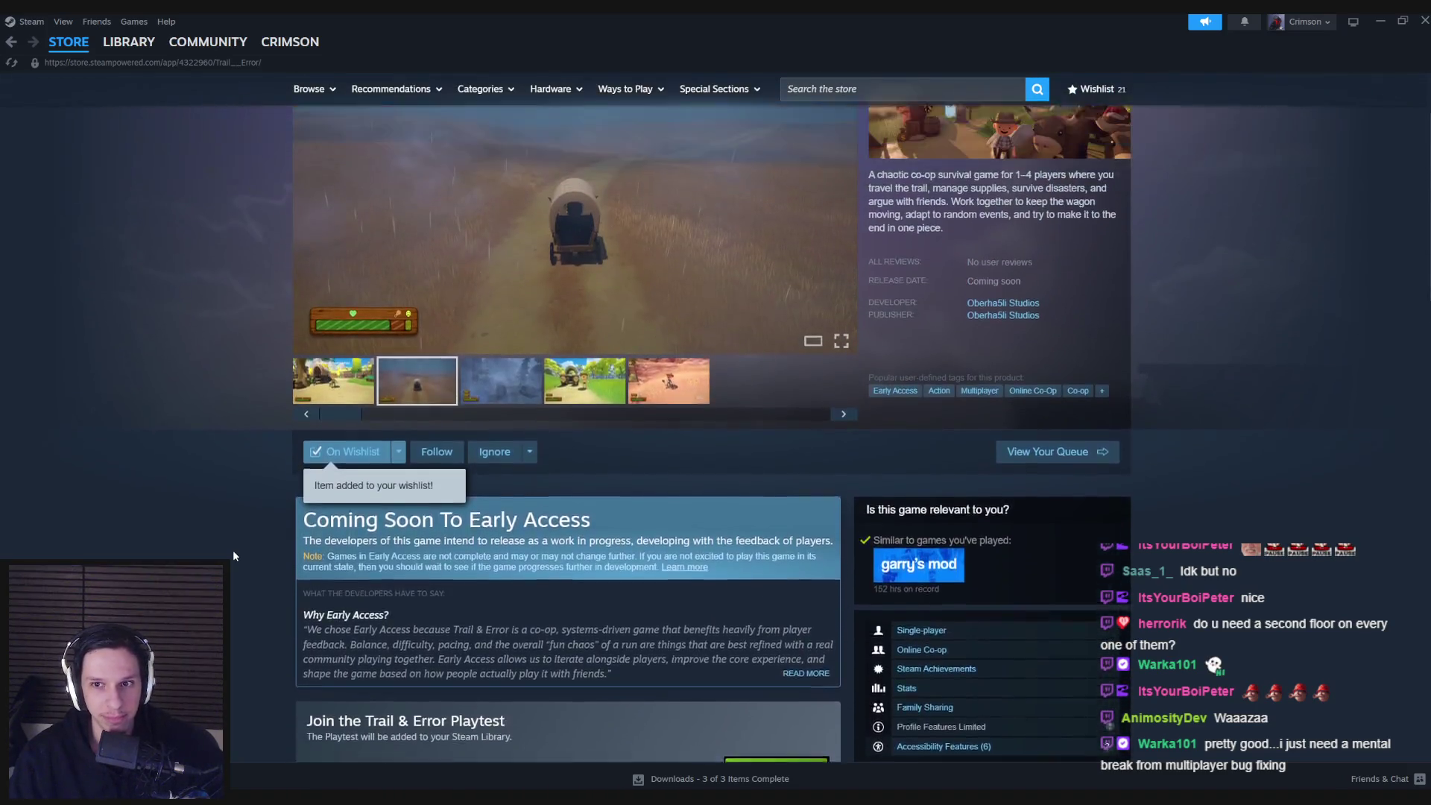
pyautogui.scroll(2, 233, 556)
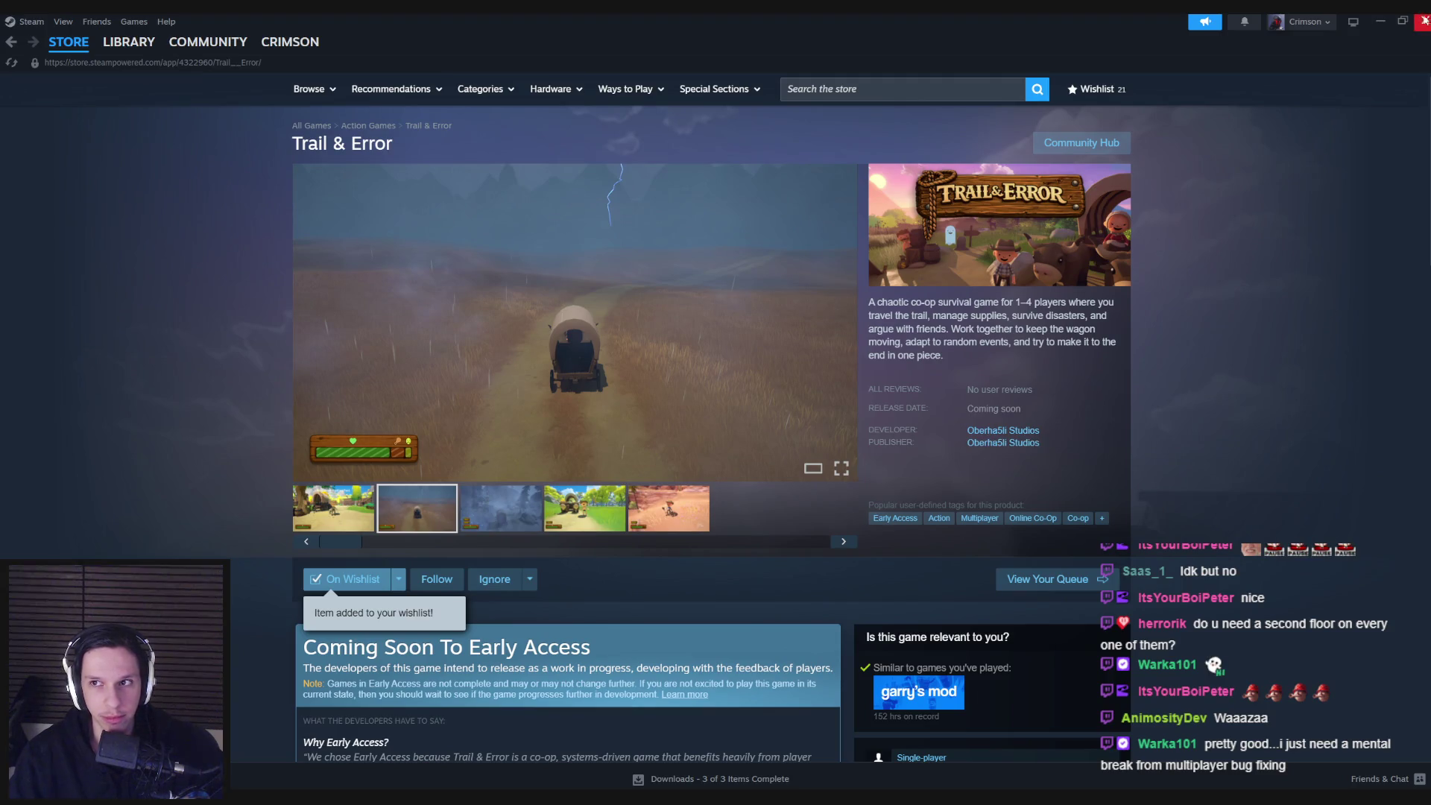
pyautogui.click(1420, 21)
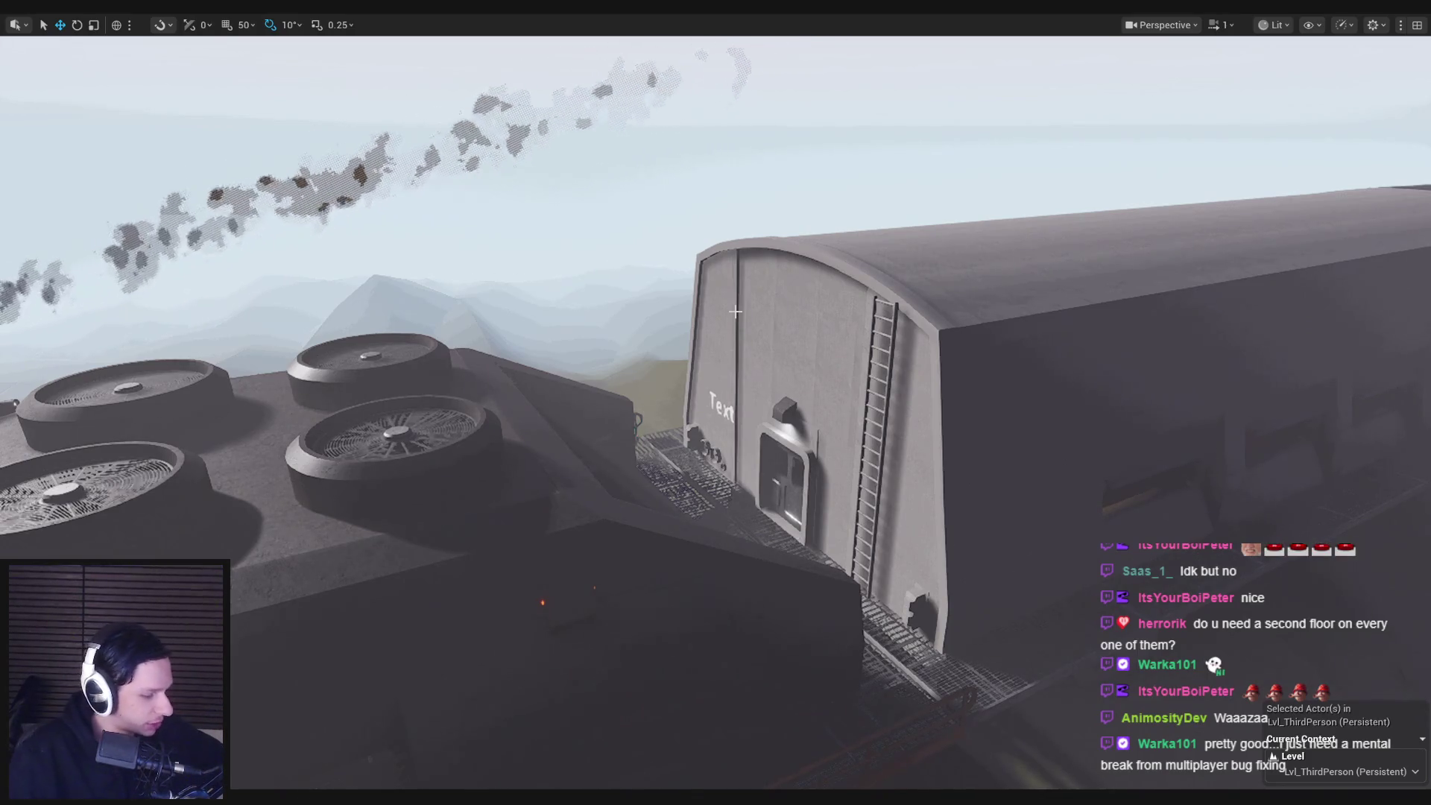
# - Zoom and turn the camera along the train corridor, then pull back outside the car
pyautogui.scroll(5, 736, 311)
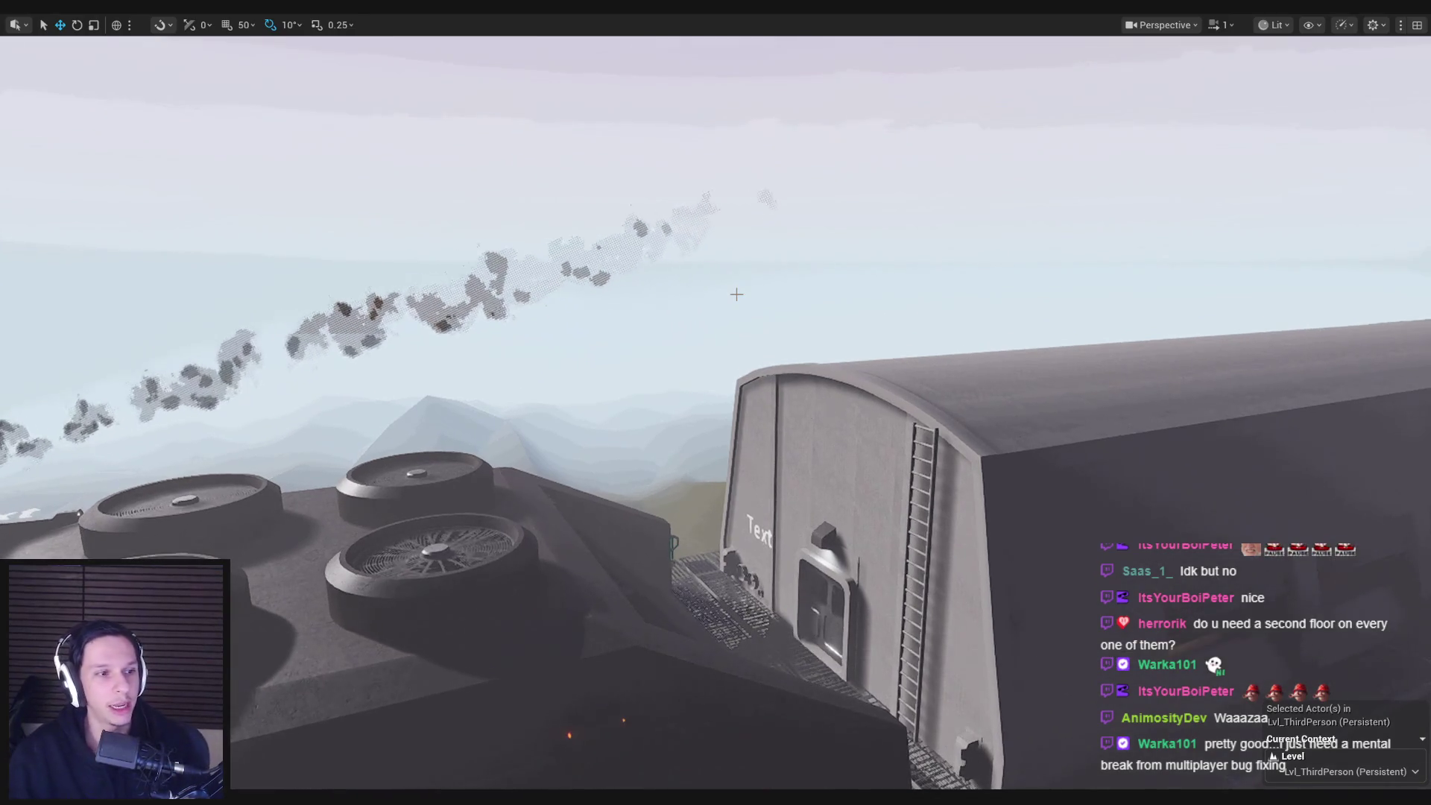
pyautogui.scroll(8, 736, 298)
pyautogui.scroll(10, 735, 298)
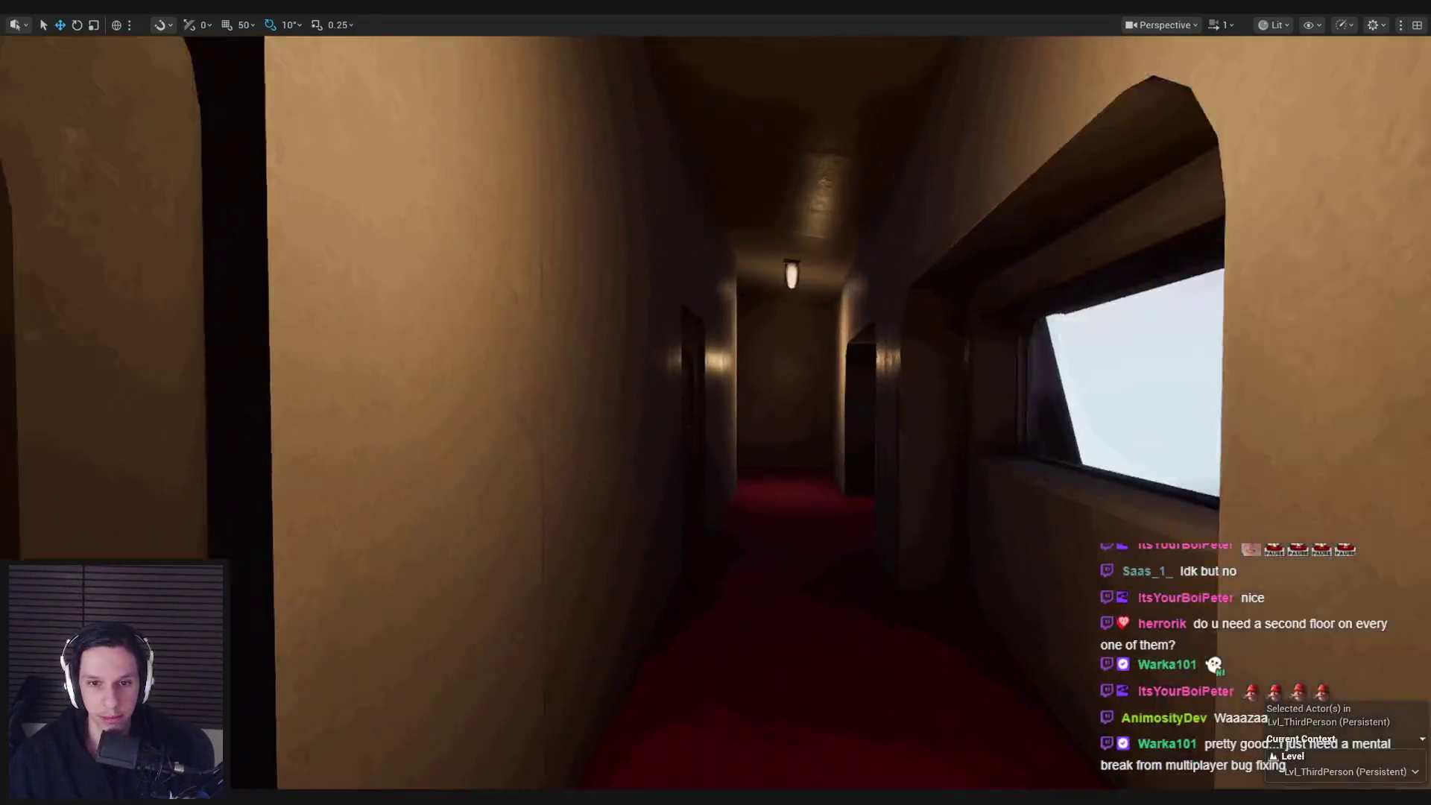
pyautogui.moveTo(716, 403)
pyautogui.mouseDown()
pyautogui.moveTo(790, 403)
pyautogui.moveTo(626, 402)
pyautogui.moveTo(746, 462)
pyautogui.moveTo(745, 387)
pyautogui.moveTo(745, 403)
pyautogui.moveTo(776, 403)
pyautogui.moveTo(671, 402)
pyautogui.moveTo(745, 403)
pyautogui.moveTo(716, 358)
pyautogui.moveTo(746, 388)
pyautogui.moveTo(716, 418)
pyautogui.mouseUp()
pyautogui.moveTo(737, 294)
pyautogui.mouseDown()
pyautogui.moveTo(737, 313)
pyautogui.moveTo(737, 294)
pyautogui.mouseUp()
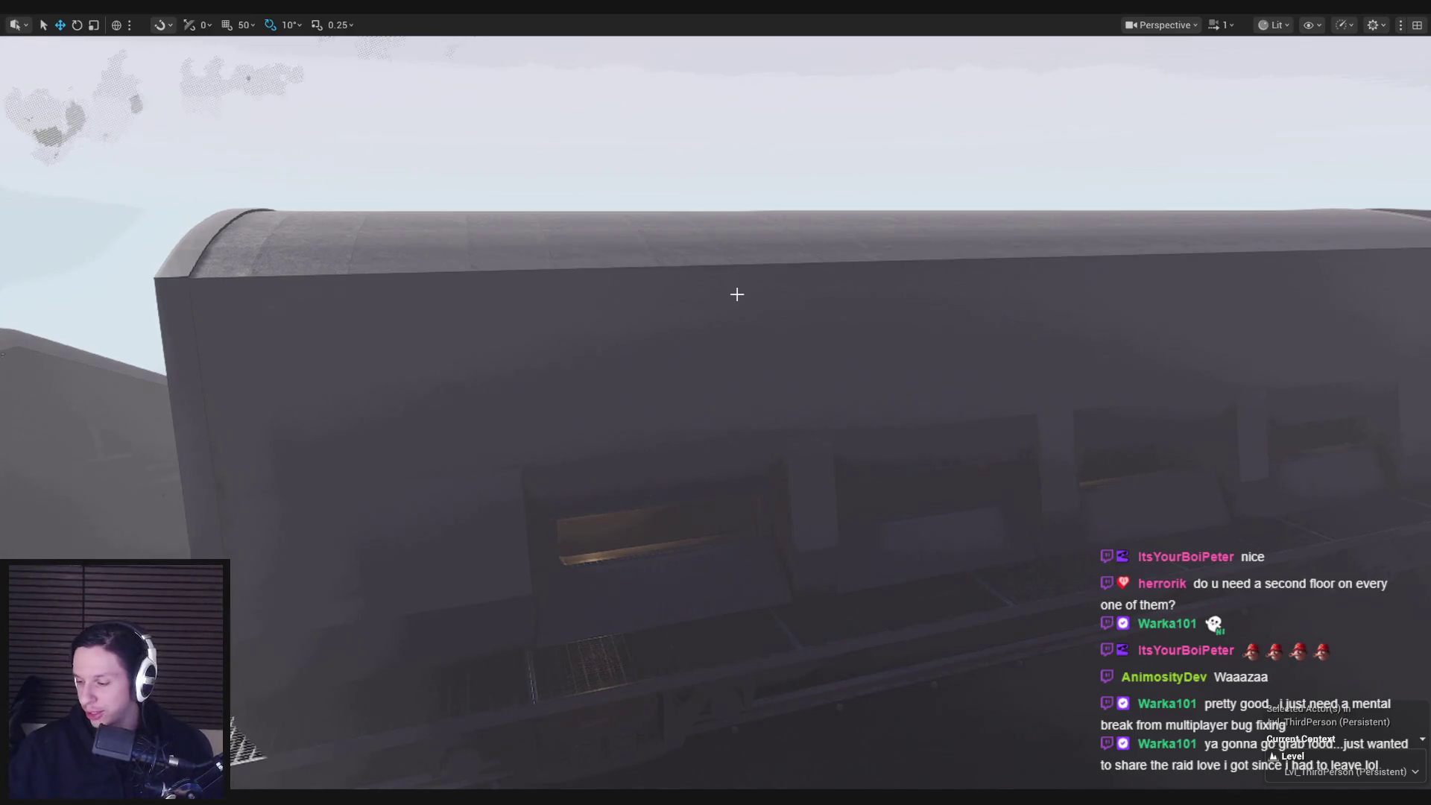
# - Fly through the red-carpeted corridor, between cars and onto the roof, then switch to Trello
pyautogui.press('w')
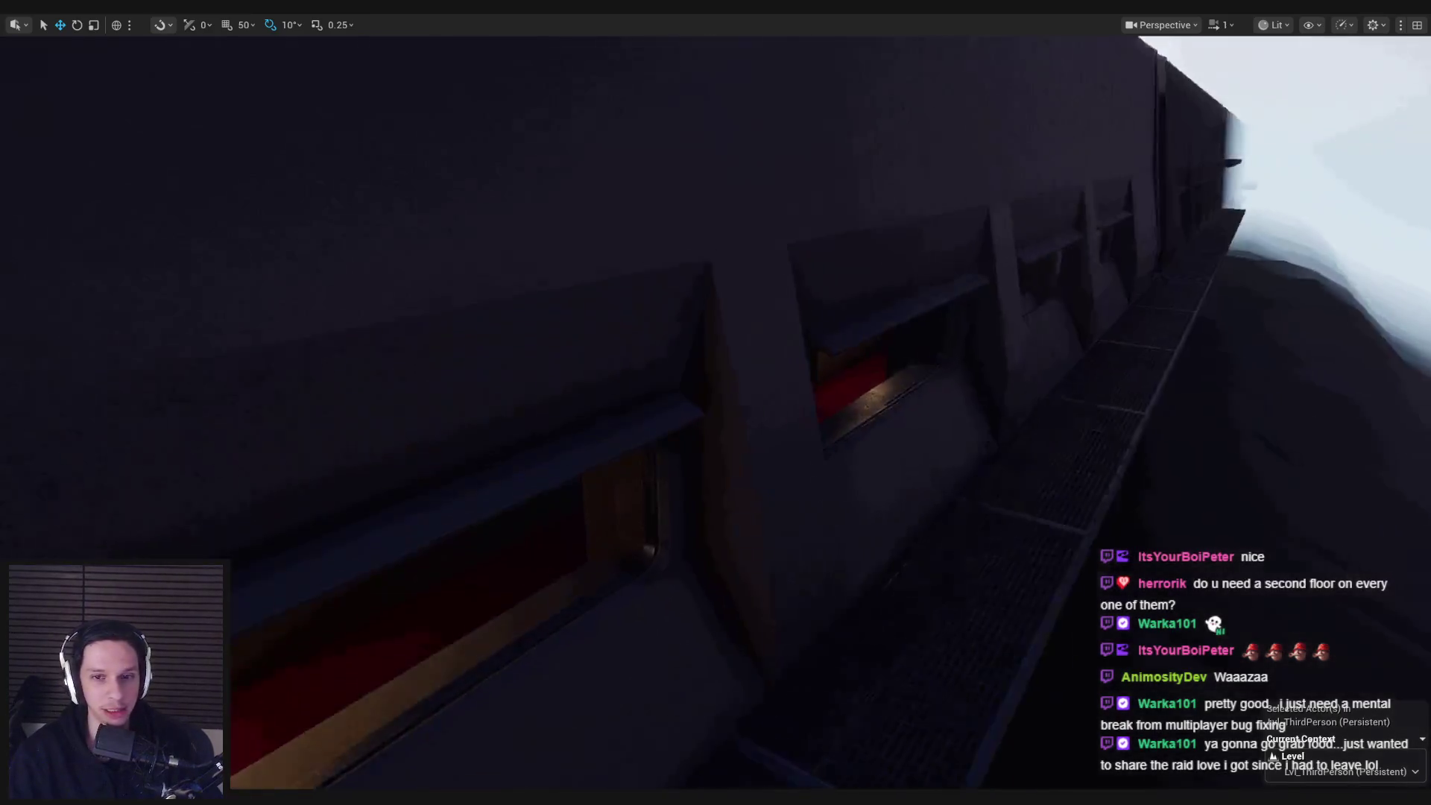
pyautogui.press('w')
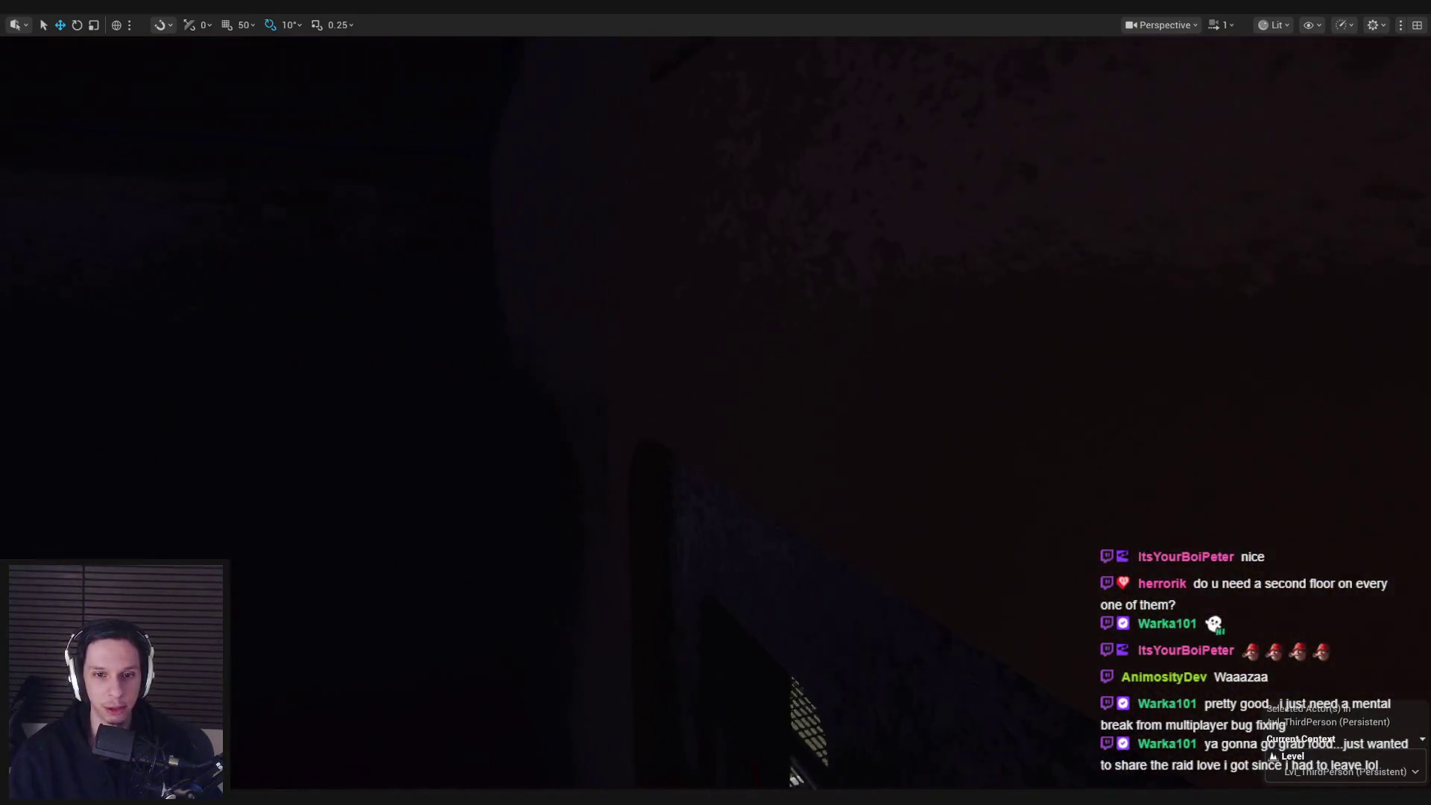
pyautogui.press('w')
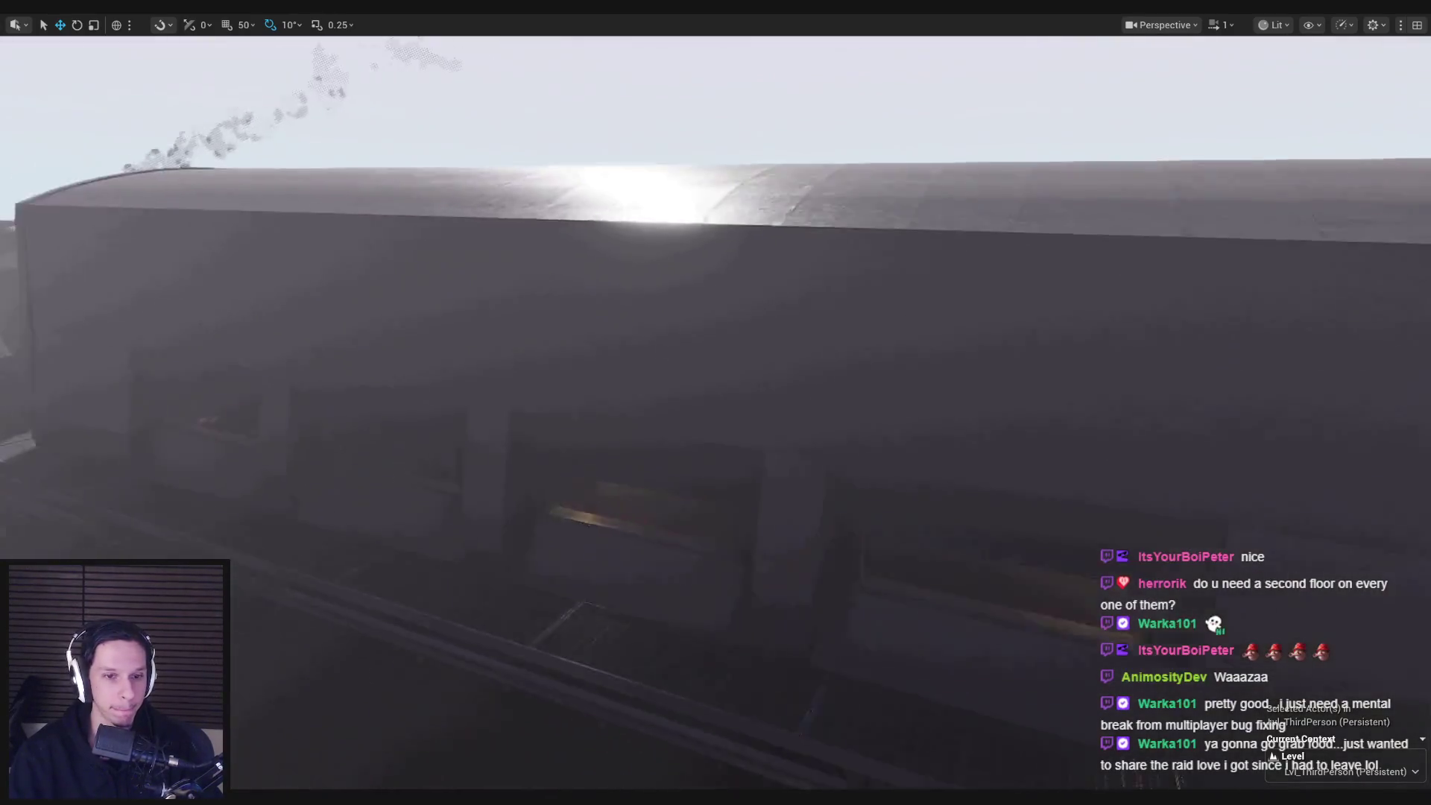
pyautogui.press('w')
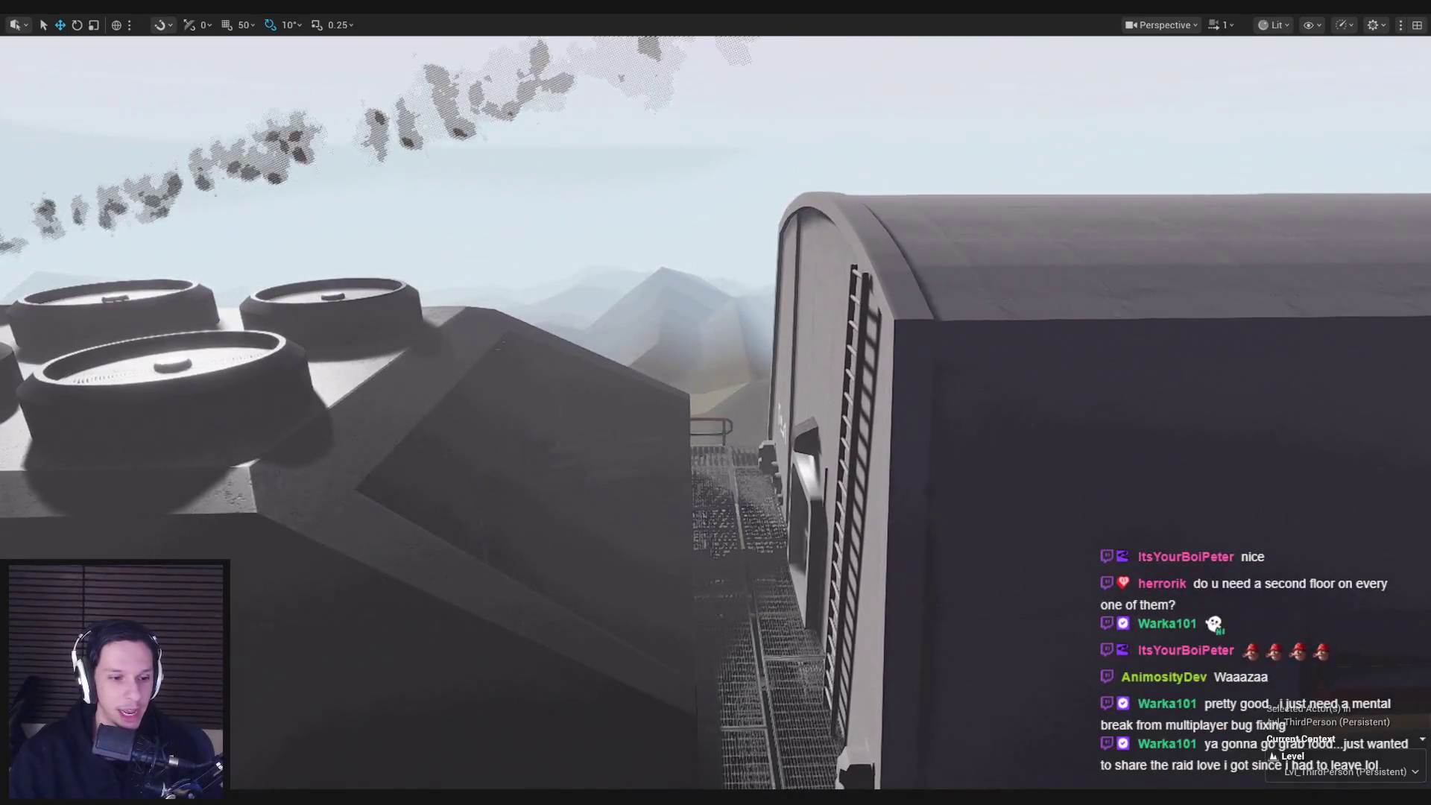
pyautogui.moveTo(263, 797)
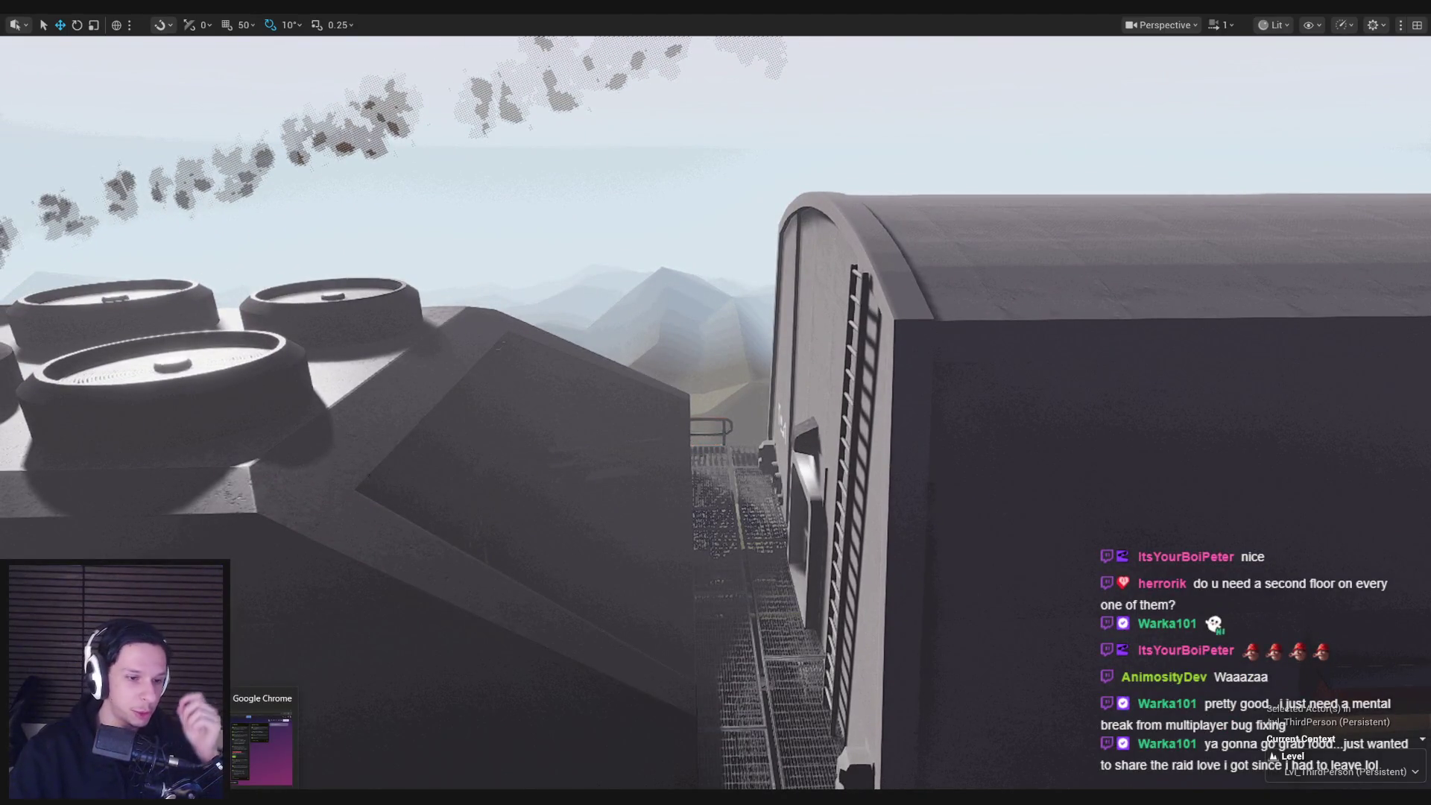
pyautogui.click(261, 749)
# - Open the Toilet Clog maintenance task card, look it over, and close it
pyautogui.click(731, 510)
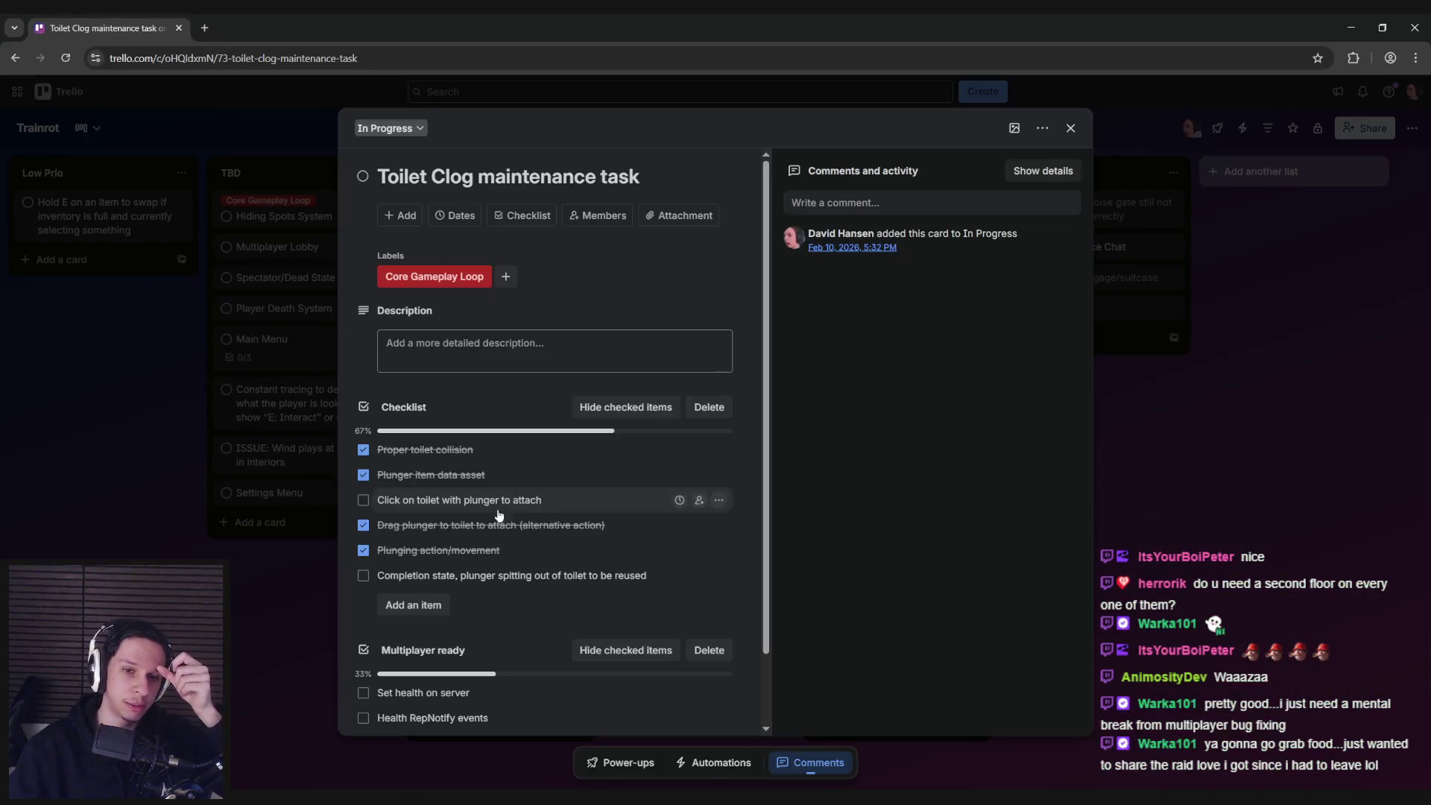
pyautogui.scroll(-1, 413, 587)
pyautogui.scroll(1, 360, 544)
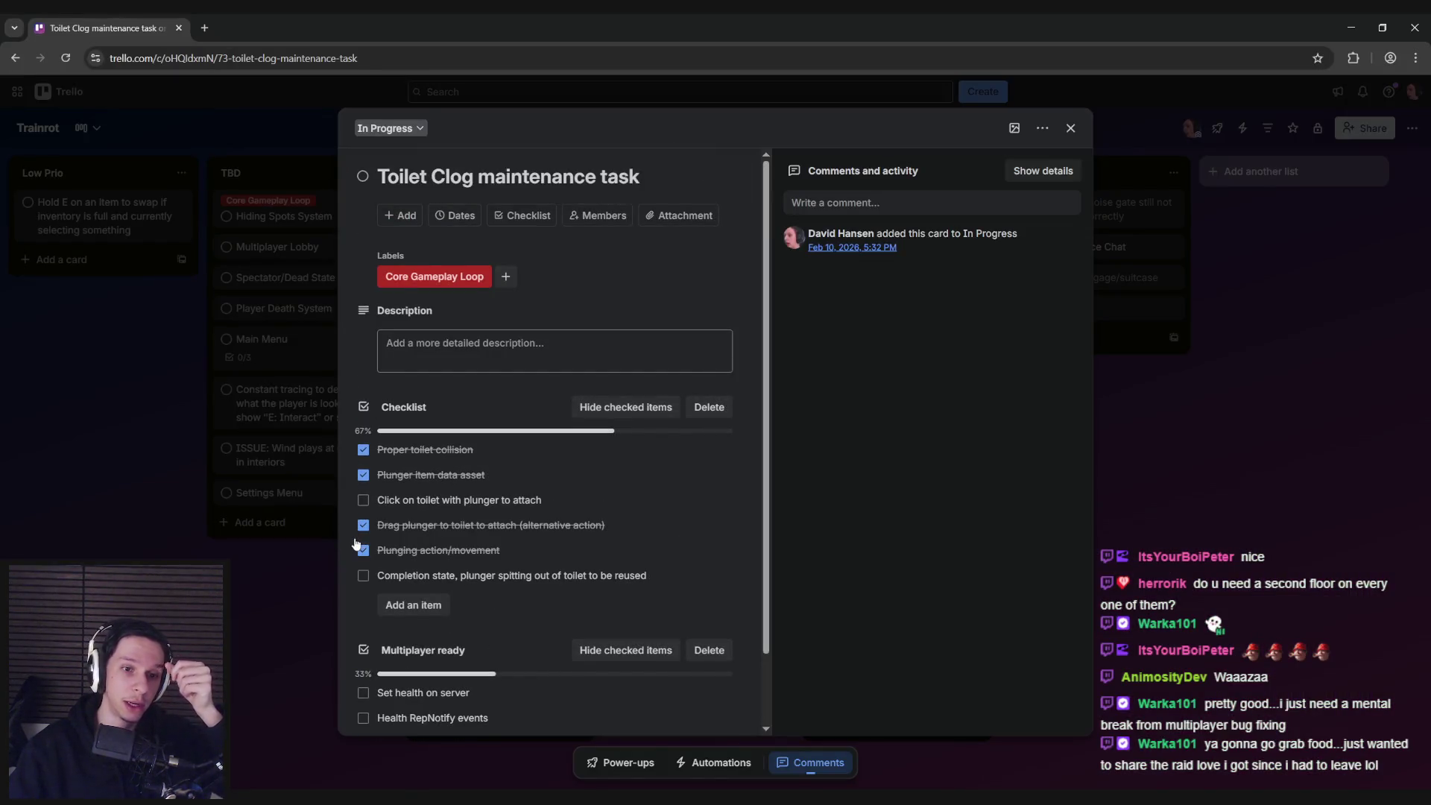
pyautogui.click(337, 543)
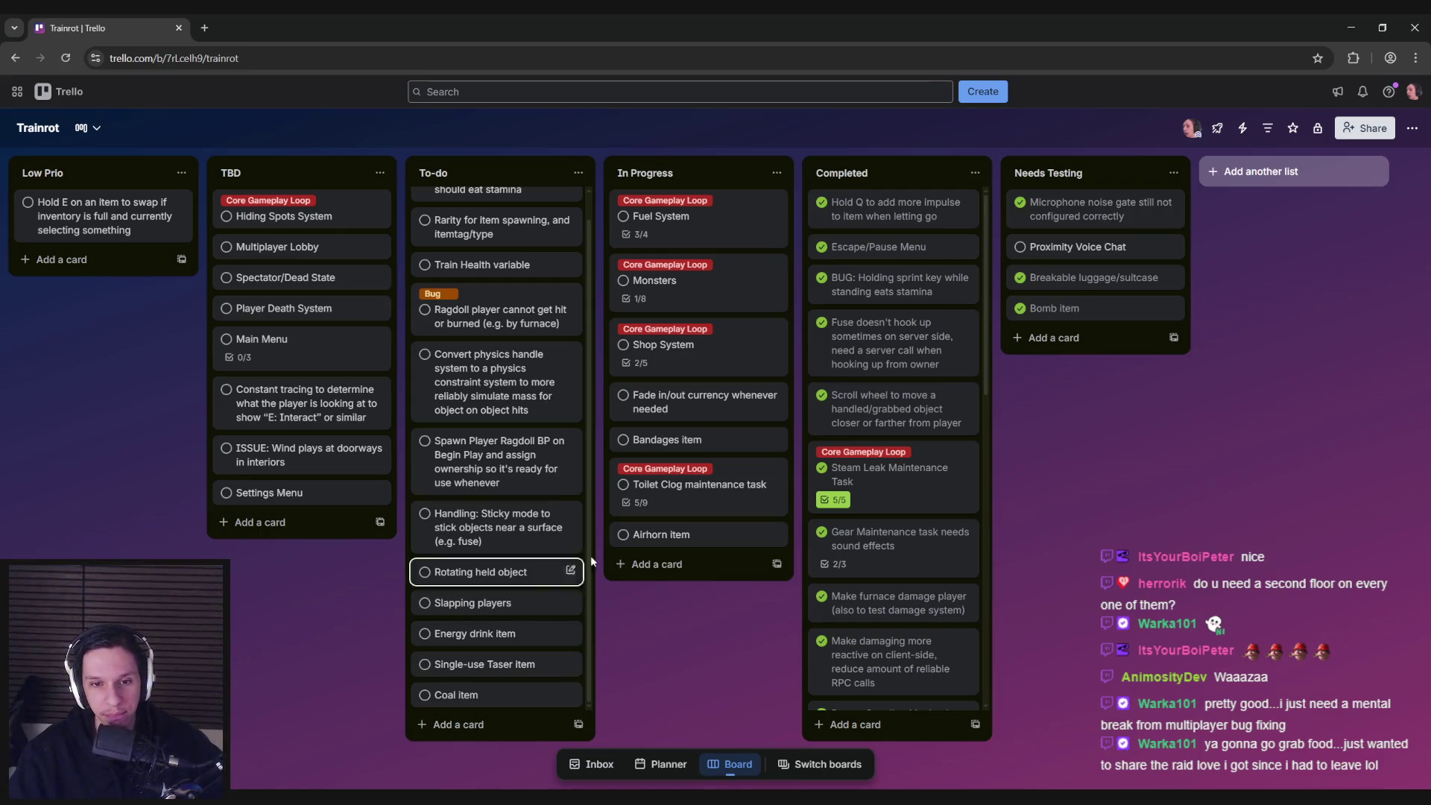
# - Open the Monsters card to review it, then close it and refocus the browser
pyautogui.click(672, 292)
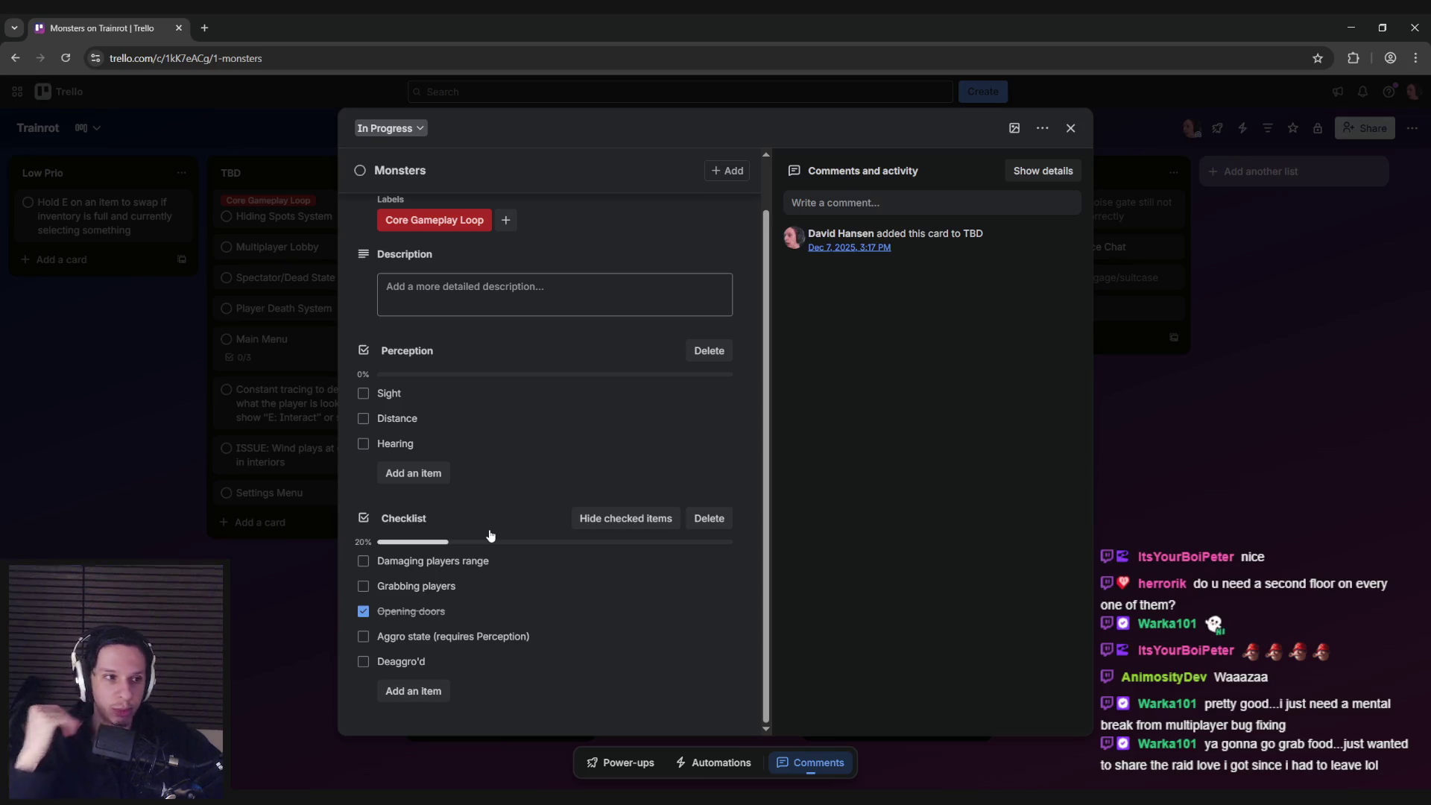
pyautogui.click(296, 584)
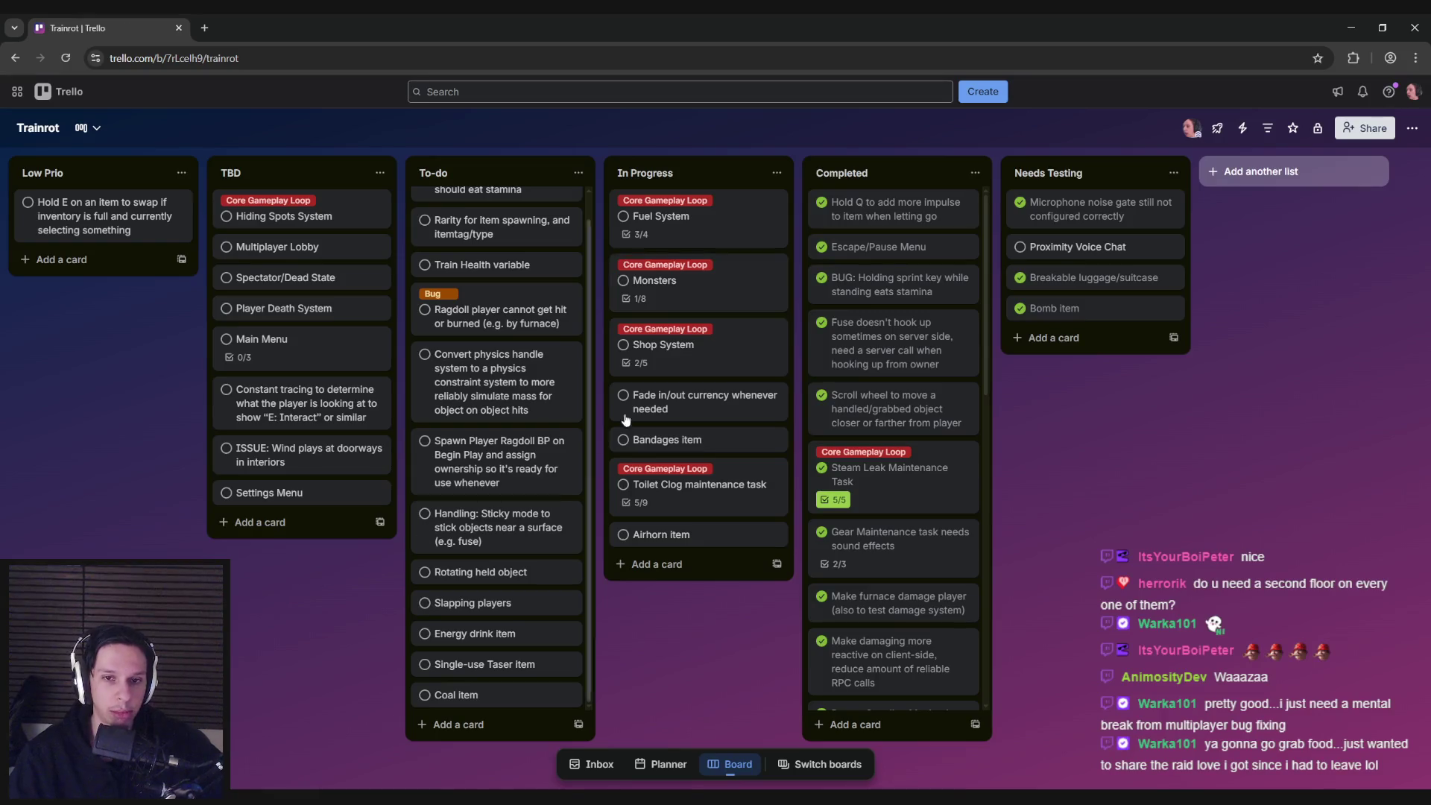
pyautogui.click(654, 282)
pyautogui.click(274, 578)
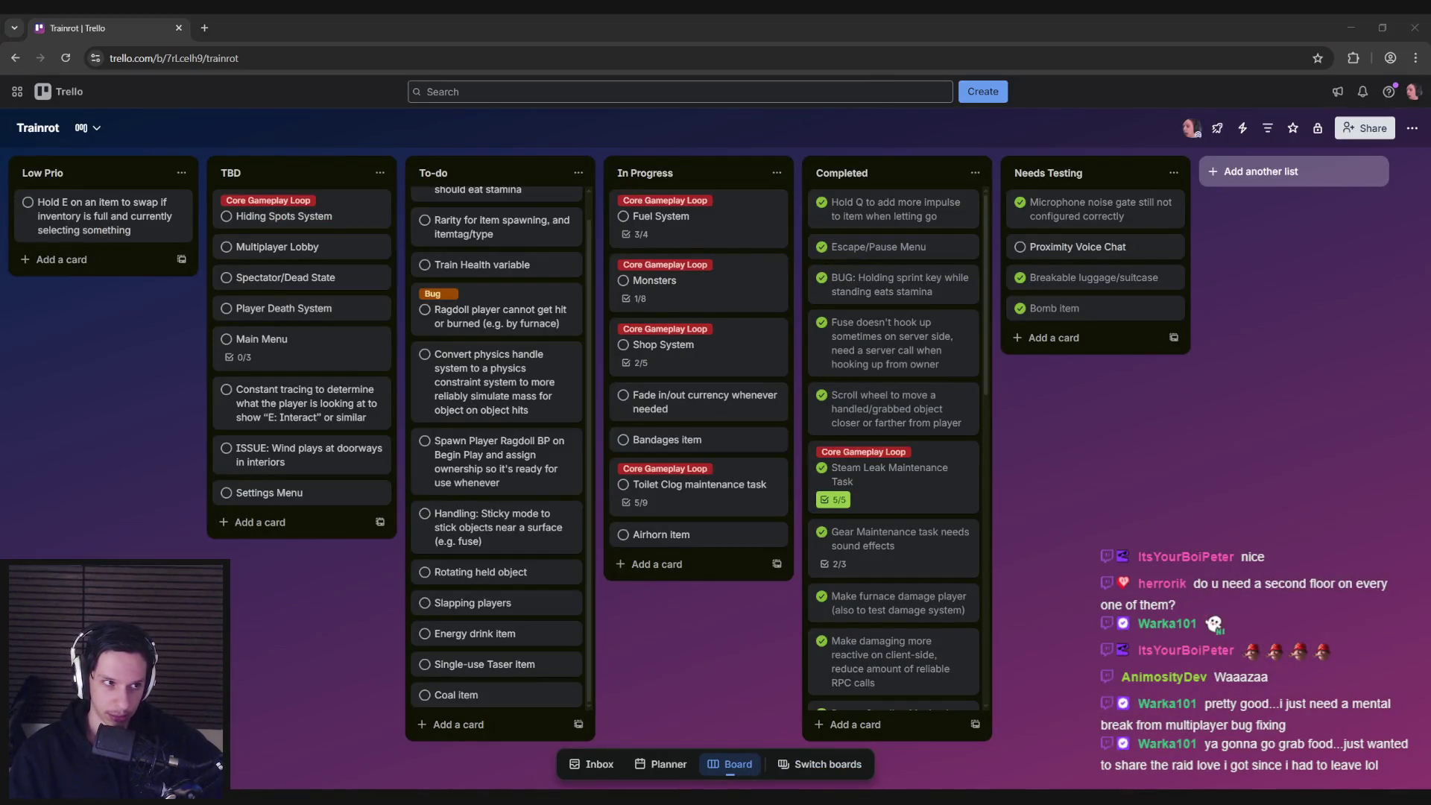
pyautogui.click(276, 604)
# - Reopen the Monsters card to check its Perception checklist's unchecked Hearing item
pyautogui.click(686, 298)
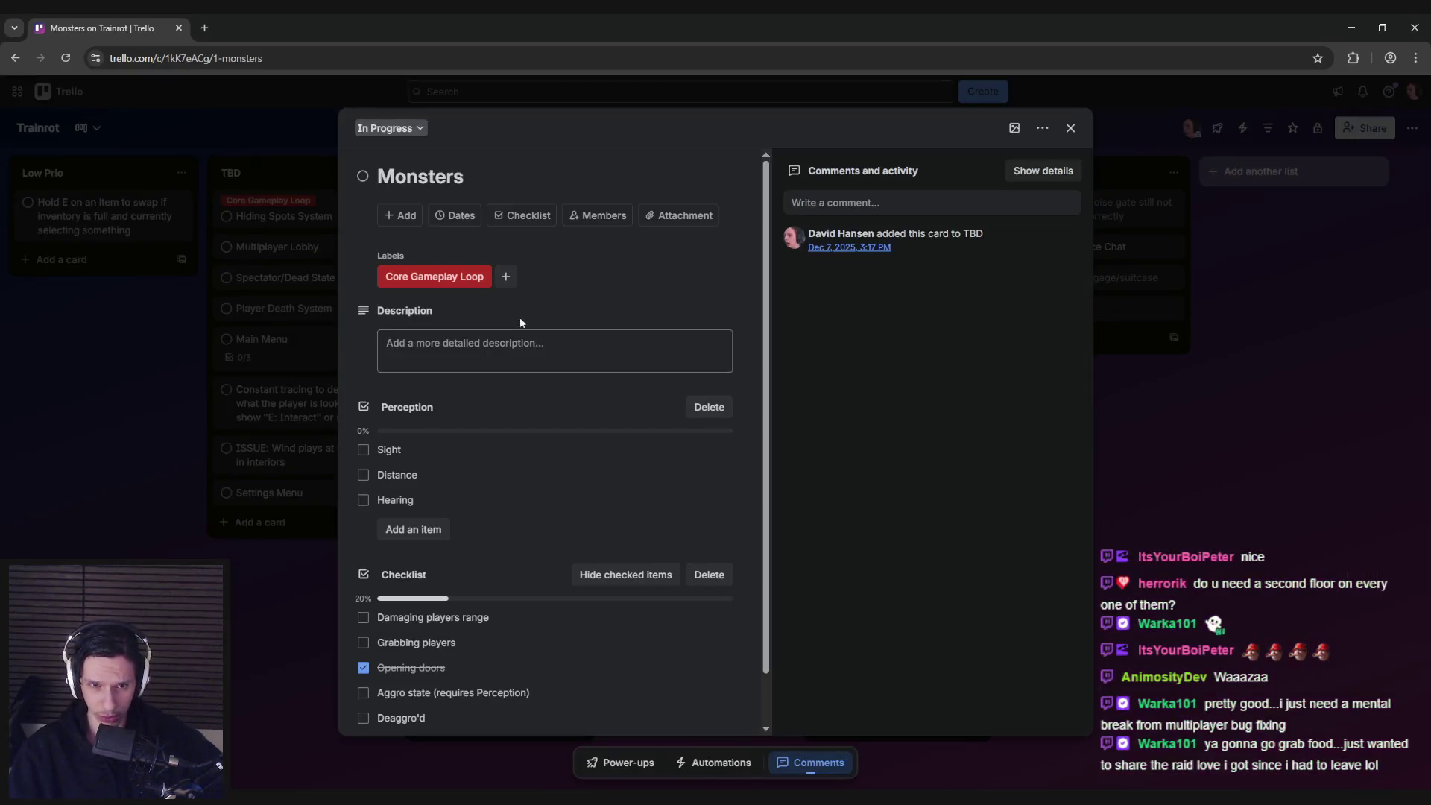
pyautogui.scroll(-1, 484, 447)
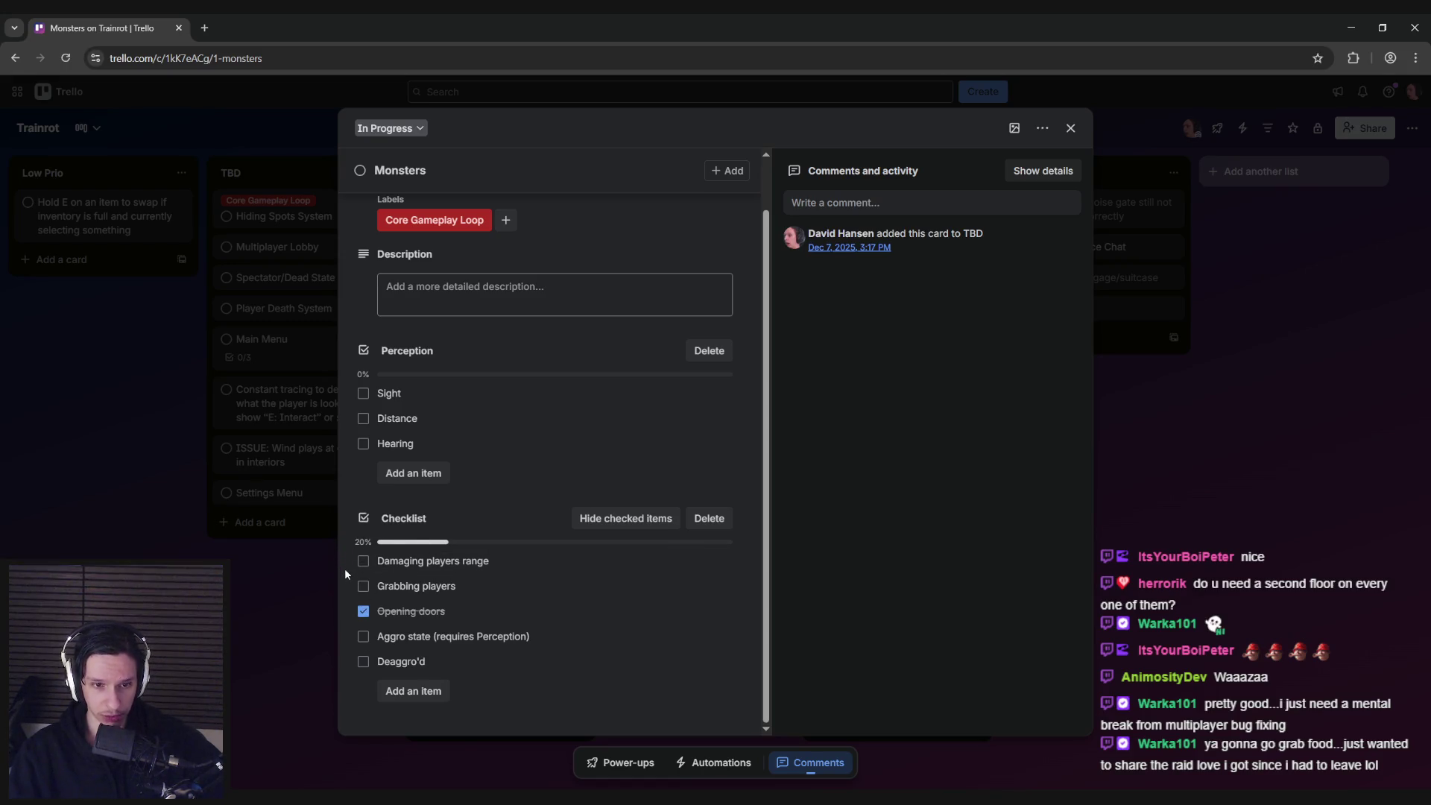
pyautogui.click(252, 597)
pyautogui.hotkey('alt', 'Tab')
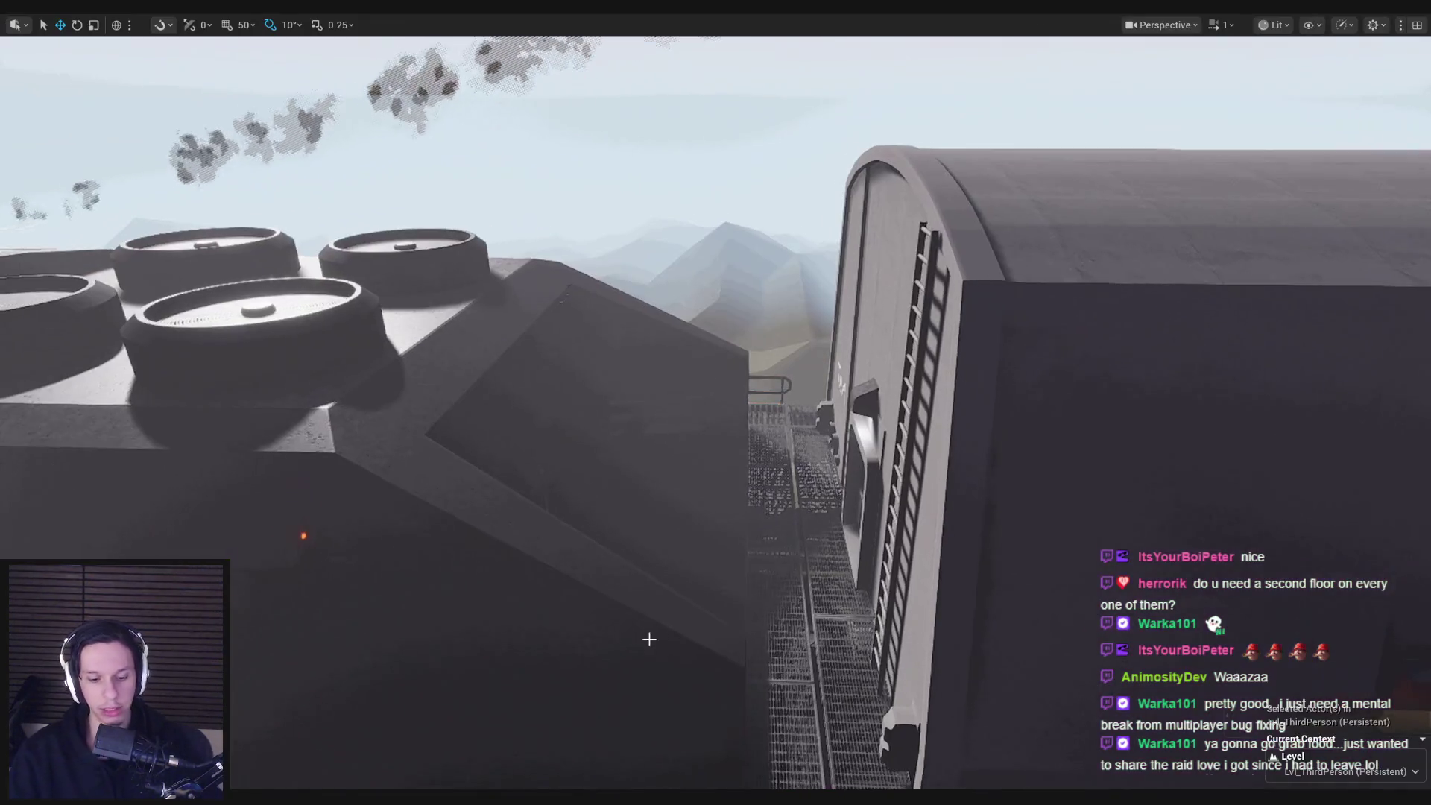
# - Leave full-screen and open the BP_Item-FireExtinguisher Blueprint from the asset browser
pyautogui.press('F11')
pyautogui.hotkey('ctrl', 'space')
pyautogui.doubleClick(405, 589)
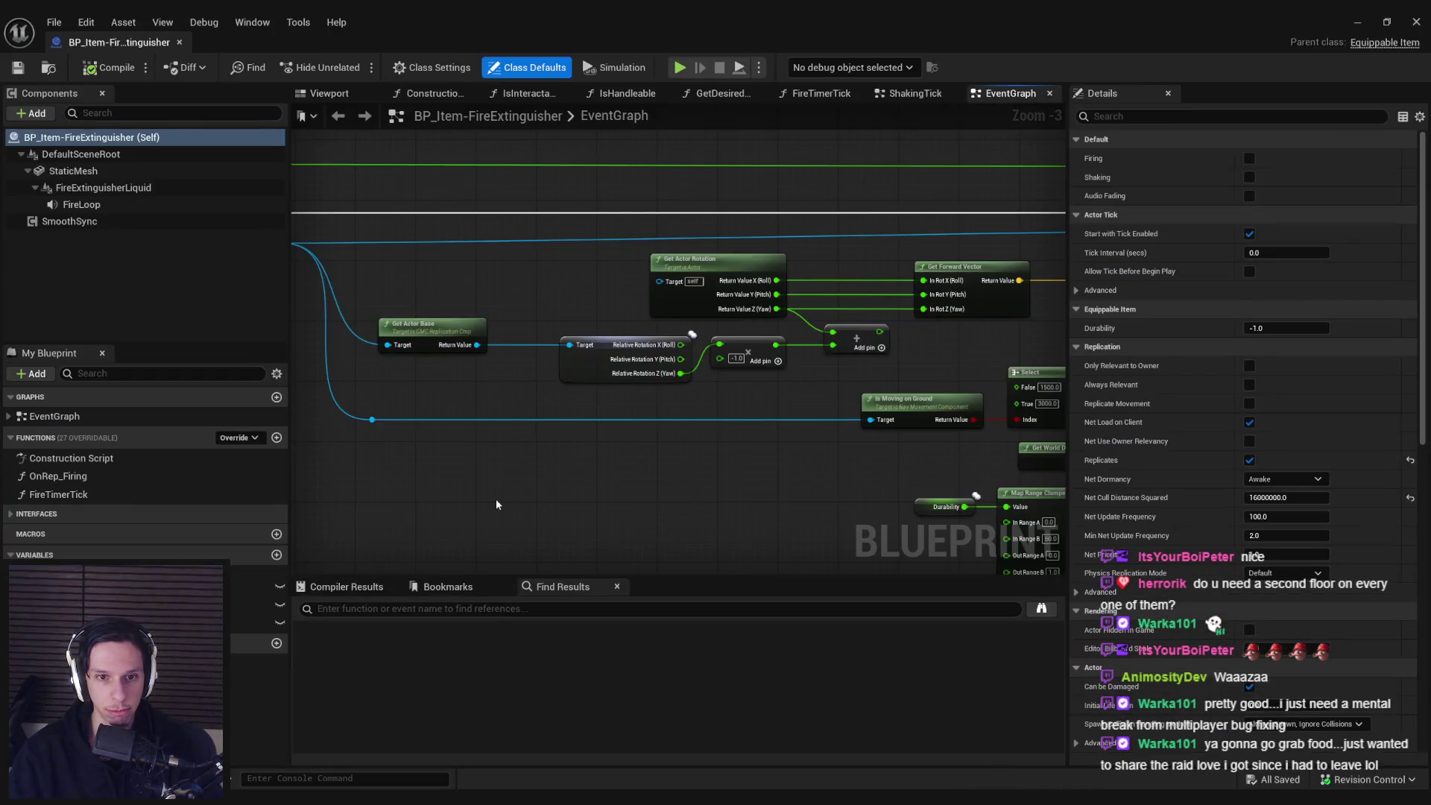
# - Add a Report Noise Event node via a 'noise event' search and centre it in the graph
pyautogui.rightClick(496, 501)
pyautogui.write('noise event')
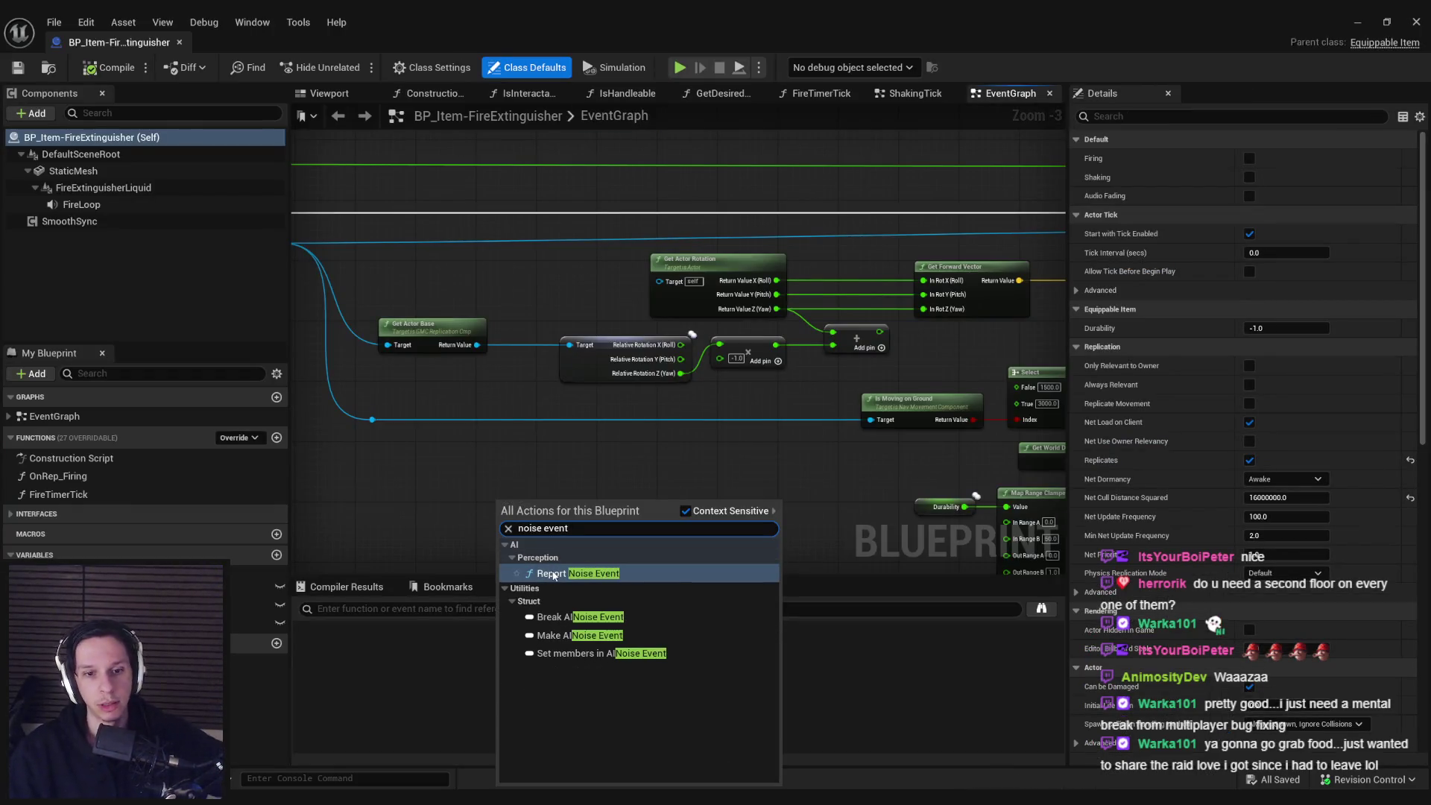
pyautogui.click(554, 575)
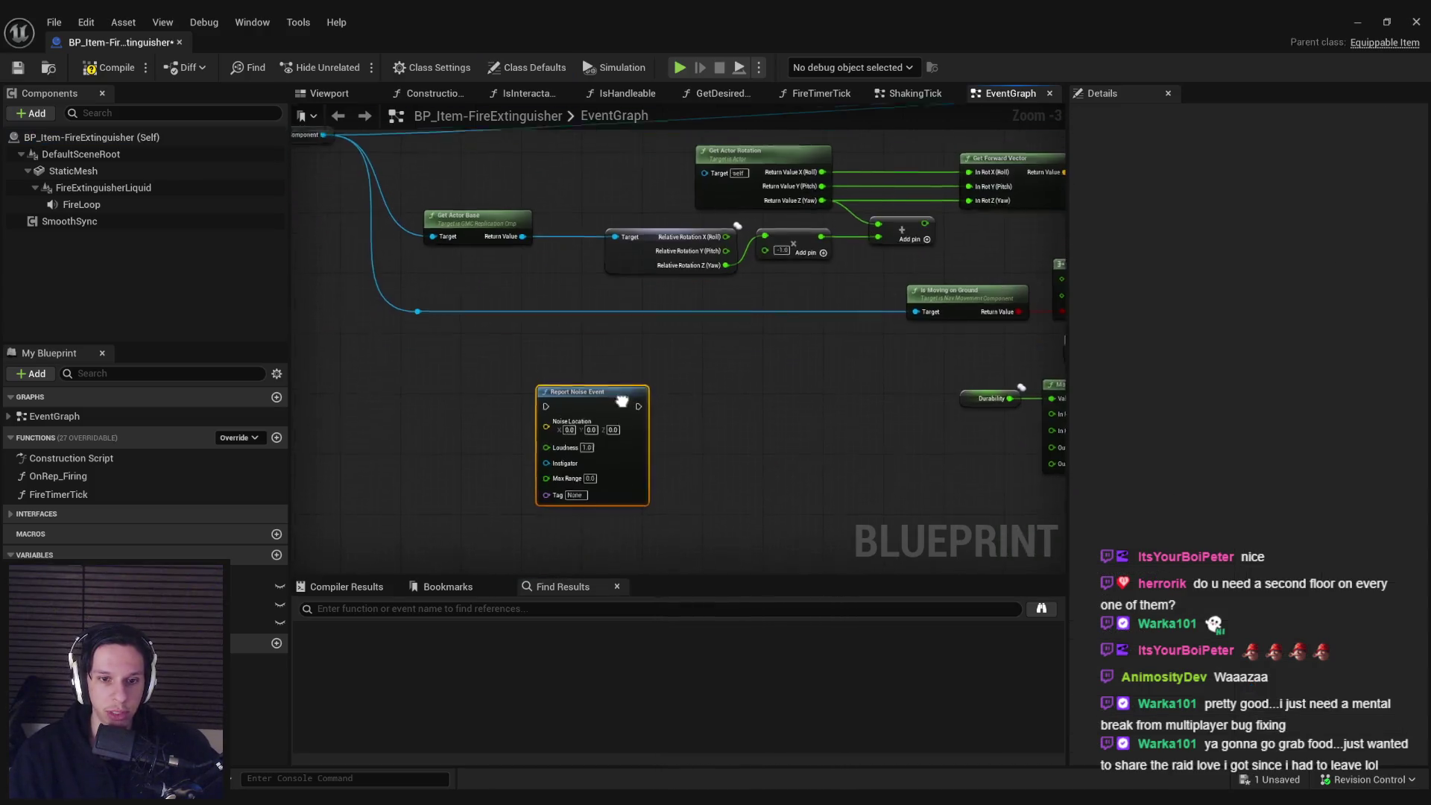
pyautogui.scroll(2, 596, 395)
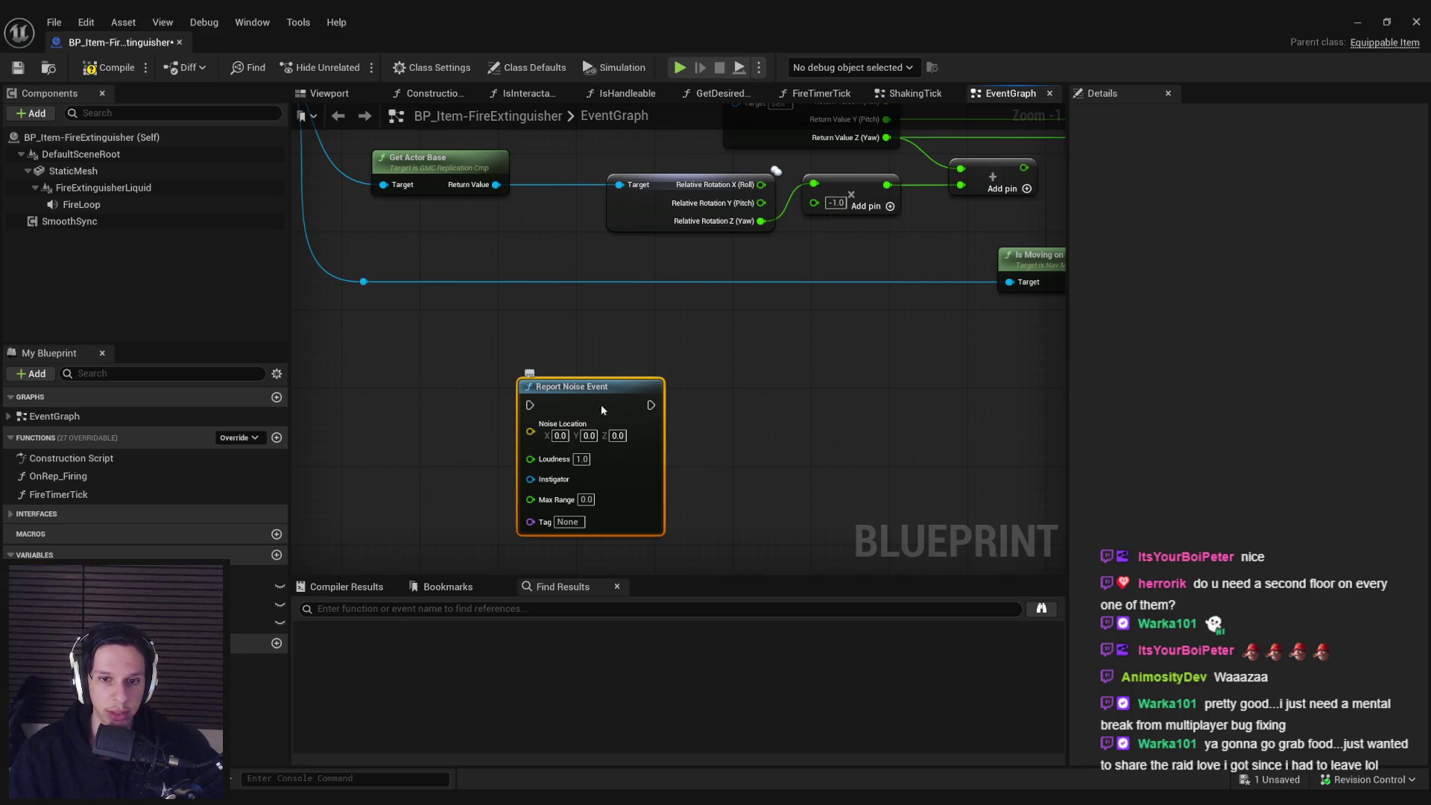
pyautogui.moveTo(598, 413); pyautogui.dragTo(629, 373)
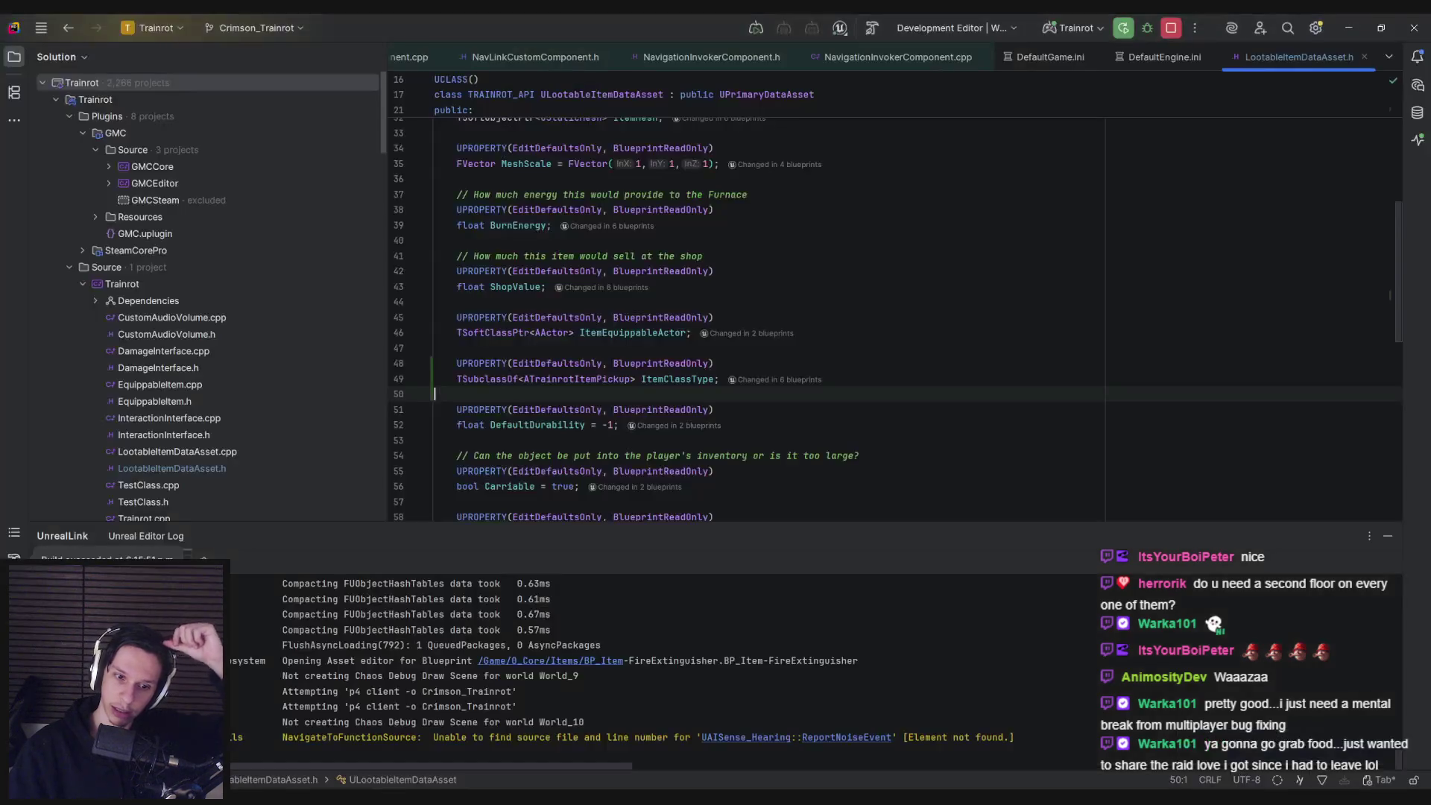
pyautogui.hotkey('alt', 'Tab')
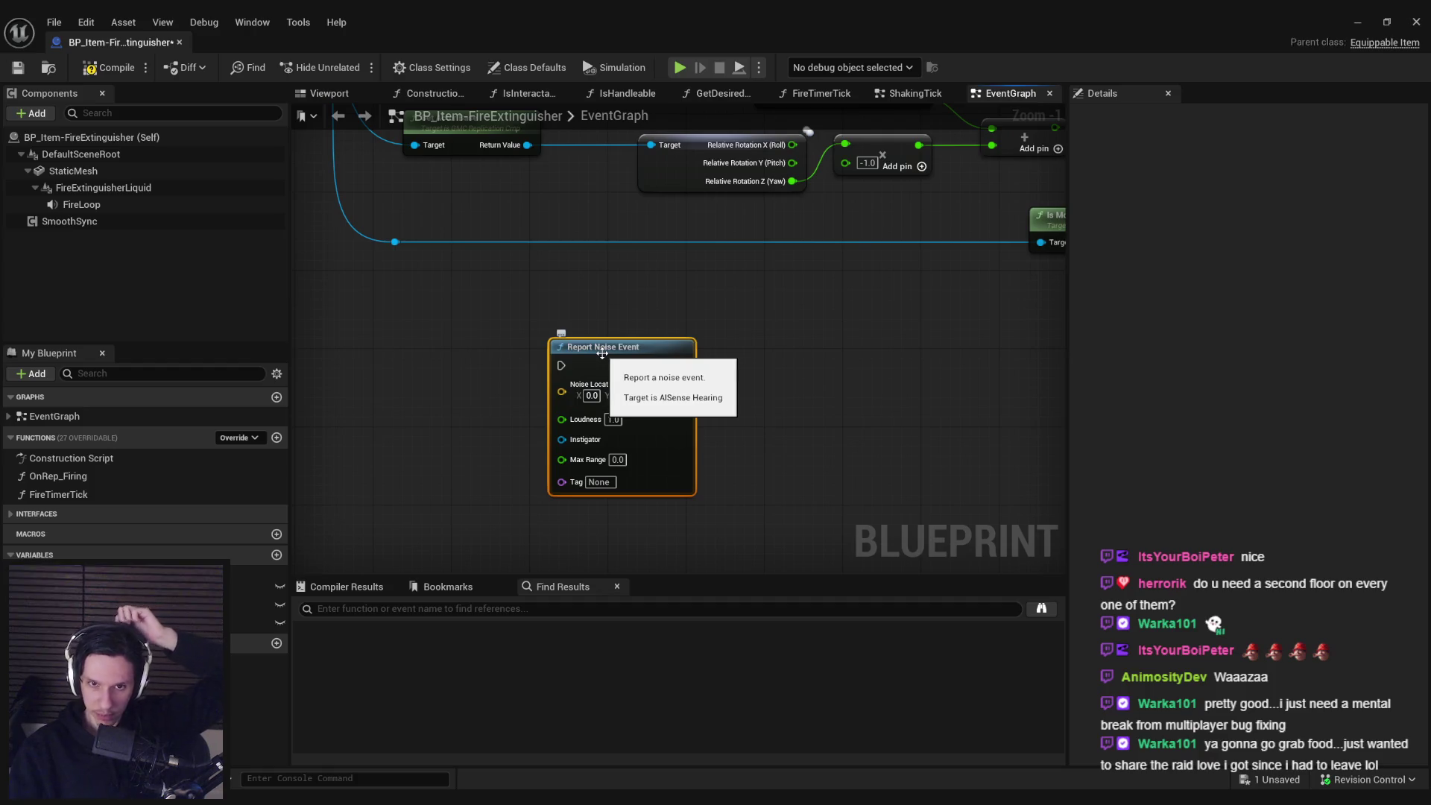
# - Deselect the node and browse the action list for 'subsystem' entries
pyautogui.click(504, 375)
pyautogui.rightClick(479, 390)
pyautogui.write('subsystem')
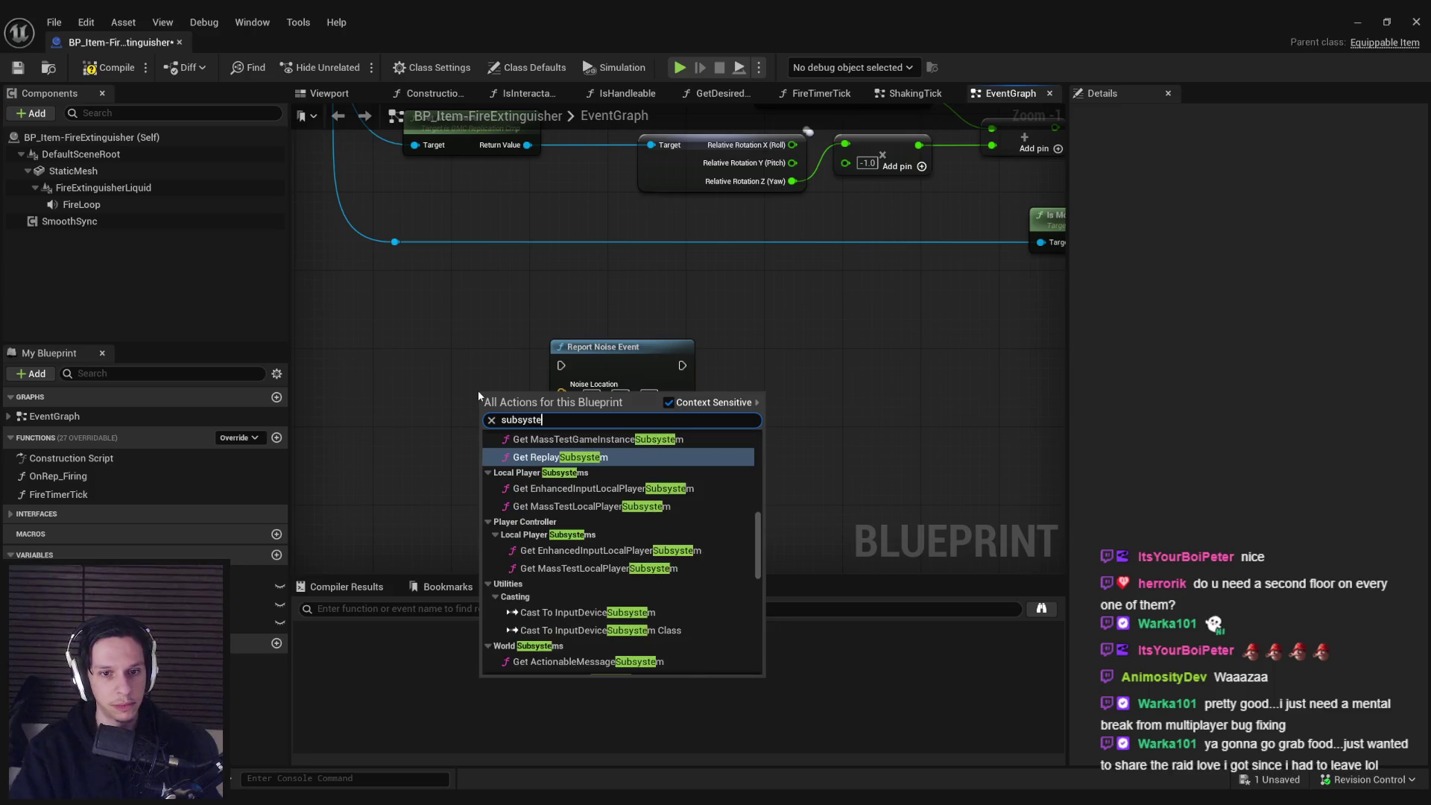
pyautogui.scroll(-10, 528, 443)
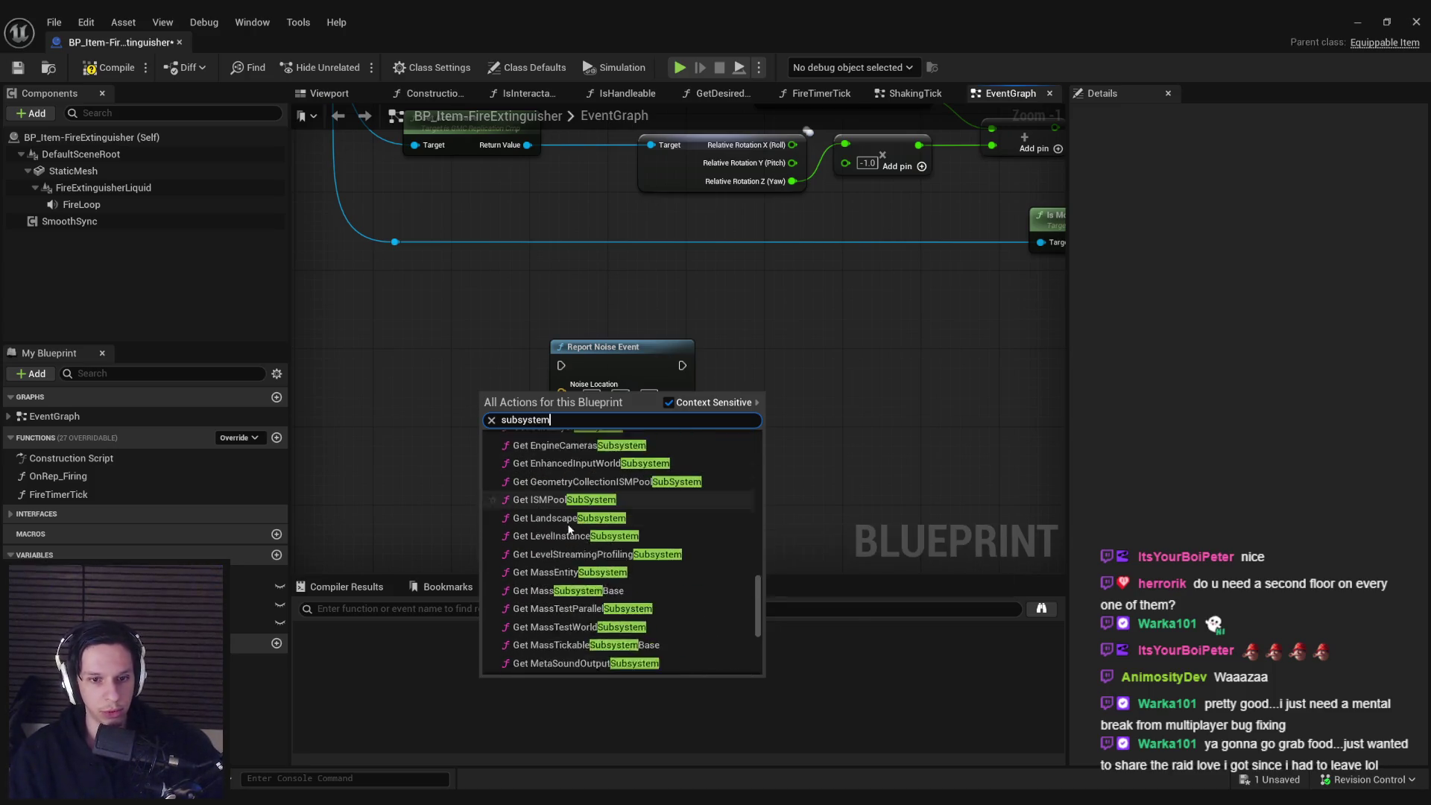
pyautogui.scroll(-5, 569, 531)
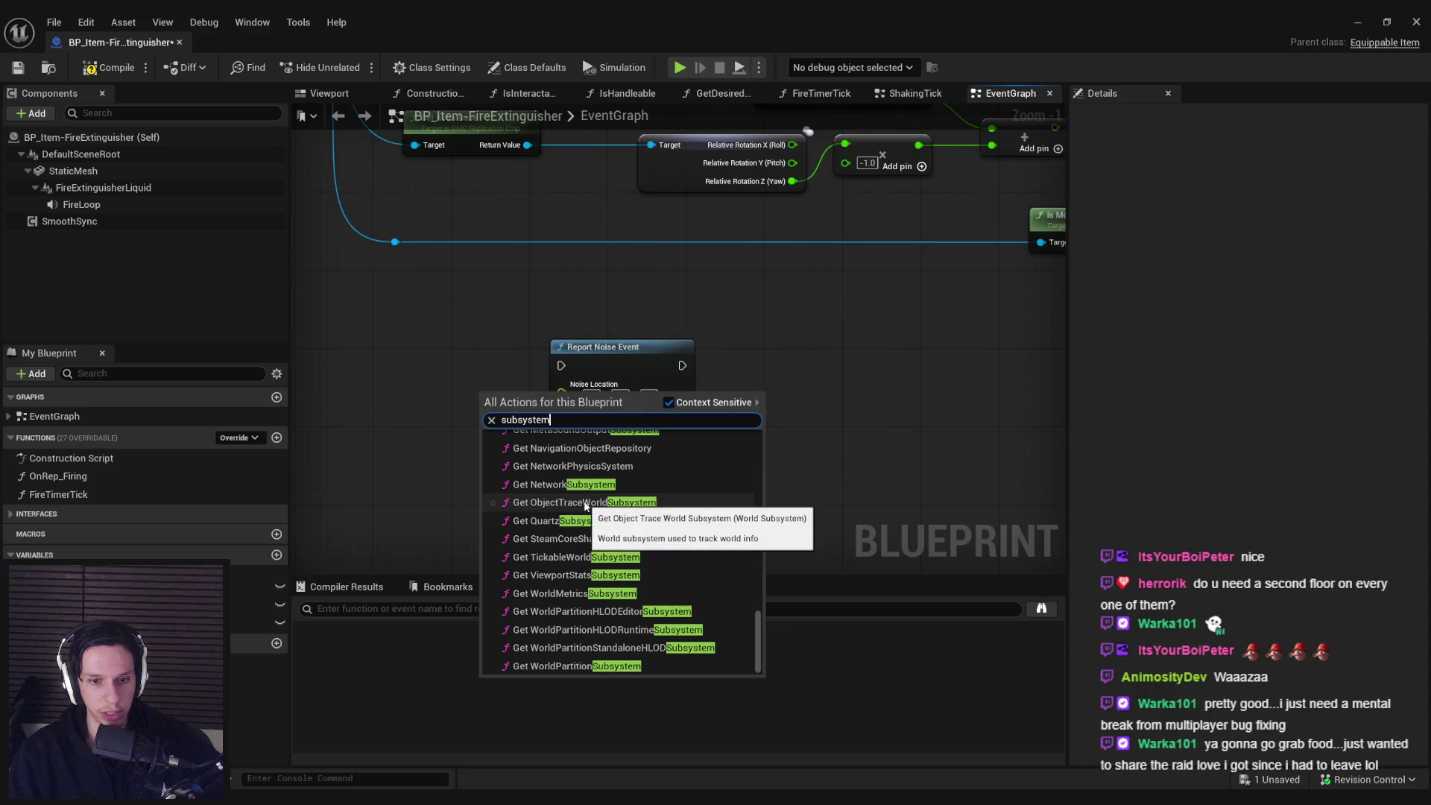
pyautogui.scroll(6, 586, 505)
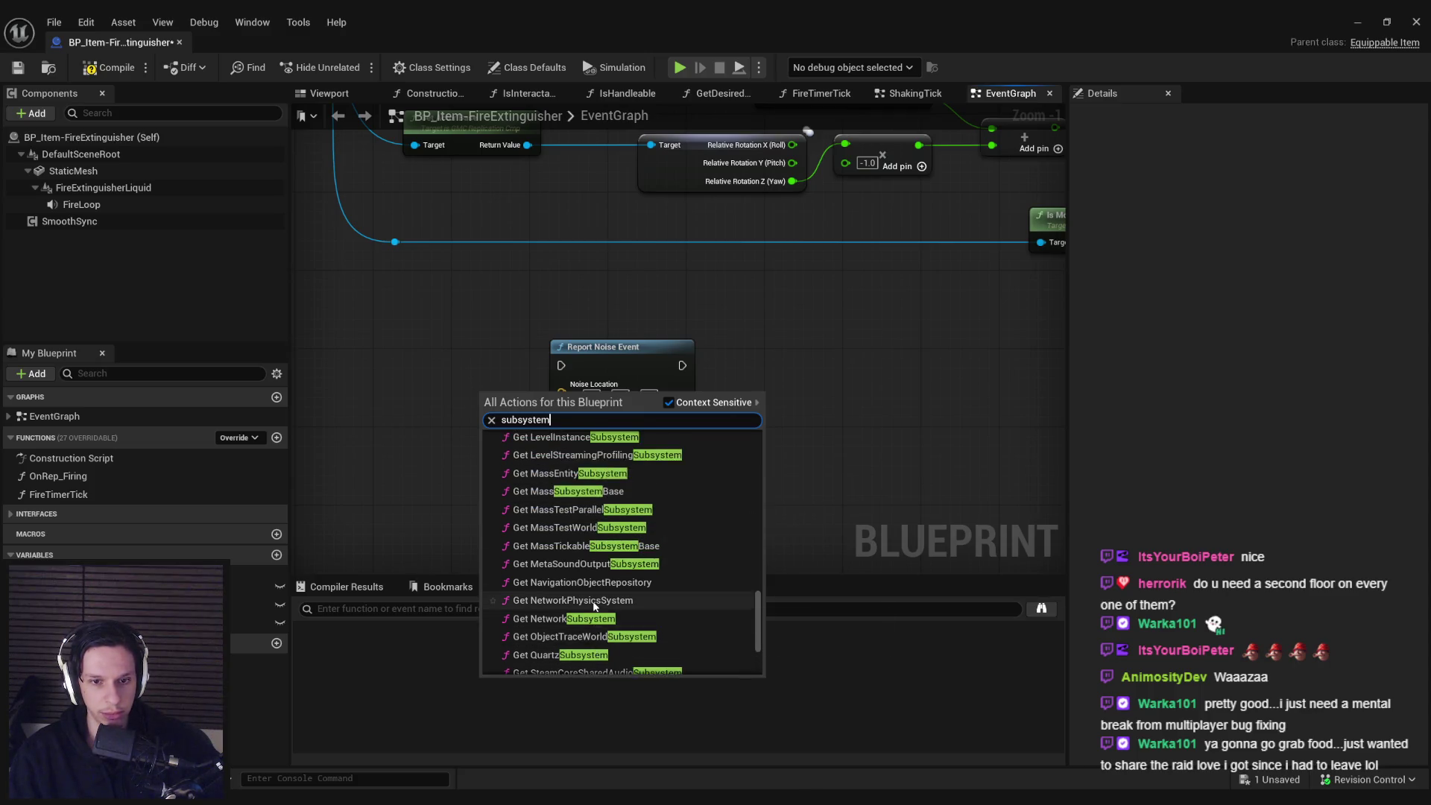
pyautogui.scroll(10, 594, 605)
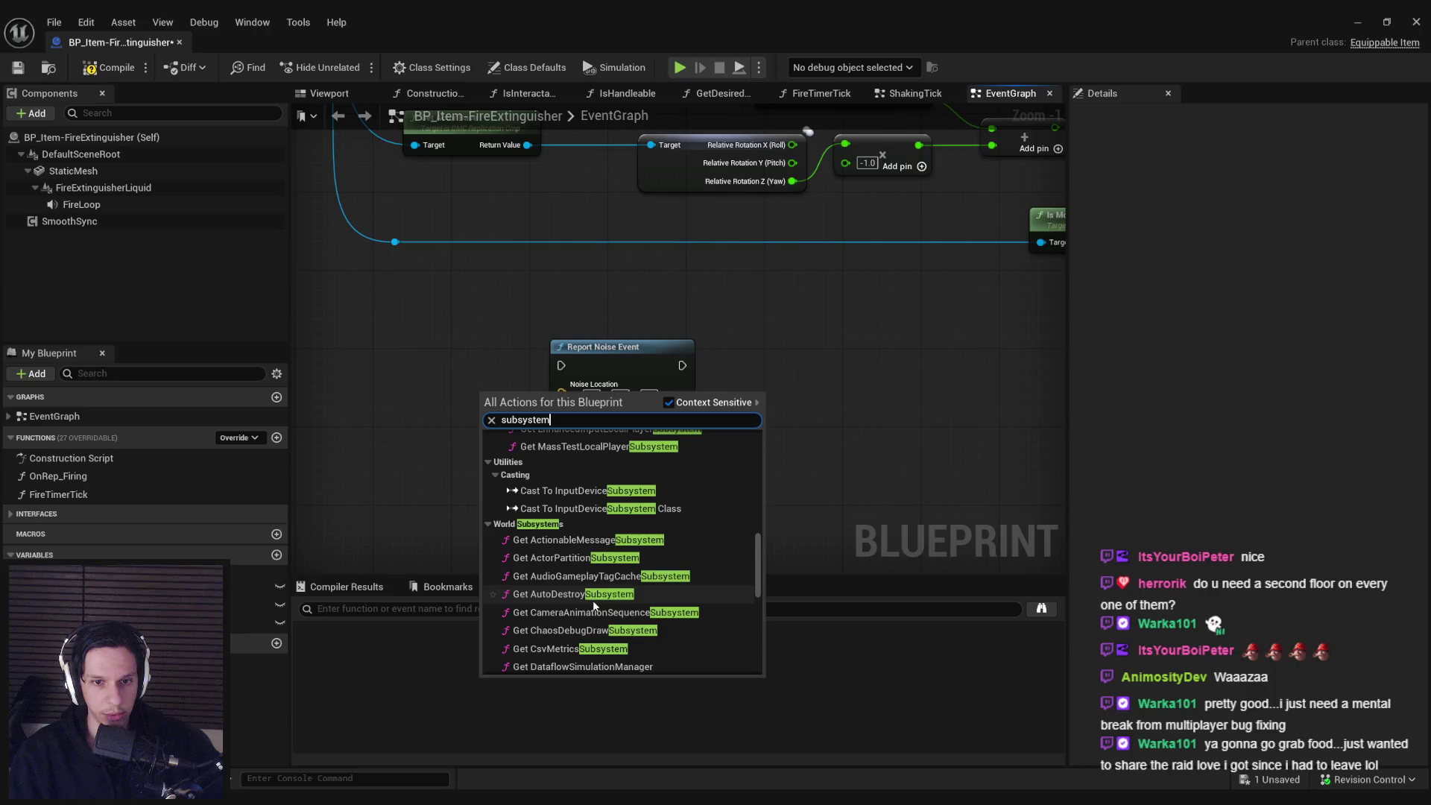
pyautogui.scroll(10, 594, 605)
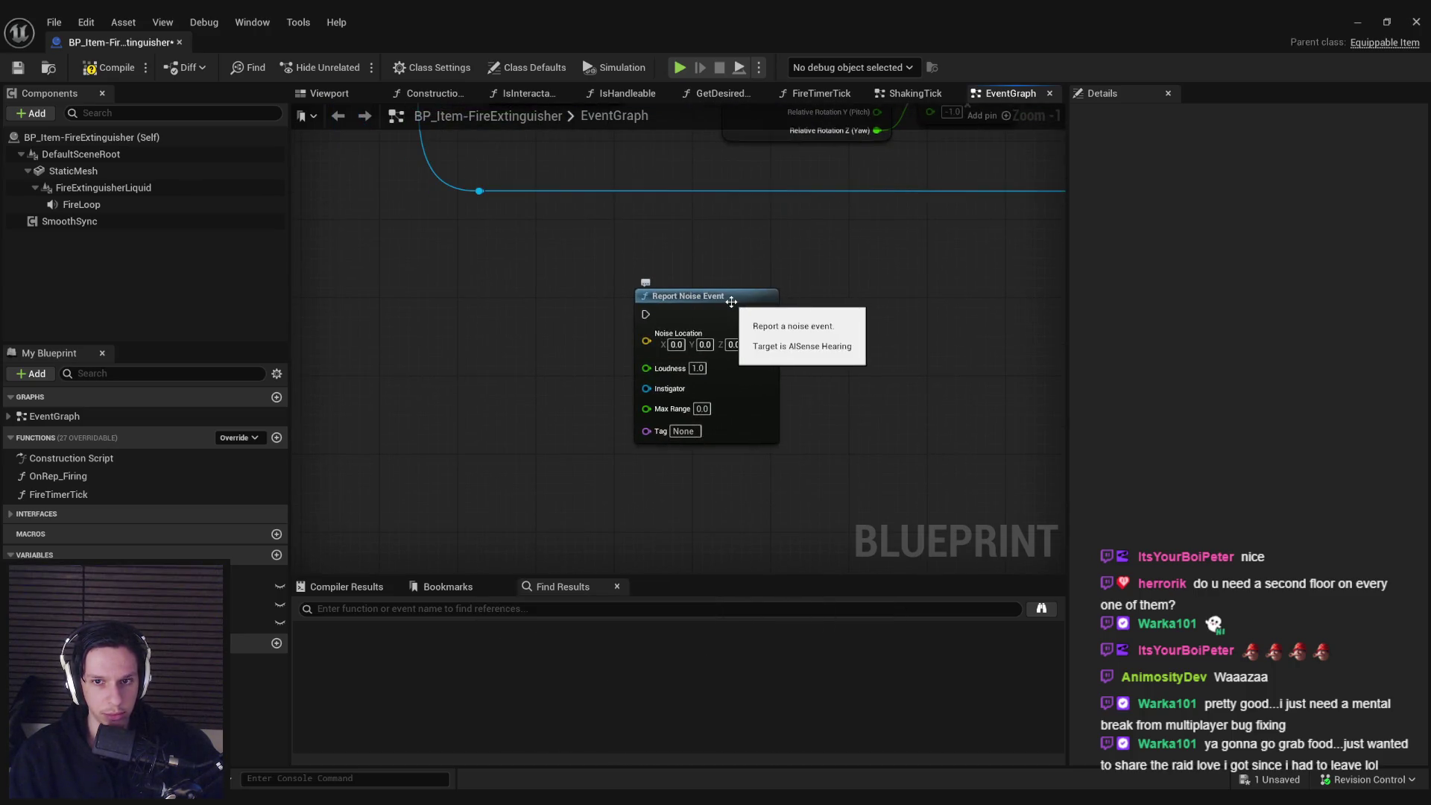
# - Search 'hearing' with Context Sensitive off, then close the list without adding anything
pyautogui.rightClick(479, 350)
pyautogui.write('hearing')
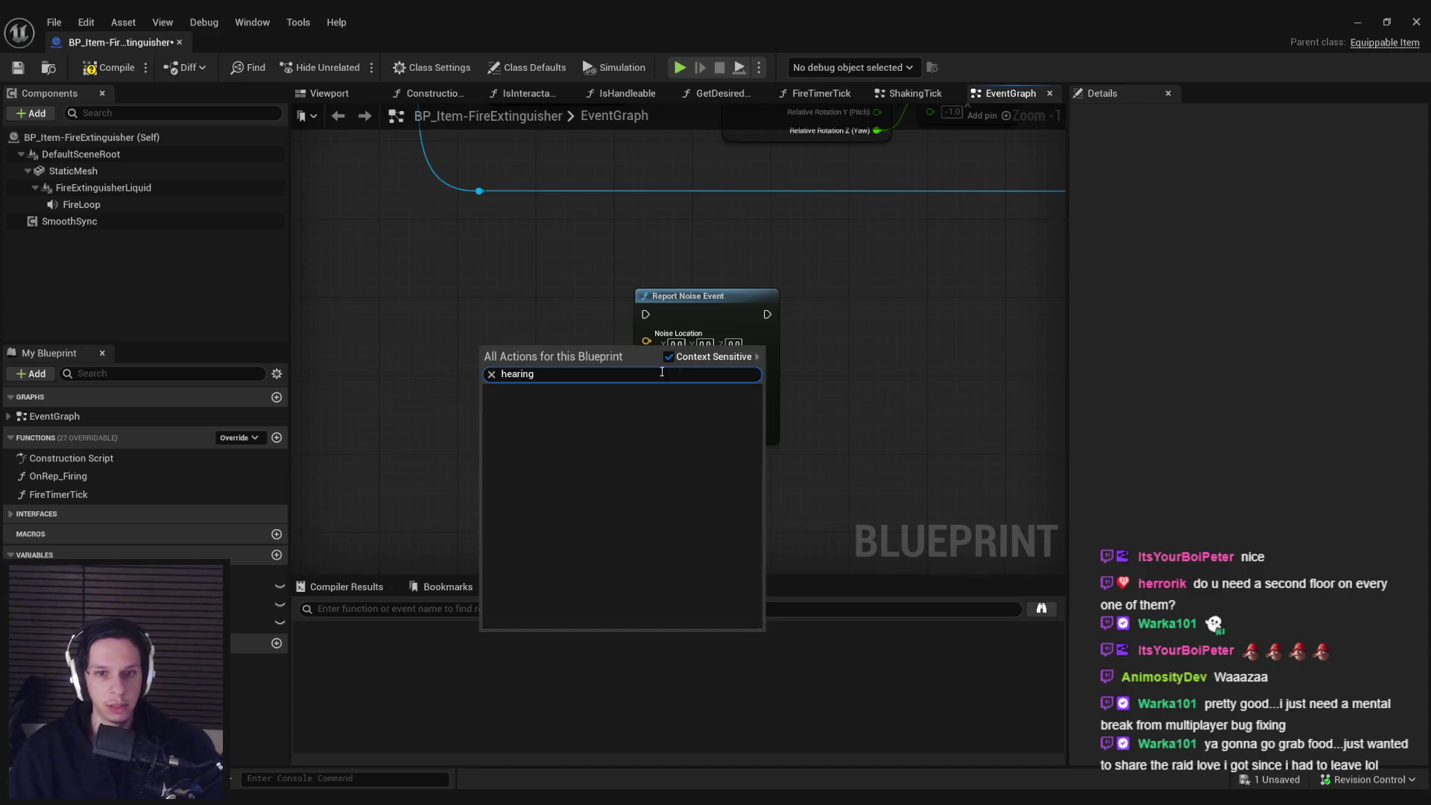
pyautogui.click(688, 359)
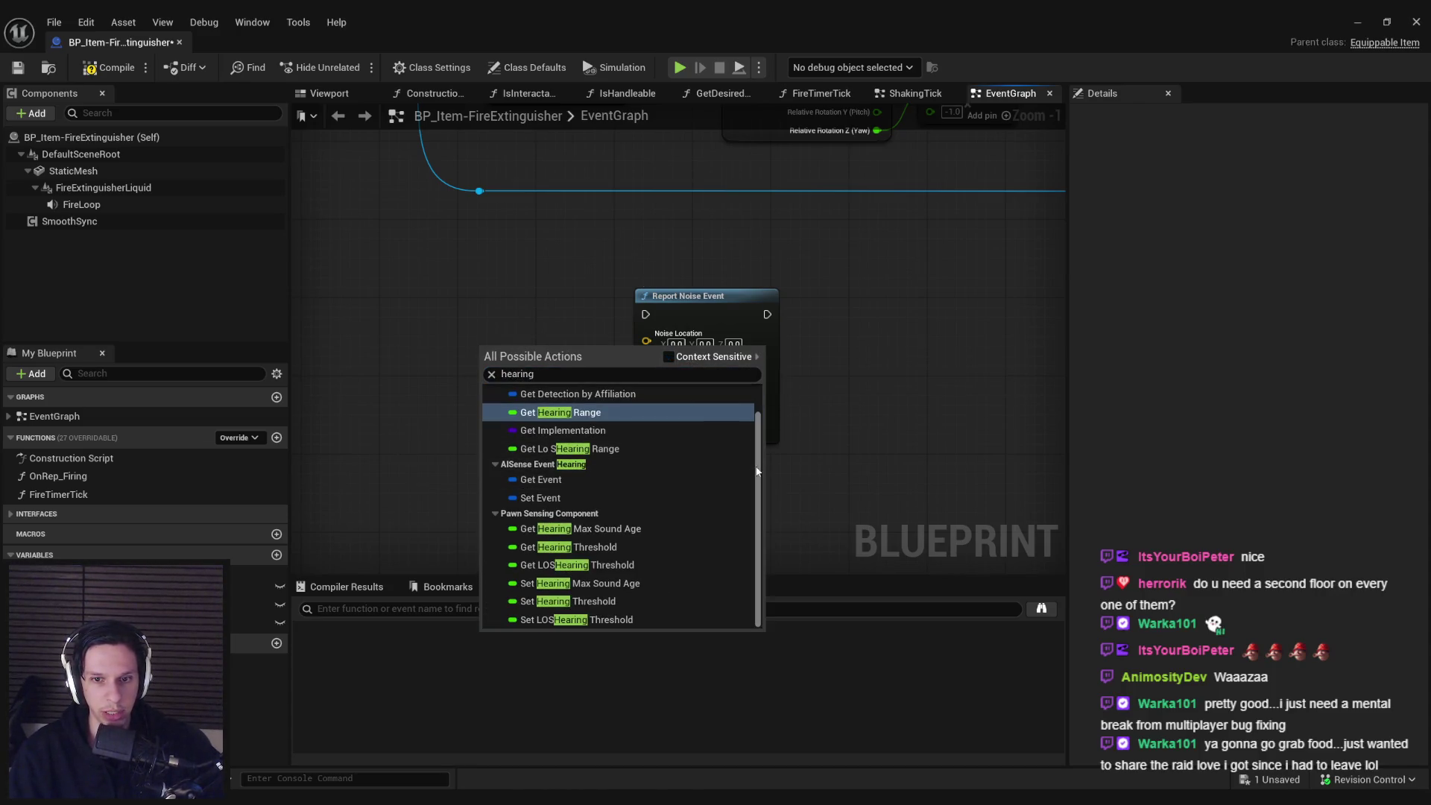
pyautogui.scroll(-1, 556, 501)
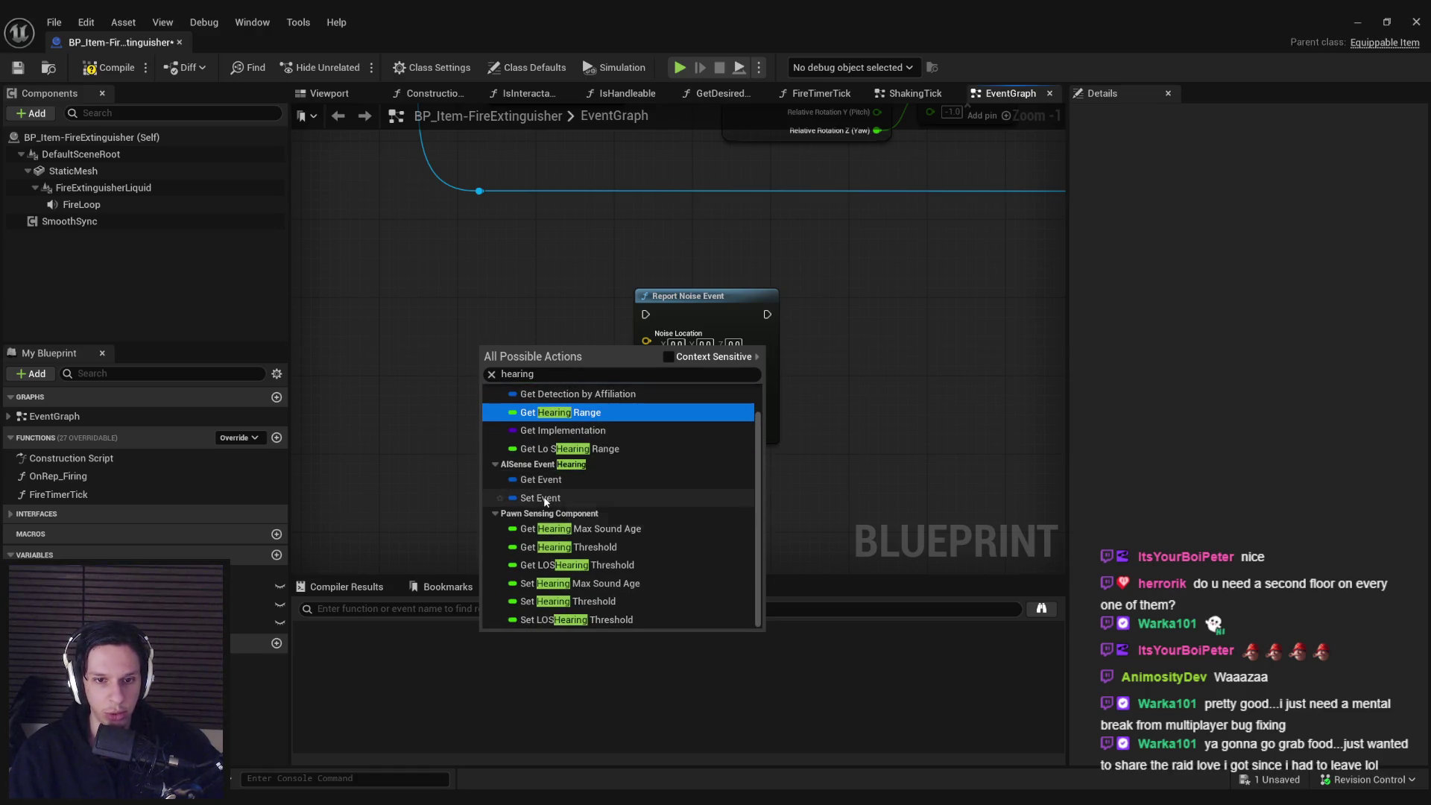
pyautogui.press('Escape')
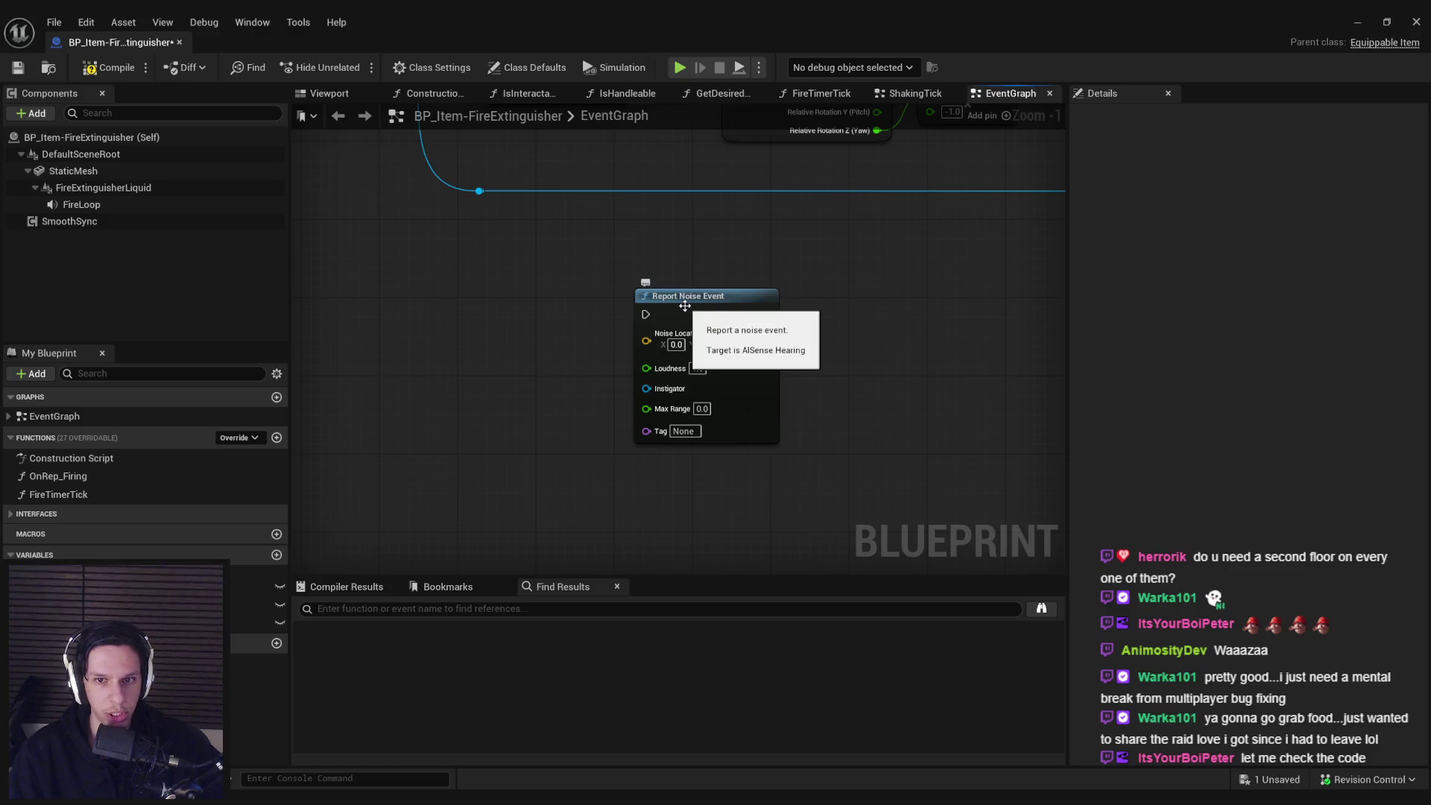
# - Drag the Report Noise Event node left and down in the graph
pyautogui.scroll(-2, 684, 305)
pyautogui.moveTo(684, 306)
pyautogui.mouseDown()
pyautogui.moveTo(625, 393)
pyautogui.moveTo(532, 300)
pyautogui.moveTo(540, 337)
pyautogui.moveTo(494, 317)
pyautogui.moveTo(525, 342)
pyautogui.mouseUp()
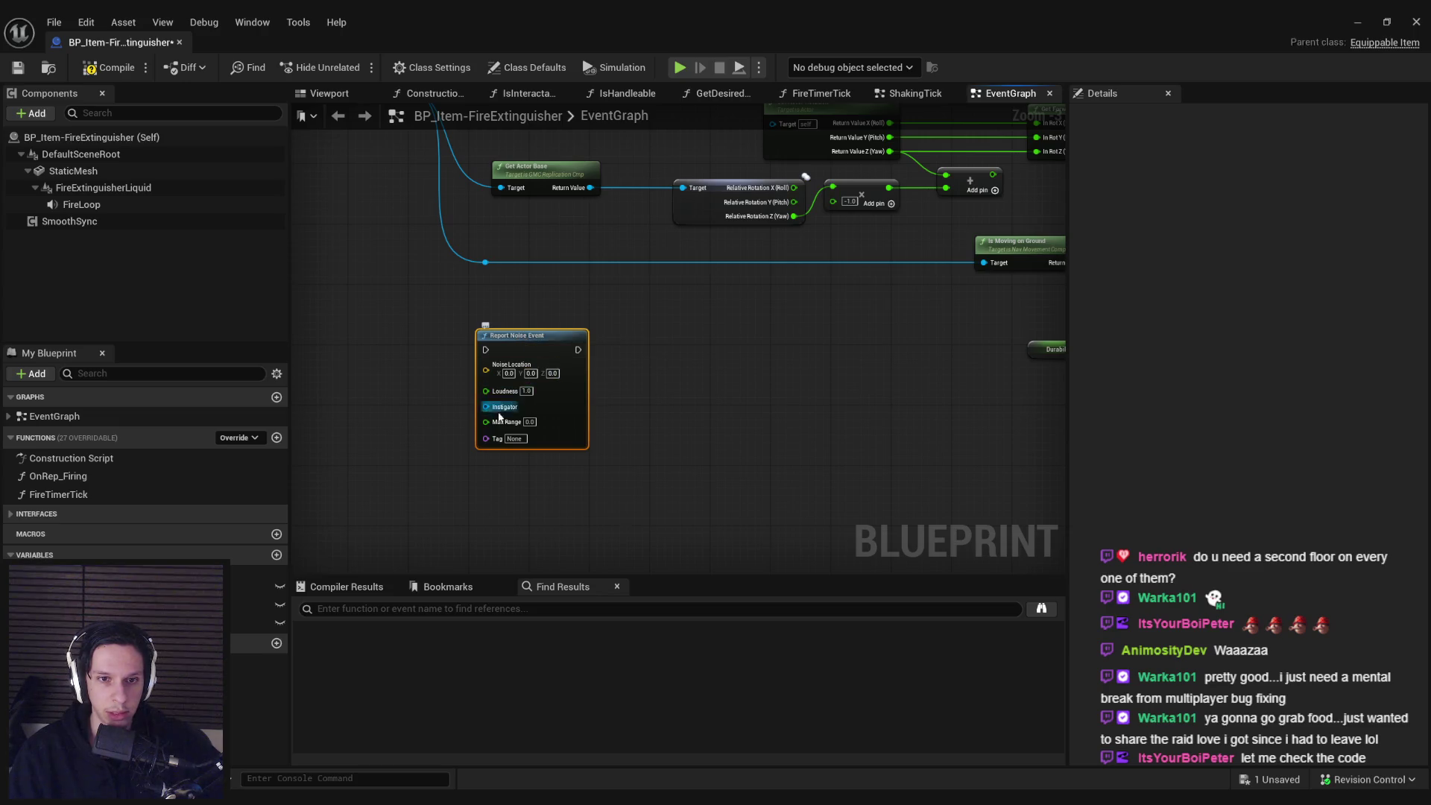
pyautogui.scroll(3, 521, 339)
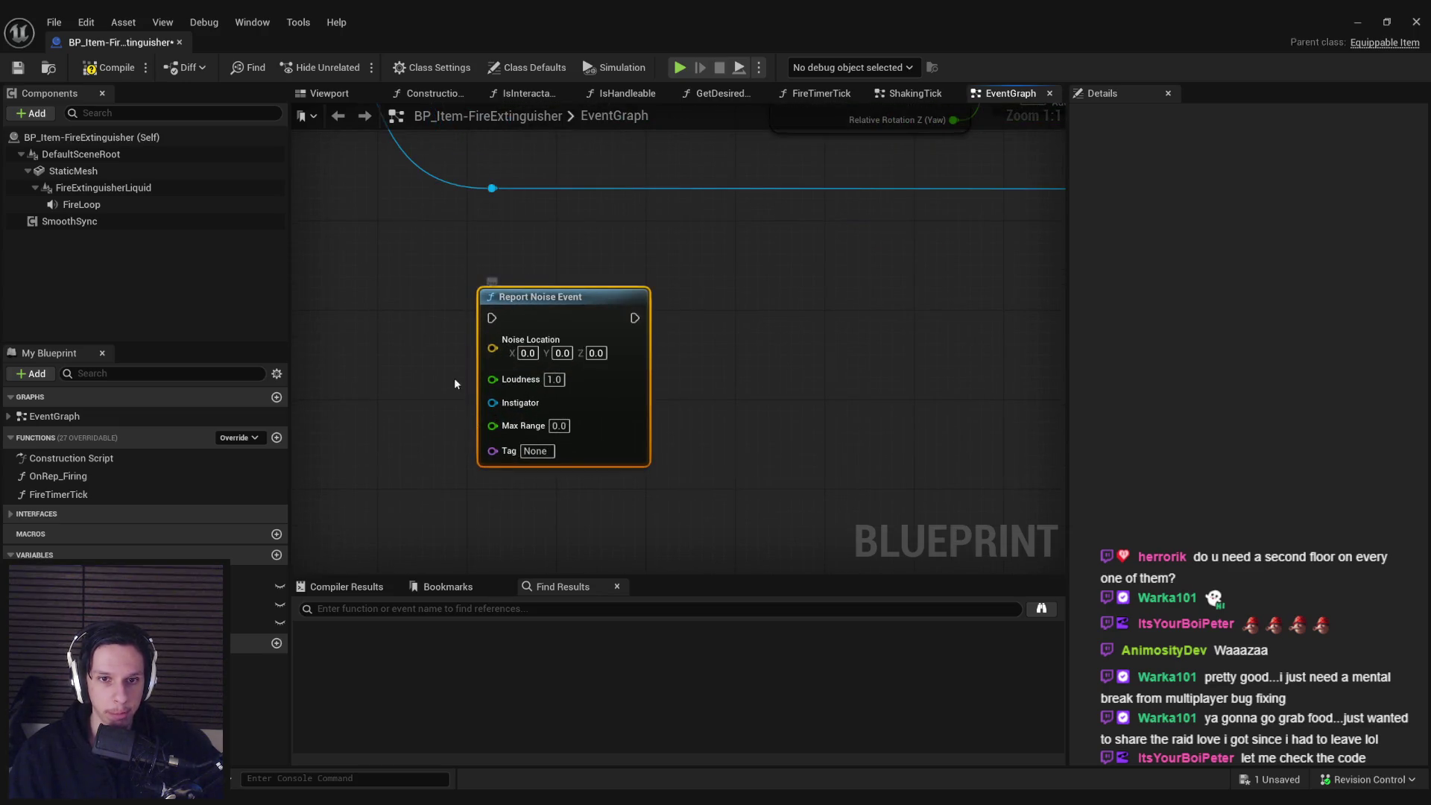
pyautogui.scroll(-3, 453, 377)
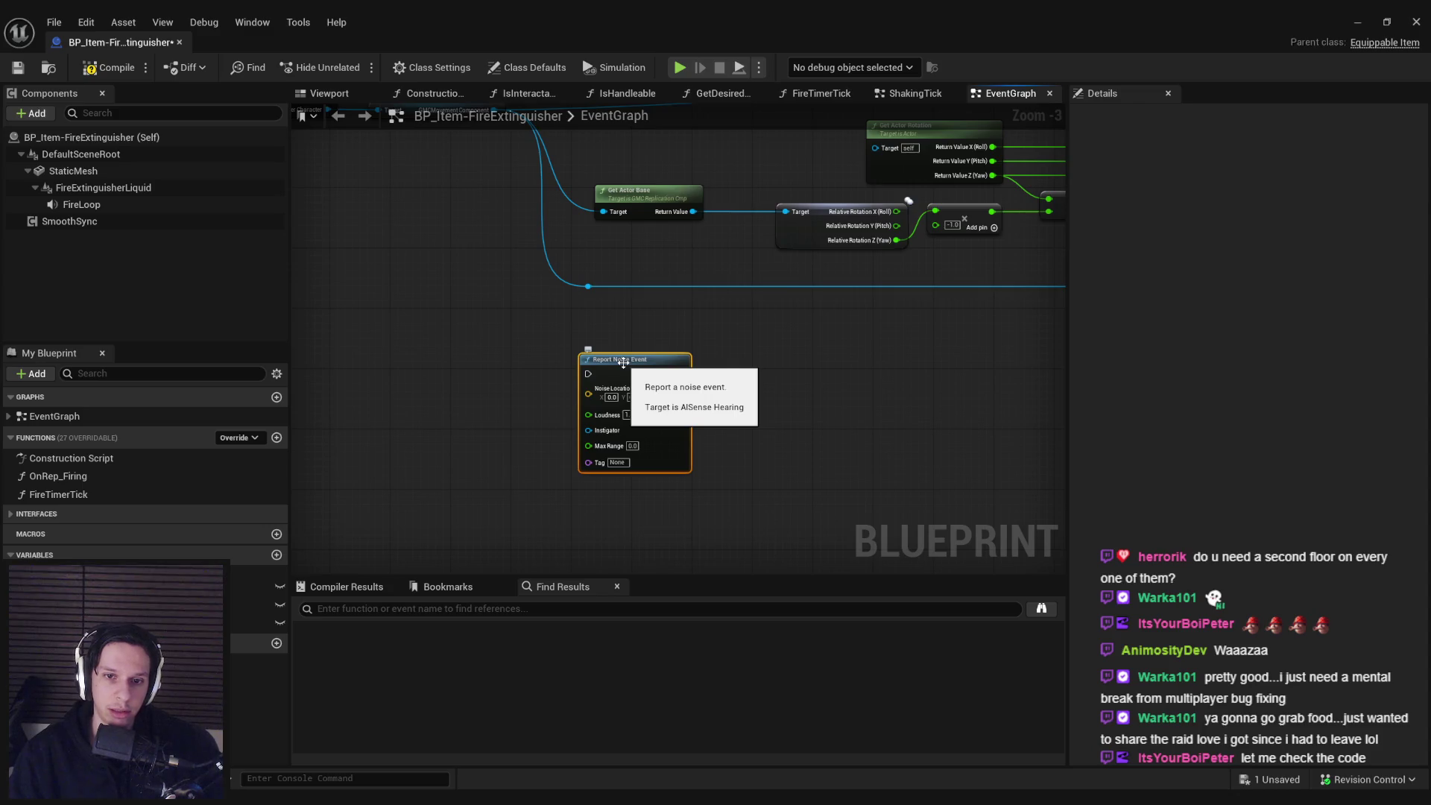
pyautogui.scroll(-1, 623, 363)
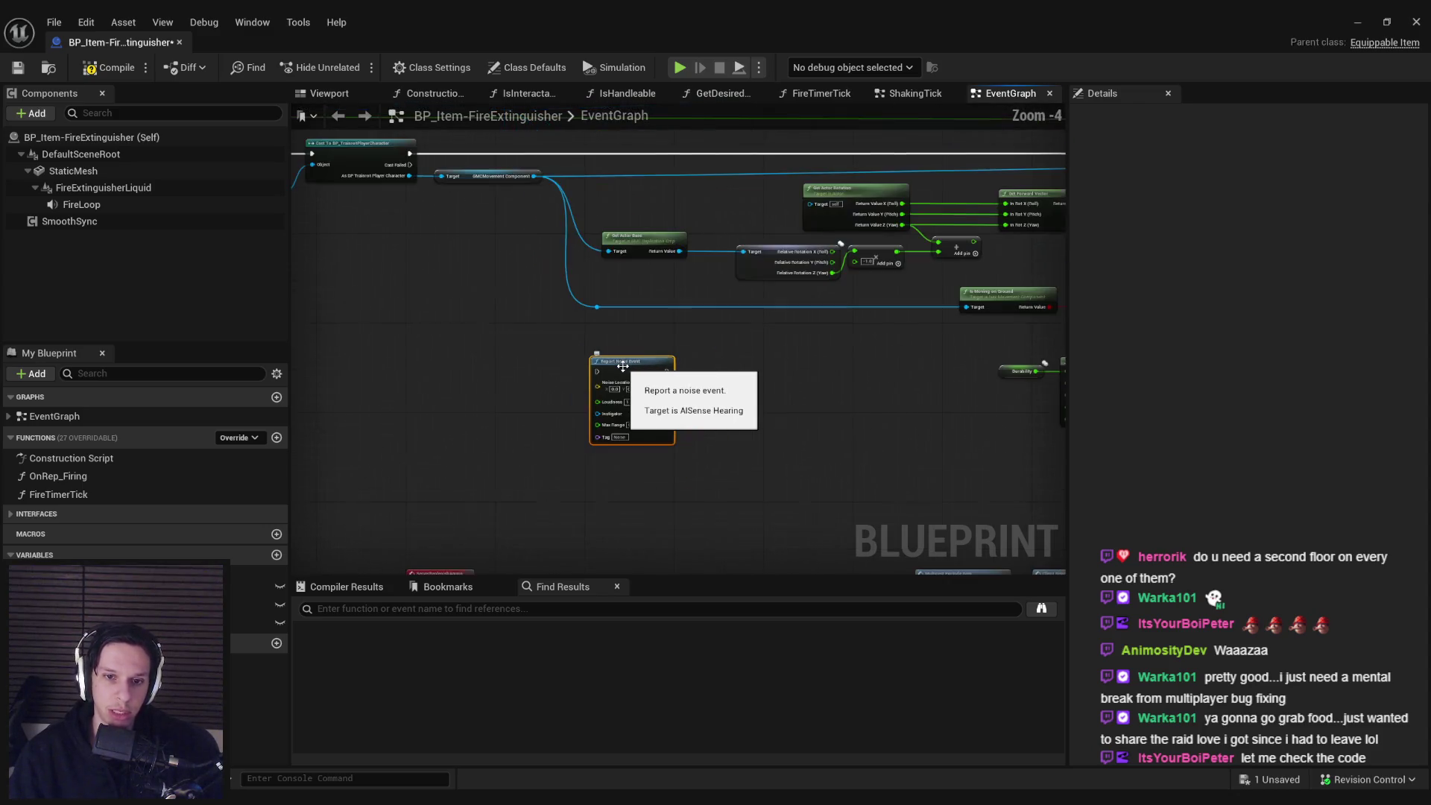
pyautogui.scroll(3, 623, 366)
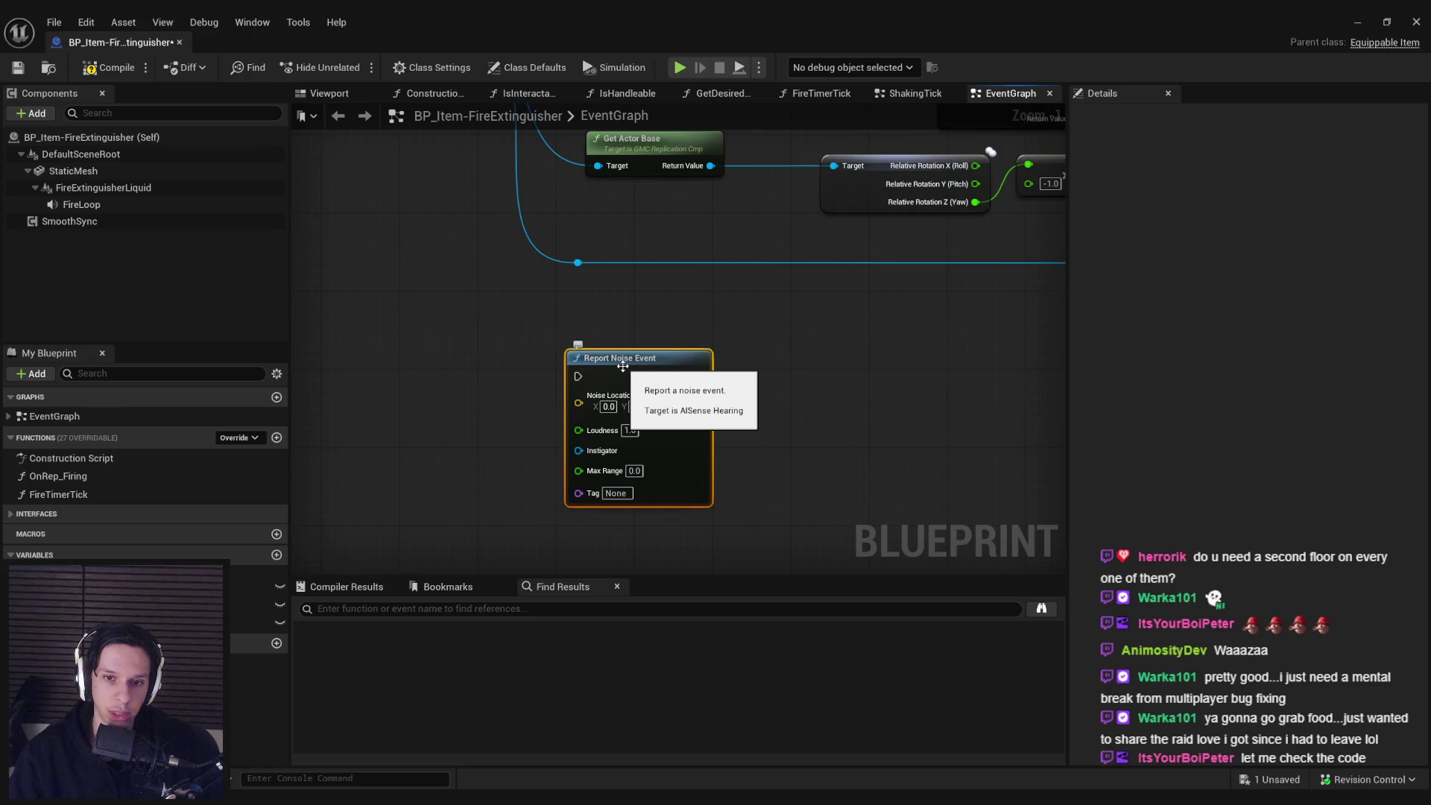
# - Switch to the level editor and back, then nudge the Report Noise Event node up
pyautogui.click(1357, 22)
pyautogui.scroll(10, 1187, 214)
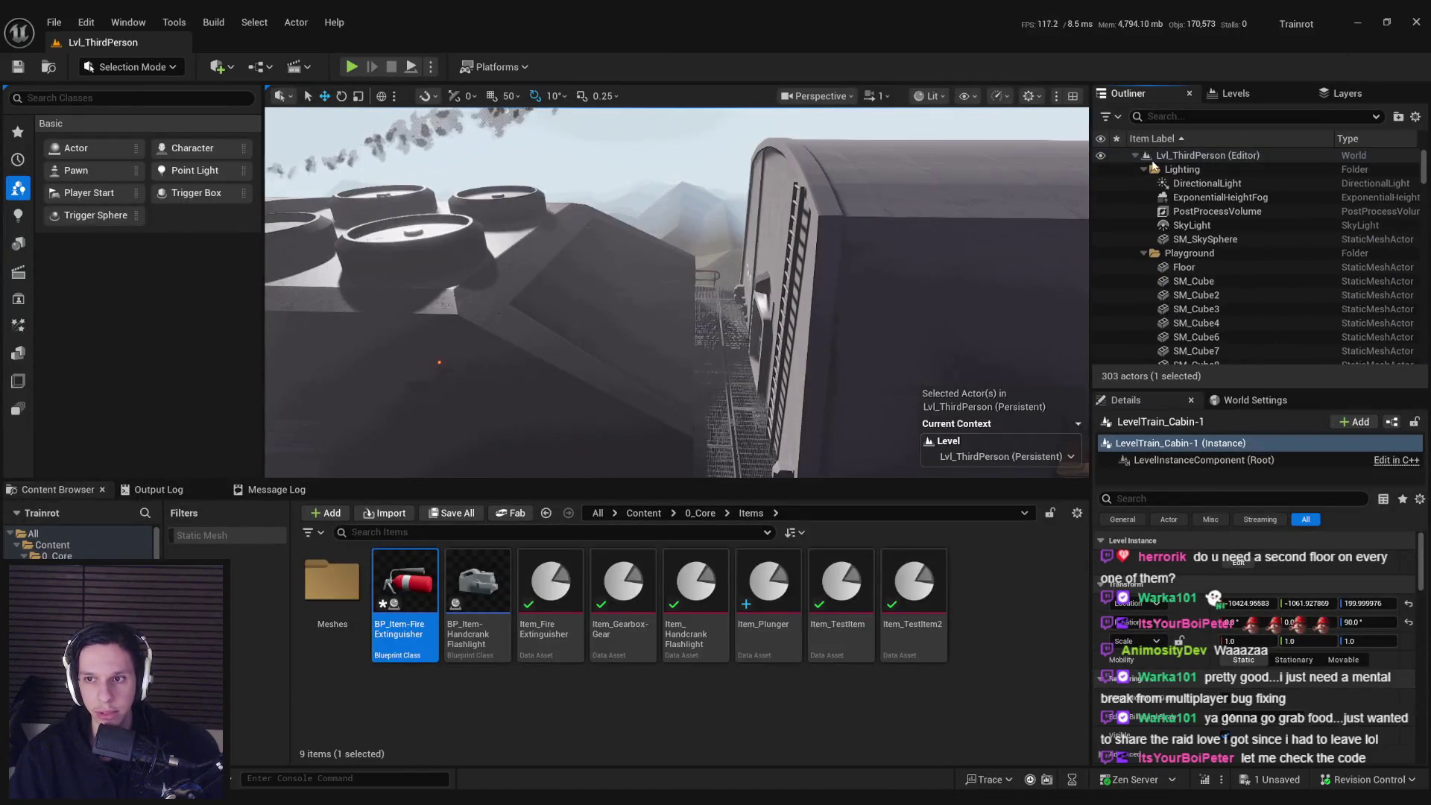
pyautogui.moveTo(481, 790)
pyautogui.click(533, 738)
pyautogui.scroll(-1, 669, 364)
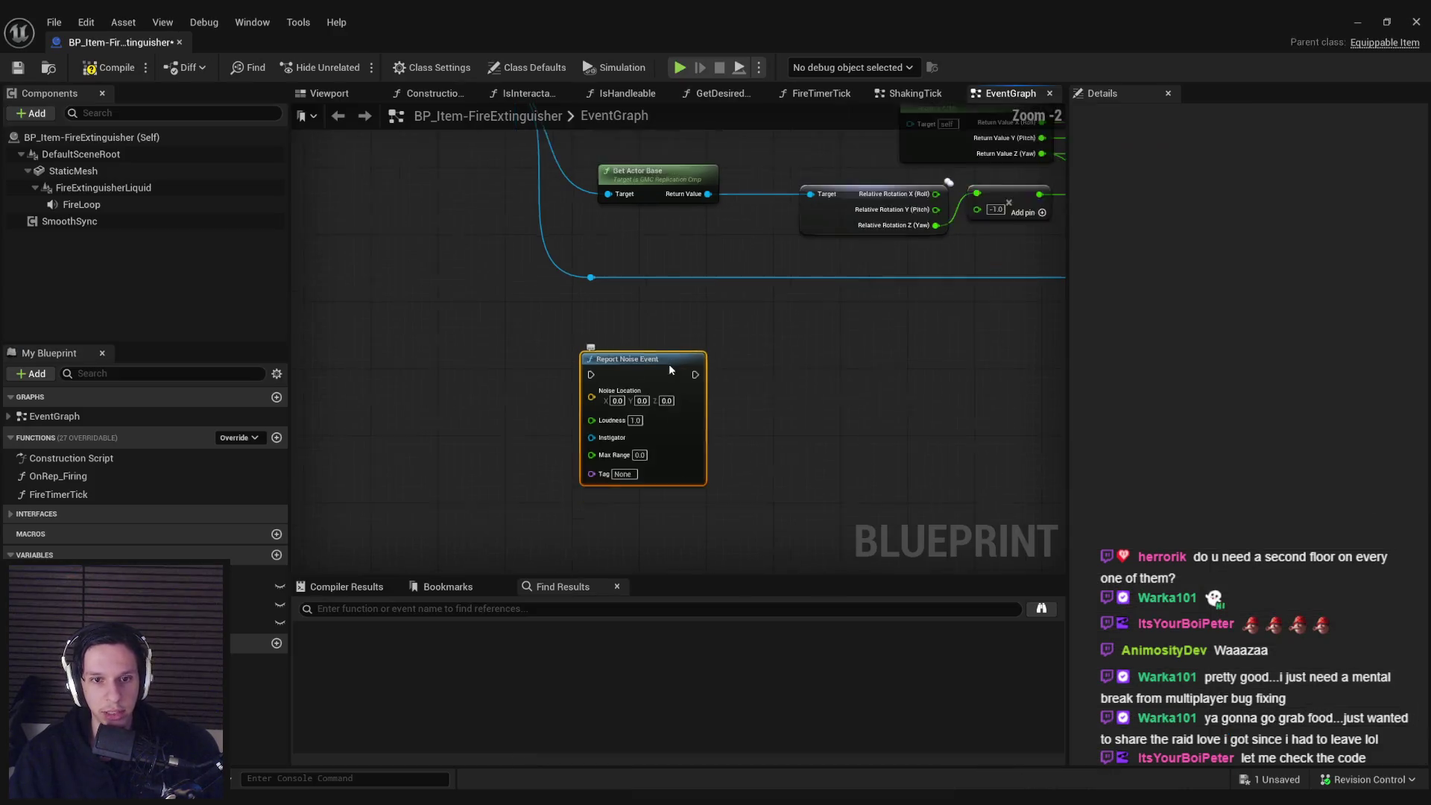
pyautogui.click(511, 377)
pyautogui.moveTo(719, 345); pyautogui.dragTo(723, 307)
# - Save the fire extinguisher Blueprint, dismissing the Check Out Assets prompt, and pan the graph
pyautogui.click(626, 349)
pyautogui.hotkey('ctrl', 's')
pyautogui.press('Return')
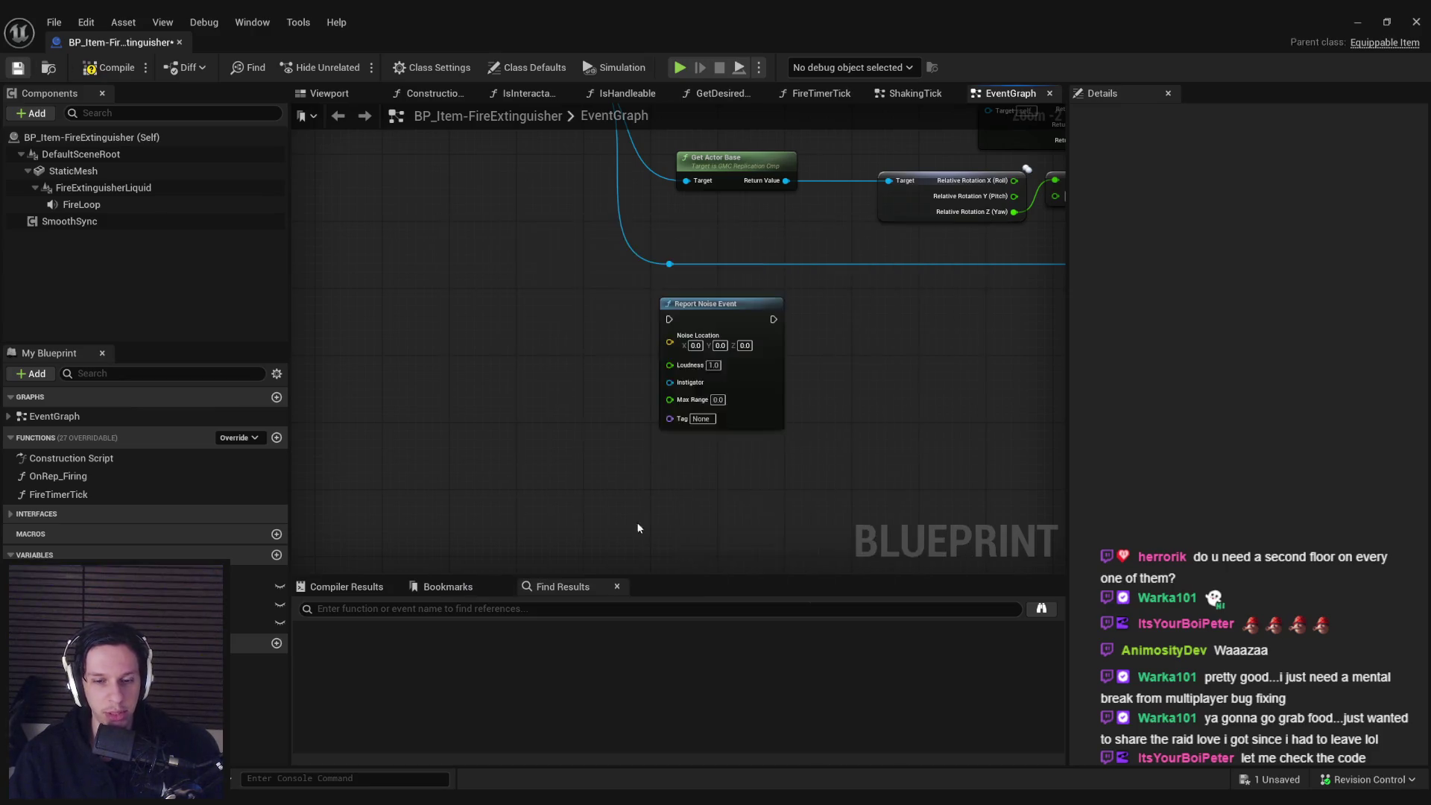
pyautogui.moveTo(527, 351); pyautogui.dragTo(521, 422)
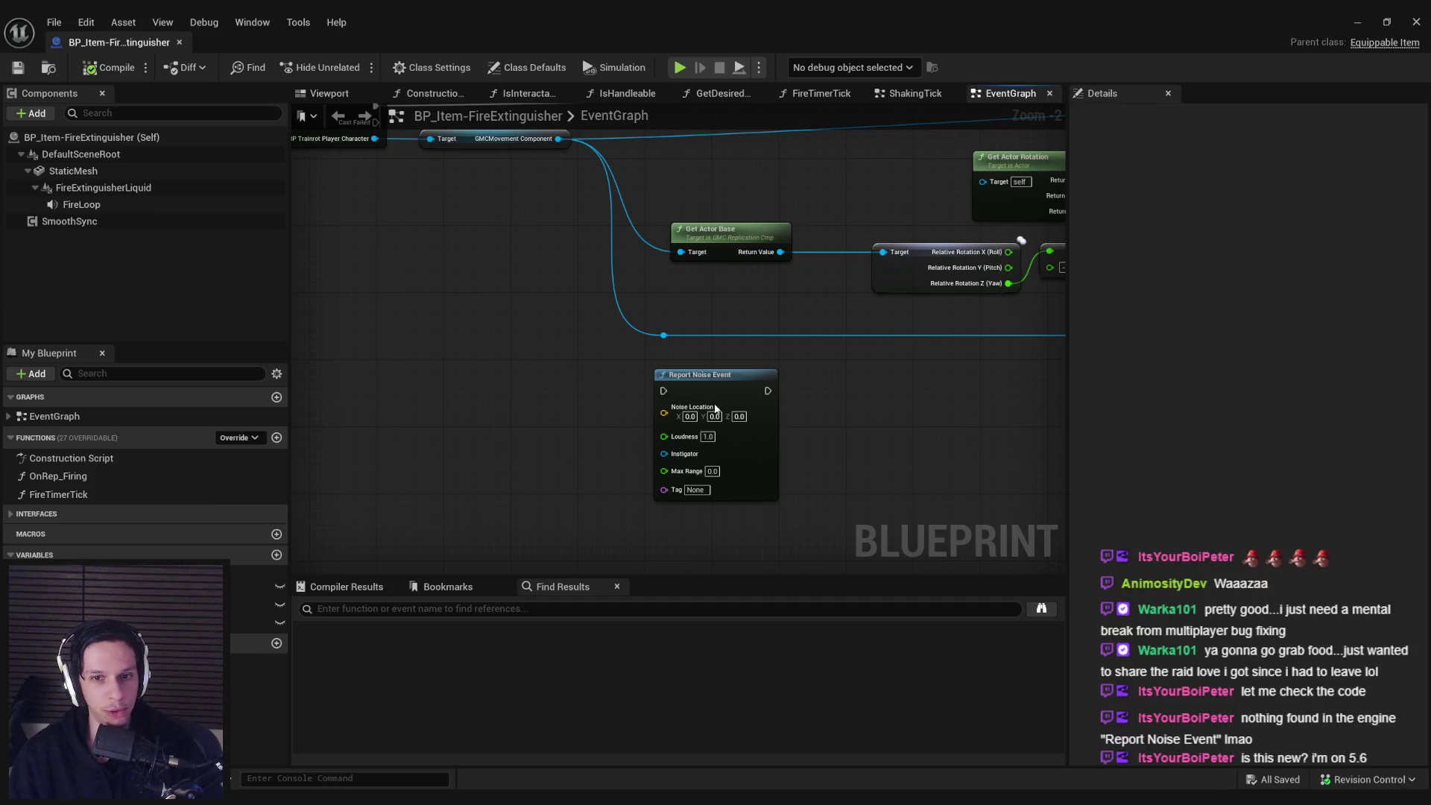
pyautogui.moveTo(701, 382)
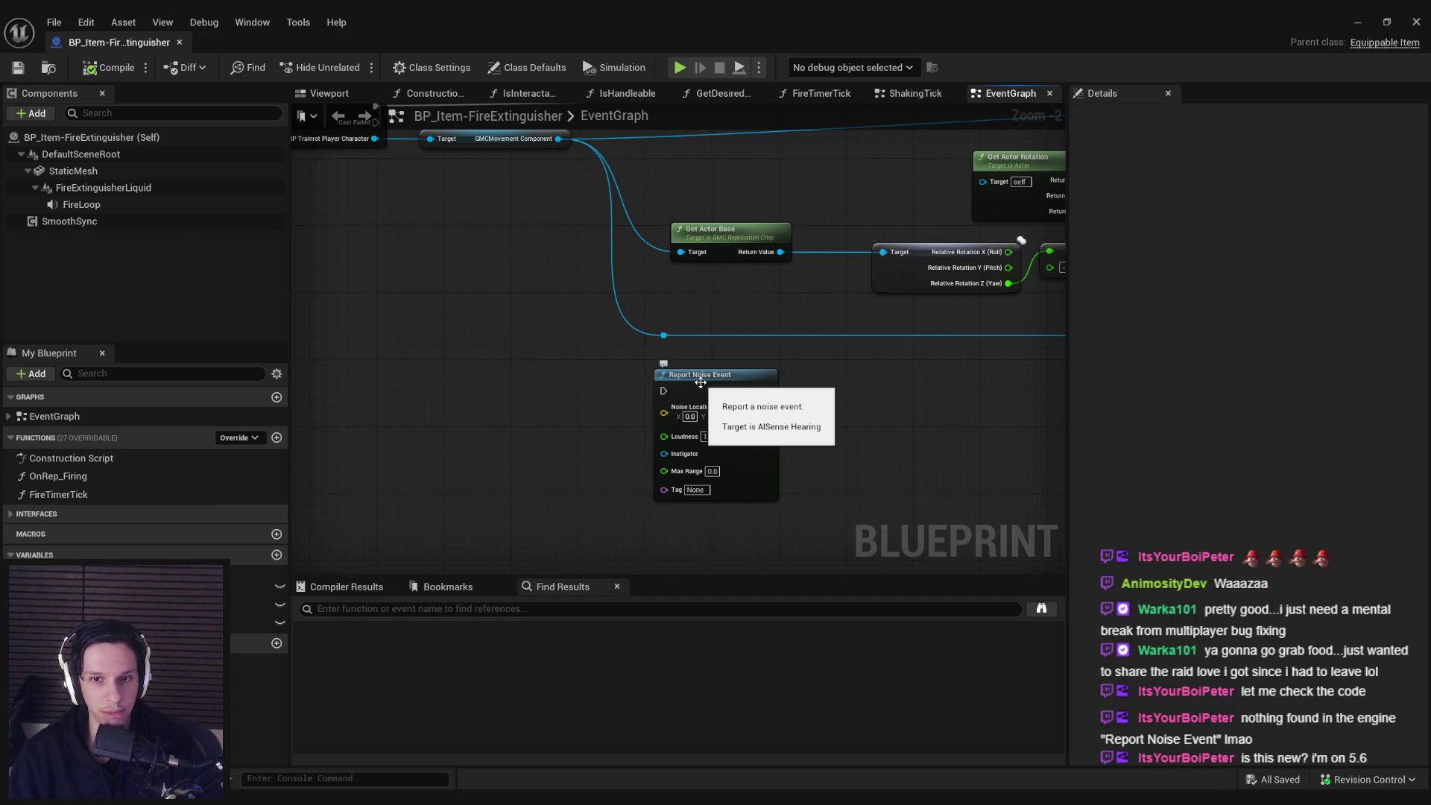
pyautogui.moveTo(701, 383); pyautogui.dragTo(680, 345)
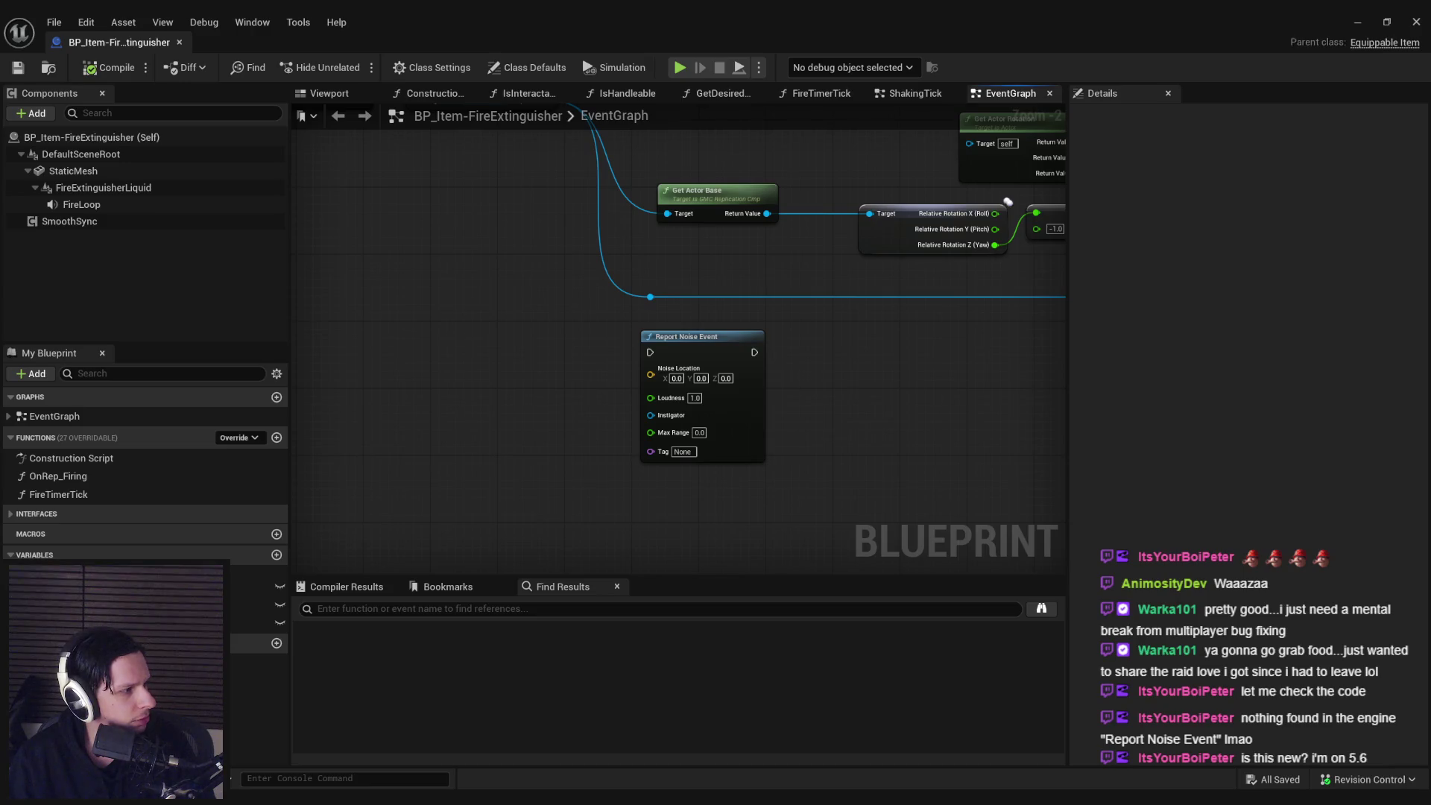
pyautogui.moveTo(708, 339)
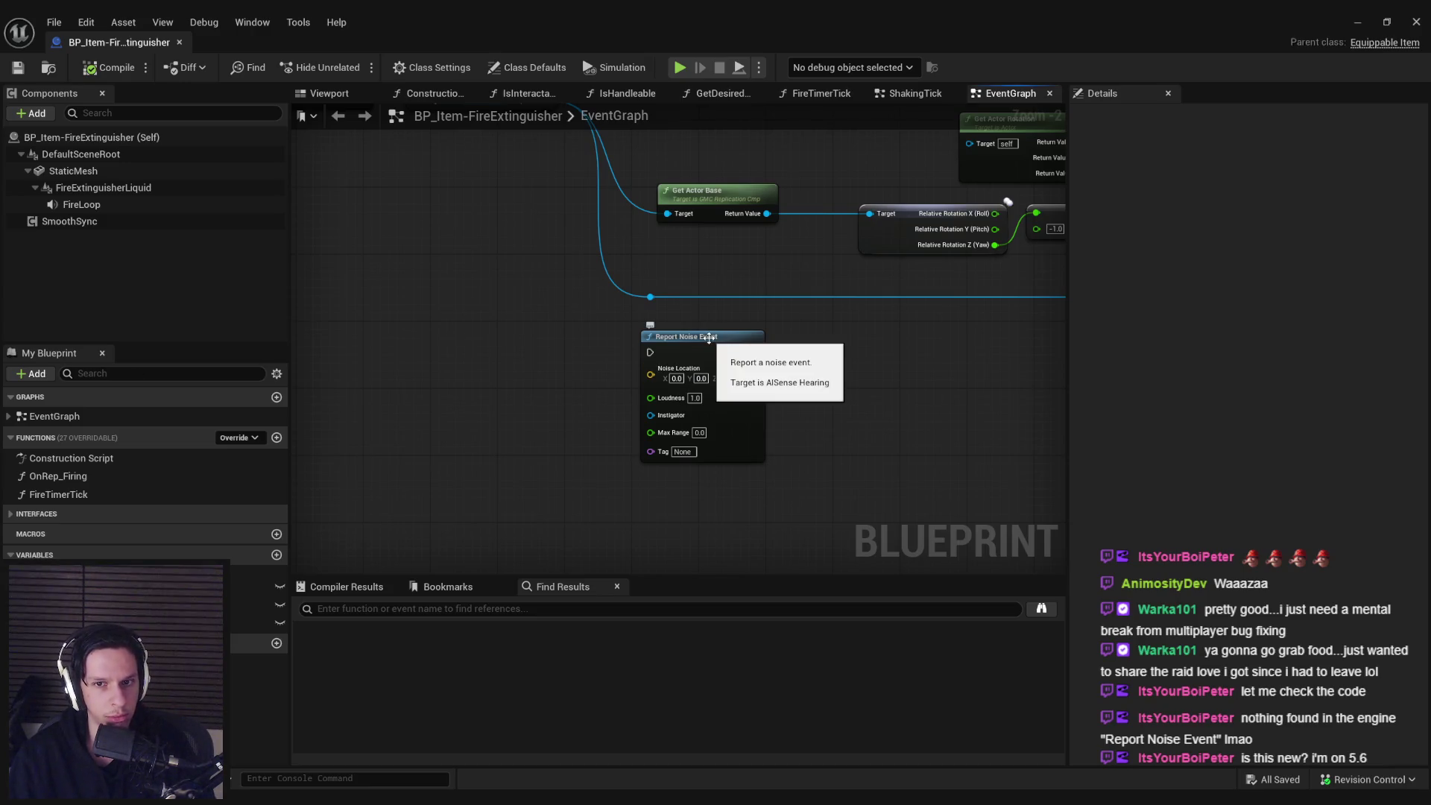
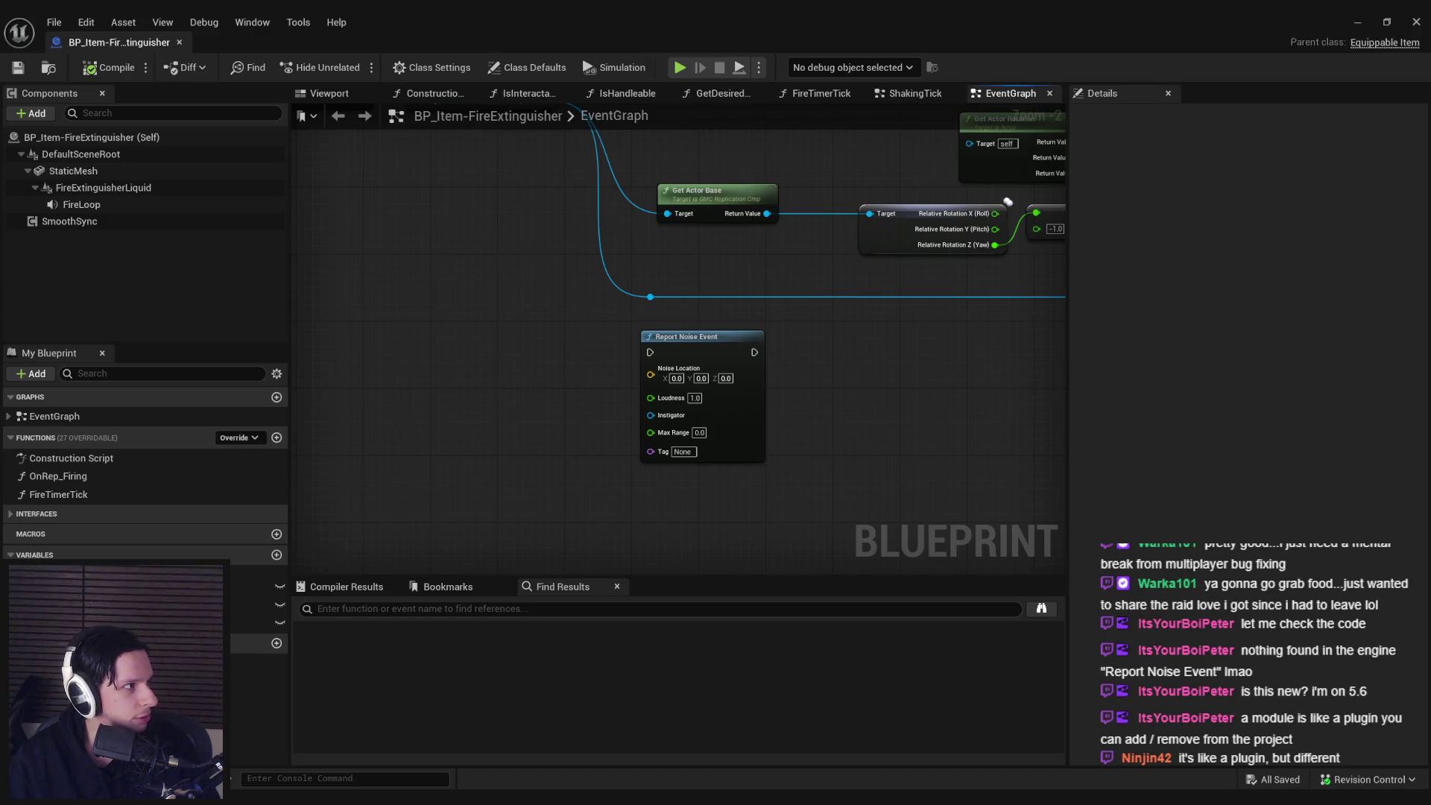
# - Inspect the Report Noise Event node's description in the fire extinguisher graph
pyautogui.click(690, 349)
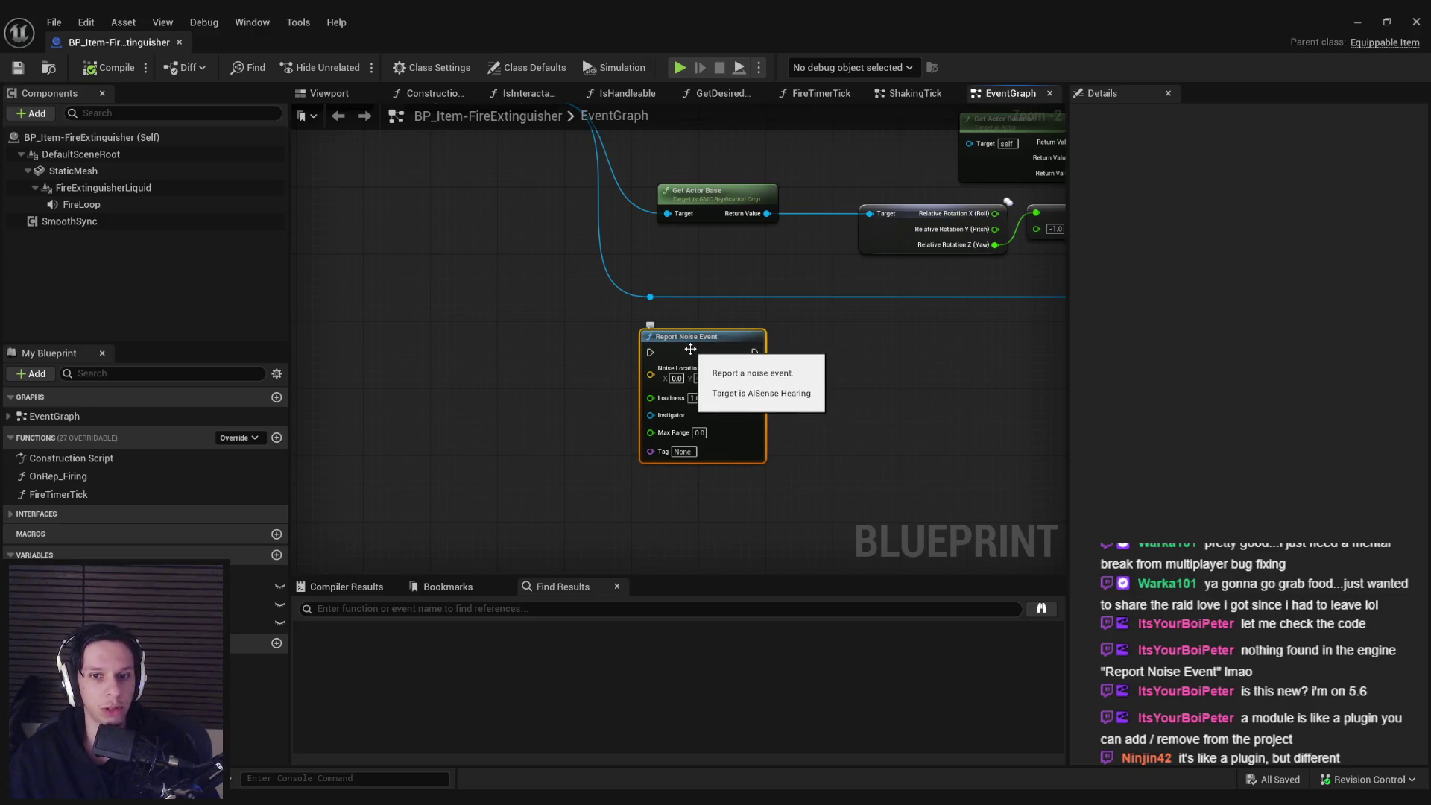
pyautogui.click(453, 436)
pyautogui.moveTo(651, 352)
pyautogui.mouseDown()
pyautogui.moveTo(772, 486)
pyautogui.moveTo(793, 467)
pyautogui.moveTo(695, 355)
pyautogui.mouseUp()
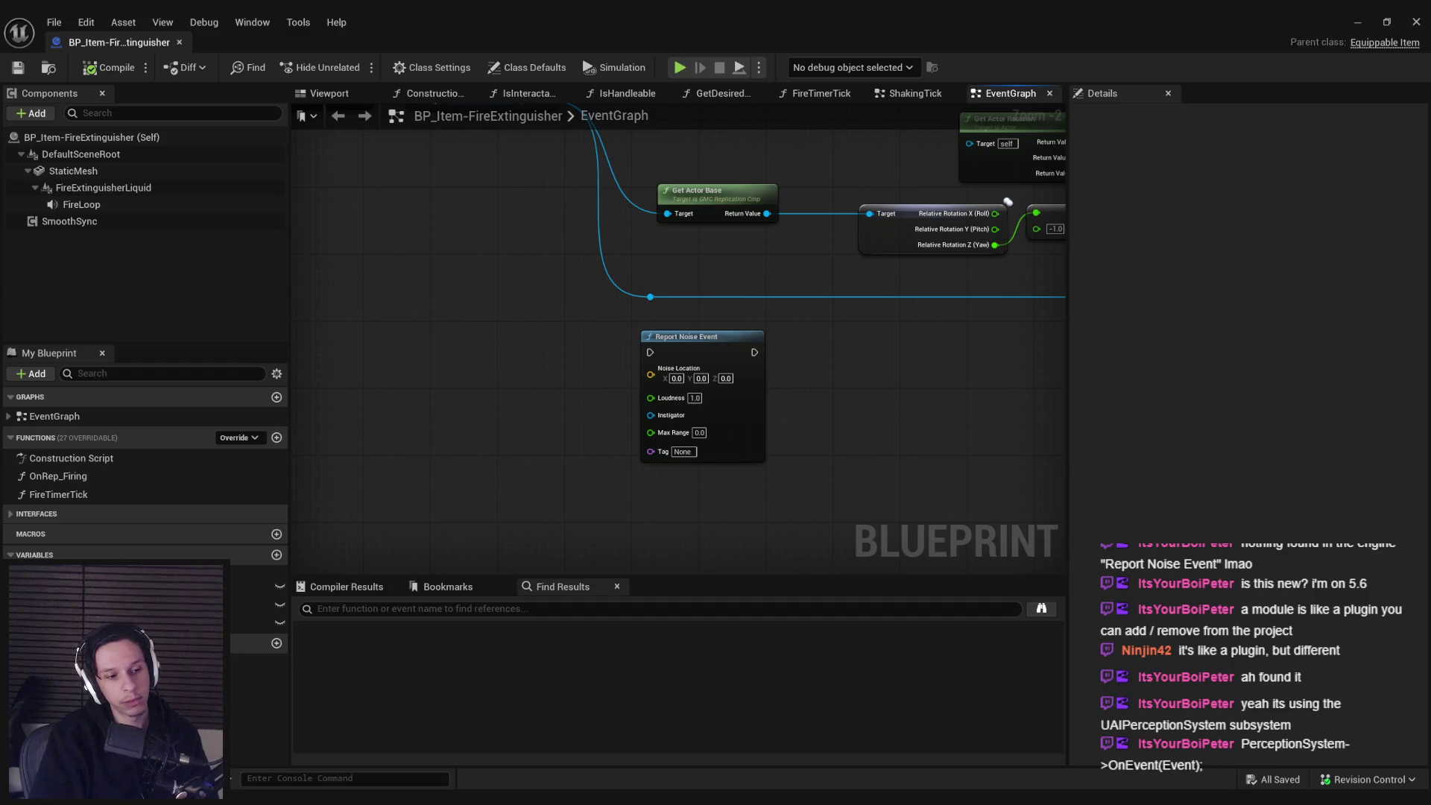
# - Add a Register with Perception System node below Report Noise Event
pyautogui.rightClick(635, 486)
pyautogui.write('per')
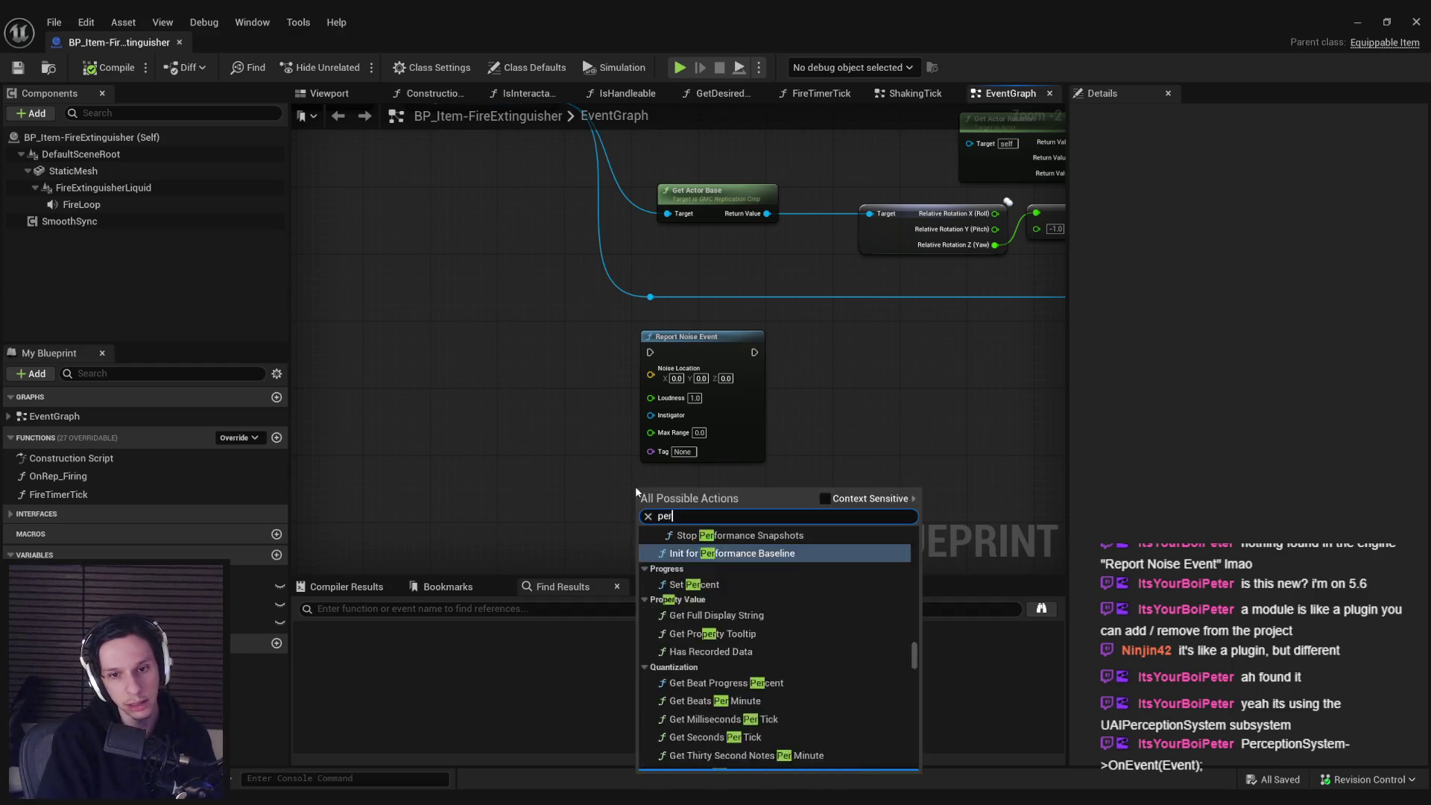
pyautogui.write('ception system')
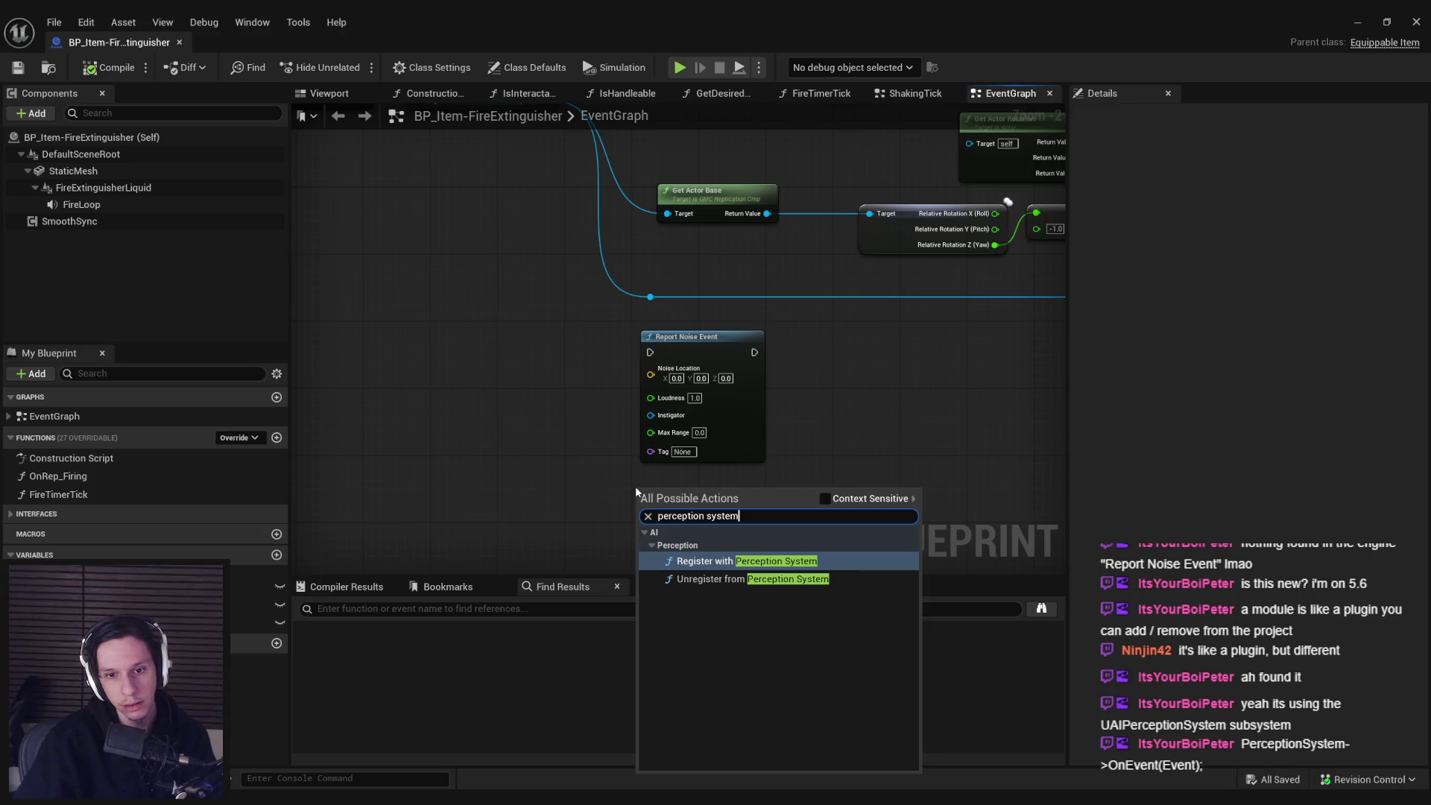
pyautogui.click(696, 562)
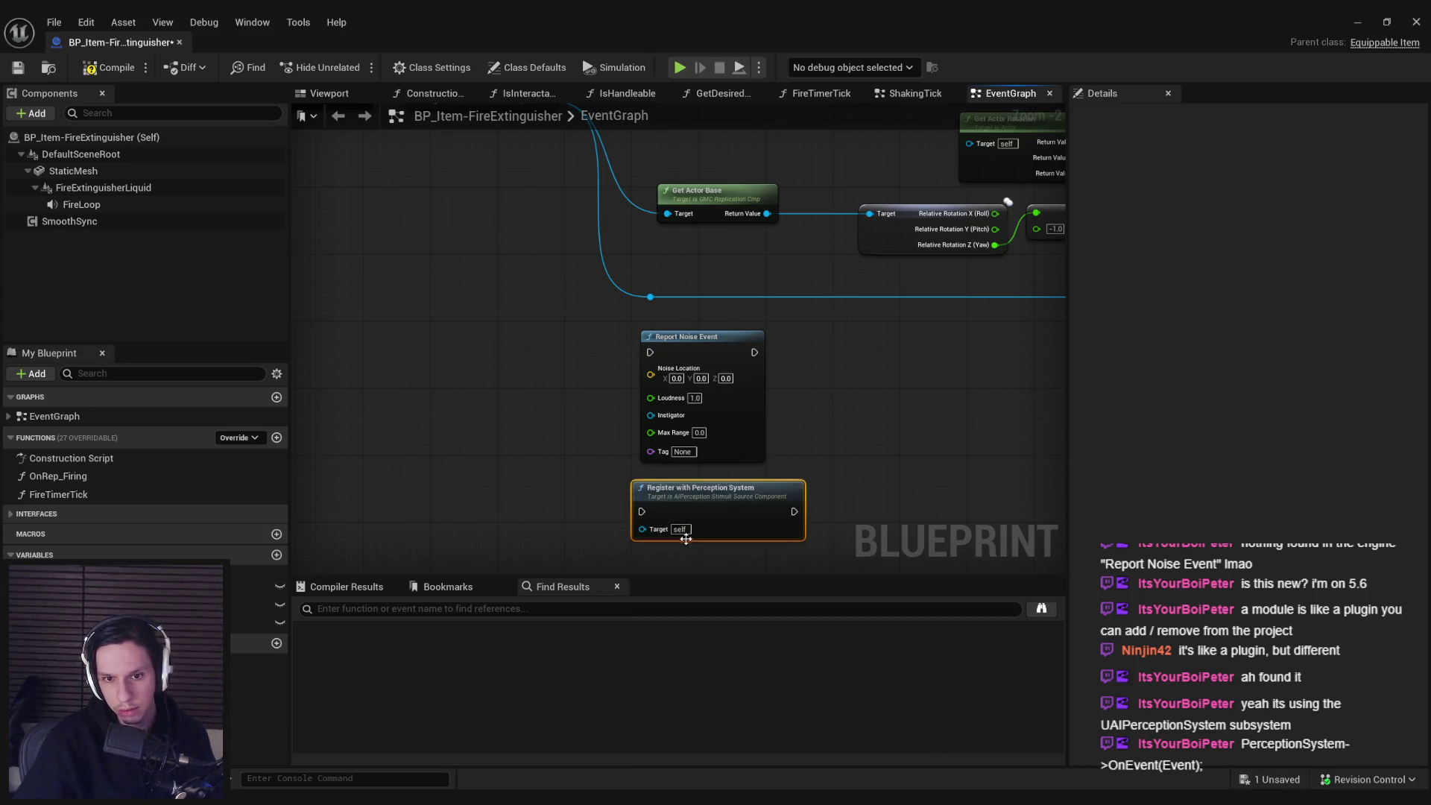
pyautogui.scroll(2, 681, 531)
pyautogui.moveTo(612, 490); pyautogui.dragTo(495, 495)
pyautogui.press('Escape')
# - Search graph actions for 'ai percept' and dismiss the list without adding a node
pyautogui.rightClick(585, 460)
pyautogui.write('ai per')
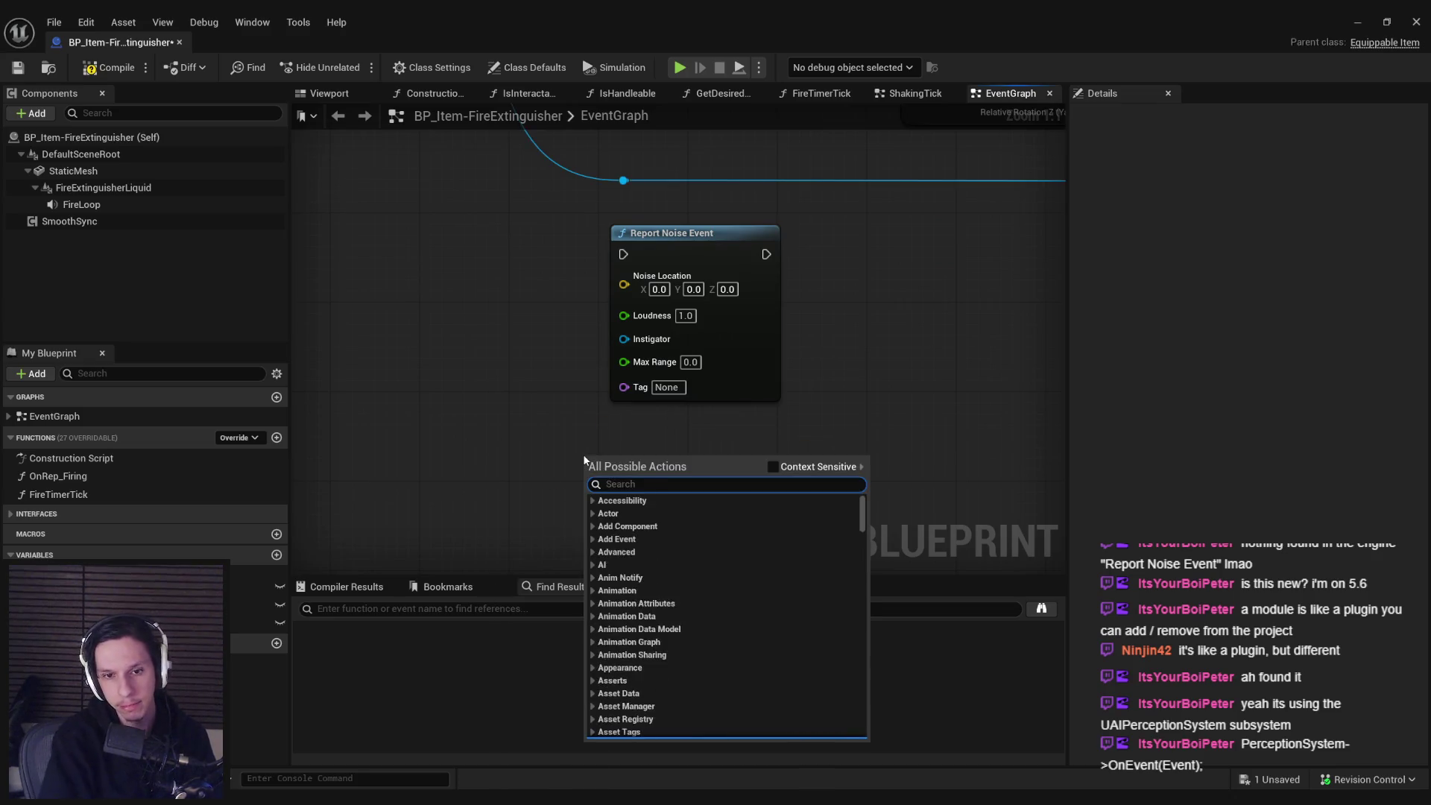
pyautogui.write('cept')
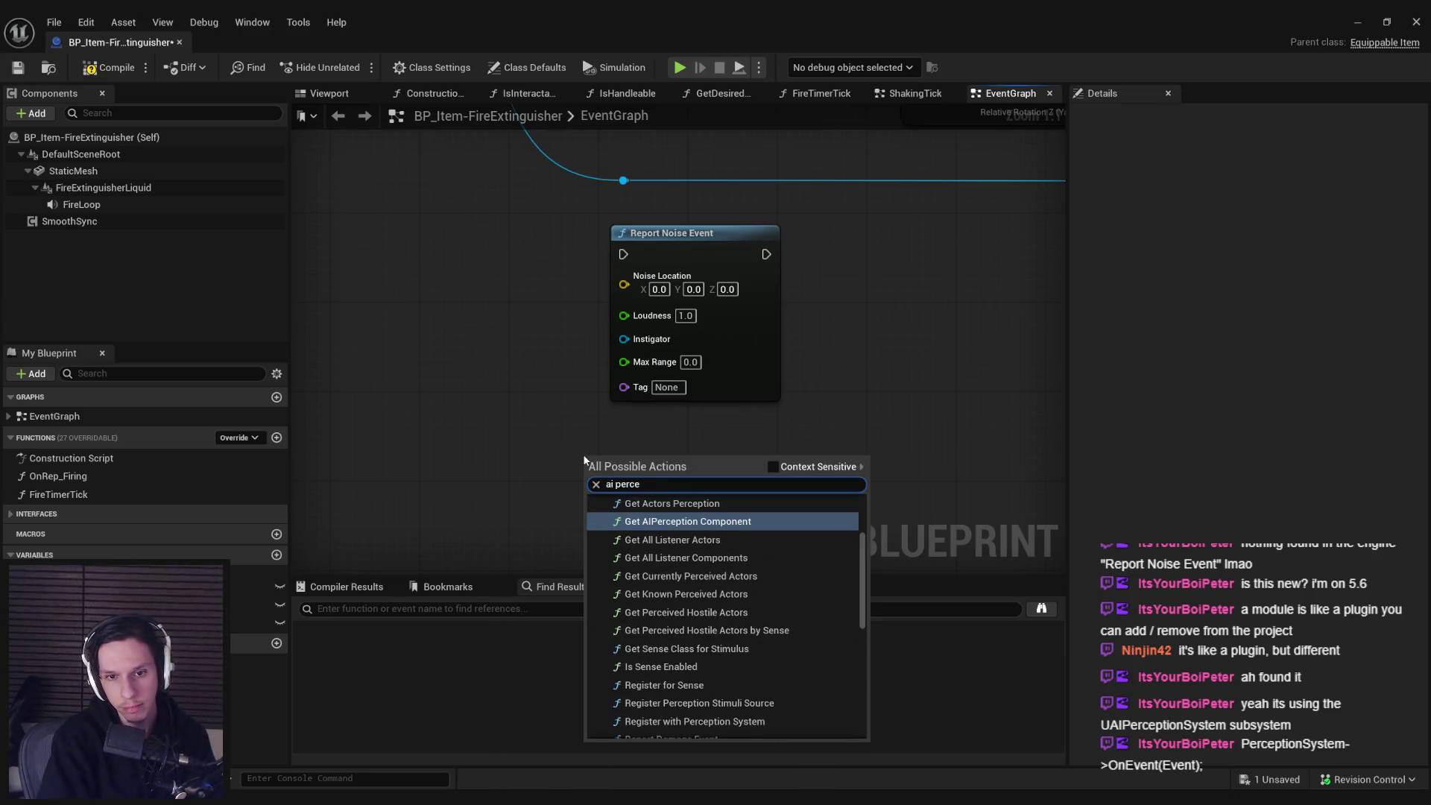
pyautogui.scroll(3, 742, 664)
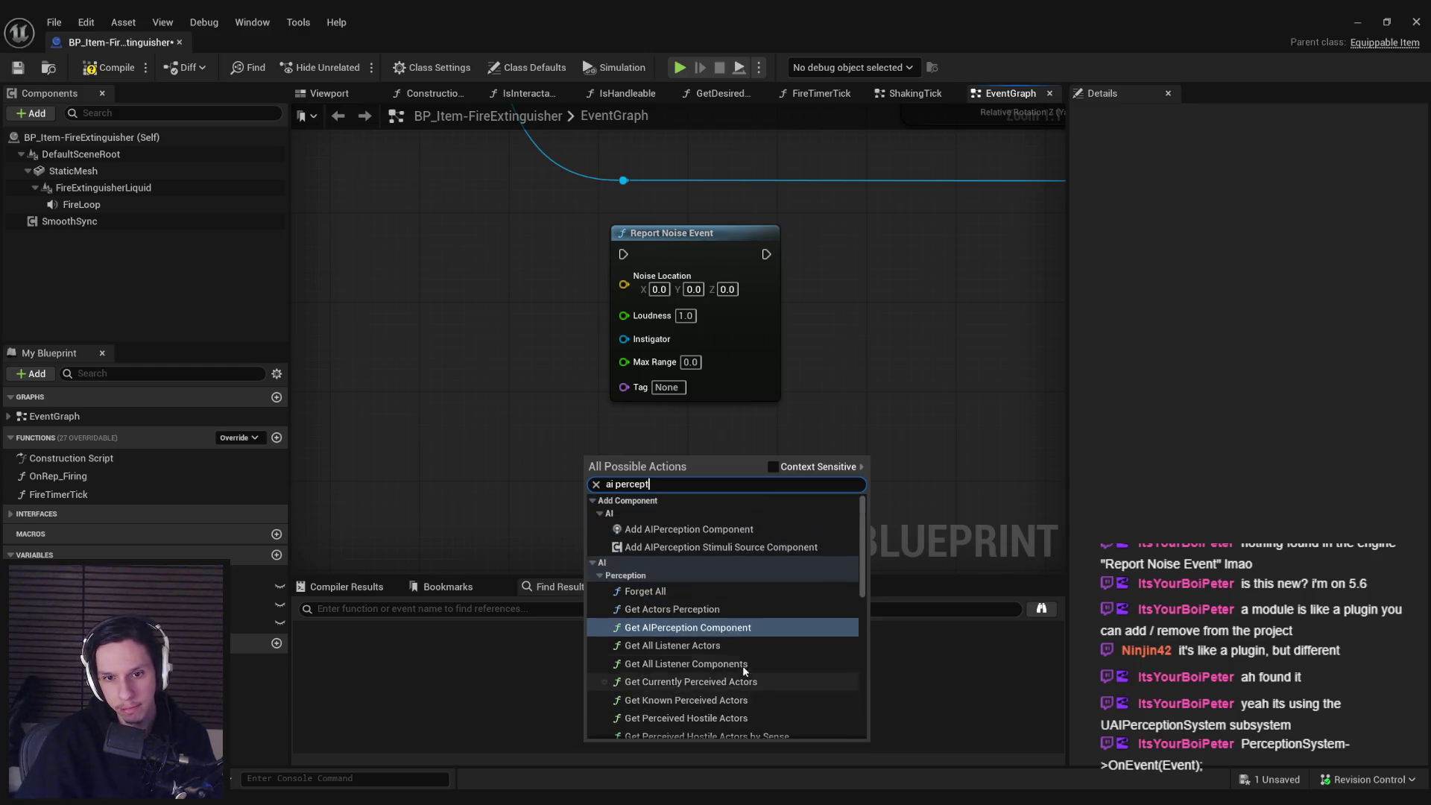
pyautogui.scroll(-5, 714, 606)
pyautogui.scroll(-5, 715, 606)
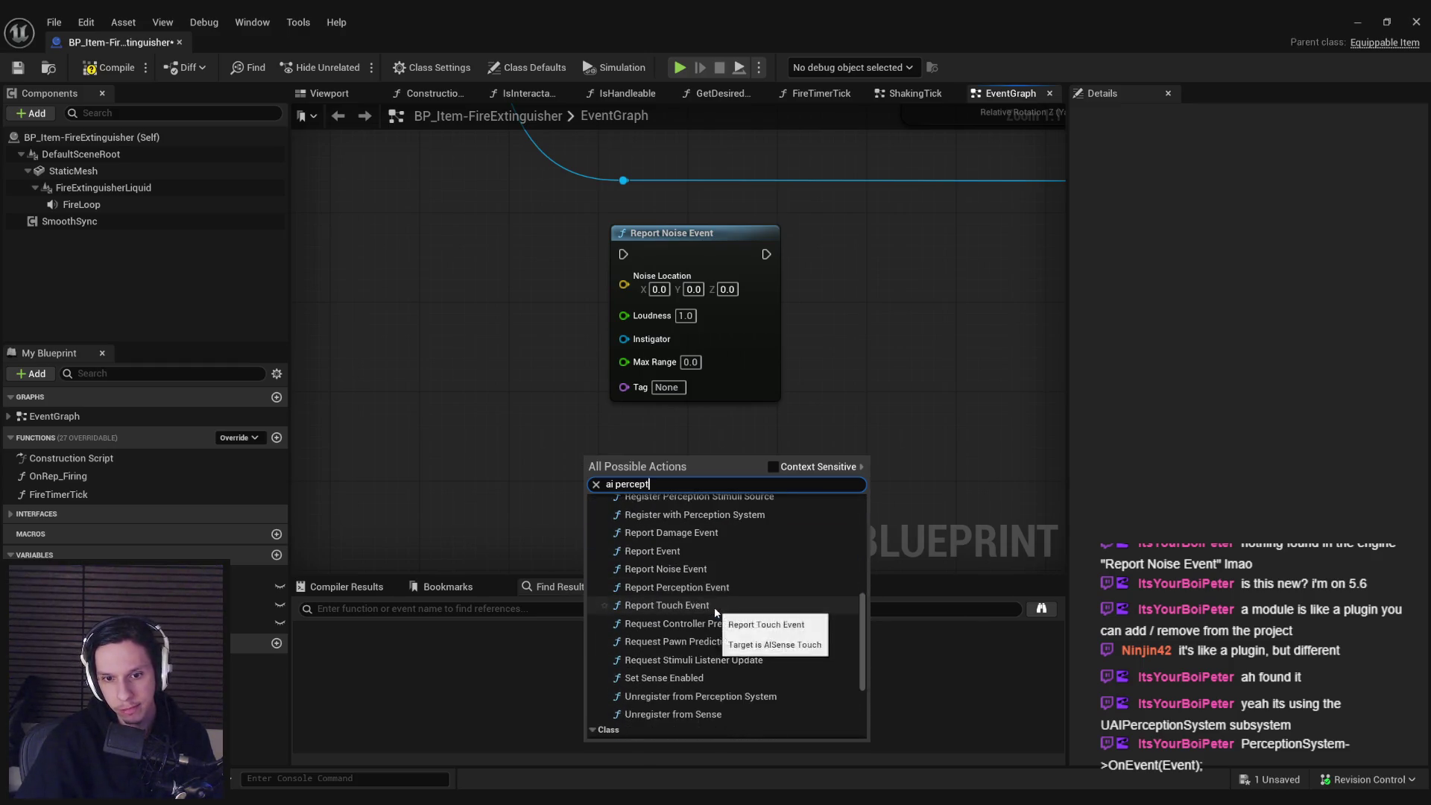
pyautogui.scroll(7, 710, 645)
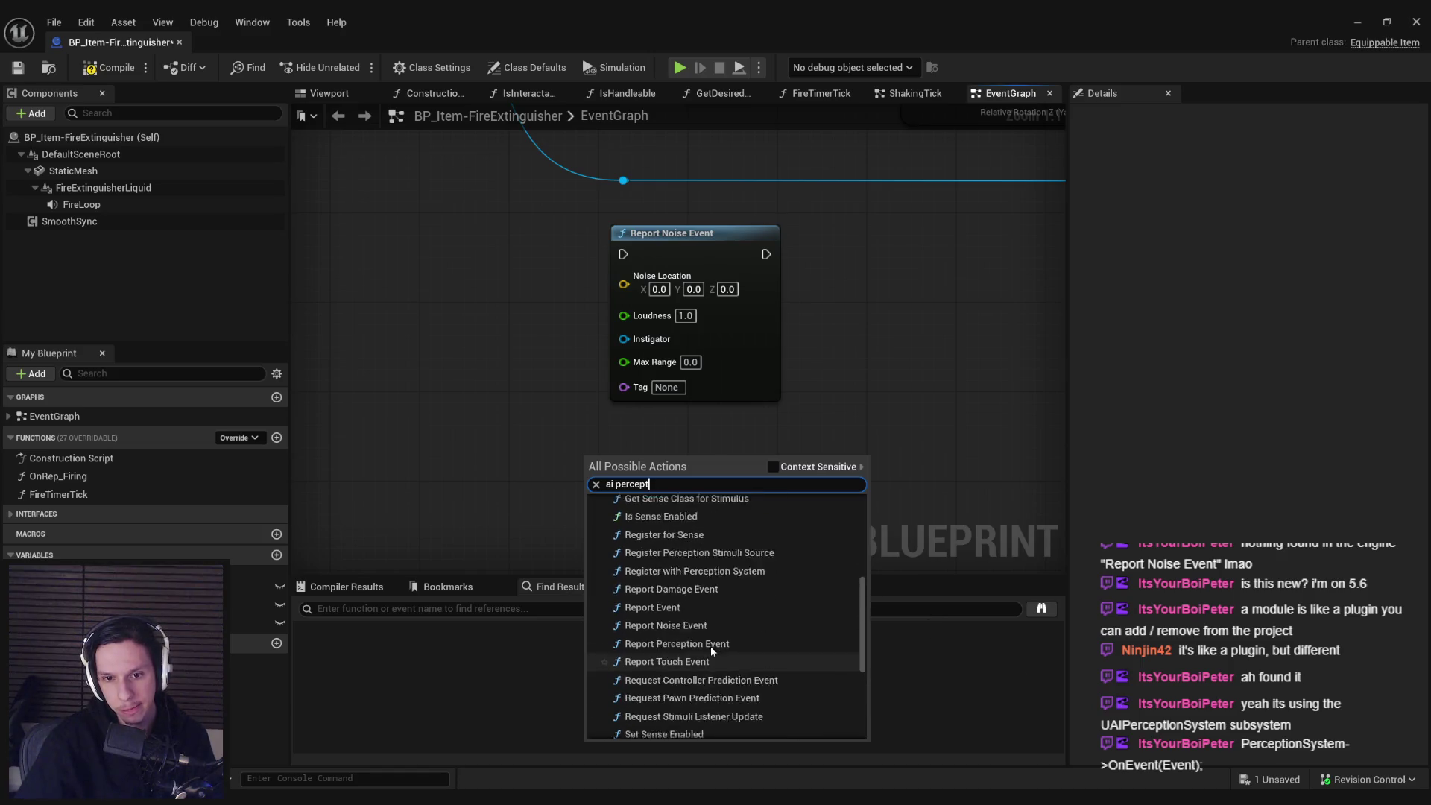
pyautogui.click(458, 459)
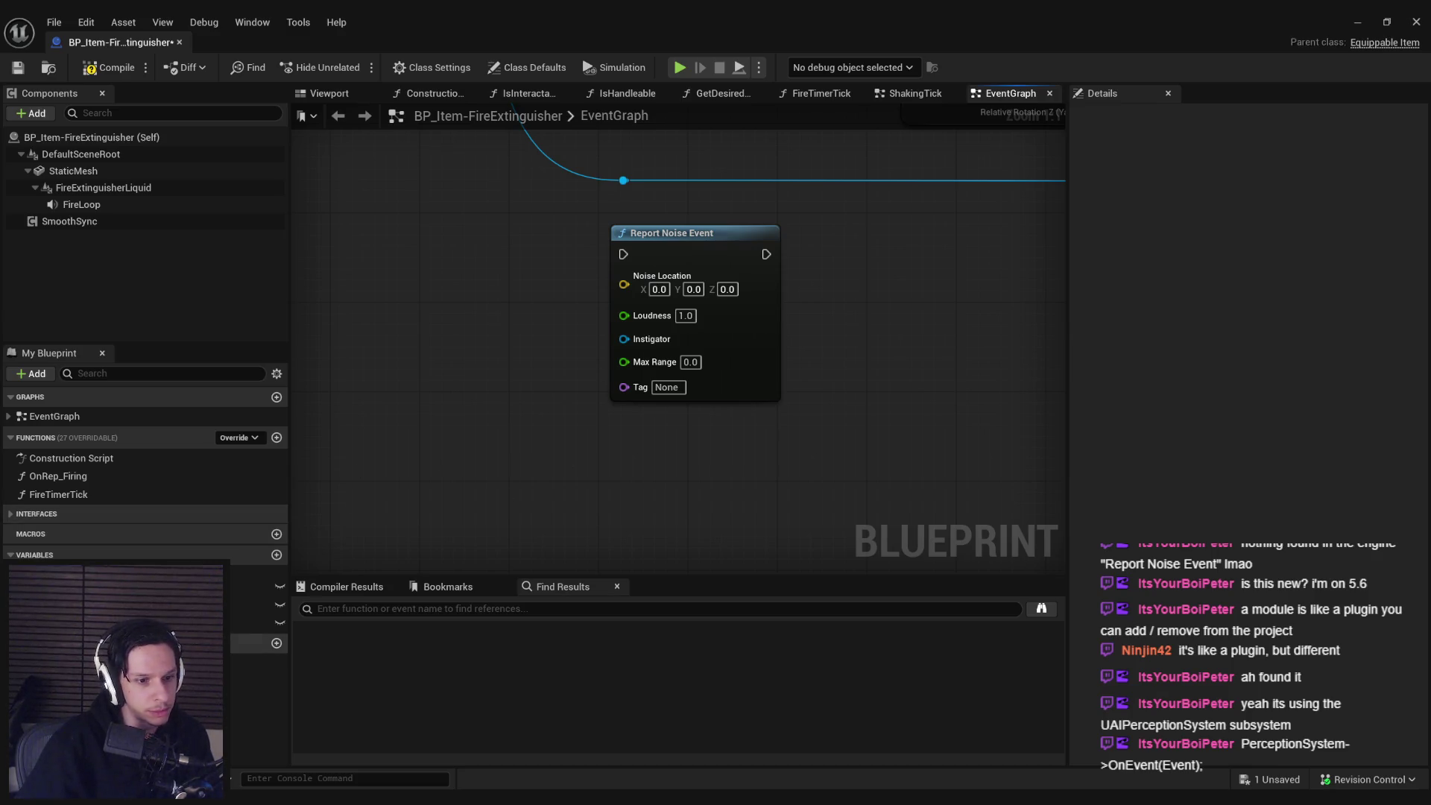
# - Delete Report Noise Event, compile and save the fire extinguisher blueprint, and close it
pyautogui.moveTo(261, 799)
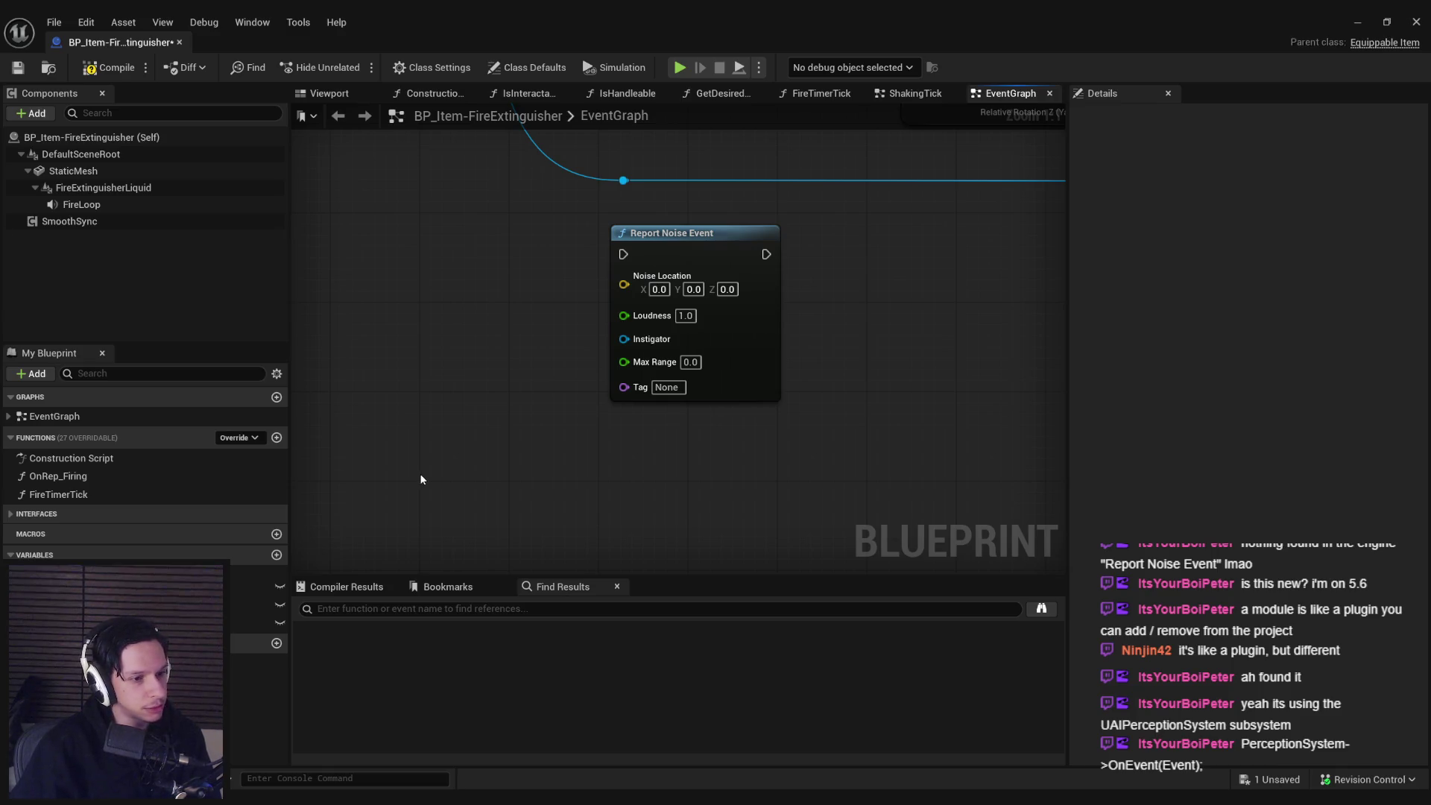
pyautogui.click(619, 232)
pyautogui.press('Delete')
pyautogui.click(108, 67)
pyautogui.click(18, 68)
pyautogui.middleClick(95, 50)
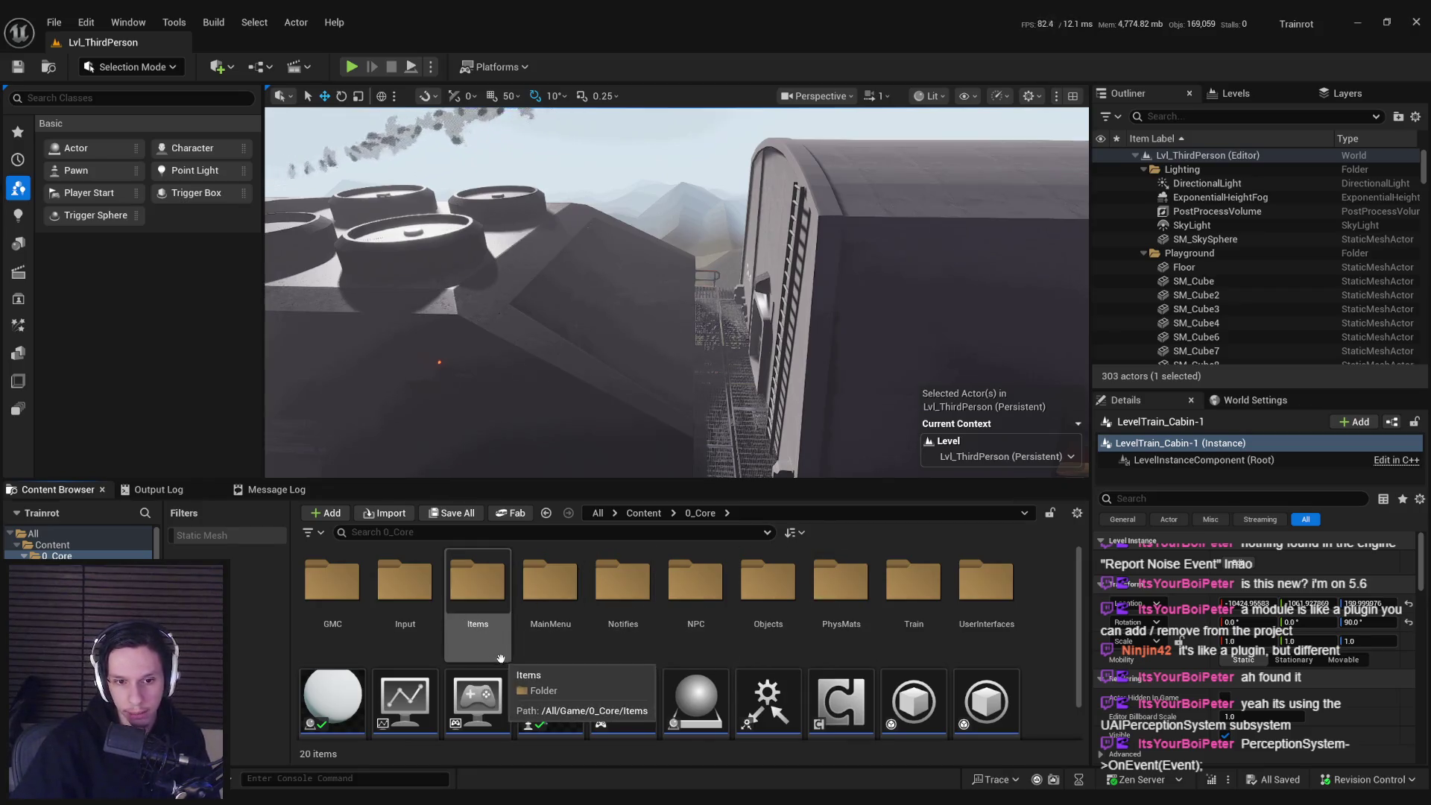
# - Open NPCAI_BasePawn from the NPC folder, review its viewport and event graph, then close it
pyautogui.doubleClick(695, 586)
pyautogui.doubleClick(405, 589)
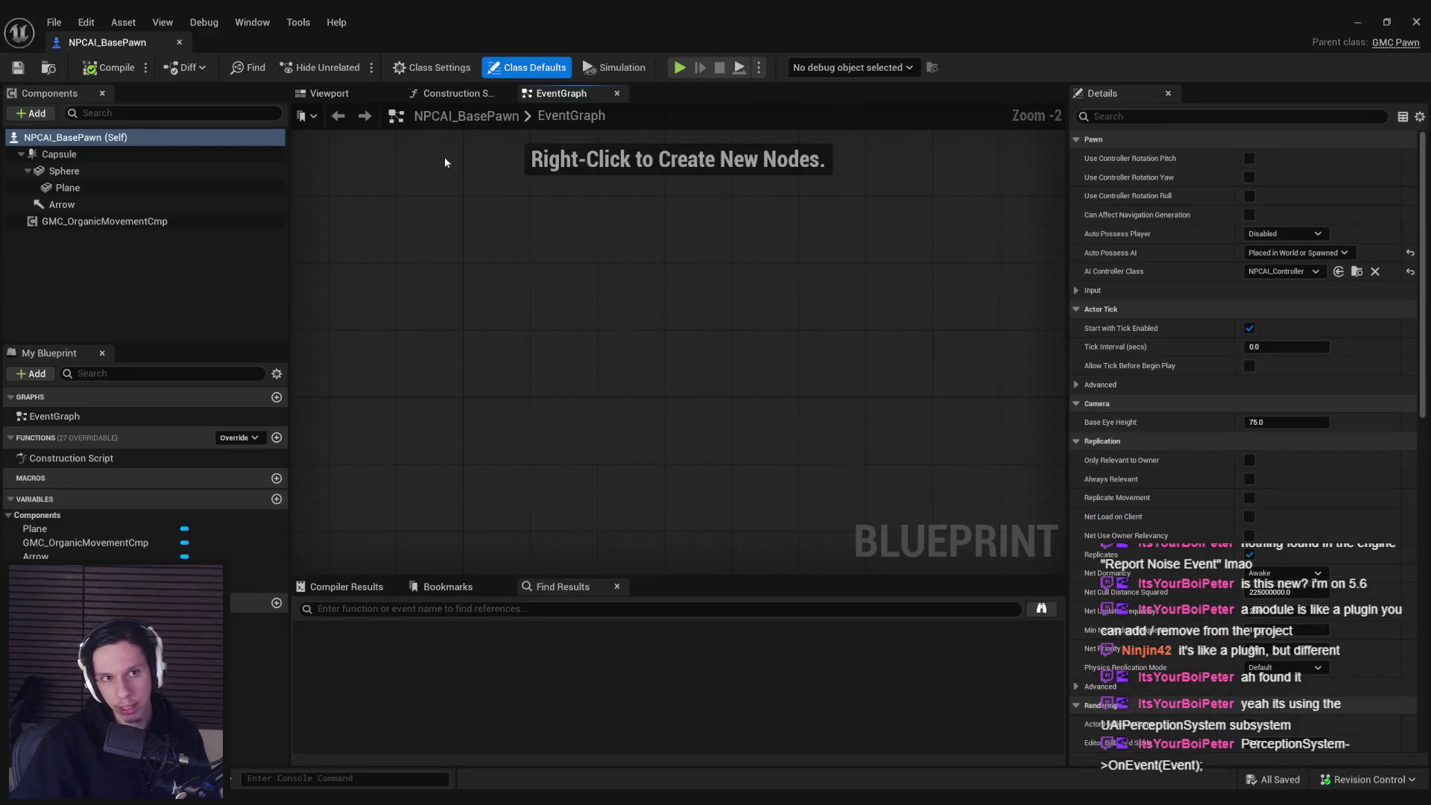
pyautogui.click(328, 93)
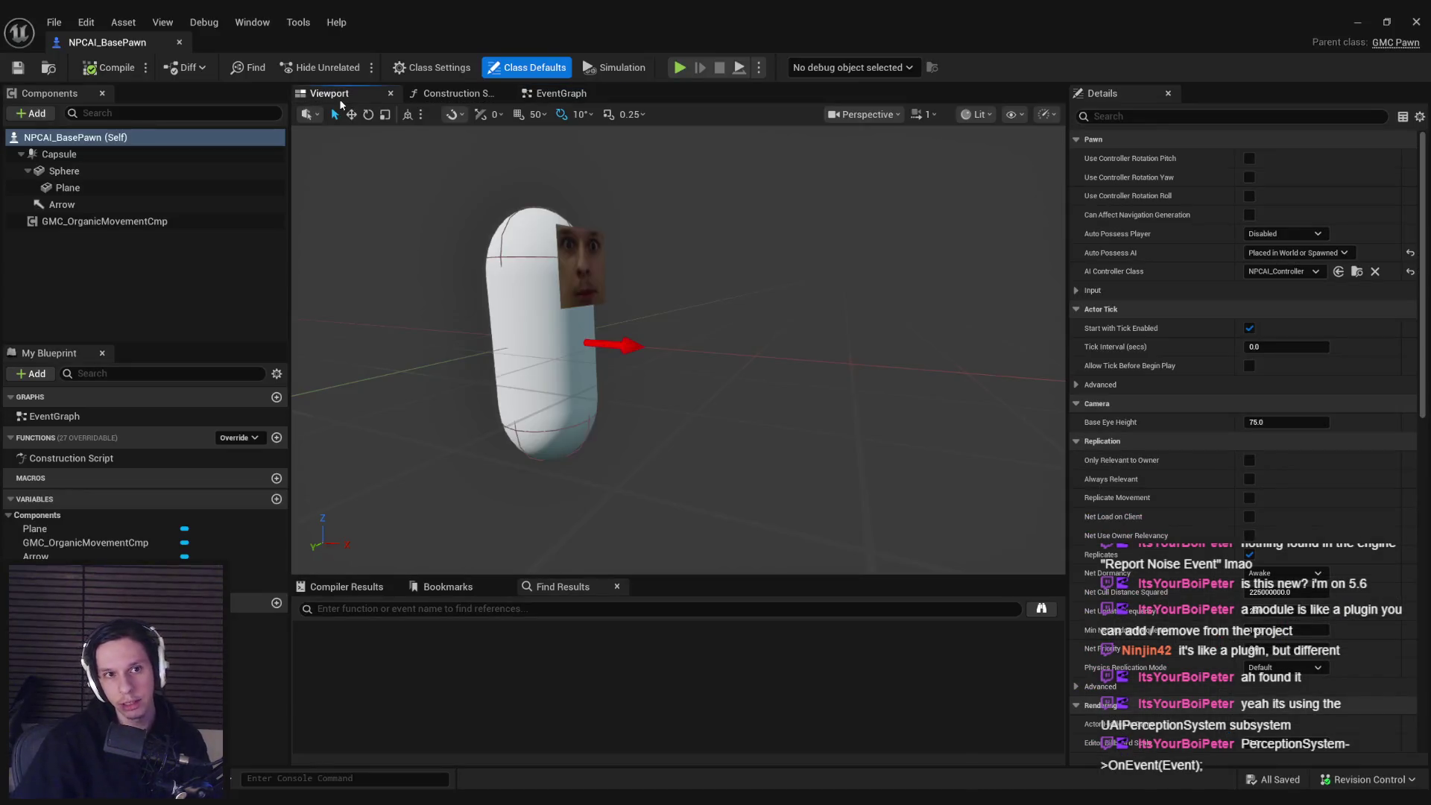
pyautogui.moveTo(589, 303); pyautogui.dragTo(580, 303)
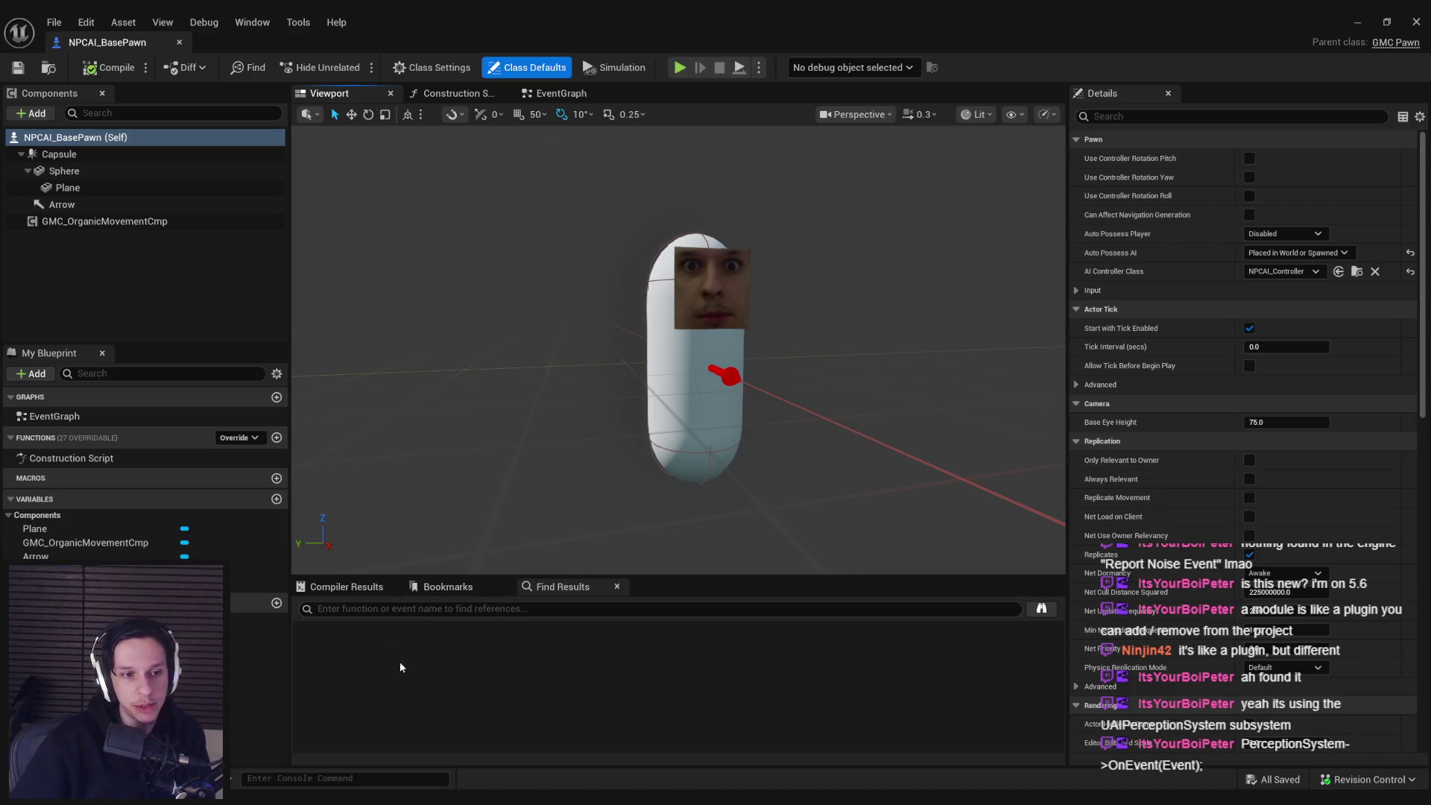
pyautogui.click(178, 247)
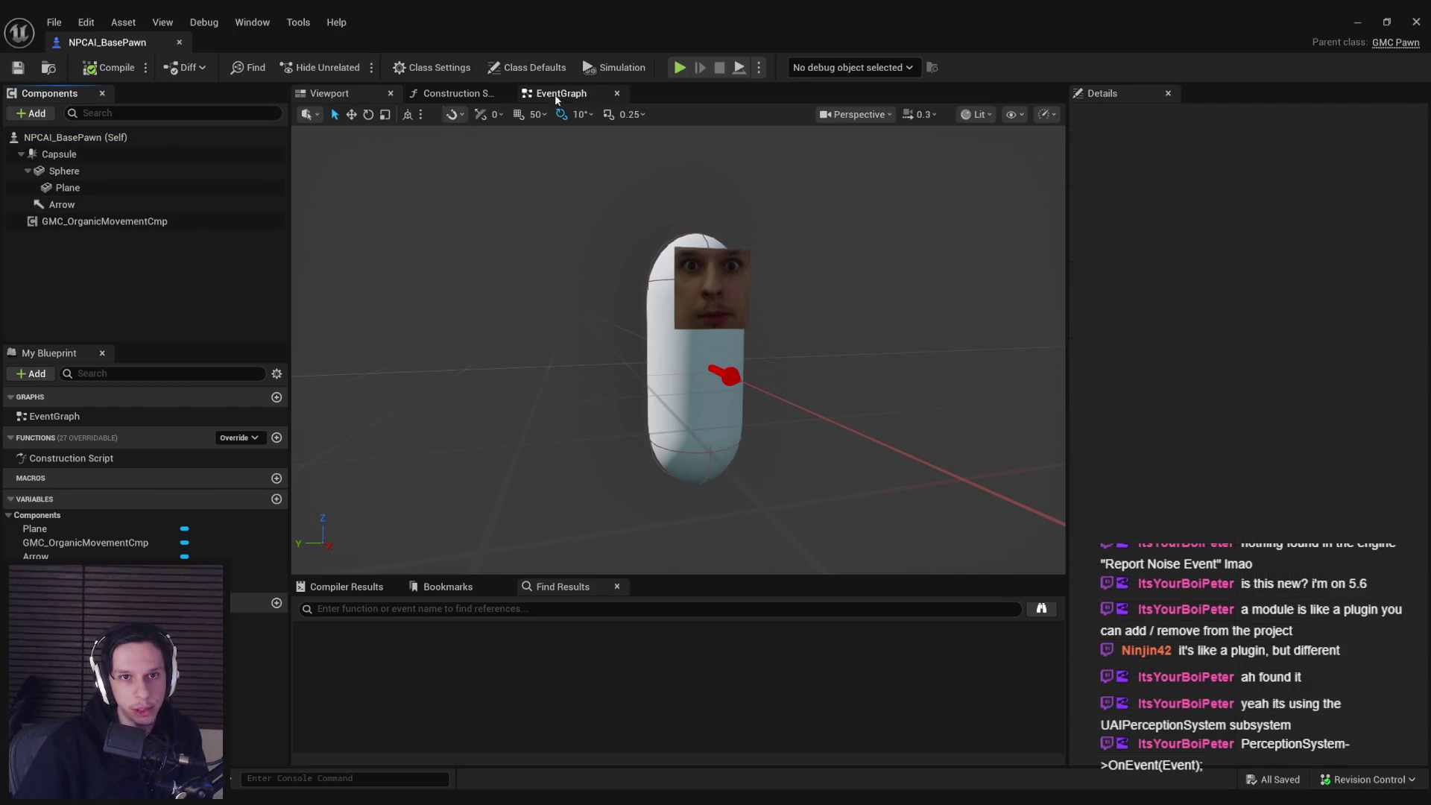
pyautogui.click(555, 94)
pyautogui.click(345, 94)
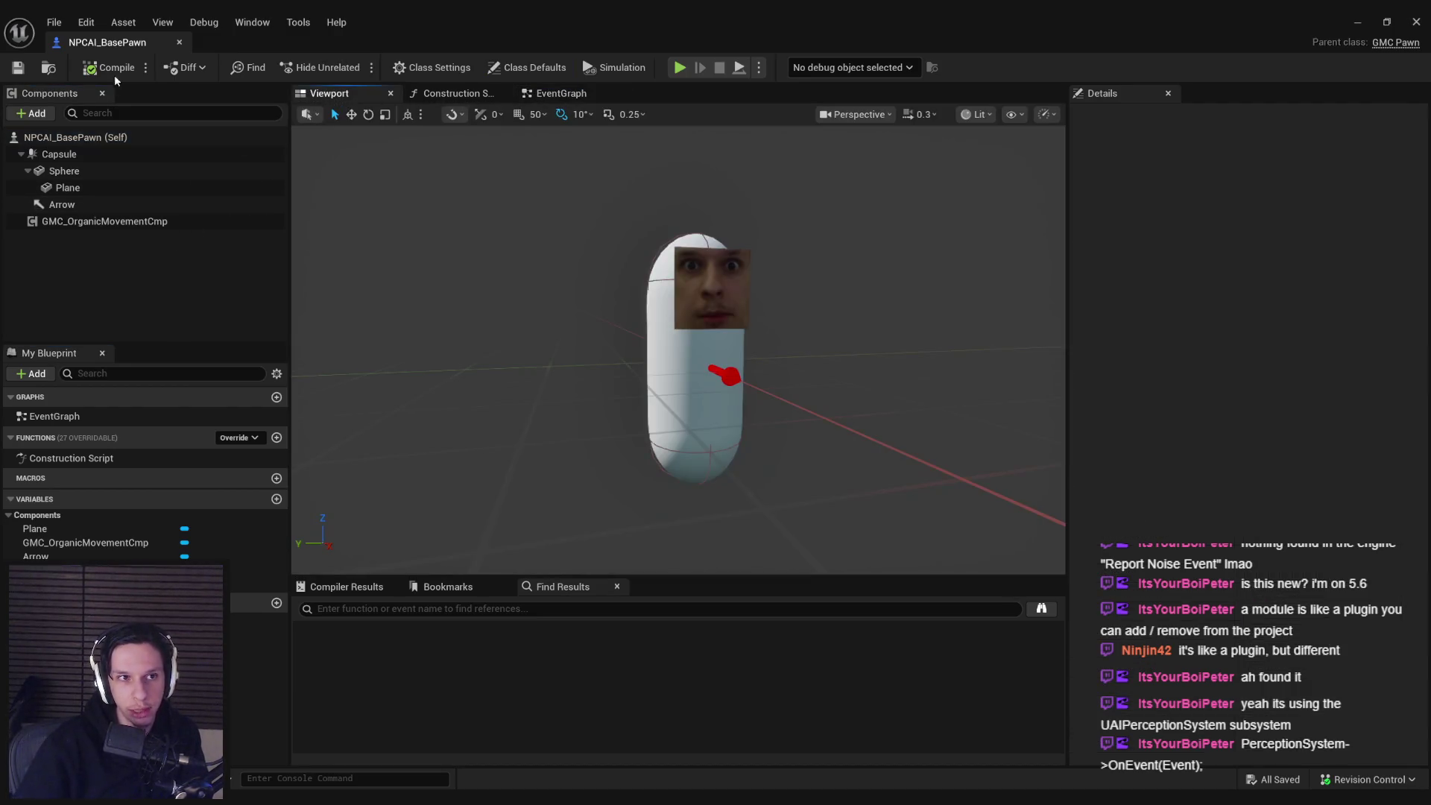
pyautogui.click(123, 47)
pyautogui.click(470, 689)
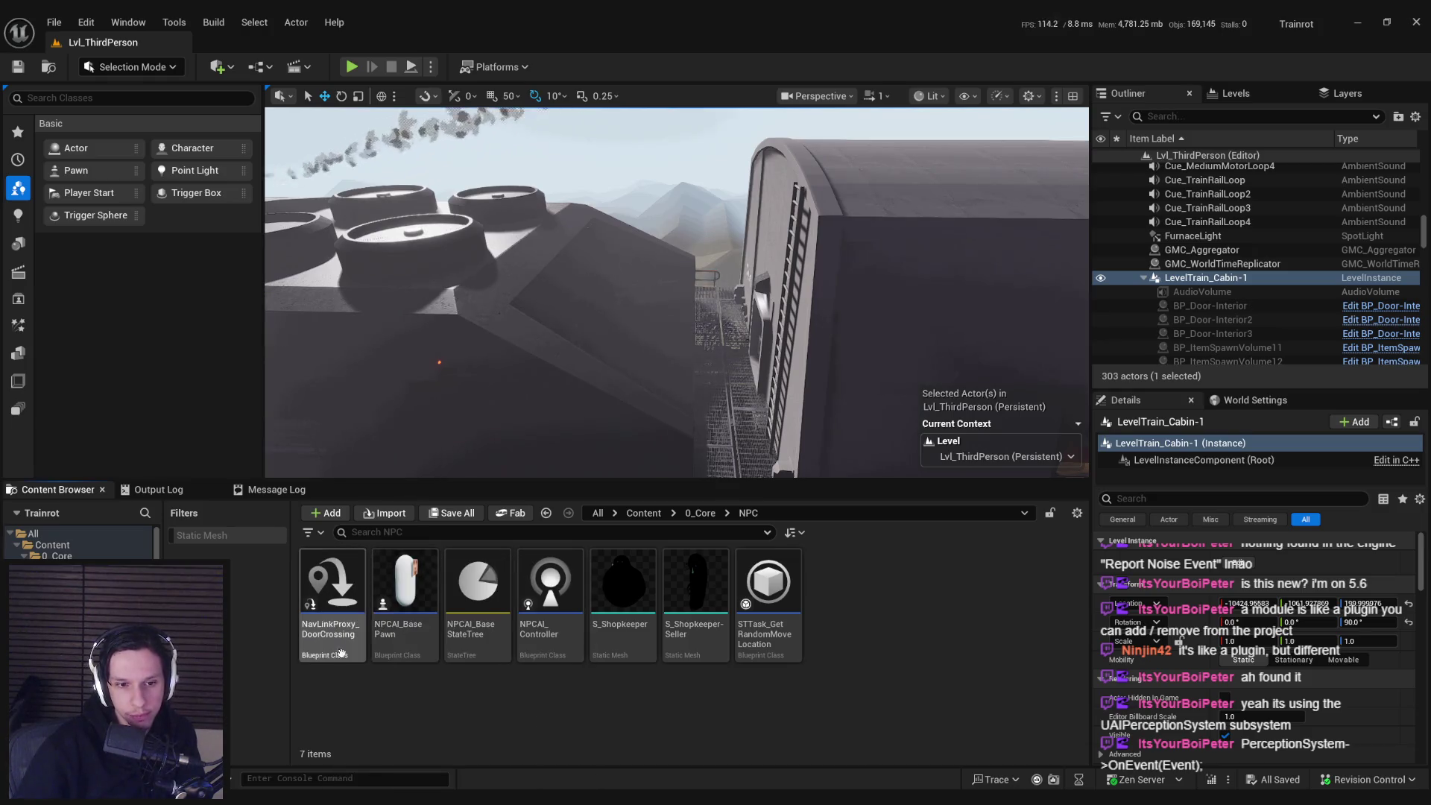
# - Review NPCAI_BaseStateTree's Root states, close it, and switch to the Trello board
pyautogui.moveTo(528, 647)
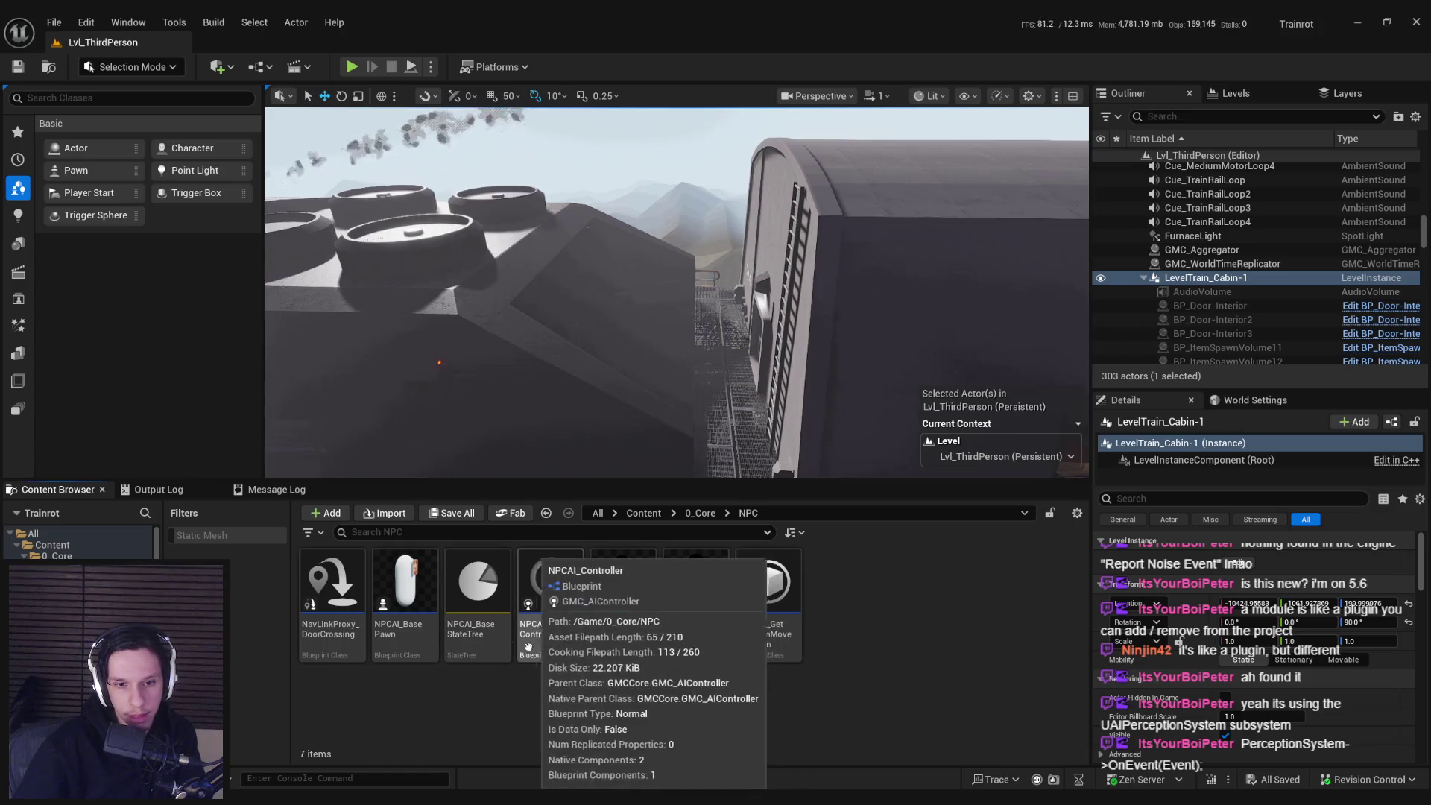
pyautogui.doubleClick(473, 641)
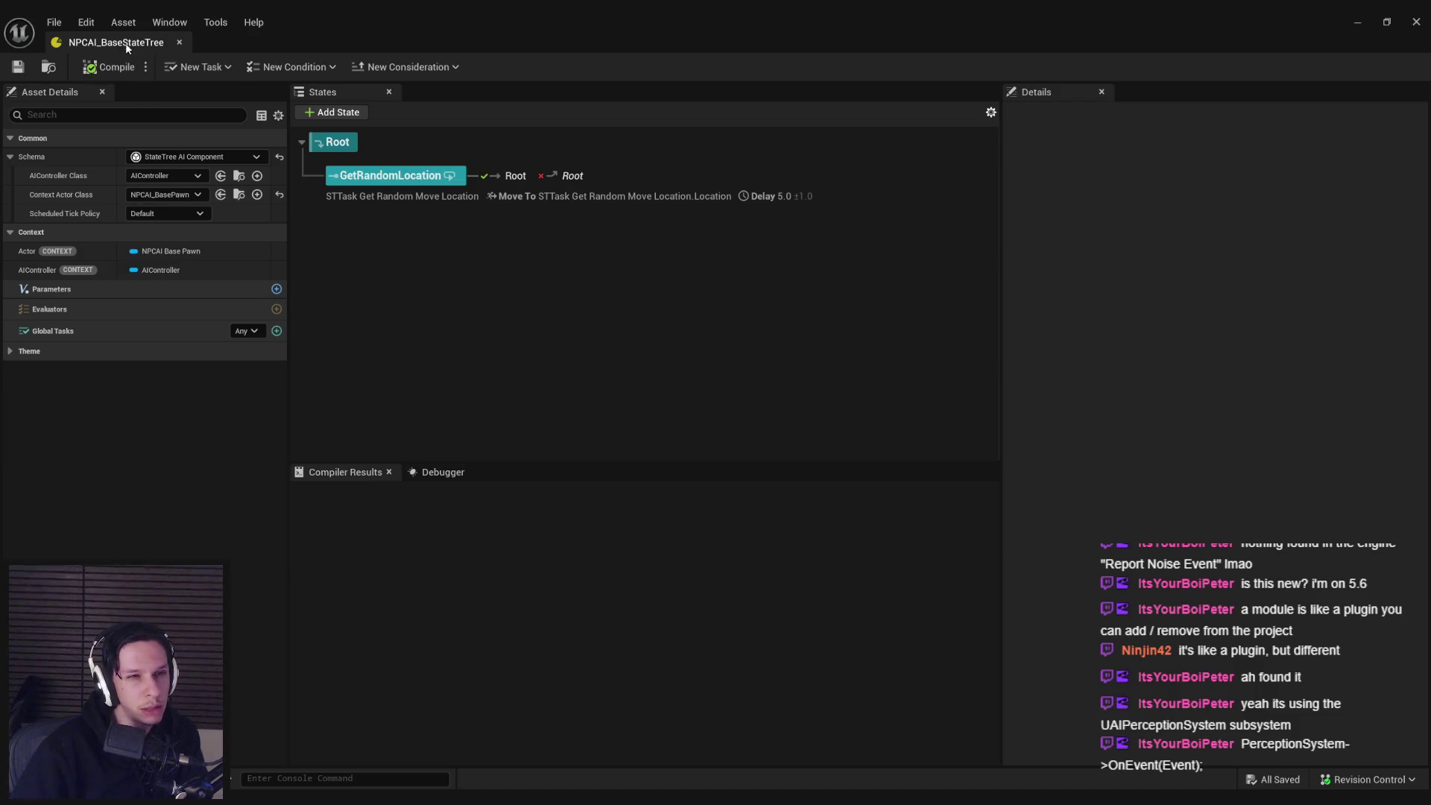
pyautogui.click(179, 42)
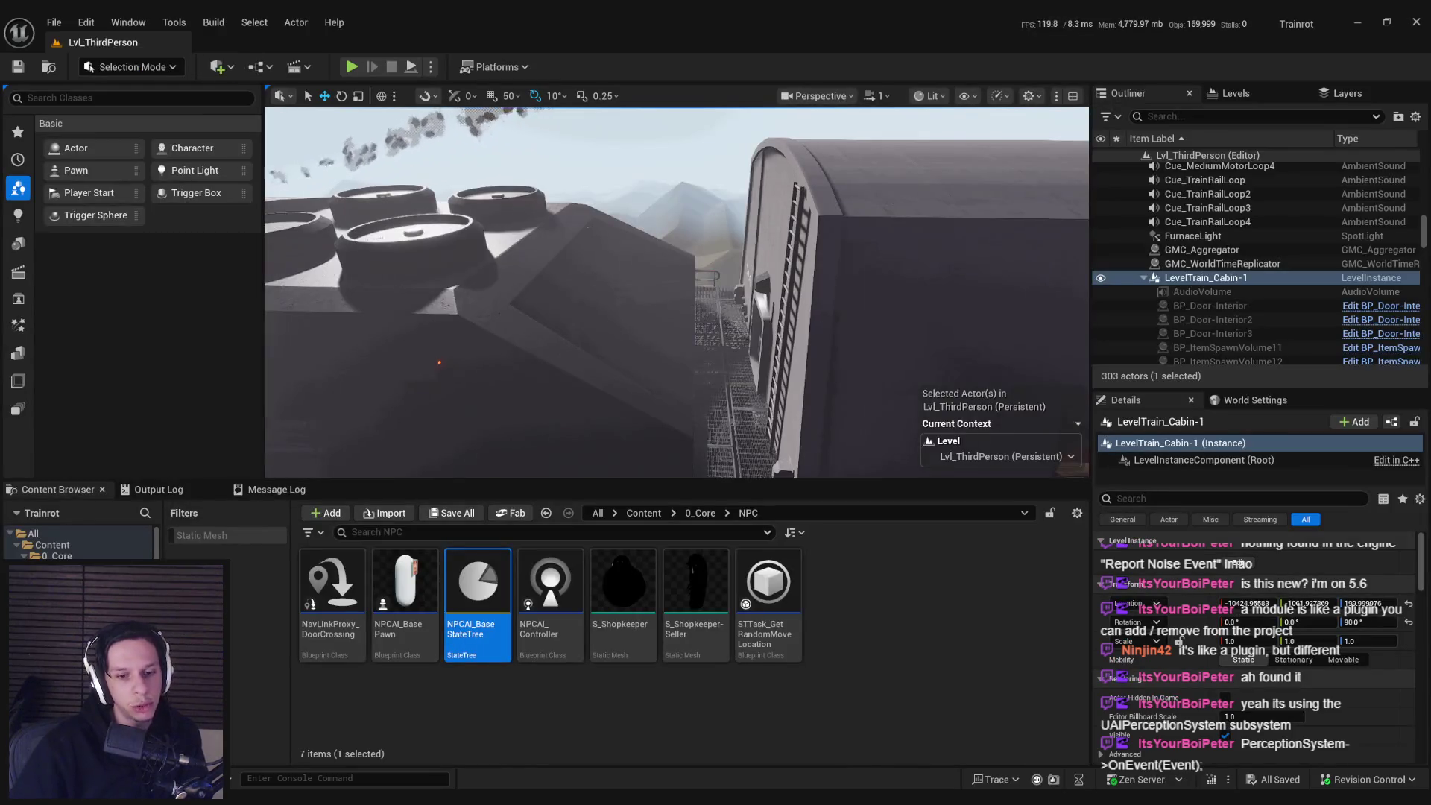
pyautogui.hotkey('alt', 'Tab')
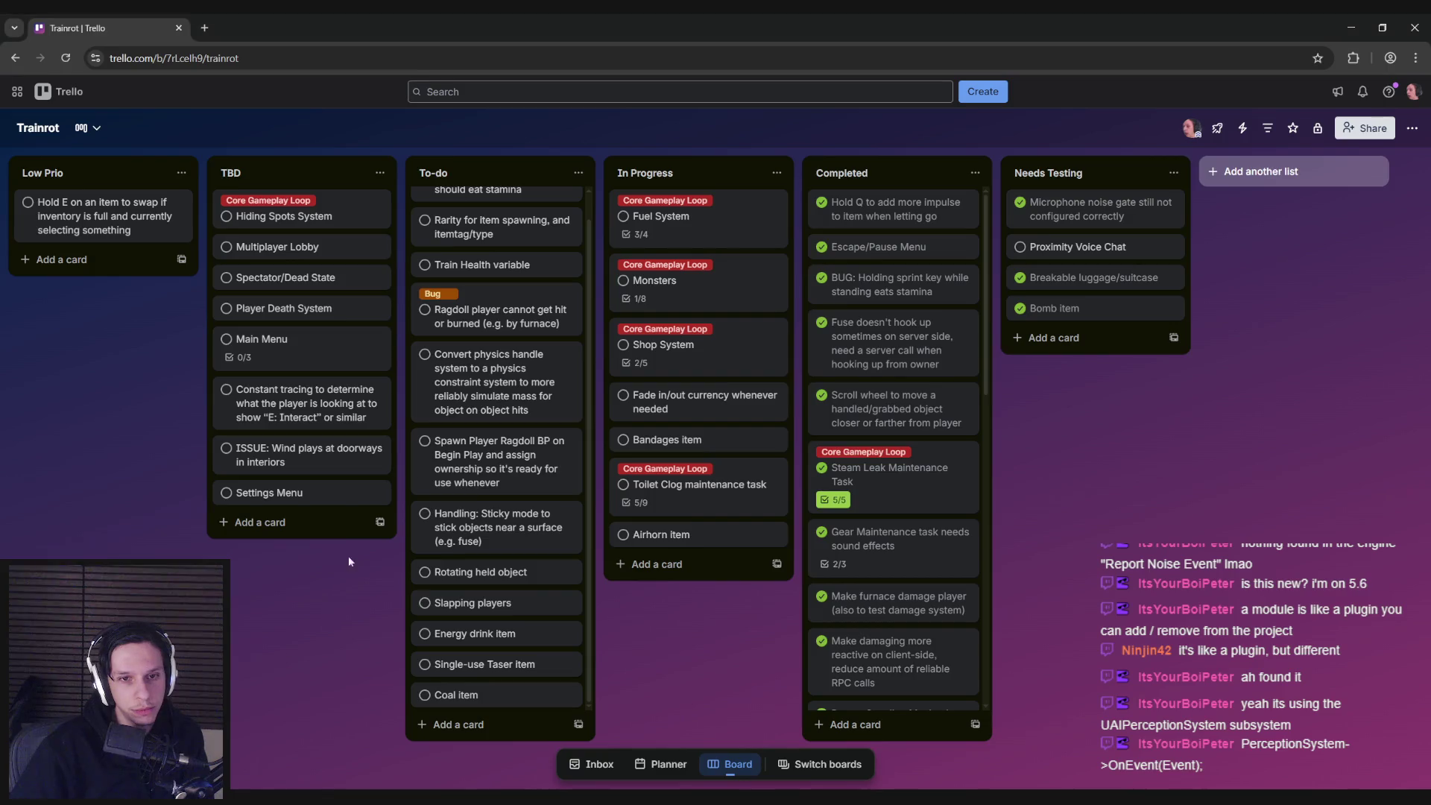
# - Read the Monsters card's Perception checklist (Sight, Distance, Hearing), then return to Unreal
pyautogui.click(671, 287)
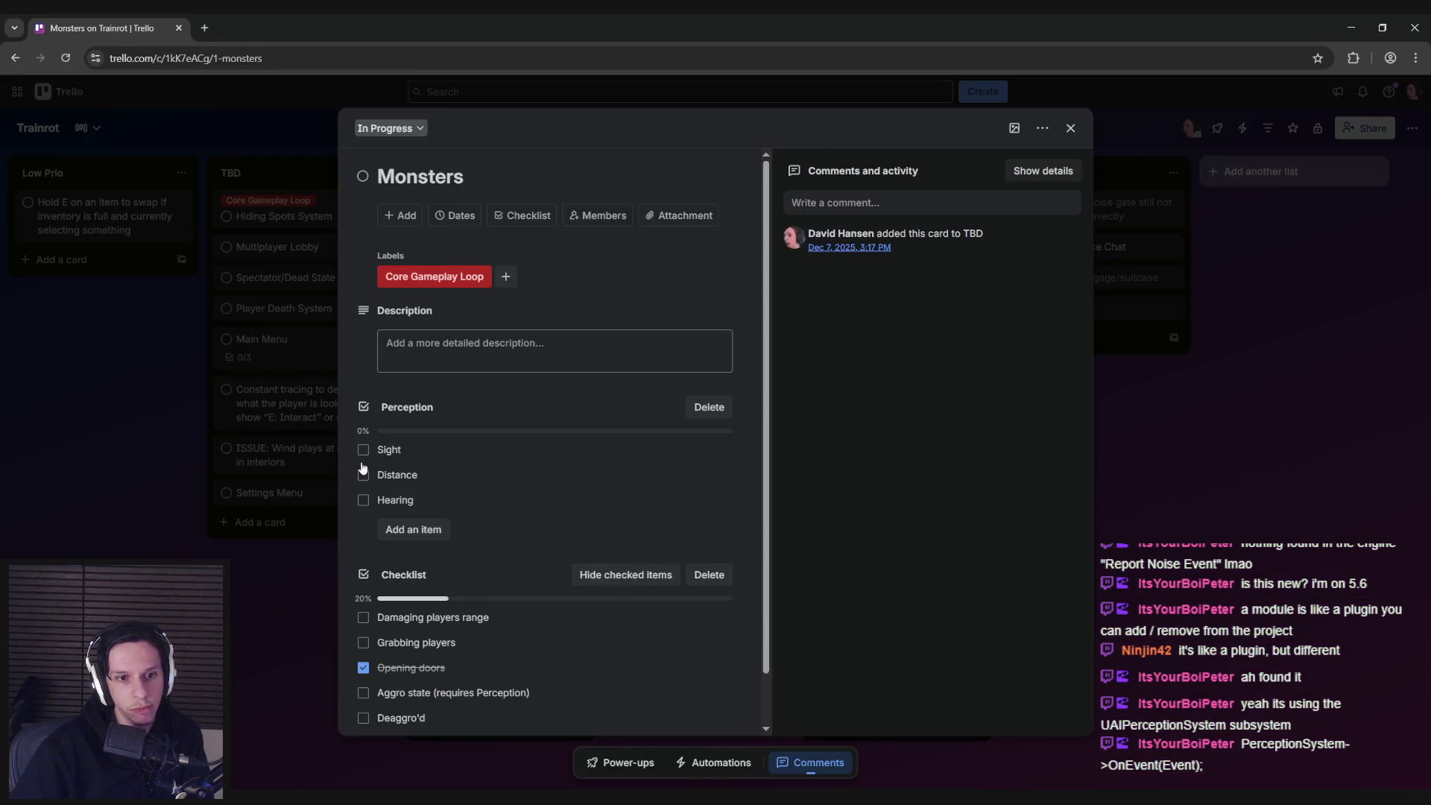
pyautogui.scroll(-1, 363, 462)
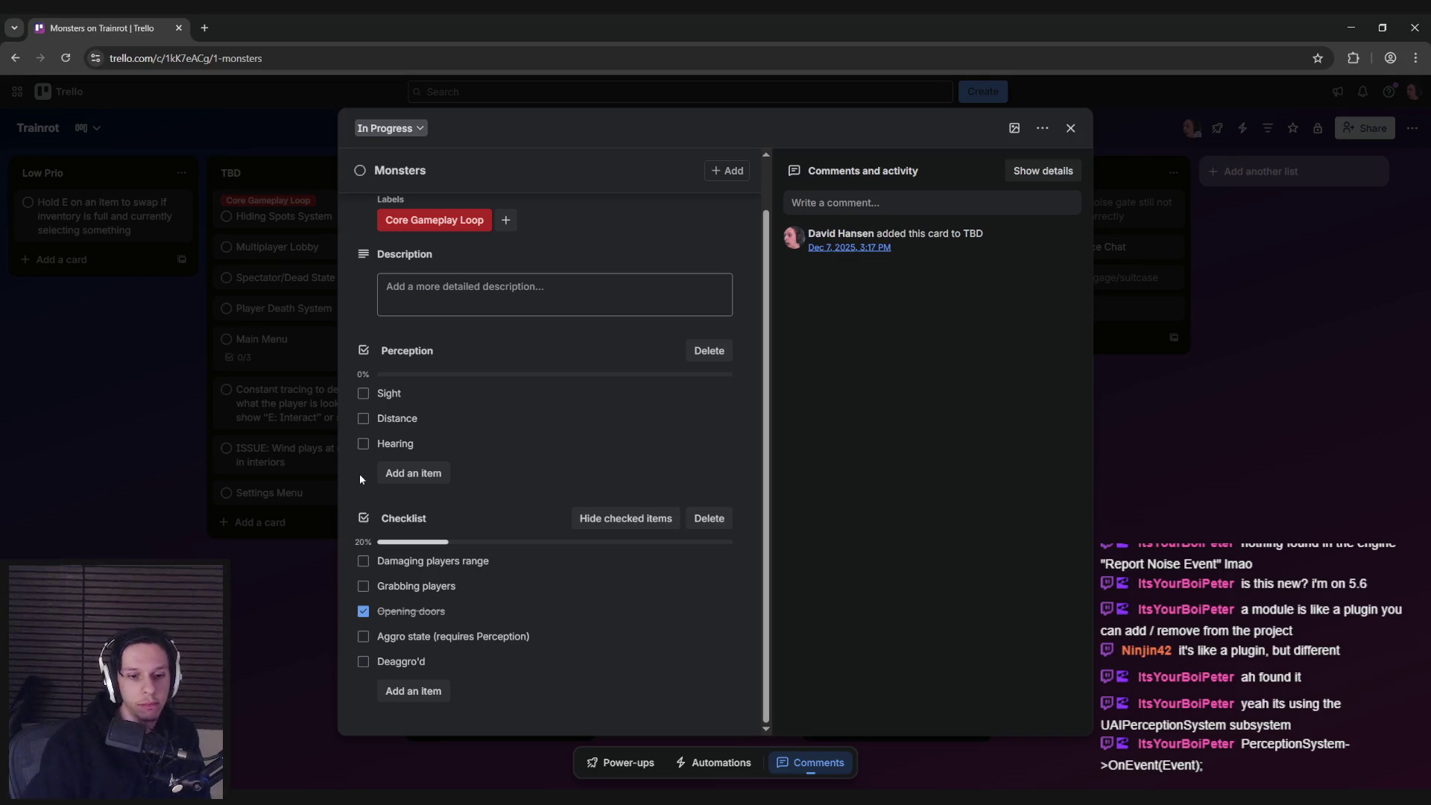
pyautogui.click(358, 481)
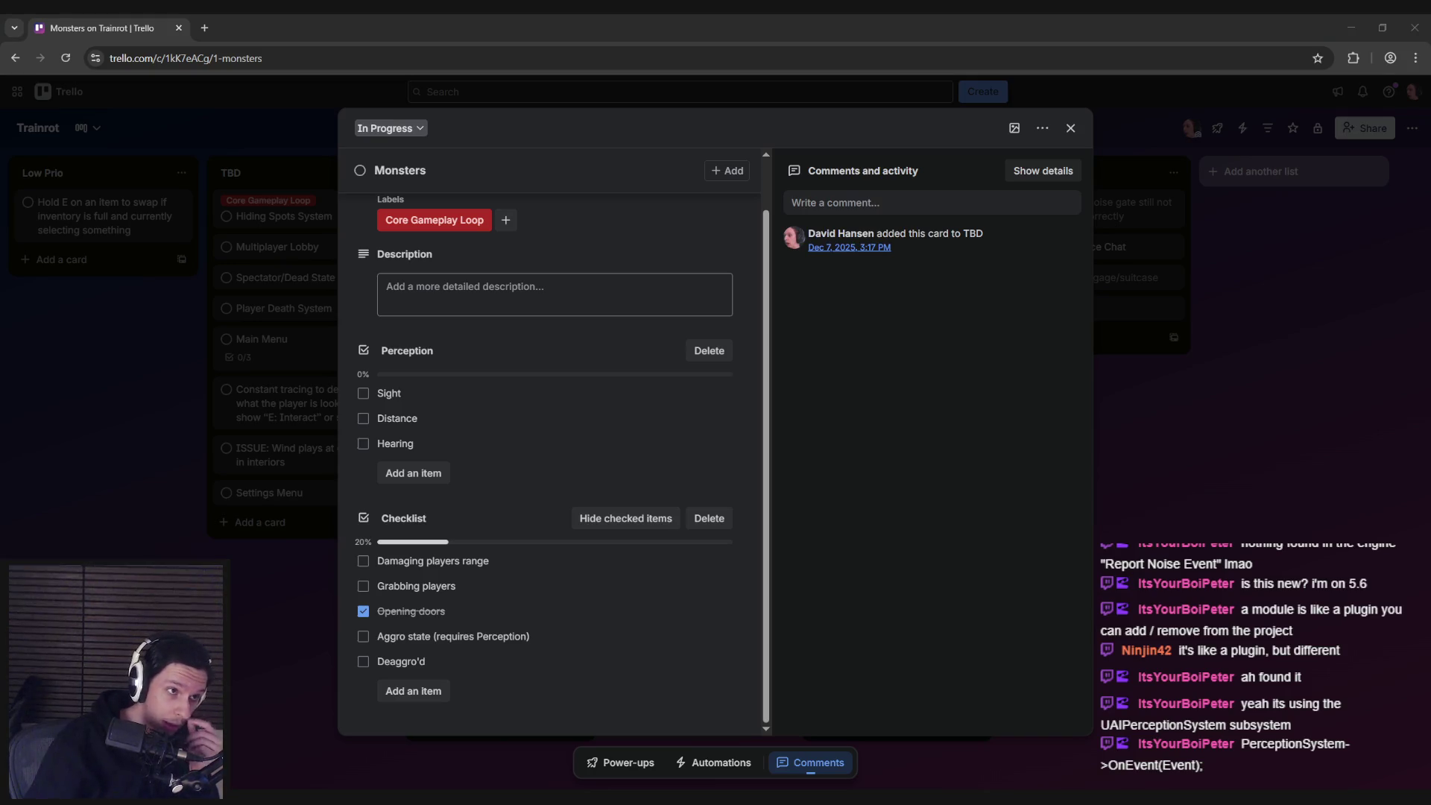
pyautogui.click(366, 482)
pyautogui.scroll(2, 397, 611)
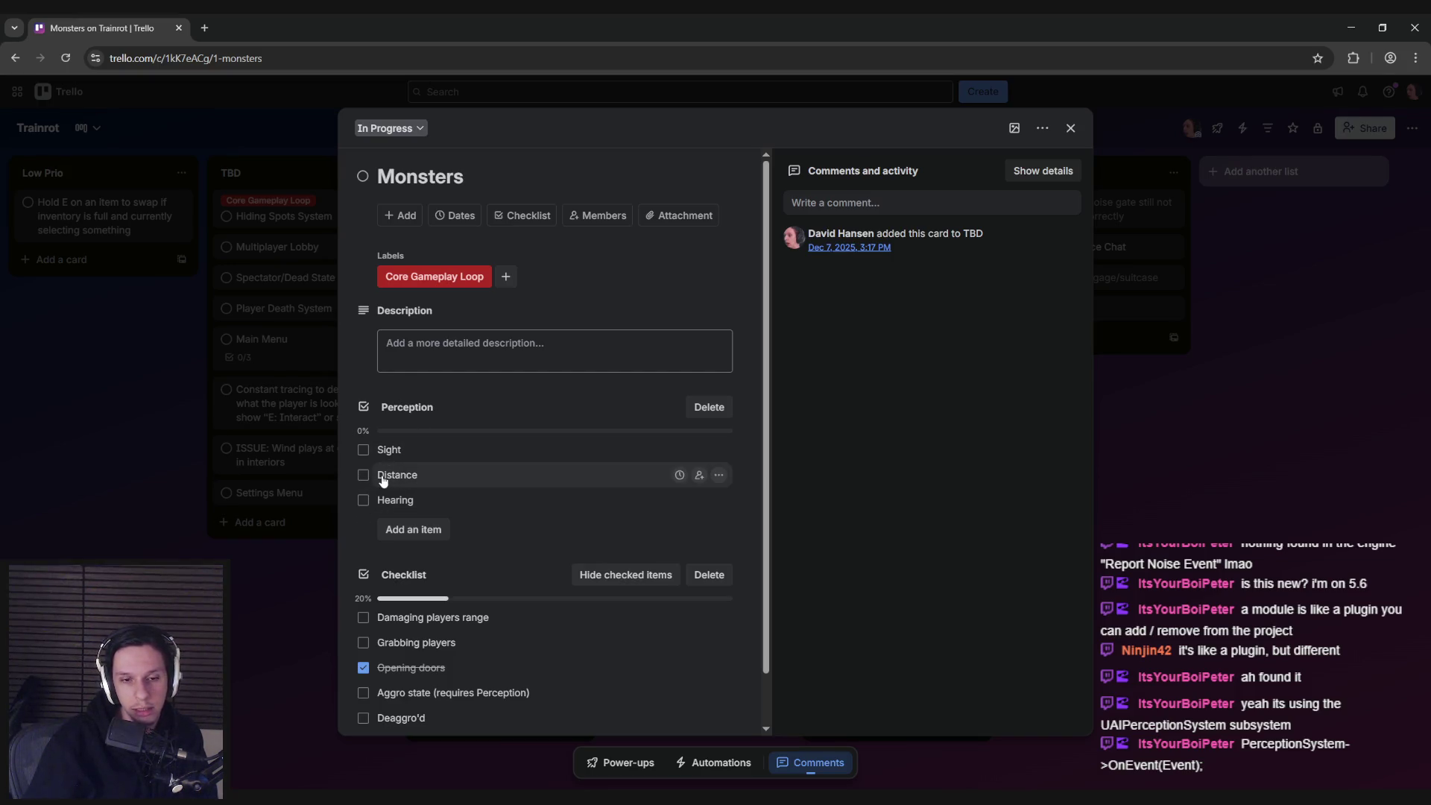
pyautogui.scroll(-2, 373, 481)
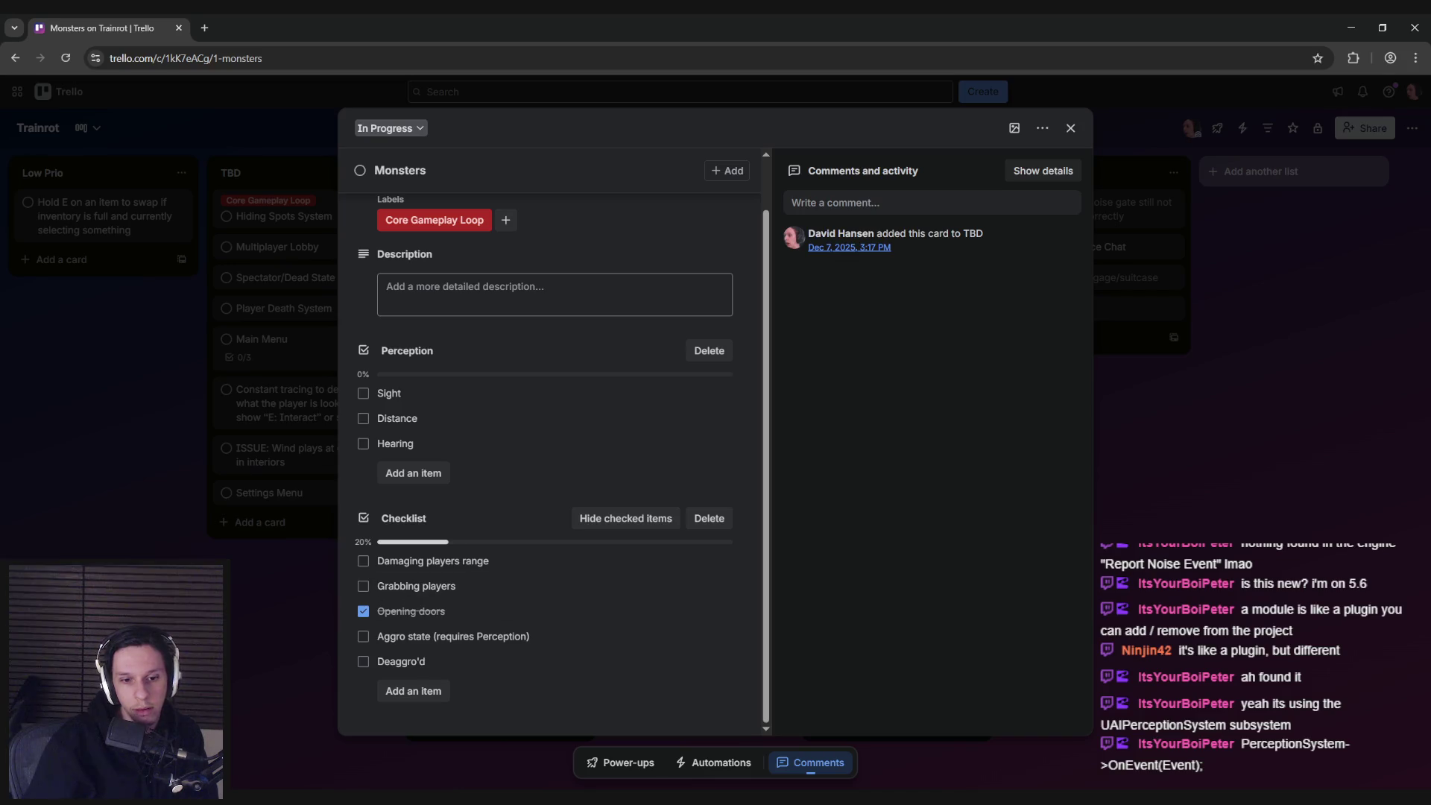
pyautogui.click(461, 776)
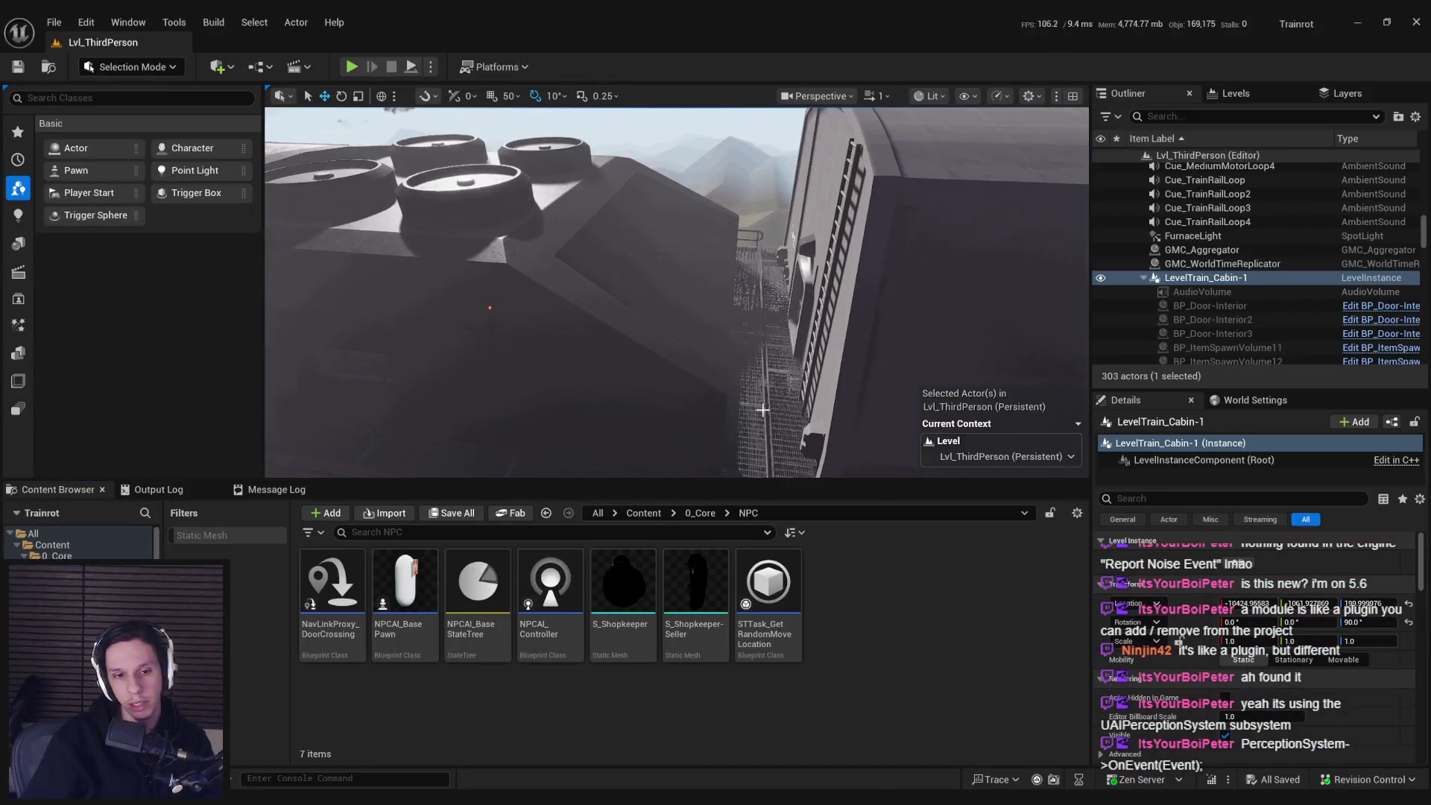
# - Reopen Lvl_ThirdPerson from recent levels and place an NPCAI_BasePawn in it
pyautogui.click(54, 22)
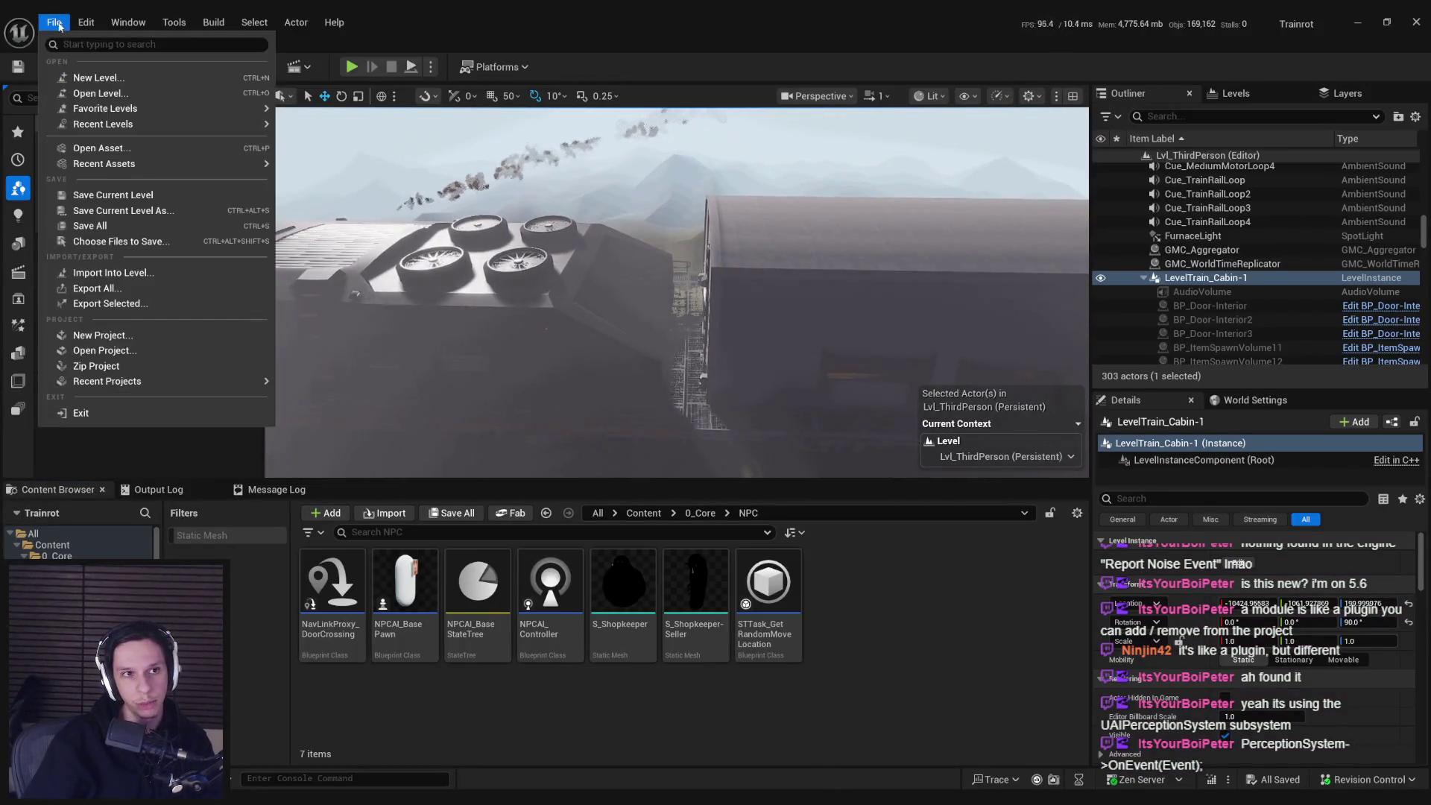
pyautogui.moveTo(224, 123)
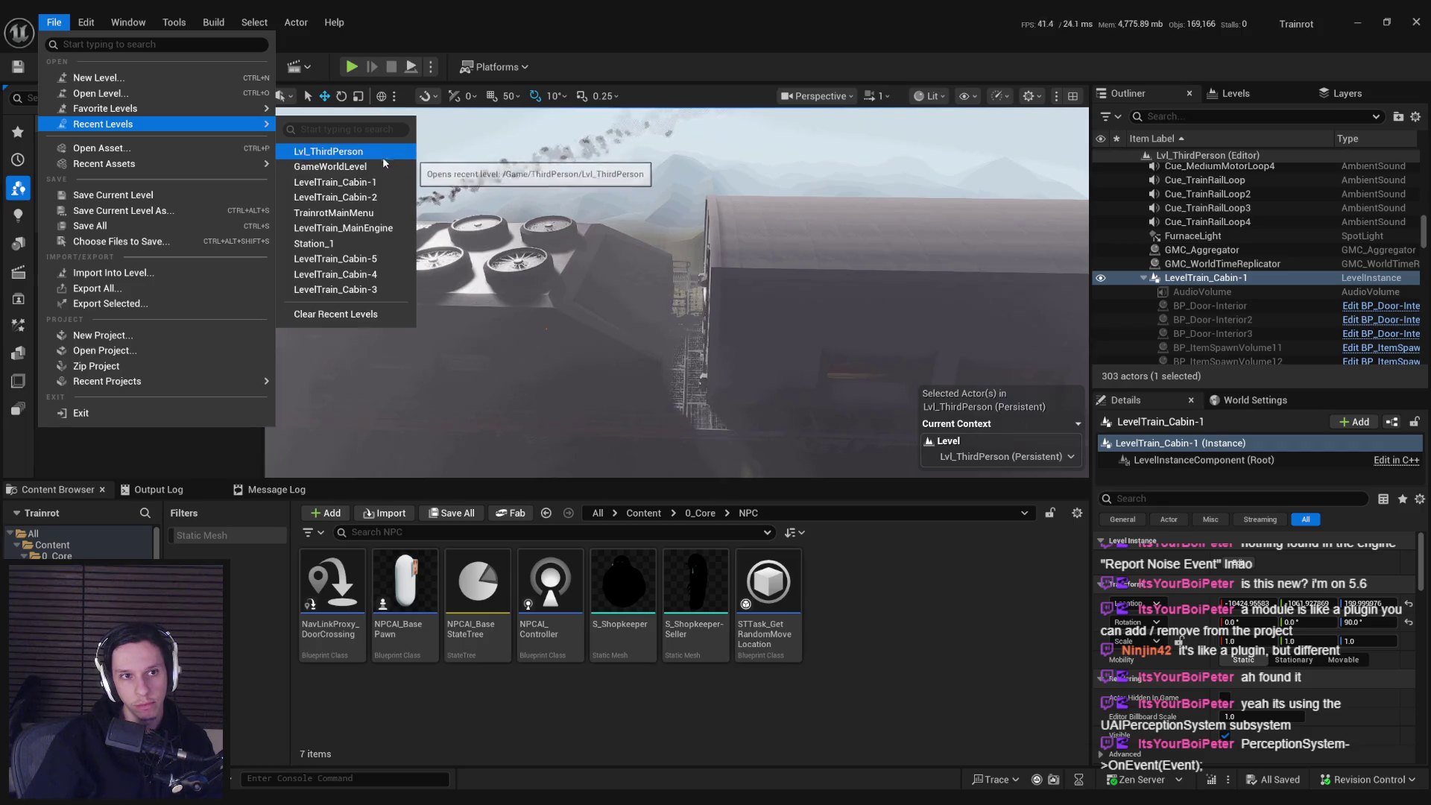
pyautogui.click(298, 152)
pyautogui.scroll(-3, 677, 293)
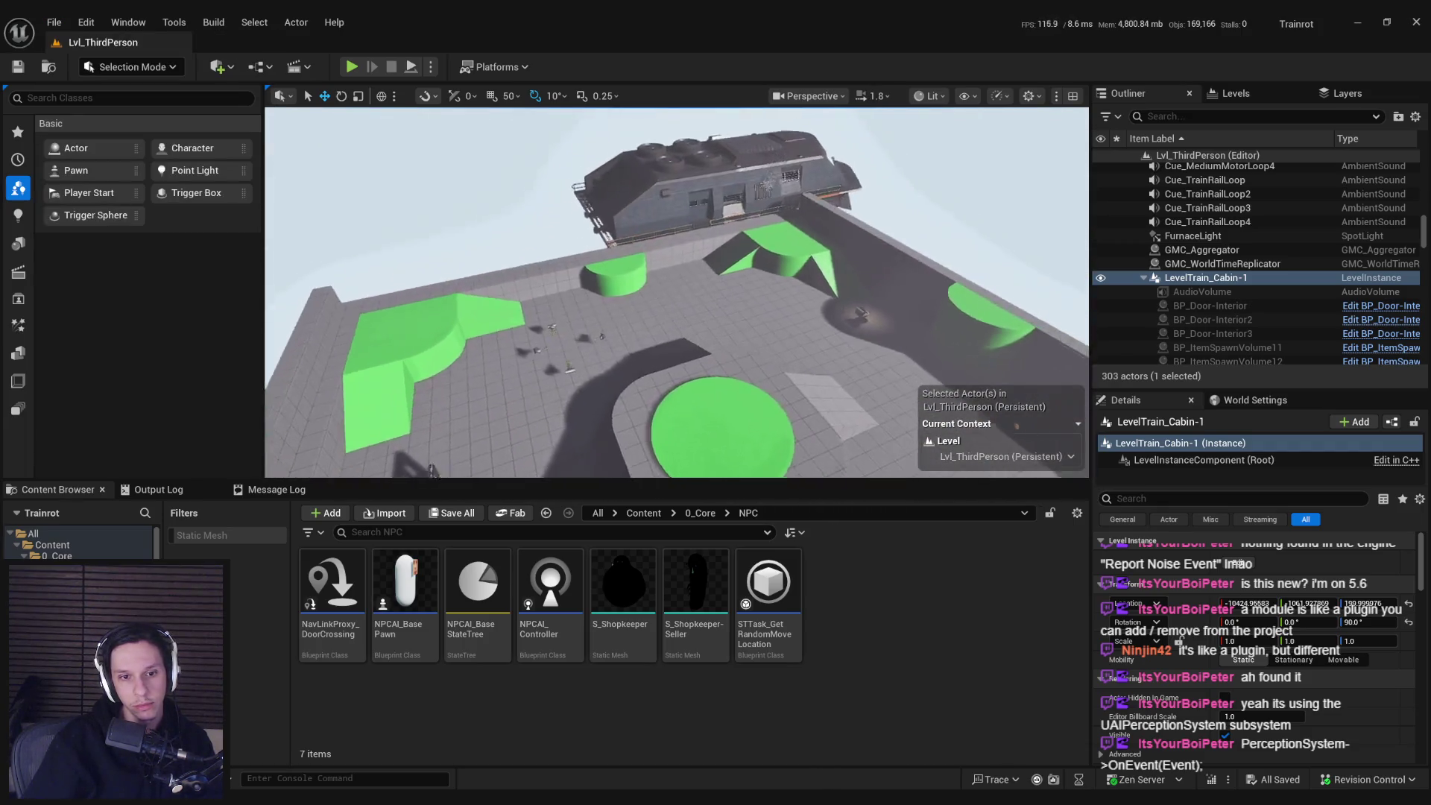
pyautogui.moveTo(429, 554); pyautogui.dragTo(648, 328)
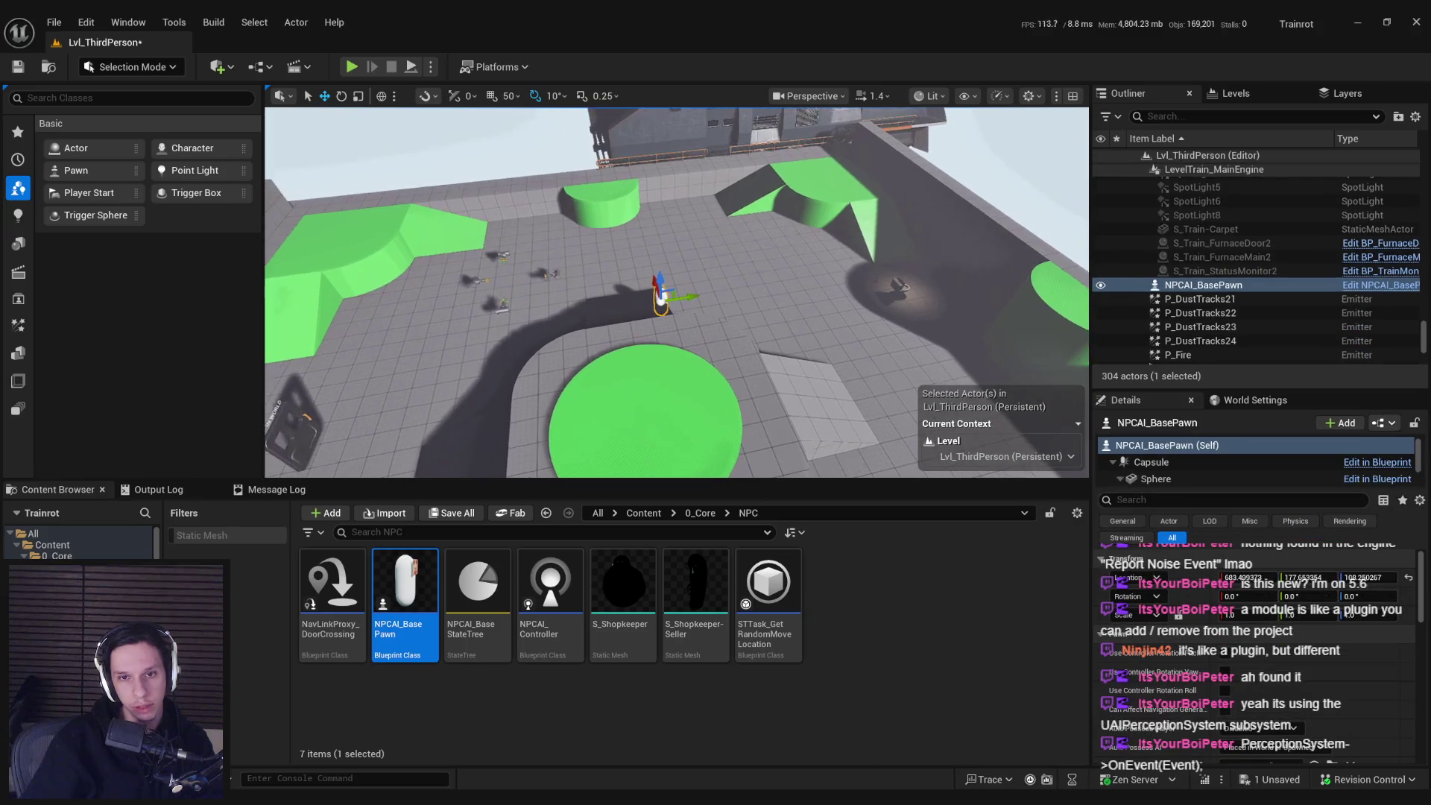
pyautogui.moveTo(760, 257); pyautogui.dragTo(570, 263)
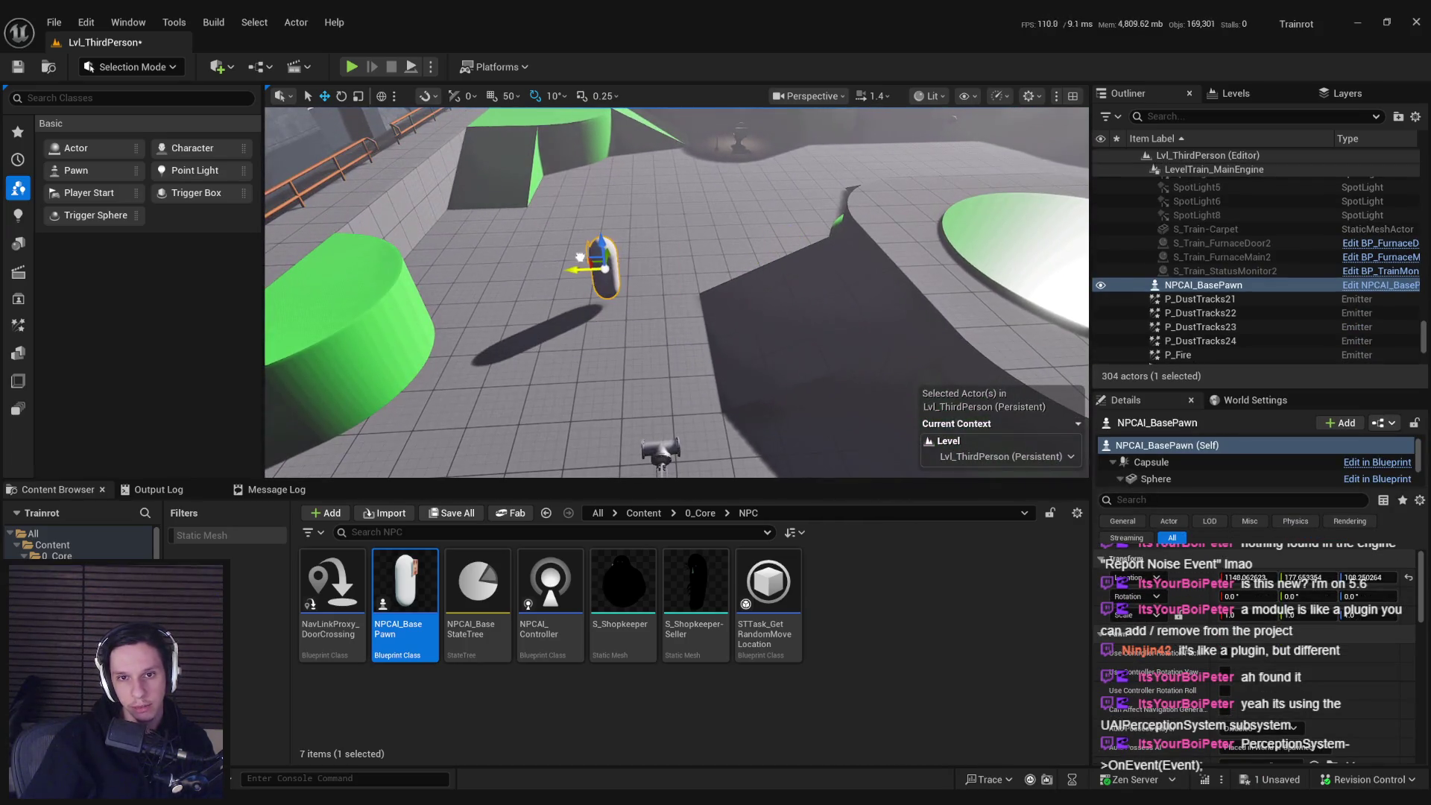
# - Add a Nav Mesh Bounds Volume on the central platform and check the navmesh coverage
pyautogui.scroll(-5, 710, 290)
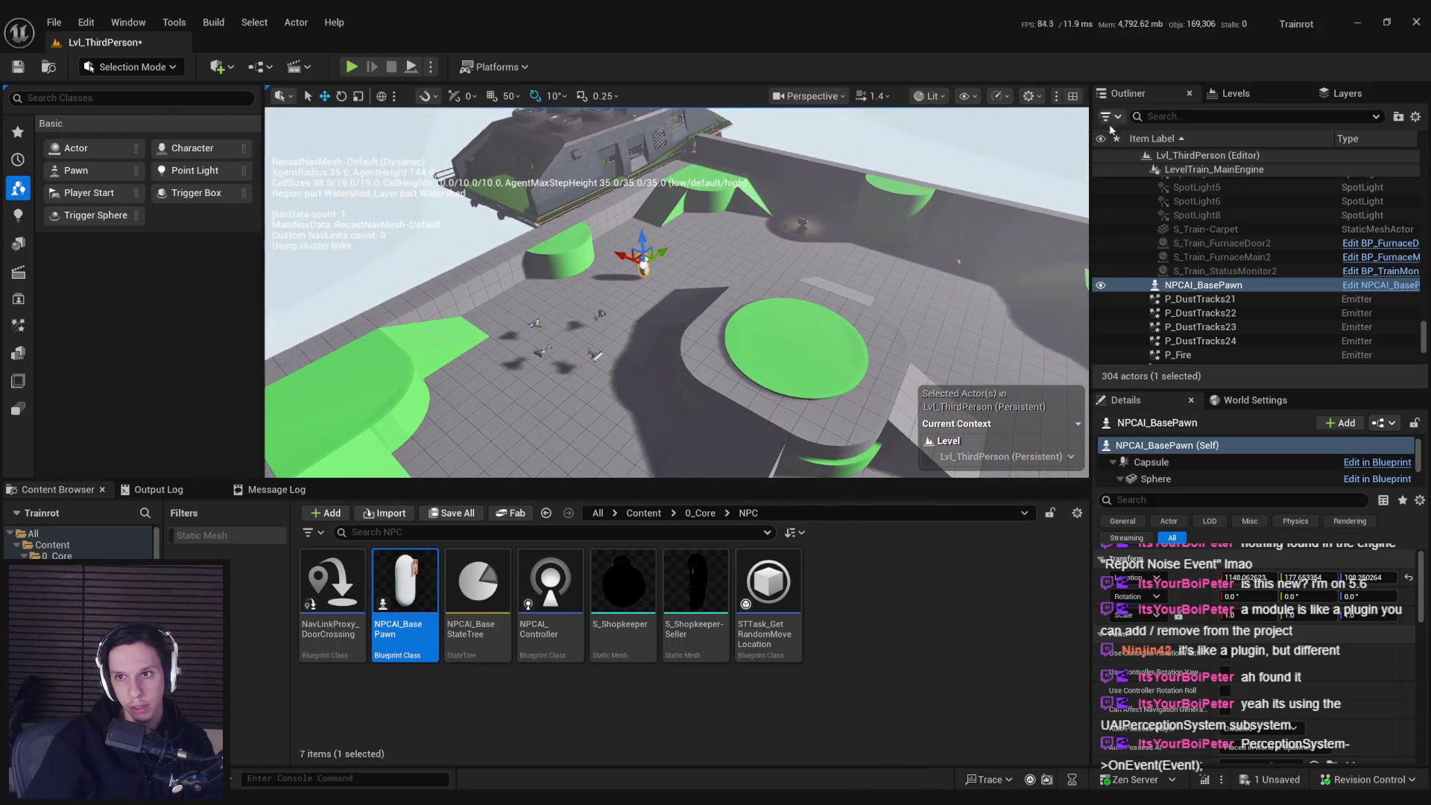
pyautogui.click(94, 98)
pyautogui.write('nav')
pyautogui.moveTo(705, 302); pyautogui.dragTo(705, 303)
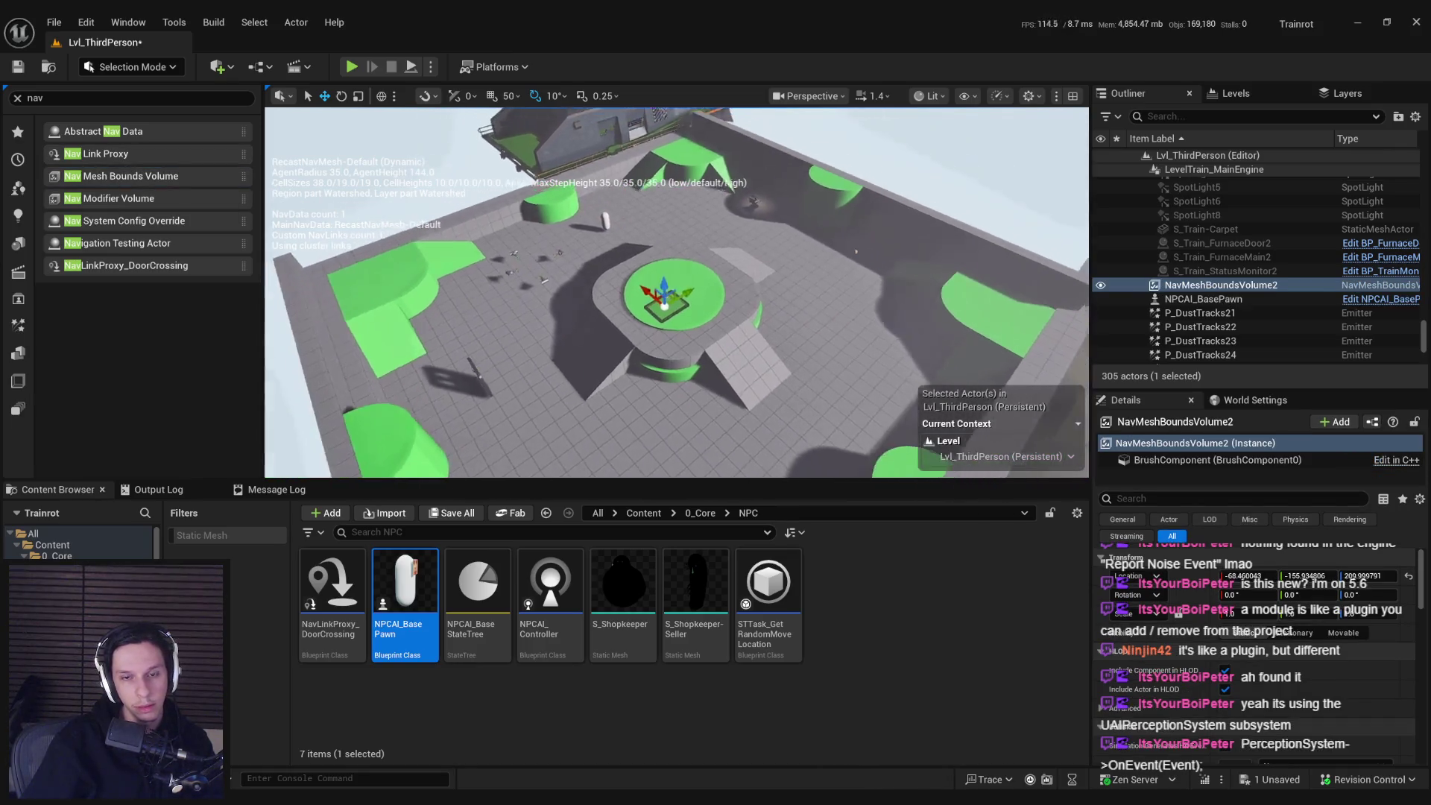
pyautogui.press('f')
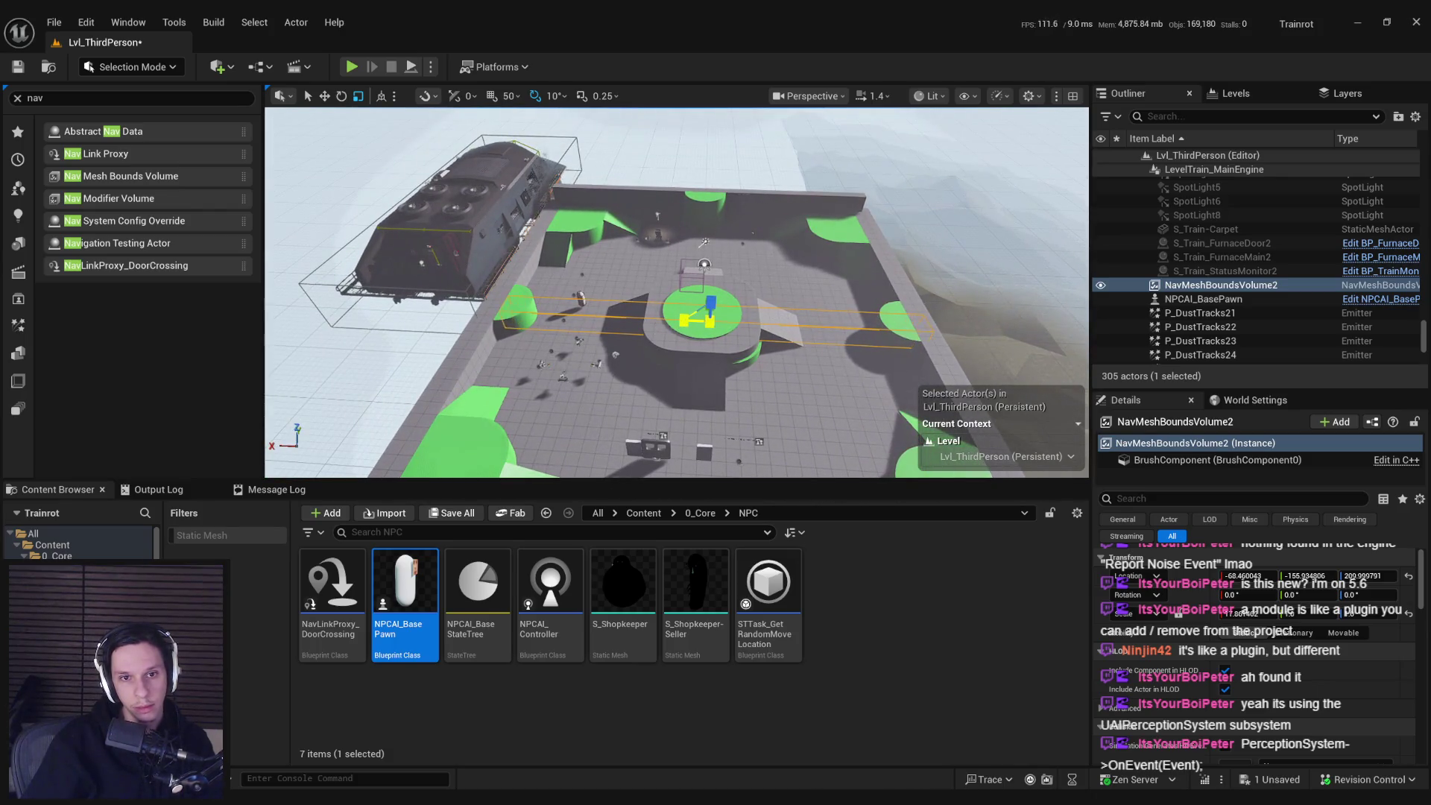
pyautogui.moveTo(701, 313); pyautogui.dragTo(766, 366)
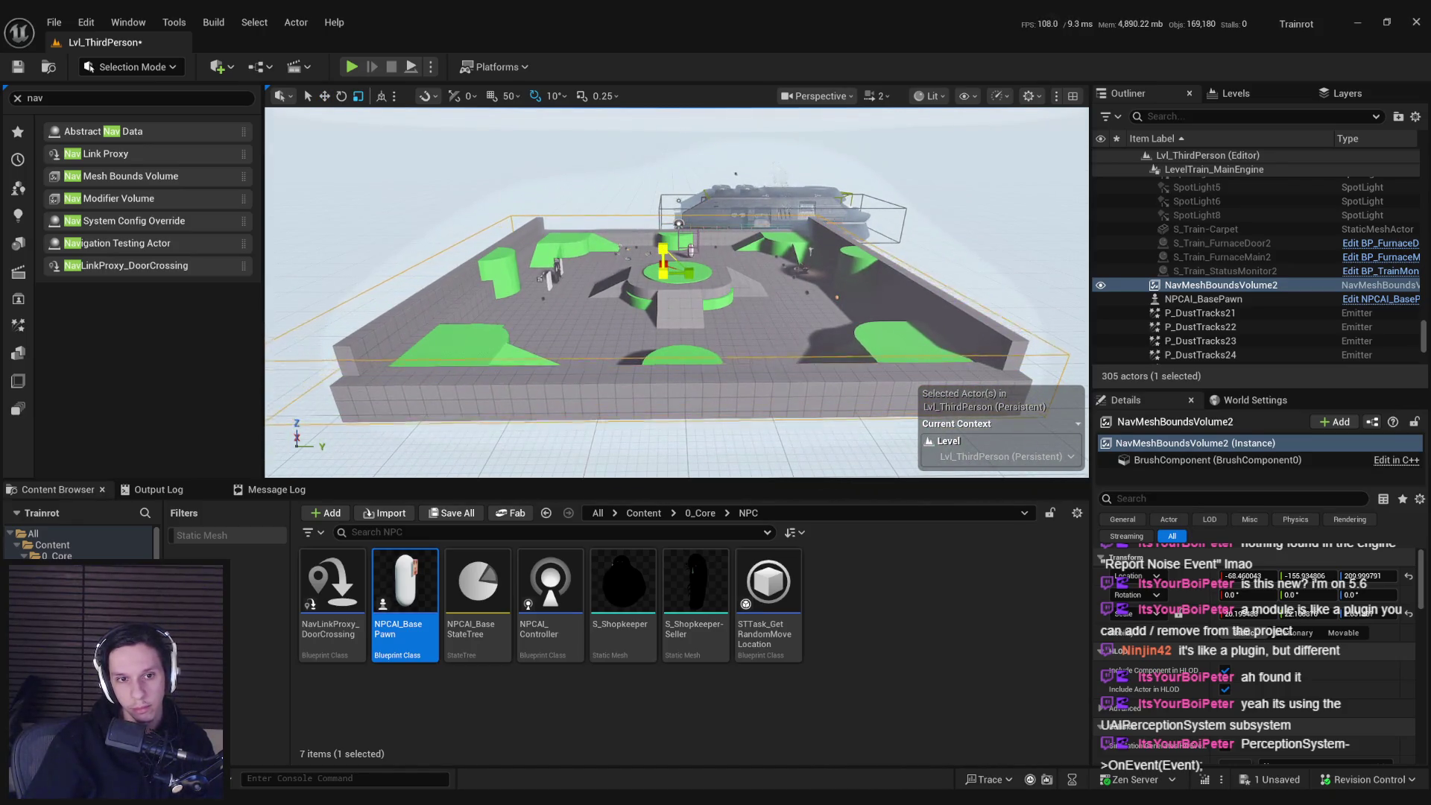
pyautogui.press('w')
pyautogui.scroll(5, 639, 292)
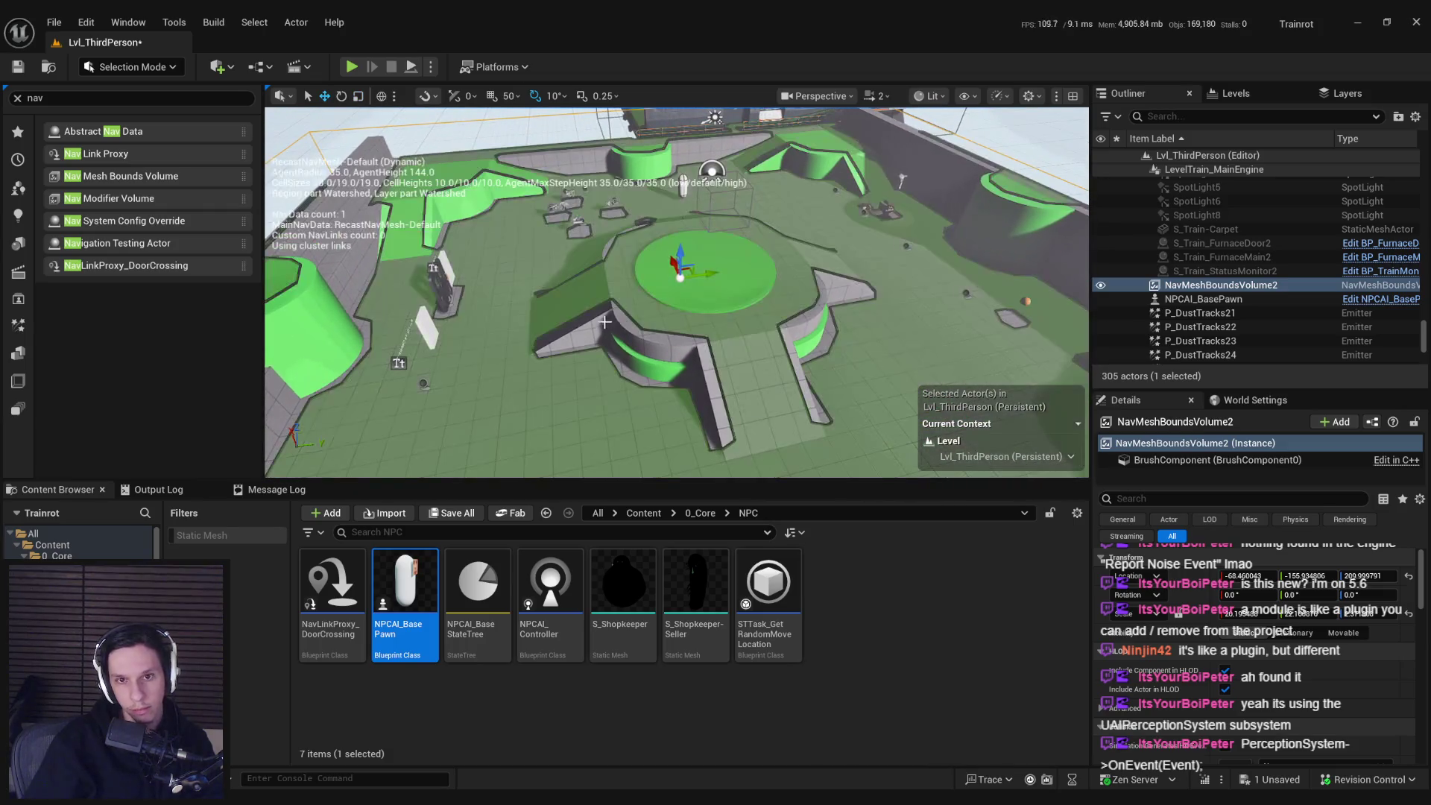
pyautogui.moveTo(675, 298); pyautogui.dragTo(675, 223)
pyautogui.scroll(8, 618, 319)
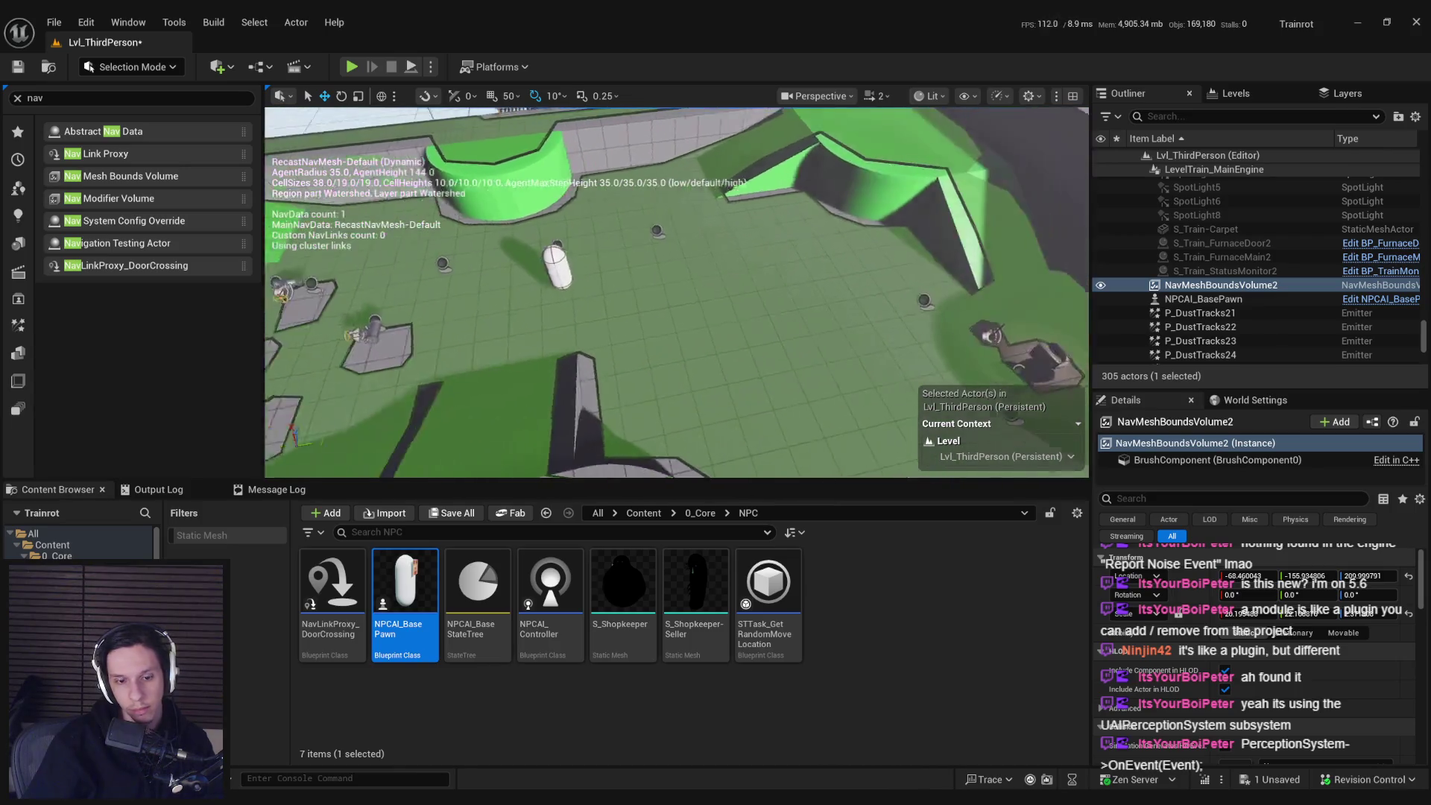
pyautogui.press('p')
pyautogui.scroll(-6, 618, 319)
pyautogui.moveTo(618, 319)
pyautogui.mouseDown()
pyautogui.moveTo(797, 338)
pyautogui.moveTo(775, 224)
pyautogui.mouseUp()
# - Save the level and test-play it, moving the player toward the NPC
pyautogui.hotkey('ctrl', 's')
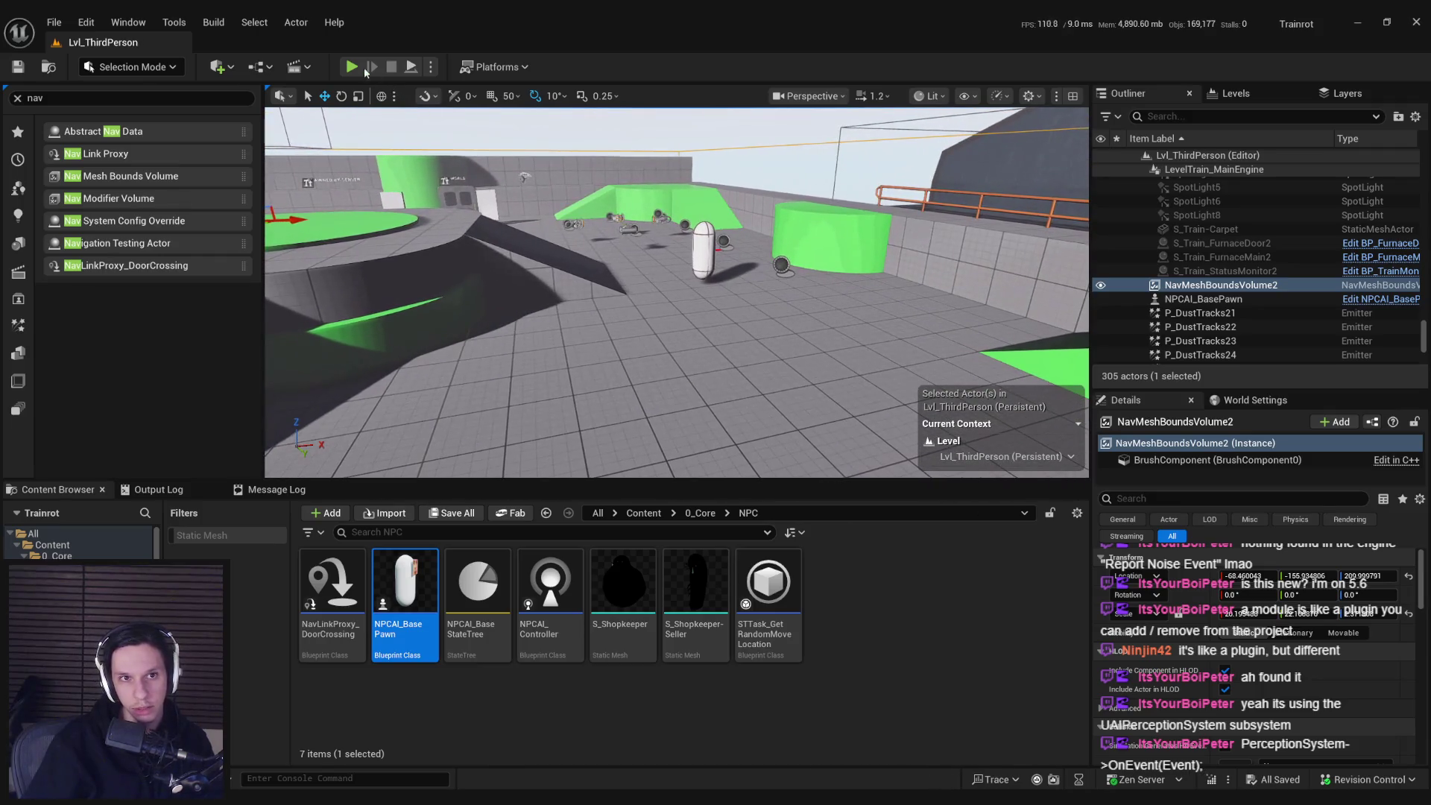
pyautogui.hotkey('alt', 'p')
pyautogui.press('w')
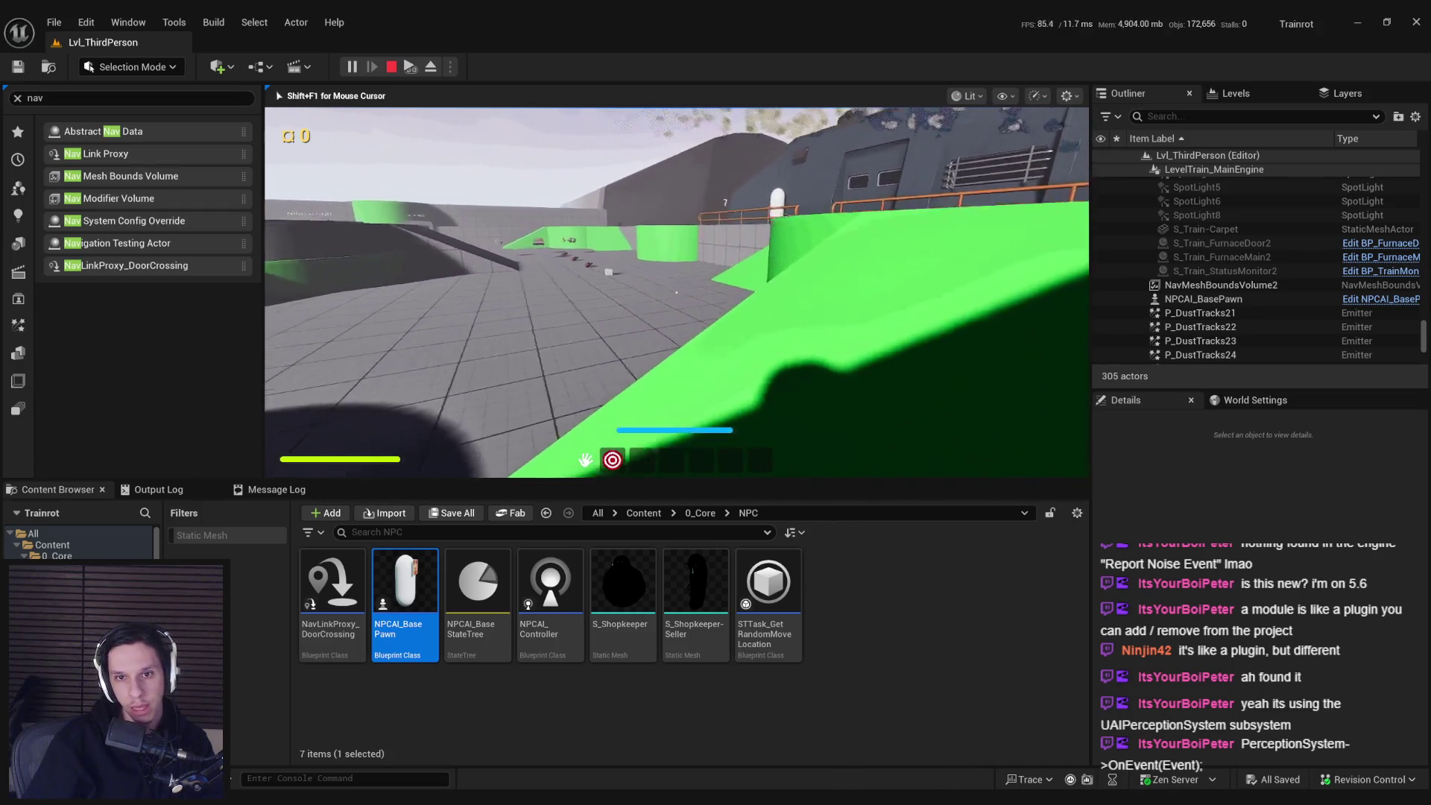
pyautogui.press('Escape')
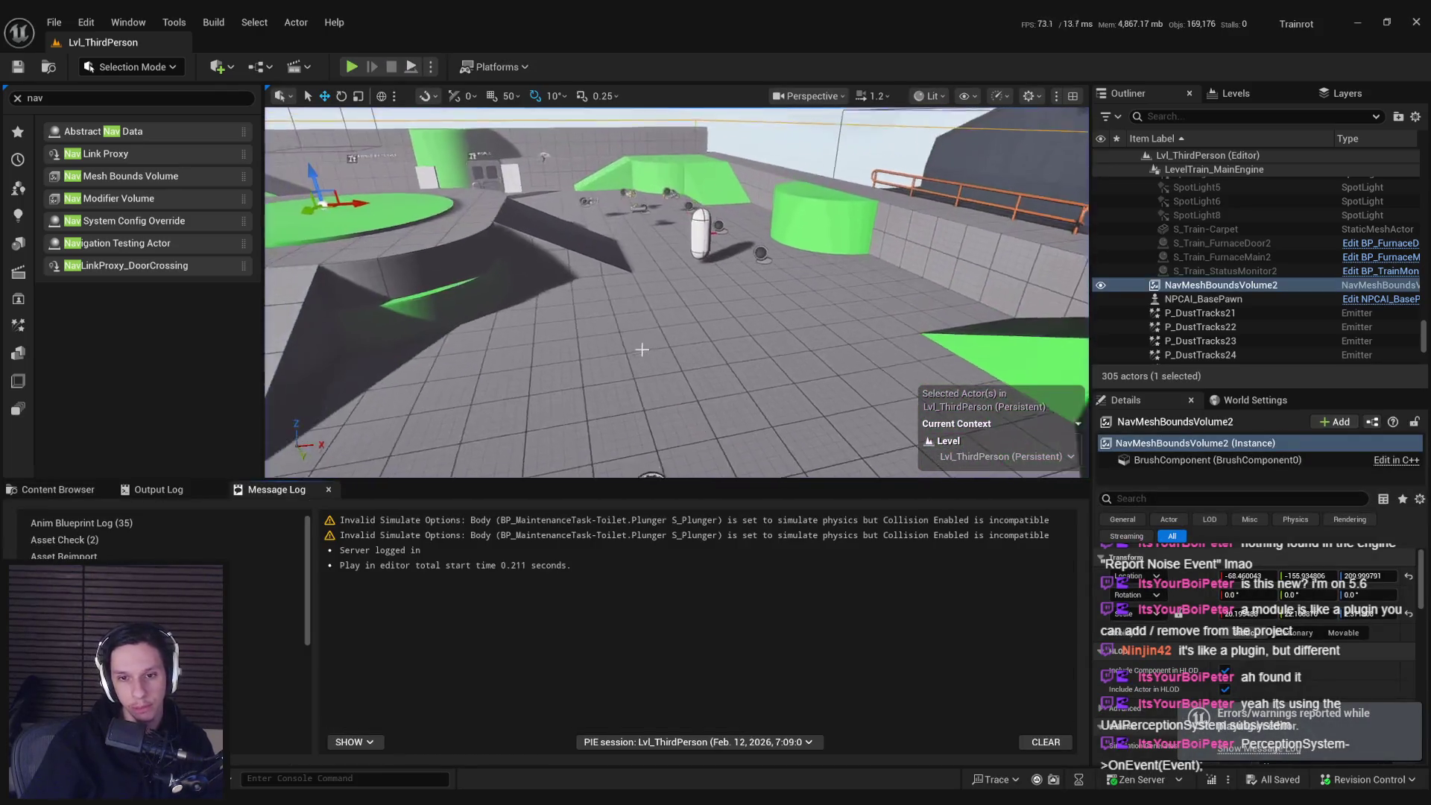
pyautogui.click(33, 492)
# - Add an AIPerception component to NPCAI_BasePawn, save it, and add a Senses Config entry
pyautogui.doubleClick(406, 596)
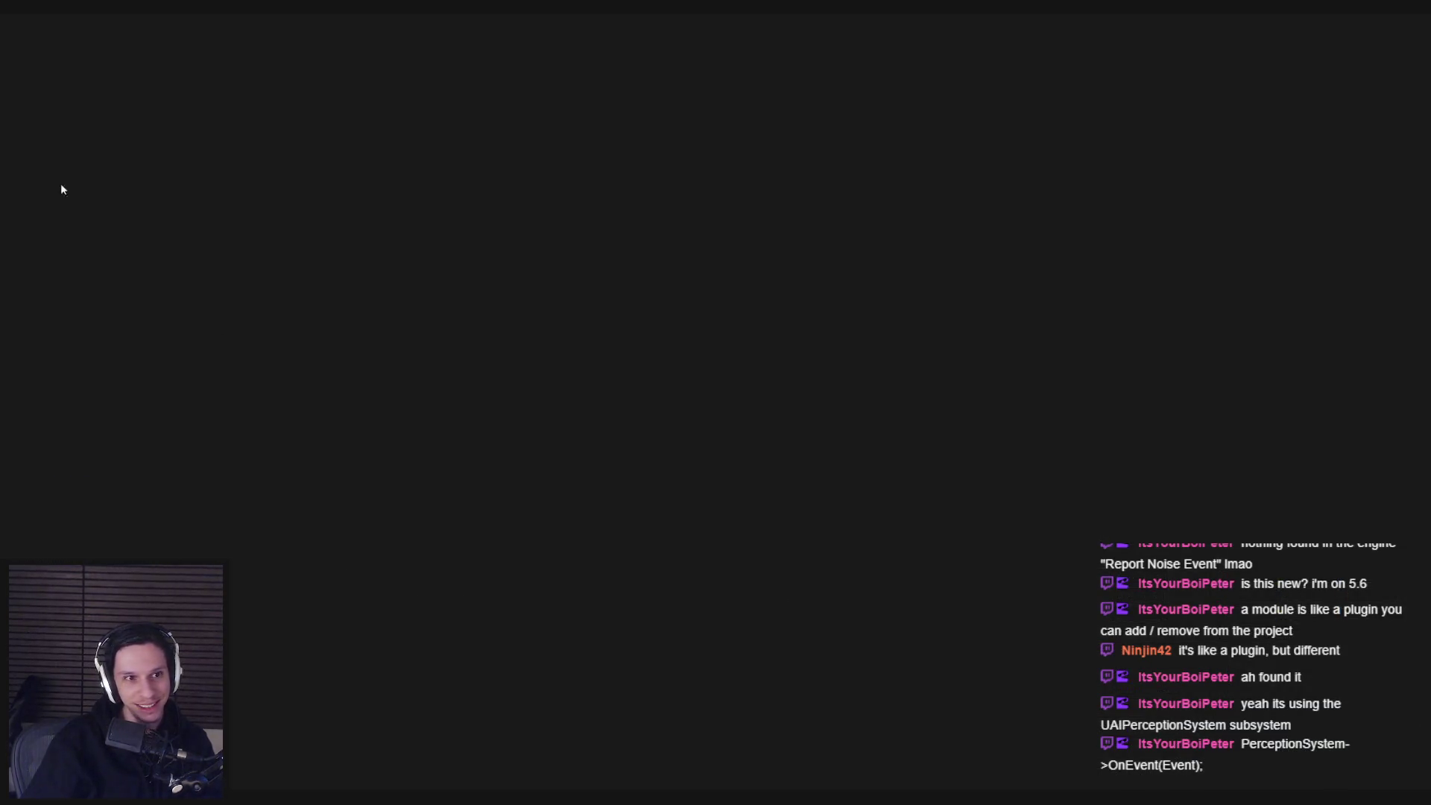
pyautogui.click(46, 115)
pyautogui.write('percept')
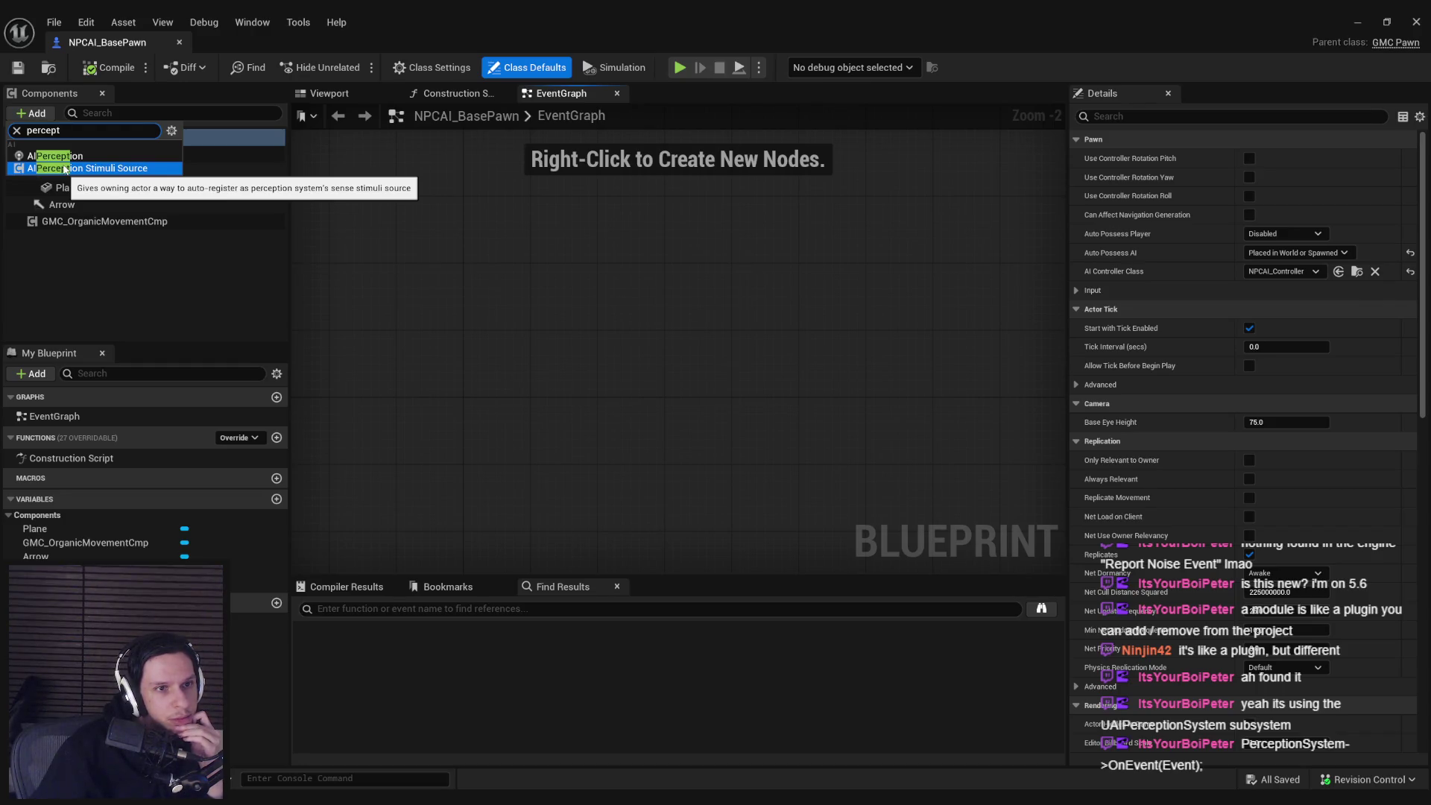
pyautogui.click(56, 156)
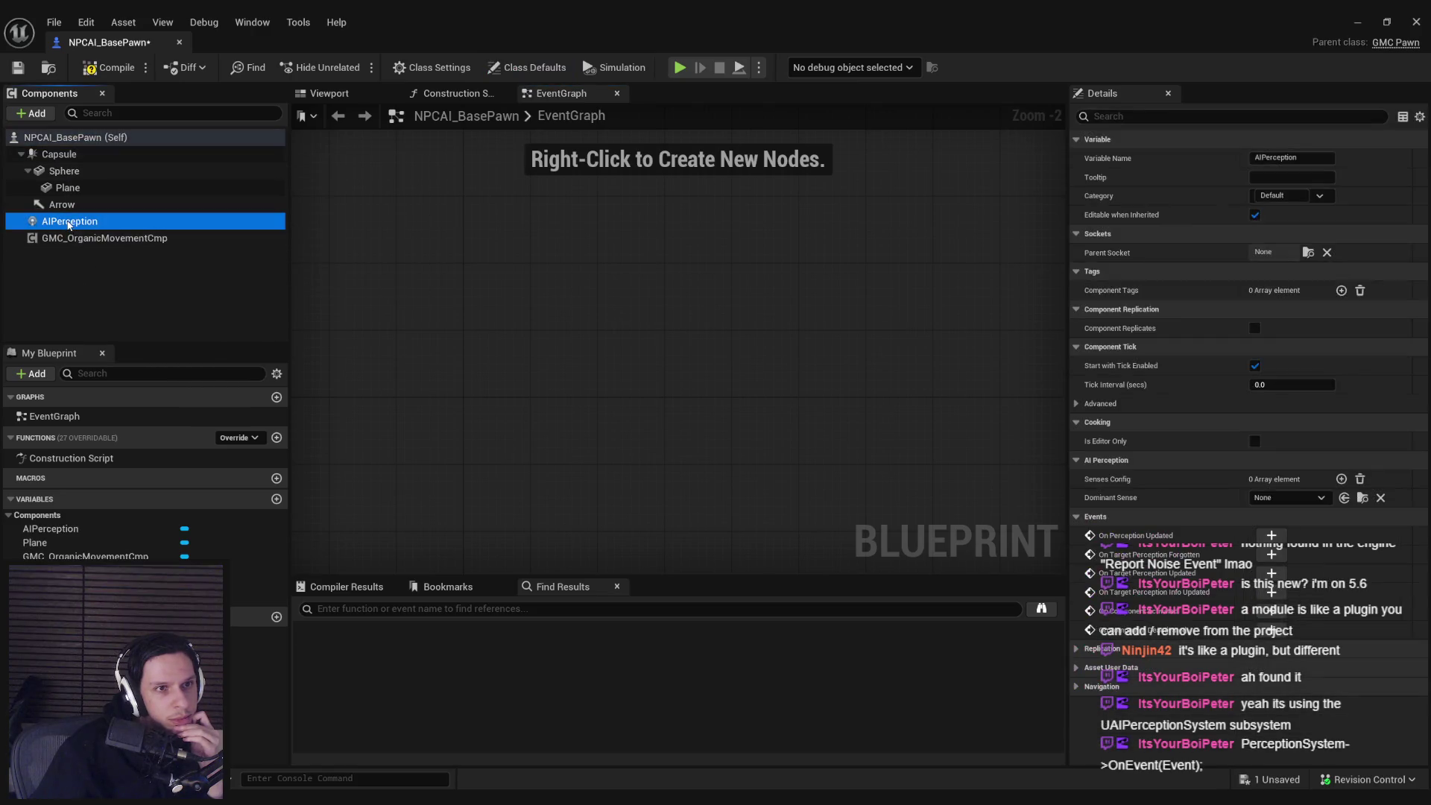
pyautogui.click(108, 68)
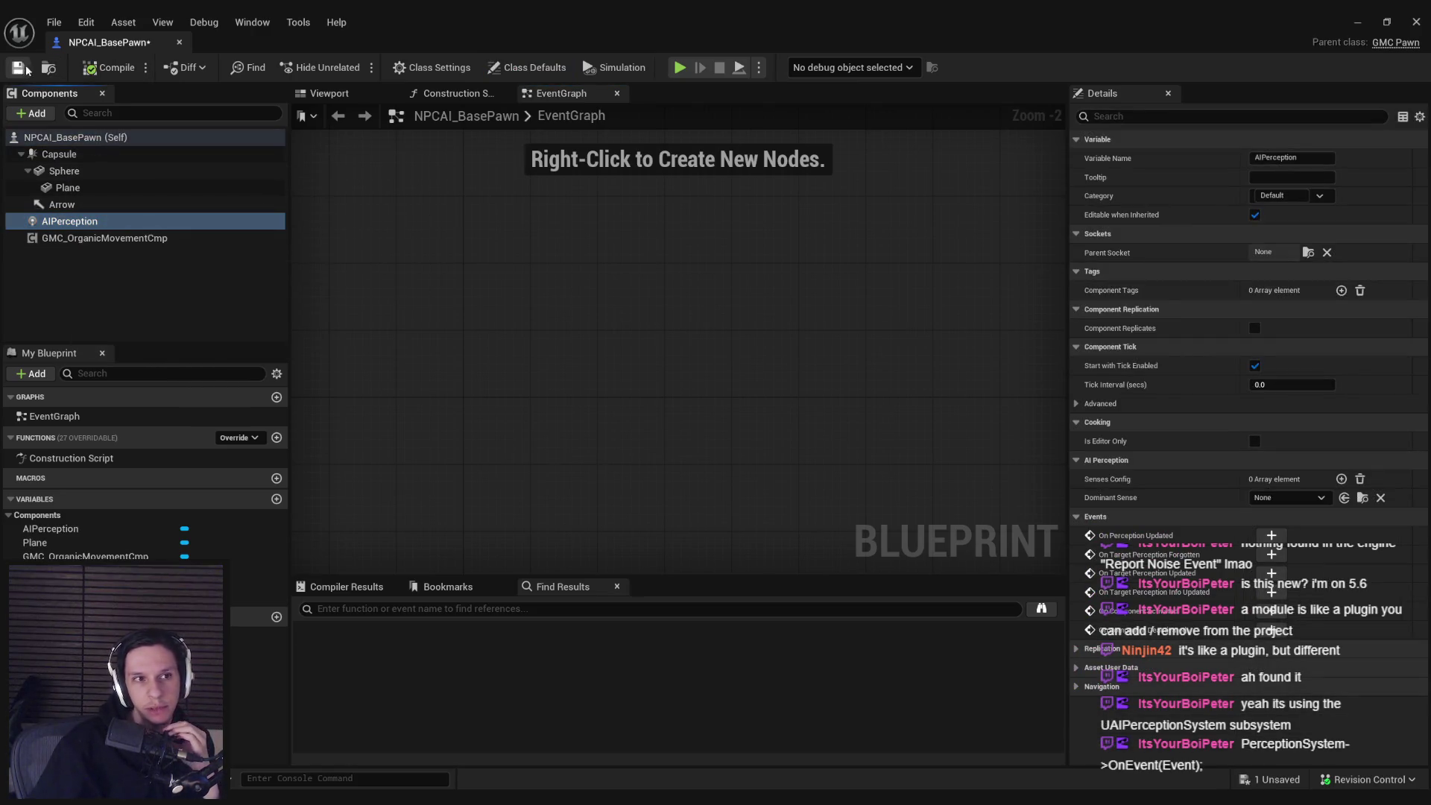
pyautogui.click(25, 68)
pyautogui.click(727, 566)
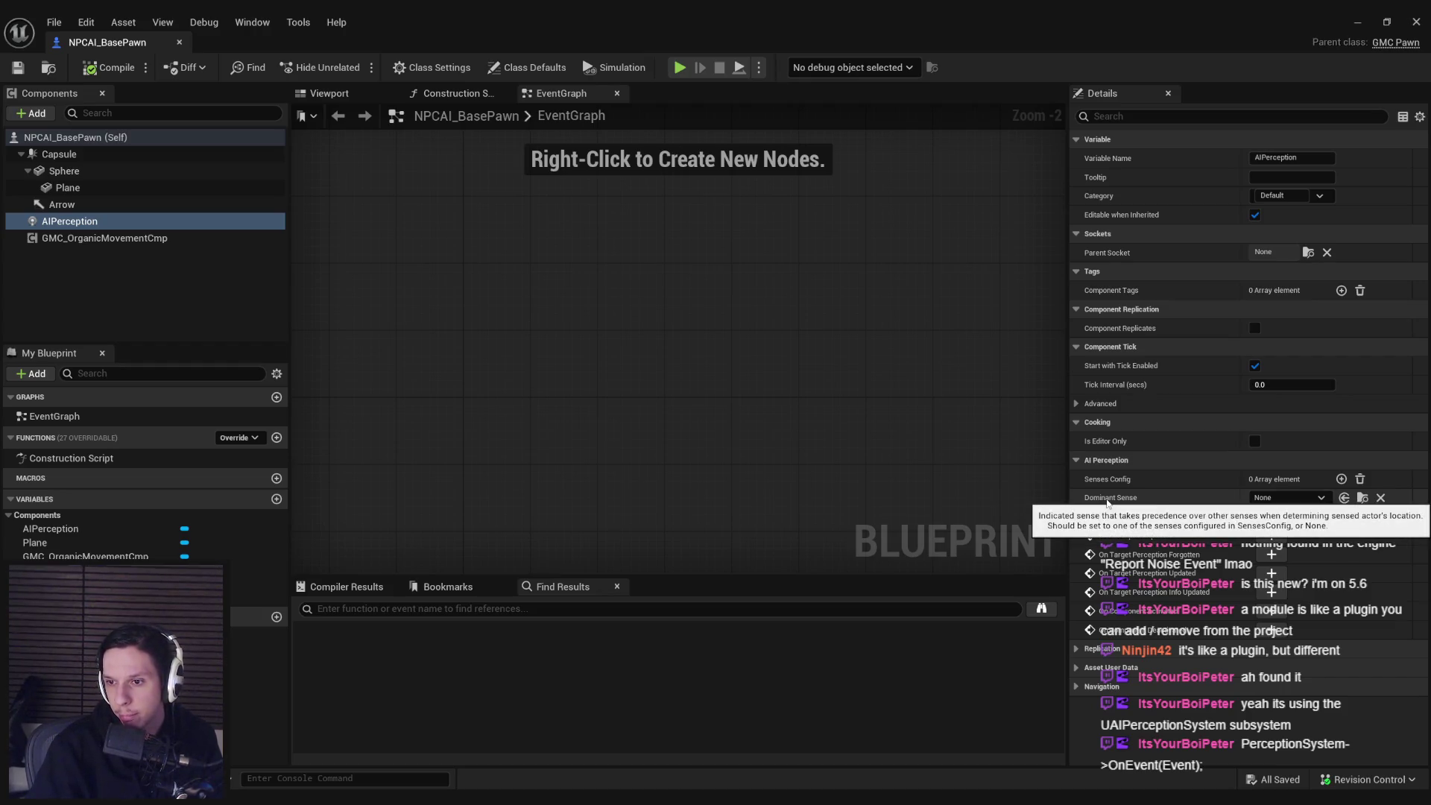
pyautogui.click(1341, 479)
pyautogui.click(1284, 501)
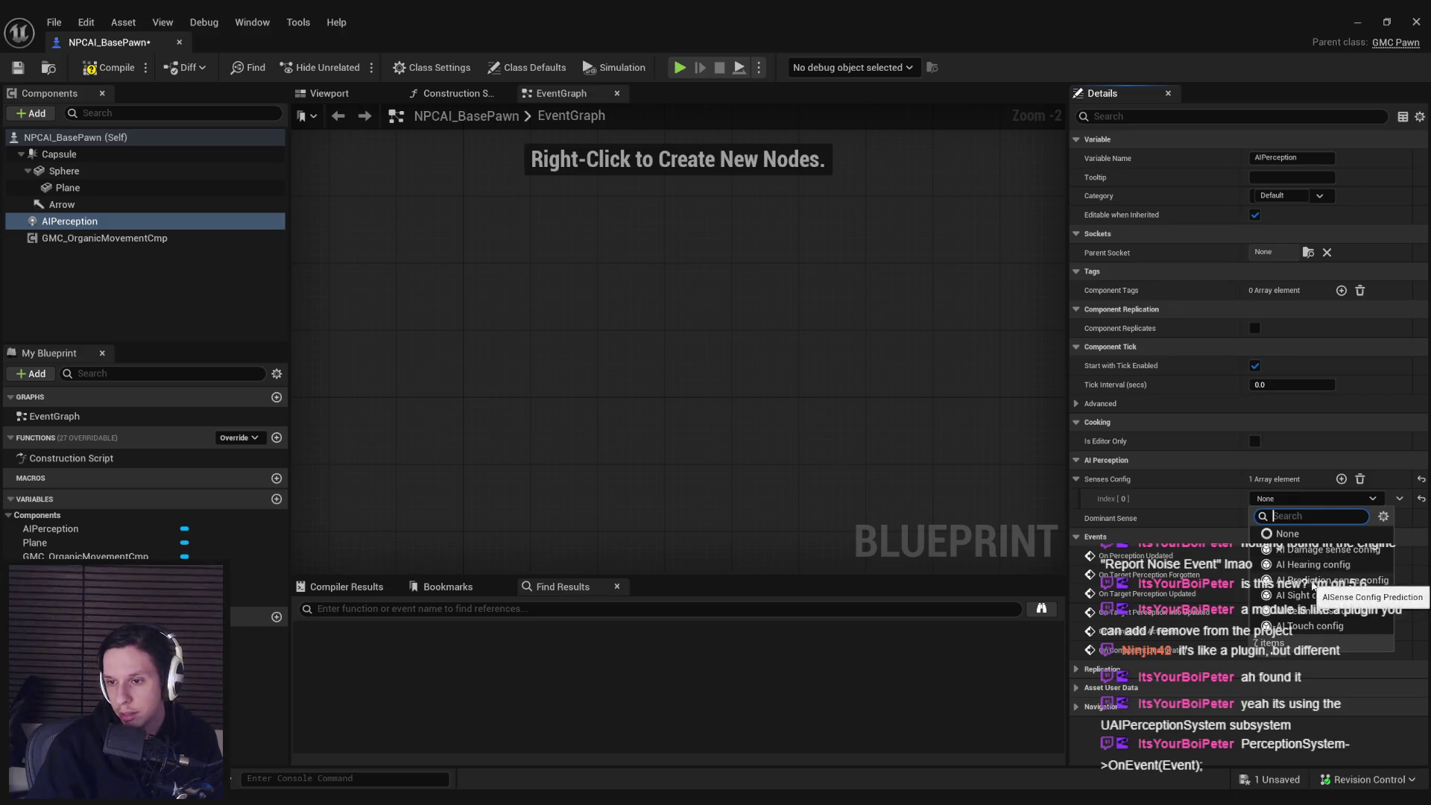
# - Try the sense config types and settle on AI Hearing config for Senses Config [0]
pyautogui.click(1309, 584)
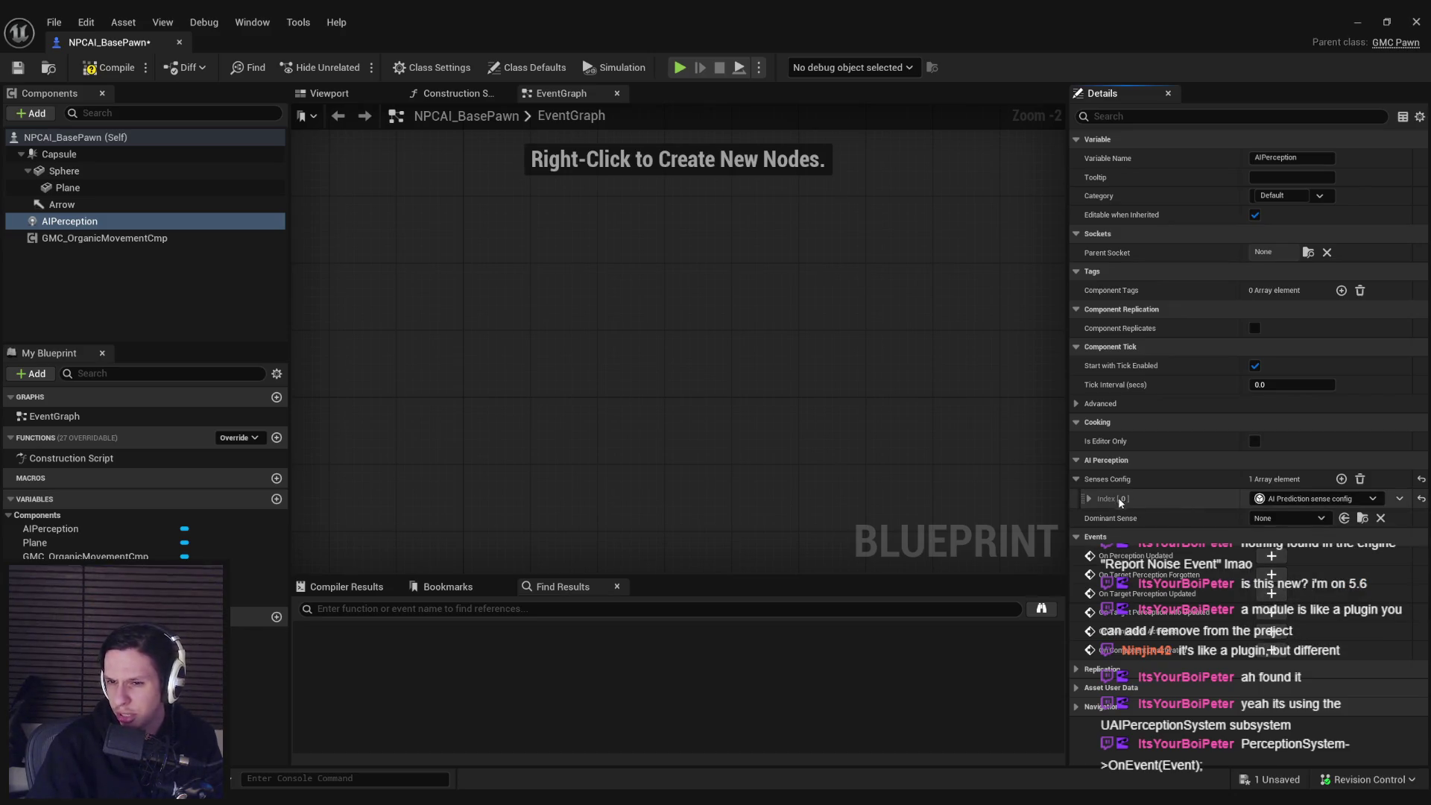
pyautogui.click(1098, 519)
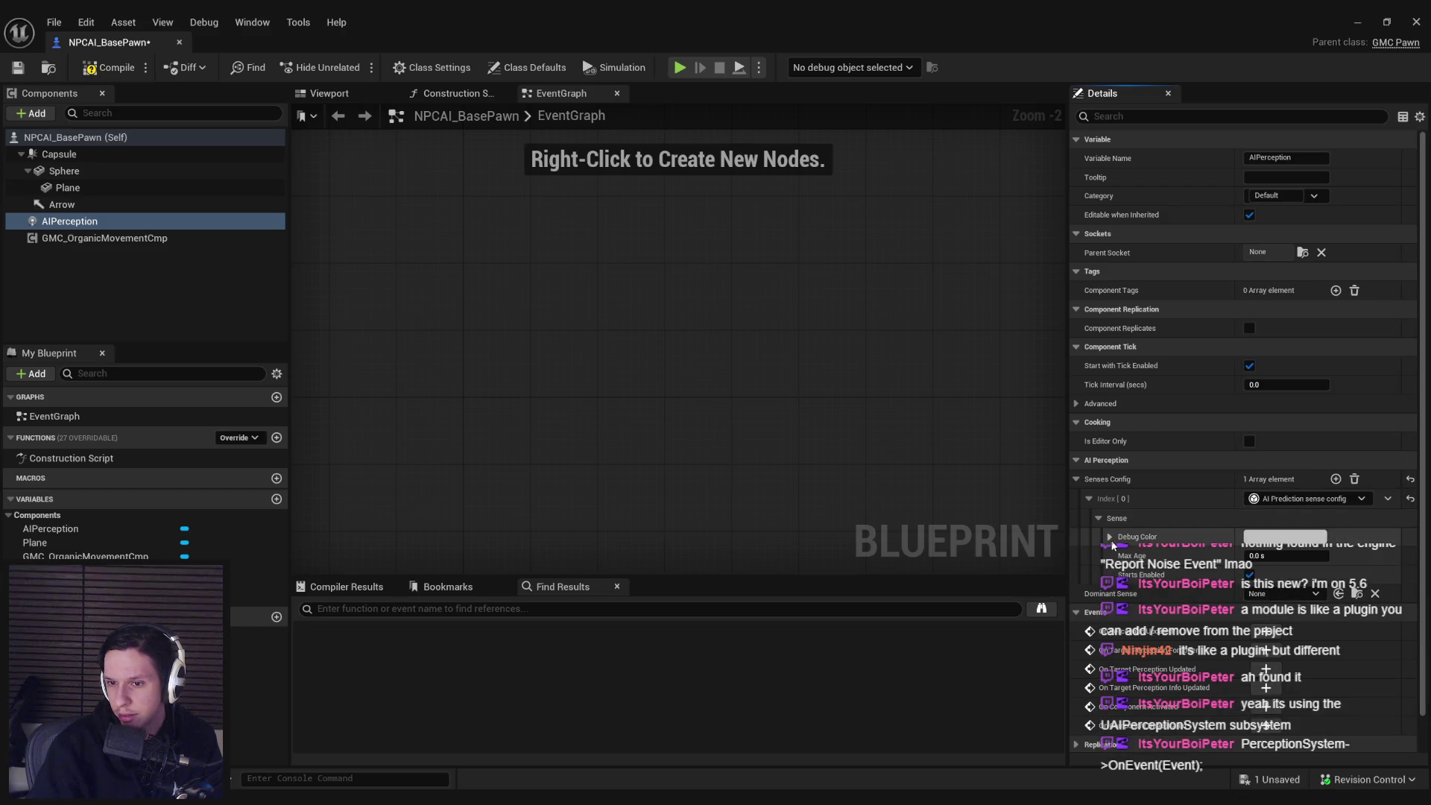
pyautogui.click(1289, 499)
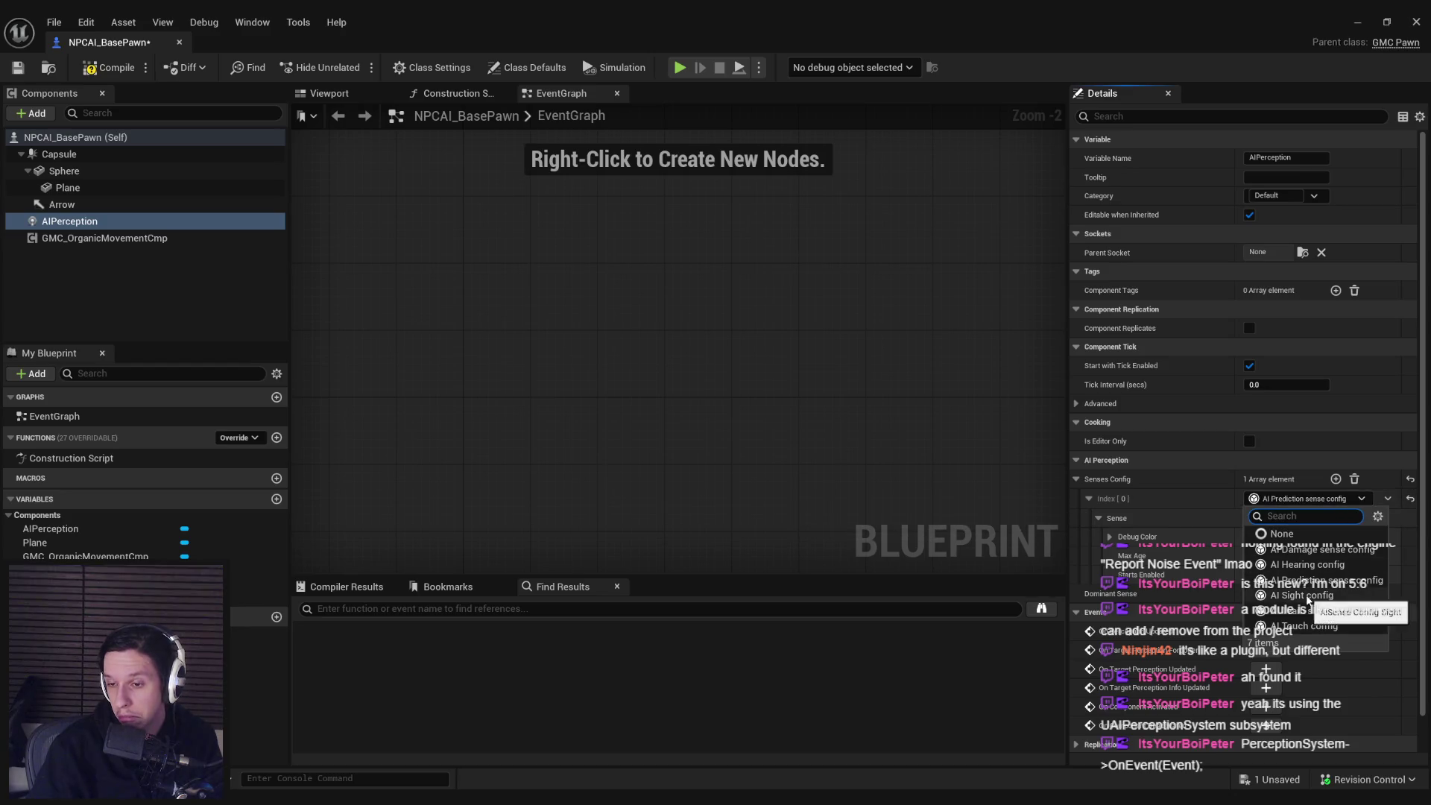
pyautogui.click(1304, 596)
pyautogui.scroll(-2, 1111, 559)
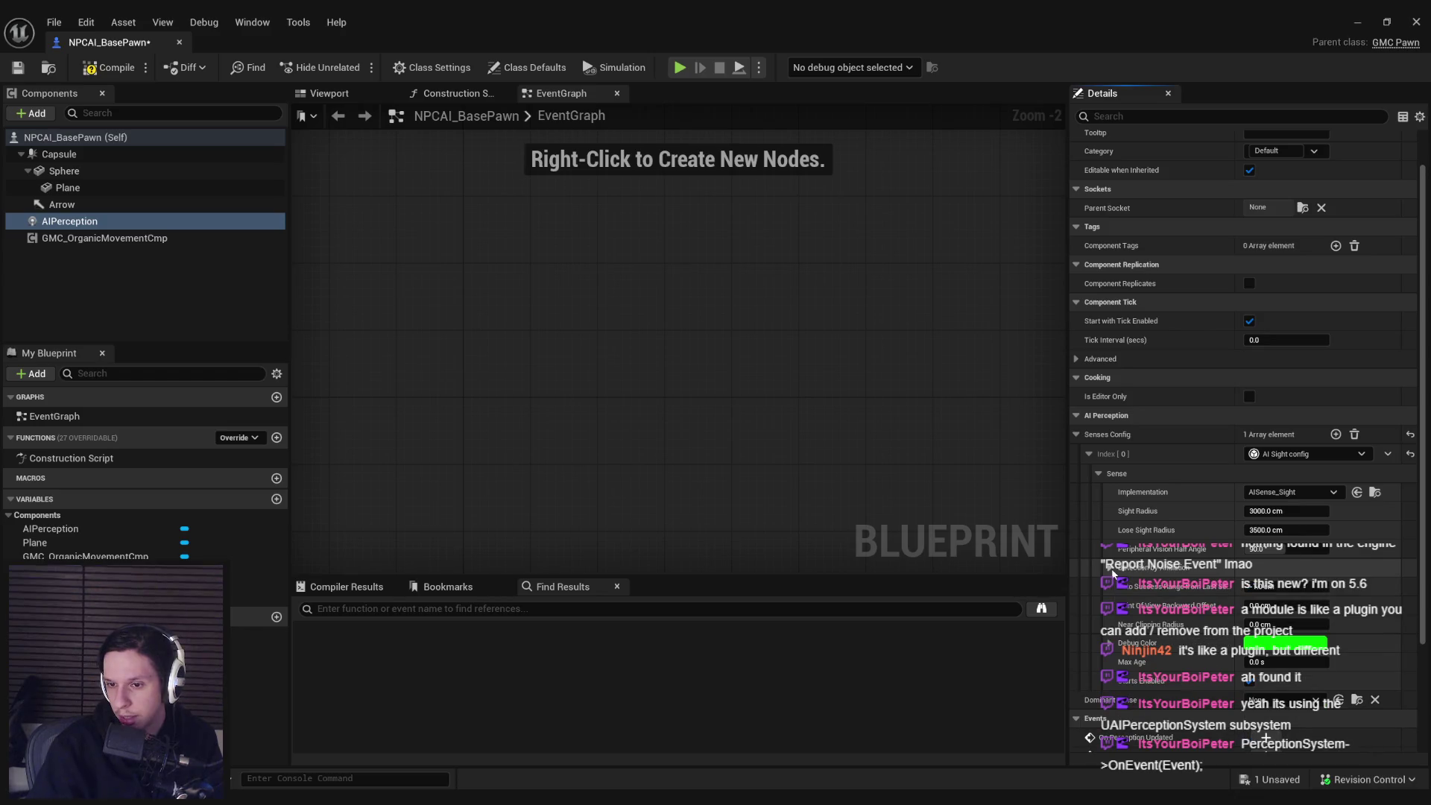
pyautogui.click(1276, 456)
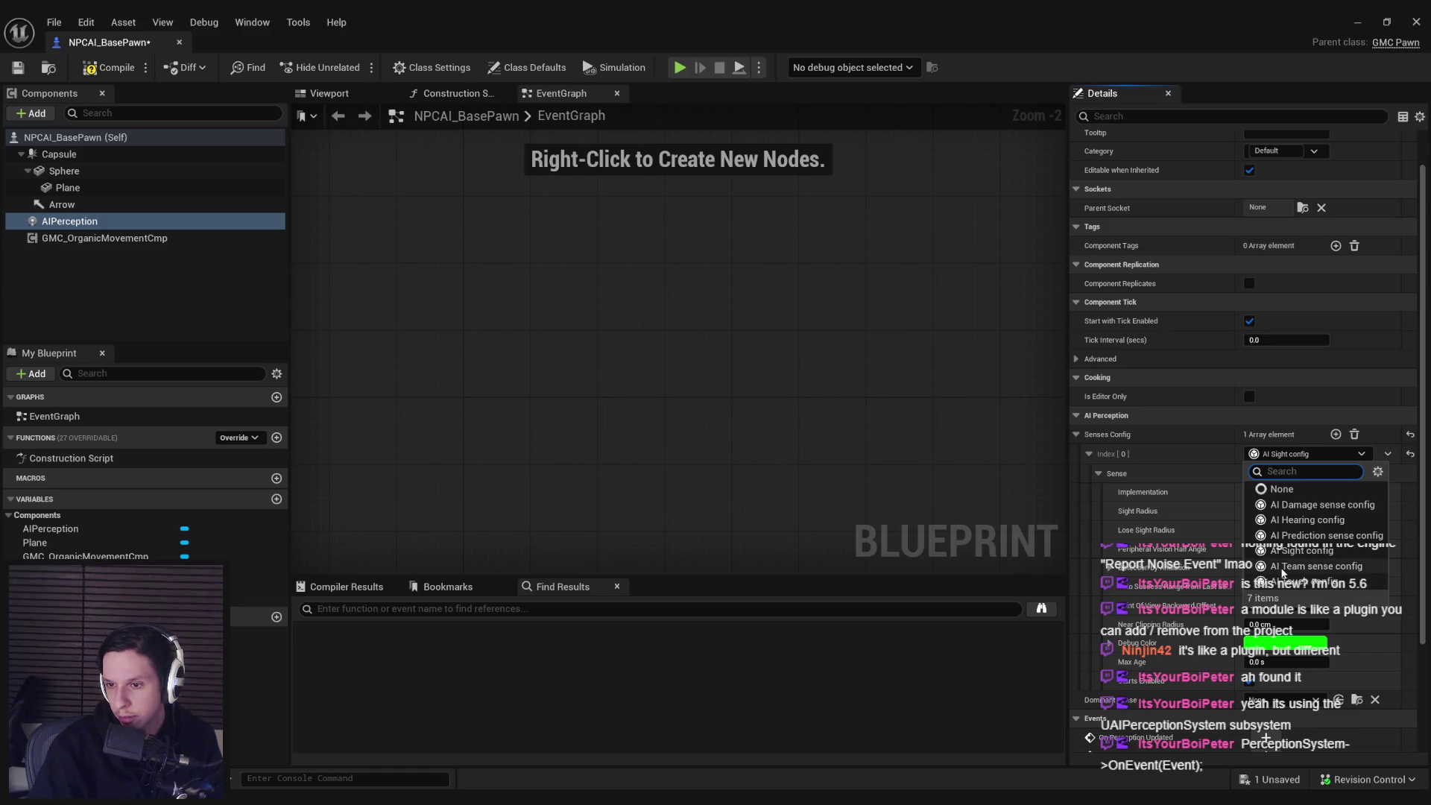
pyautogui.click(1316, 566)
pyautogui.click(1300, 459)
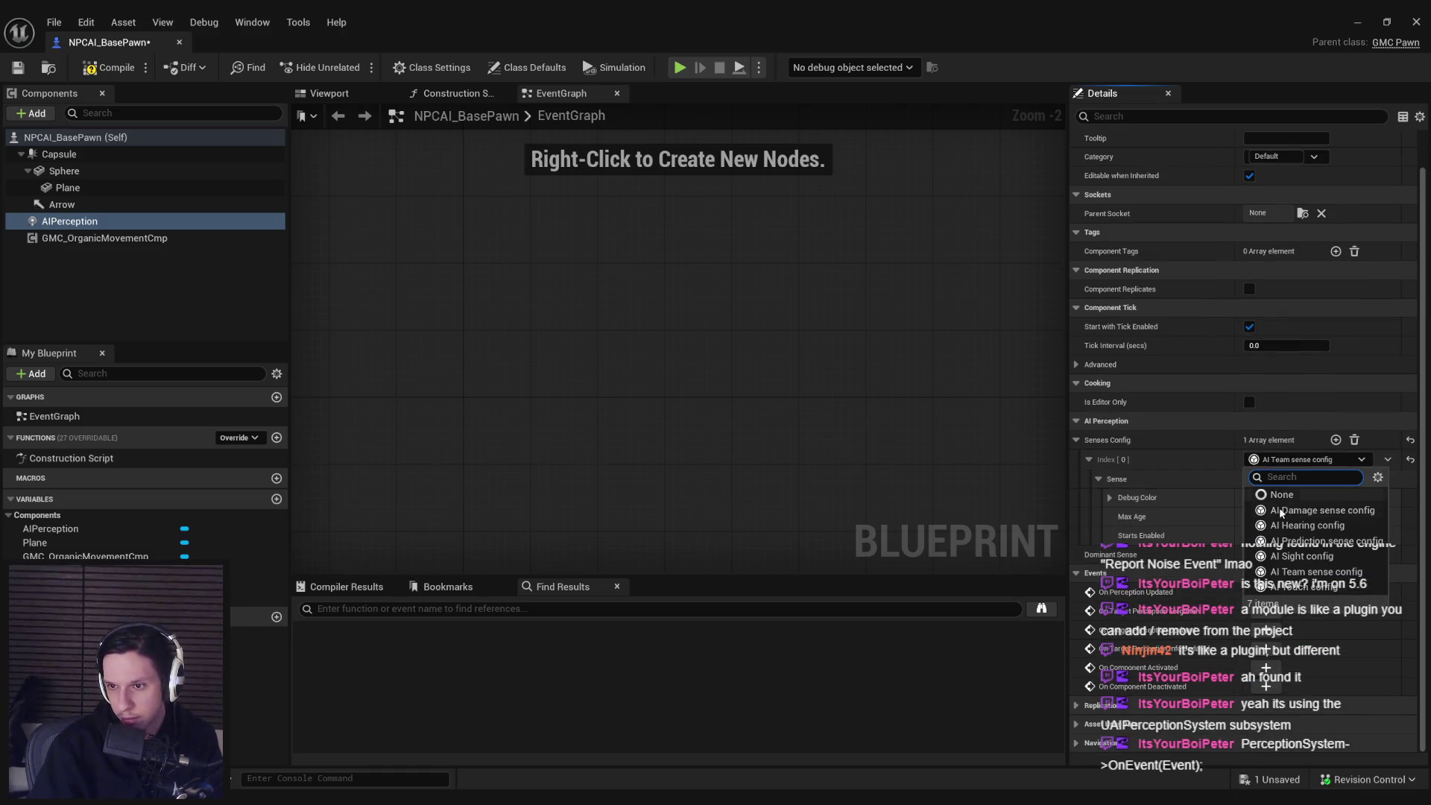
pyautogui.click(1288, 526)
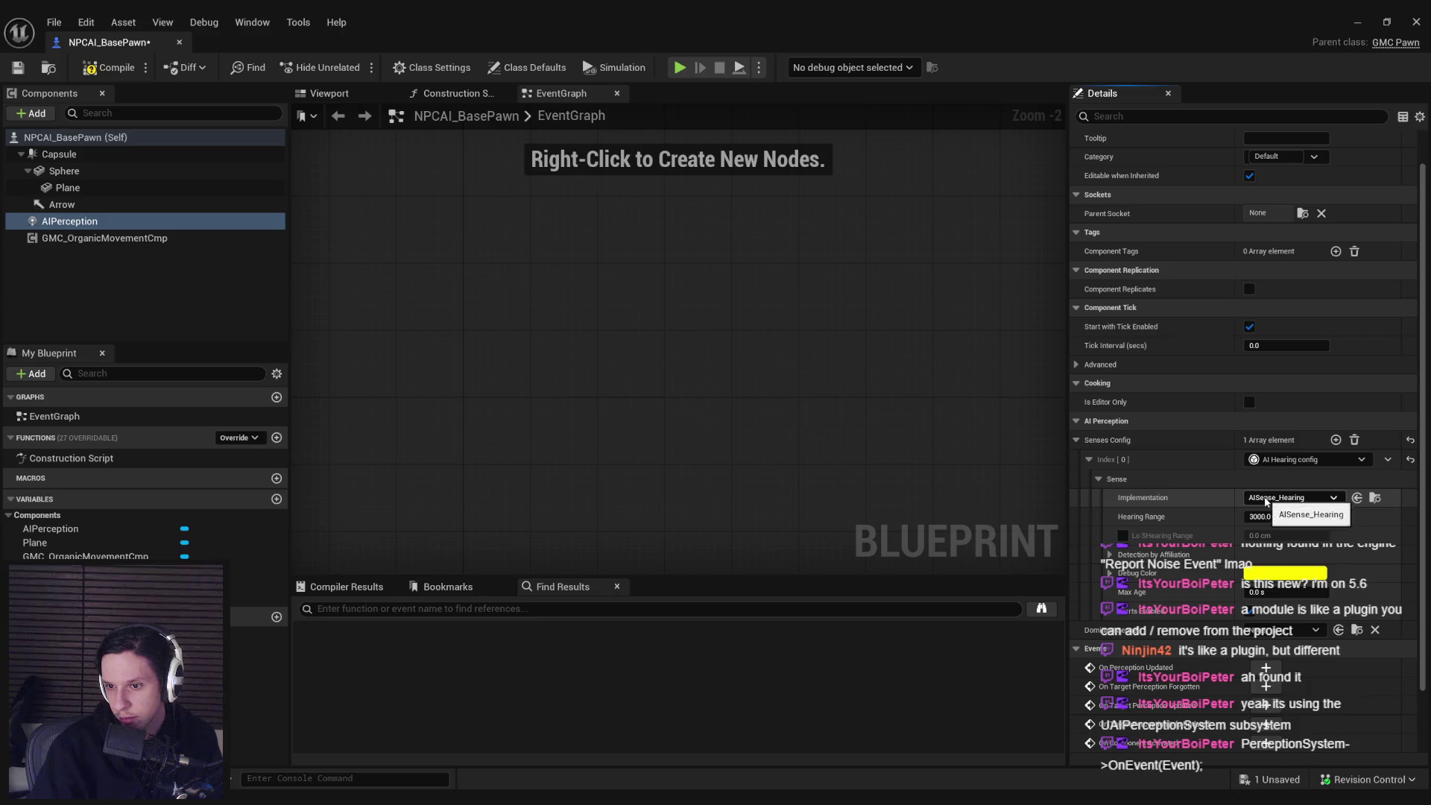
# - Check the Detection by Affiliation settings, then compile and save the pawn blueprint
pyautogui.click(1110, 556)
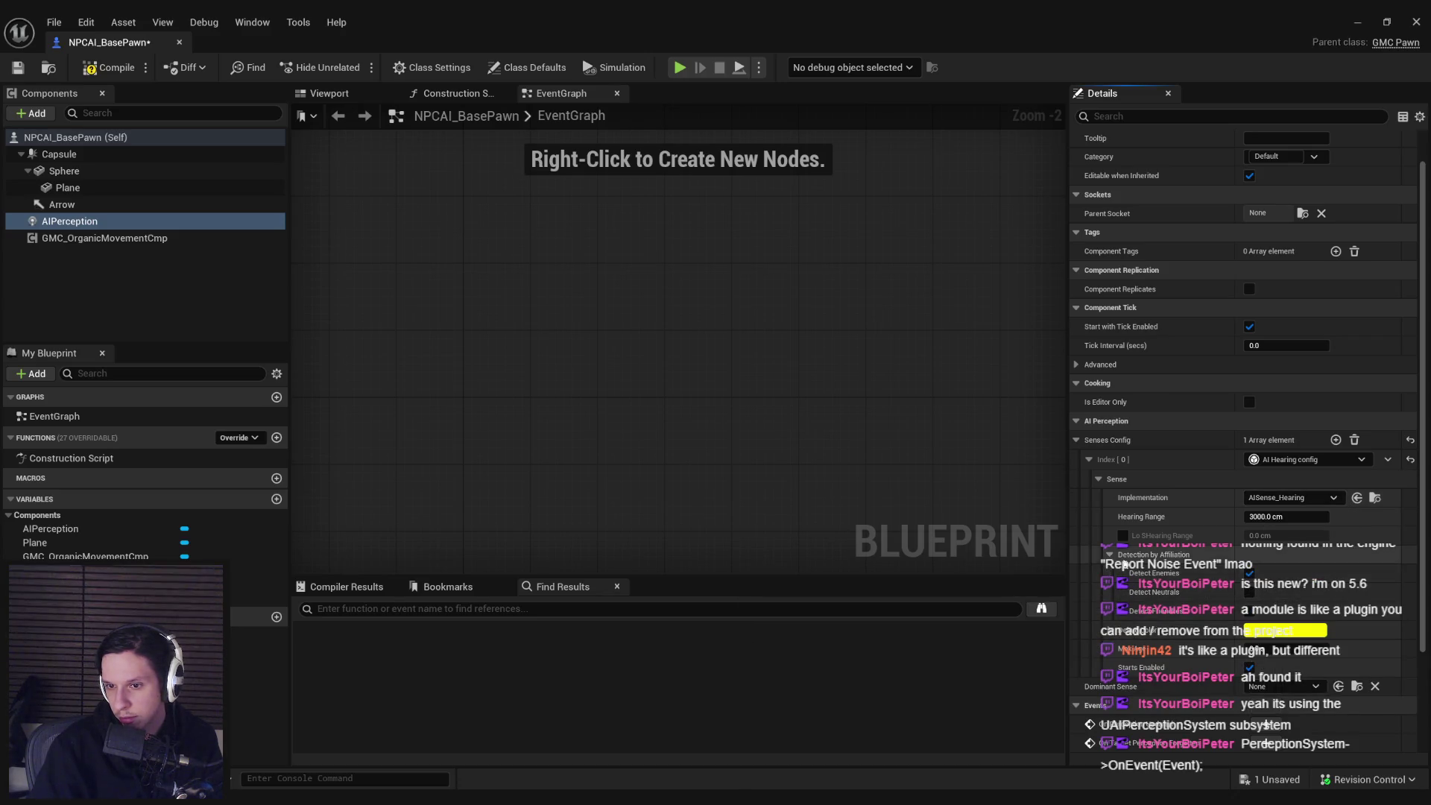
pyautogui.click(1110, 556)
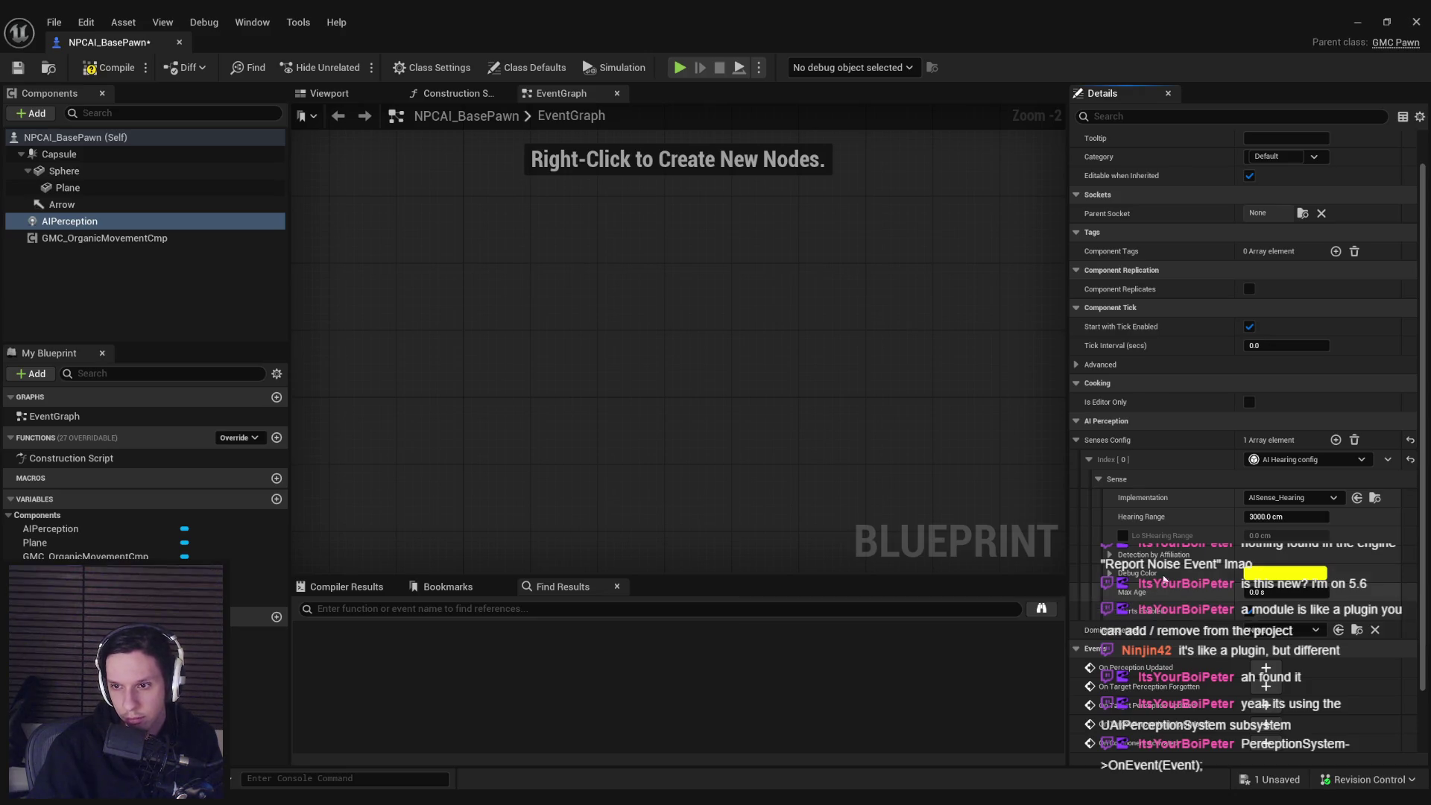
pyautogui.click(110, 67)
pyautogui.click(16, 69)
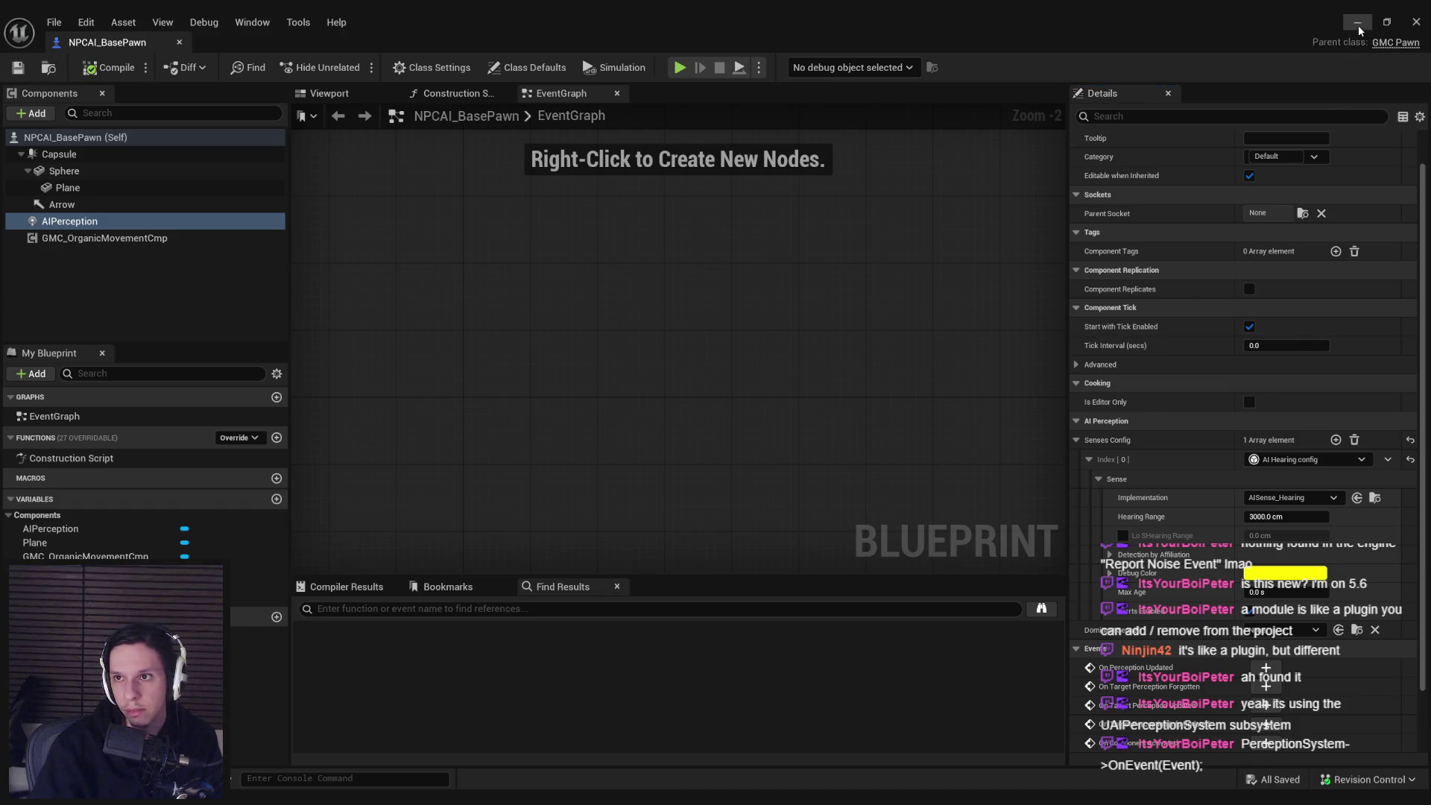
# - Browse the Content Browser to the Objects folder, then bring back the NPCAI_BasePawn editor
pyautogui.click(1357, 24)
pyautogui.click(733, 720)
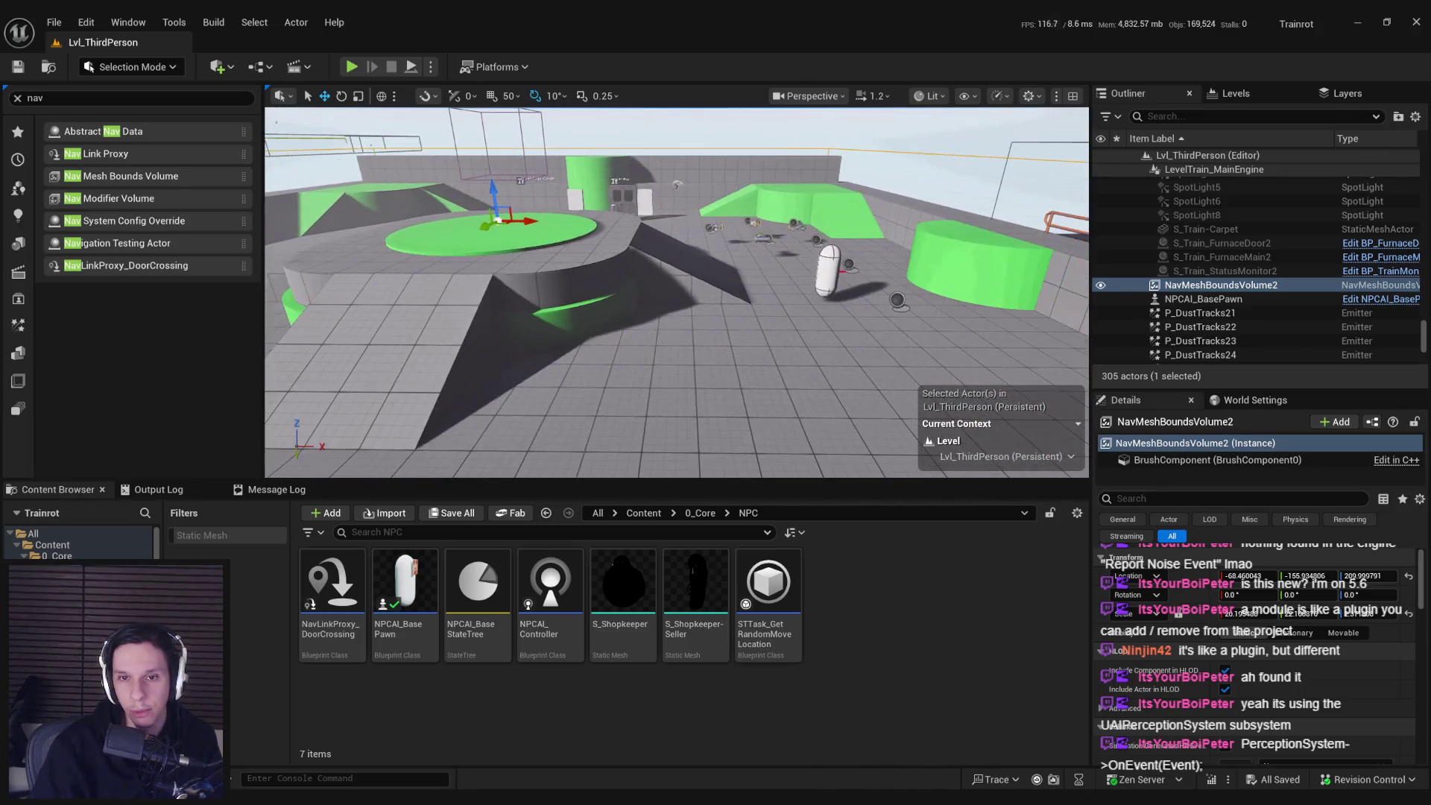
pyautogui.click(699, 513)
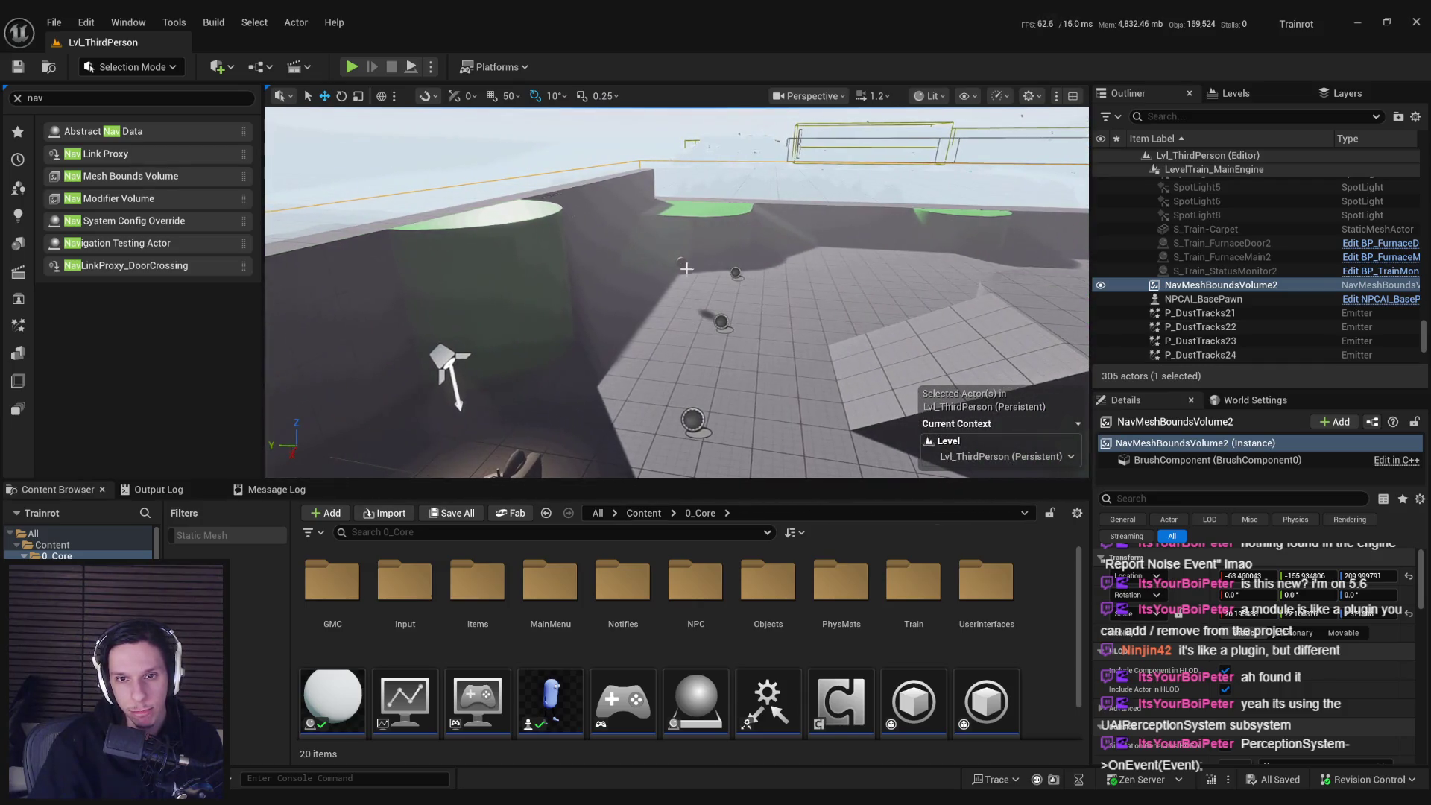
pyautogui.click(687, 269)
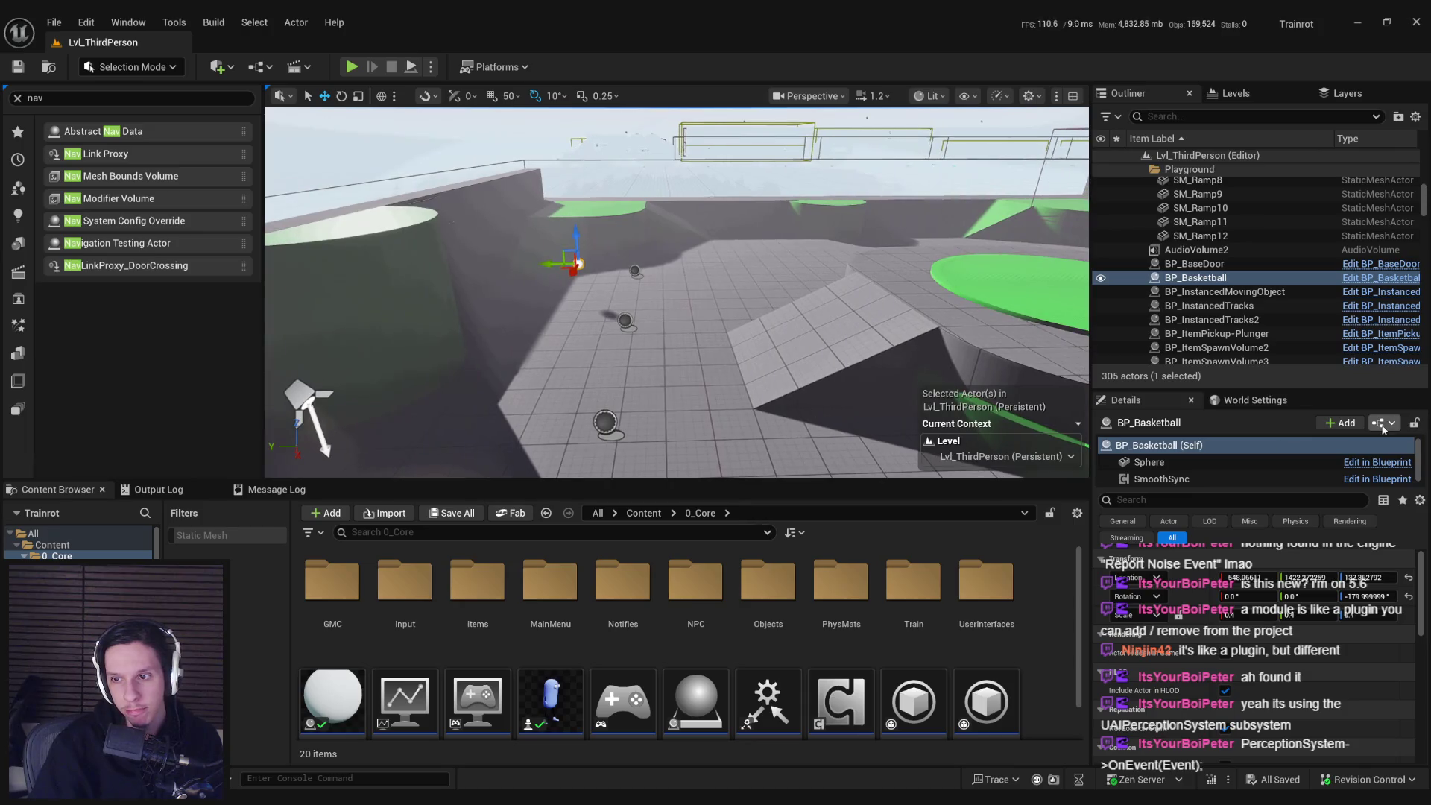
pyautogui.click(644, 513)
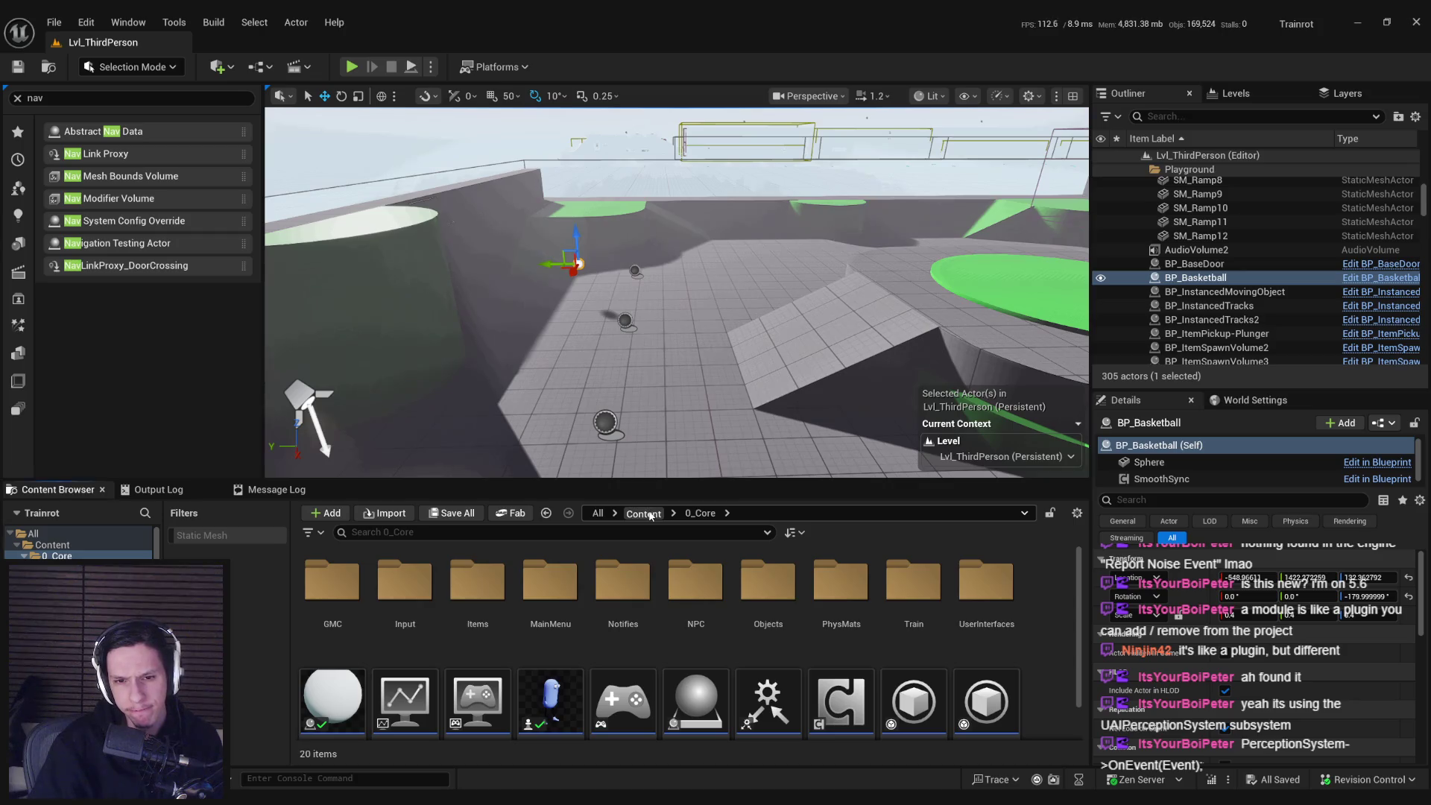
pyautogui.hotkey('alt', 'Left')
pyautogui.doubleClick(768, 589)
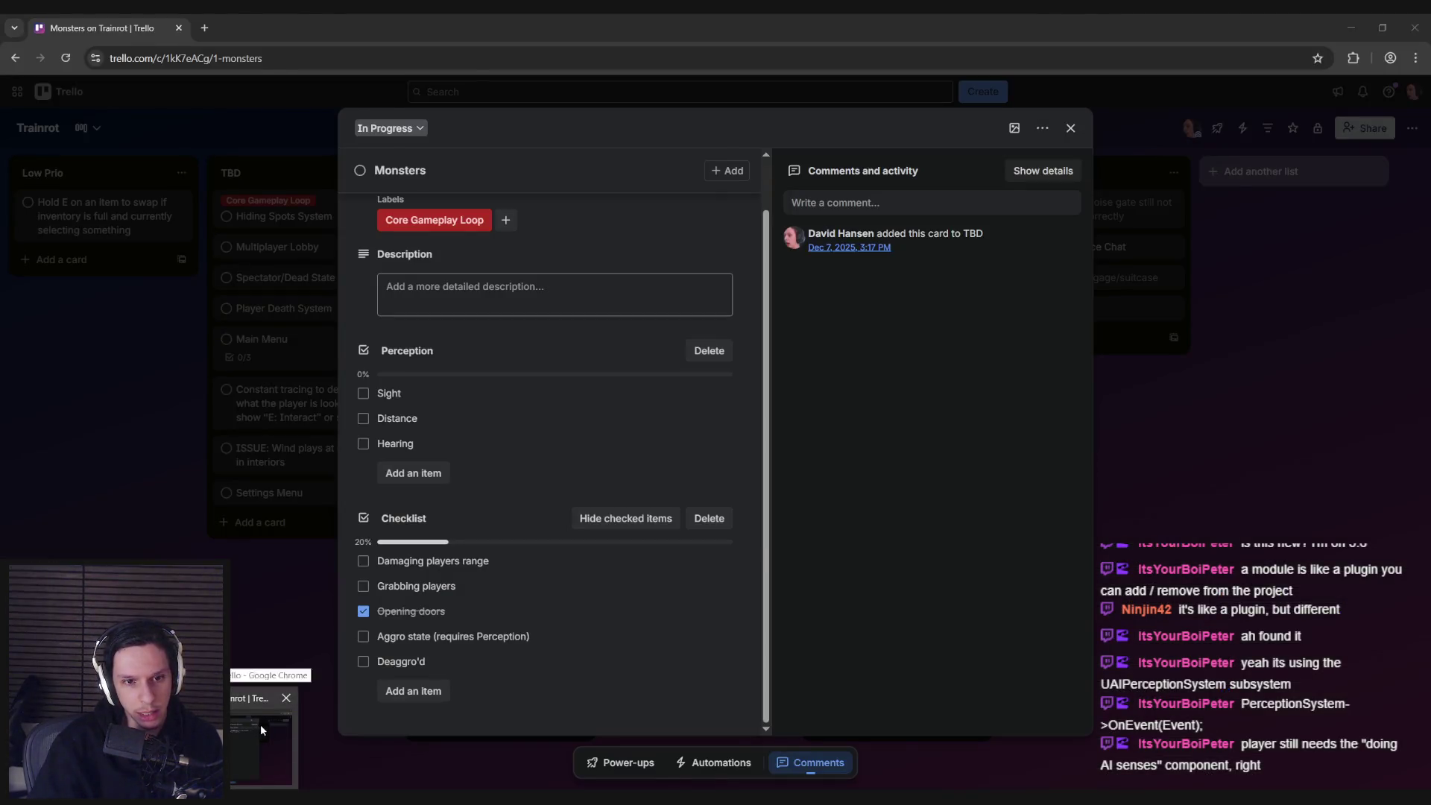
pyautogui.moveTo(470, 797)
pyautogui.click(533, 735)
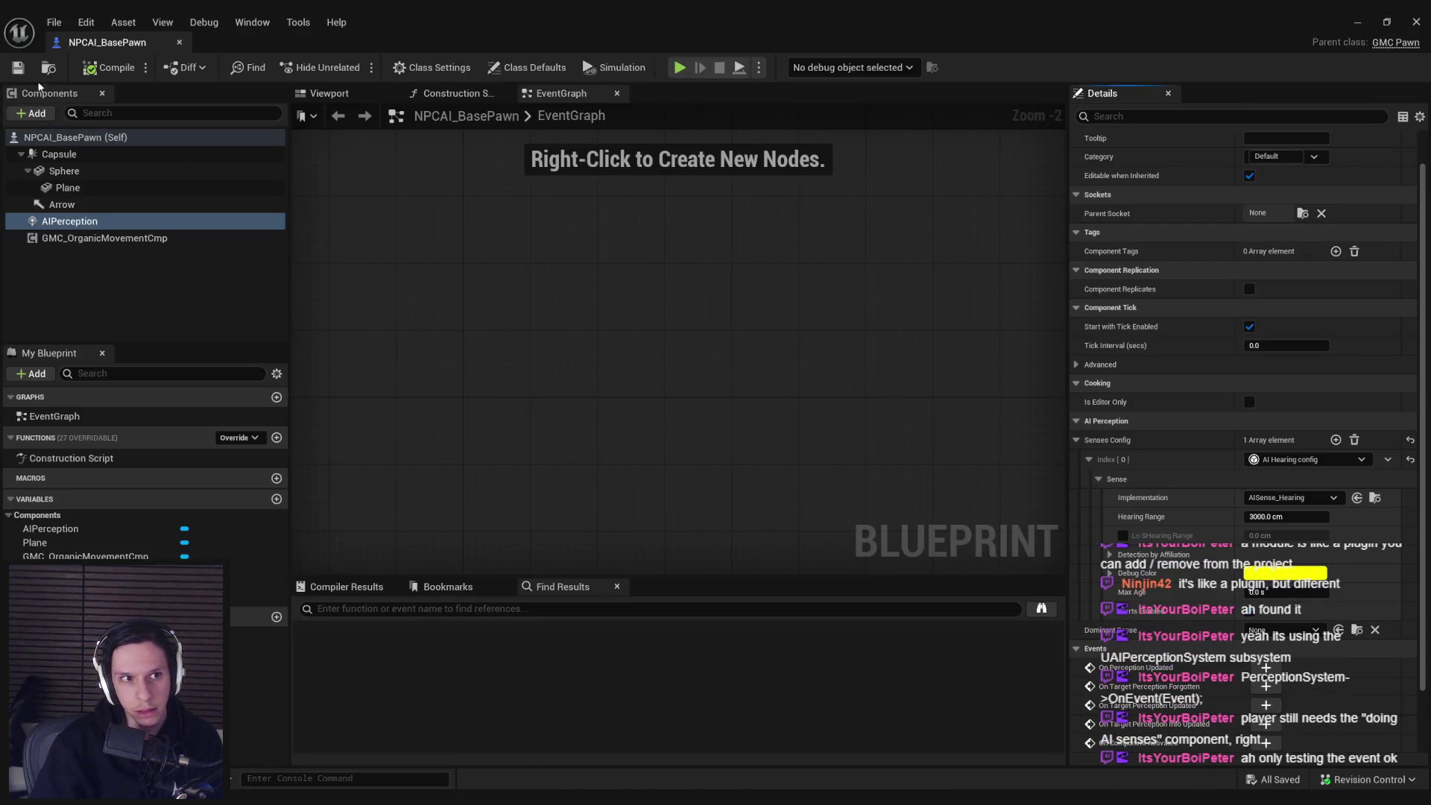
# - Add an AIPerceptionStimuliSource component with no registered senses and save NPCAI_BasePawn
pyautogui.click(32, 113)
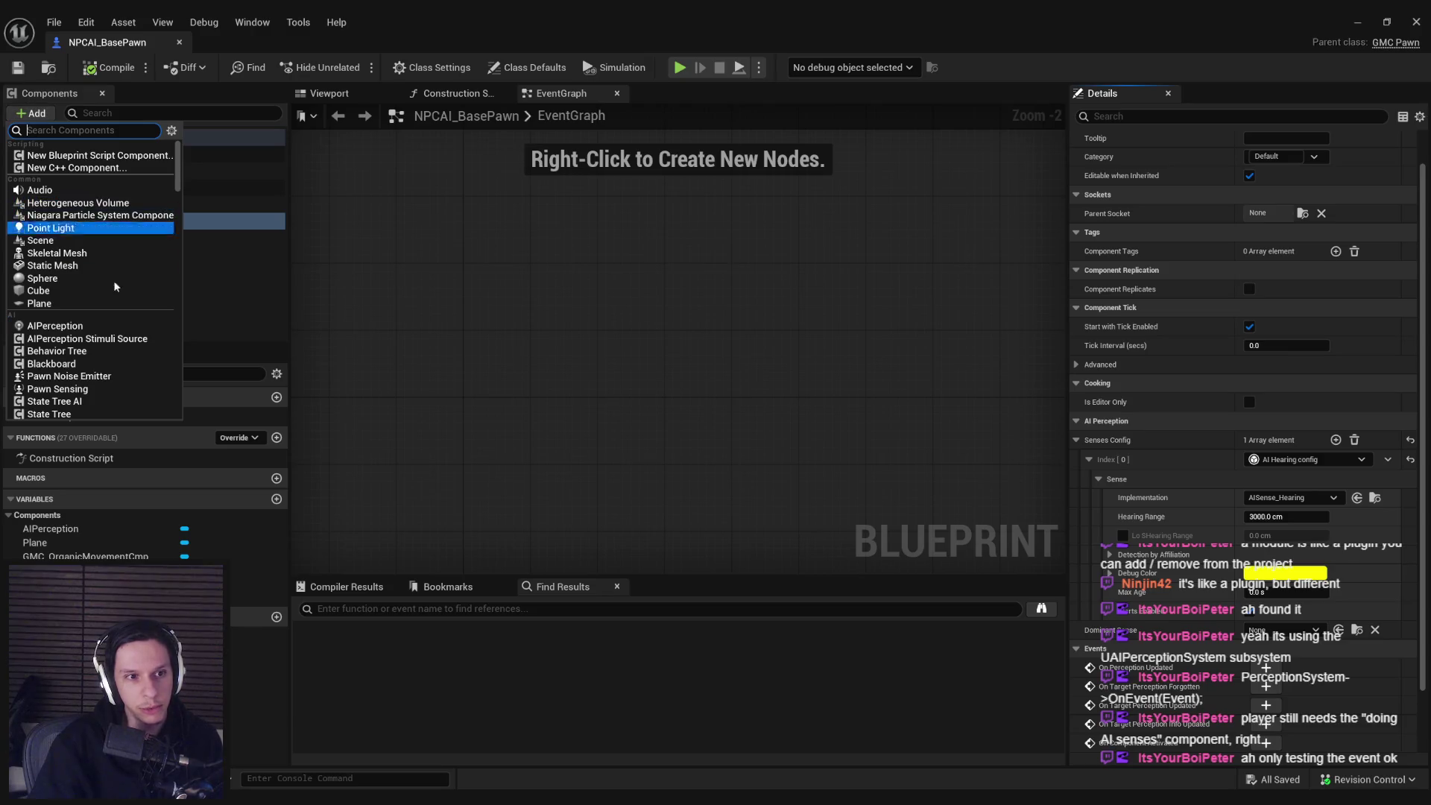
pyautogui.click(82, 339)
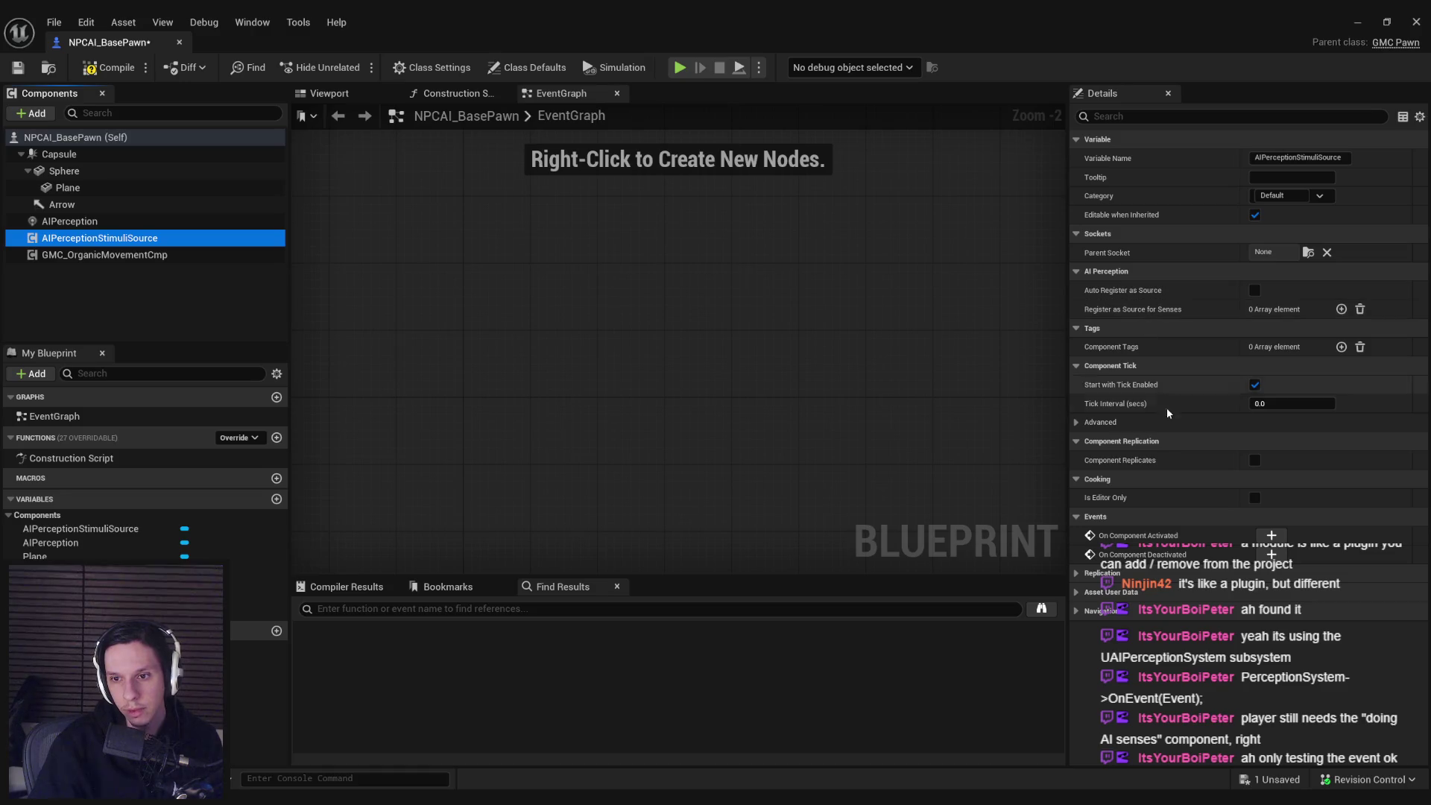
pyautogui.click(1341, 309)
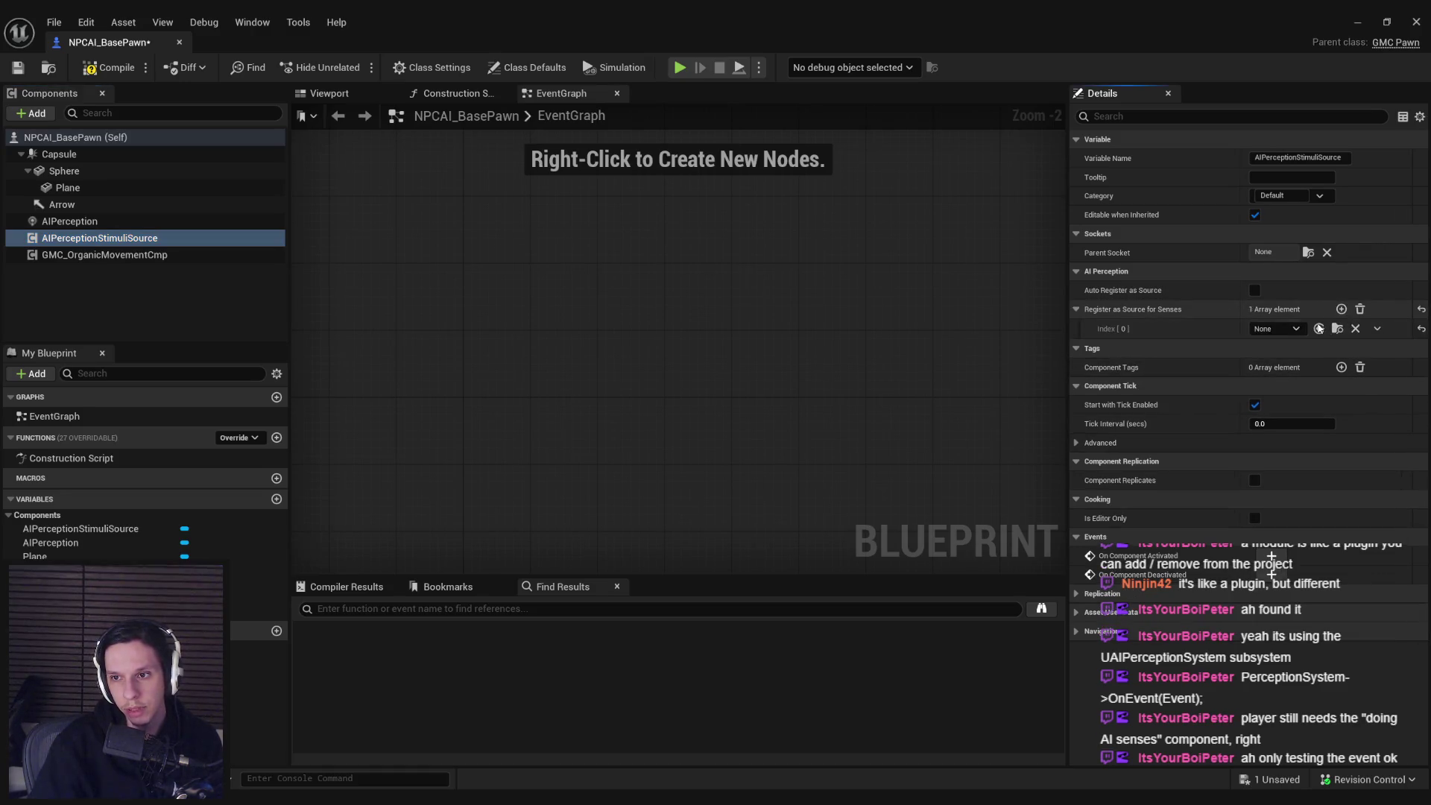
pyautogui.click(1294, 330)
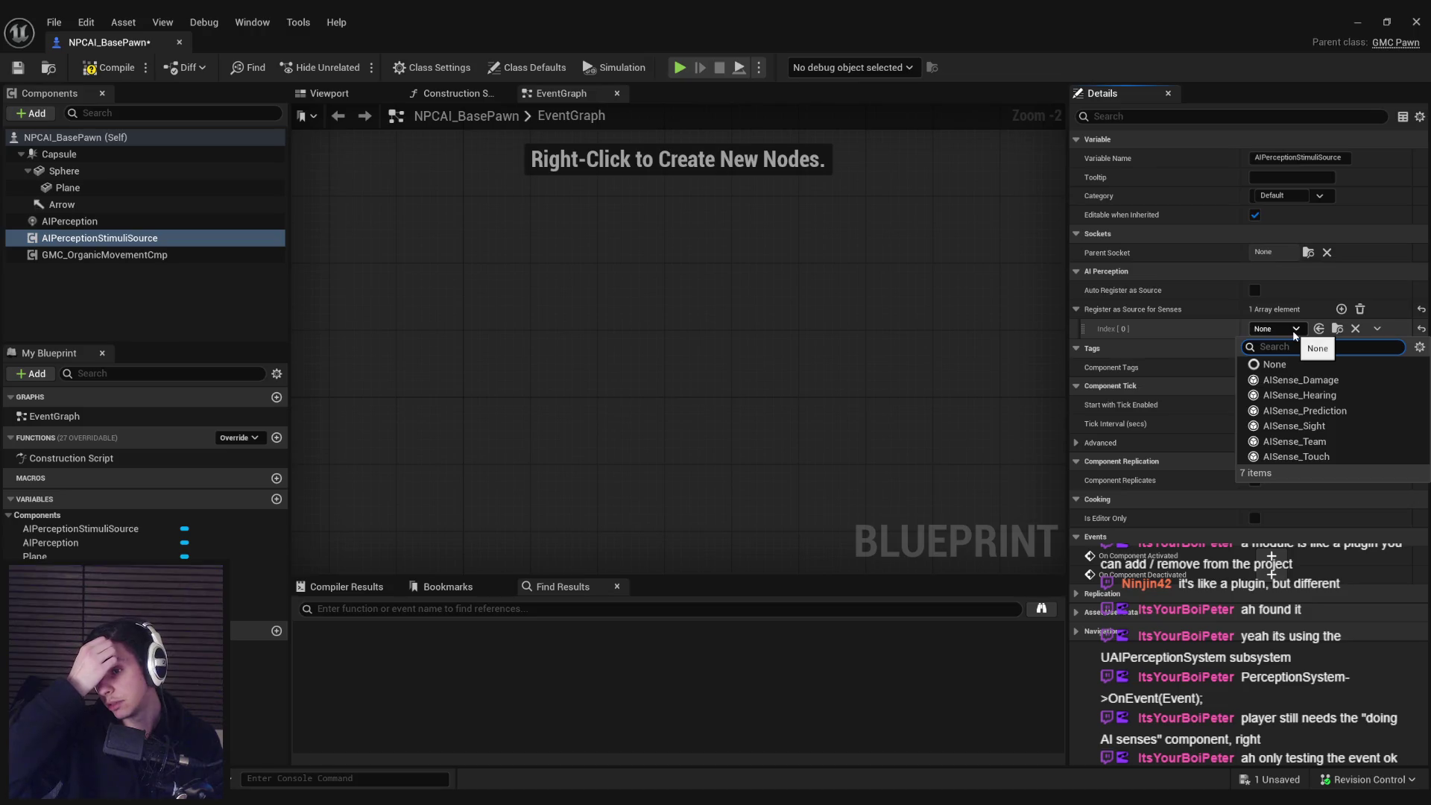
pyautogui.click(1299, 395)
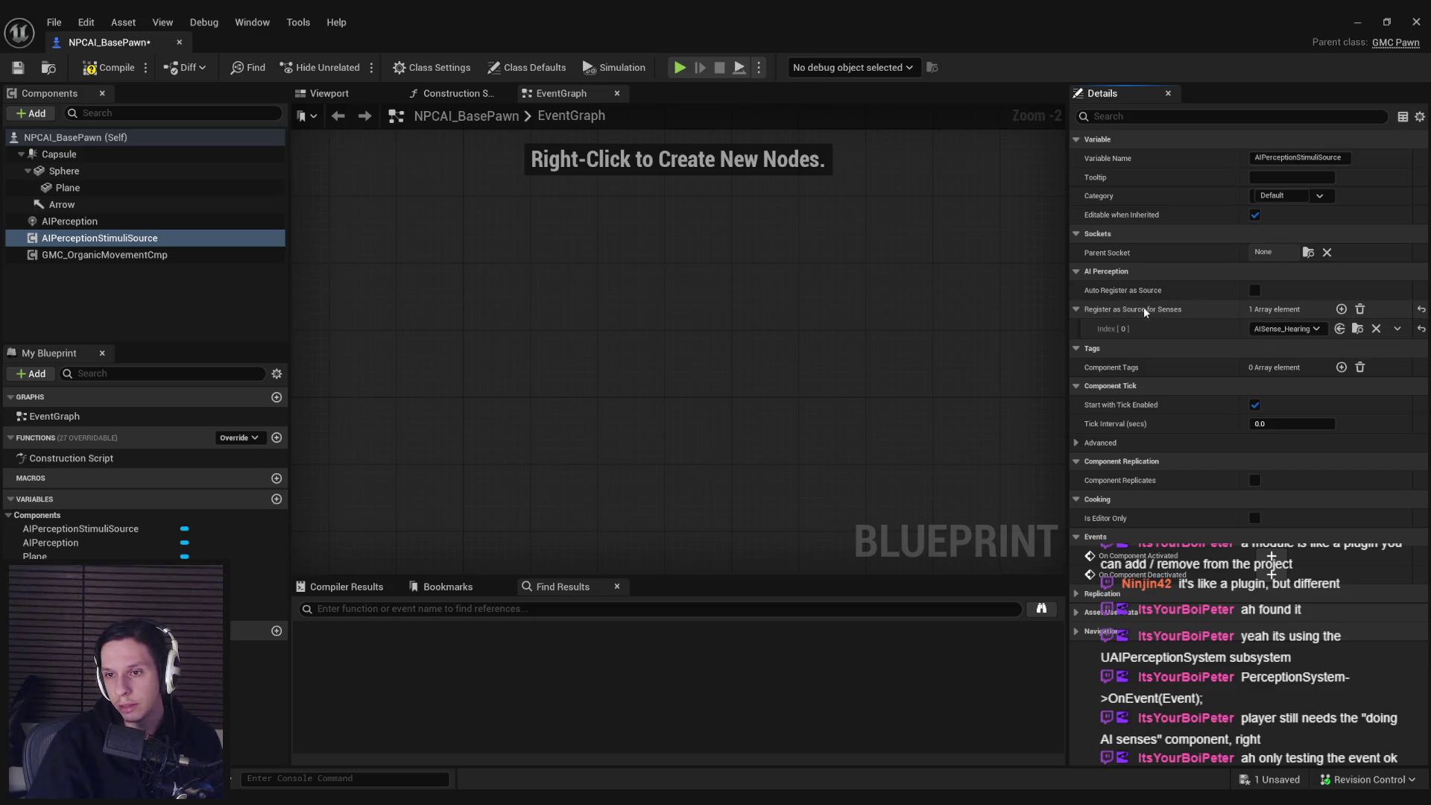
pyautogui.click(1361, 309)
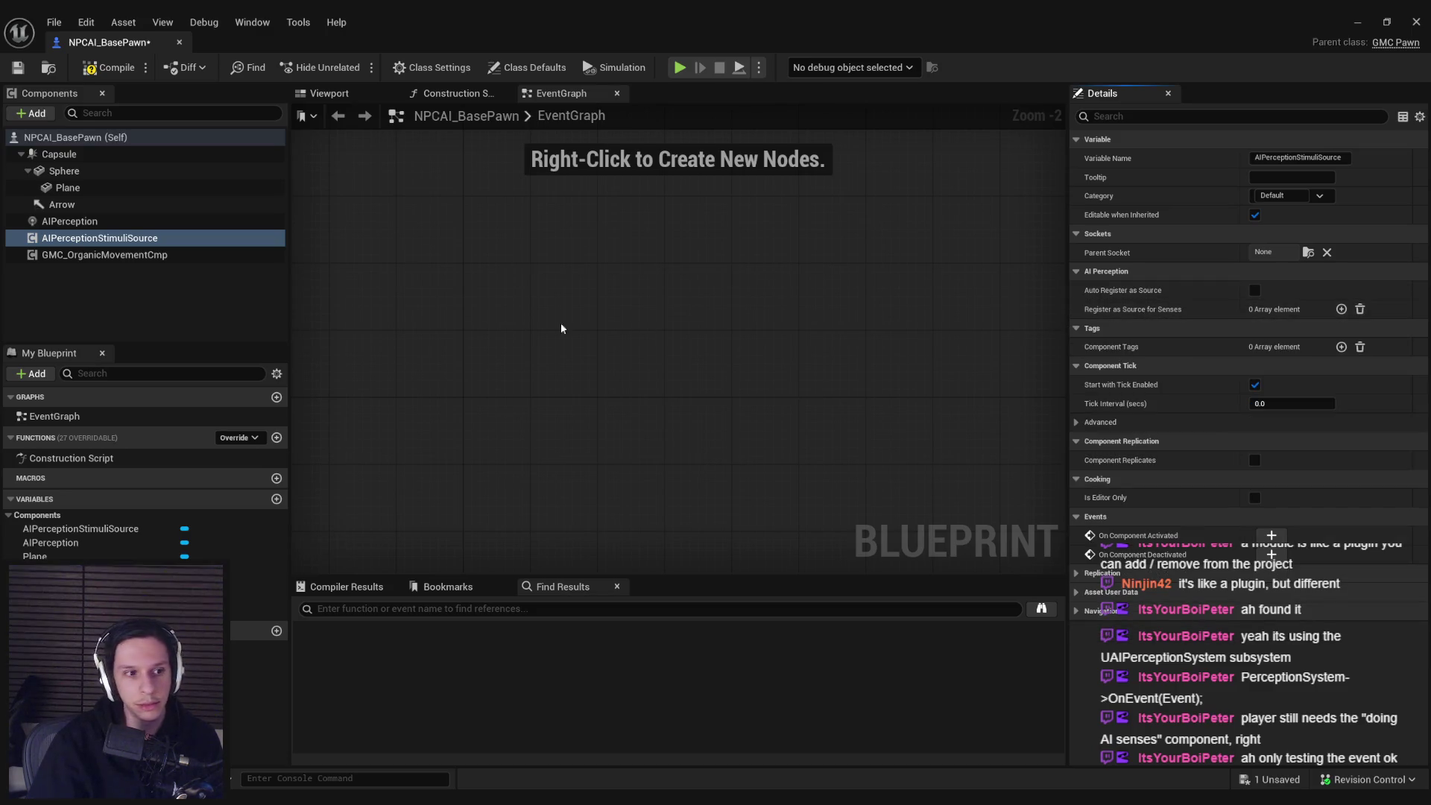
pyautogui.hotkey('ctrl', 's')
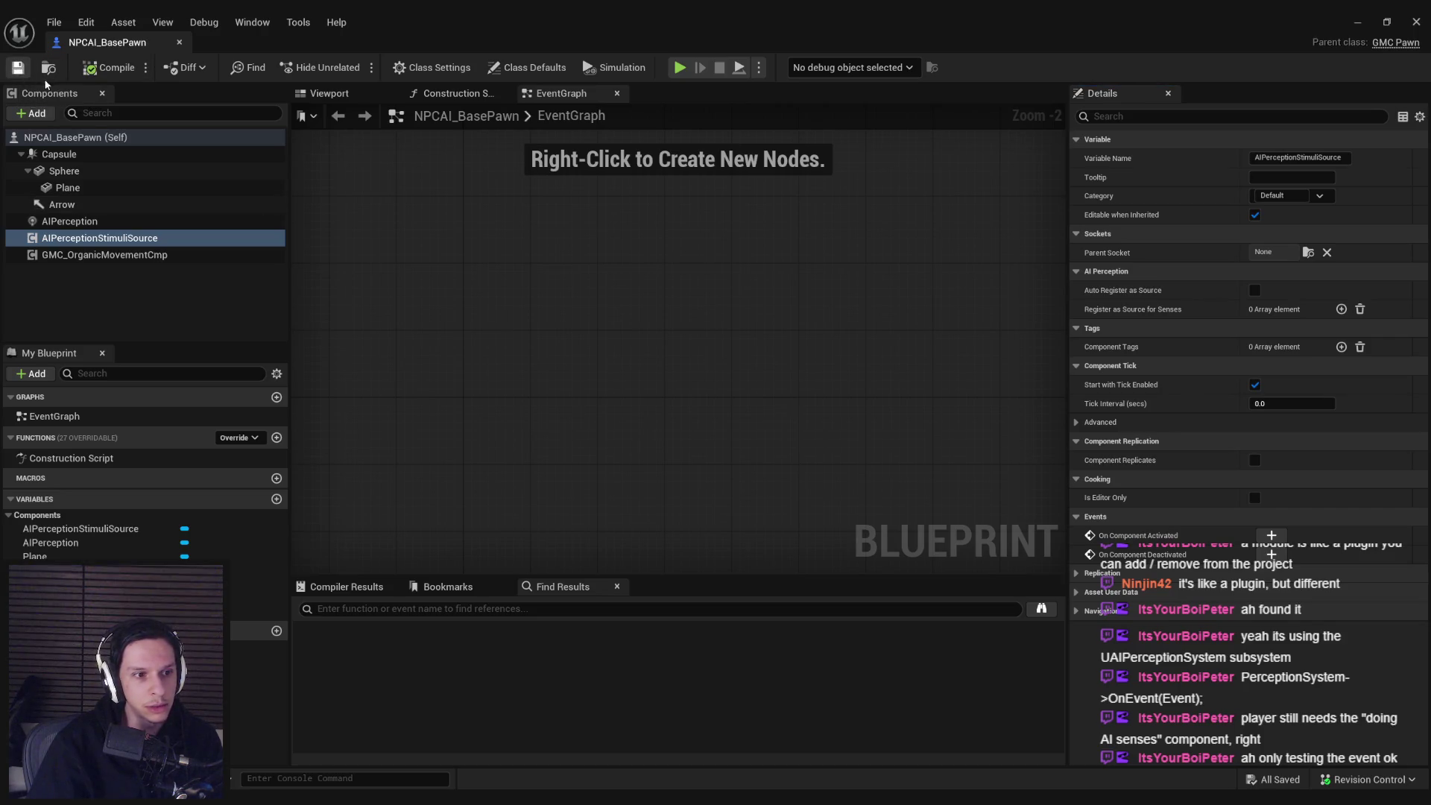
# - Minimize the Blueprint editor and browse the Content Browser blueprints to locate BP_Bomb
pyautogui.click(1368, 26)
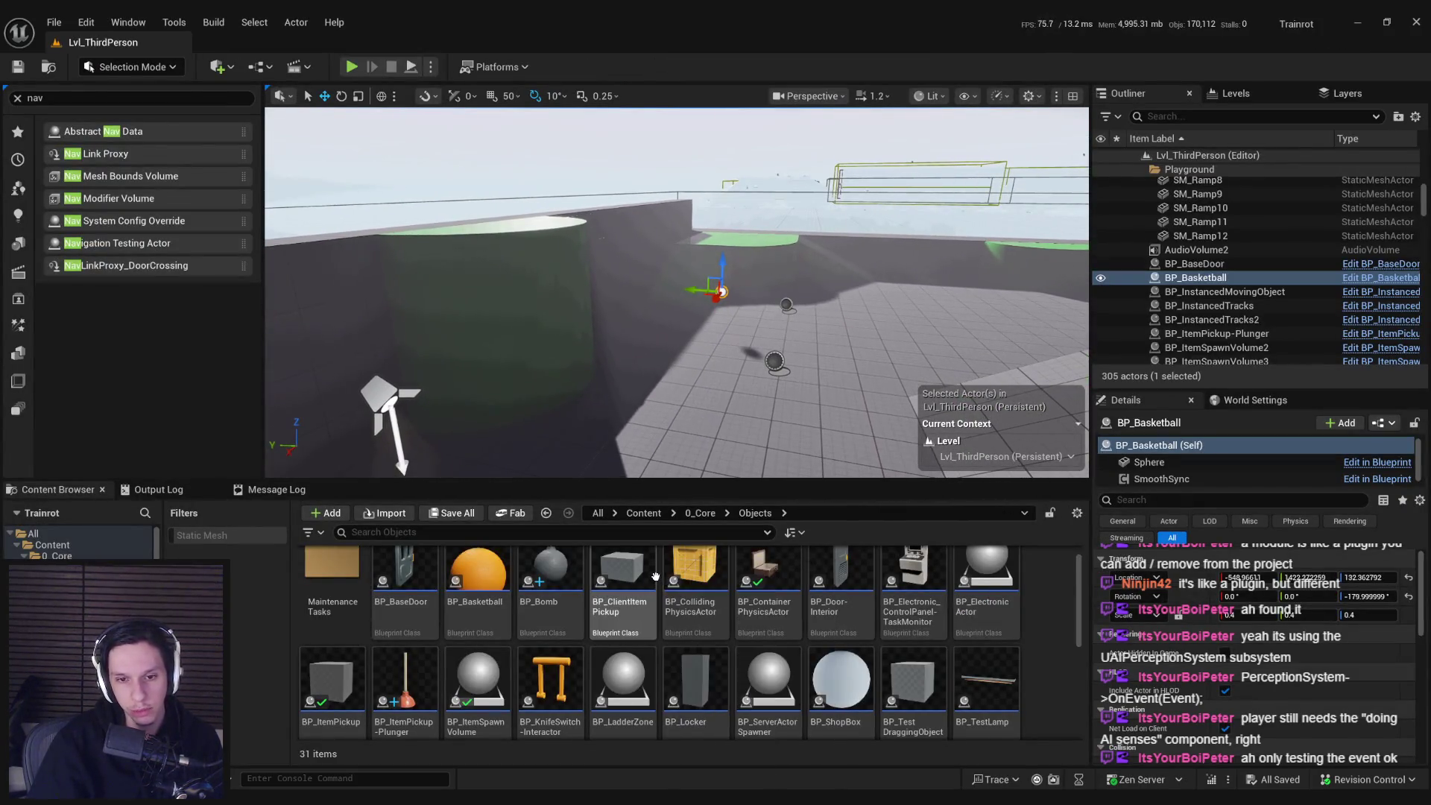
pyautogui.scroll(1, 708, 574)
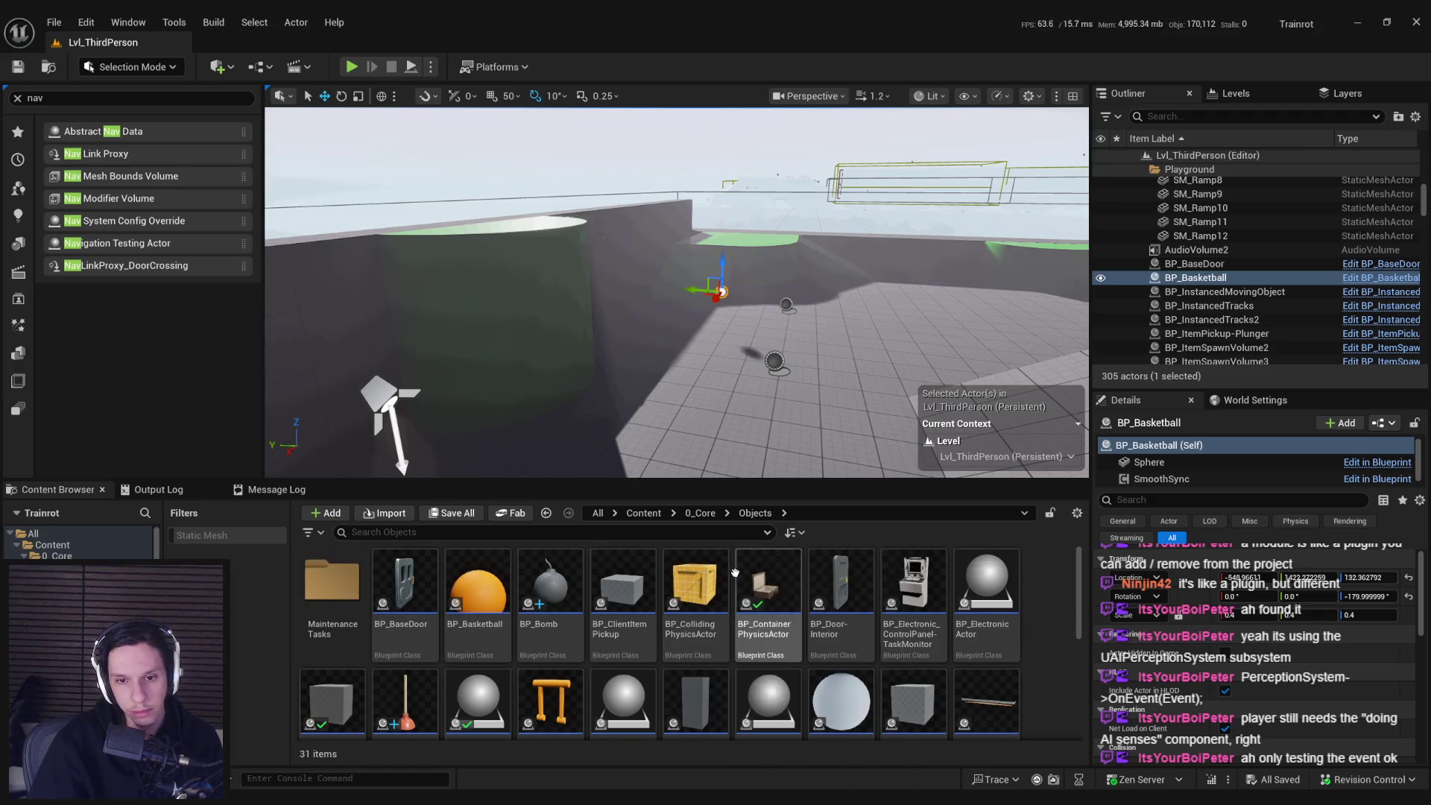
pyautogui.scroll(-3, 623, 583)
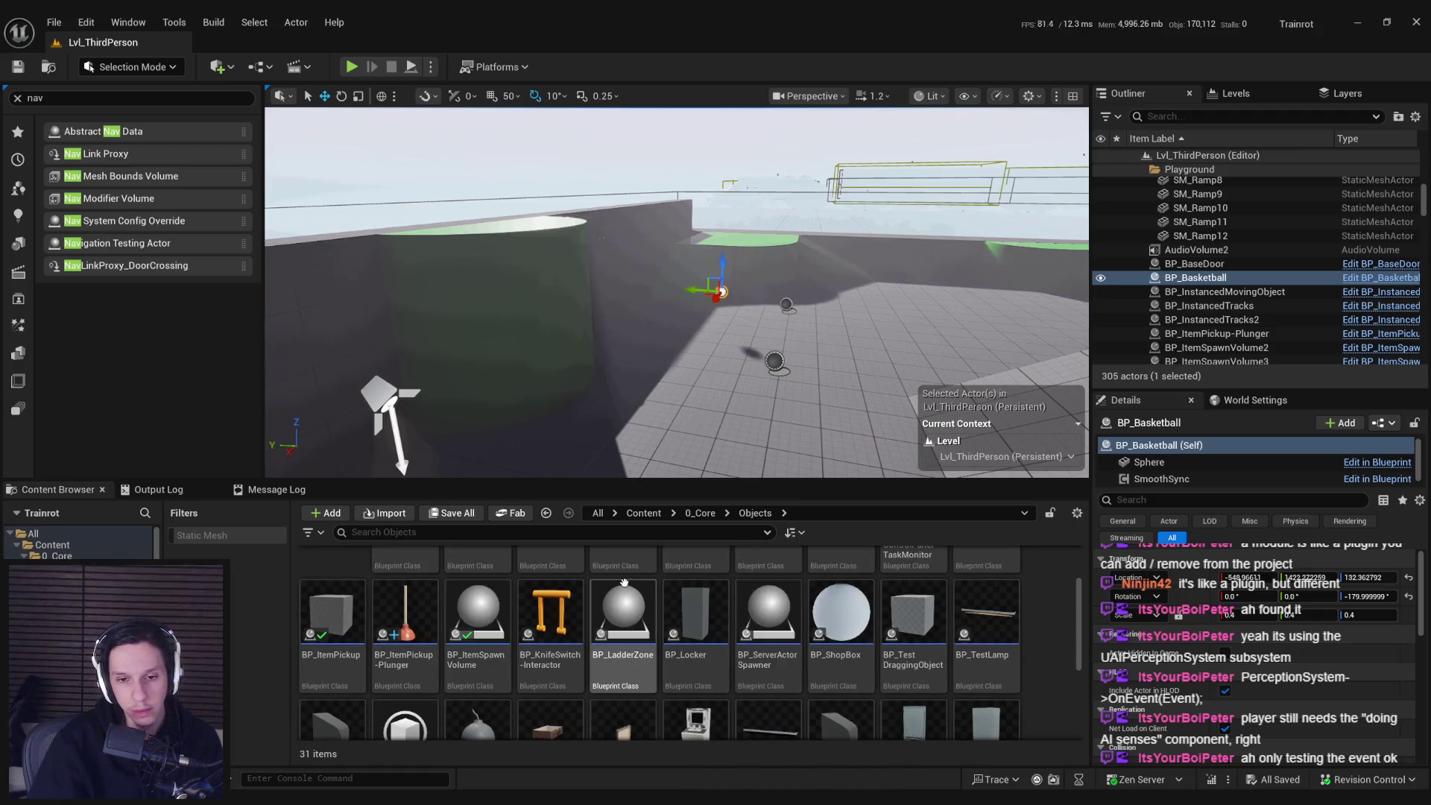
pyautogui.scroll(3, 626, 583)
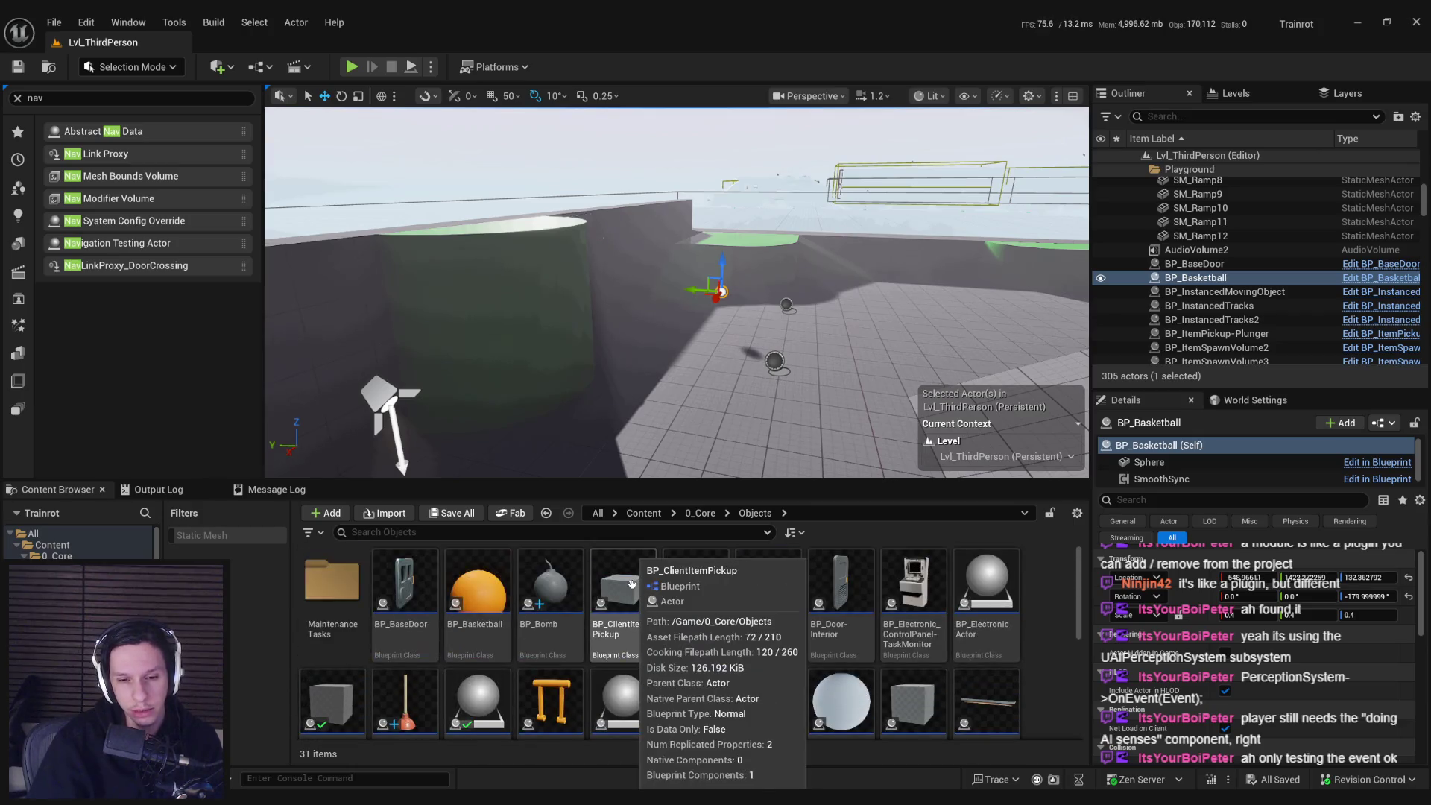
pyautogui.scroll(-4, 632, 583)
pyautogui.scroll(2, 656, 586)
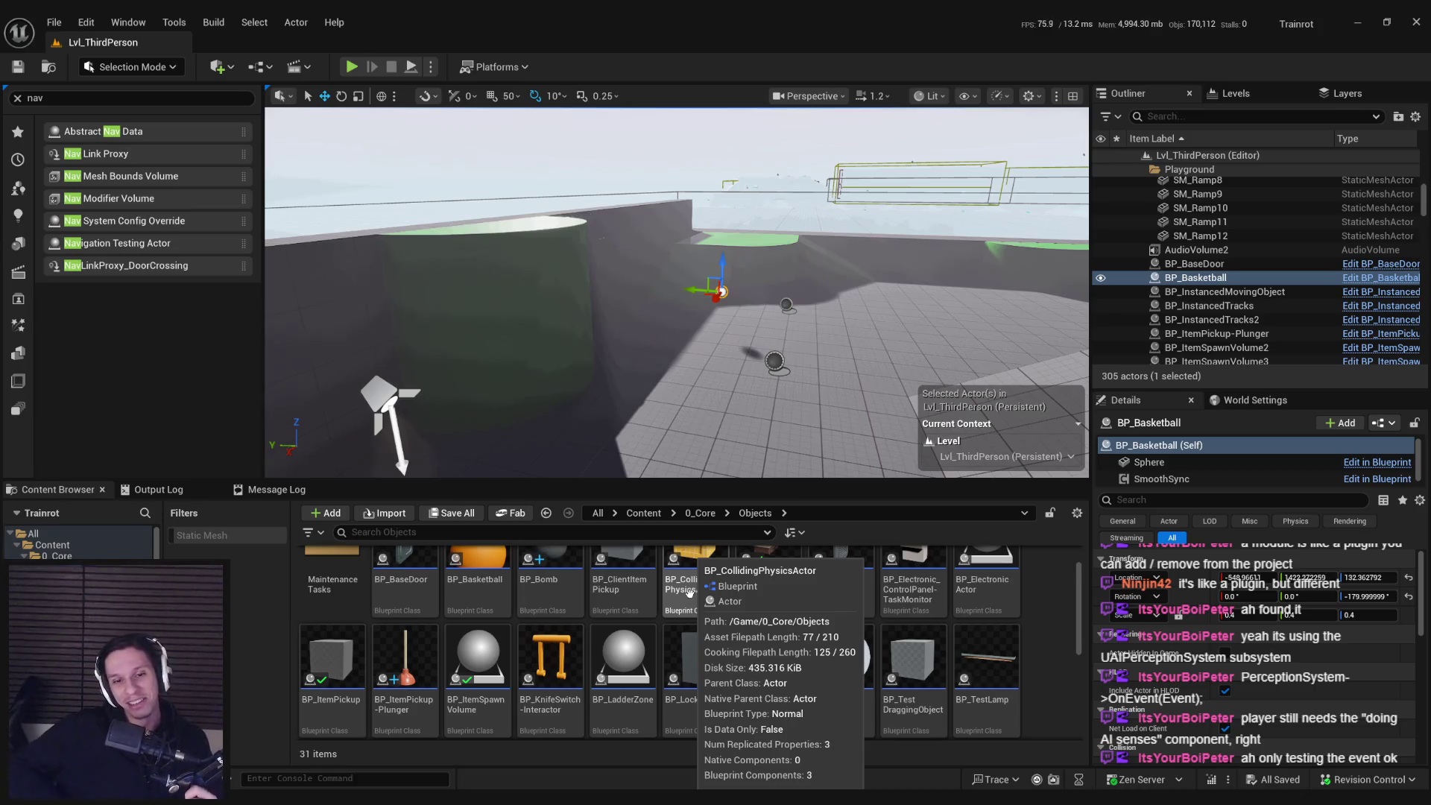
pyautogui.click(689, 590)
pyautogui.click(633, 591)
pyautogui.scroll(1, 477, 588)
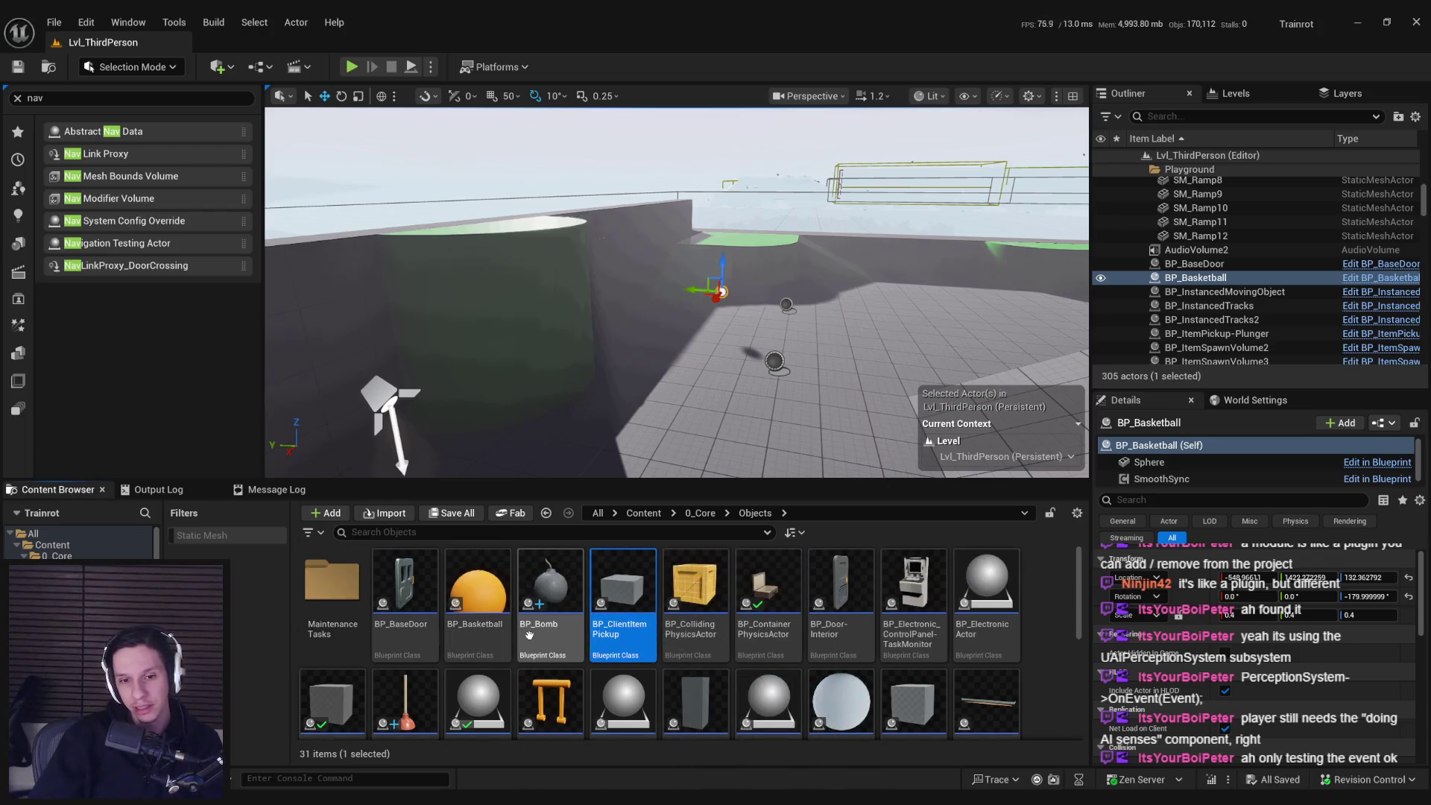
pyautogui.click(473, 630)
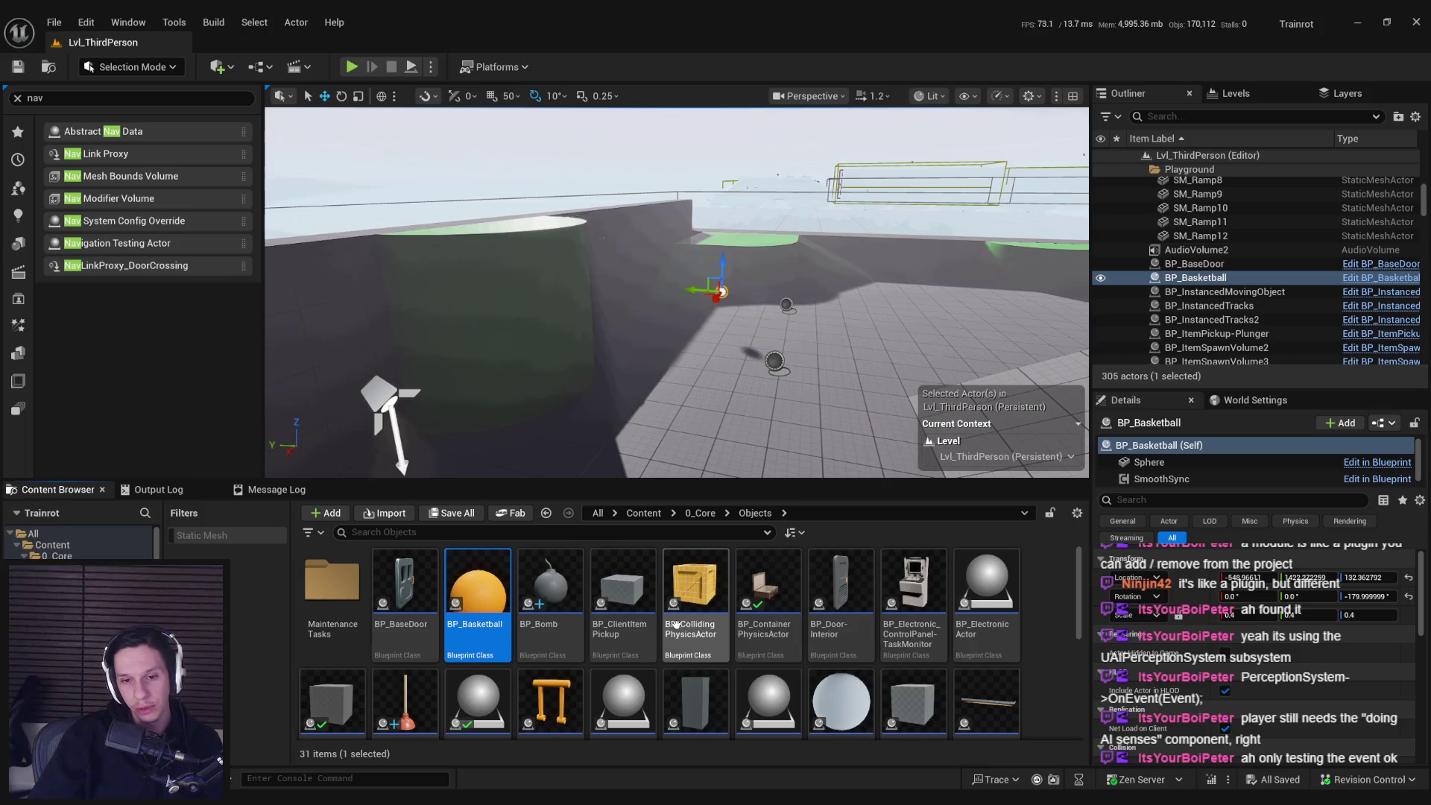
pyautogui.click(678, 624)
pyautogui.press('Right')
pyautogui.click(701, 634)
pyautogui.click(477, 596)
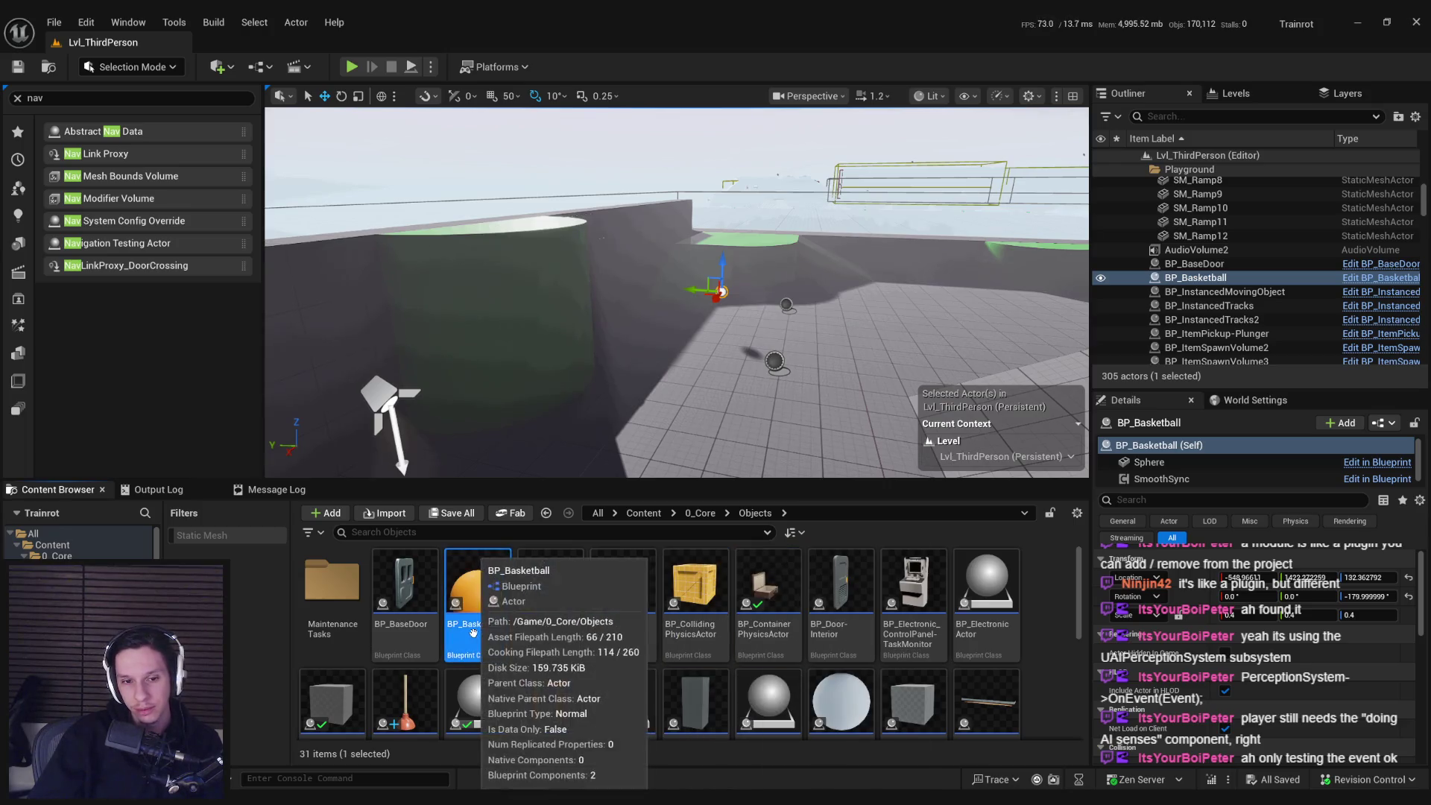
# - Place a BP_Bomb in Lvl_ThirdPerson, move it to a new spot, save, and open its Blueprint
pyautogui.moveTo(550, 589)
pyautogui.mouseDown()
pyautogui.moveTo(745, 305)
pyautogui.moveTo(736, 364)
pyautogui.mouseUp()
pyautogui.hotkey('ctrl', 's')
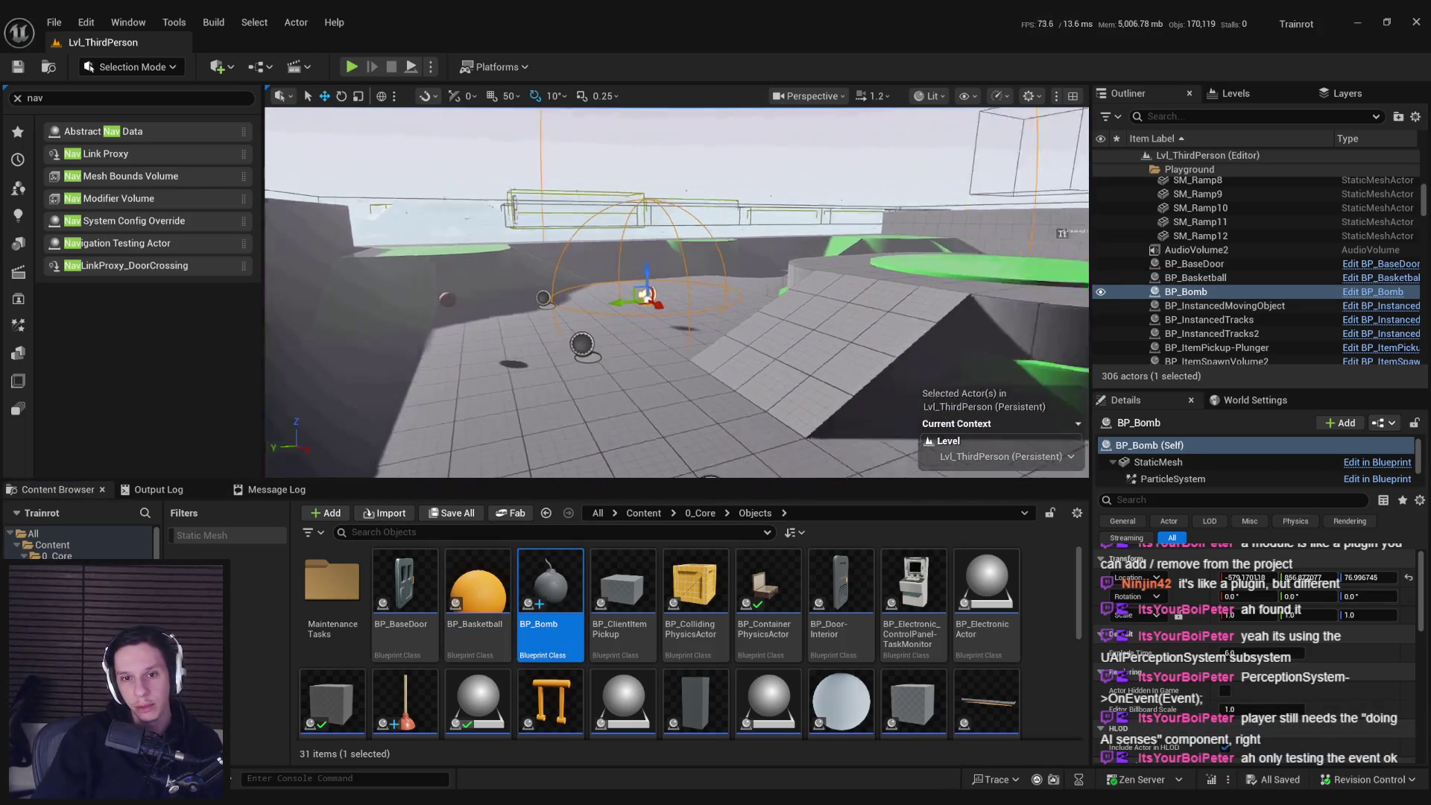
pyautogui.moveTo(671, 298); pyautogui.dragTo(619, 336)
pyautogui.moveTo(458, 298); pyautogui.dragTo(623, 328)
pyautogui.hotkey('ctrl', 's')
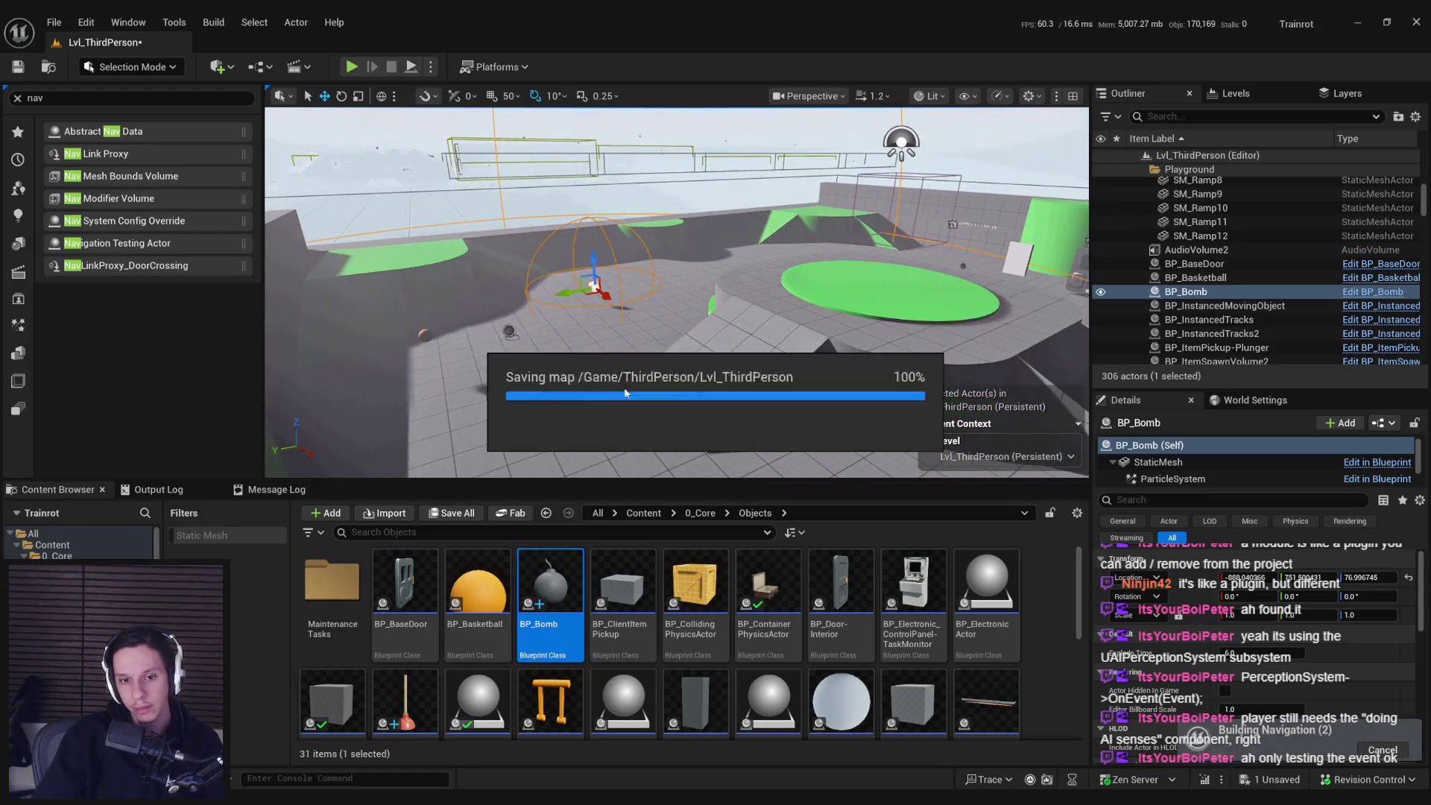
pyautogui.doubleClick(558, 574)
# - Navigate BP_Bomb's Event Graph to bring the Sequence and Set Life Span nodes into view
pyautogui.scroll(-2, 465, 422)
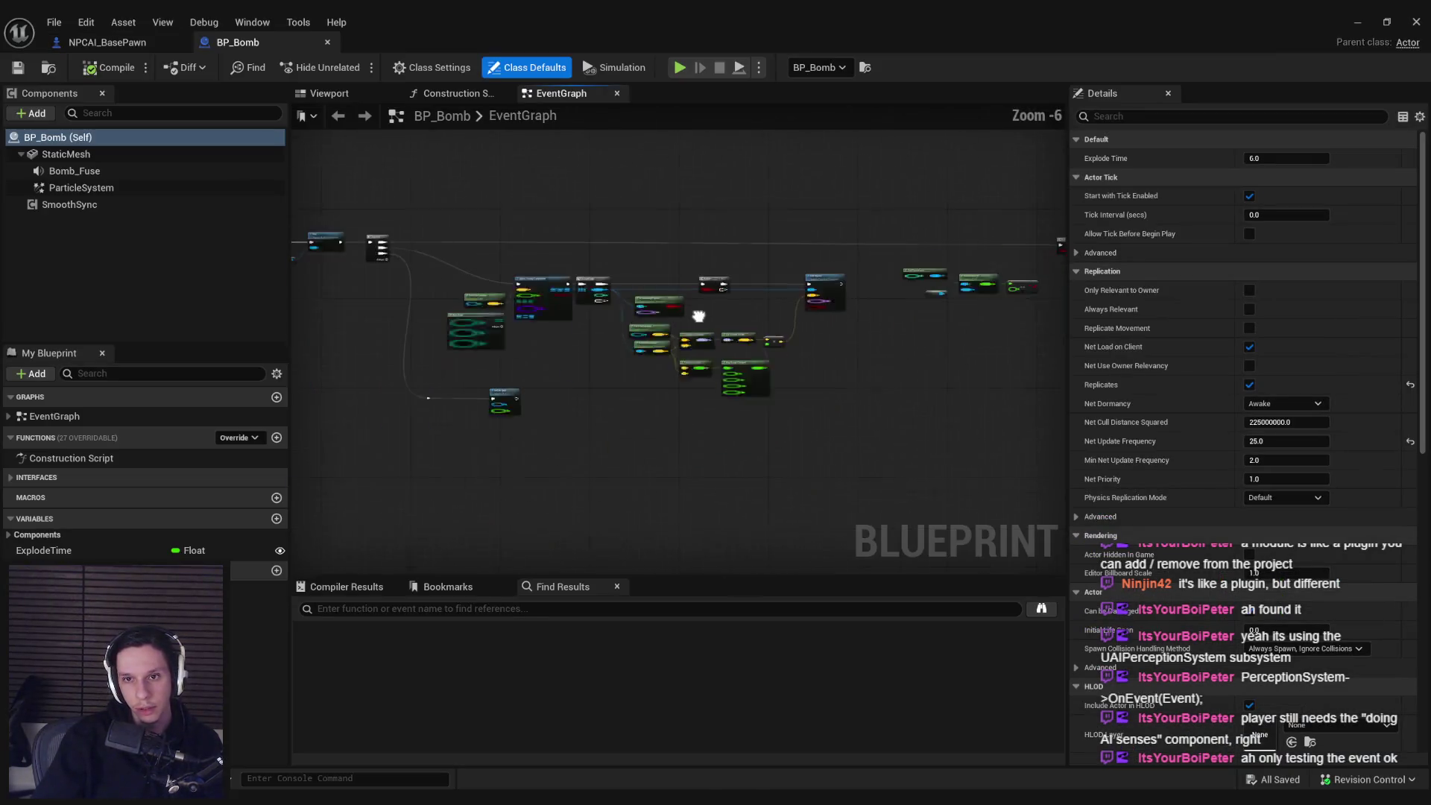
pyautogui.scroll(4, 465, 422)
pyautogui.scroll(-5, 472, 389)
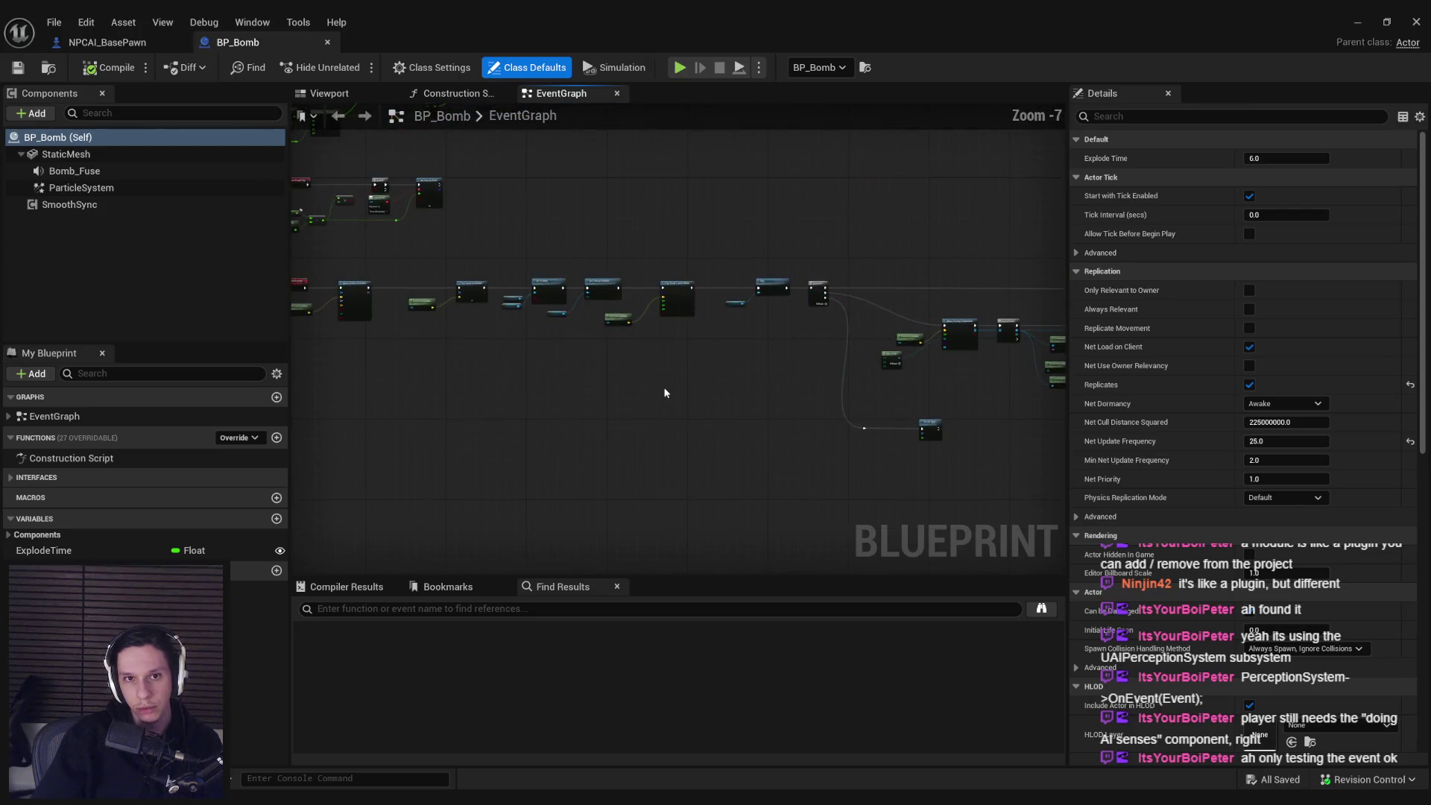
pyautogui.scroll(4, 629, 317)
pyautogui.scroll(-2, 576, 372)
pyautogui.scroll(4, 764, 425)
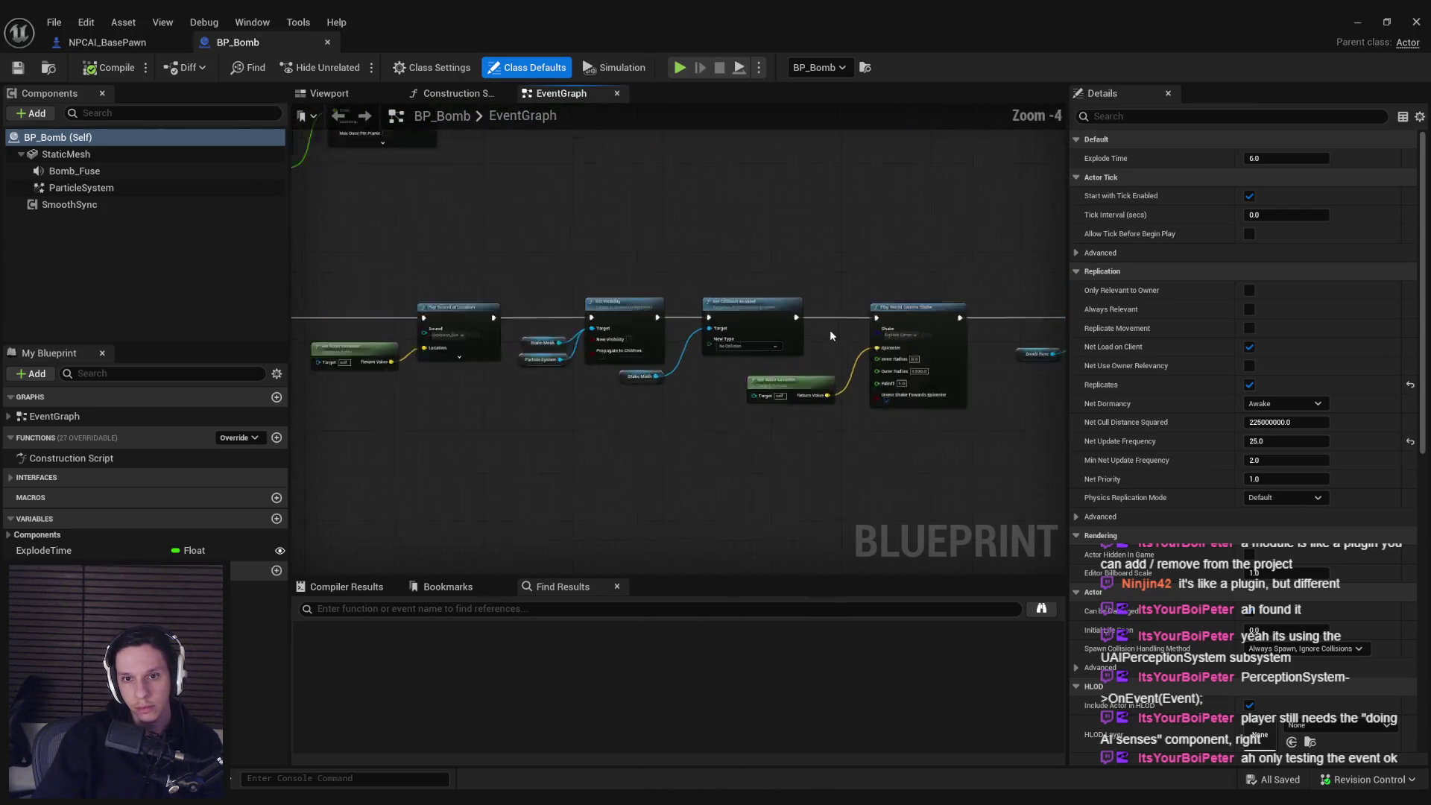
pyautogui.scroll(-1, 764, 430)
pyautogui.scroll(-3, 764, 430)
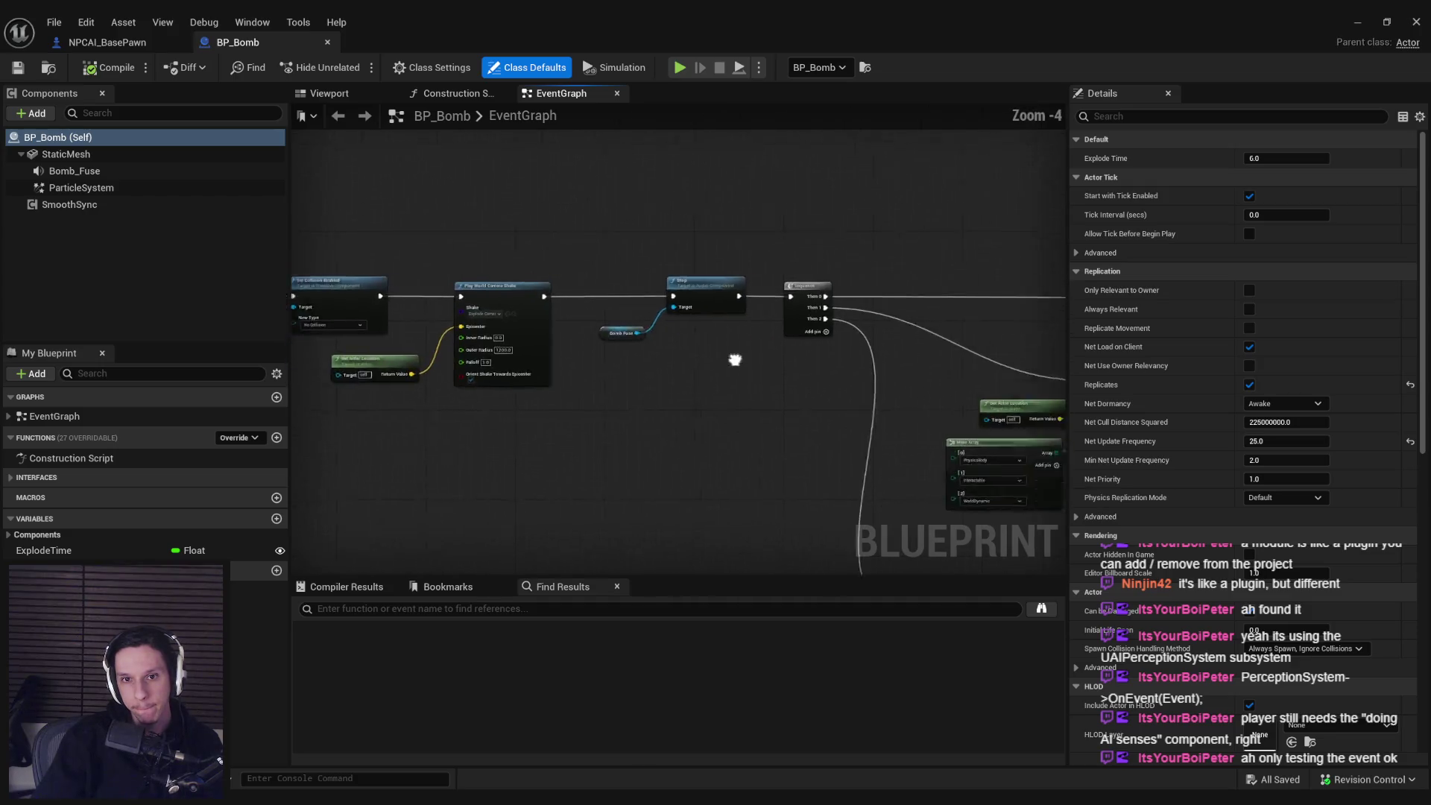
pyautogui.scroll(2, 735, 357)
pyautogui.scroll(-3, 831, 303)
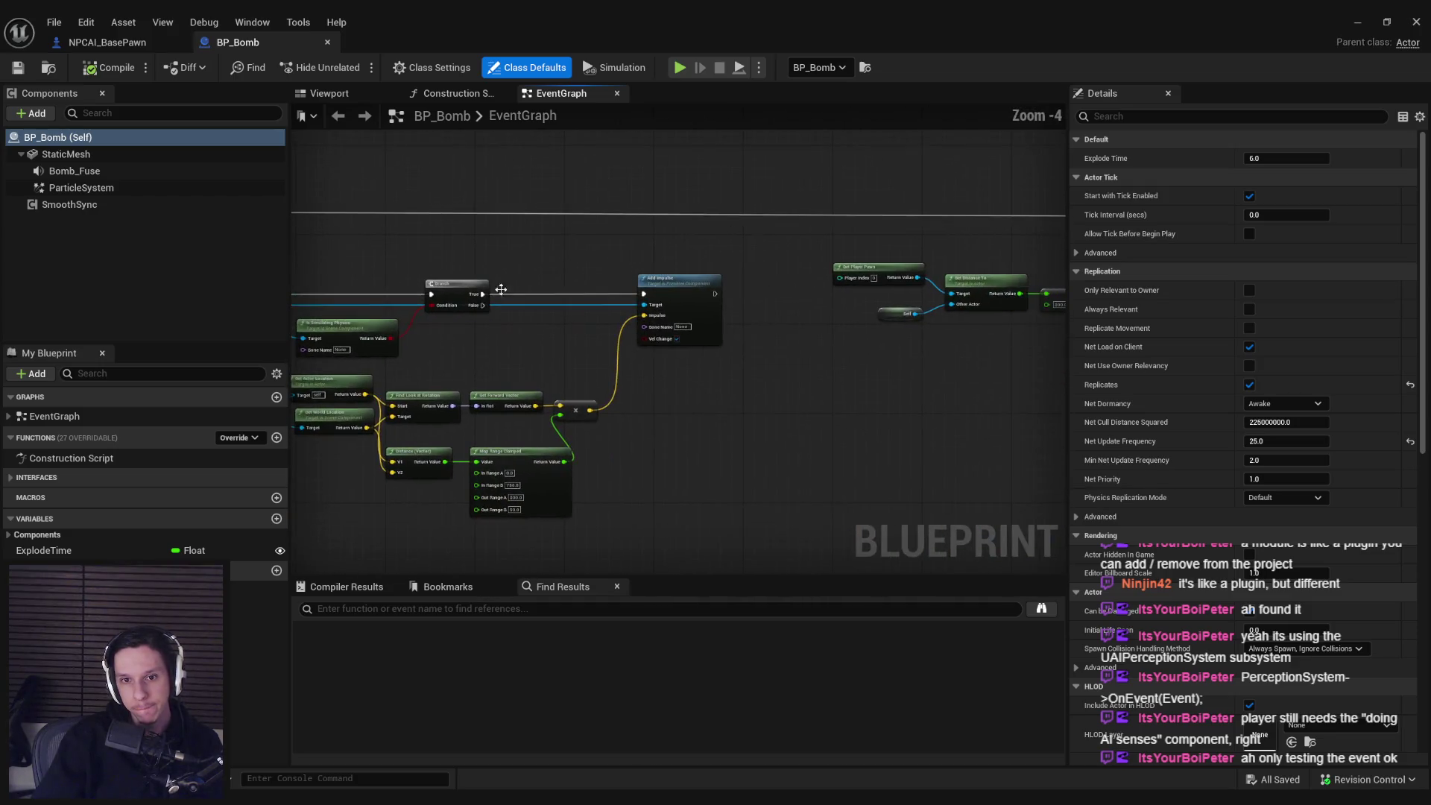
pyautogui.scroll(2, 721, 405)
pyautogui.moveTo(664, 406)
pyautogui.mouseDown()
pyautogui.moveTo(559, 395)
pyautogui.moveTo(910, 345)
pyautogui.mouseUp()
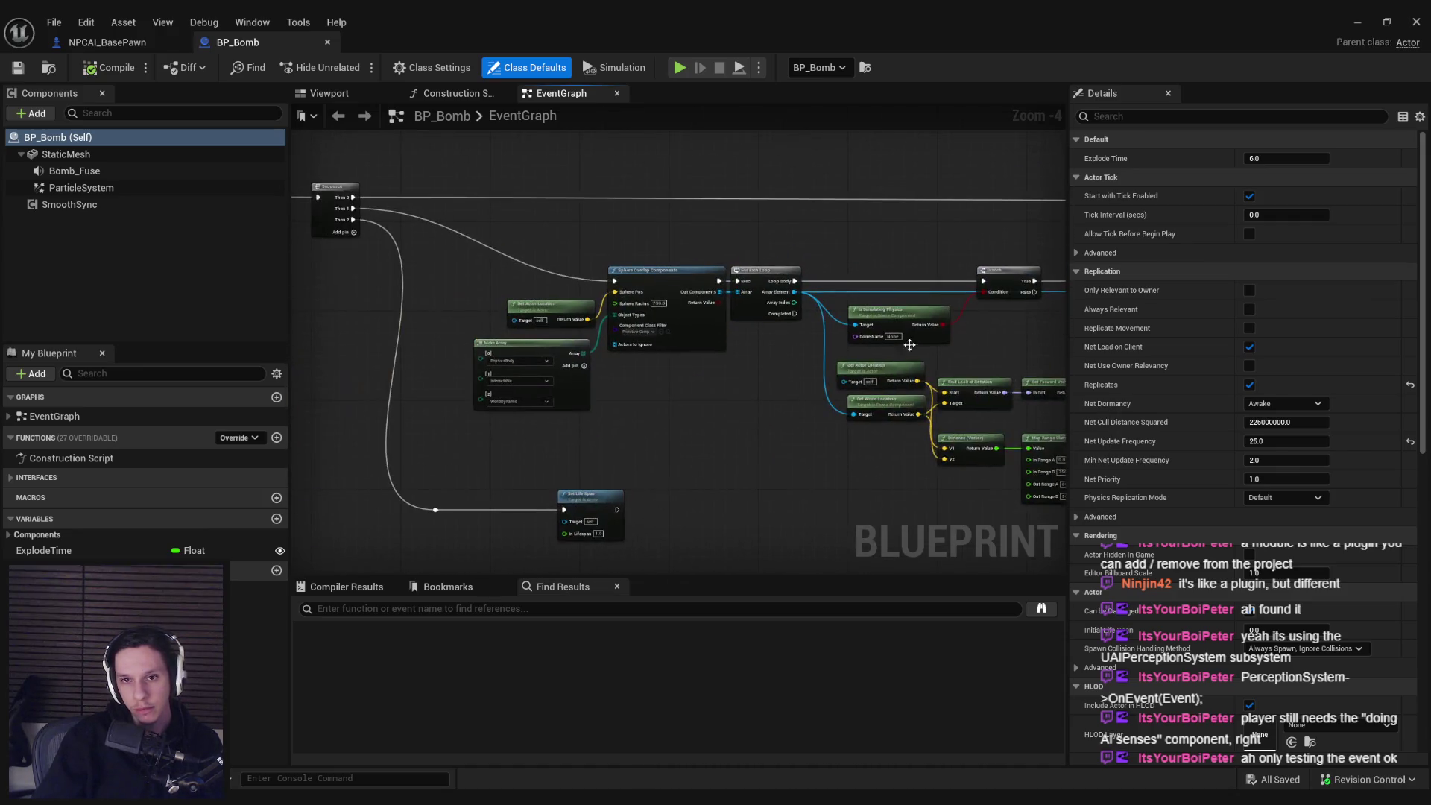
pyautogui.scroll(-1, 343, 247)
pyautogui.moveTo(418, 184)
pyautogui.mouseDown()
pyautogui.moveTo(1293, 516)
pyautogui.moveTo(575, 367)
pyautogui.mouseUp()
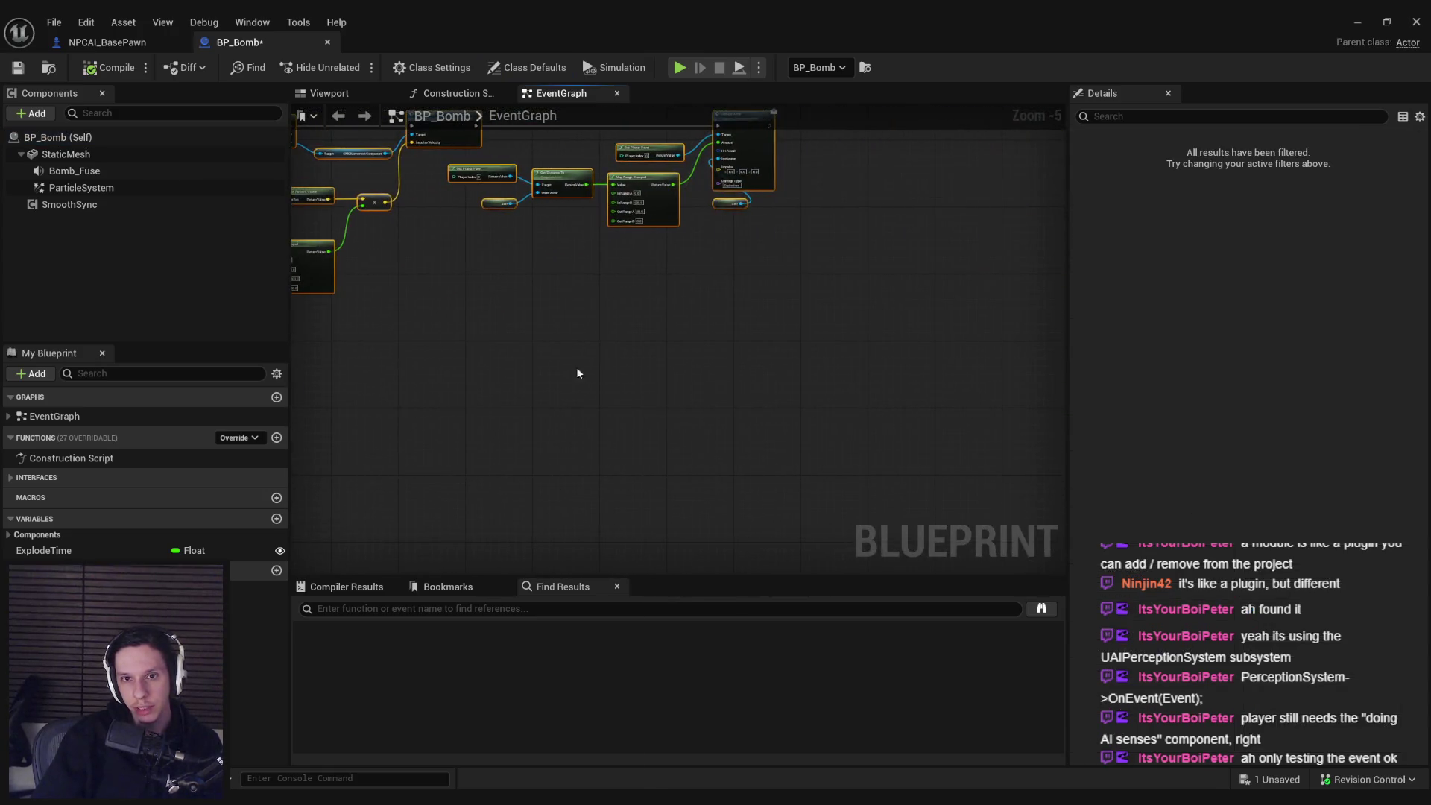
pyautogui.moveTo(365, 283)
pyautogui.mouseDown()
pyautogui.moveTo(723, 303)
pyautogui.moveTo(718, 262)
pyautogui.moveTo(825, 258)
pyautogui.mouseUp()
# - Move Set Life Span and its reroute point up, save BP_Bomb, and return to NPCAI_BasePawn
pyautogui.click(640, 400)
pyautogui.moveTo(640, 400)
pyautogui.mouseDown()
pyautogui.moveTo(809, 462)
pyautogui.moveTo(768, 393)
pyautogui.mouseUp()
pyautogui.hotkey('ctrl', 's')
pyautogui.scroll(3, 489, 220)
pyautogui.scroll(-2, 490, 223)
pyautogui.click(107, 42)
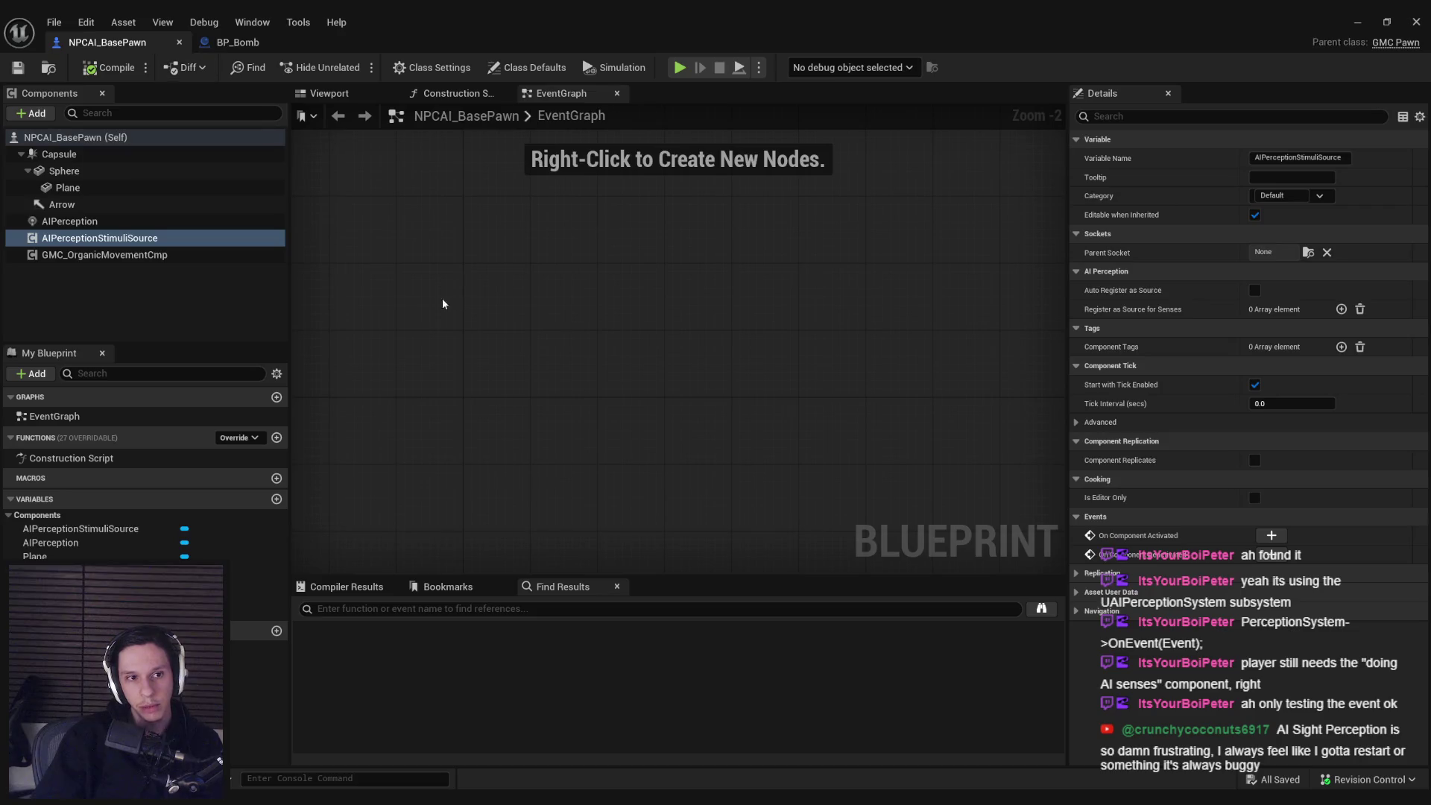
# - Delete AIPerceptionStimuliSource from NPCAI_BasePawn and add an On Perception Updated event for AIPerception
pyautogui.press('Delete')
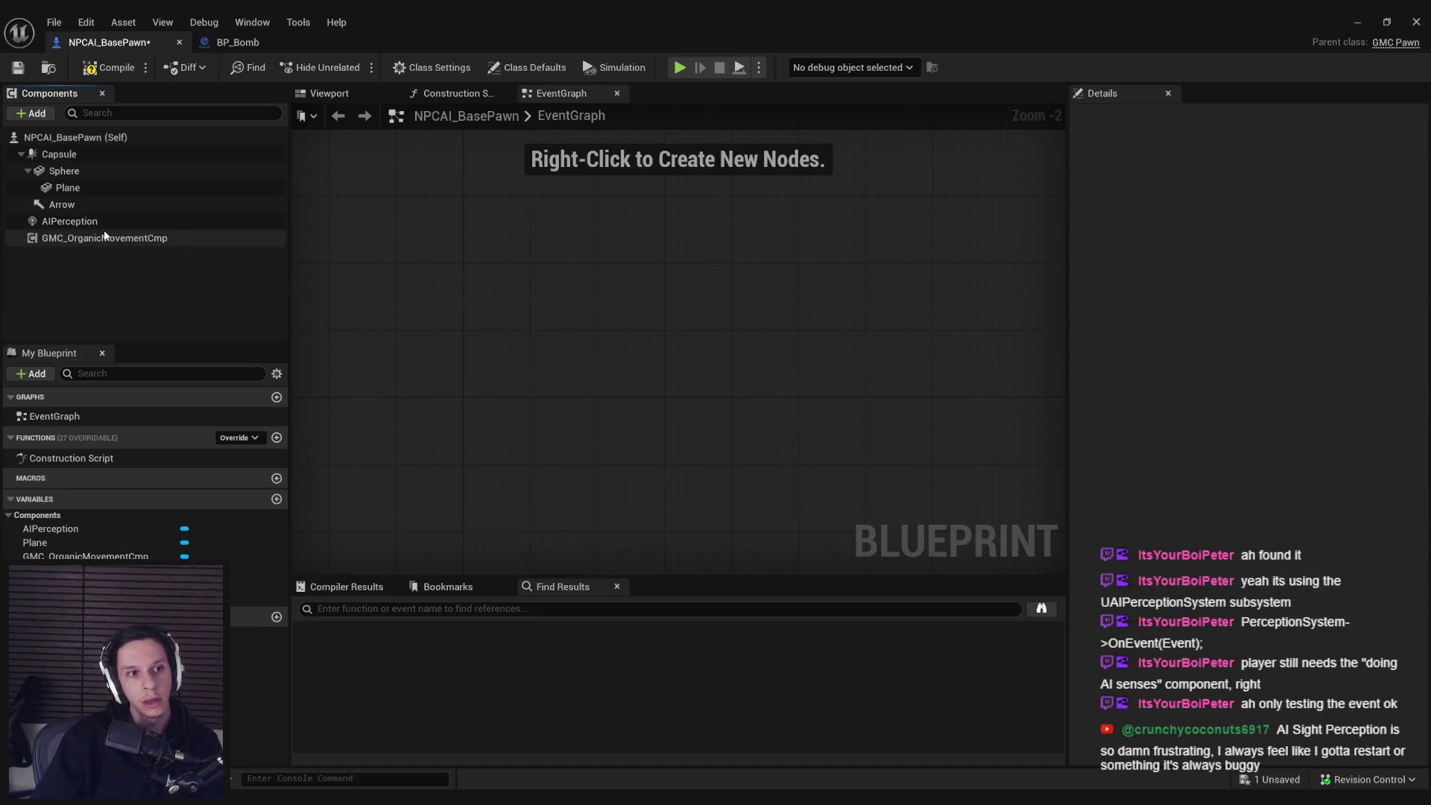
pyautogui.click(104, 224)
pyautogui.scroll(-3, 1230, 448)
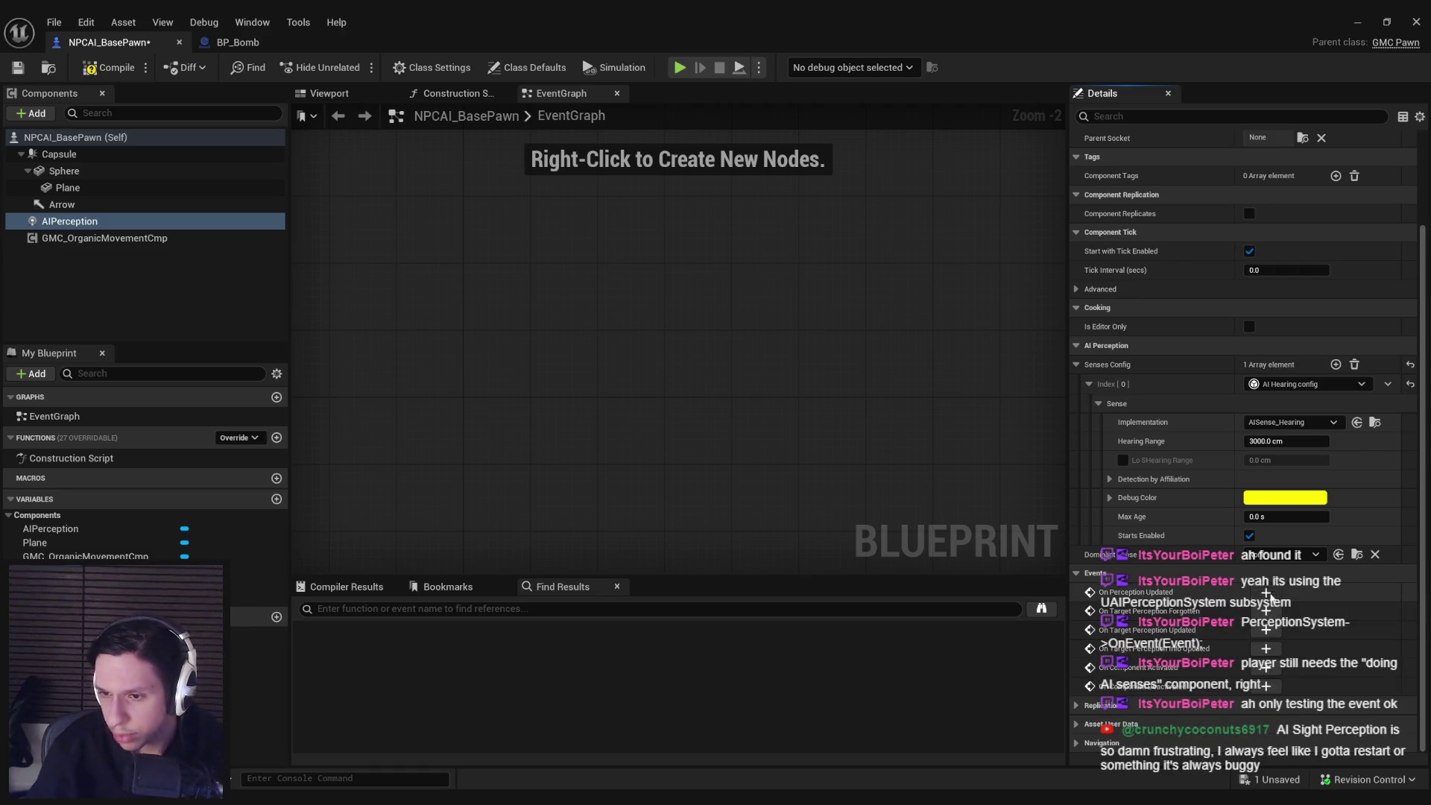
pyautogui.click(1266, 592)
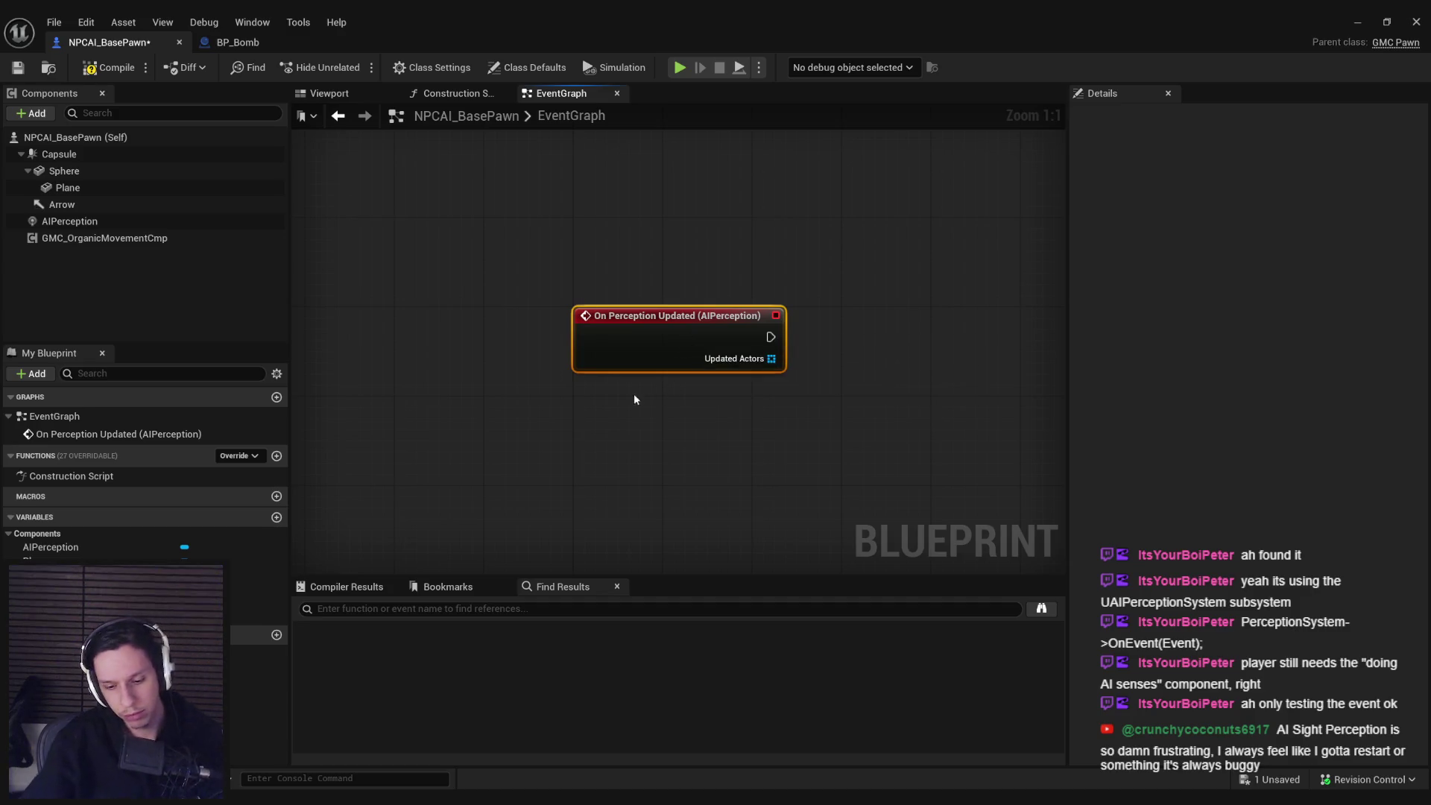
# - Swap the On Perception Updated event for an On Target Perception Updated event and save
pyautogui.press('Delete')
pyautogui.click(69, 221)
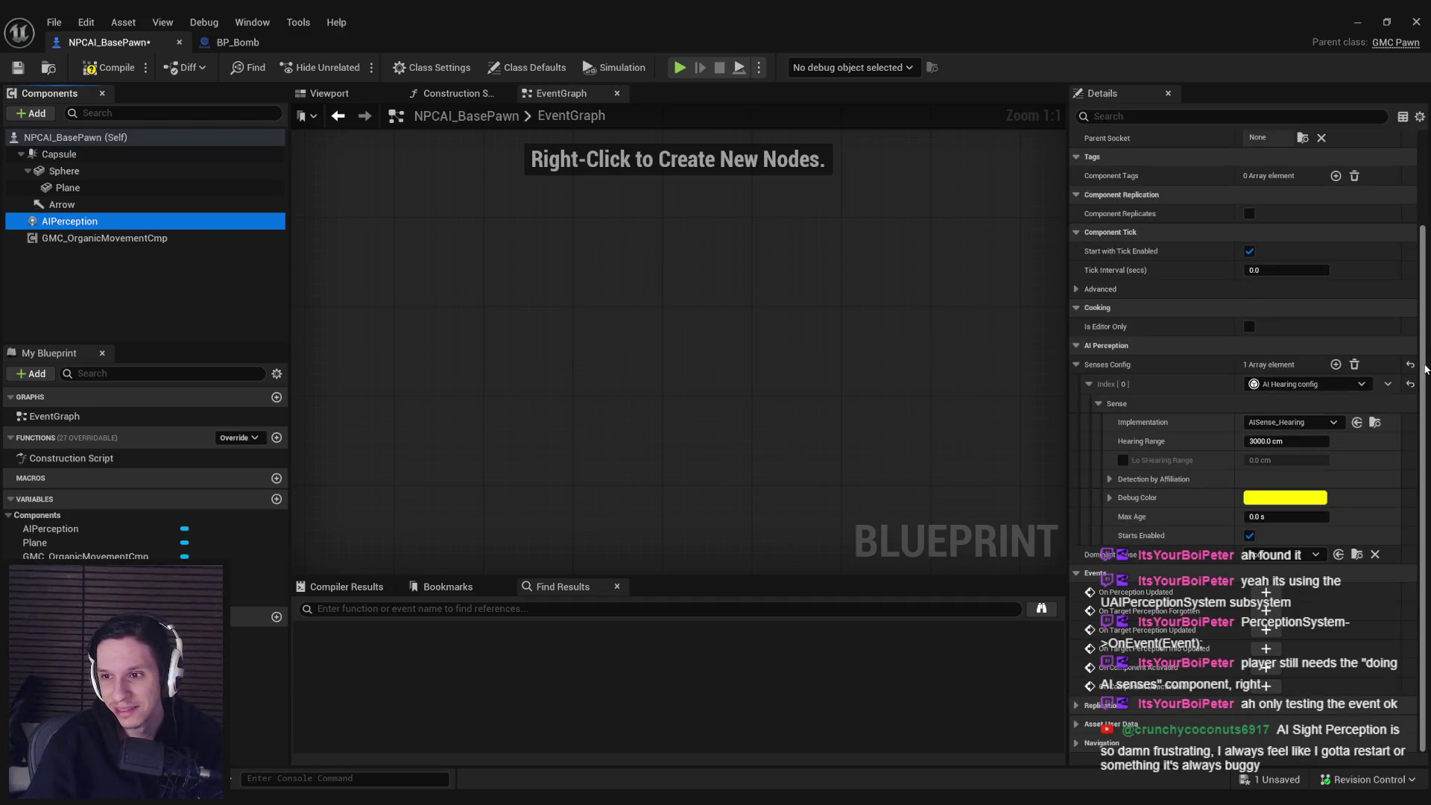
pyautogui.scroll(3, 1153, 429)
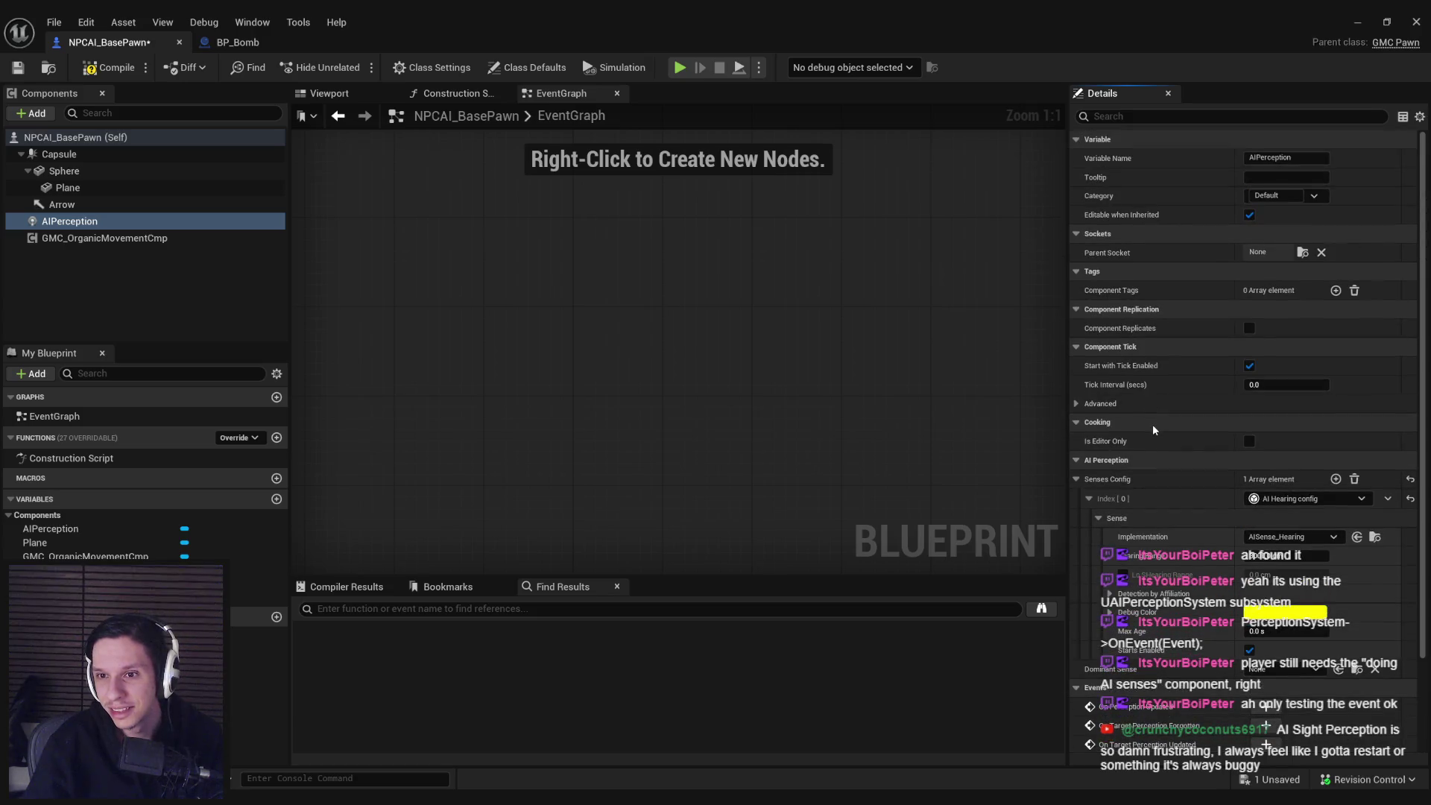
pyautogui.scroll(-3, 1152, 429)
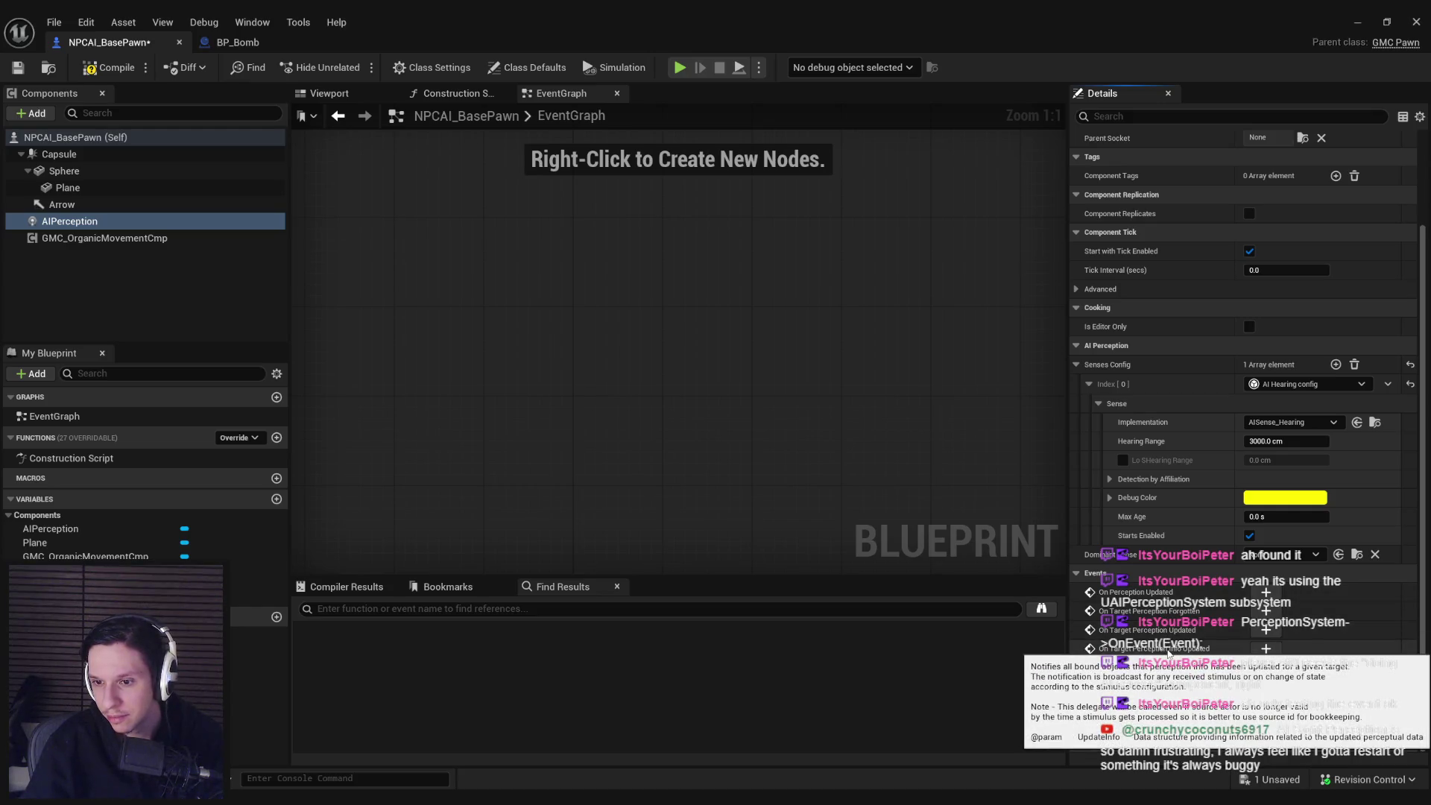
pyautogui.click(1266, 630)
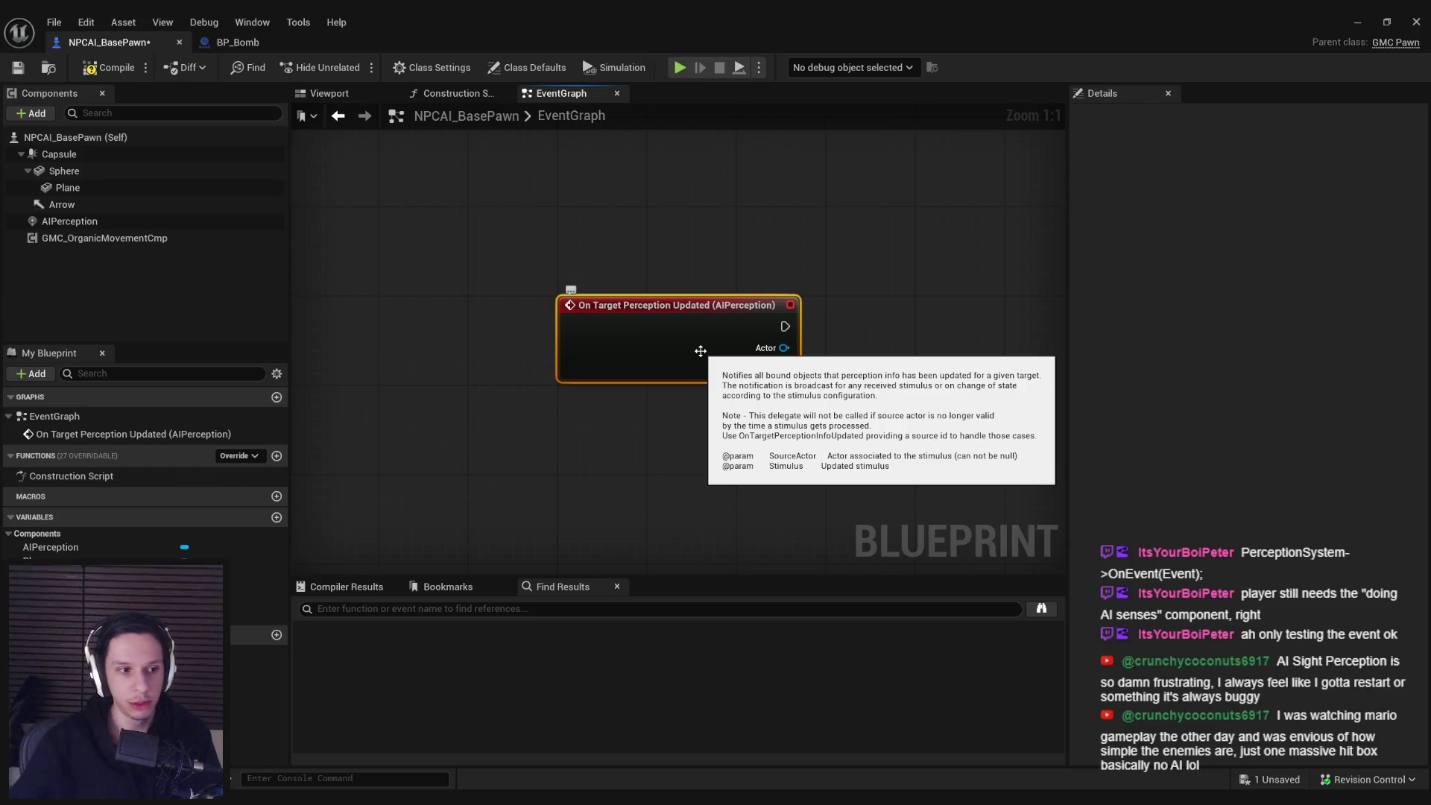
pyautogui.click(418, 224)
pyautogui.click(18, 67)
# - Try a Break AIStimulus node, remove it, then add Get Sense Class for Stimulus beside the event
pyautogui.moveTo(784, 370); pyautogui.dragTo(832, 392)
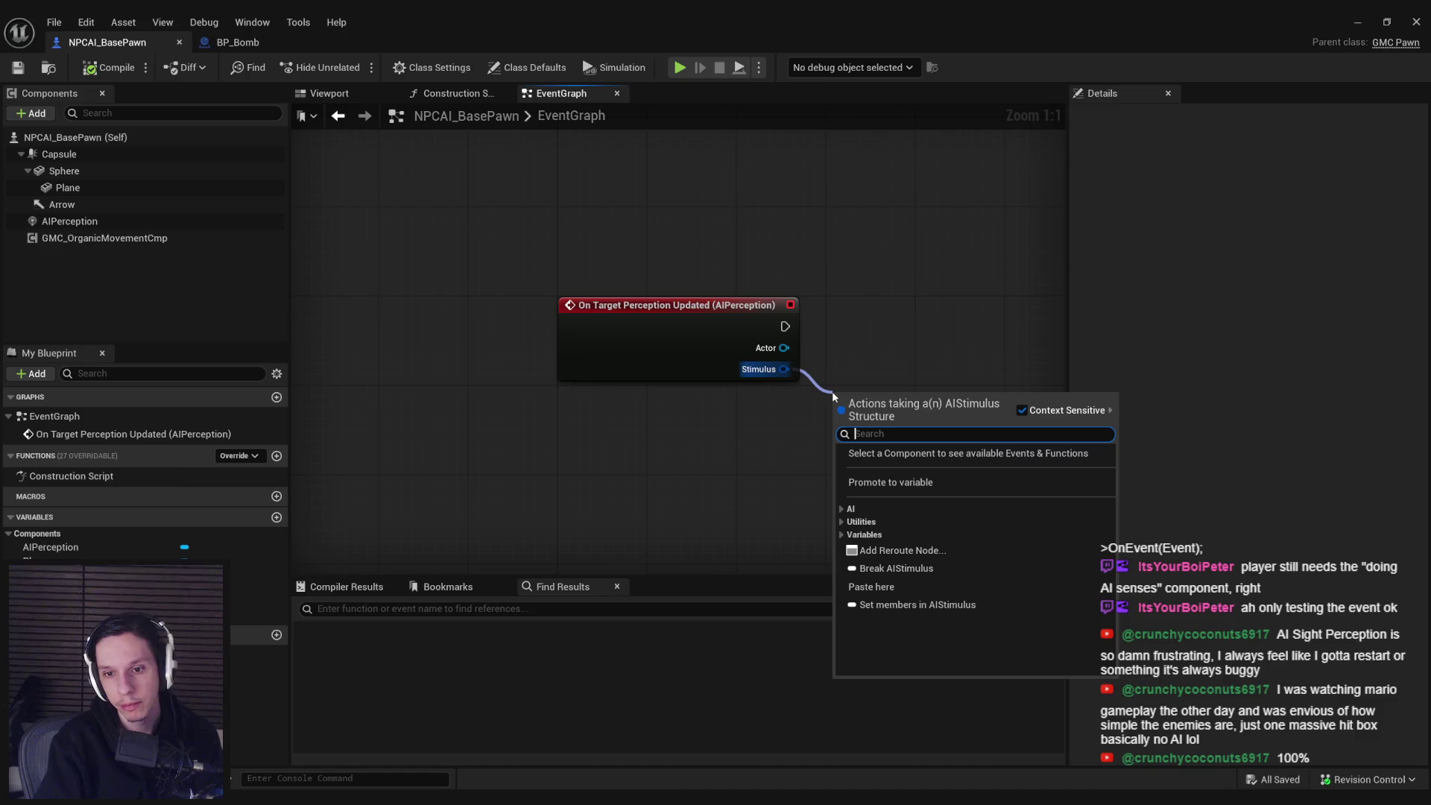
pyautogui.click(896, 568)
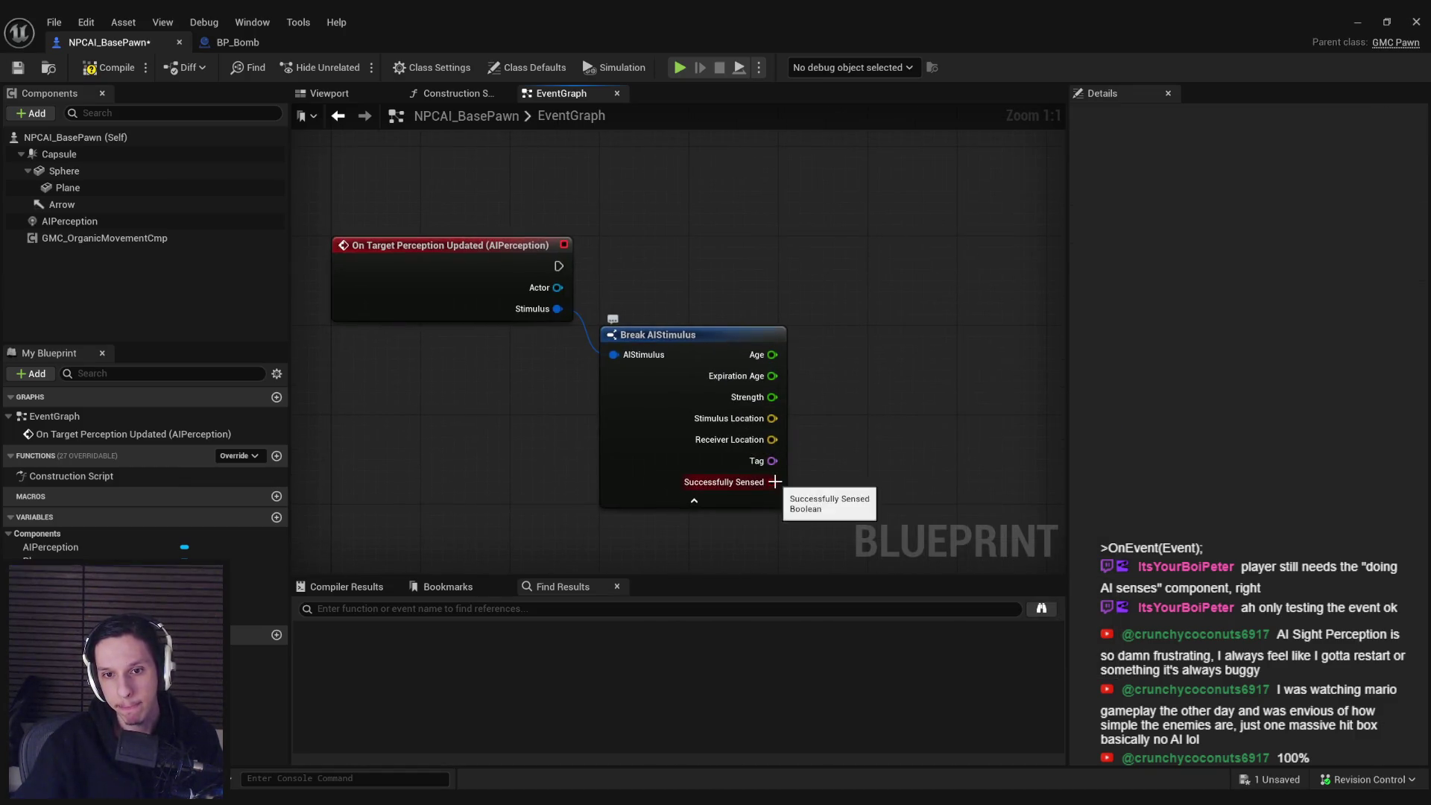
pyautogui.press('Delete')
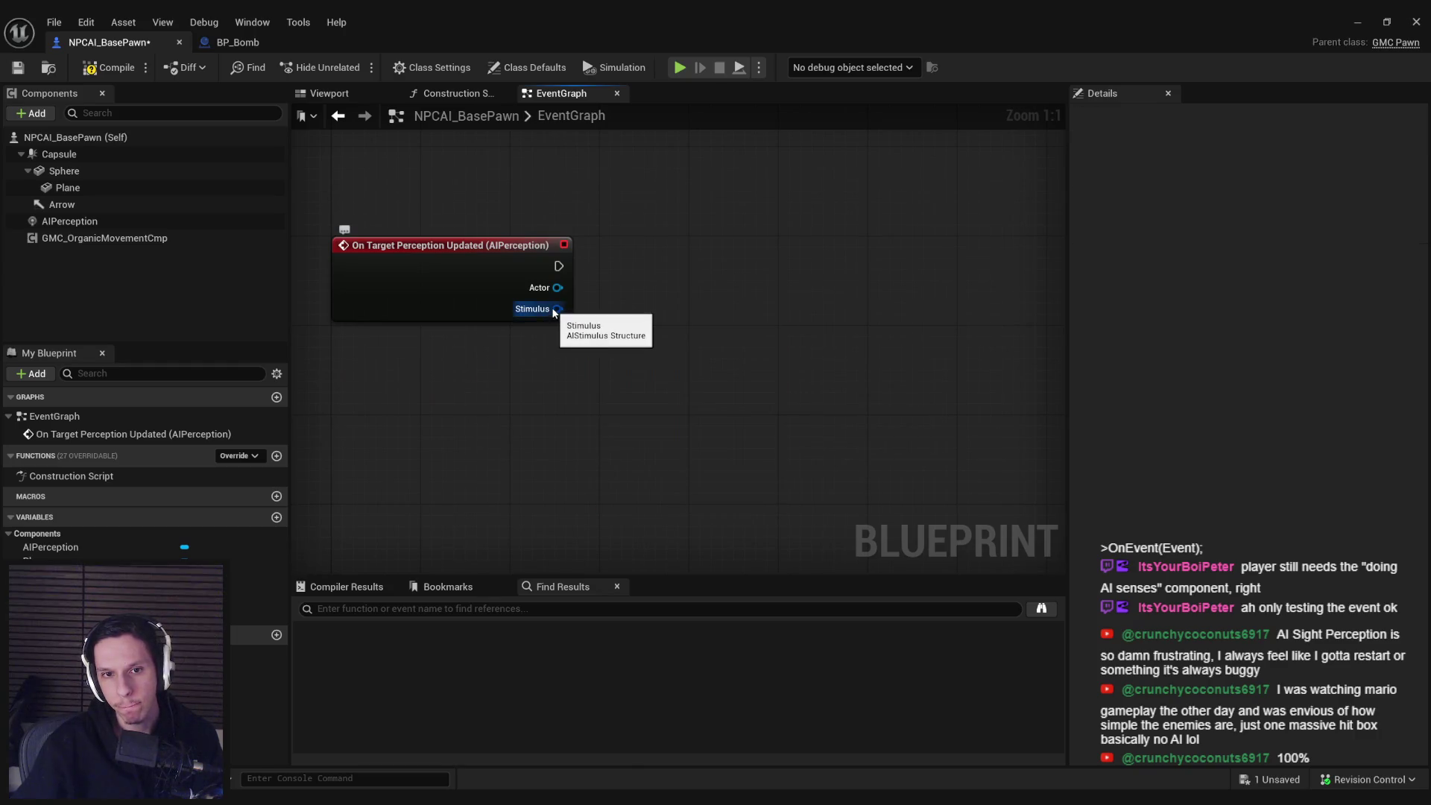
pyautogui.moveTo(557, 309); pyautogui.dragTo(653, 320)
pyautogui.write('t')
pyautogui.click(606, 392)
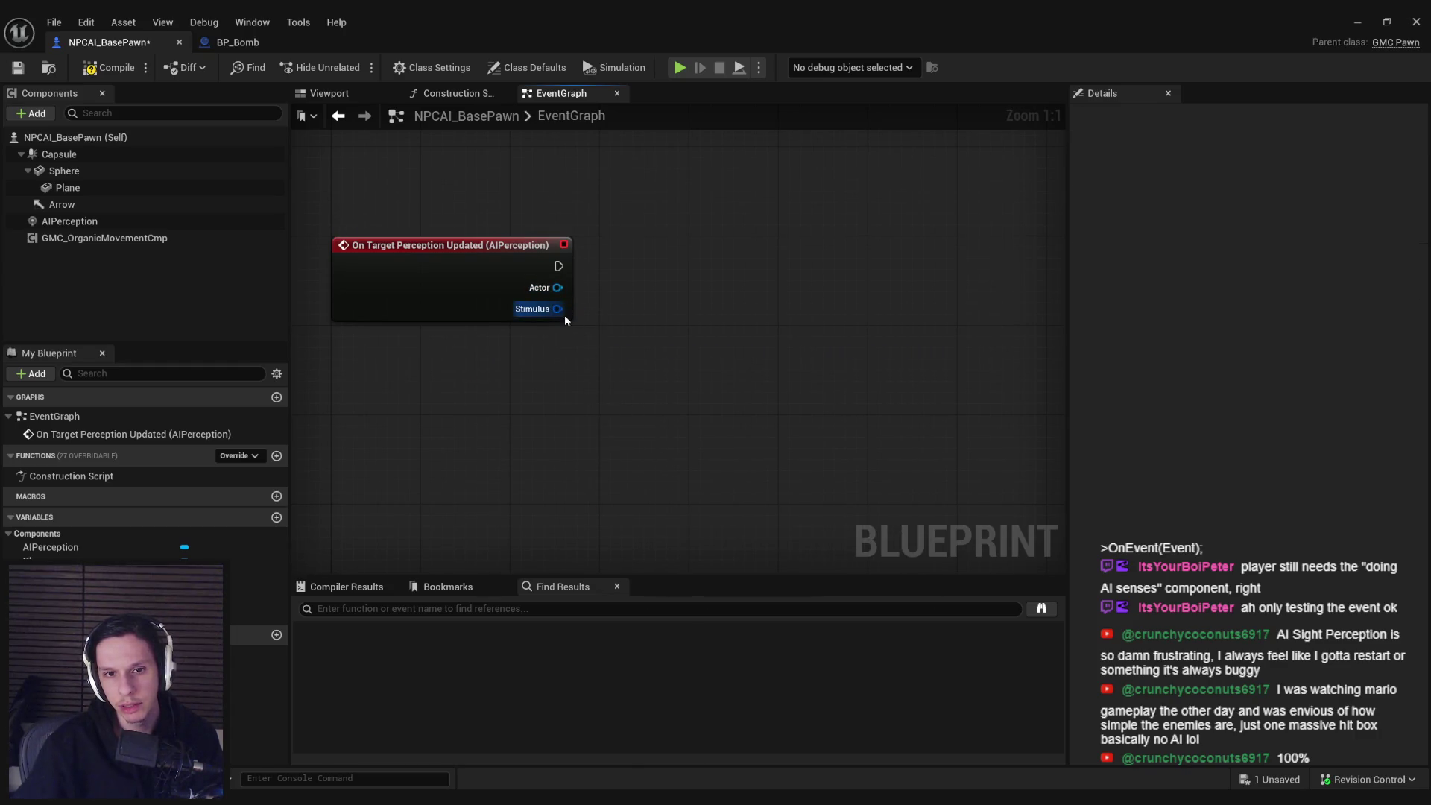
pyautogui.moveTo(558, 309); pyautogui.dragTo(667, 328)
pyautogui.click(686, 450)
pyautogui.click(682, 437)
pyautogui.click(705, 451)
pyautogui.click(725, 467)
pyautogui.moveTo(721, 334)
pyautogui.mouseDown()
pyautogui.moveTo(722, 257)
pyautogui.moveTo(699, 257)
pyautogui.mouseUp()
# - Add an equality check against the hearing sense class, then delete both nodes again
pyautogui.moveTo(785, 287); pyautogui.dragTo(816, 307)
pyautogui.write('select')
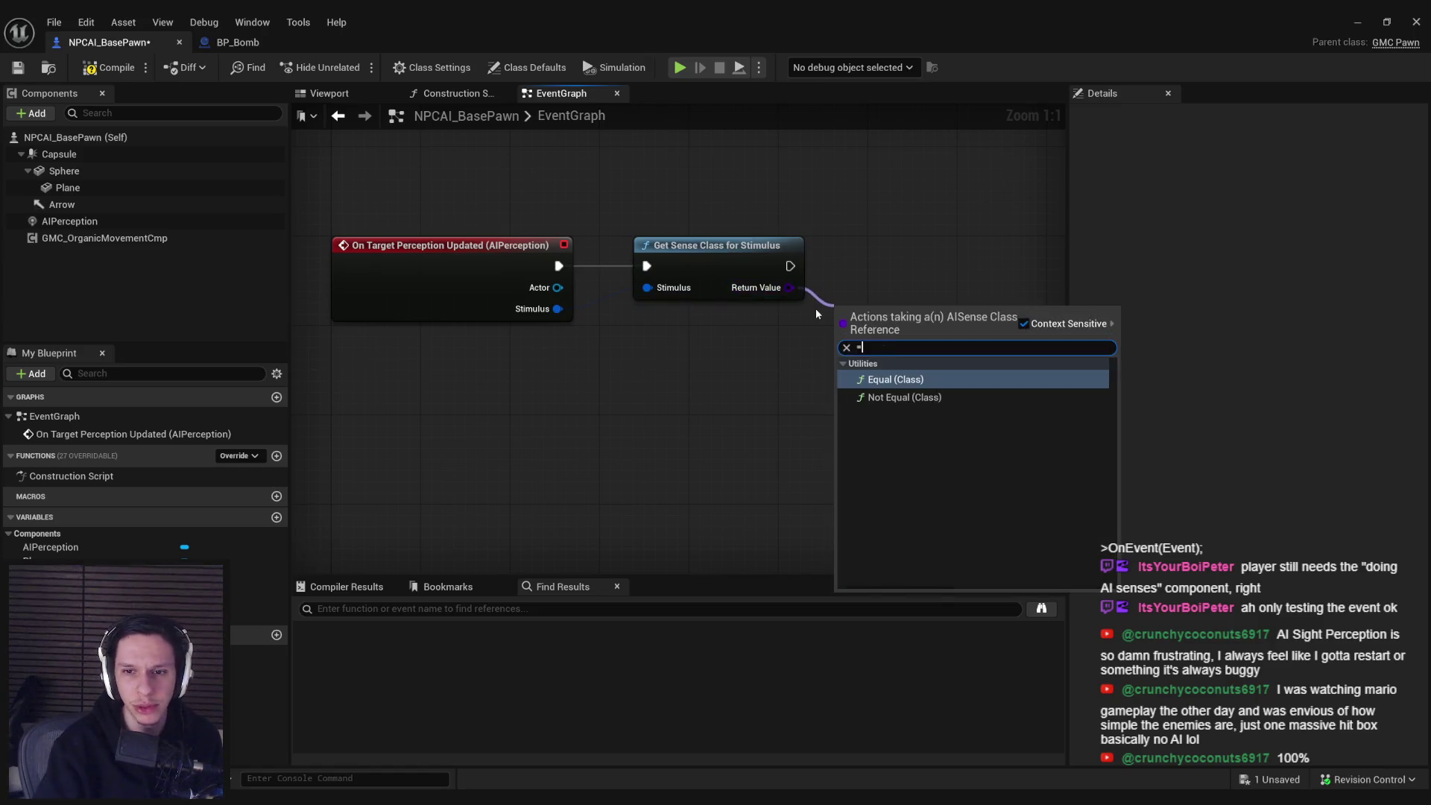
pyautogui.press('Return')
pyautogui.click(869, 342)
pyautogui.write('hearing')
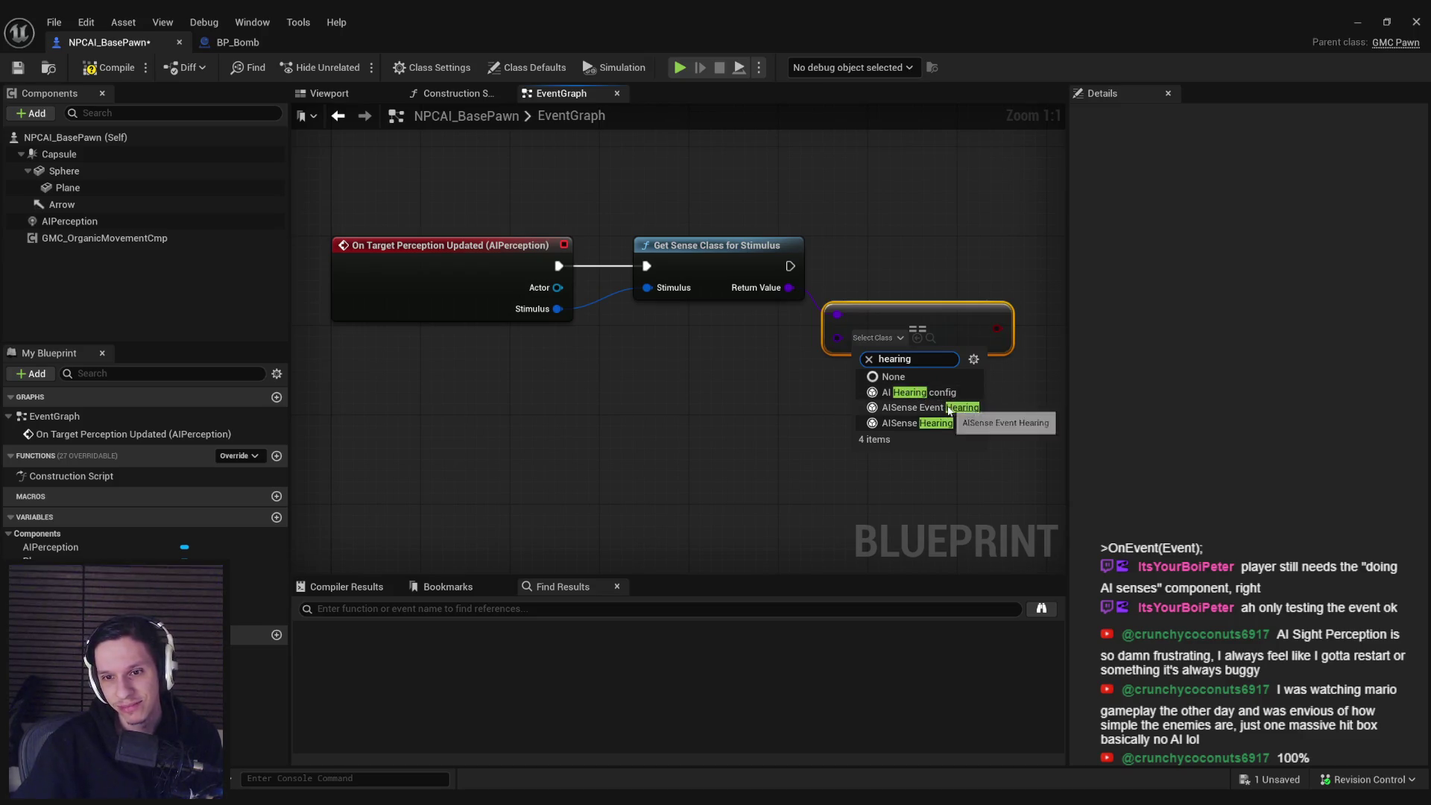
pyautogui.click(726, 399)
pyautogui.moveTo(843, 393); pyautogui.dragTo(615, 224)
pyautogui.press('Delete')
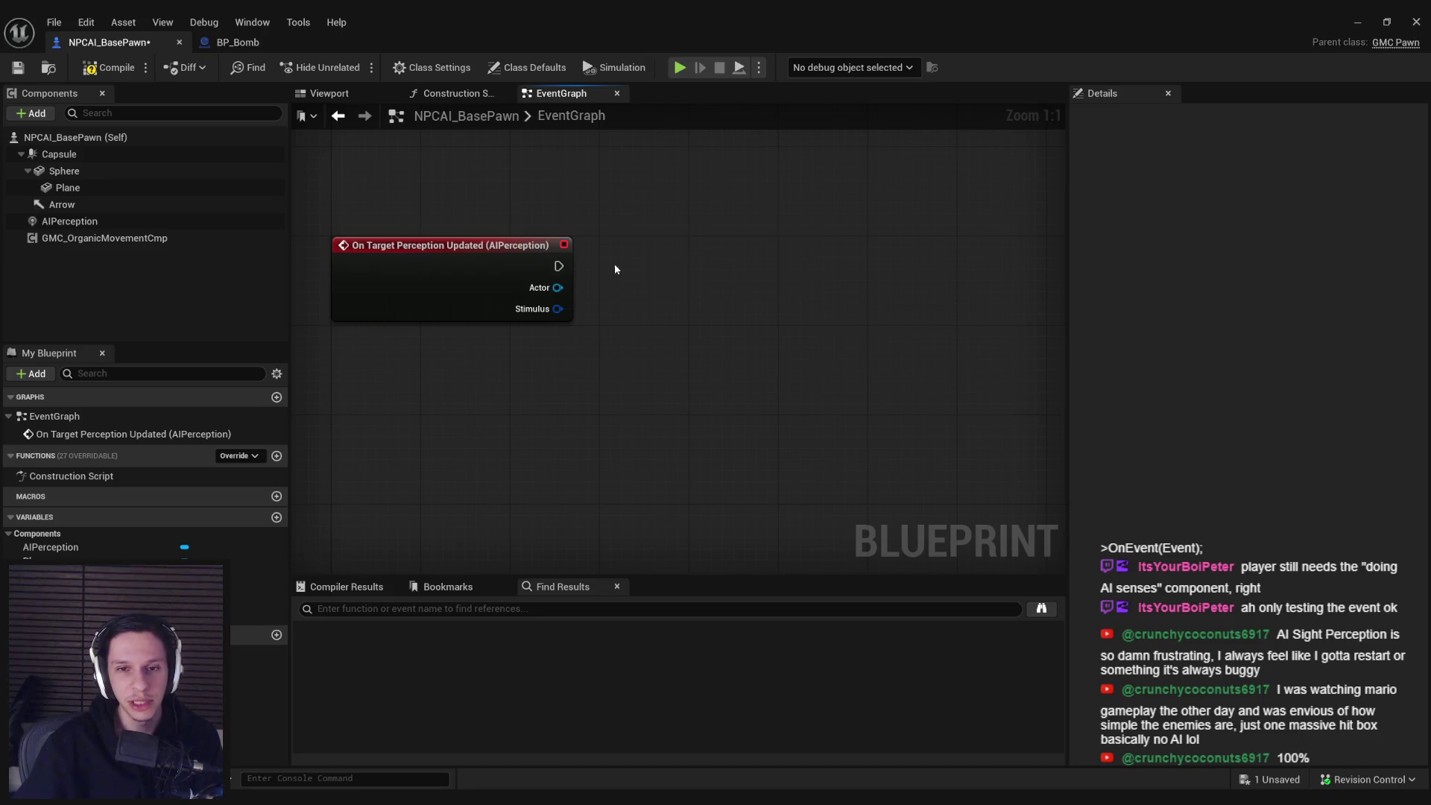
pyautogui.moveTo(743, 267); pyautogui.dragTo(812, 259)
# - Add a Print String showing 'Enemy Heard' after the perception event and compile NPCAI_BasePawn
pyautogui.write('print')
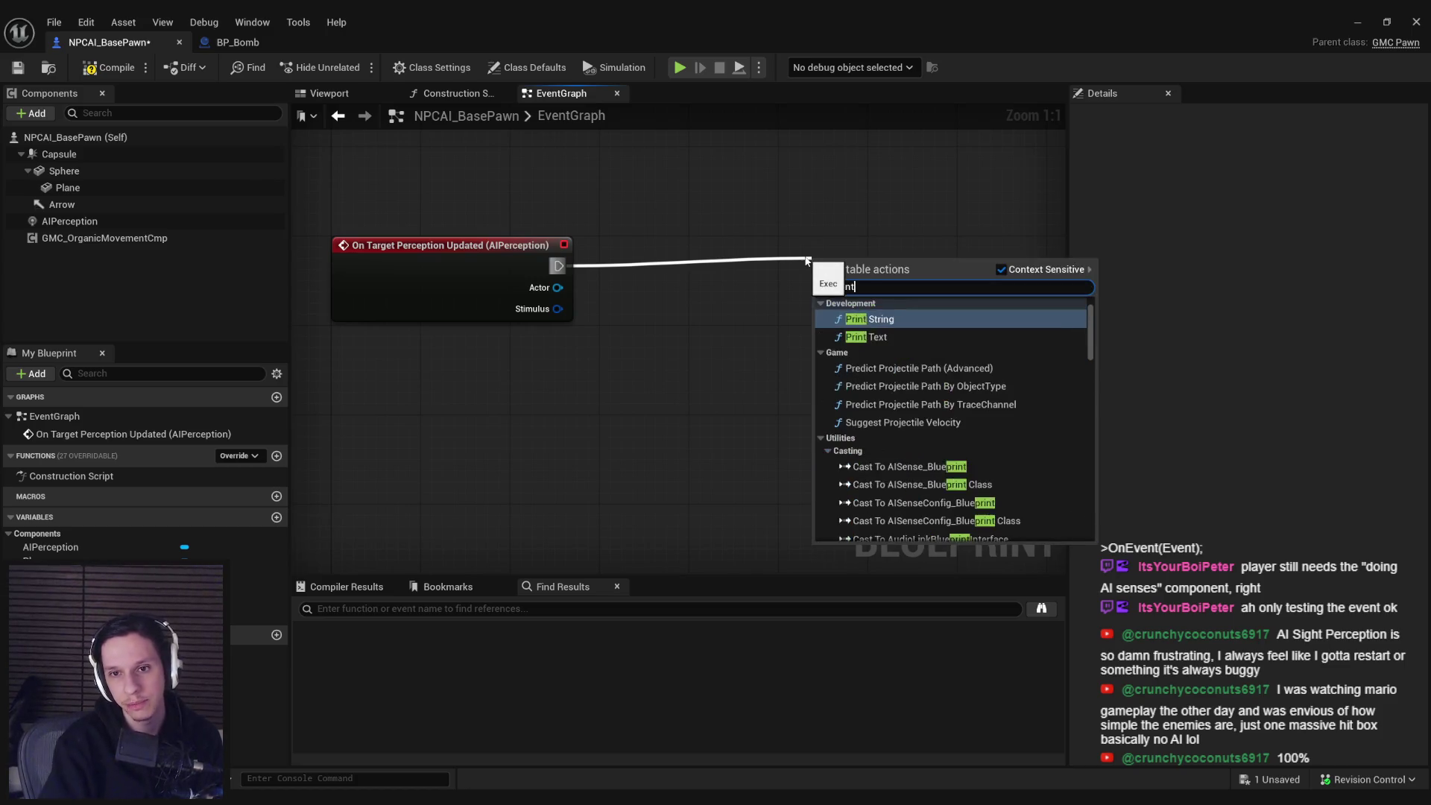
pyautogui.click(848, 319)
pyautogui.click(861, 290)
pyautogui.write('Enemy Heard')
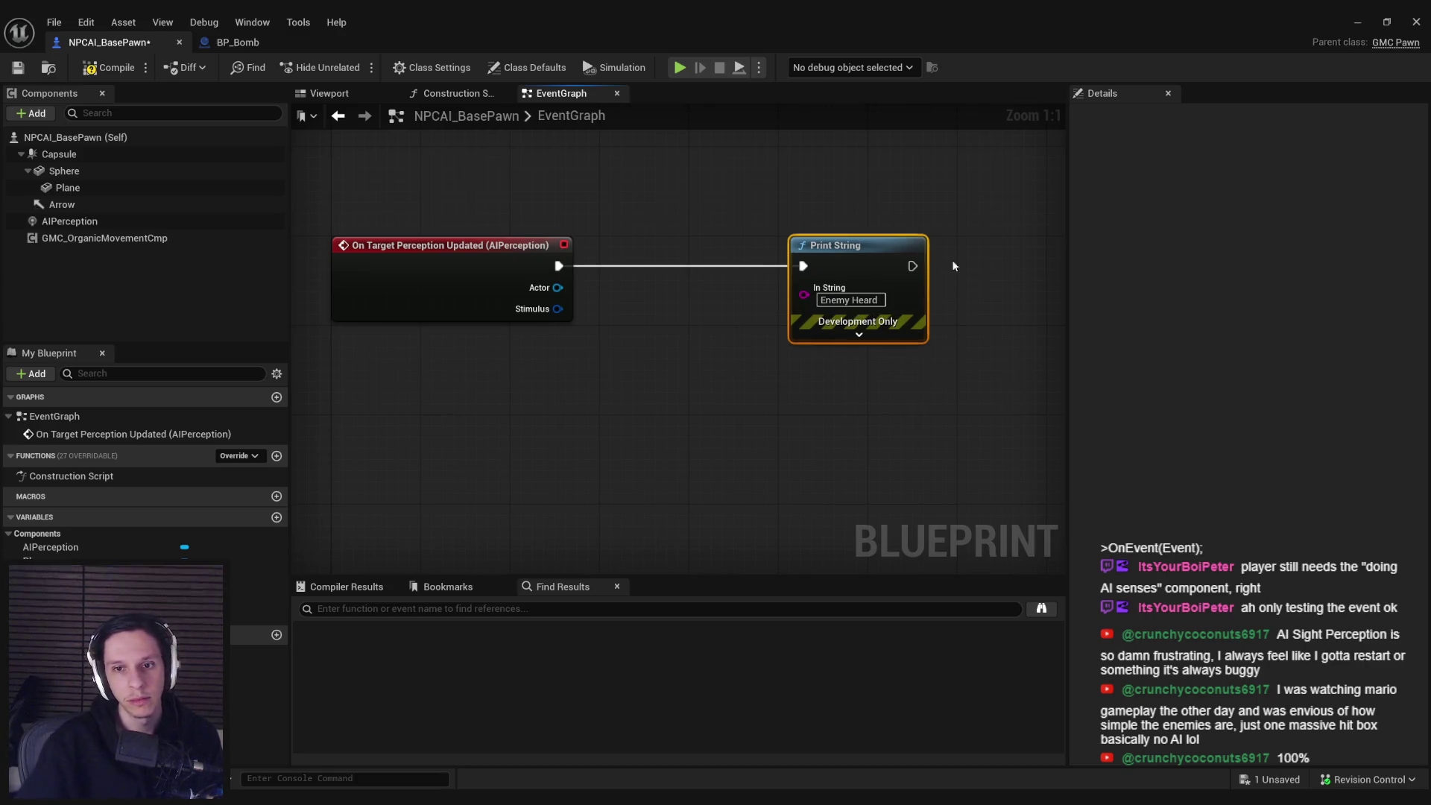
pyautogui.click(88, 69)
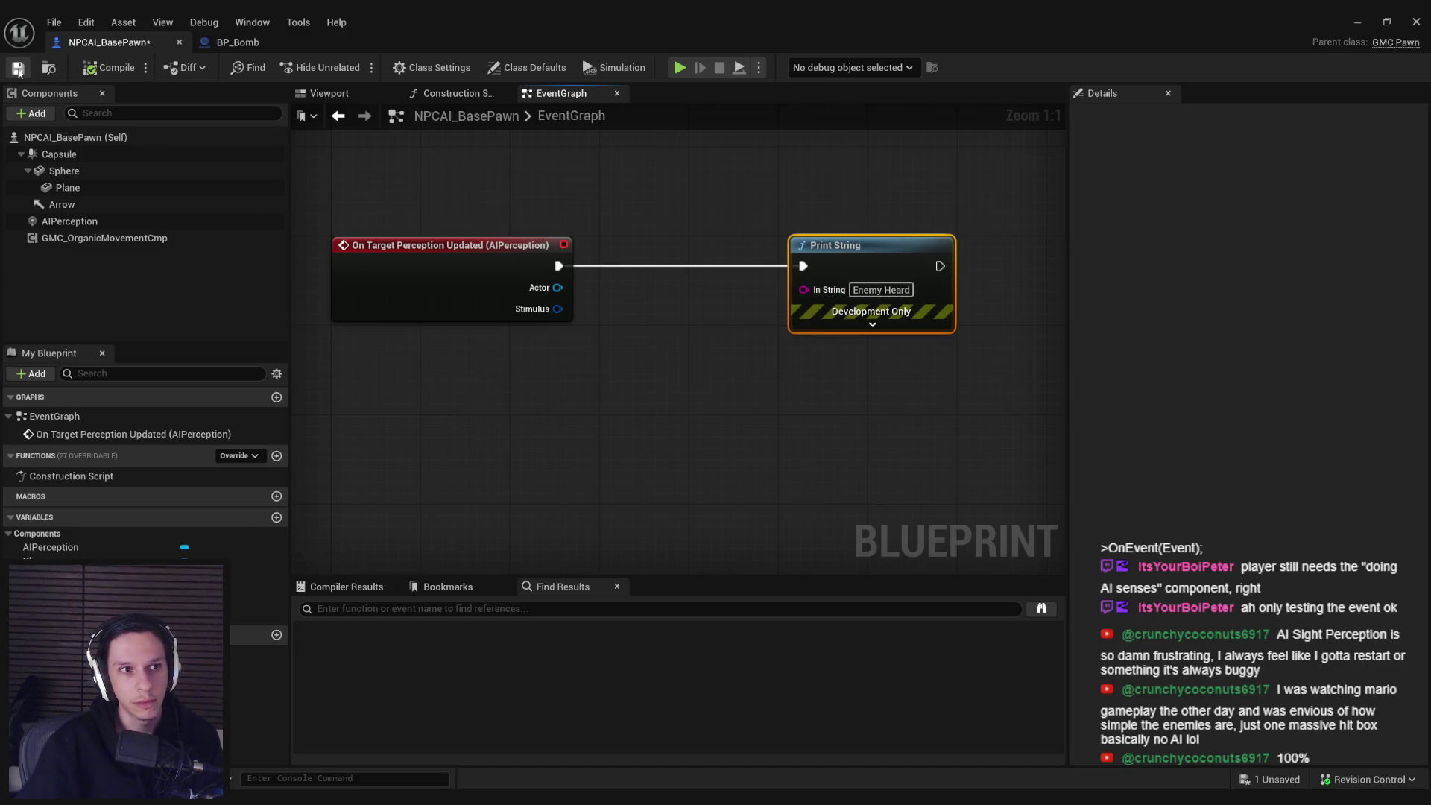
# - Run a quick play test of the level, then return to BP_Bomb's Event Graph
pyautogui.click(1357, 21)
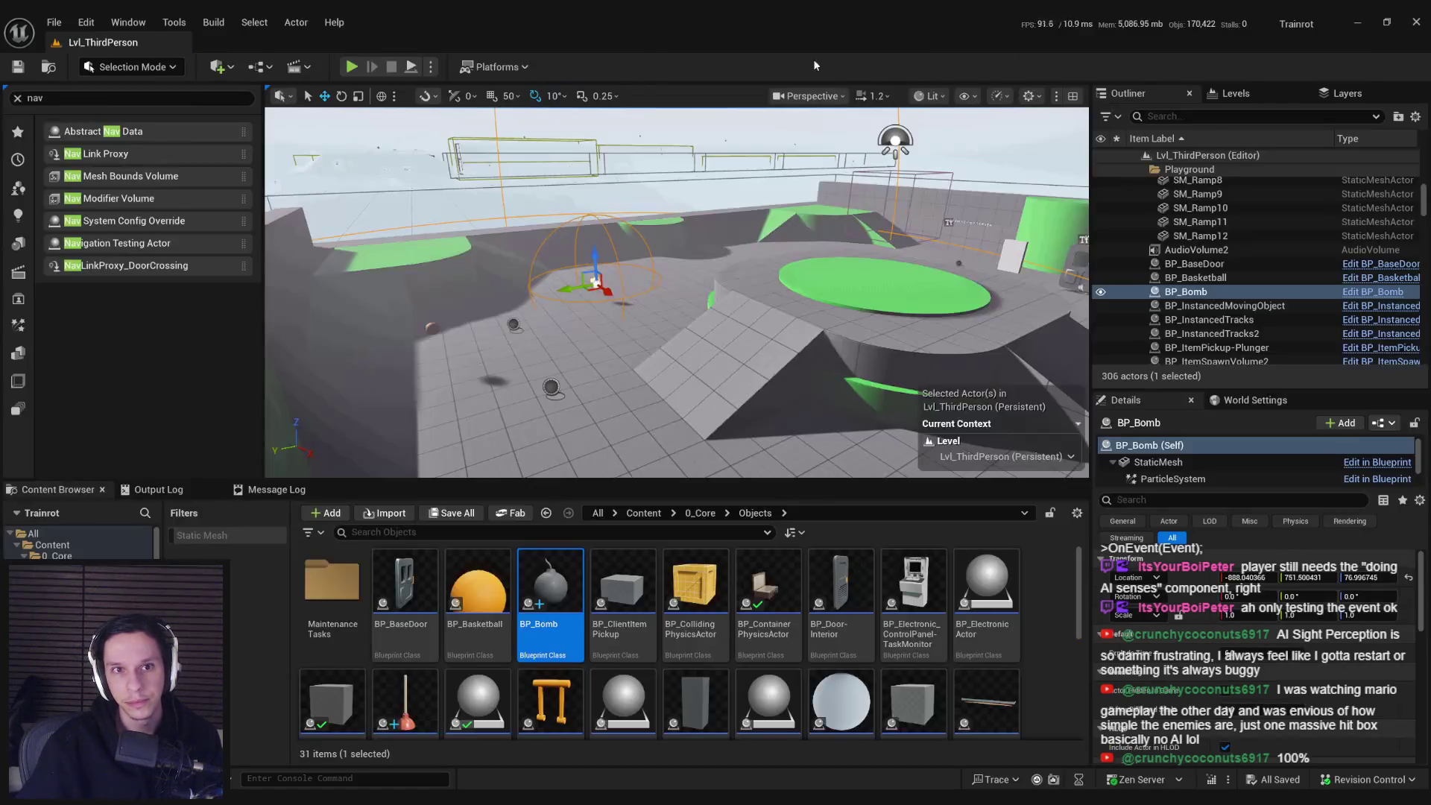
pyautogui.hotkey('alt', 'p')
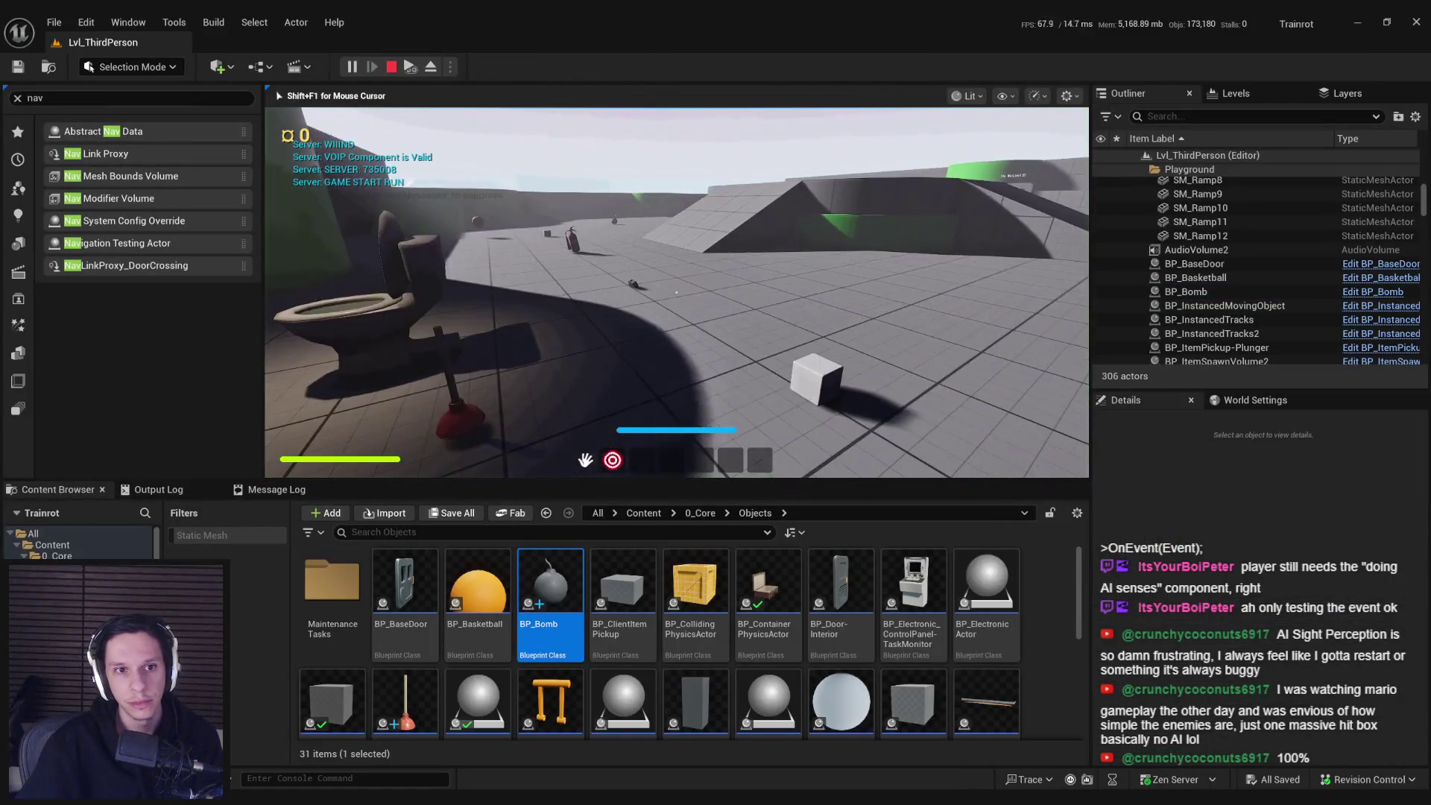
pyautogui.press('Escape')
pyautogui.click(396, 734)
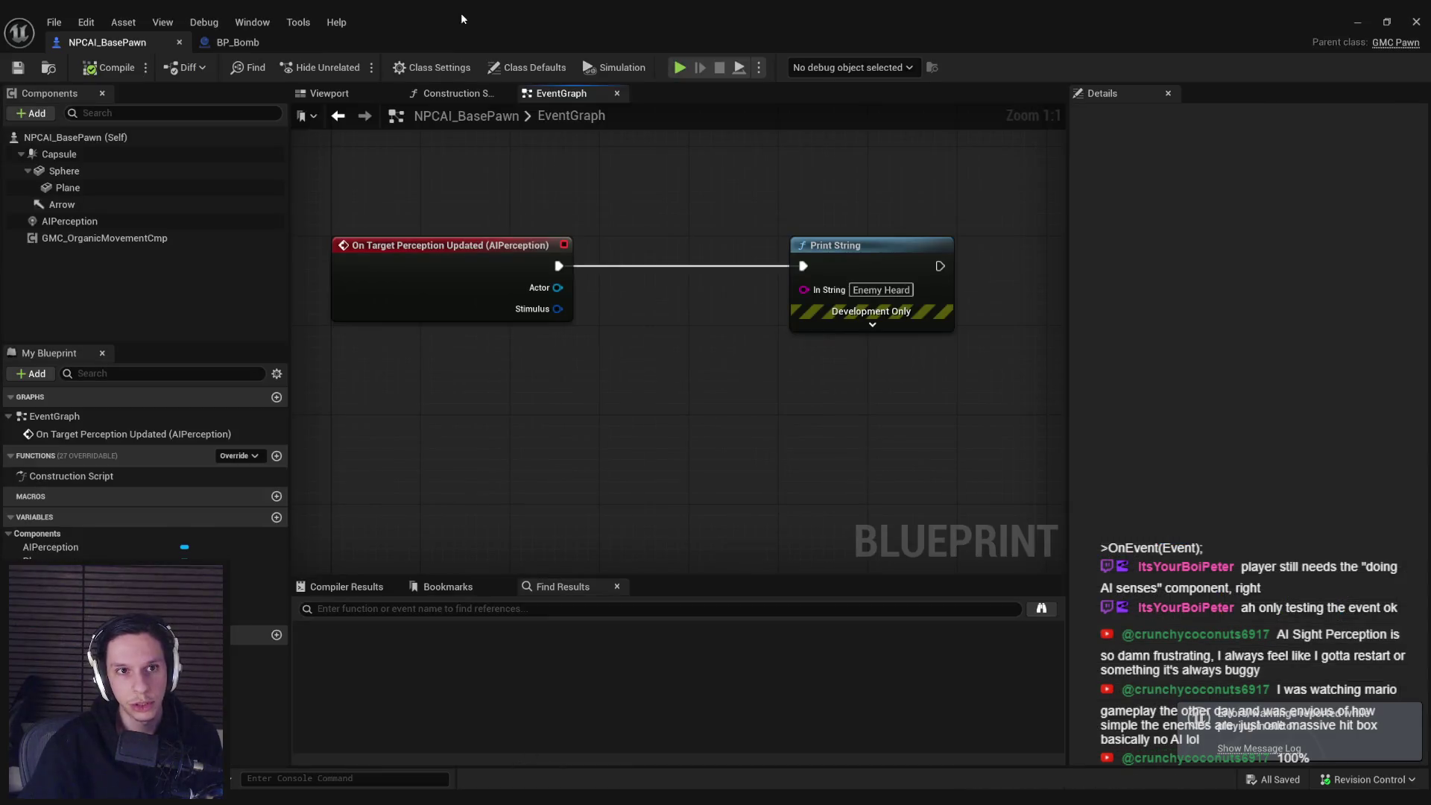
pyautogui.click(279, 42)
# - Add a Report Noise Event after Then 3, using Get Actor Location as the Noise Location
pyautogui.scroll(3, 450, 279)
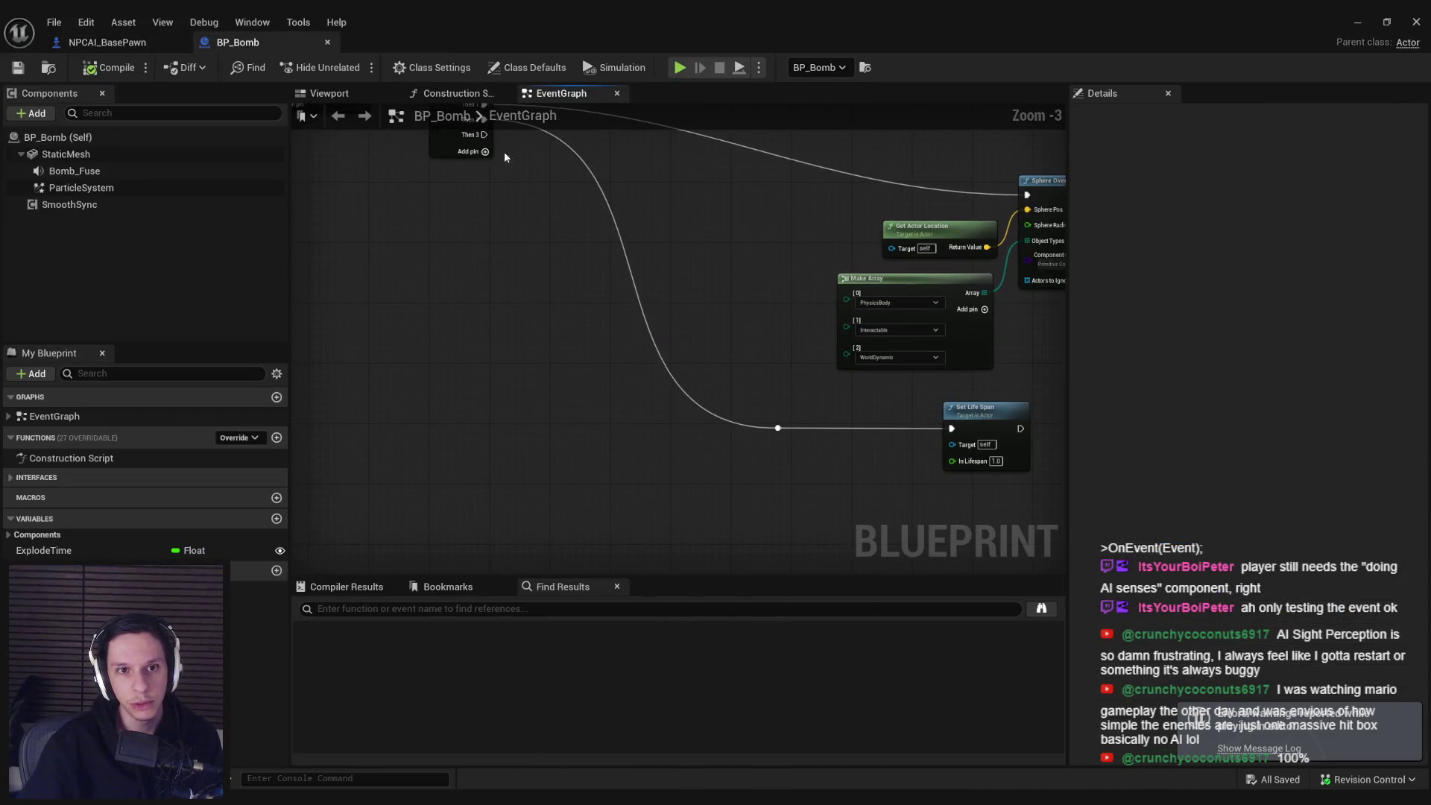
pyautogui.moveTo(495, 163); pyautogui.dragTo(582, 410)
pyautogui.write('report noise')
pyautogui.press('Return')
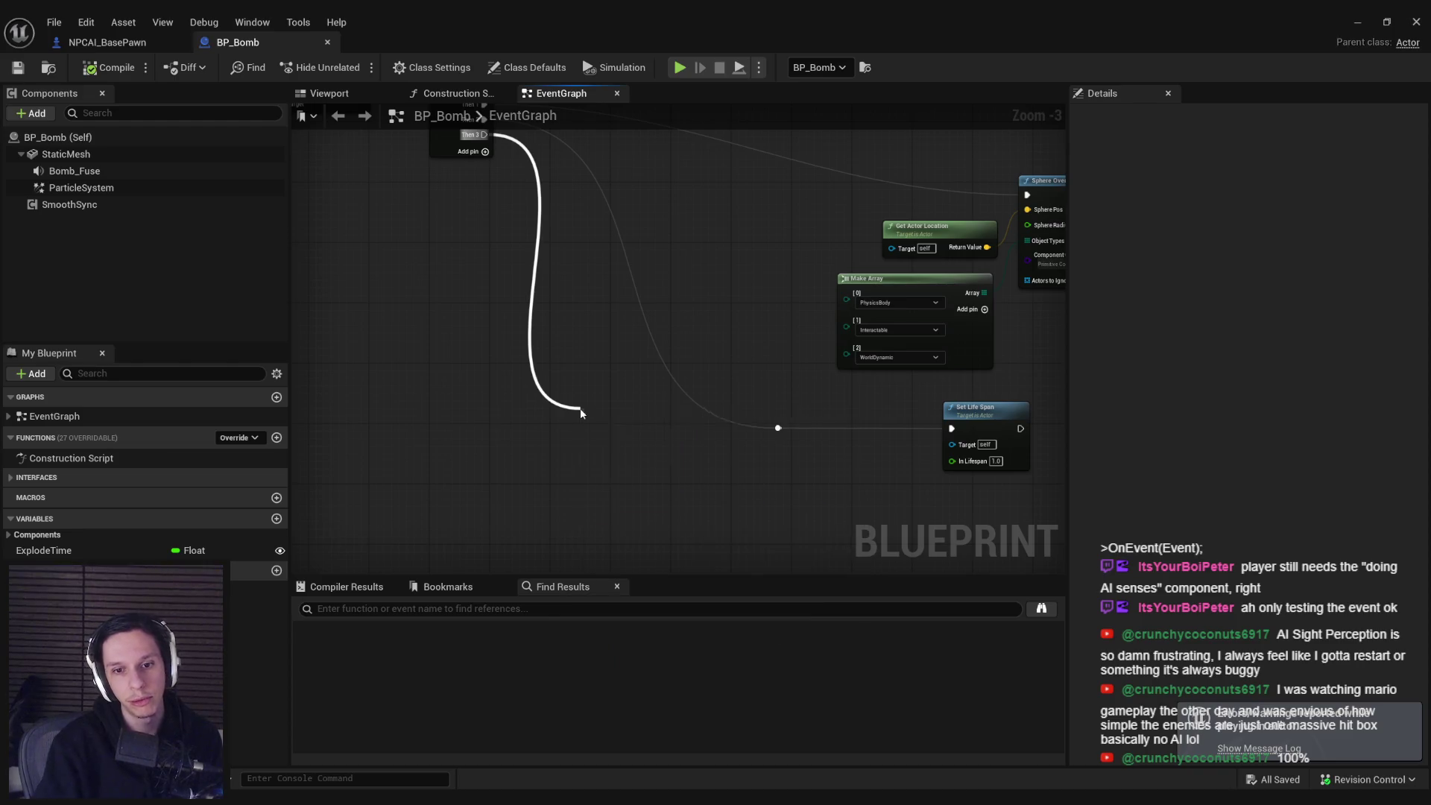
pyautogui.moveTo(589, 346); pyautogui.dragTo(762, 427)
pyautogui.scroll(3, 670, 374)
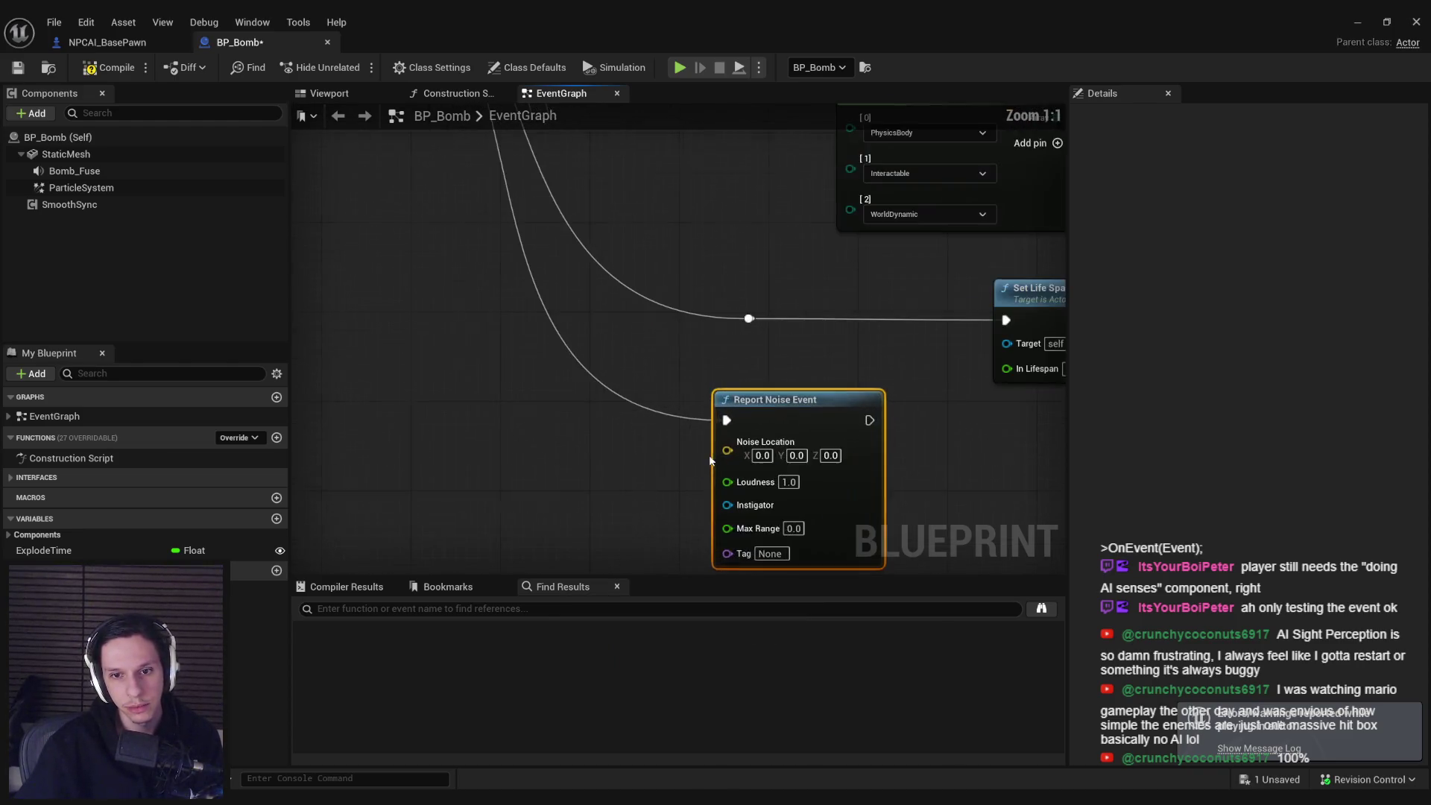
pyautogui.moveTo(706, 353); pyautogui.dragTo(630, 369)
pyautogui.write('get ac')
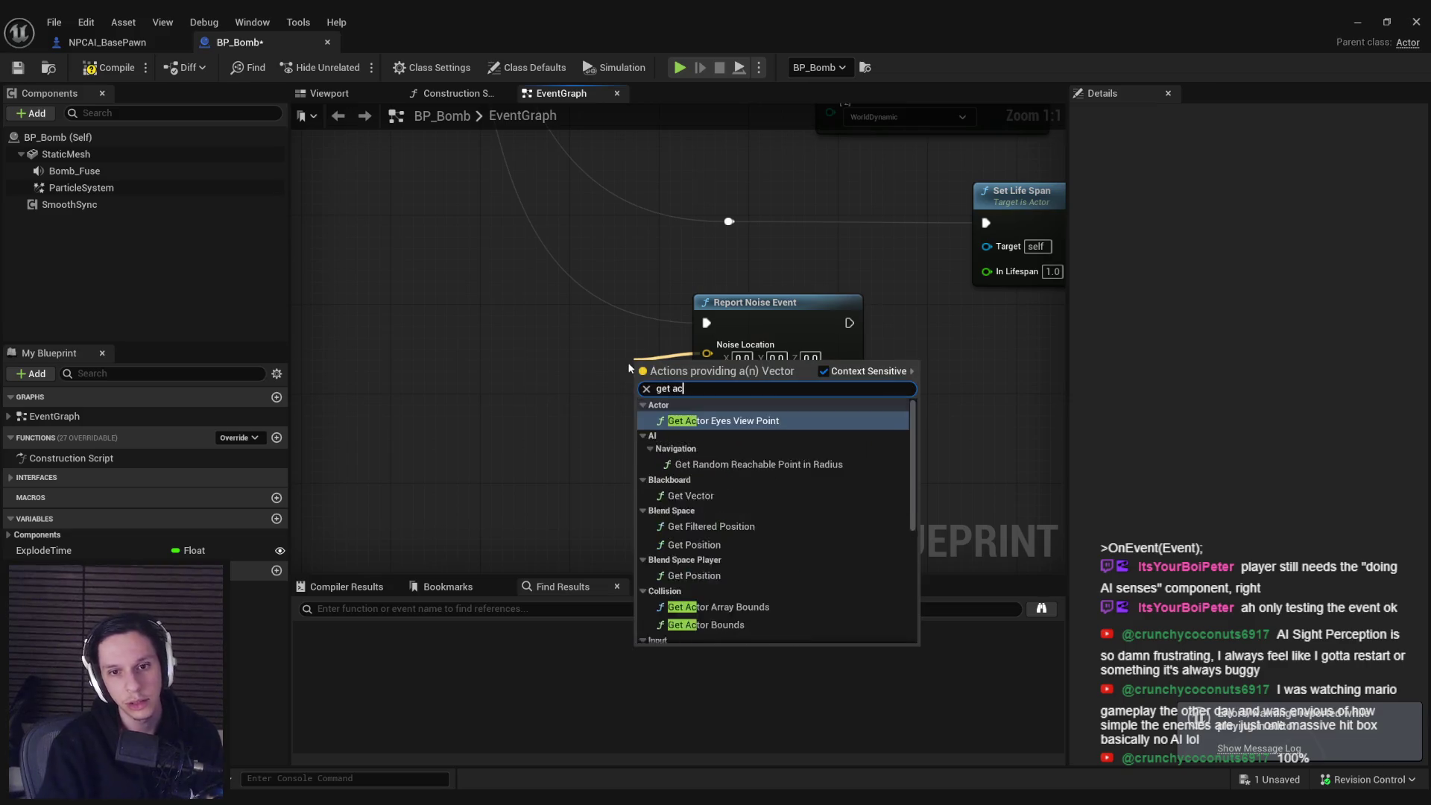
pyautogui.write('tor location')
pyautogui.press('Return')
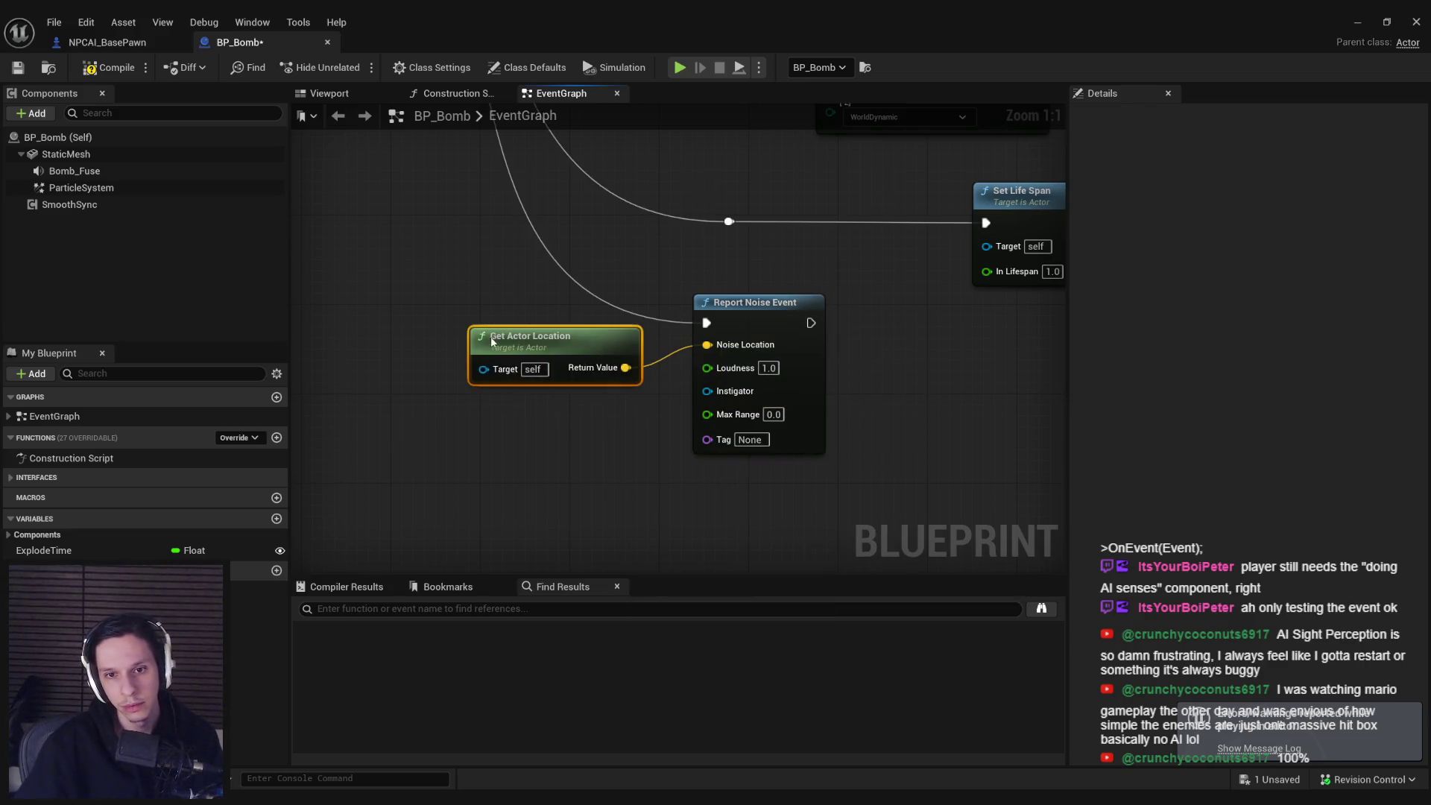
# - Give the noise a 3000 max range, Self as instigator, and the tag Explosion
pyautogui.click(567, 429)
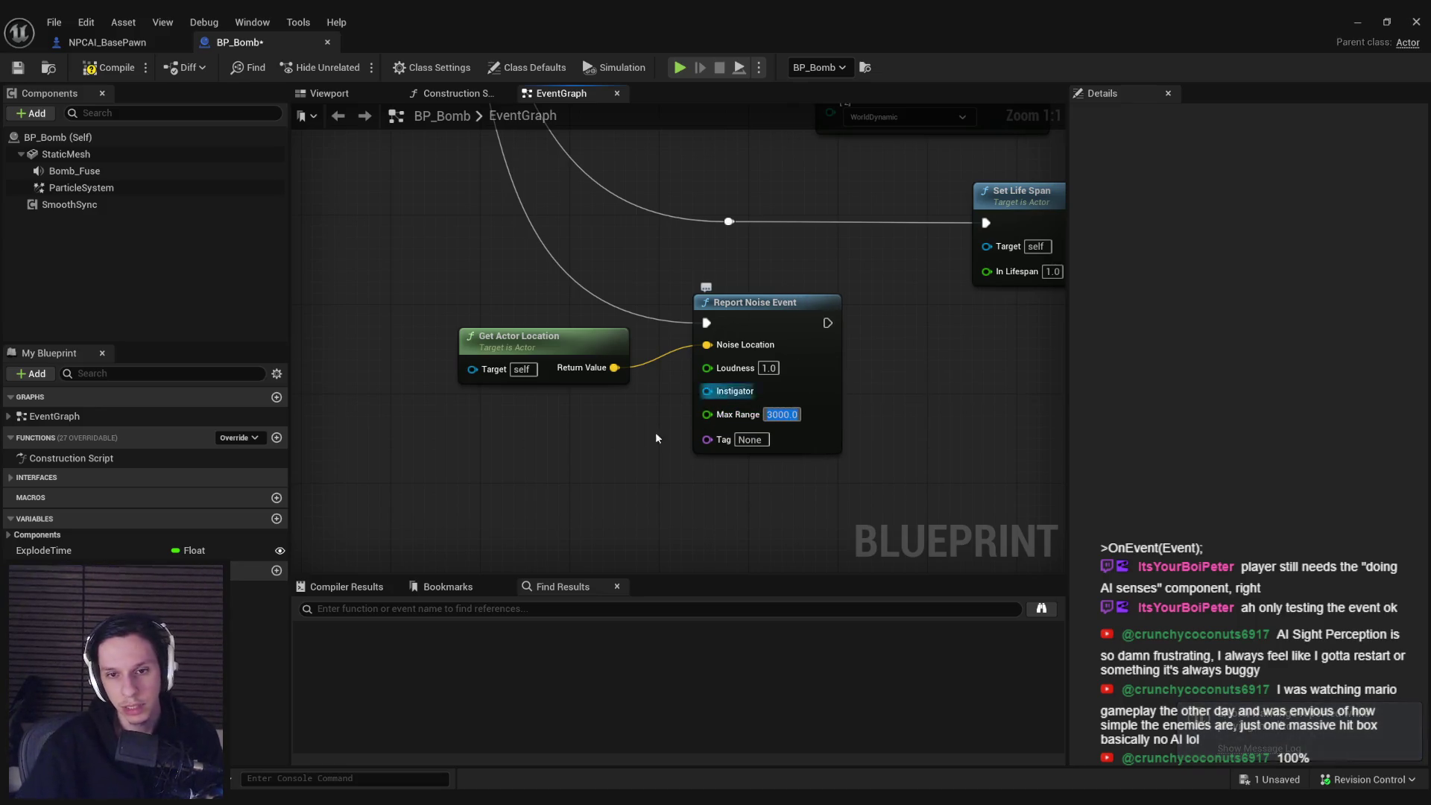
pyautogui.moveTo(706, 391)
pyautogui.mouseDown()
pyautogui.moveTo(696, 426)
pyautogui.moveTo(602, 417)
pyautogui.mouseUp()
pyautogui.write('sef')
pyautogui.write('self')
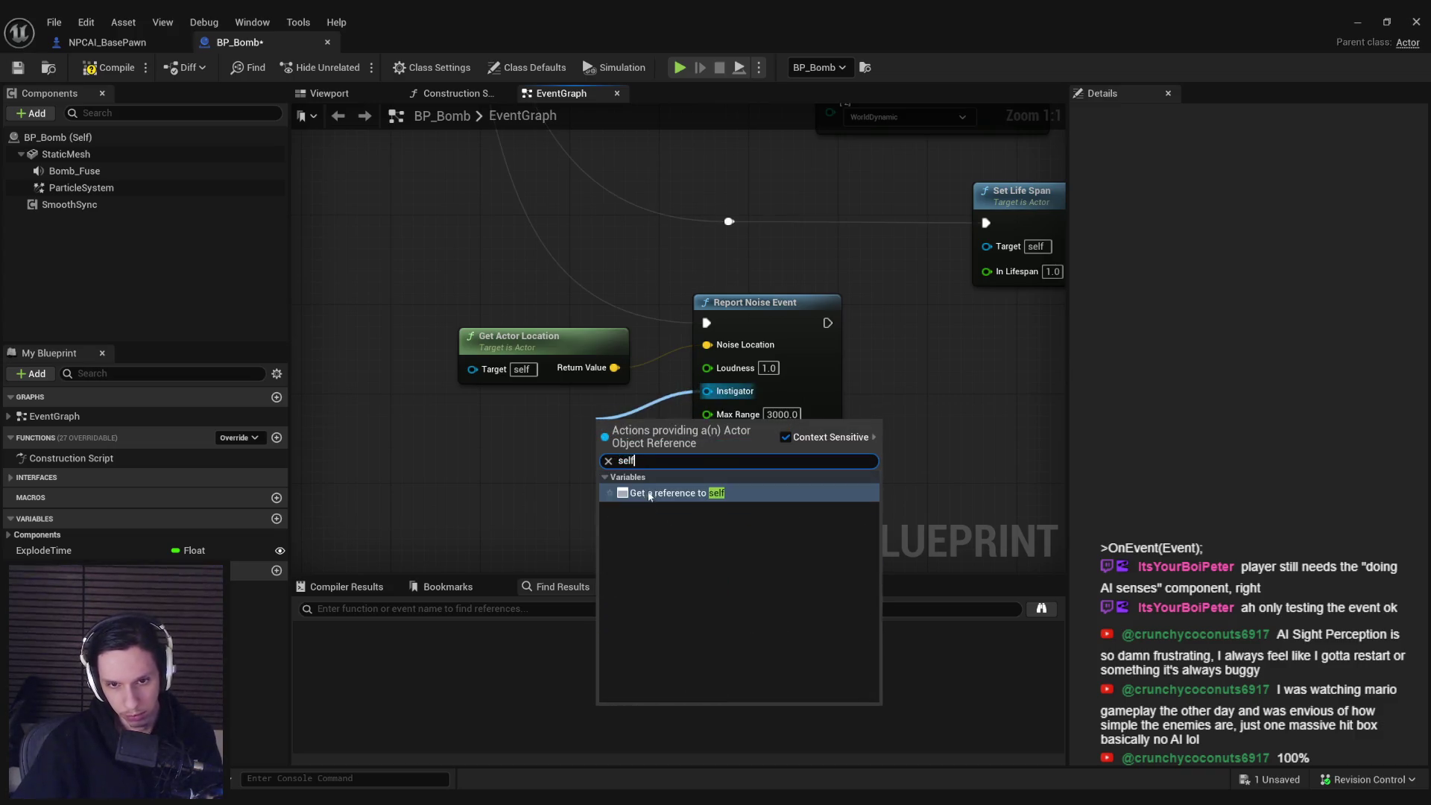
pyautogui.press('Return')
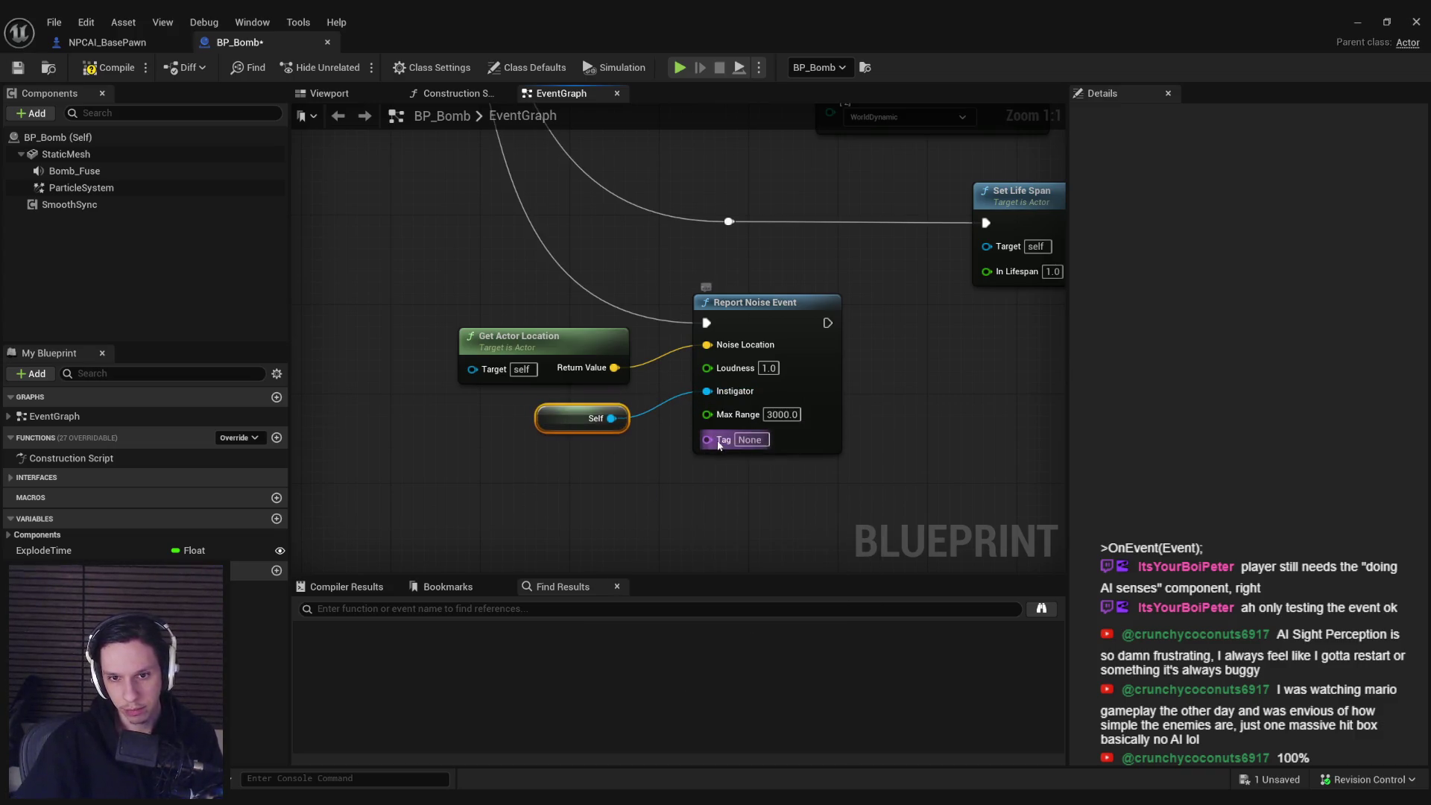
pyautogui.click(750, 440)
pyautogui.write('Explosi')
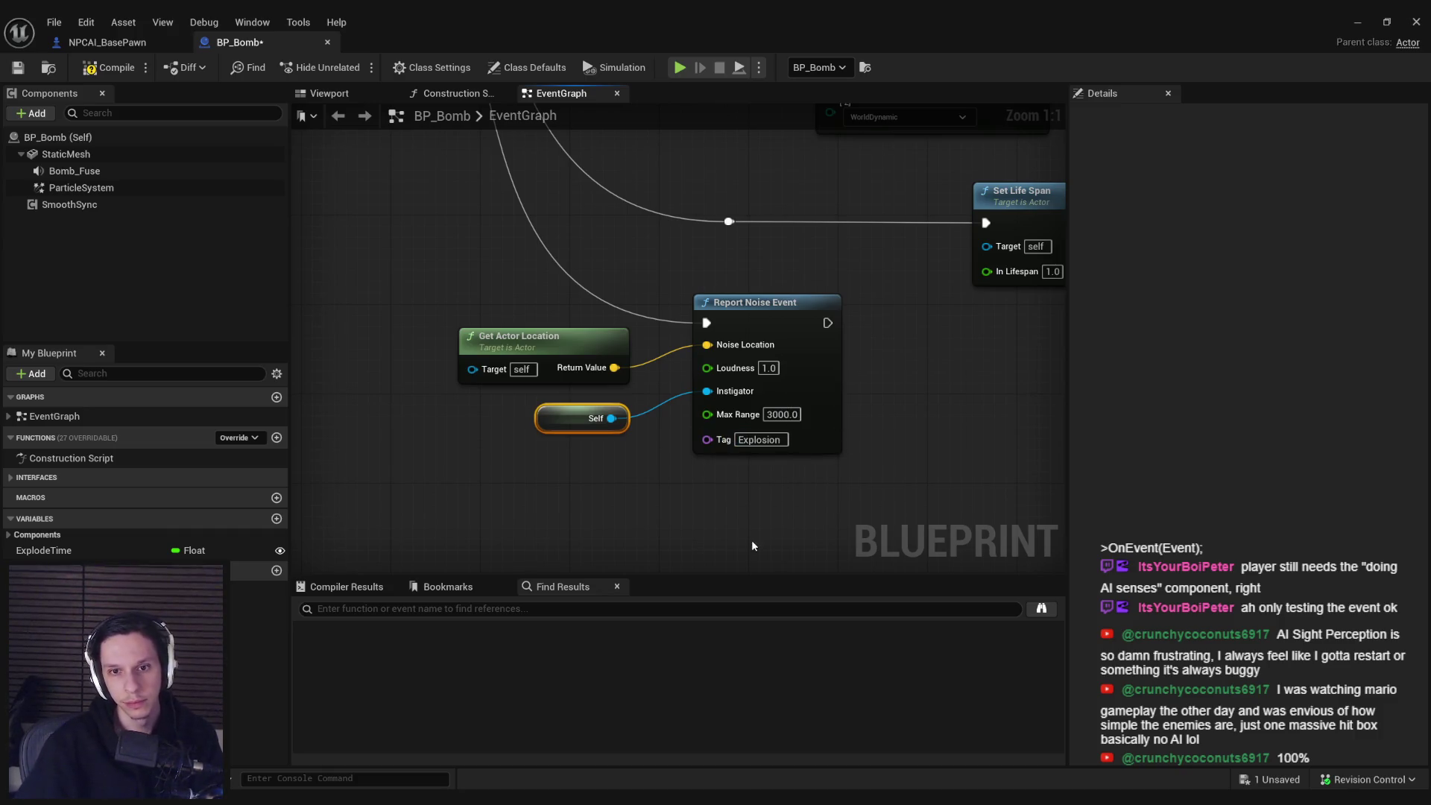
pyautogui.click(738, 371)
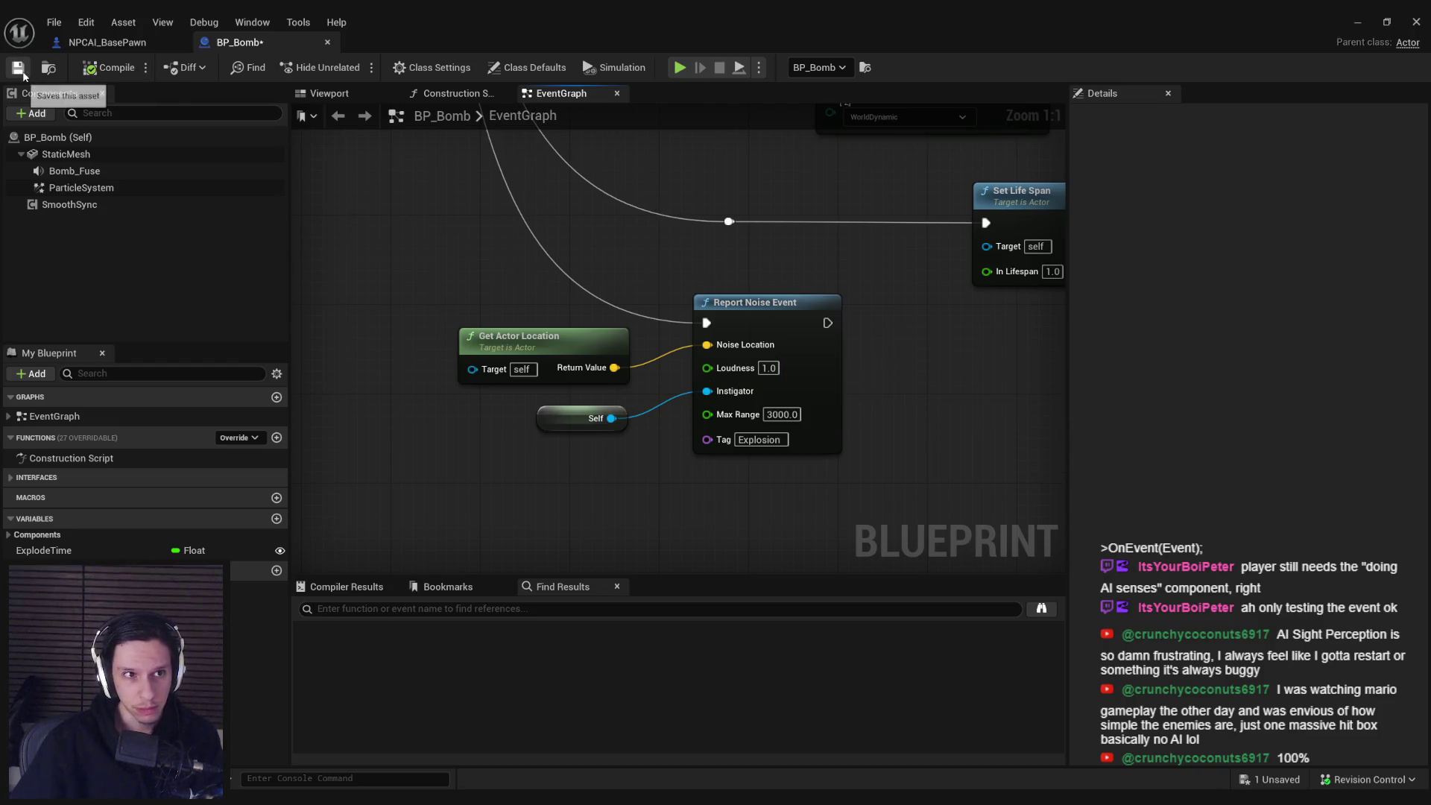
pyautogui.click(1341, 26)
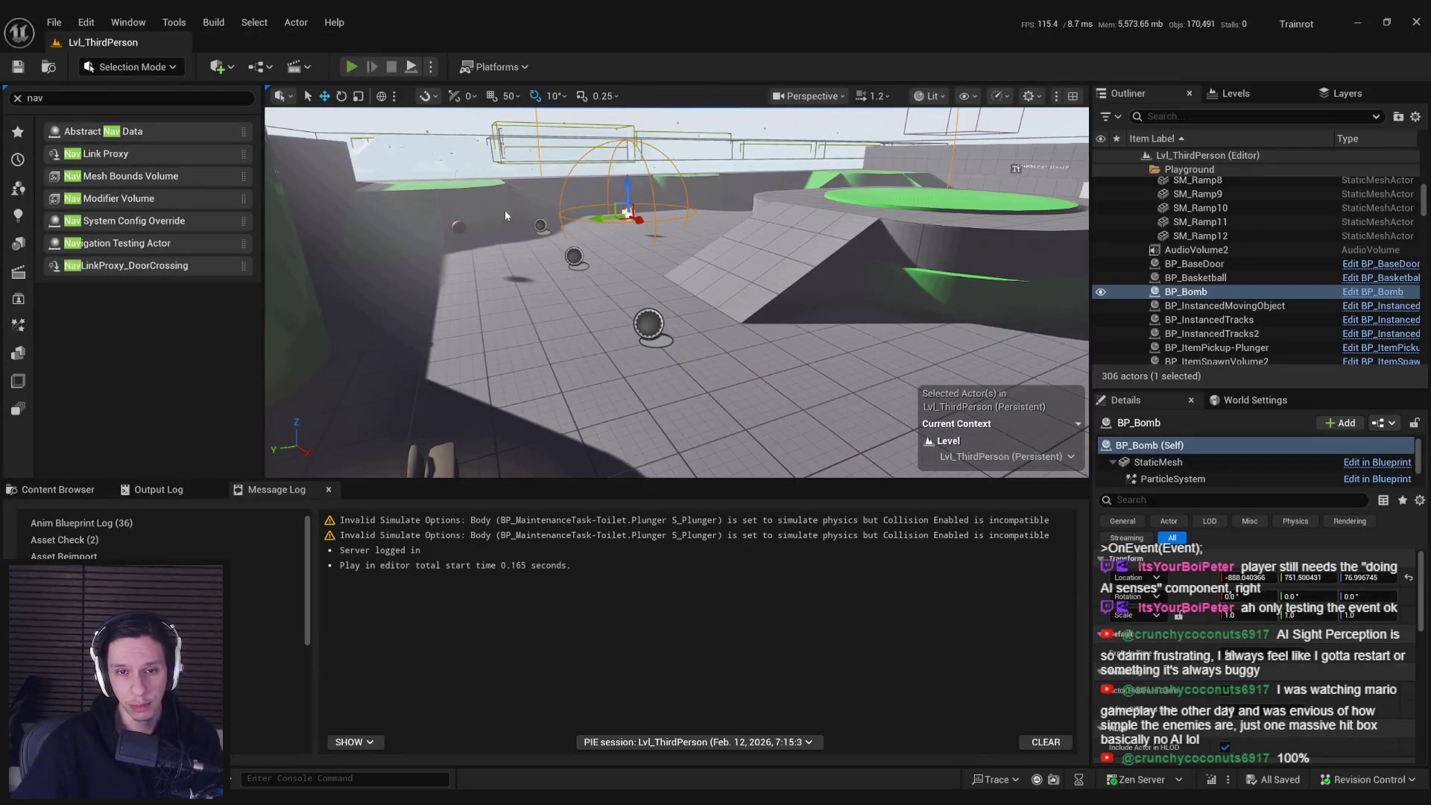
# - Play-test the level, check the in-game console, then stop the session
pyautogui.hotkey('alt', 'p')
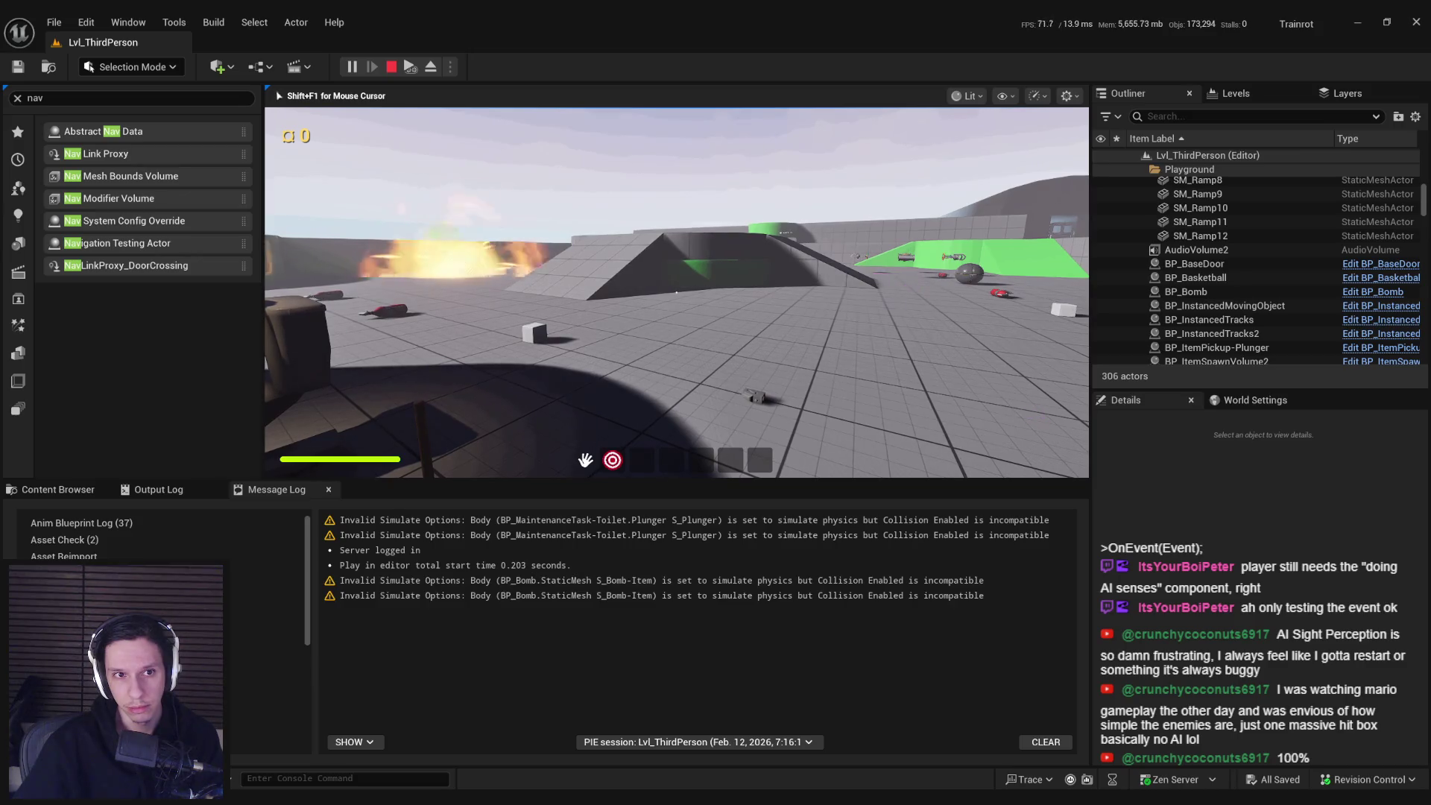
pyautogui.press('`')
pyautogui.press('Escape')
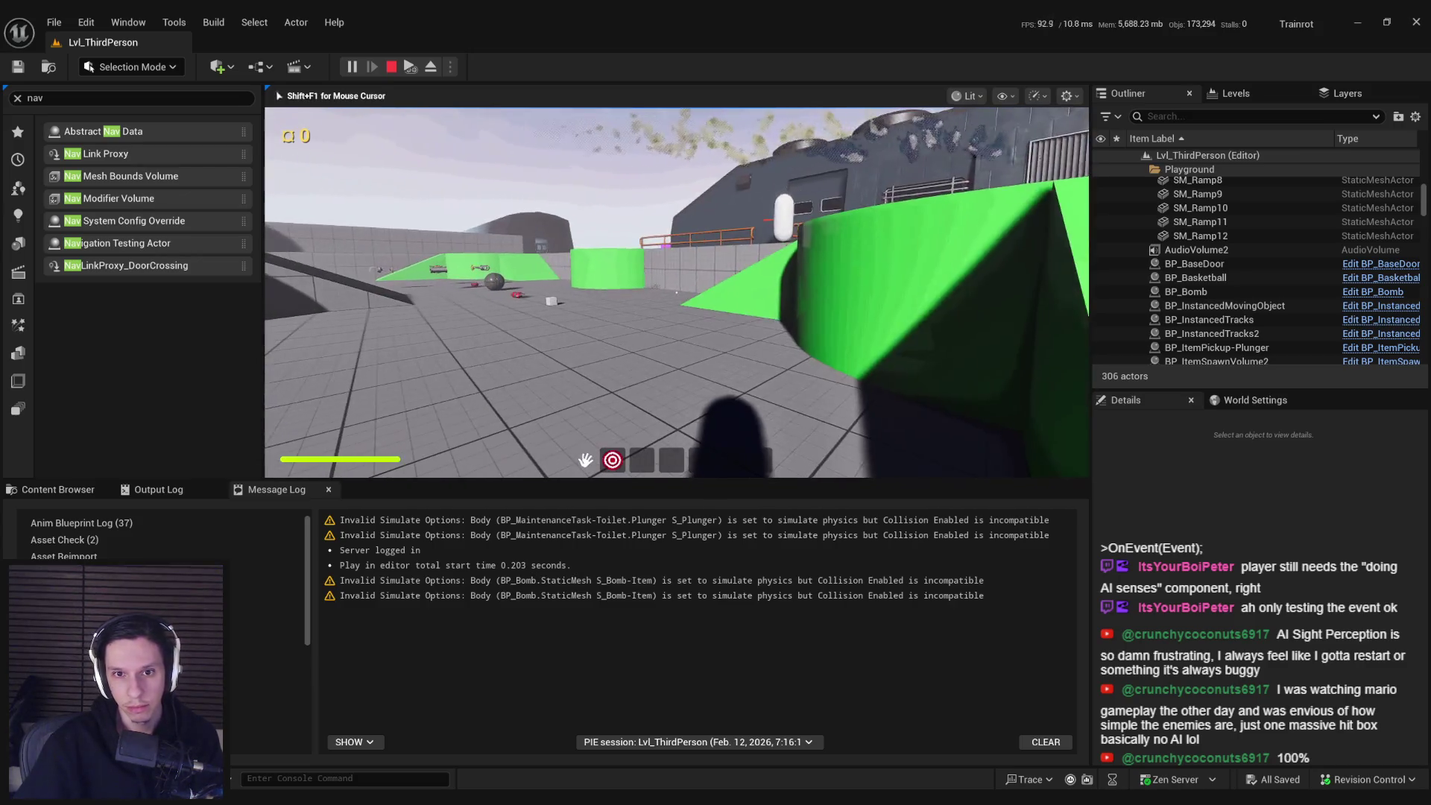
pyautogui.press('Escape')
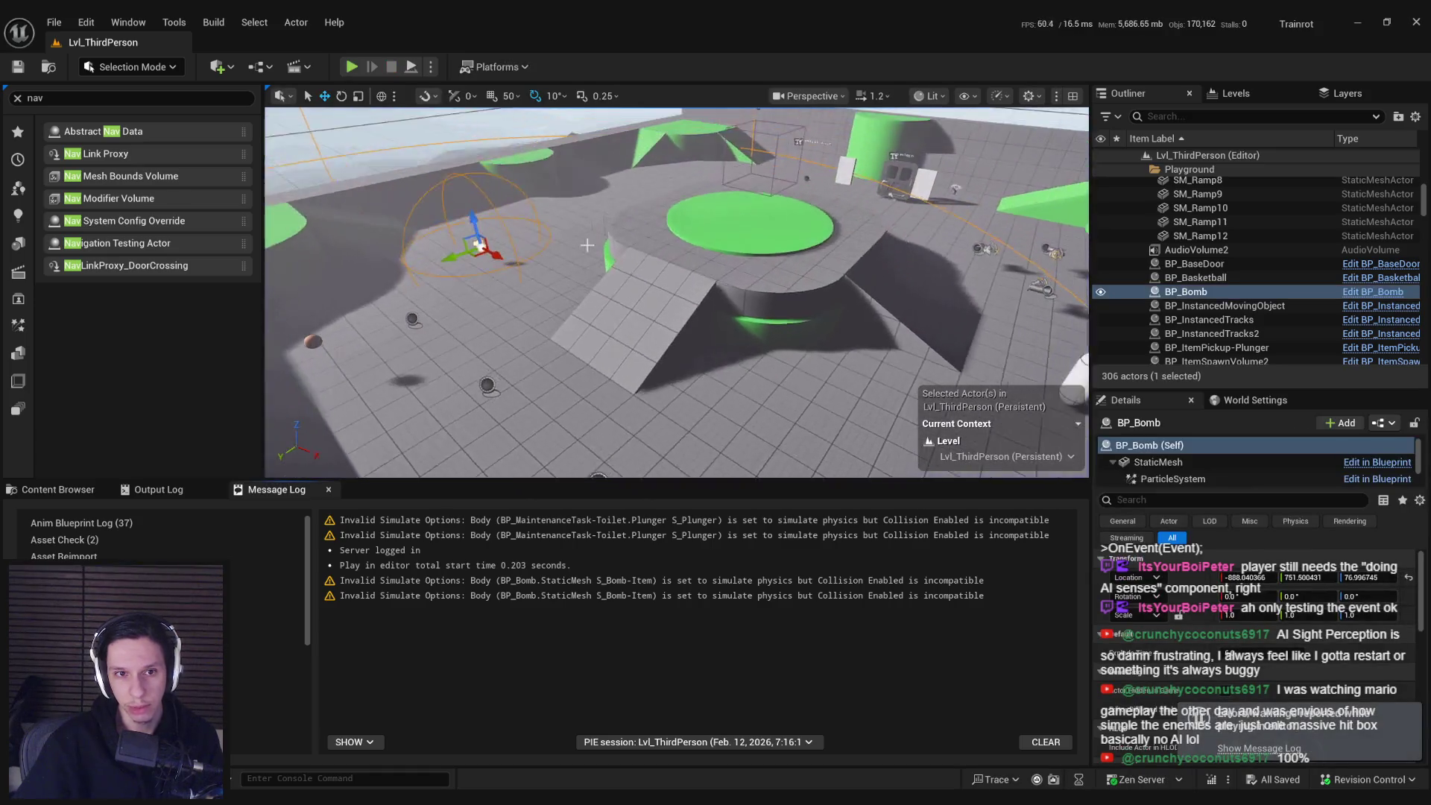
# - Save the level, play-test again to watch the bomb explode, and bring up BP_Bomb's Blueprint
pyautogui.press('f')
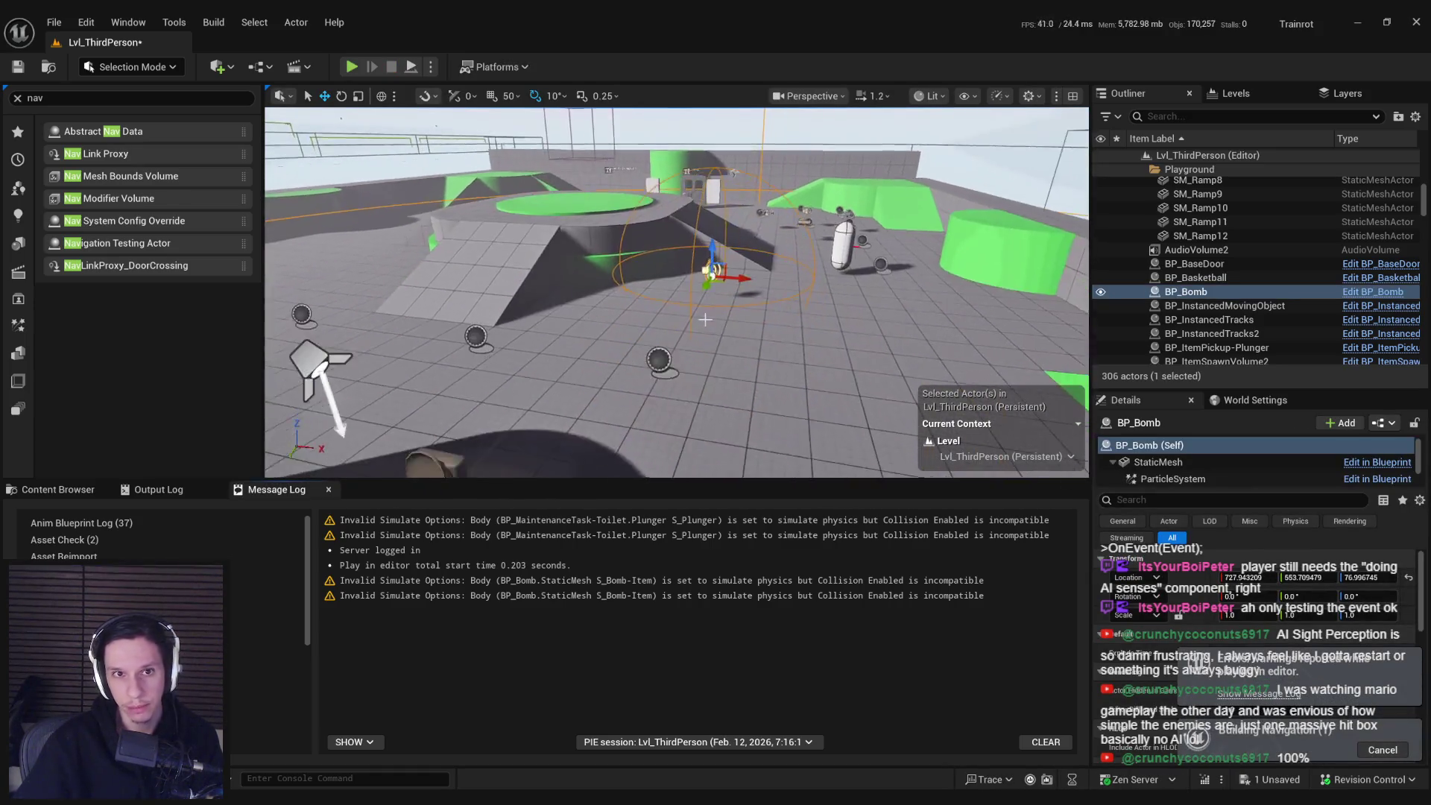
pyautogui.hotkey('ctrl', 's')
pyautogui.hotkey('alt', 'p')
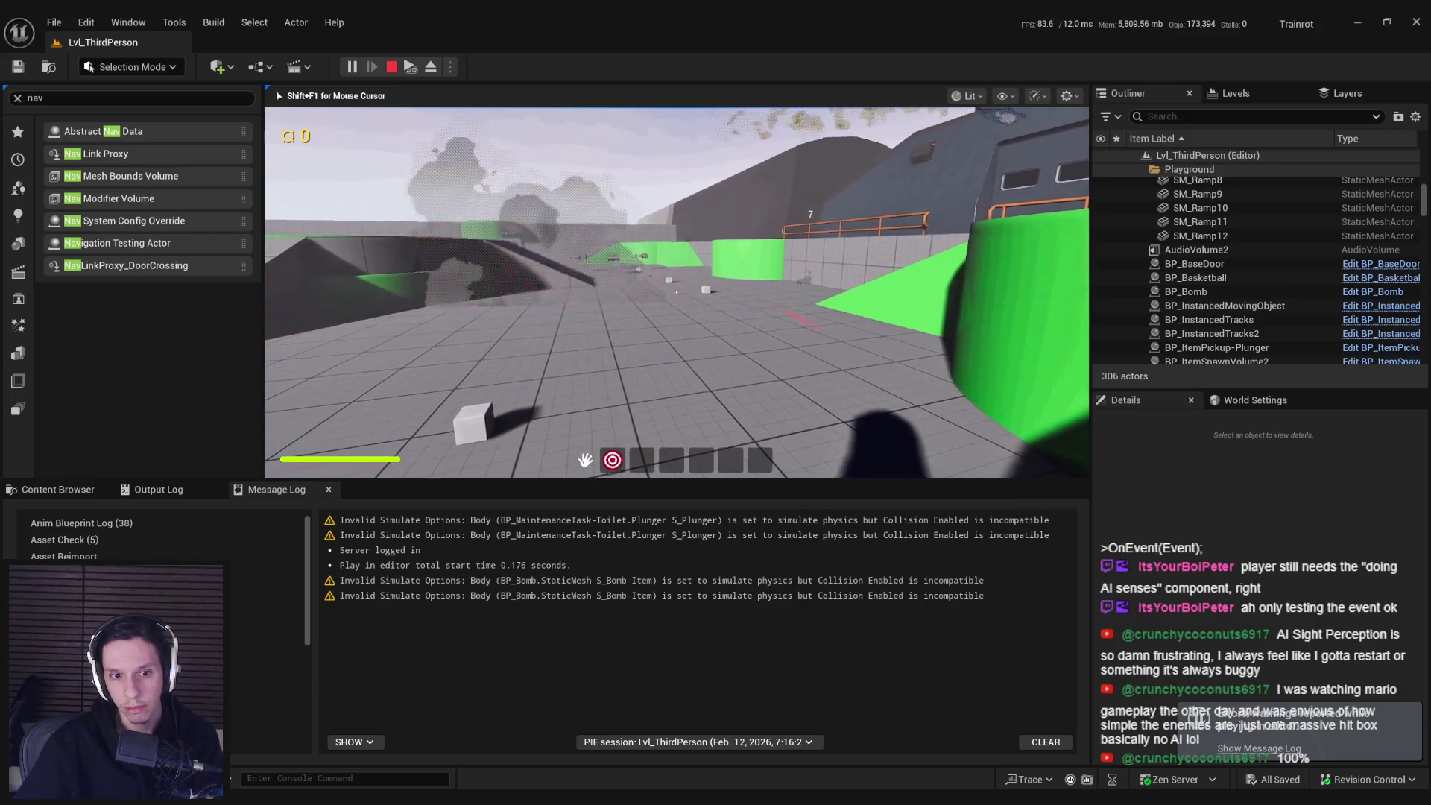
pyautogui.press('Escape')
pyautogui.doubleClick(1186, 292)
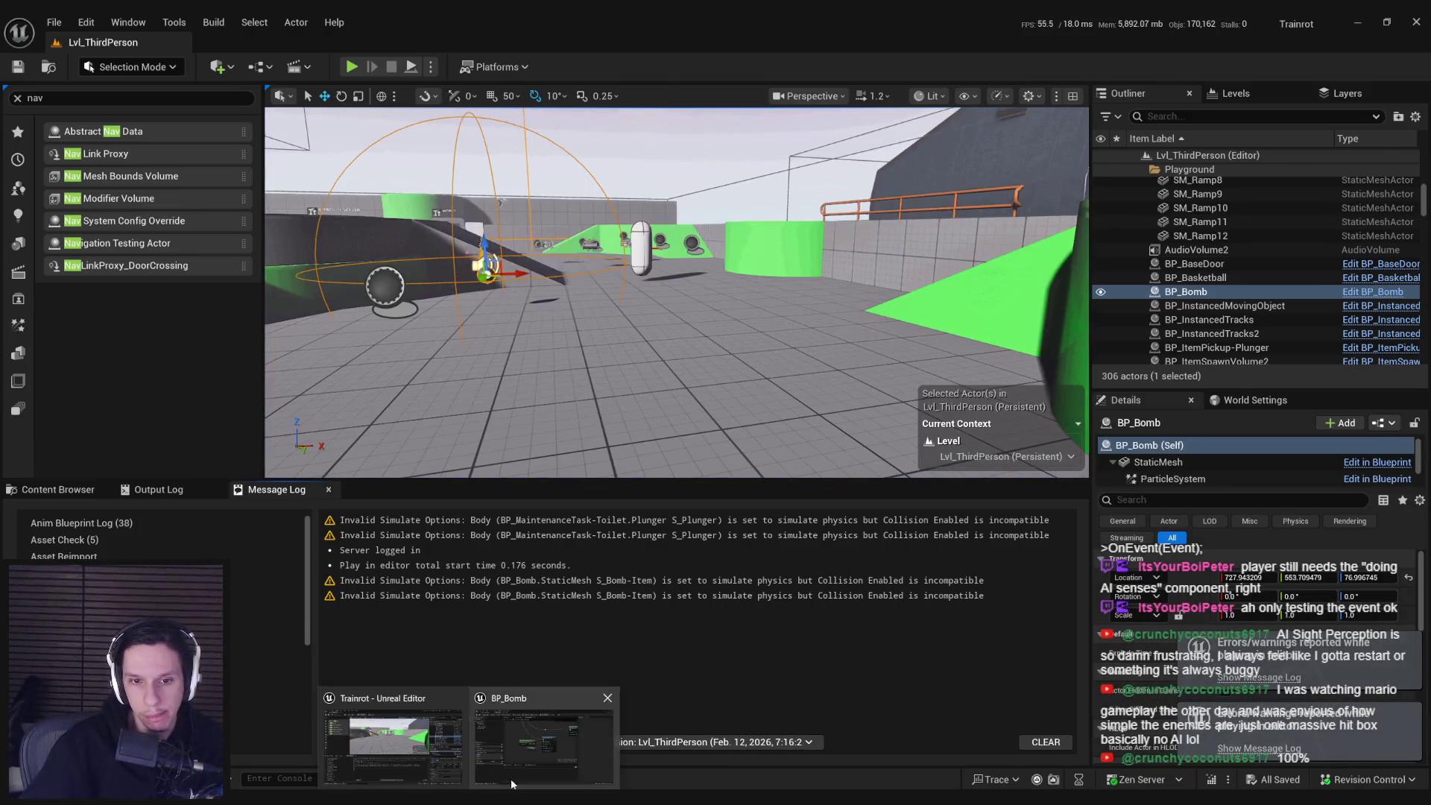
pyautogui.click(552, 734)
# - Zoom in on the bomb's Report Noise Event to read the Max Range tooltip, then switch to NPCAI_BasePawn
pyautogui.scroll(2, 554, 427)
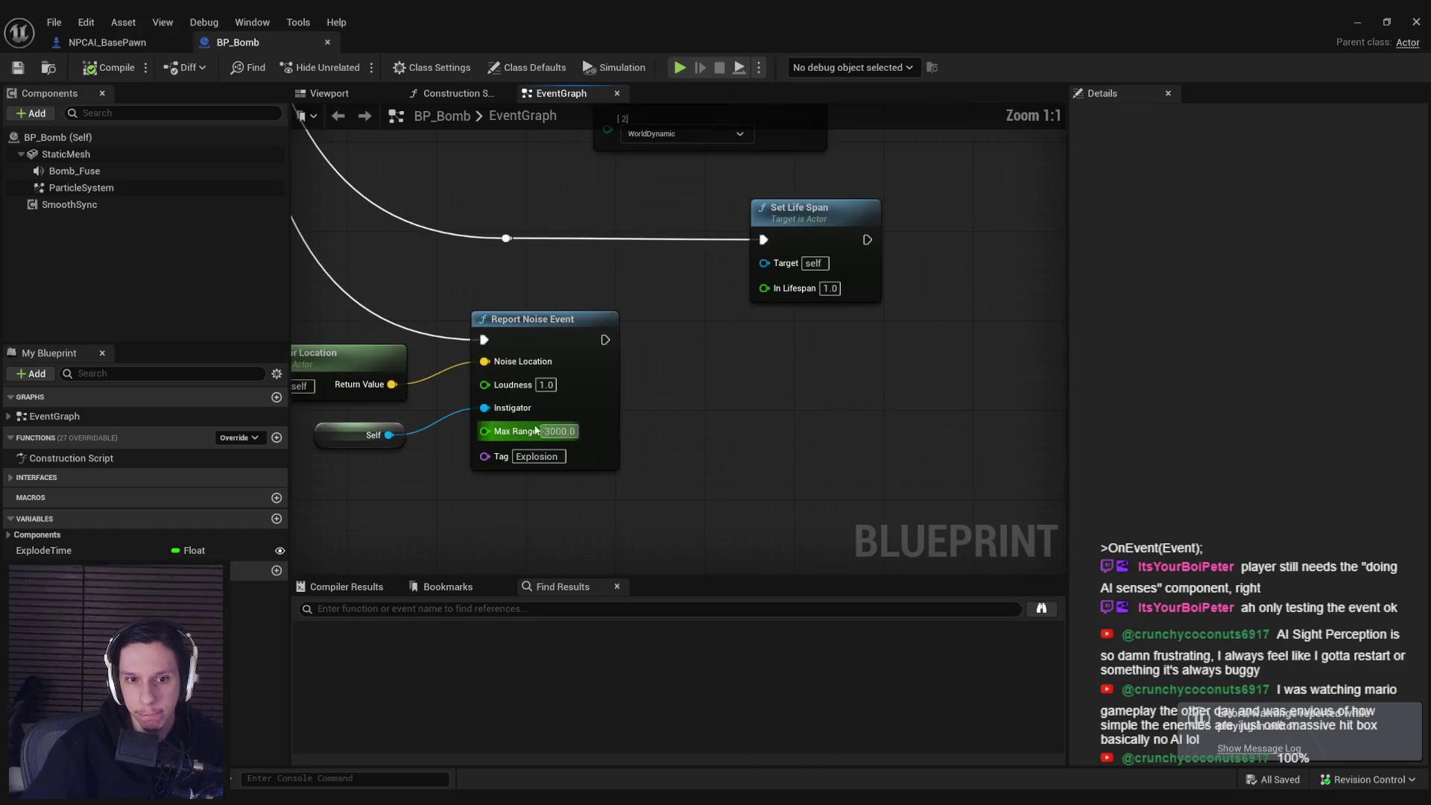
pyautogui.scroll(-4, 512, 388)
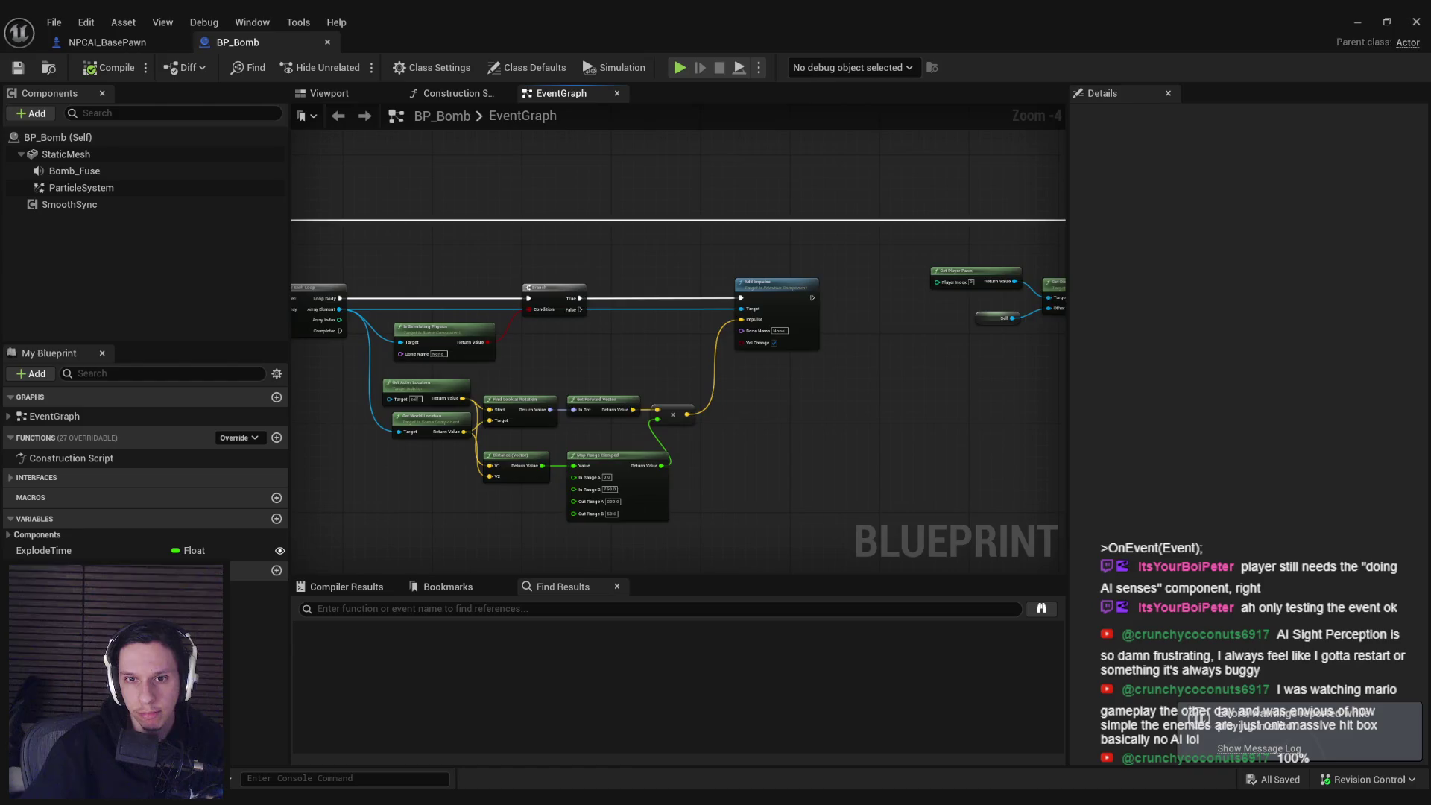
pyautogui.scroll(3, 820, 373)
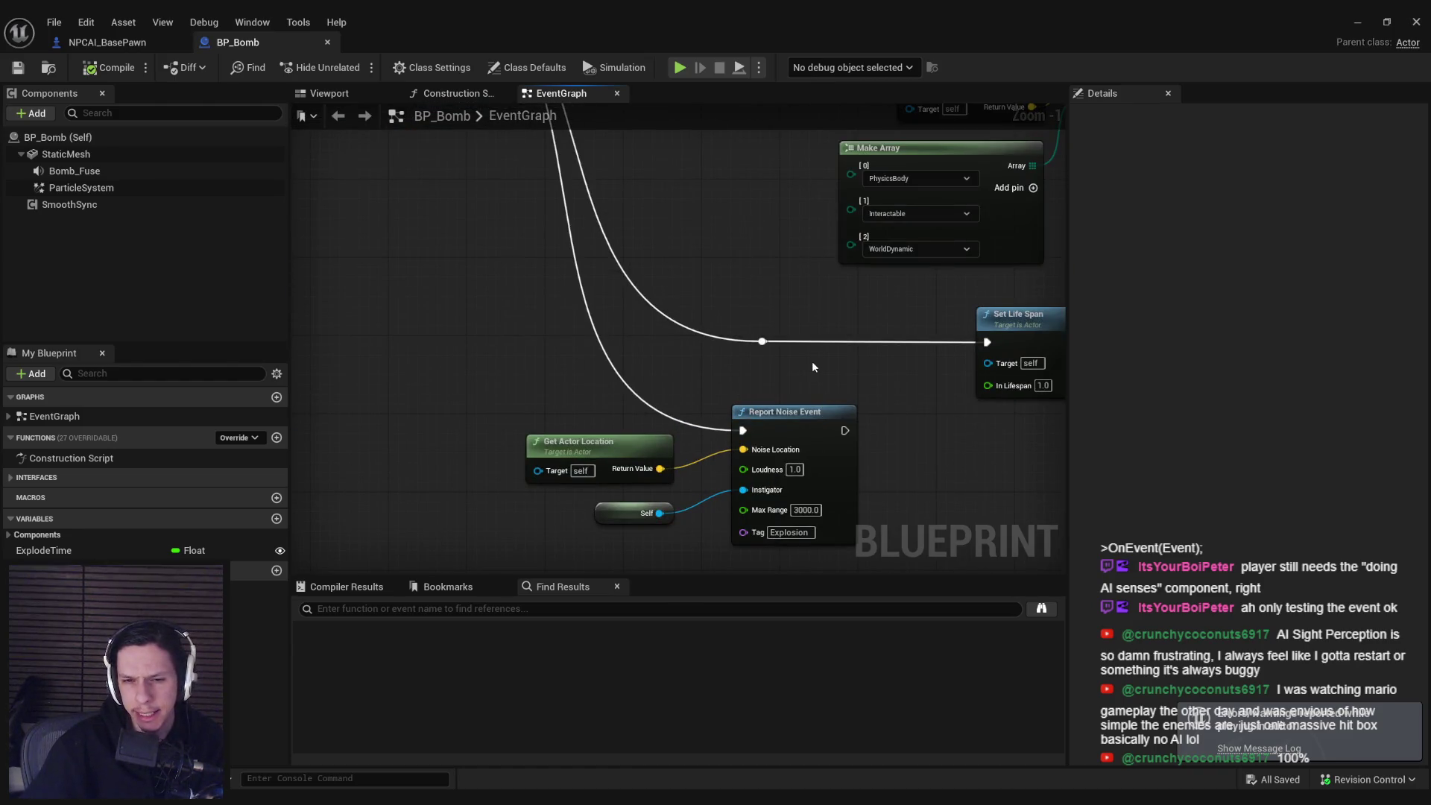
pyautogui.scroll(1, 661, 438)
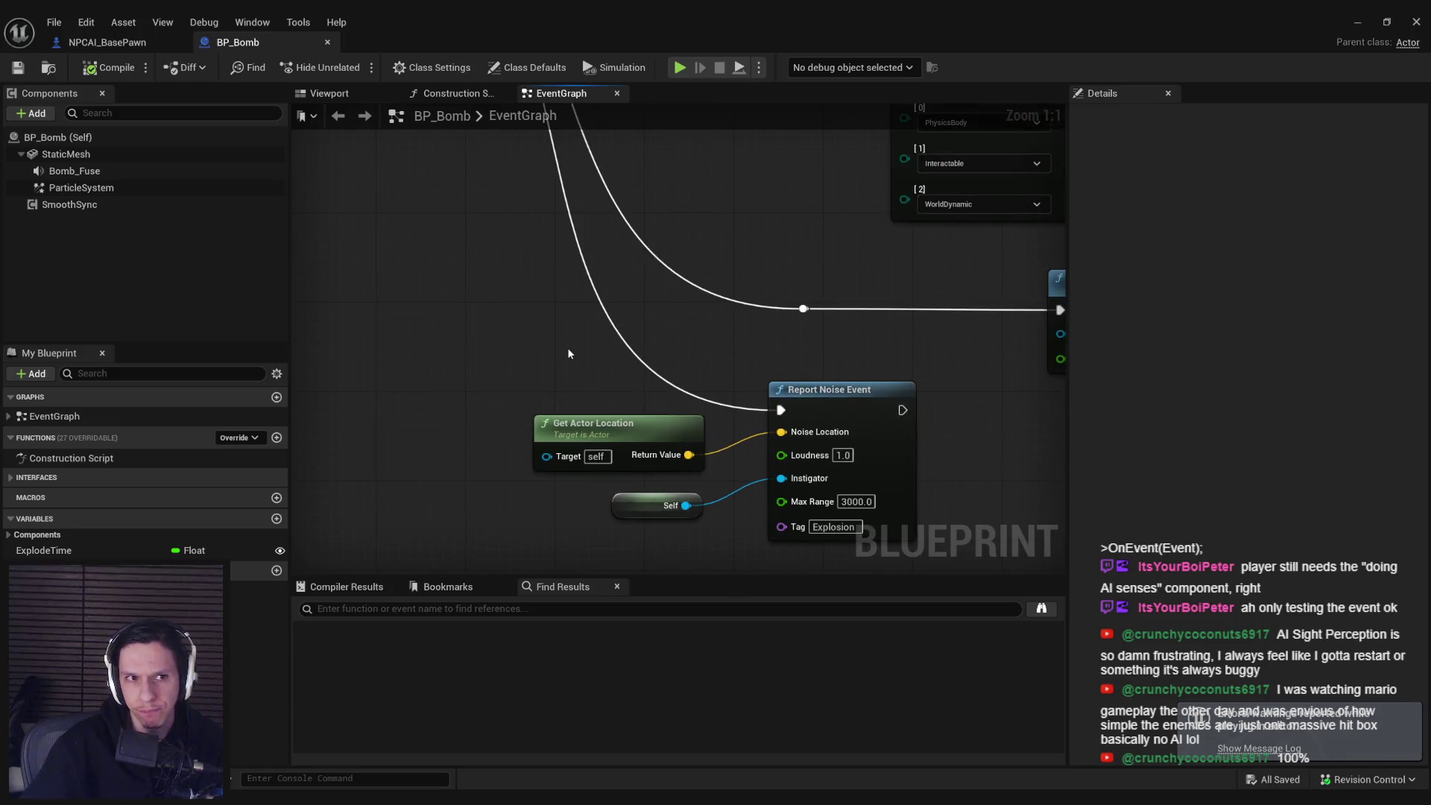
pyautogui.moveTo(824, 510)
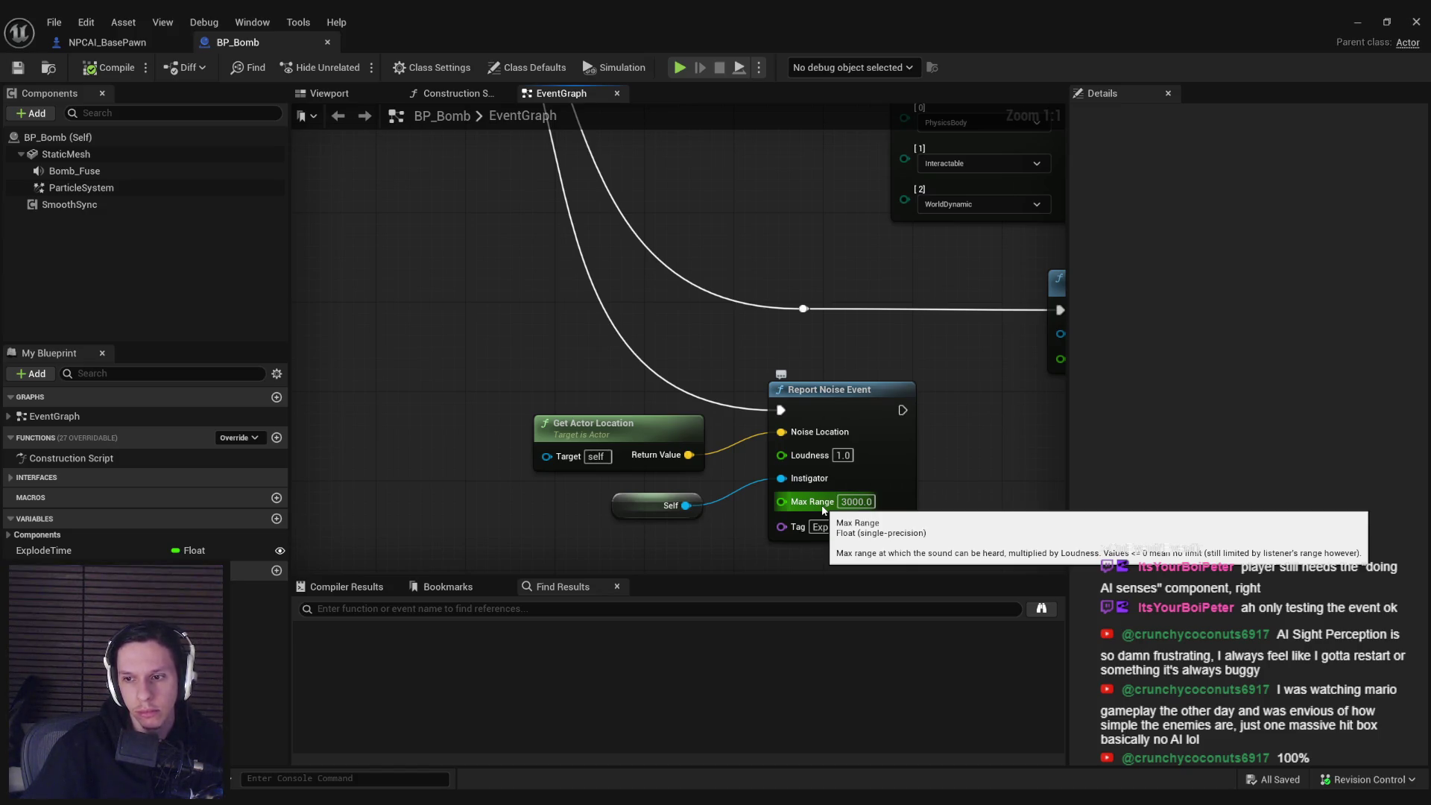
pyautogui.click(97, 42)
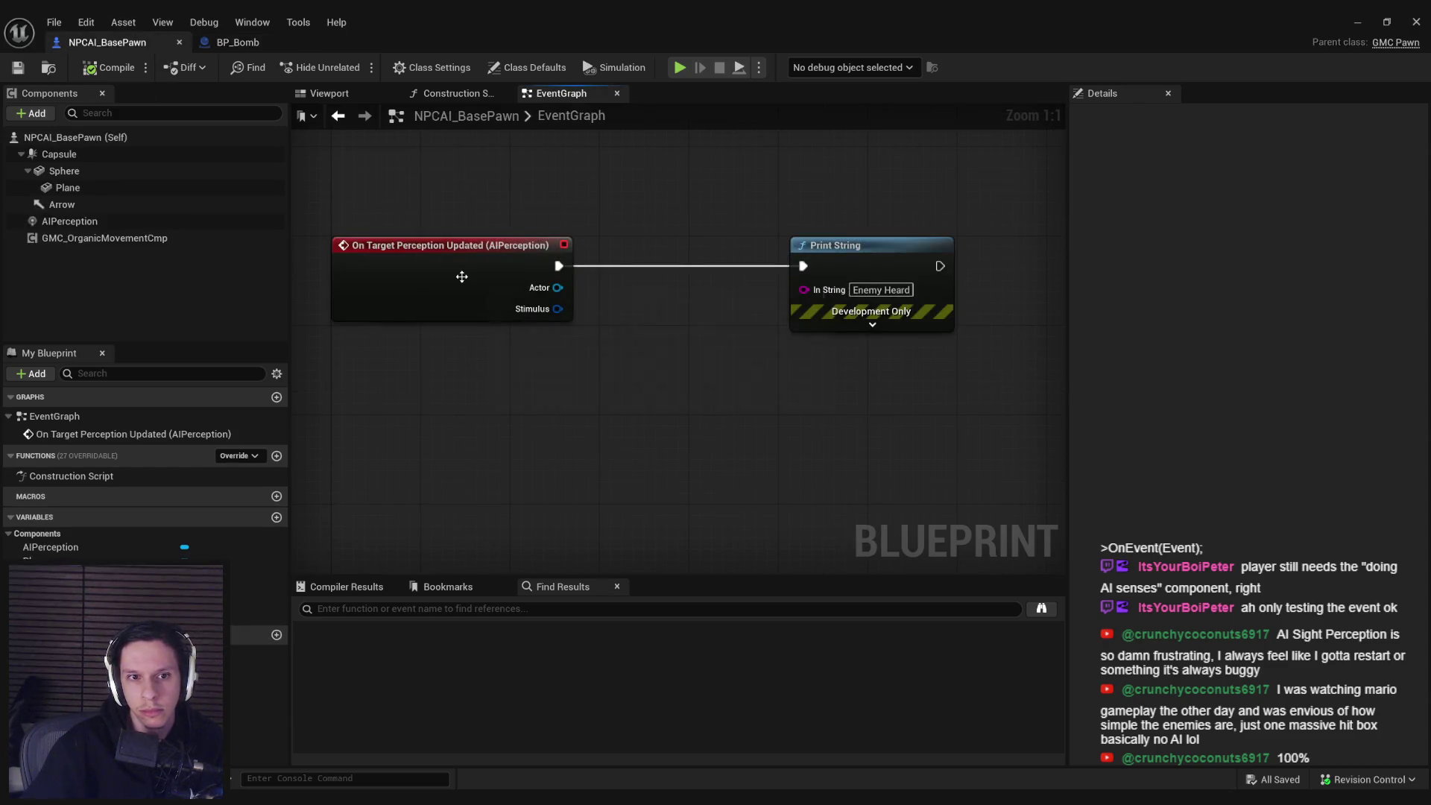
# - Replace the On Target Perception Updated event with an On Target Perception Info Updated event
pyautogui.click(436, 248)
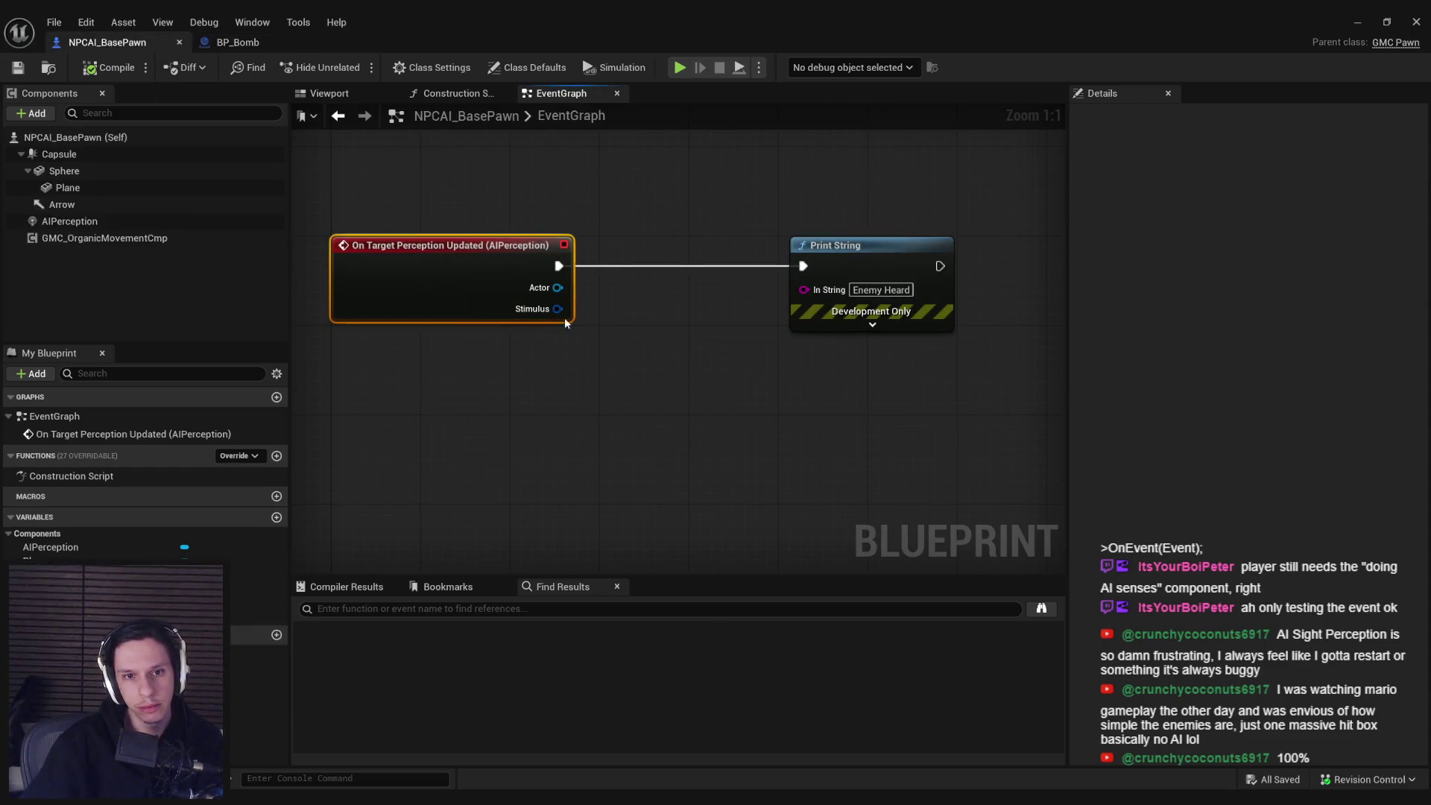
pyautogui.press('Delete')
pyautogui.click(70, 221)
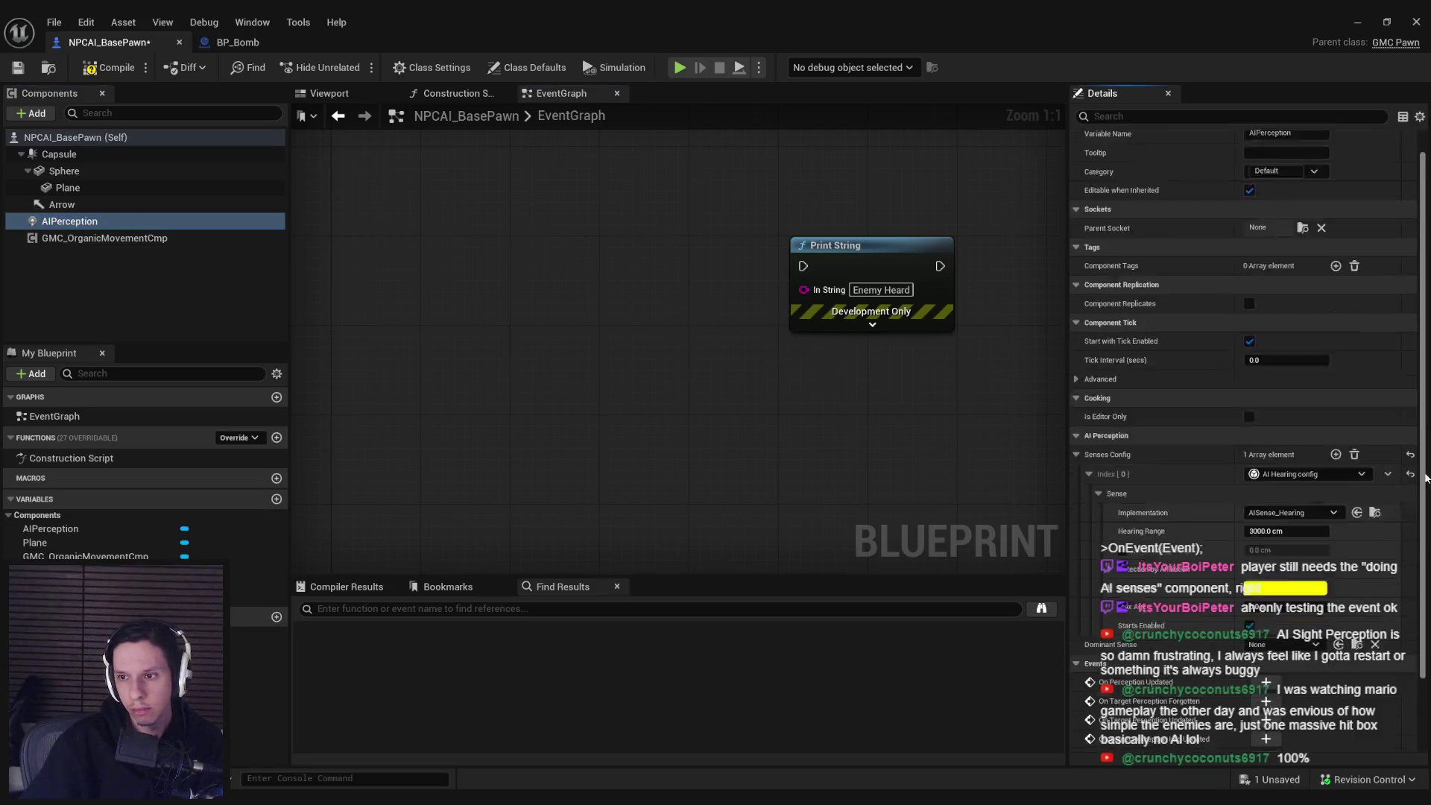
pyautogui.click(1266, 682)
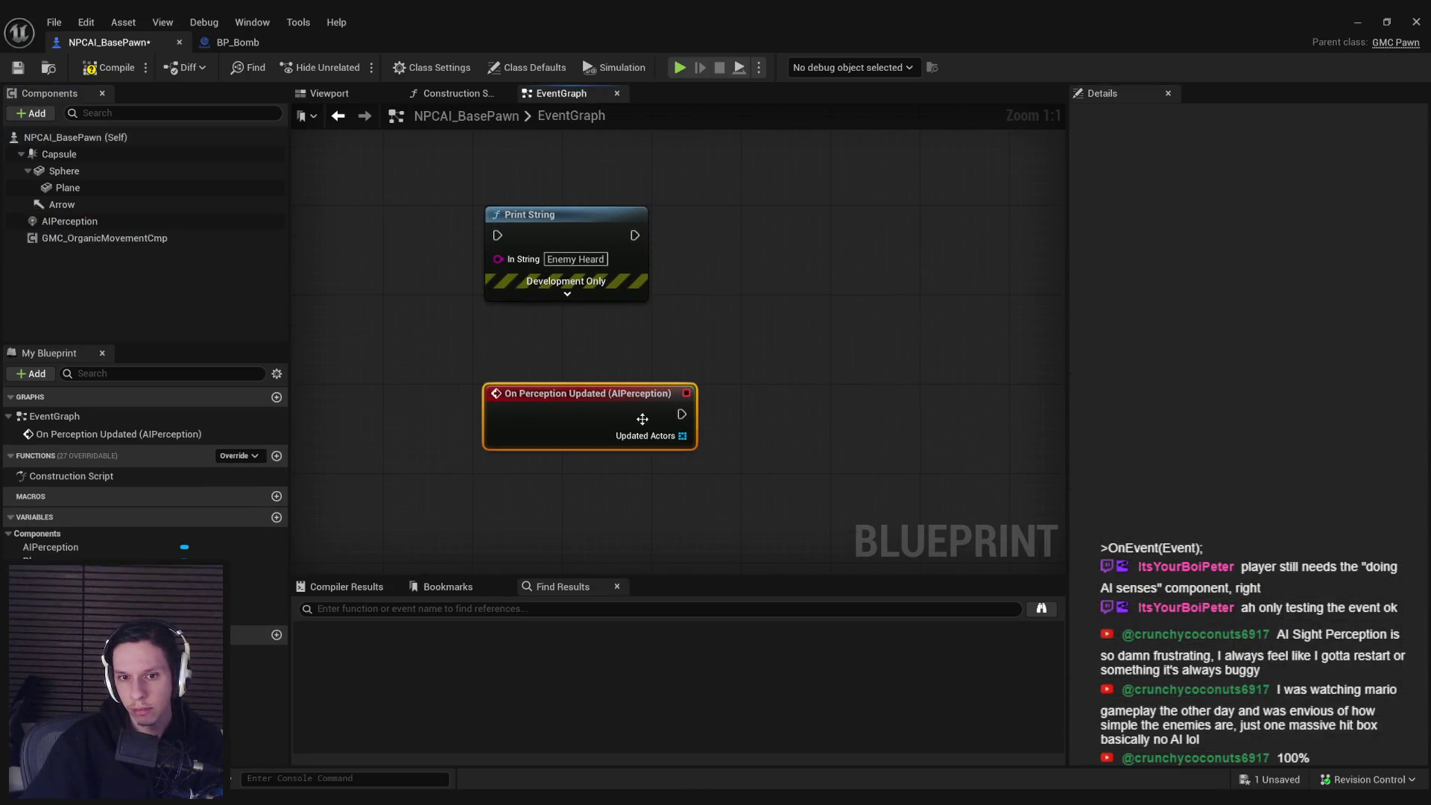
pyautogui.moveTo(581, 411); pyautogui.dragTo(742, 448)
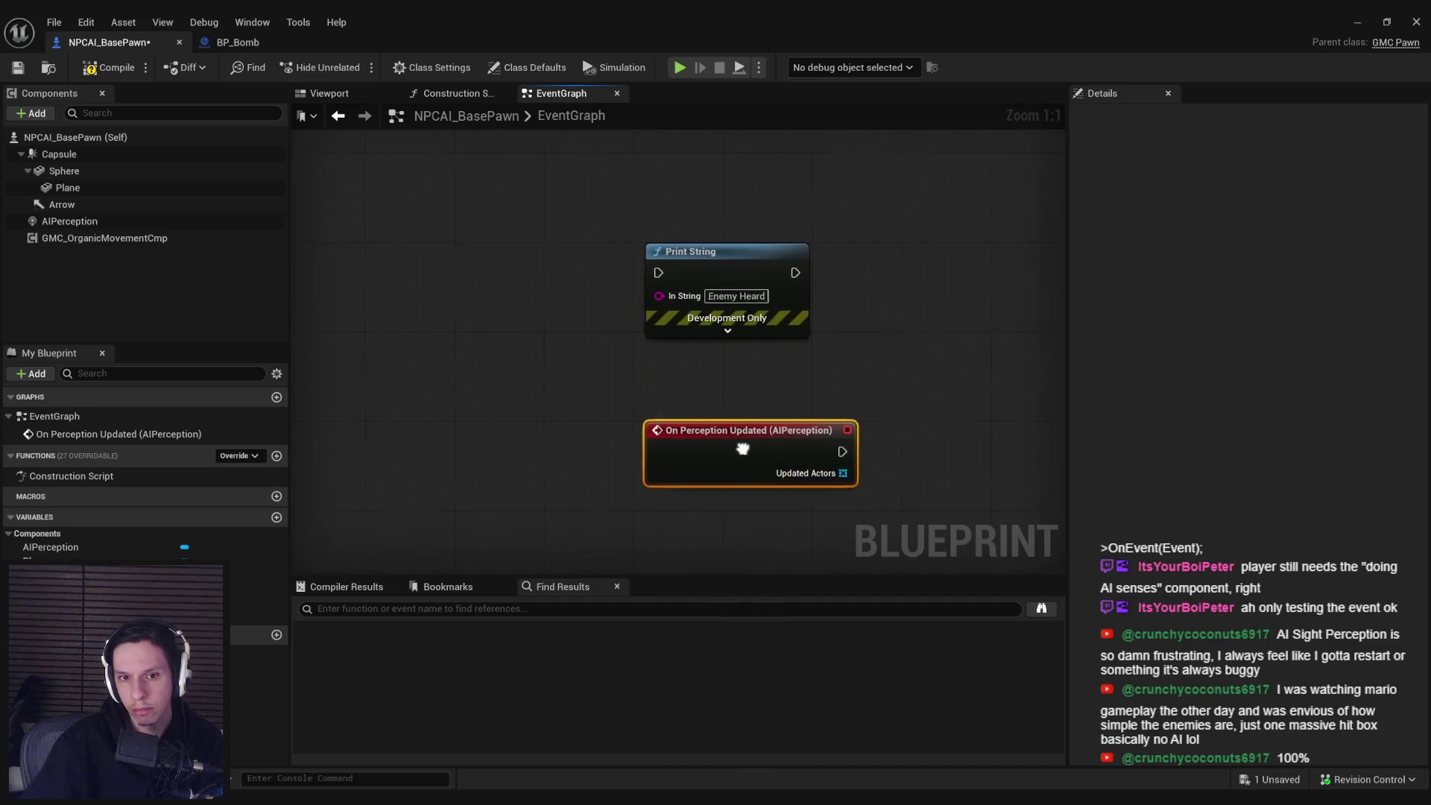
pyautogui.press('Delete')
pyautogui.click(69, 221)
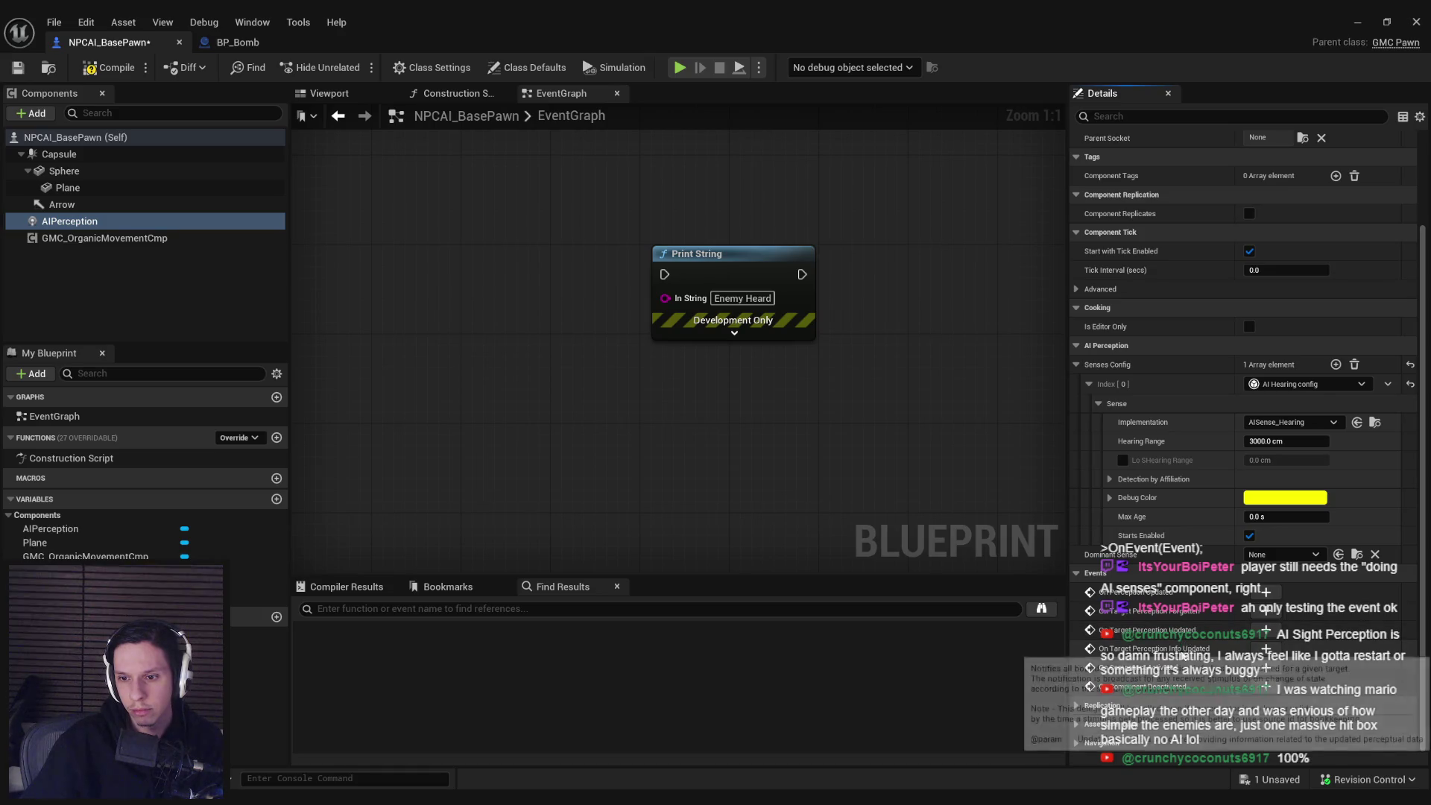
pyautogui.click(1266, 648)
# - Position the new event, wire it into the 'Enemy Heard' Print String, and save the Blueprint
pyautogui.scroll(-1, 941, 485)
pyautogui.moveTo(861, 452)
pyautogui.mouseDown()
pyautogui.moveTo(528, 338)
pyautogui.moveTo(633, 376)
pyautogui.mouseUp()
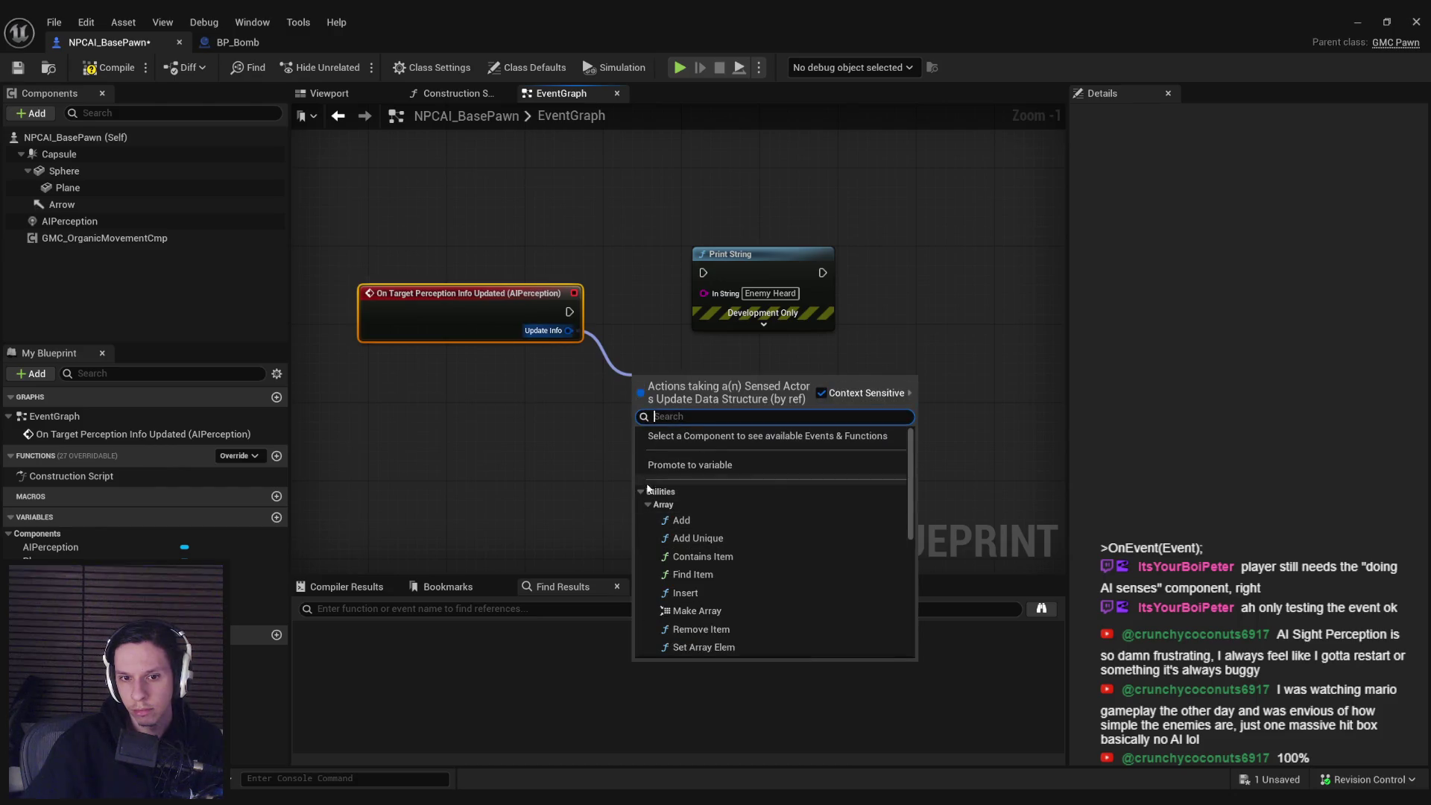
pyautogui.click(647, 489)
pyautogui.click(699, 540)
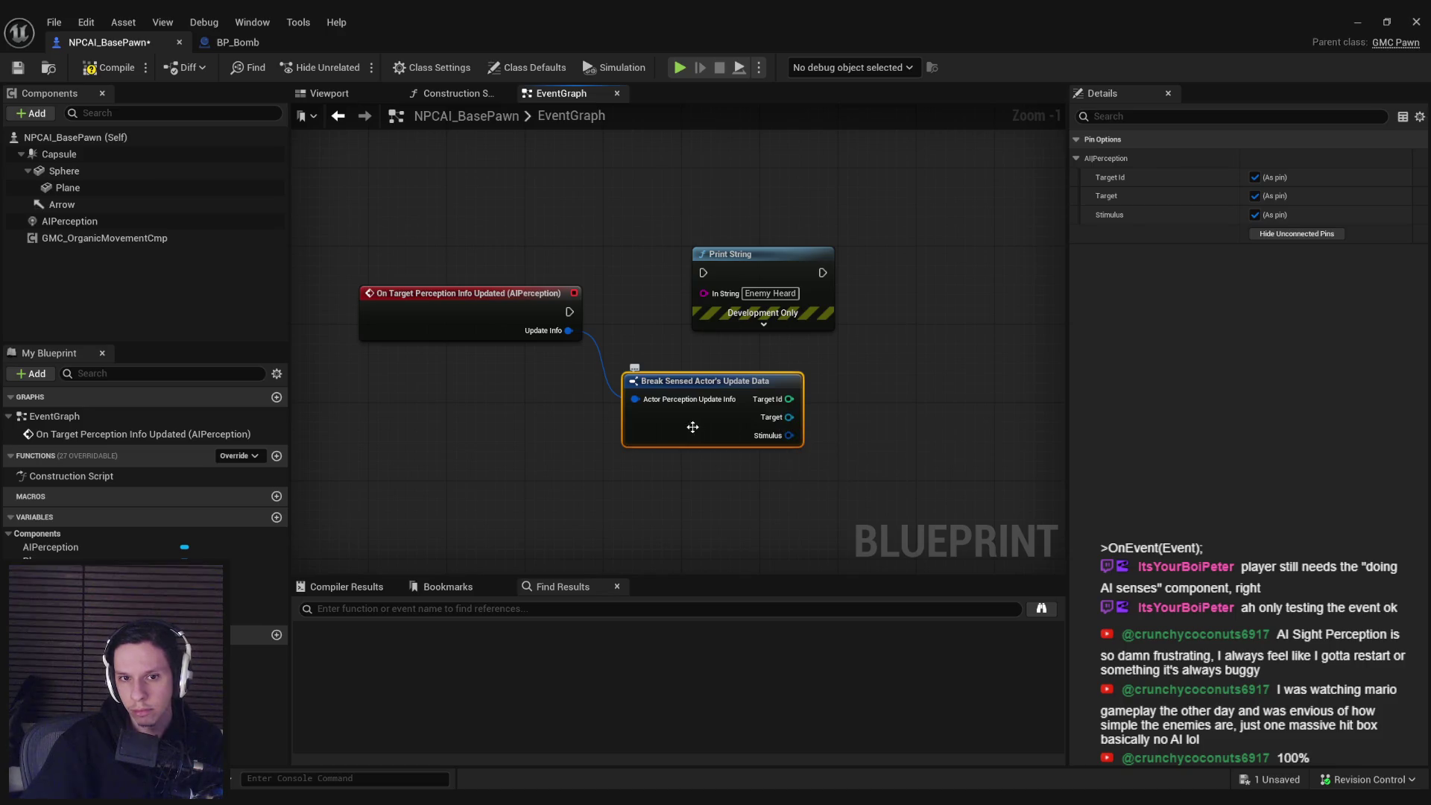
pyautogui.press('Delete')
pyautogui.moveTo(477, 293); pyautogui.dragTo(487, 254)
pyautogui.moveTo(579, 273); pyautogui.dragTo(702, 273)
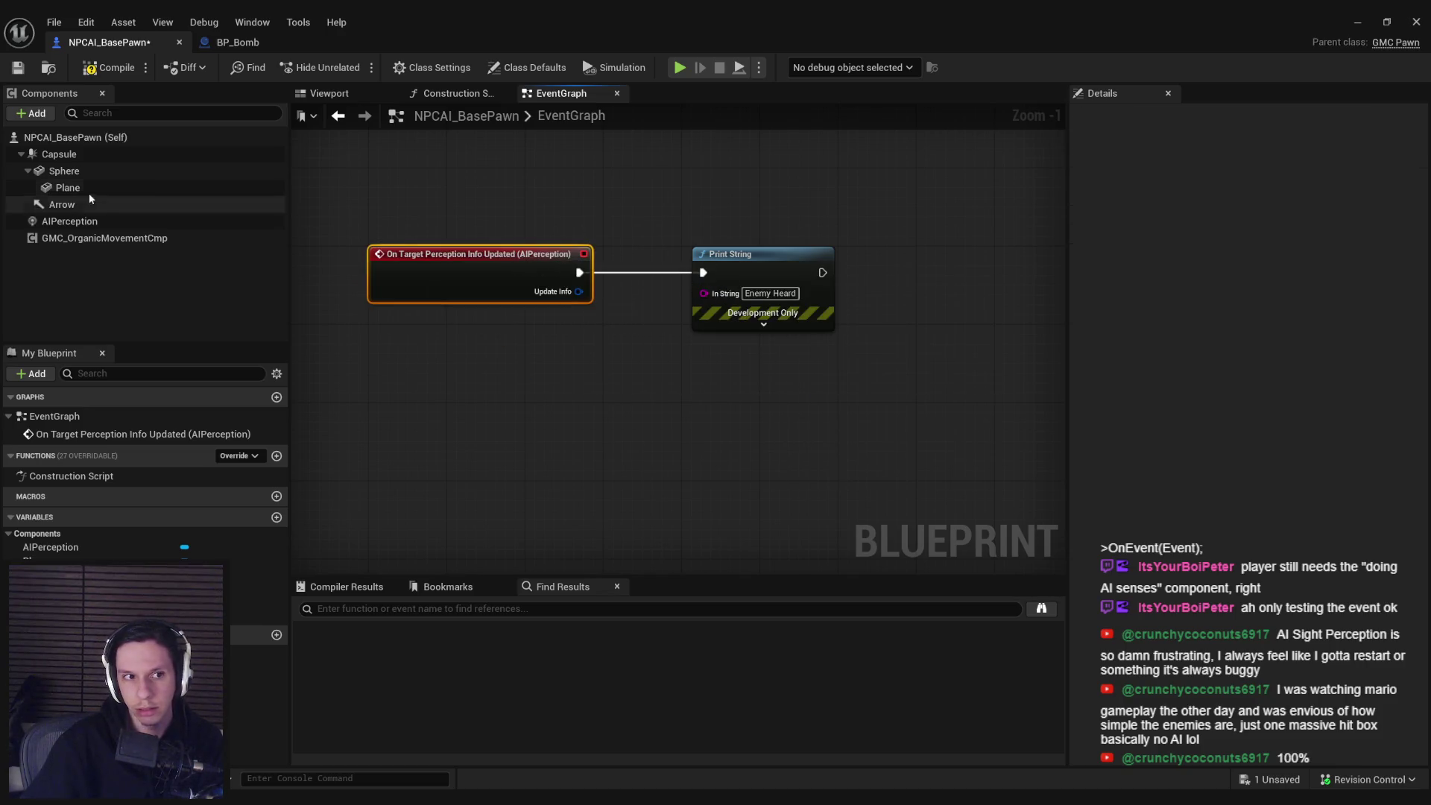
pyautogui.click(16, 71)
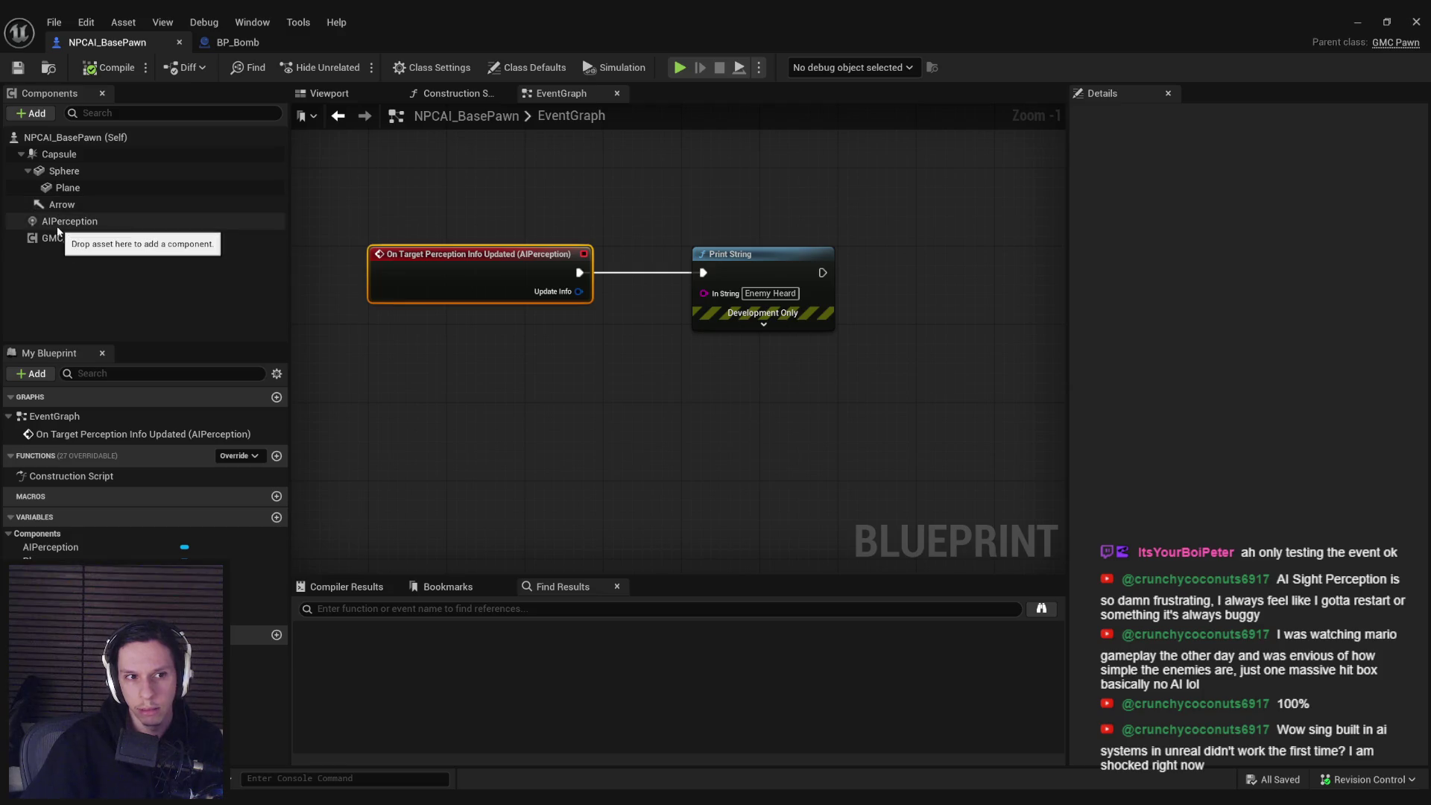
# - Check AIPerception's sense settings, then start a play-in-editor test of the level
pyautogui.click(69, 221)
pyautogui.moveTo(1429, 303)
pyautogui.mouseDown()
pyautogui.moveTo(1429, 412)
pyautogui.moveTo(942, 324)
pyautogui.mouseUp()
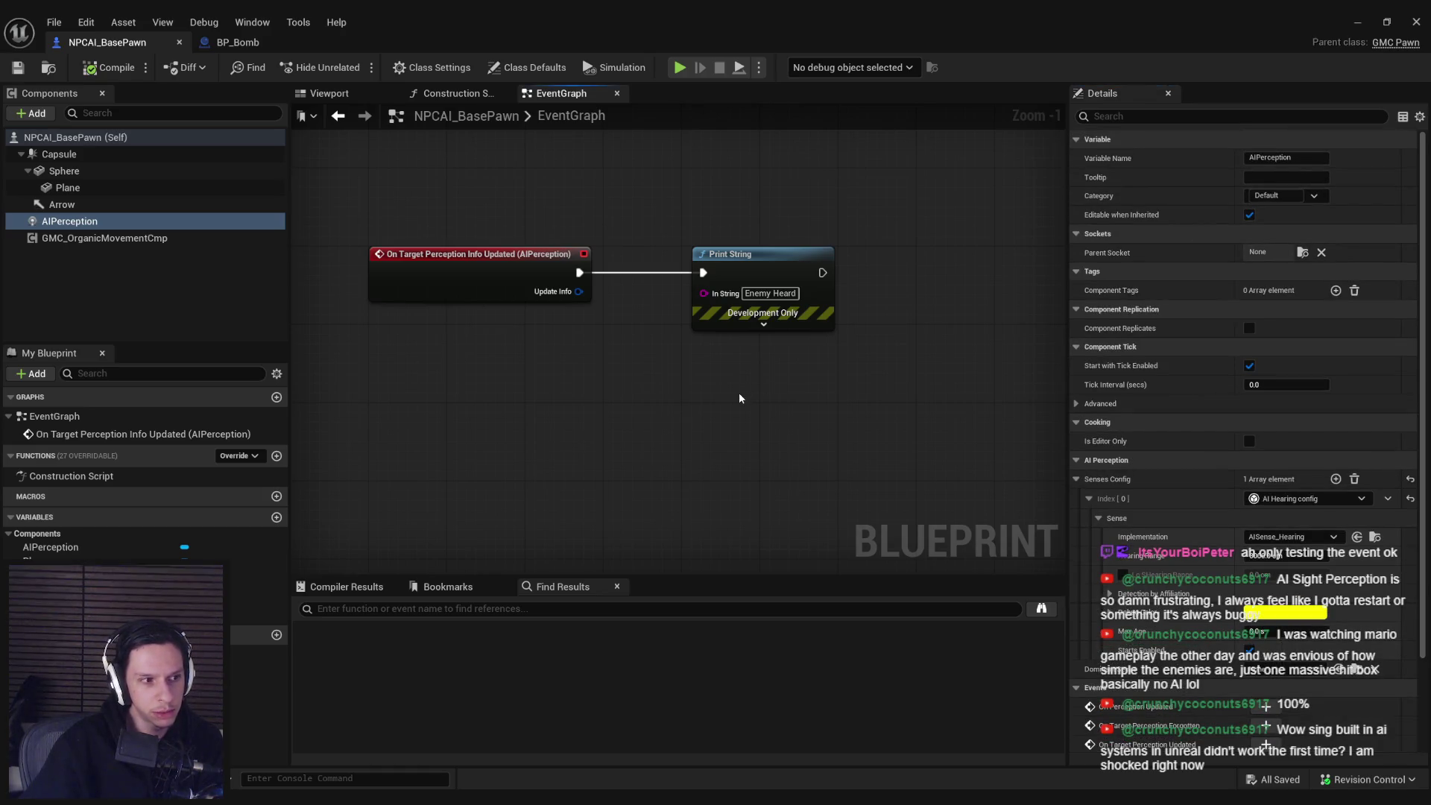
pyautogui.click(1357, 23)
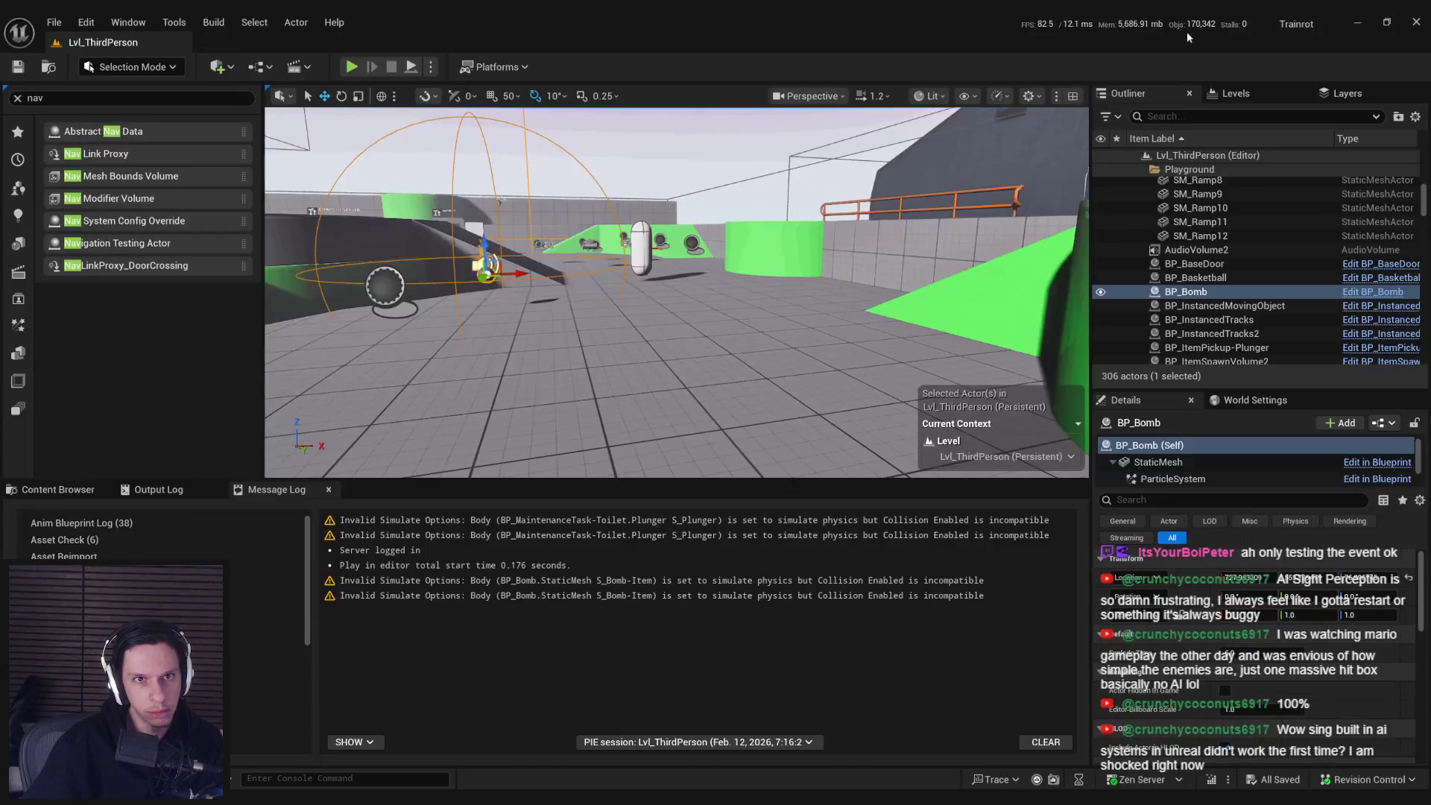
pyautogui.click(352, 66)
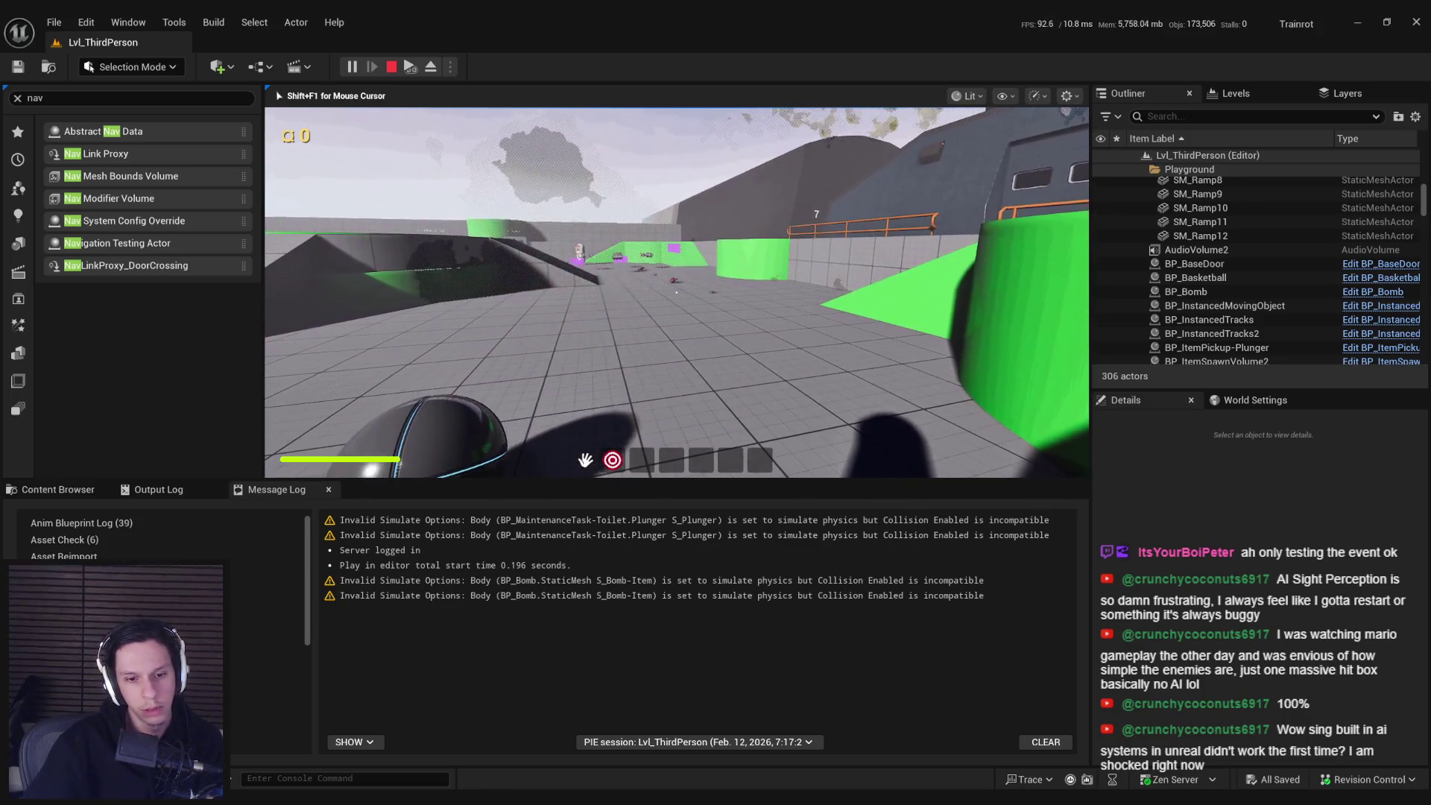
# - Stop the play session after the bomb explodes and bring up the AI Perception docs in the browser
pyautogui.press('Escape')
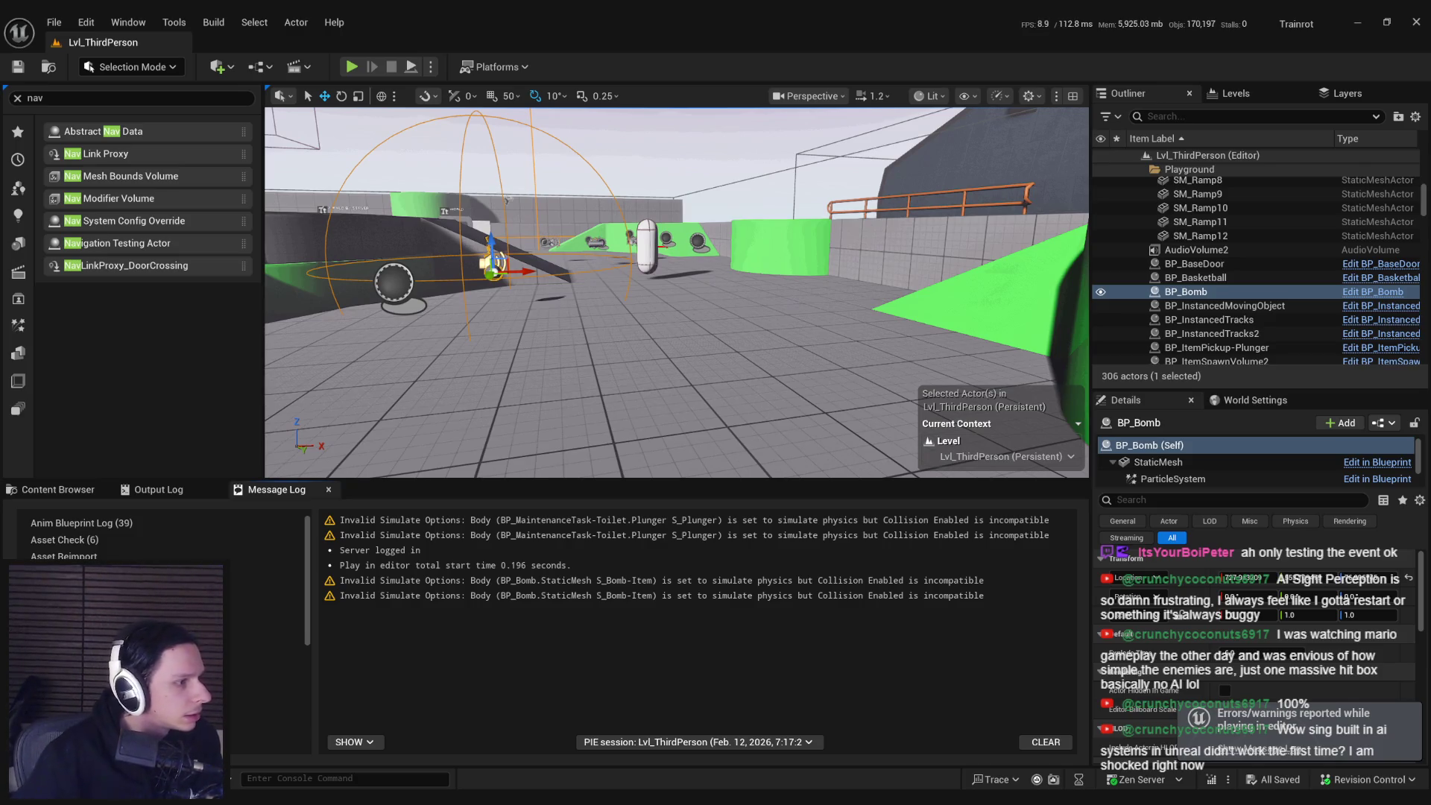
pyautogui.hotkey('alt', 'Tab')
pyautogui.doubleClick(447, 298)
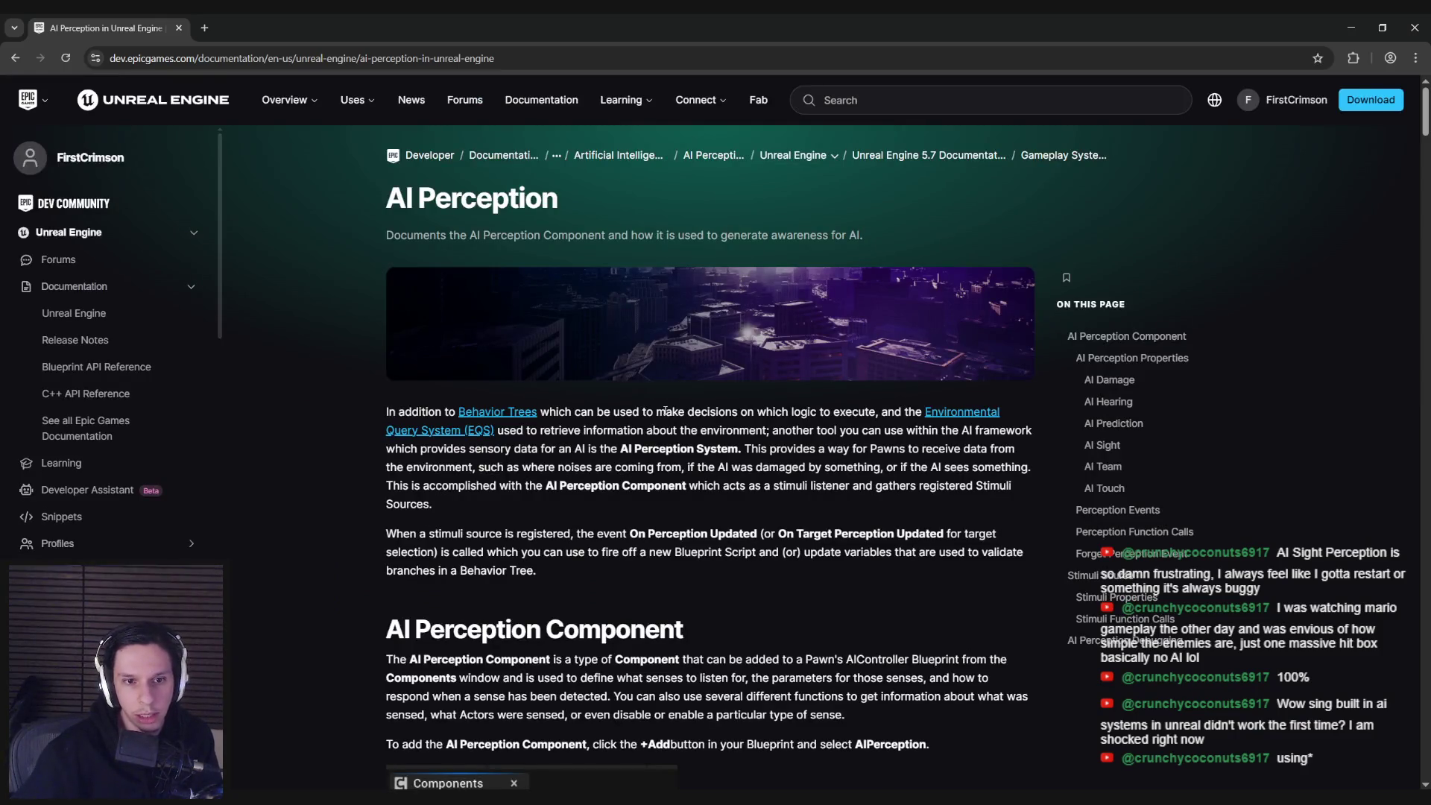
# - Read the docs' intro and AI Perception Component description, then return to the Unreal Blueprint window
pyautogui.moveTo(580, 412)
pyautogui.mouseDown()
pyautogui.moveTo(852, 414)
pyautogui.moveTo(969, 434)
pyautogui.moveTo(708, 422)
pyautogui.moveTo(919, 431)
pyautogui.moveTo(524, 447)
pyautogui.mouseUp()
pyautogui.moveTo(865, 448); pyautogui.dragTo(501, 467)
pyautogui.click(352, 465)
pyautogui.scroll(-5, 352, 465)
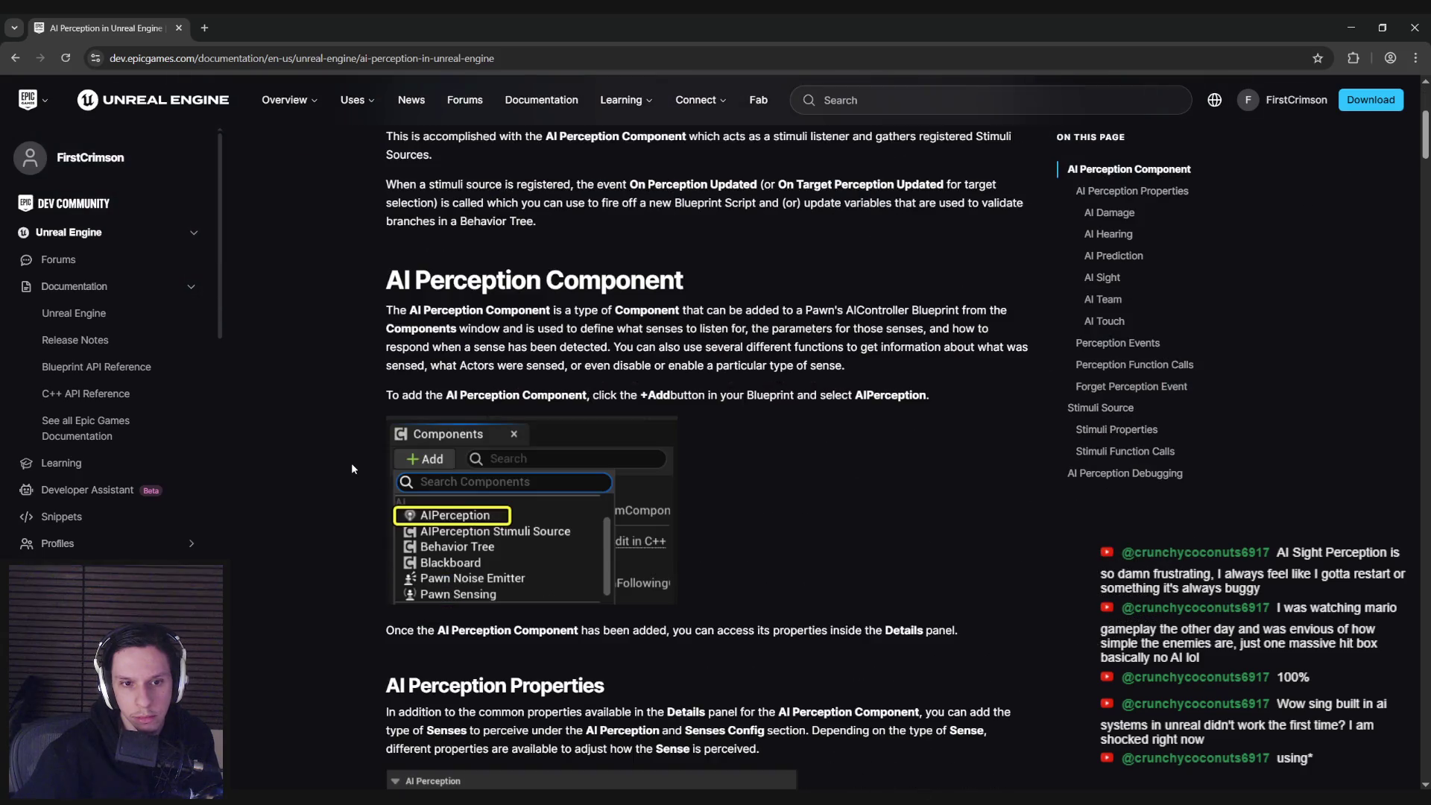
pyautogui.moveTo(423, 310); pyautogui.dragTo(725, 322)
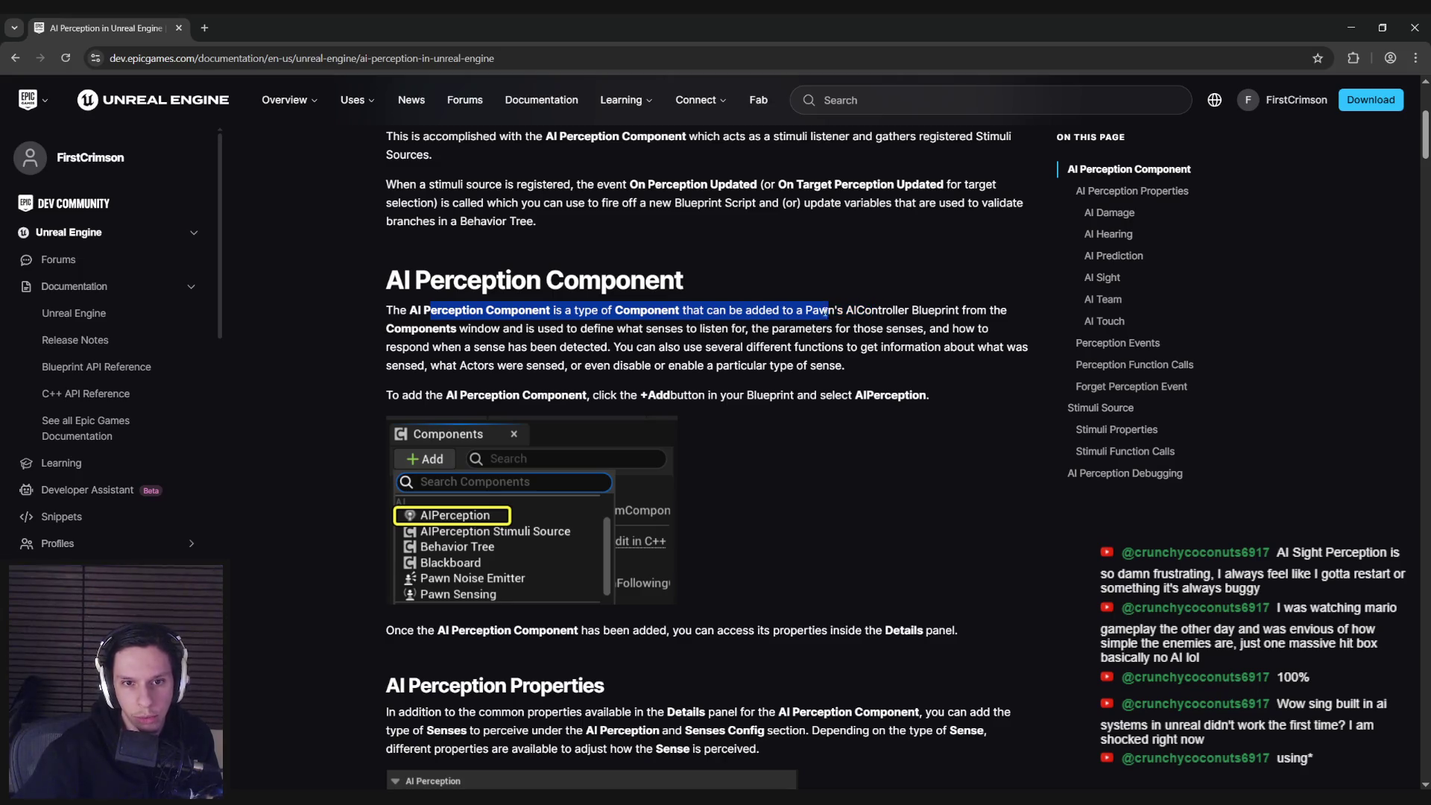
pyautogui.moveTo(828, 311); pyautogui.dragTo(726, 326)
pyautogui.click(701, 328)
pyautogui.hotkey('alt', 'Tab')
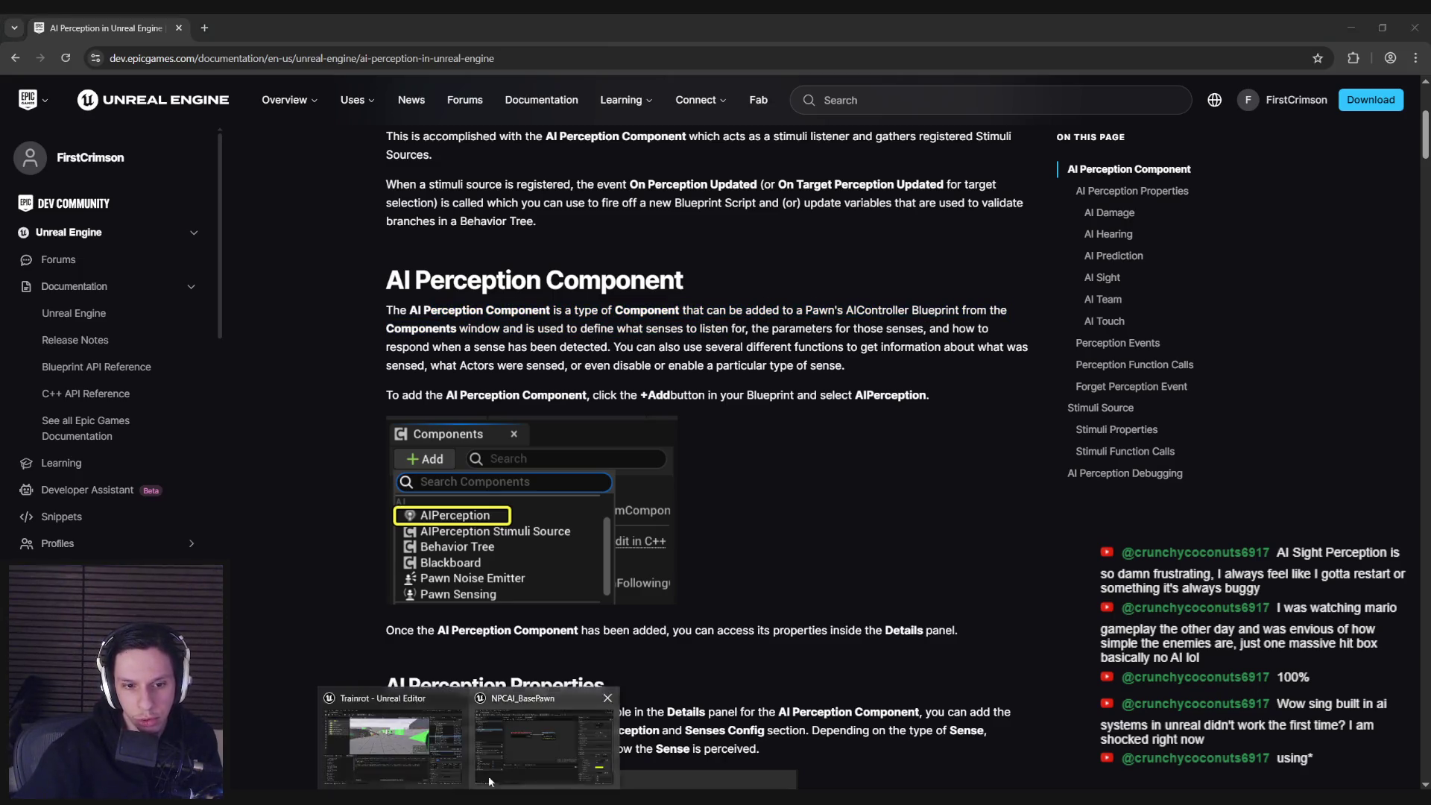
# - Remove the AIPerception component from NPCAI_BasePawn and save the pawn blueprint
pyautogui.click(71, 221)
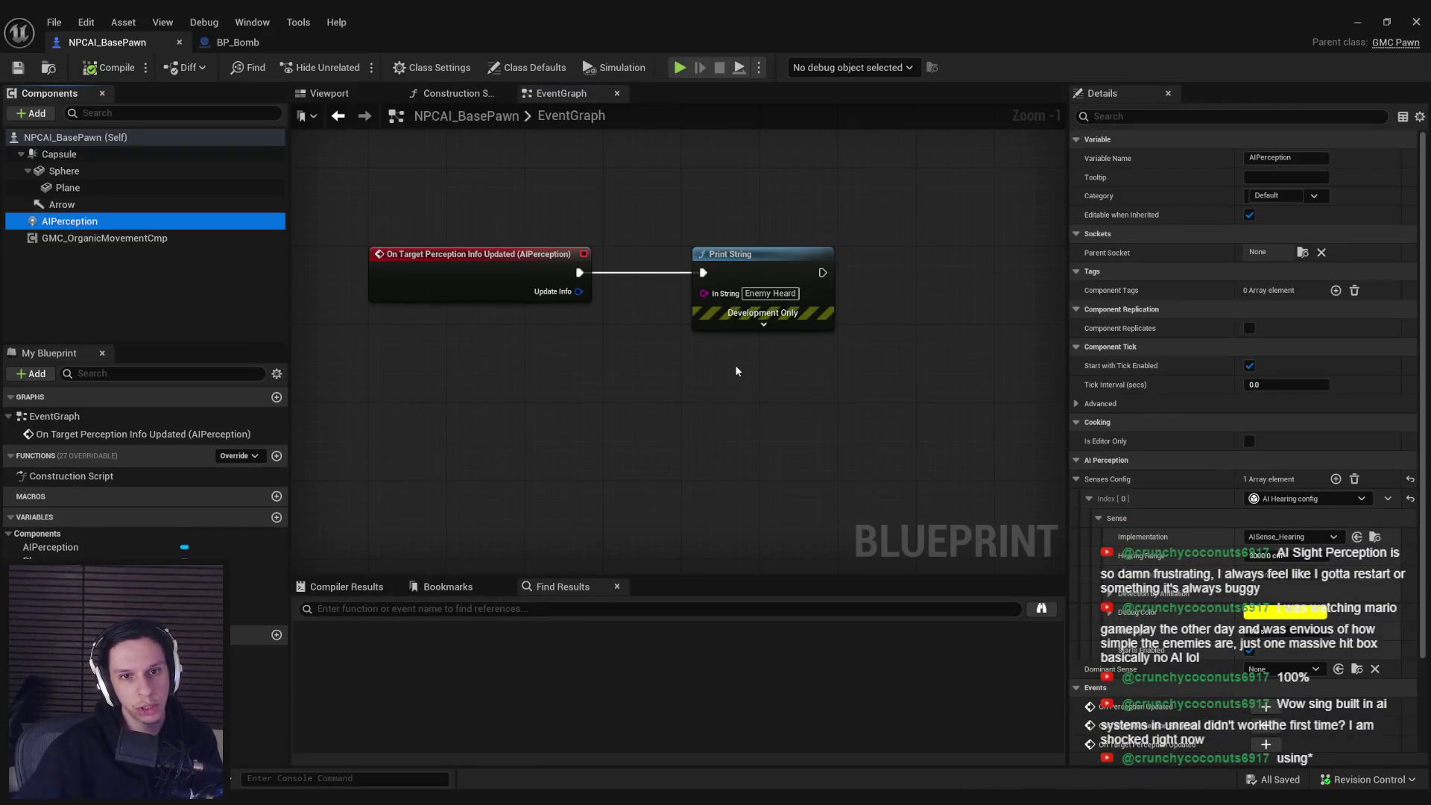
pyautogui.press('Delete')
pyautogui.click(825, 435)
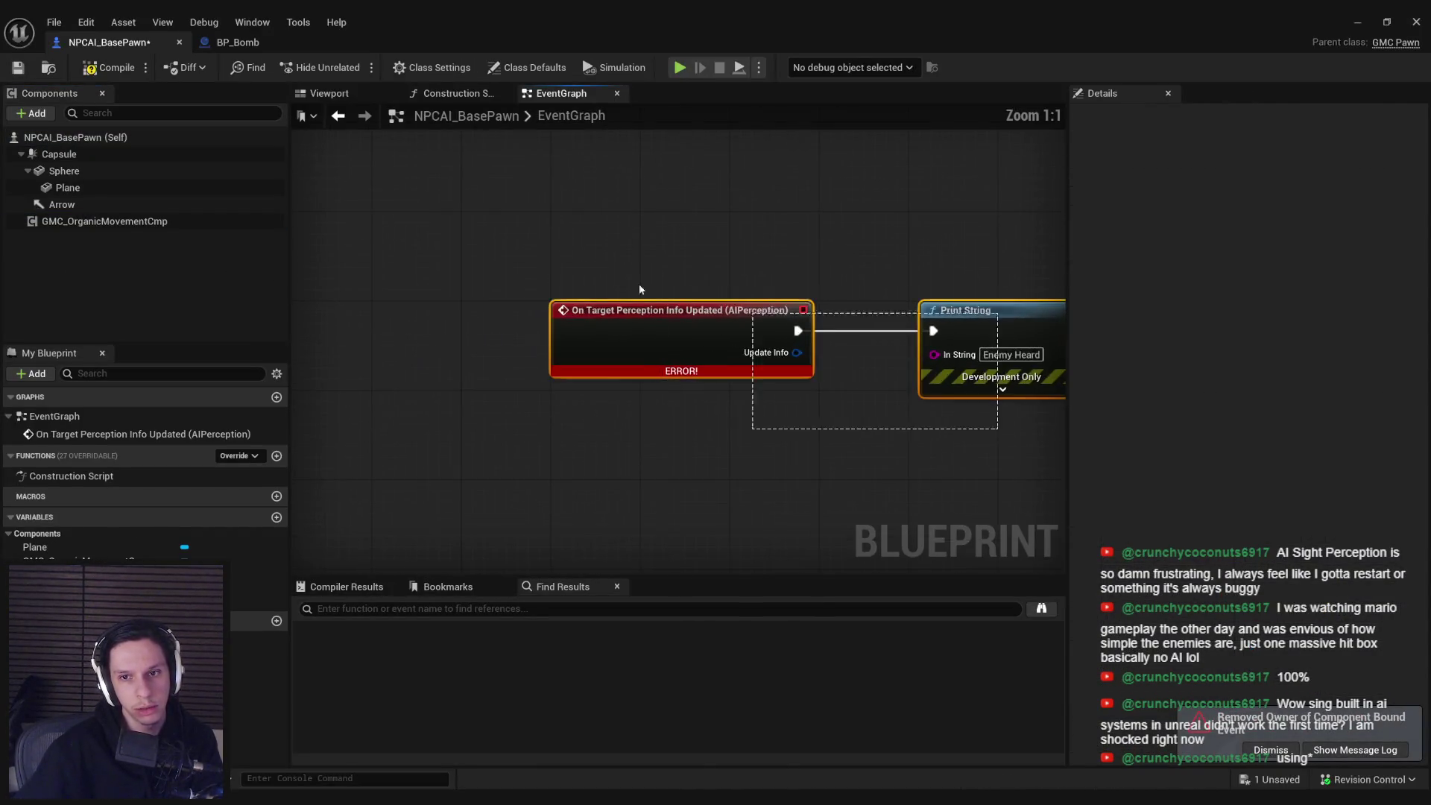
pyautogui.click(16, 69)
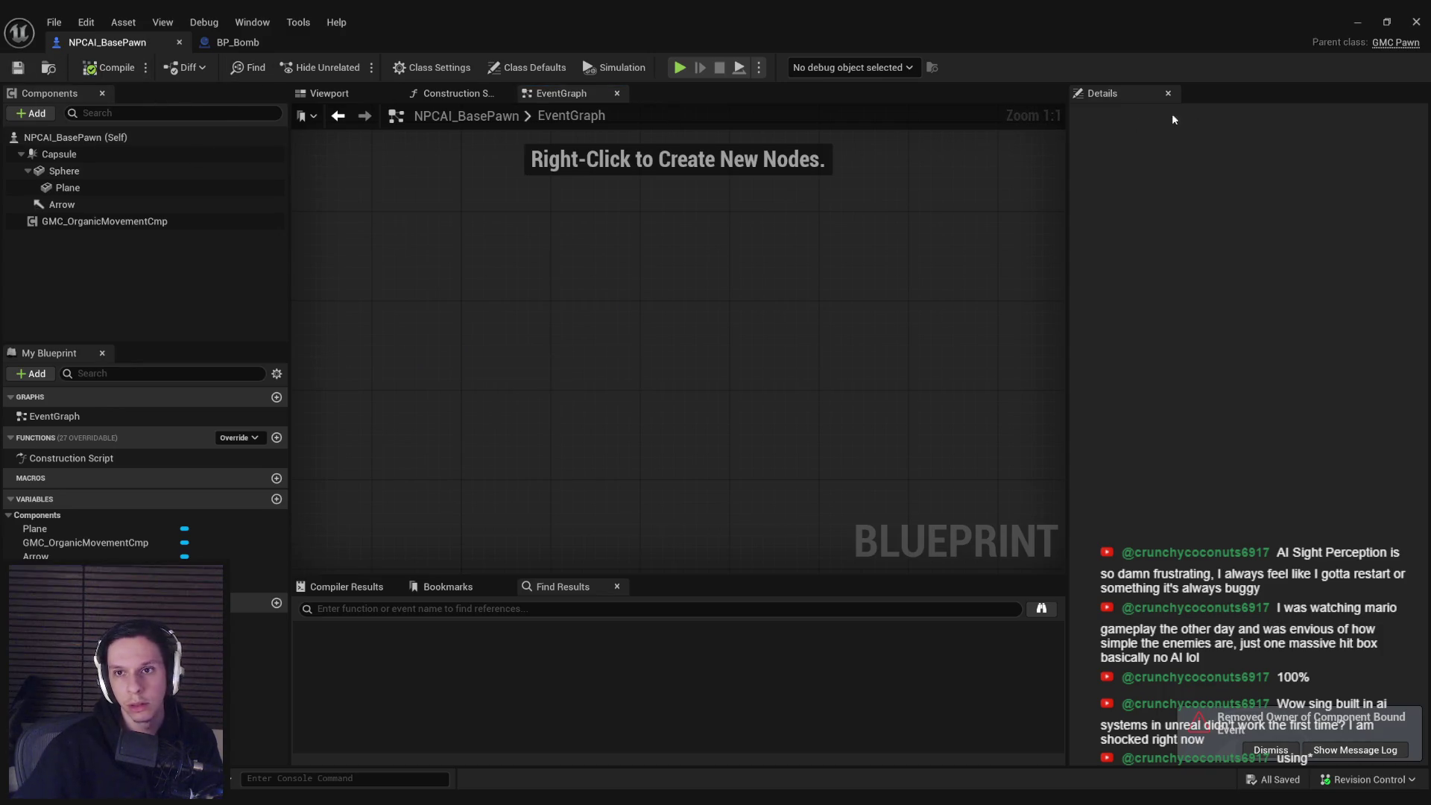
# - Open NPCAI_Controller and add an AIPerception component to it
pyautogui.click(508, 64)
pyautogui.click(1359, 273)
pyautogui.doubleClick(552, 634)
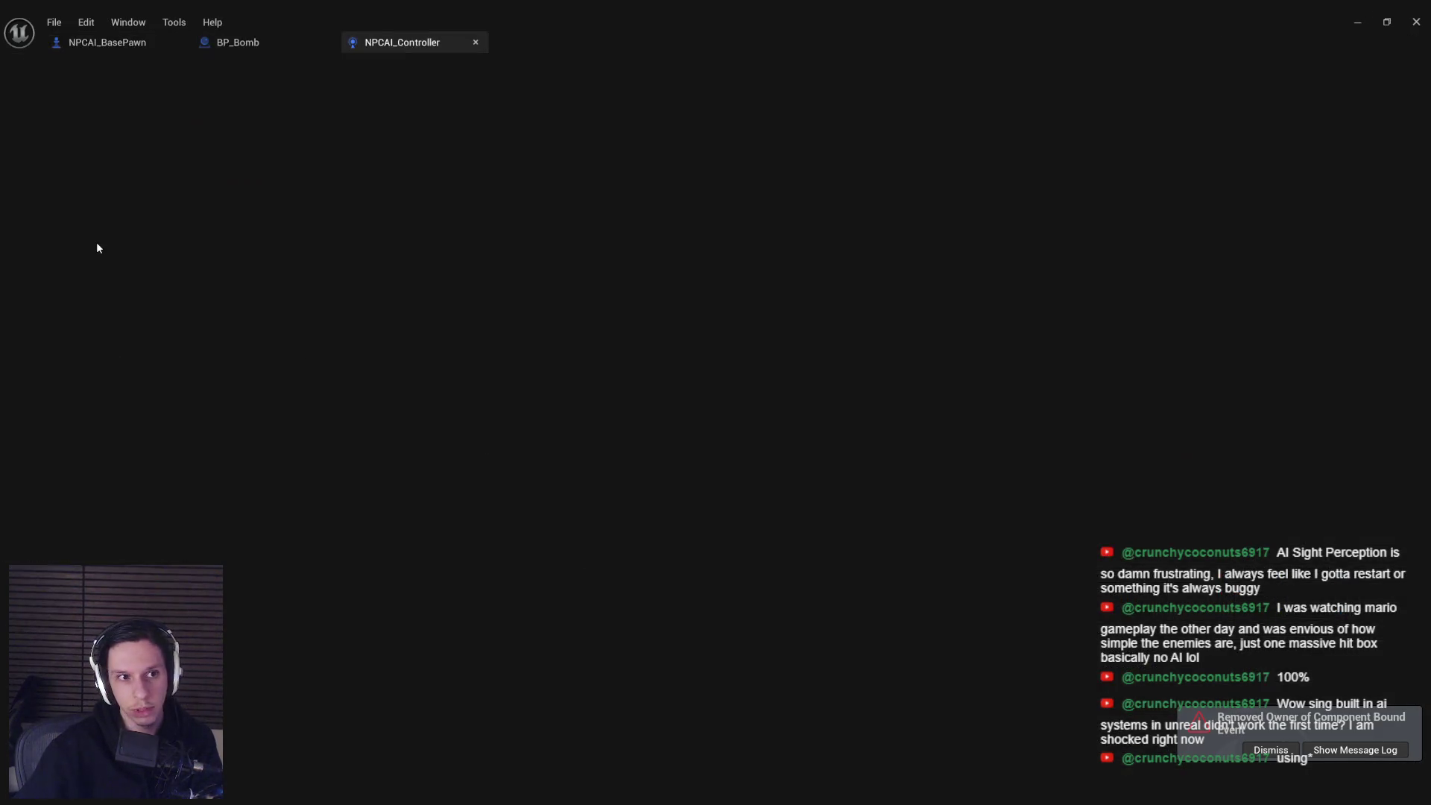
pyautogui.click(31, 113)
pyautogui.write('stim')
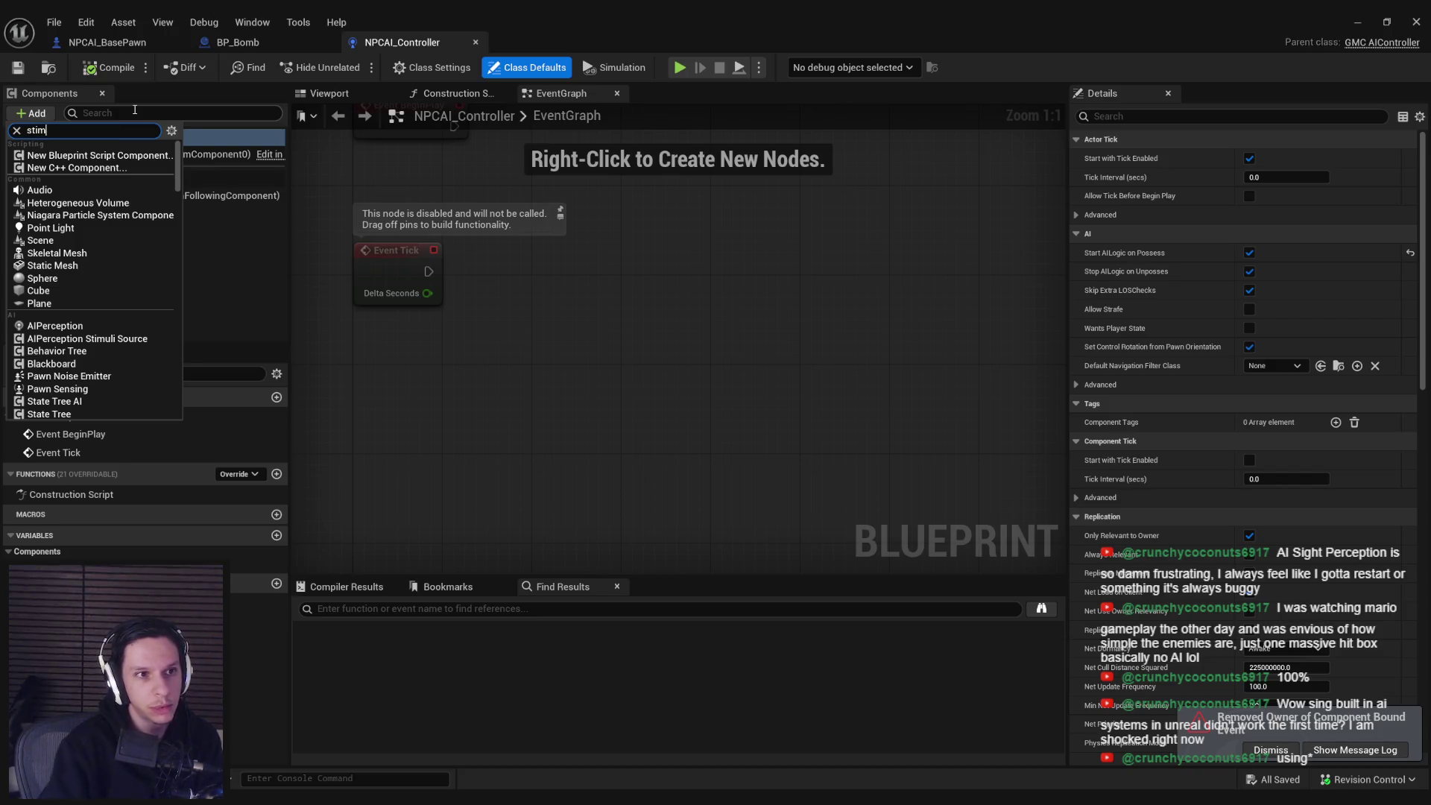
pyautogui.press('BackSpace')
pyautogui.press('BackSpace')
pyautogui.press('BackSpace')
pyautogui.write('perce')
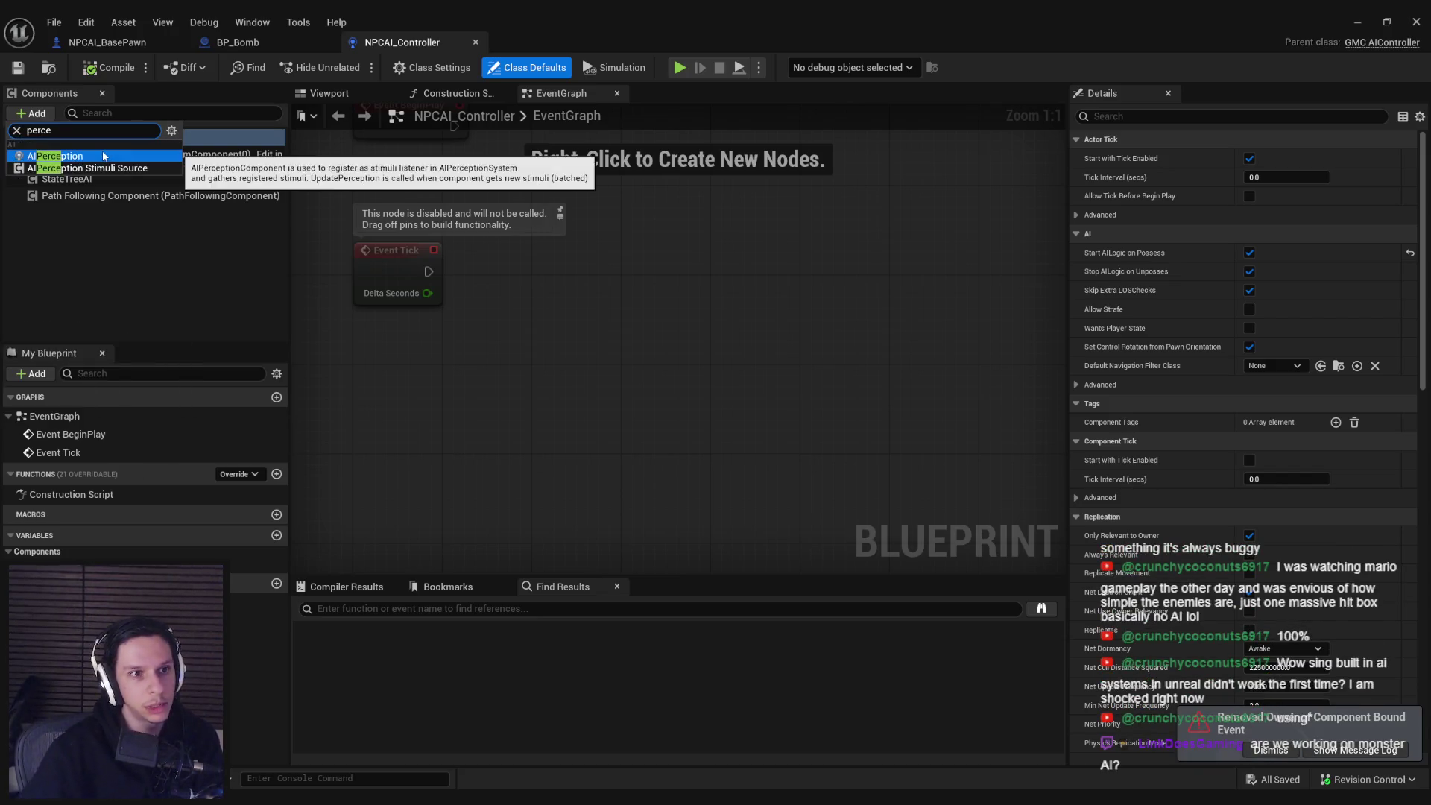
pyautogui.click(82, 192)
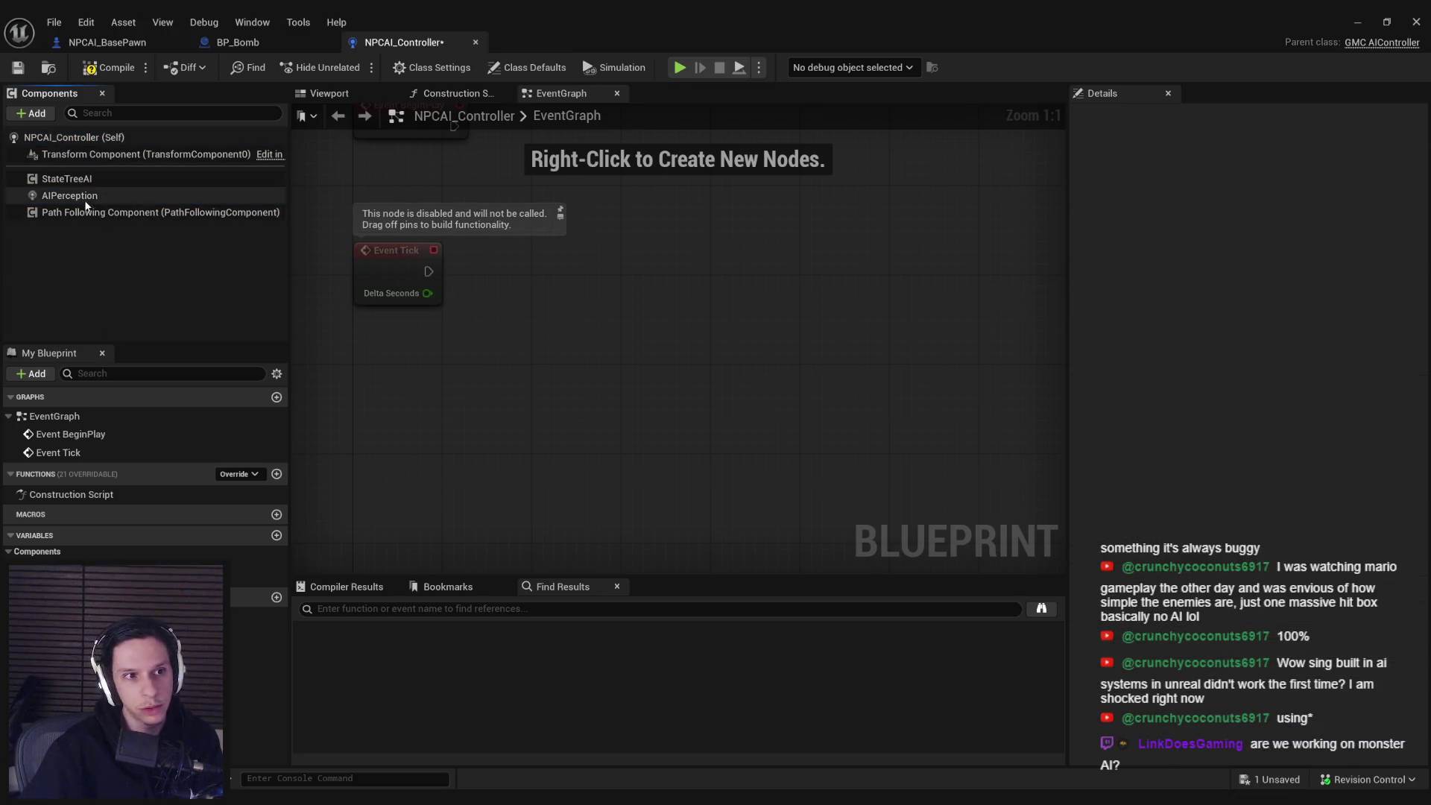
# - Add an AI Hearing config entry to AIPerception's Senses Config and expand its settings
pyautogui.click(1341, 479)
pyautogui.click(1281, 499)
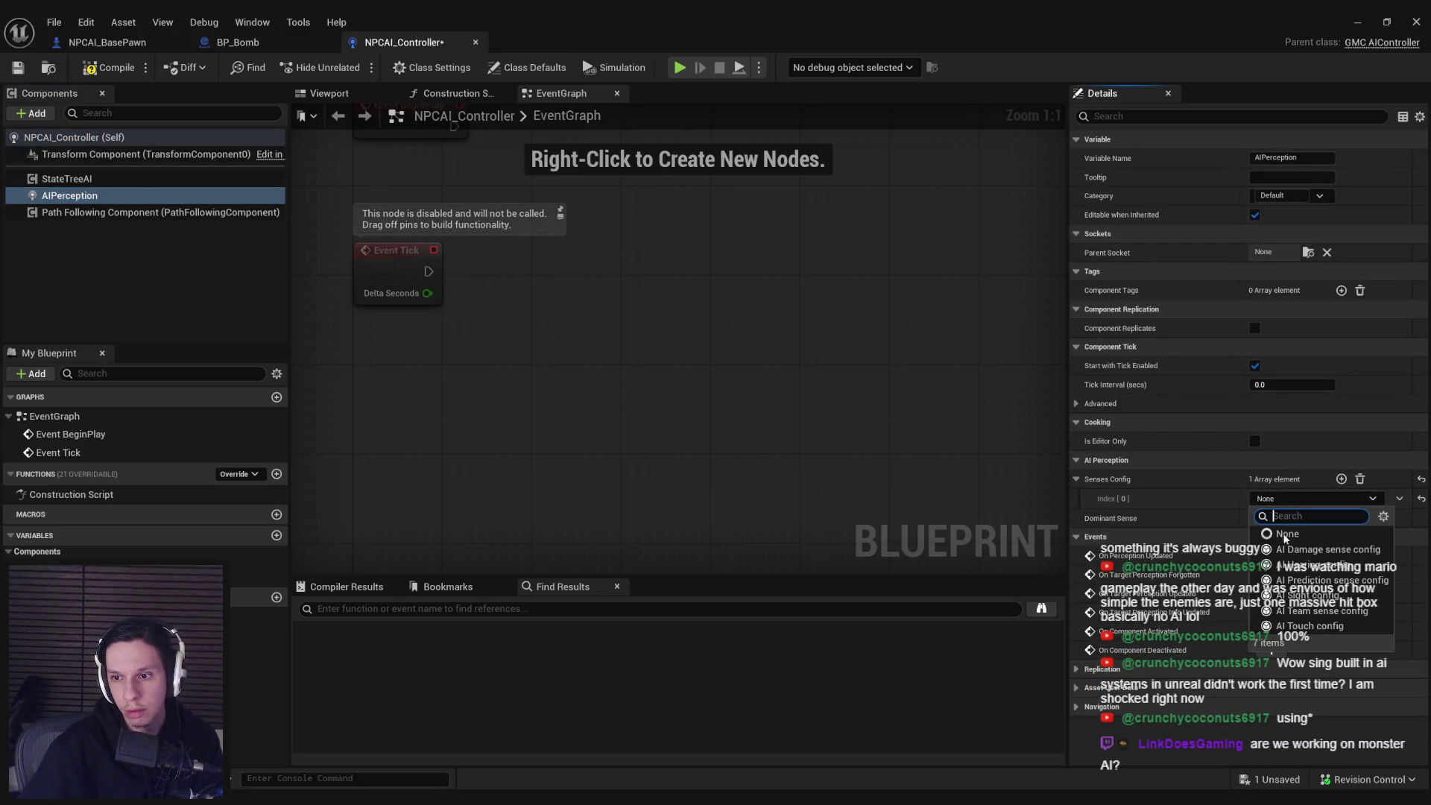
pyautogui.click(1312, 565)
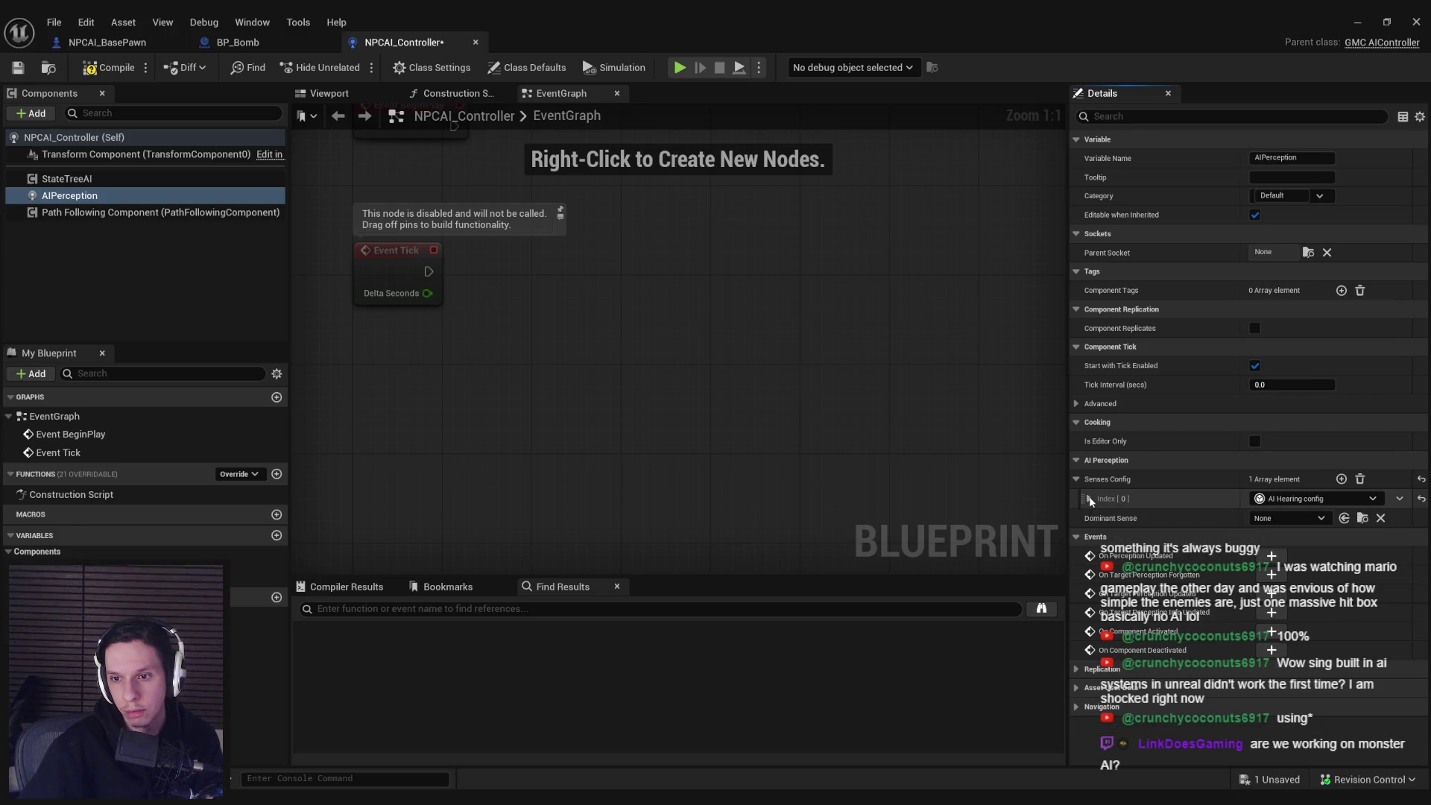
pyautogui.click(1089, 498)
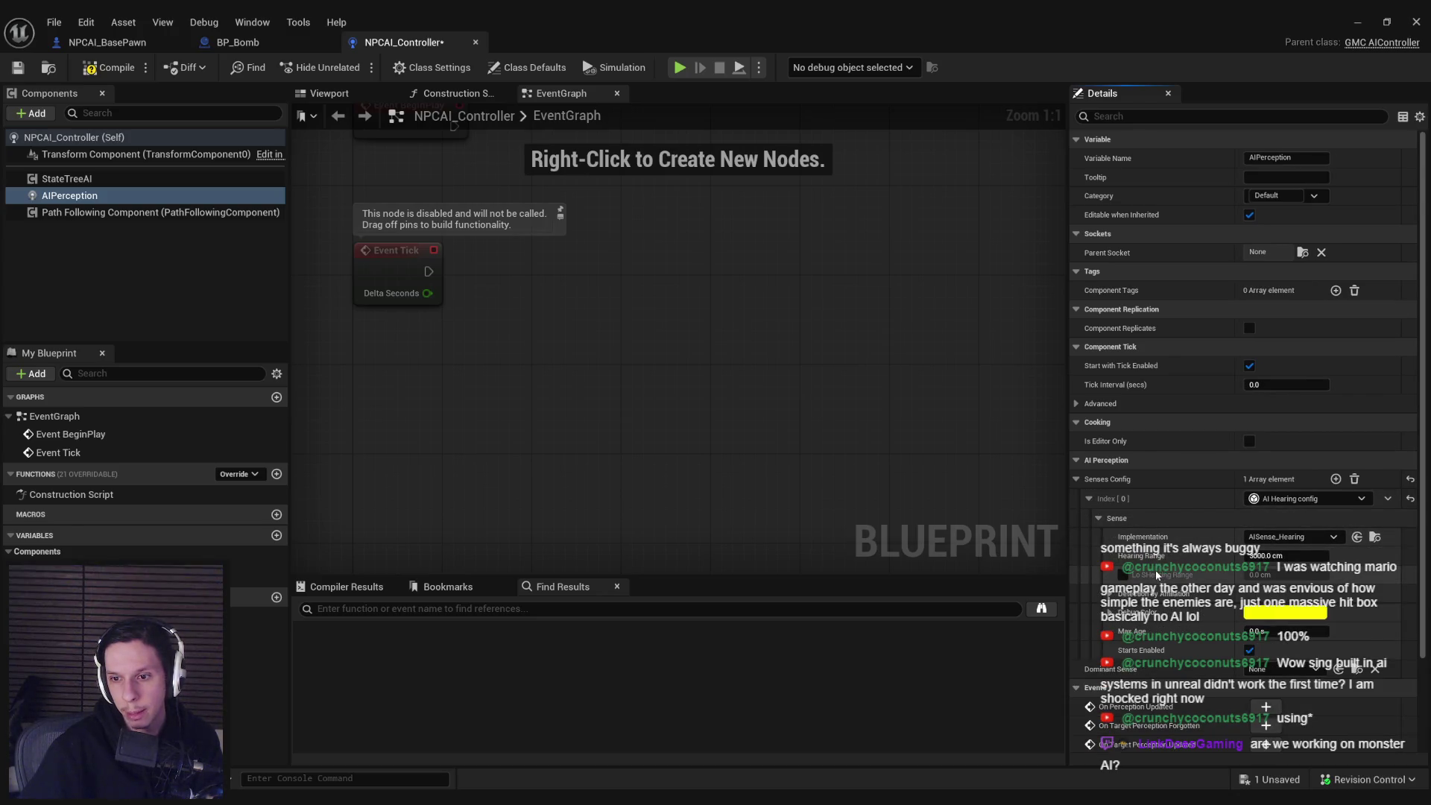
pyautogui.scroll(-3, 1144, 580)
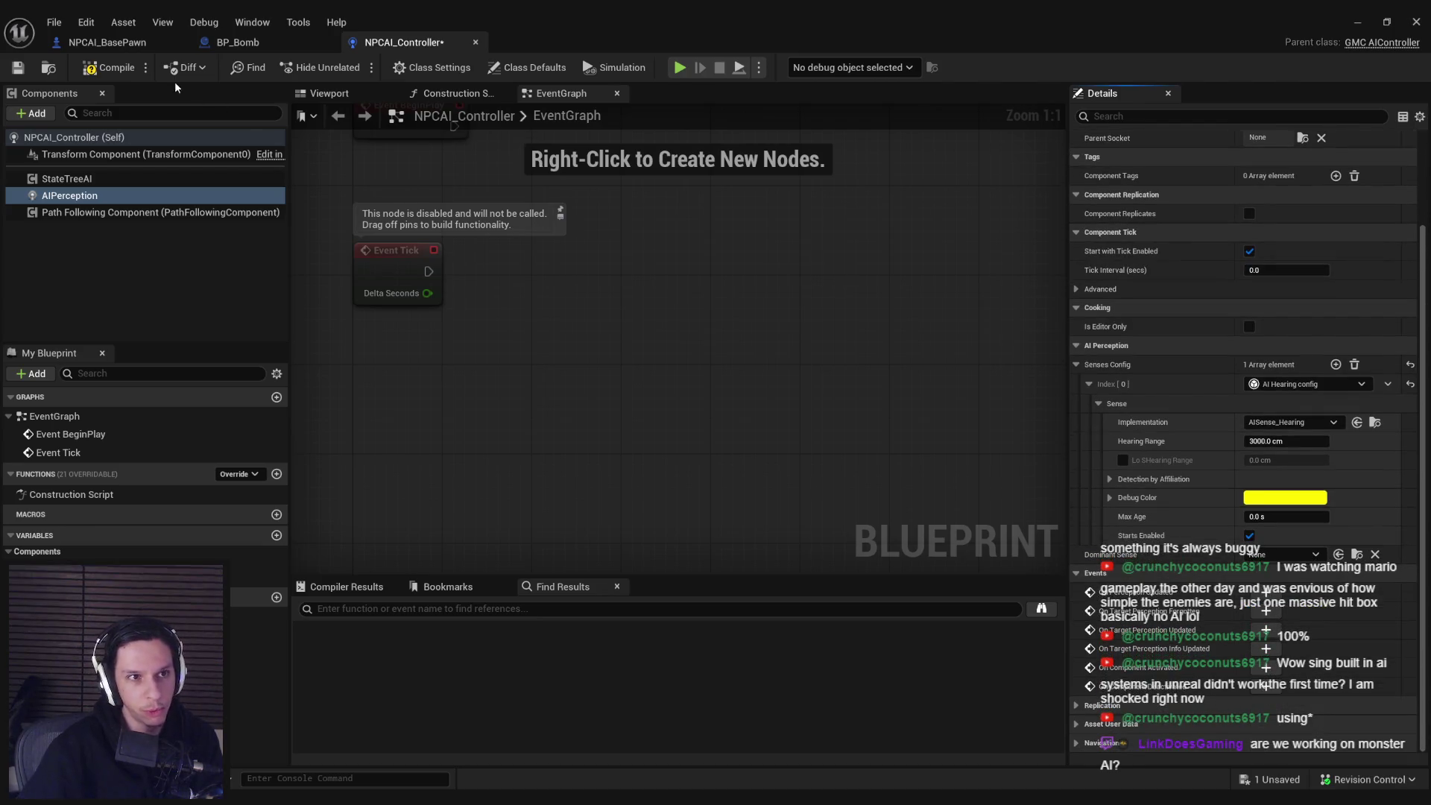
# - Save the controller, delete its two disabled event nodes, and compile and save again
pyautogui.click(18, 68)
pyautogui.click(720, 567)
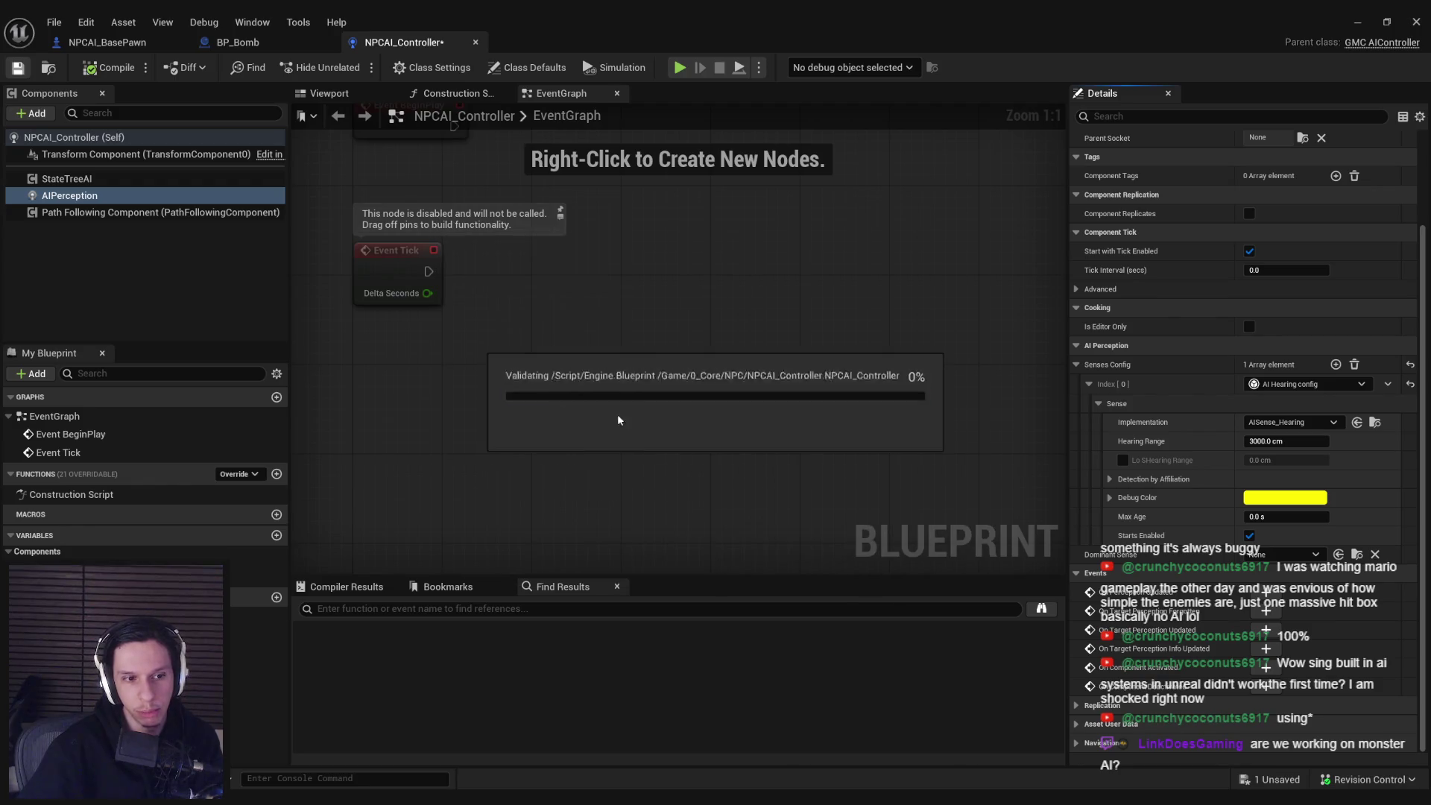
pyautogui.moveTo(648, 528); pyautogui.dragTo(466, 308)
pyautogui.press('Delete')
pyautogui.click(18, 68)
# - Add an On Target Perception Updated event for the AIPerception component
pyautogui.click(70, 195)
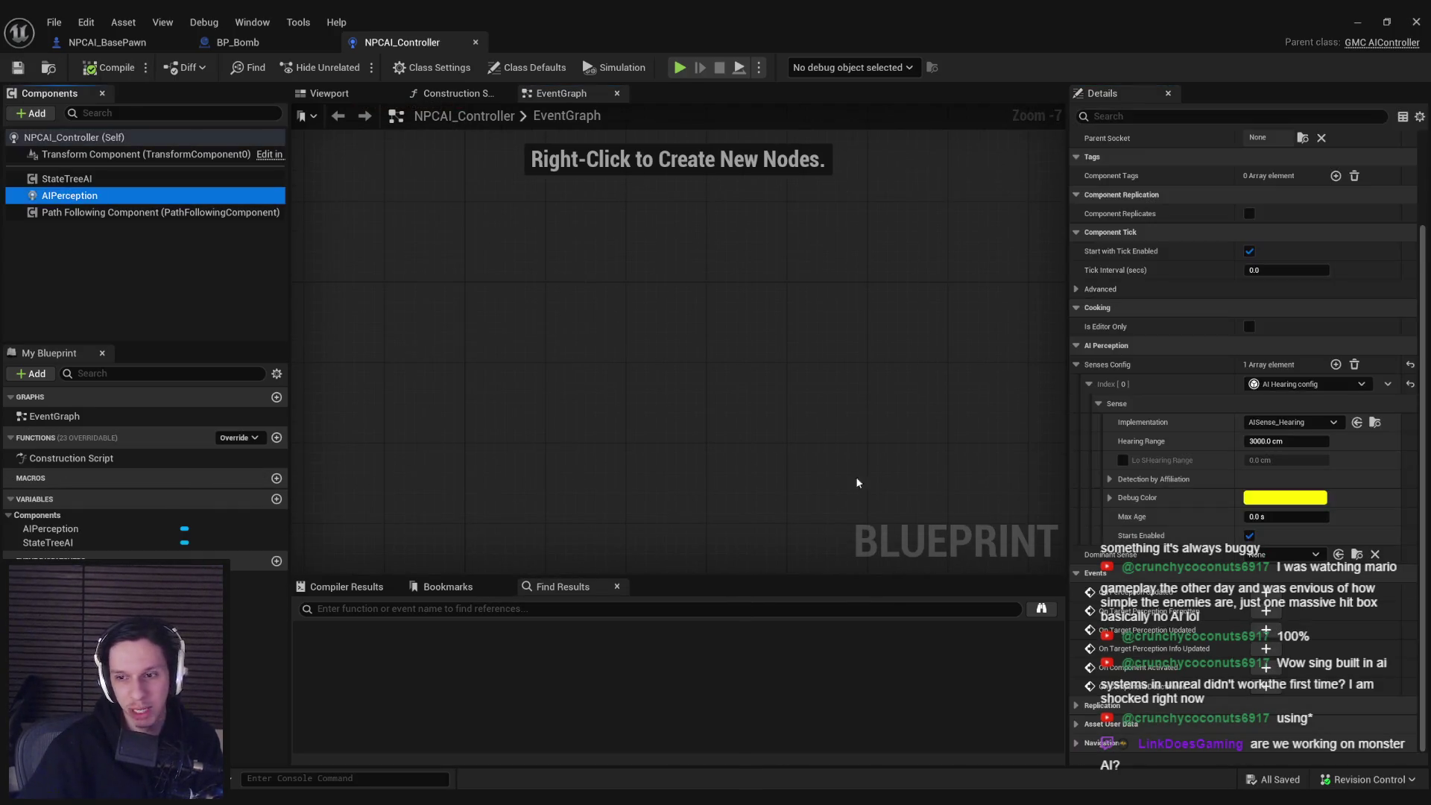
pyautogui.click(1266, 630)
pyautogui.scroll(1, 596, 355)
pyautogui.click(246, 43)
pyautogui.click(403, 43)
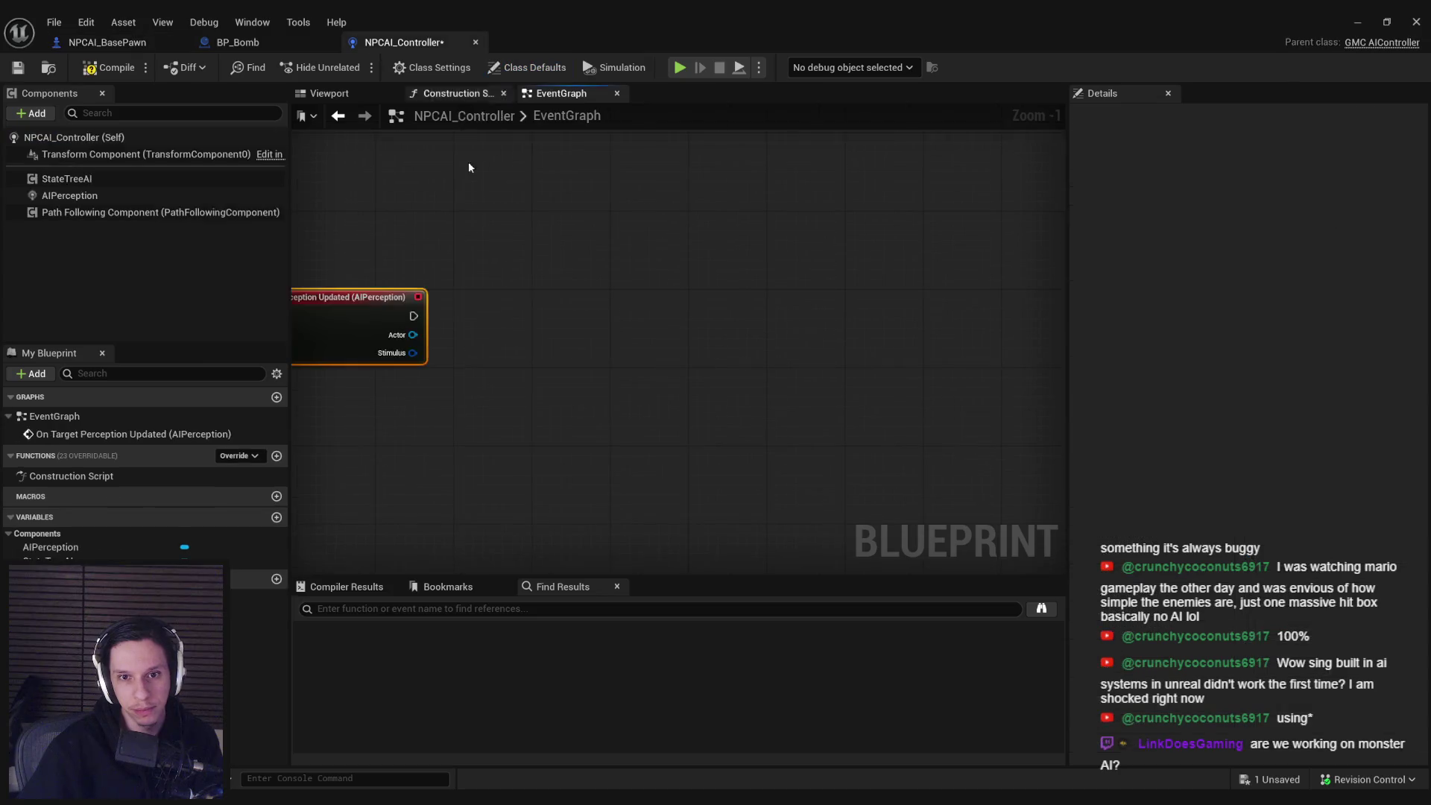
# - Connect a Print String to the event, printing the stimulus's Get Sense Class for Stimulus name
pyautogui.moveTo(647, 323); pyautogui.dragTo(814, 320)
pyautogui.write('prints t')
pyautogui.press('Return')
pyautogui.moveTo(580, 360); pyautogui.dragTo(613, 300)
pyautogui.write('sense')
pyautogui.press('Return')
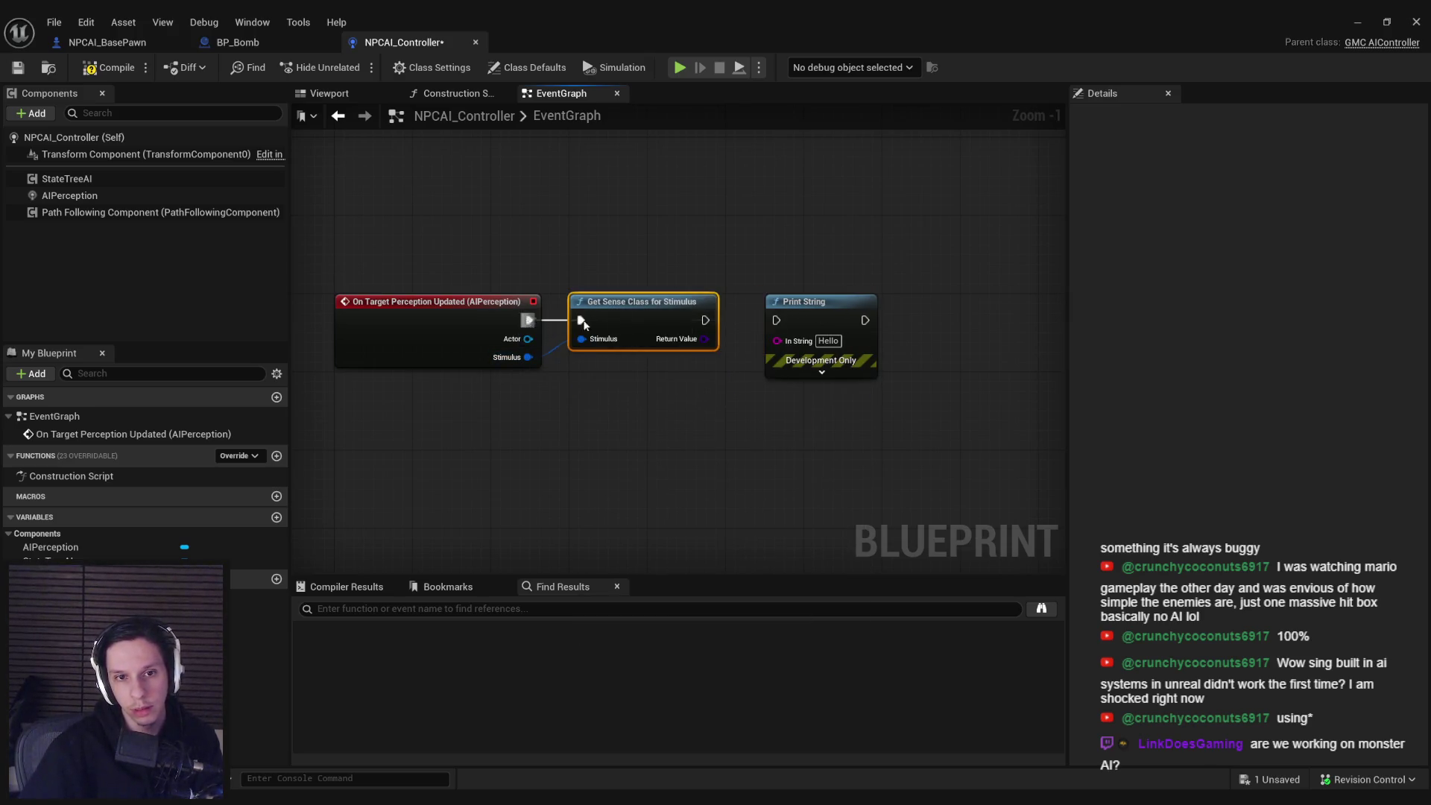
pyautogui.moveTo(796, 325)
pyautogui.mouseDown()
pyautogui.moveTo(701, 338)
pyautogui.moveTo(810, 380)
pyautogui.mouseUp()
pyautogui.moveTo(924, 319); pyautogui.dragTo(935, 319)
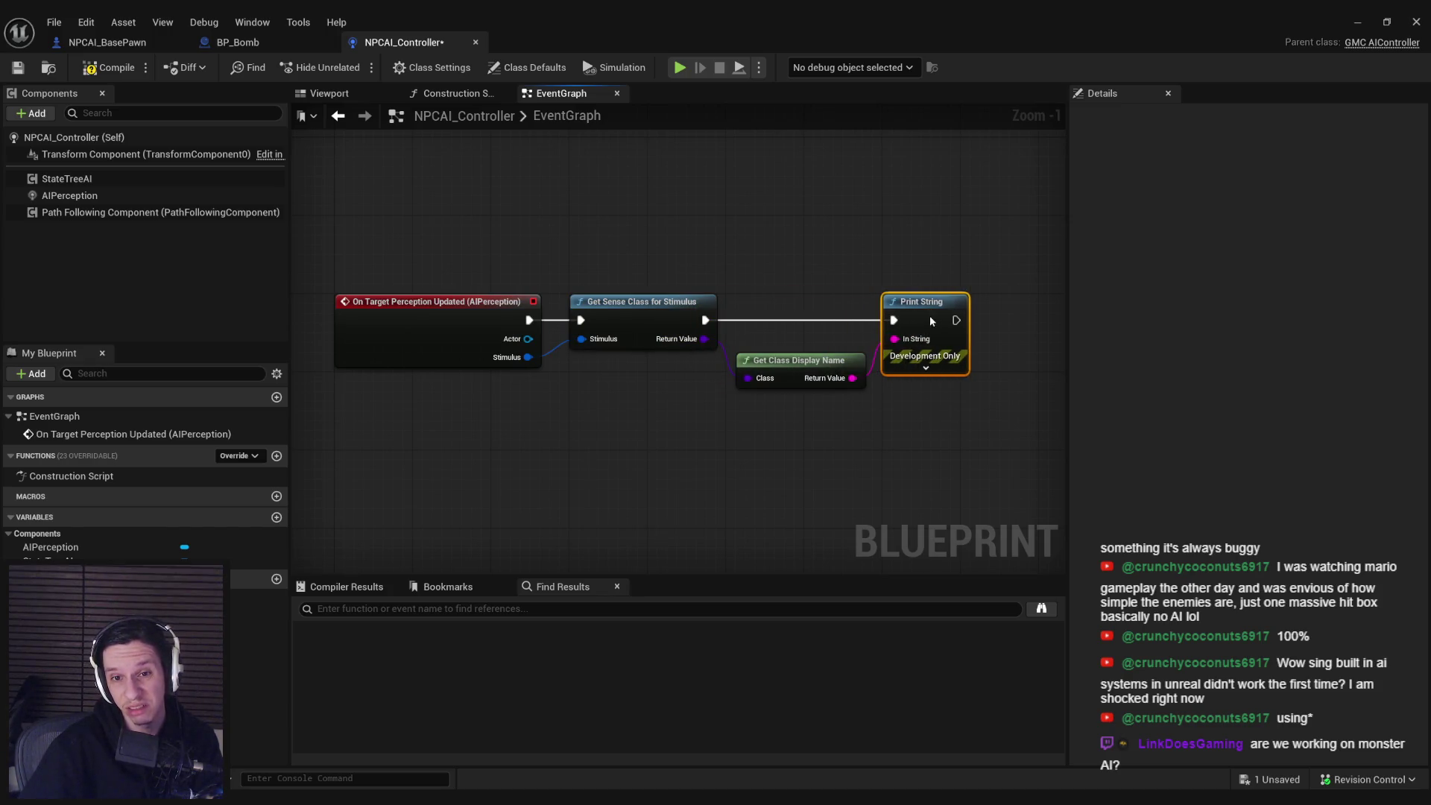
# - Compile and save NPCAI_Controller, then play the level in the editor
pyautogui.click(109, 67)
pyautogui.click(18, 67)
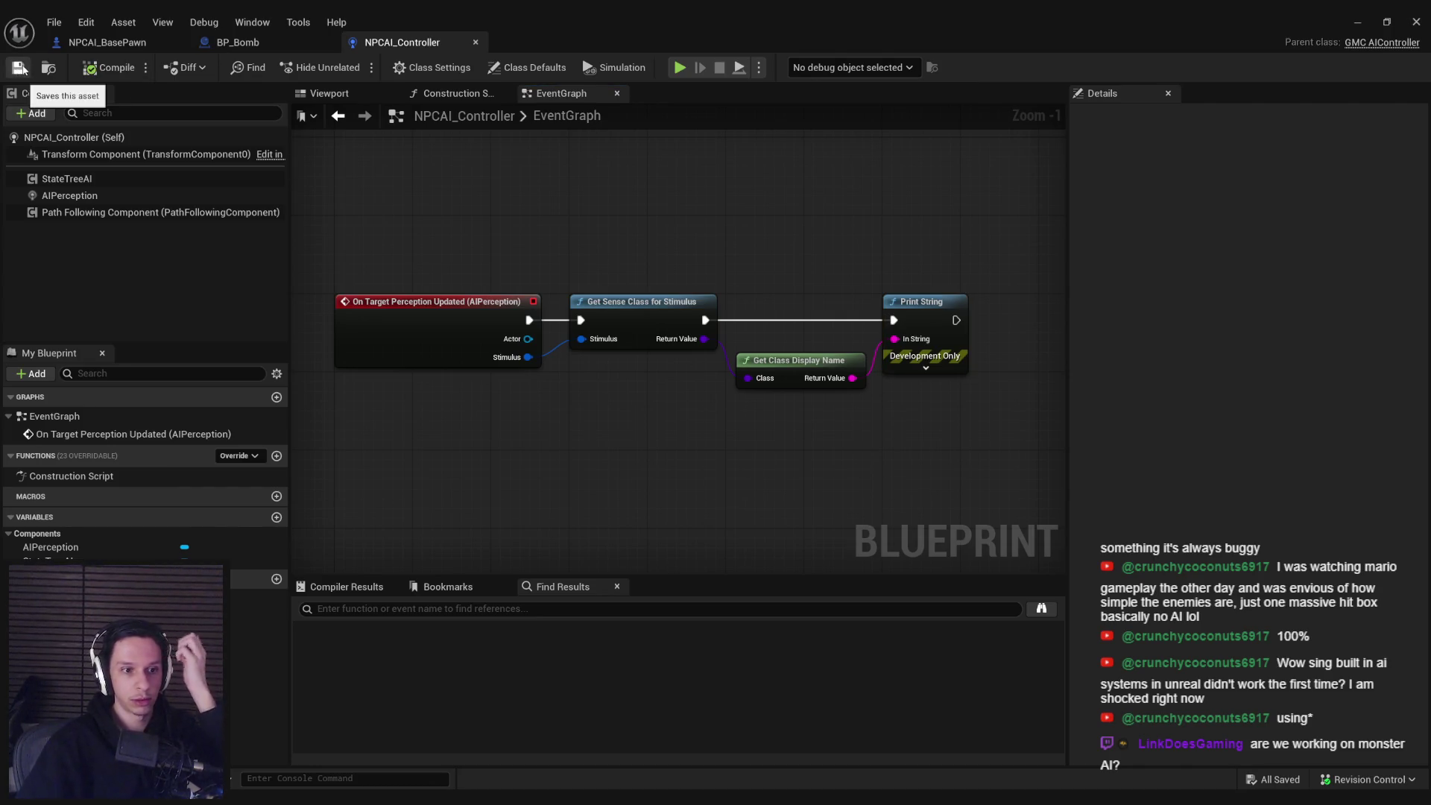
pyautogui.click(1357, 21)
pyautogui.click(353, 67)
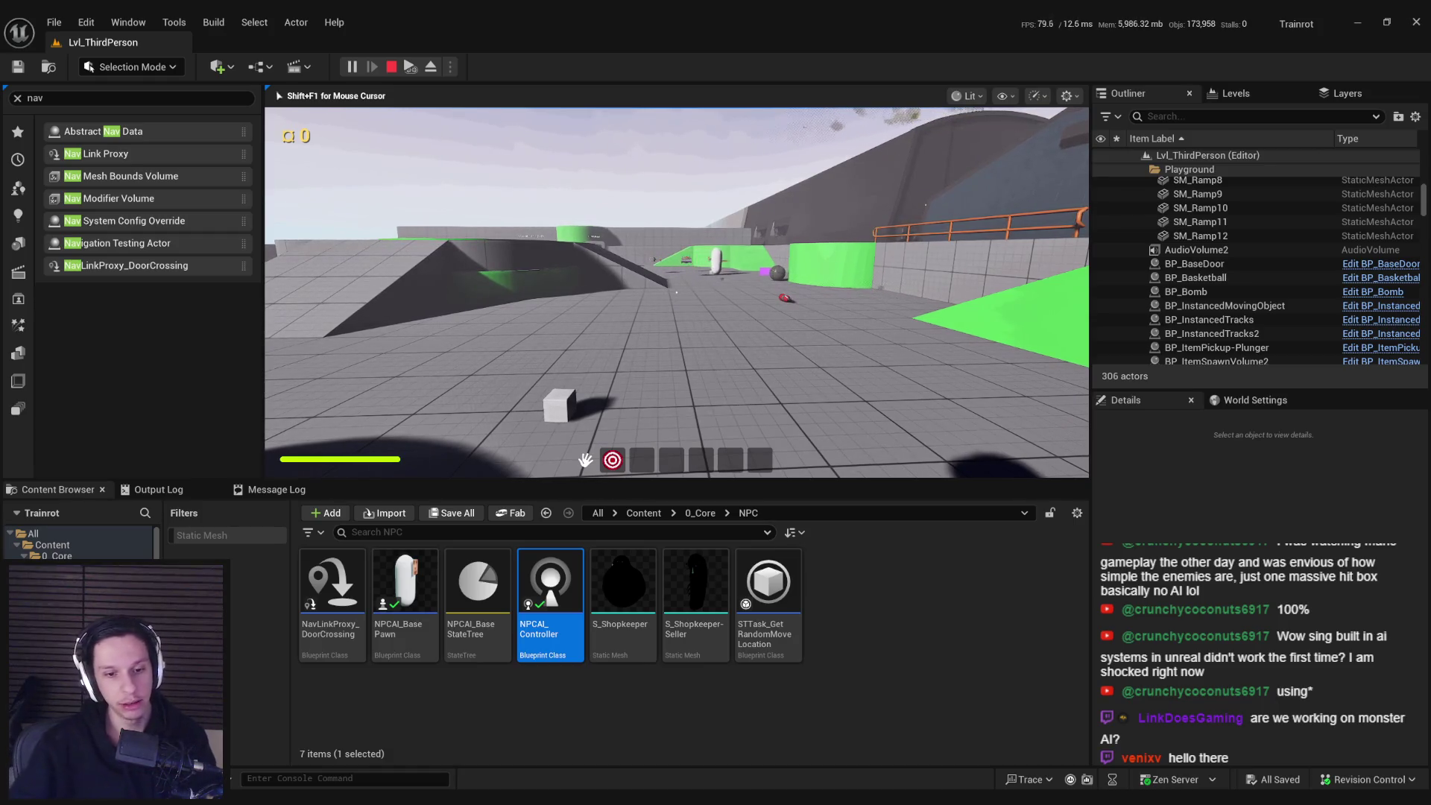
# - End the play session, reopen NPCAI_Controller from the NPC folder, and select its AIPerception component
pyautogui.press('Escape')
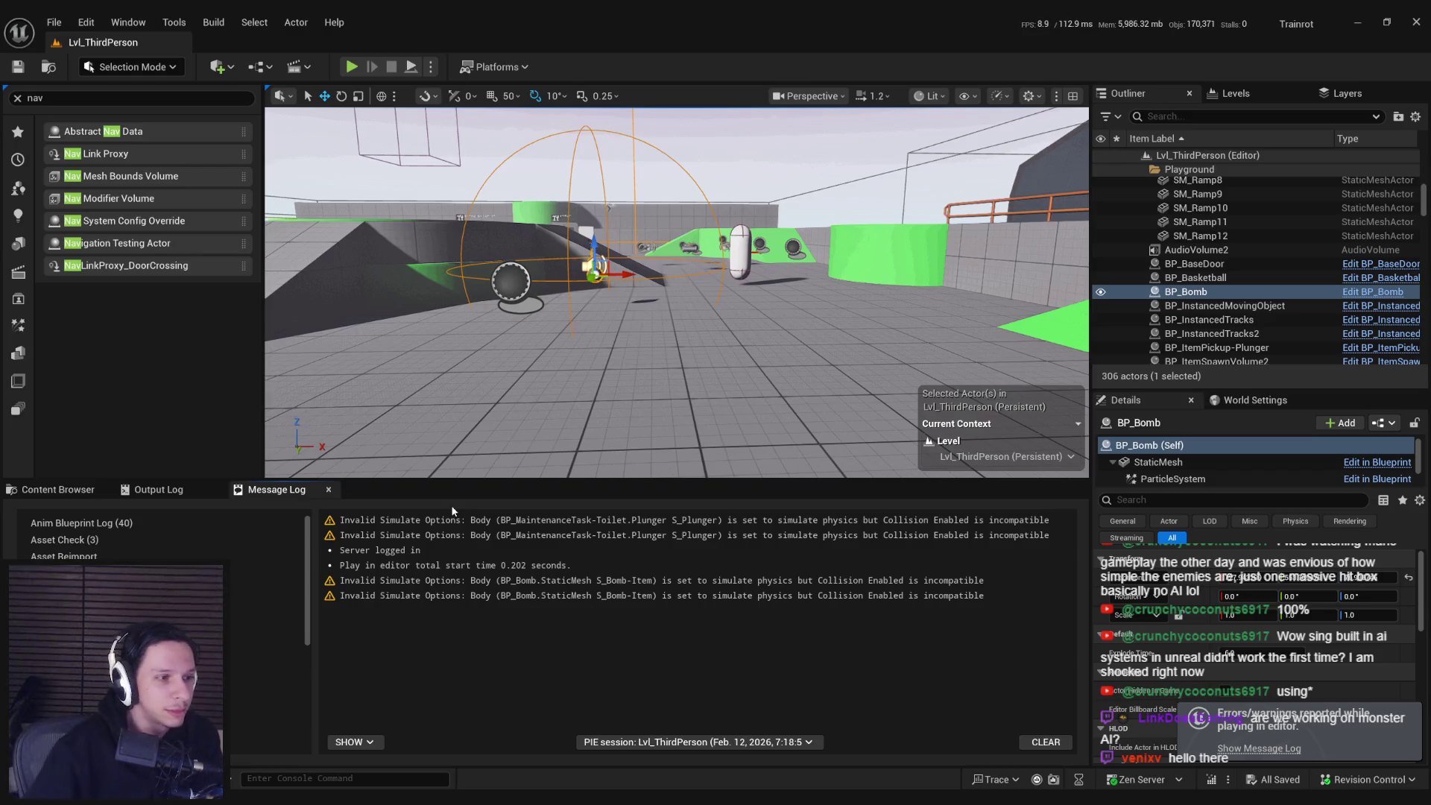
pyautogui.click(79, 492)
pyautogui.doubleClick(551, 589)
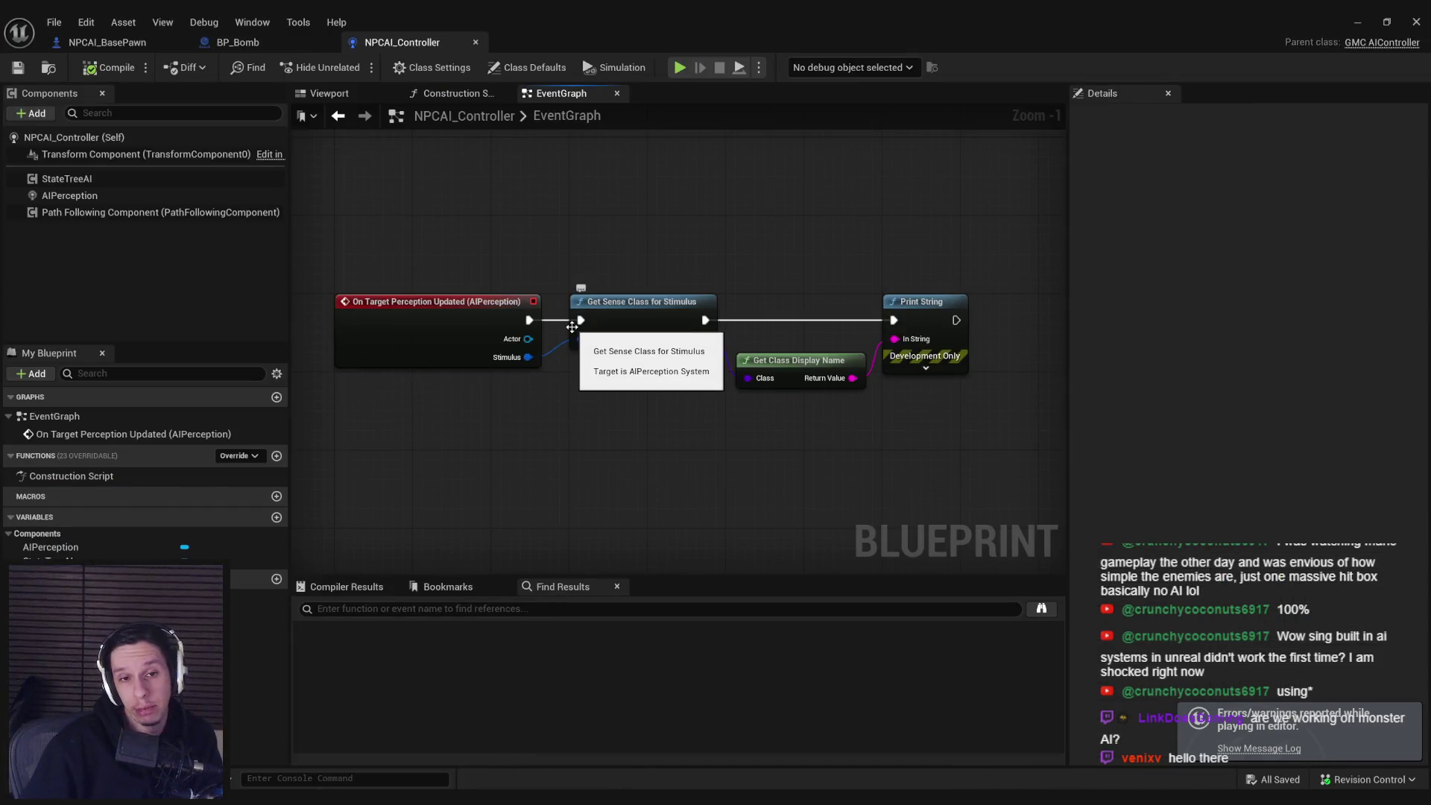
pyautogui.click(127, 196)
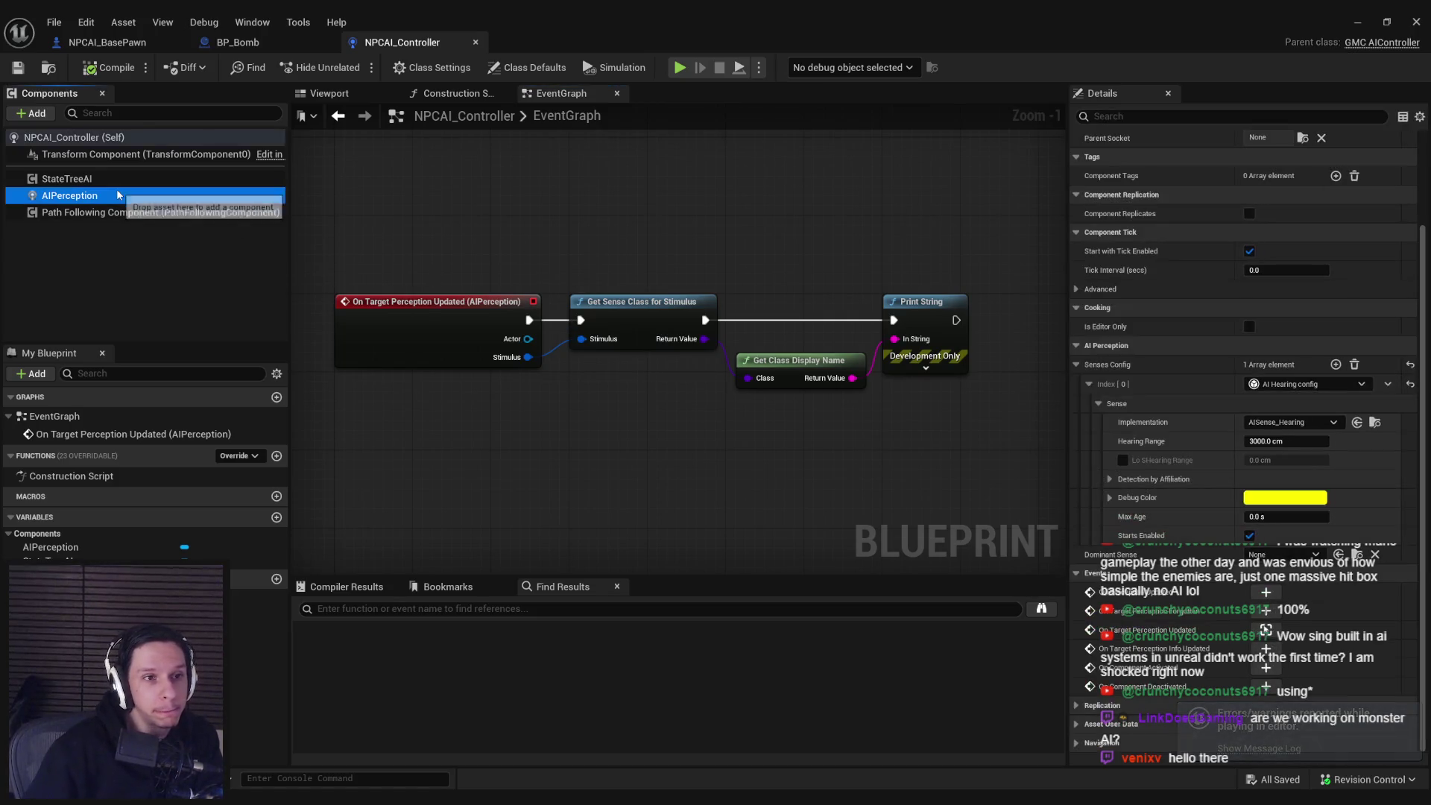
pyautogui.click(86, 22)
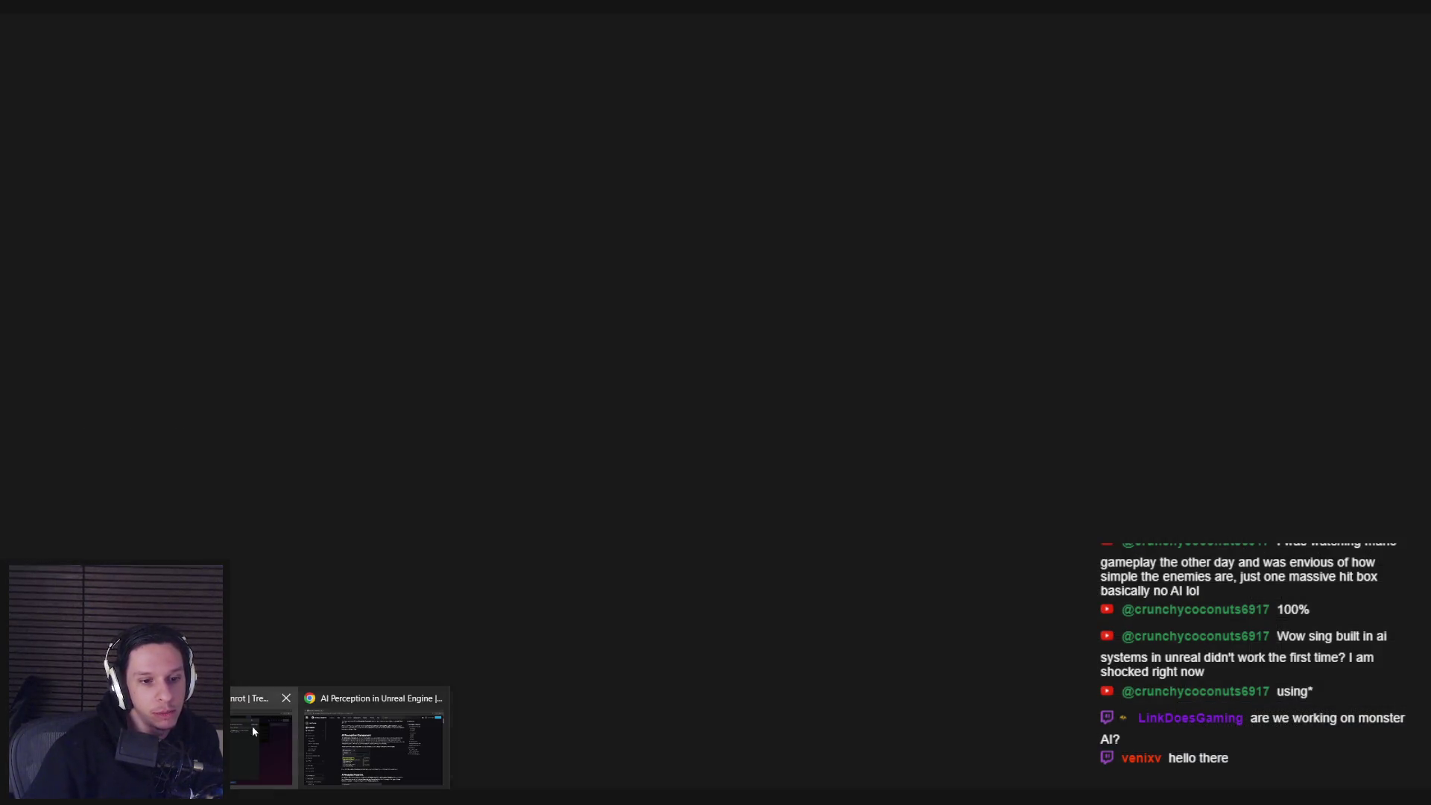
# - Scroll the AI Perception docs down to the AI Prediction sense description and read it
pyautogui.click(252, 726)
pyautogui.scroll(-4, 351, 399)
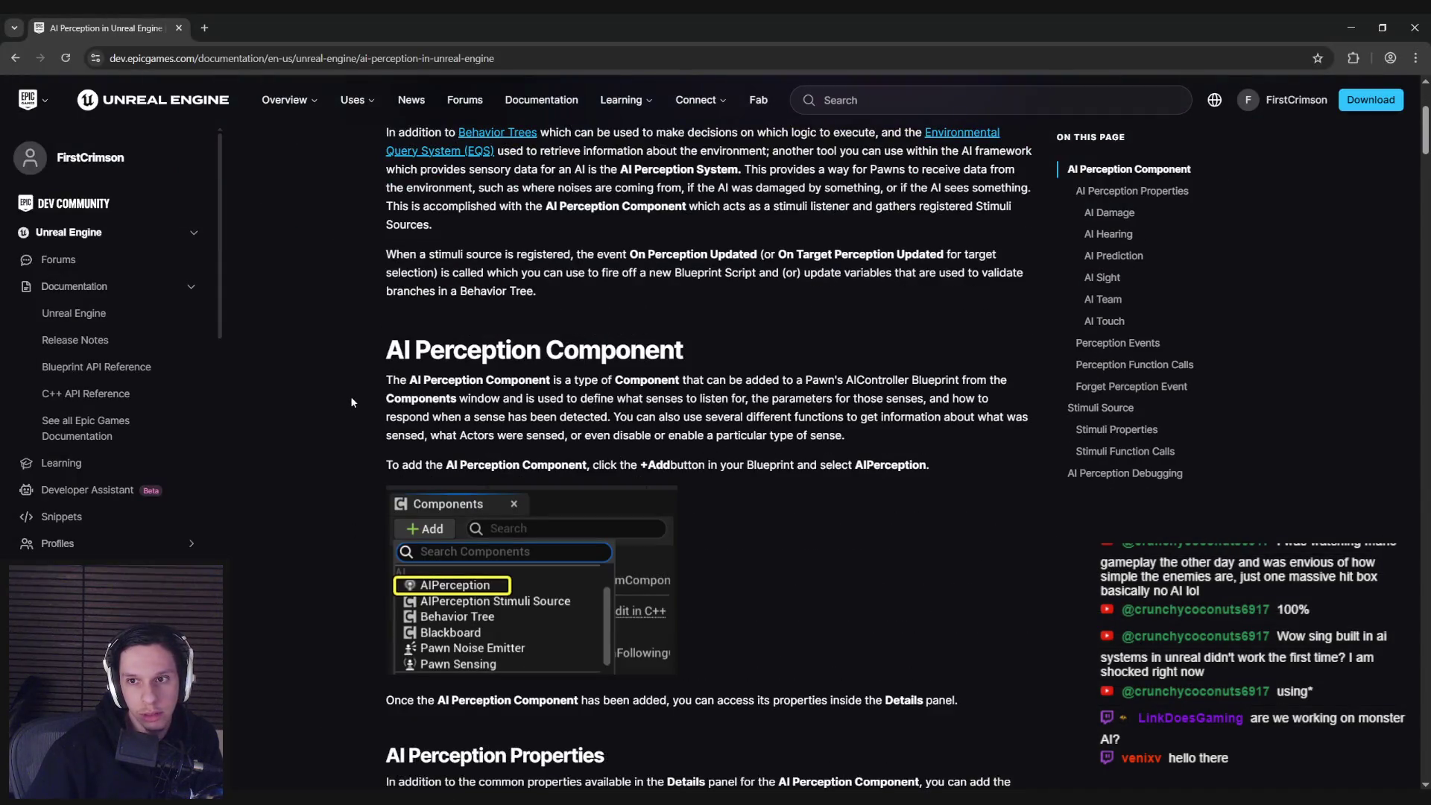
pyautogui.scroll(-1, 350, 403)
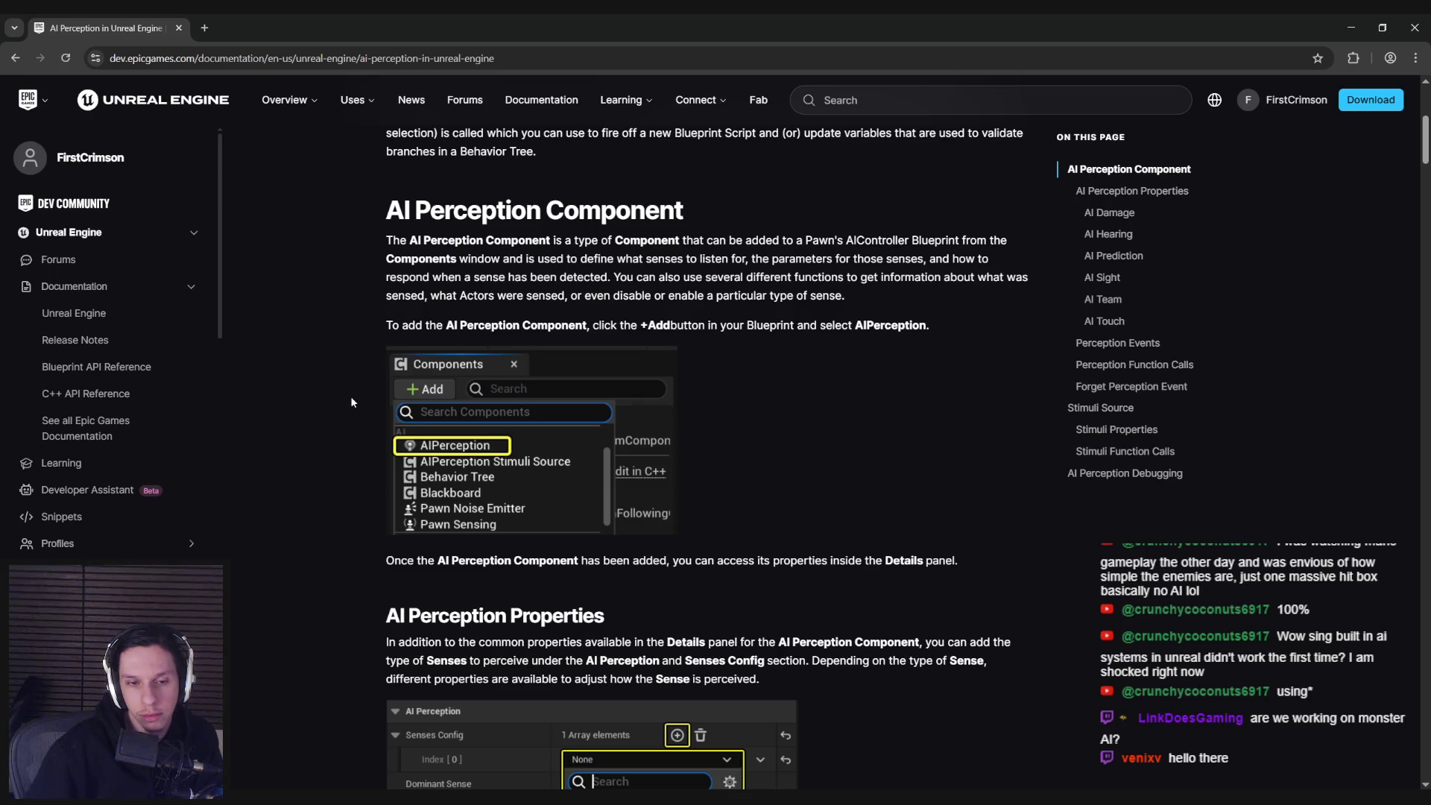
pyautogui.scroll(-8, 351, 401)
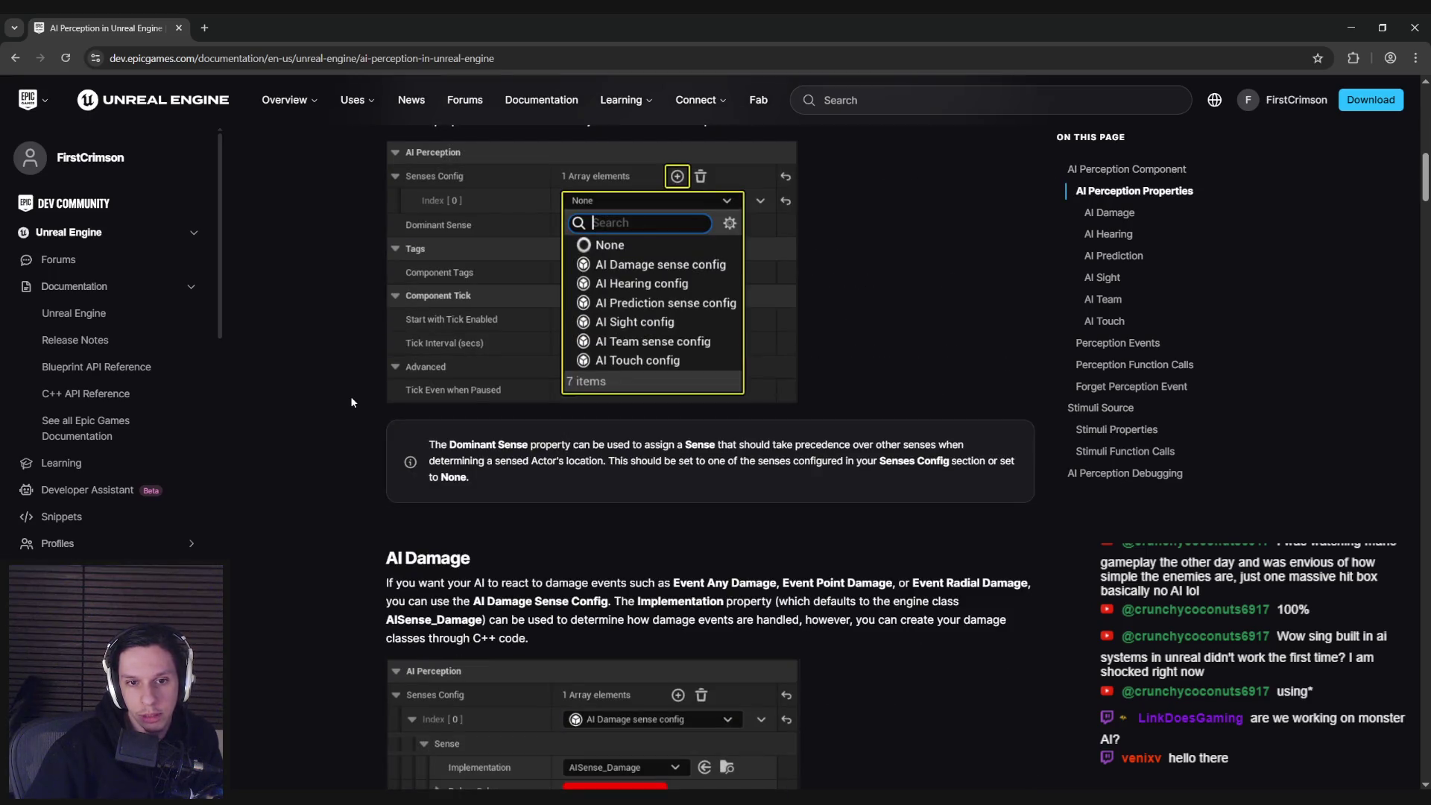
pyautogui.scroll(-3, 350, 402)
pyautogui.scroll(-4, 351, 402)
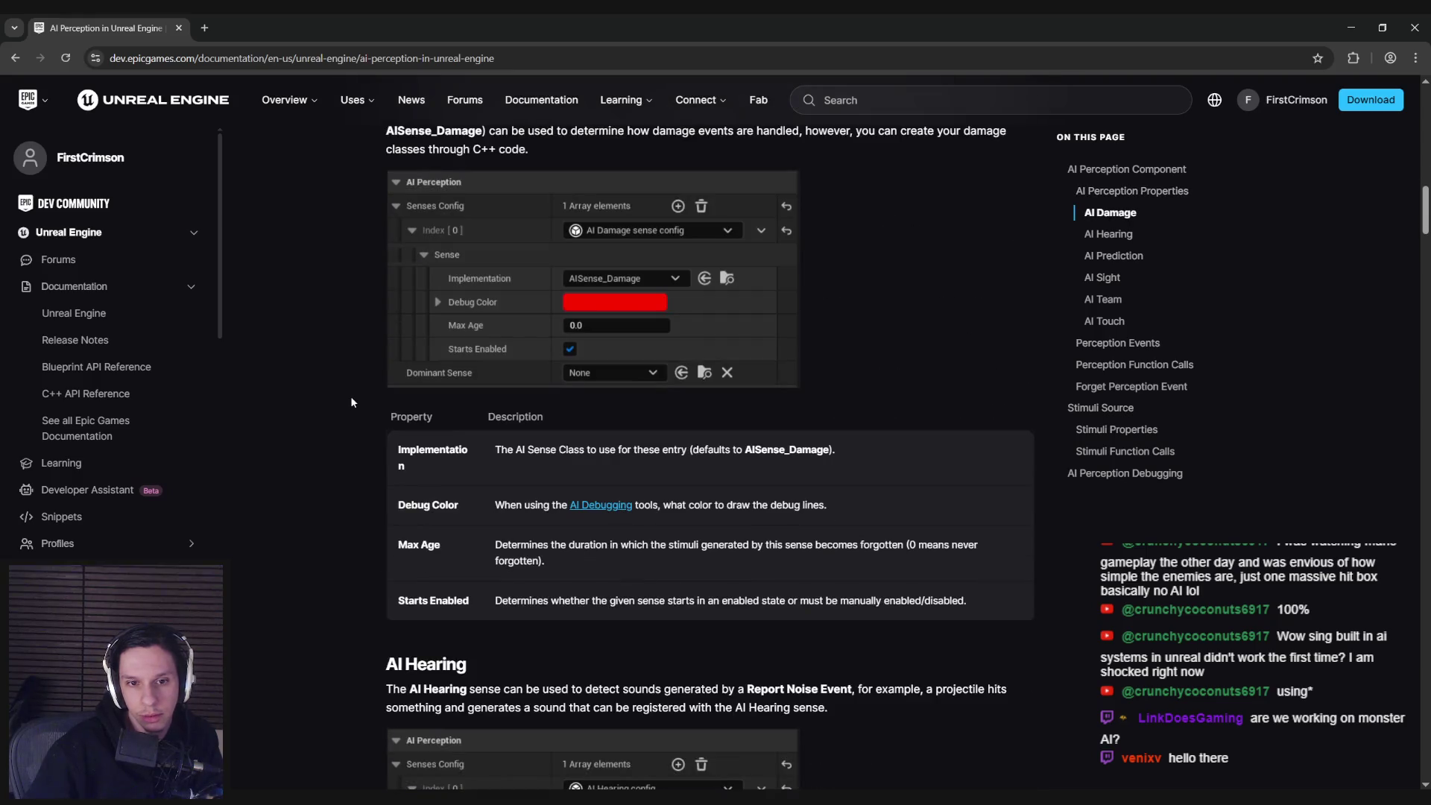
pyautogui.scroll(1, 352, 402)
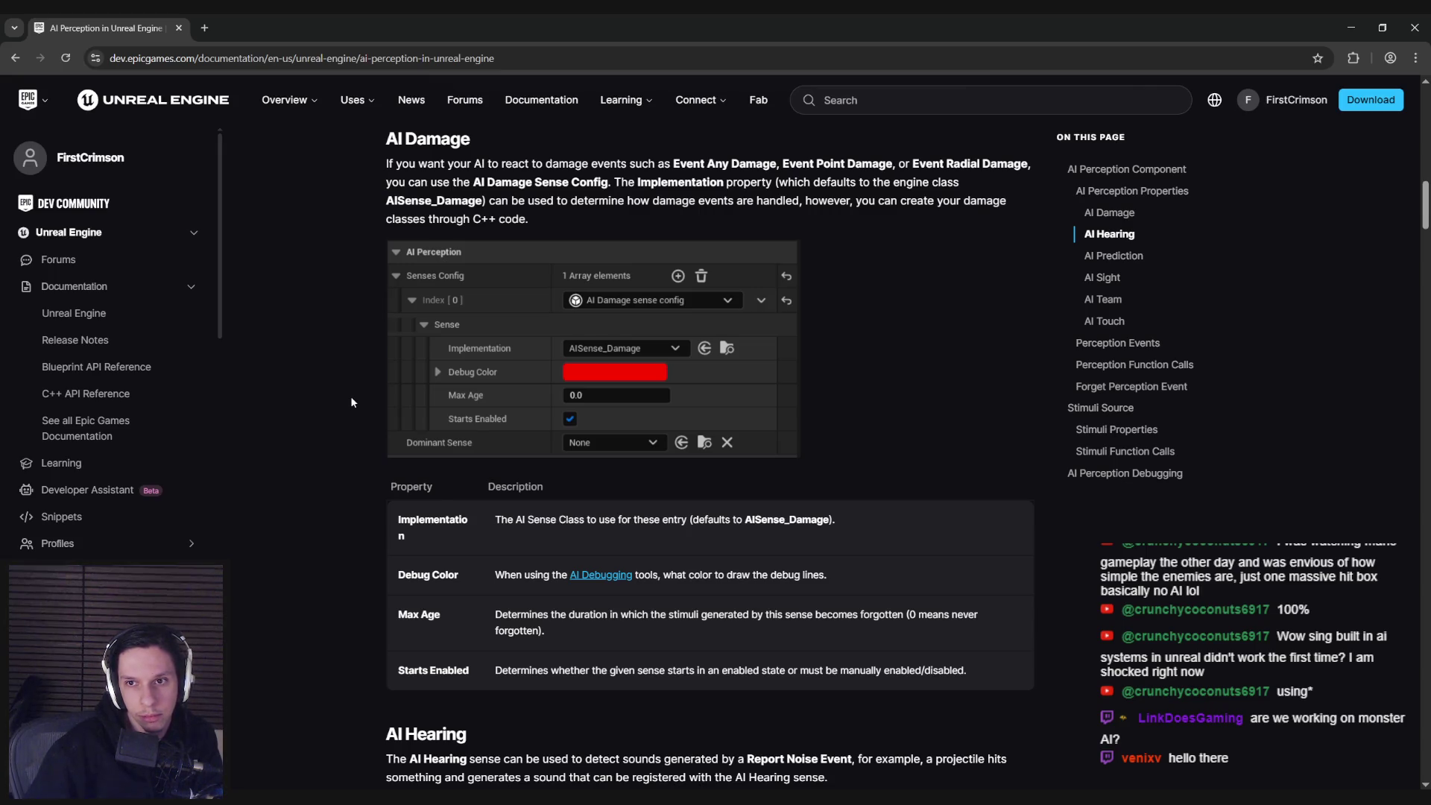
pyautogui.scroll(-8, 352, 402)
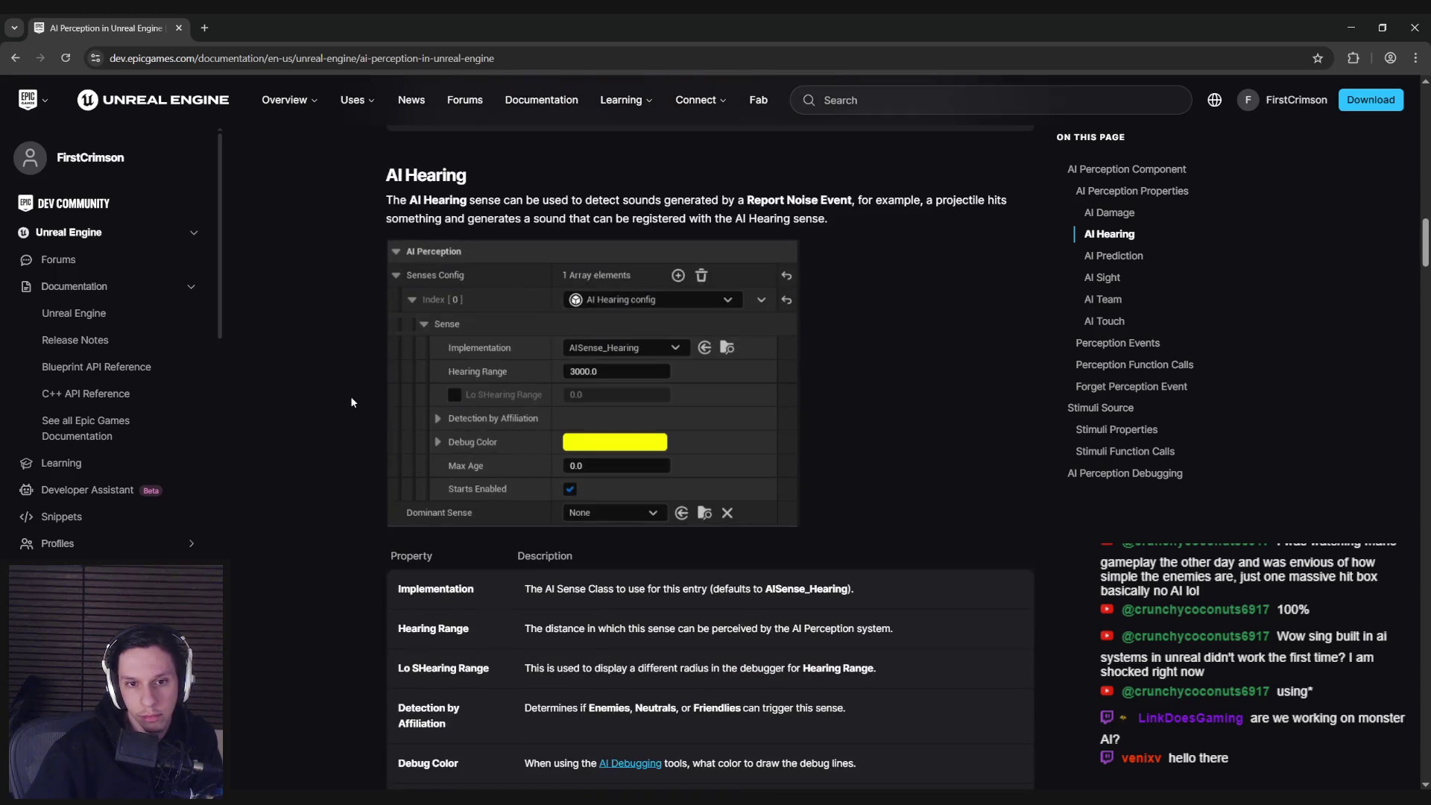
pyautogui.scroll(-3, 351, 402)
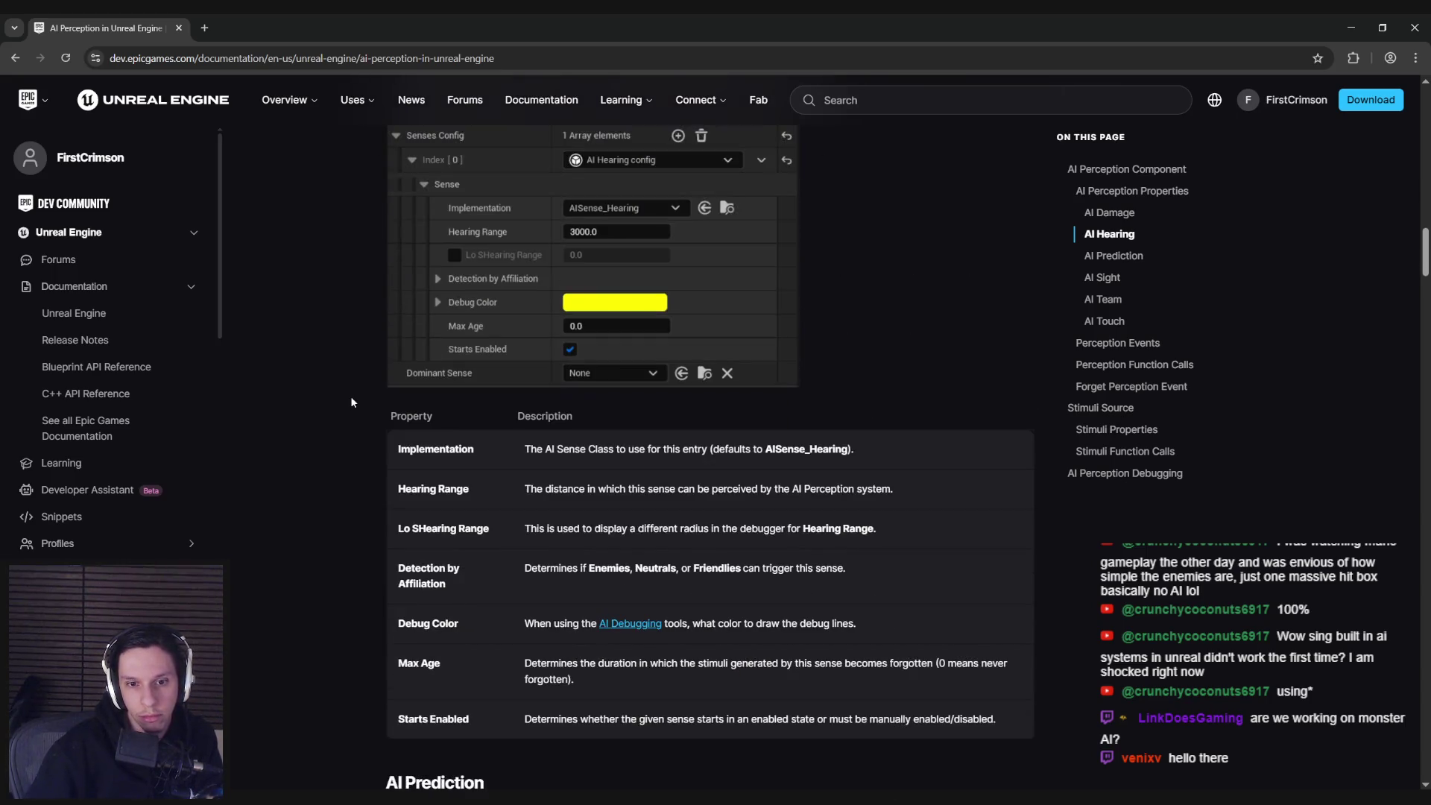
pyautogui.scroll(-10, 352, 402)
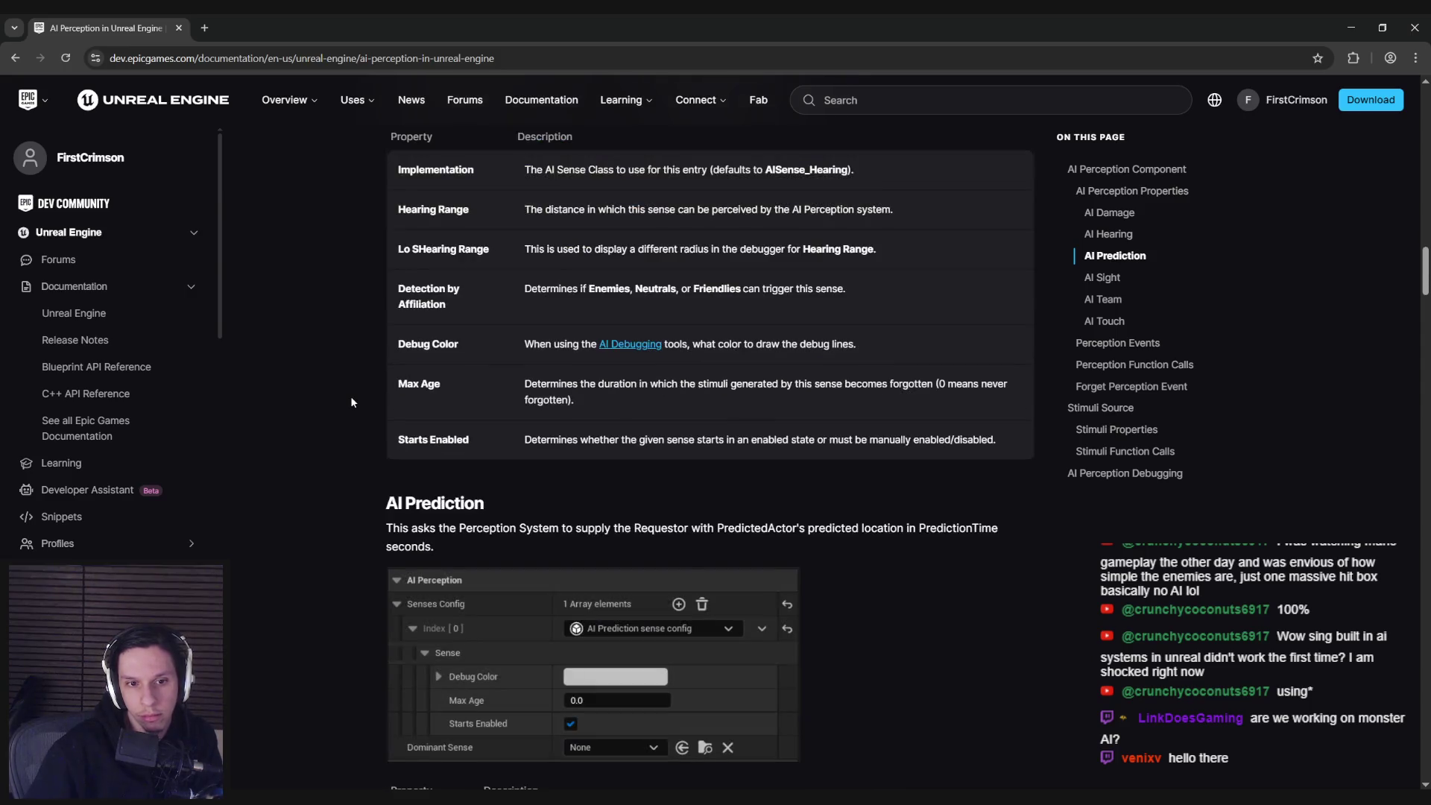
pyautogui.scroll(4, 352, 402)
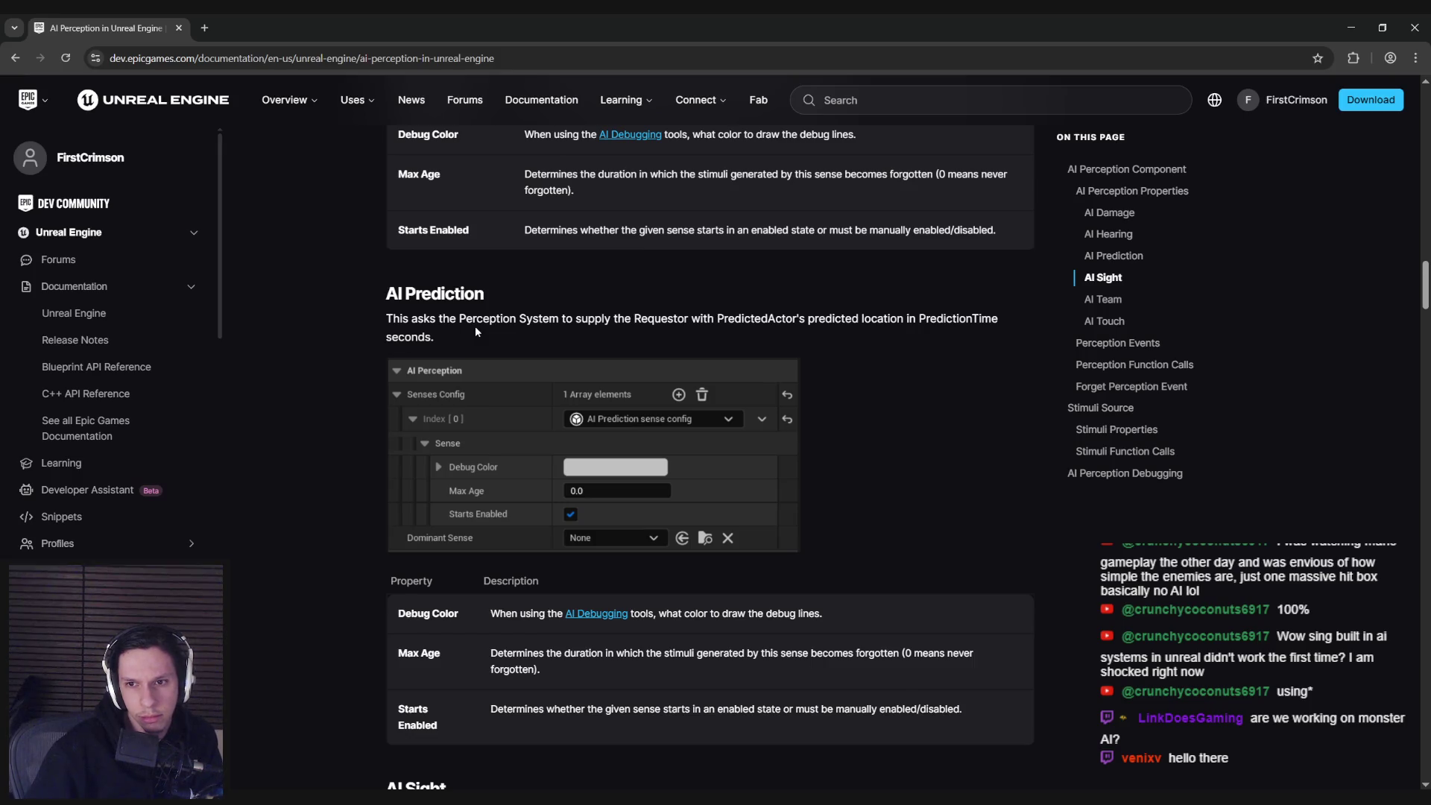
pyautogui.moveTo(423, 320); pyautogui.dragTo(939, 333)
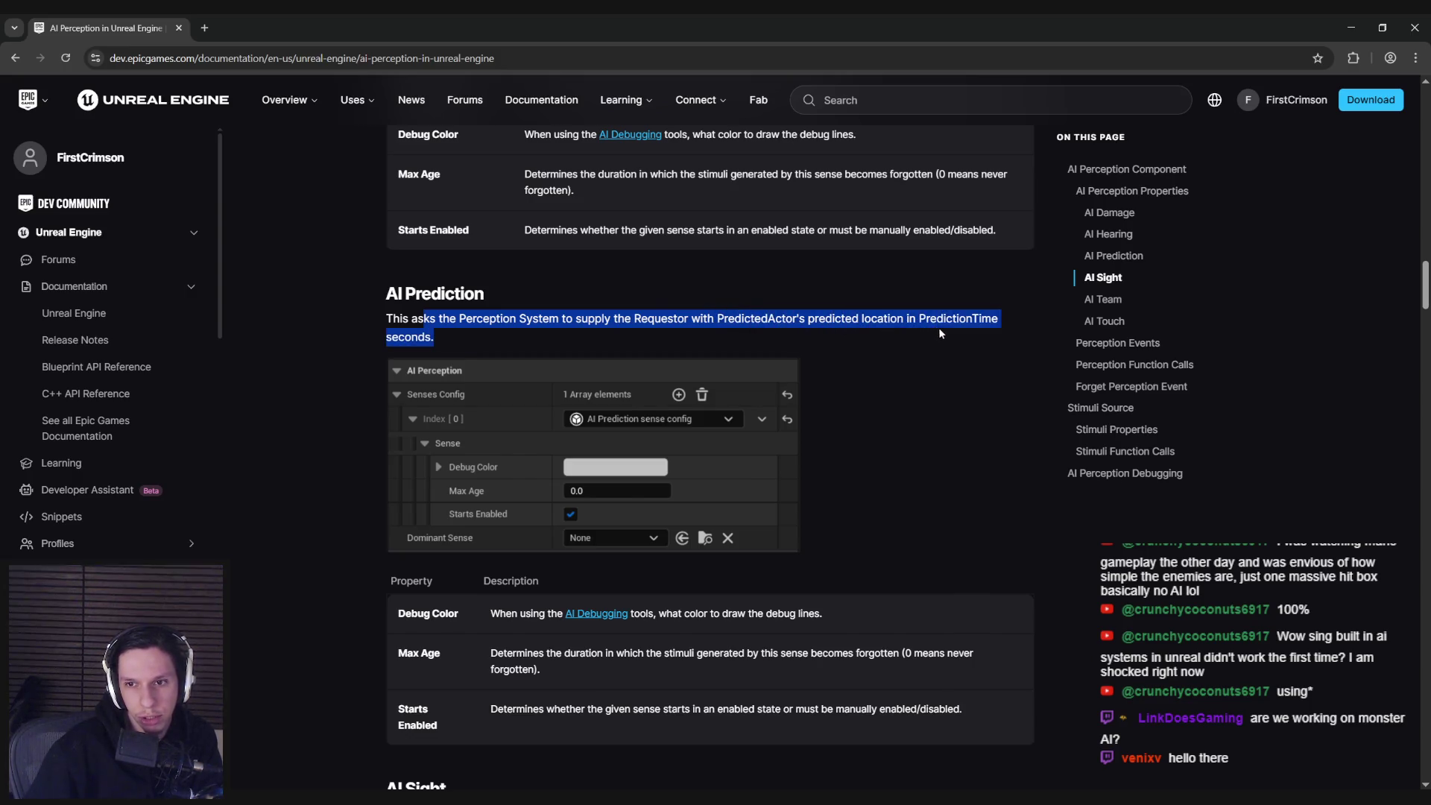
pyautogui.click(743, 340)
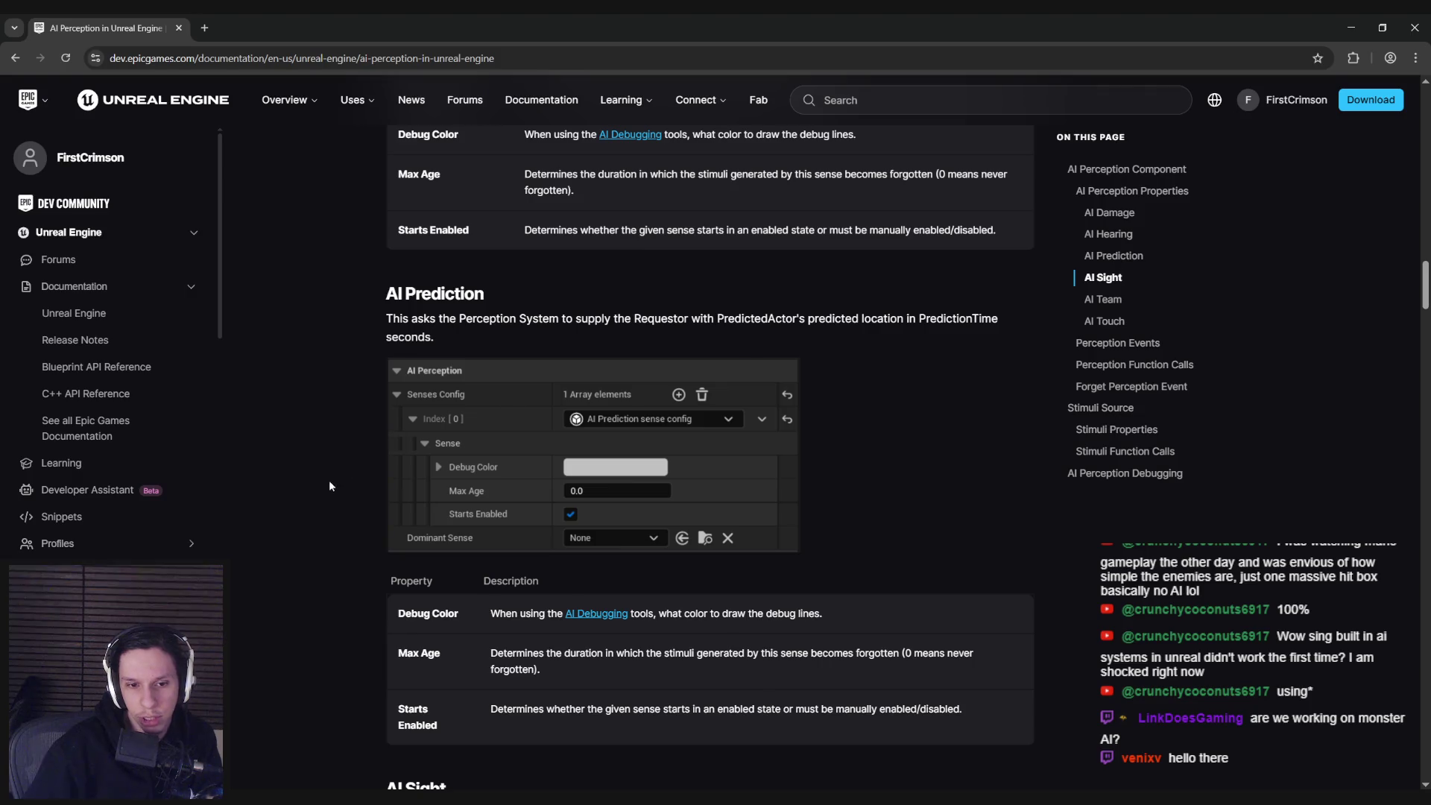
# - Scroll on through the remaining senses sections of the AI Perception documentation
pyautogui.scroll(-2, 322, 436)
pyautogui.scroll(-2, 322, 437)
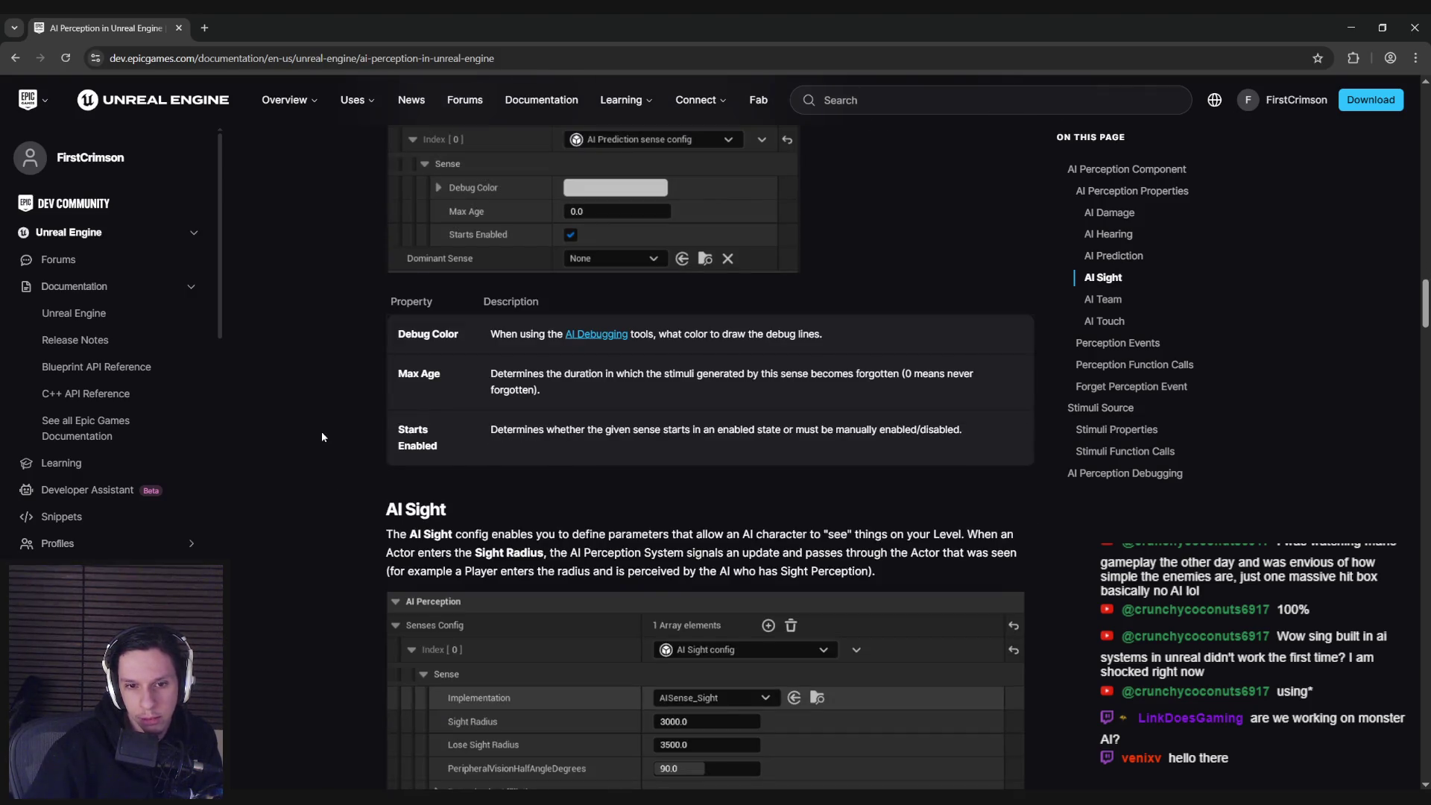
pyautogui.scroll(-4, 323, 437)
pyautogui.scroll(-12, 322, 437)
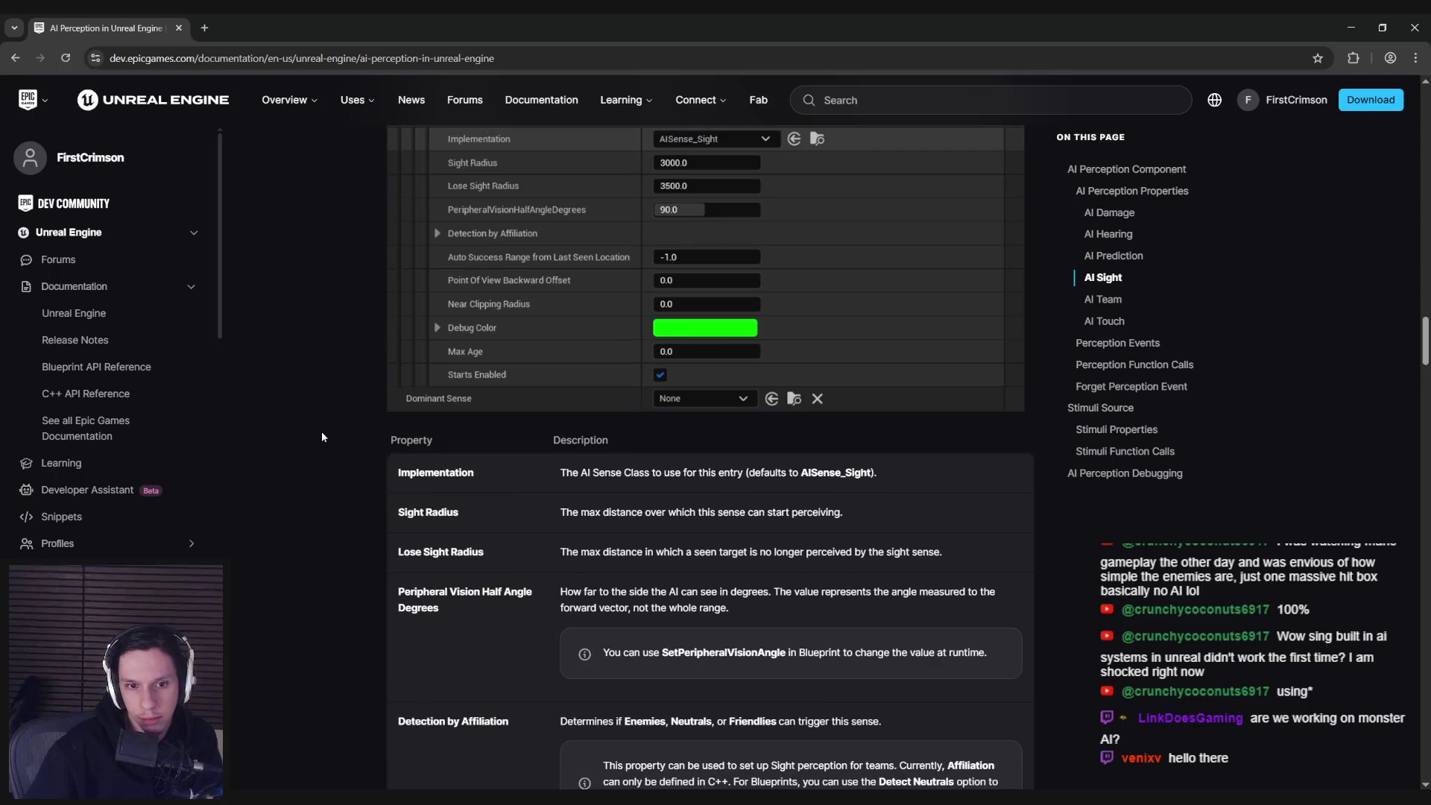
pyautogui.scroll(-3, 322, 437)
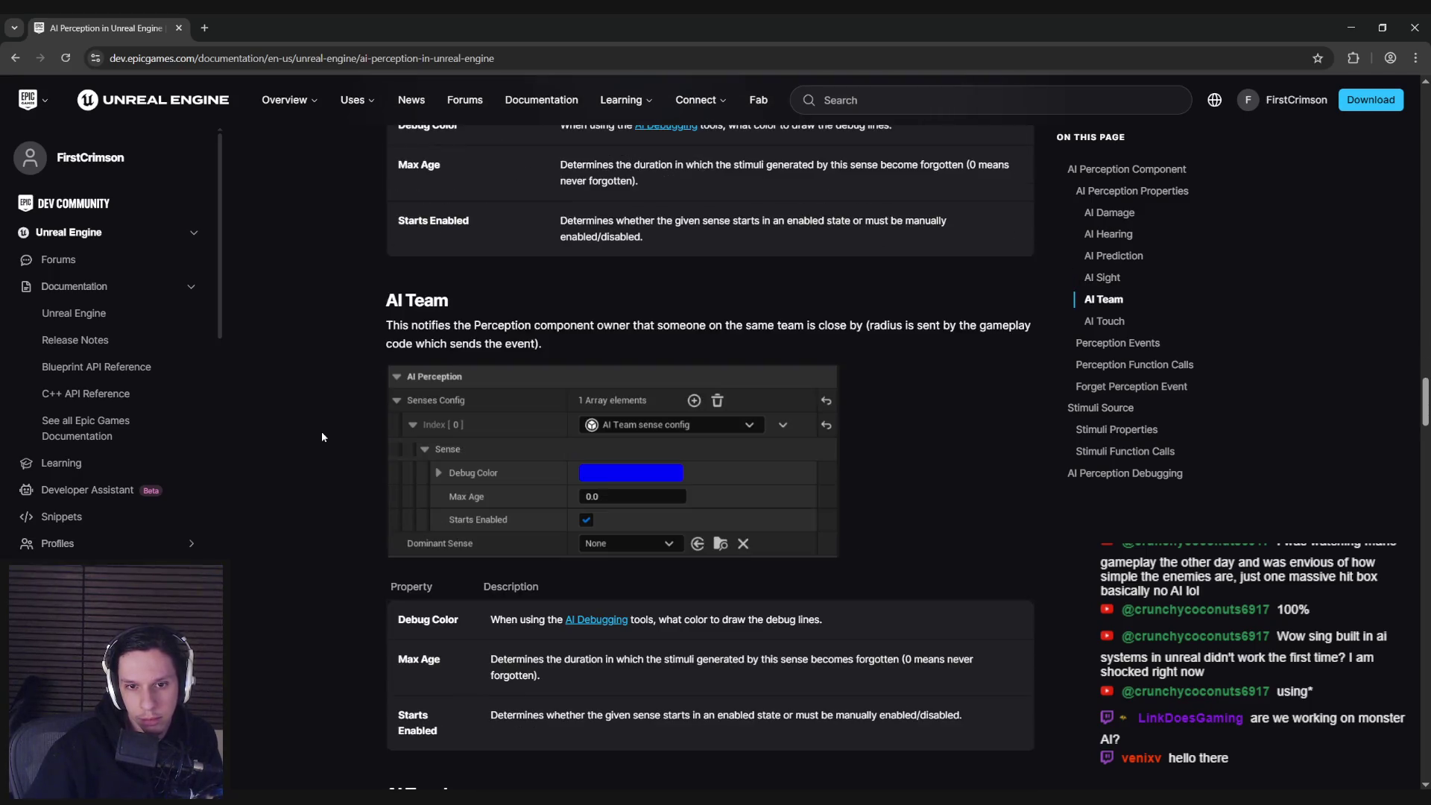
pyautogui.scroll(-4, 322, 437)
pyautogui.scroll(-4, 322, 437)
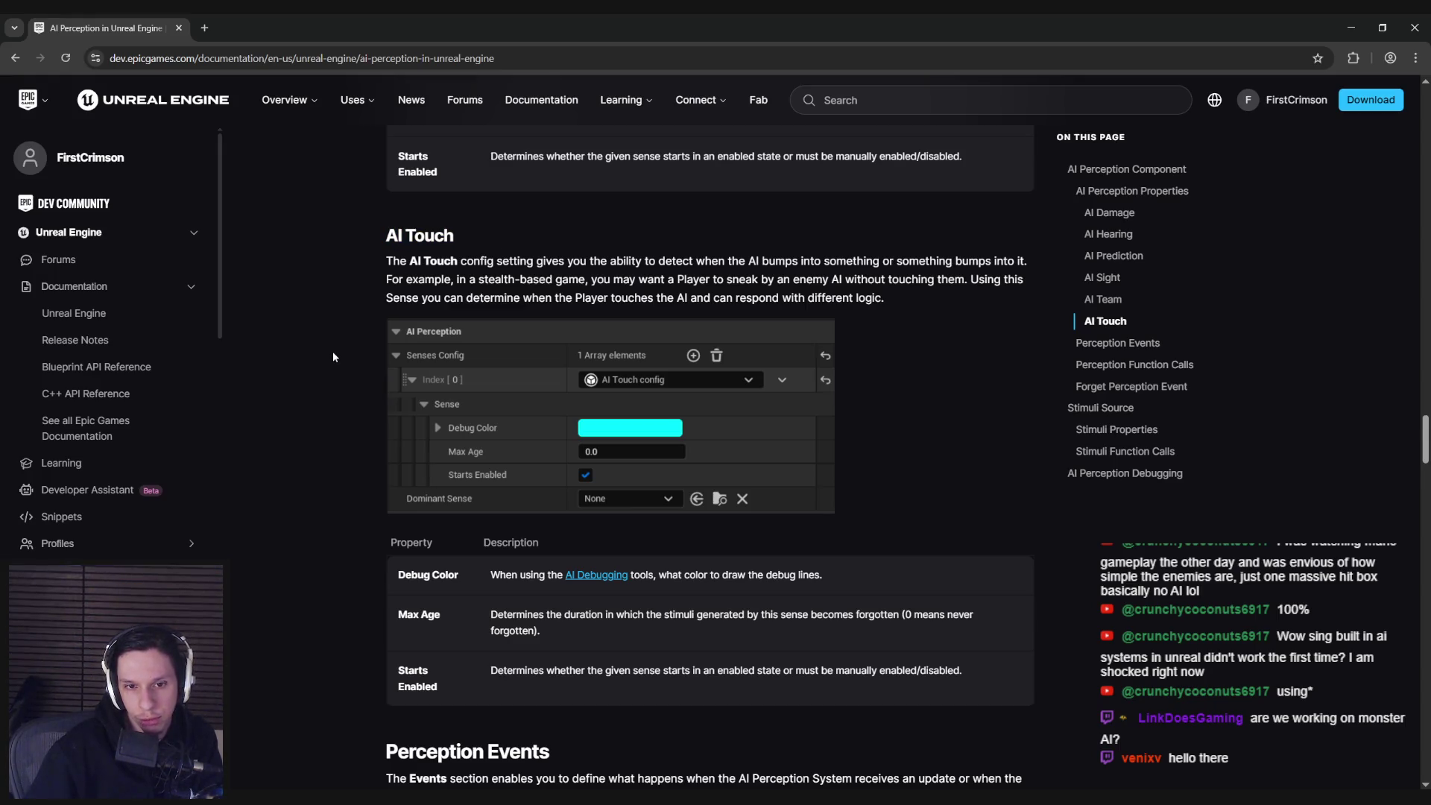
pyautogui.scroll(-6, 332, 351)
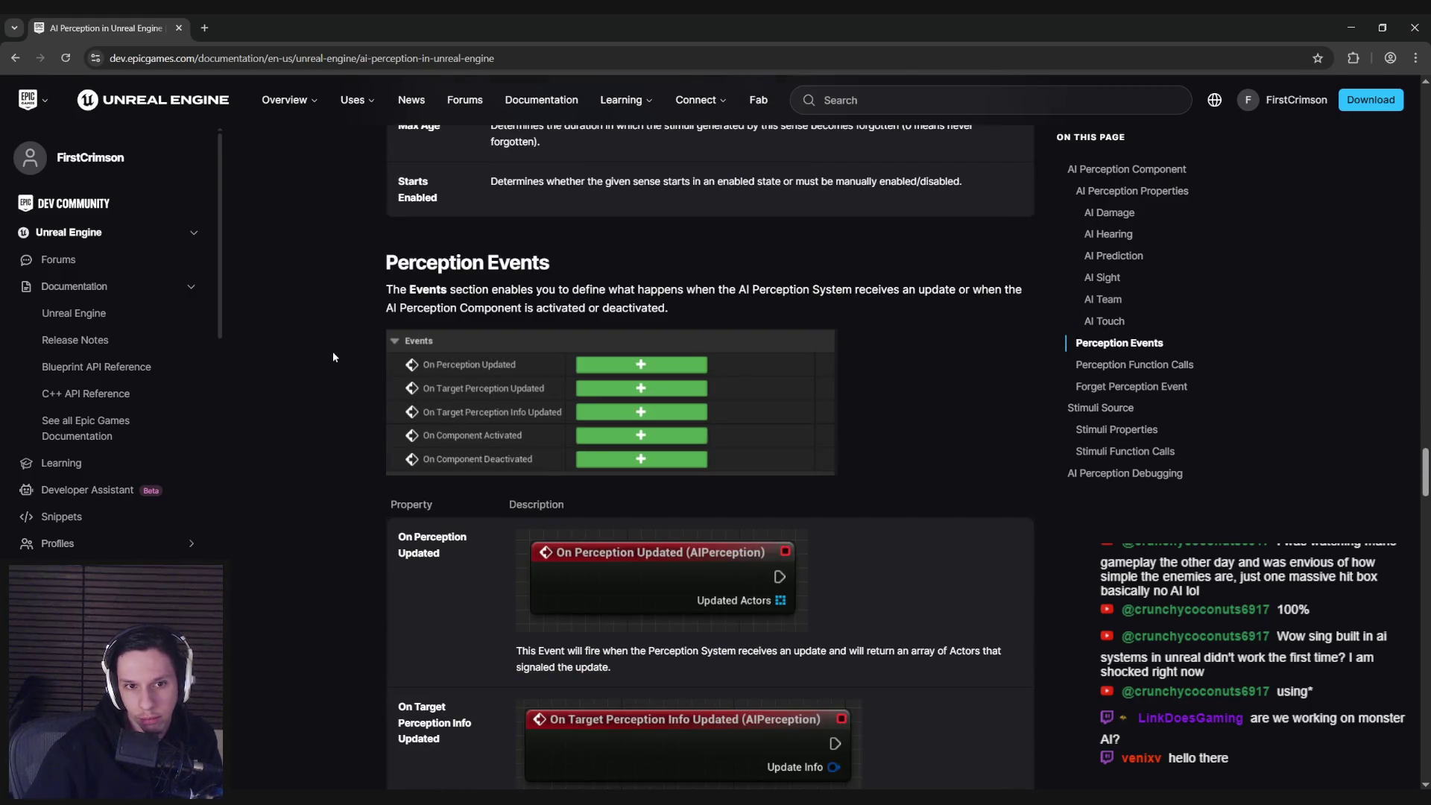
pyautogui.scroll(-7, 334, 356)
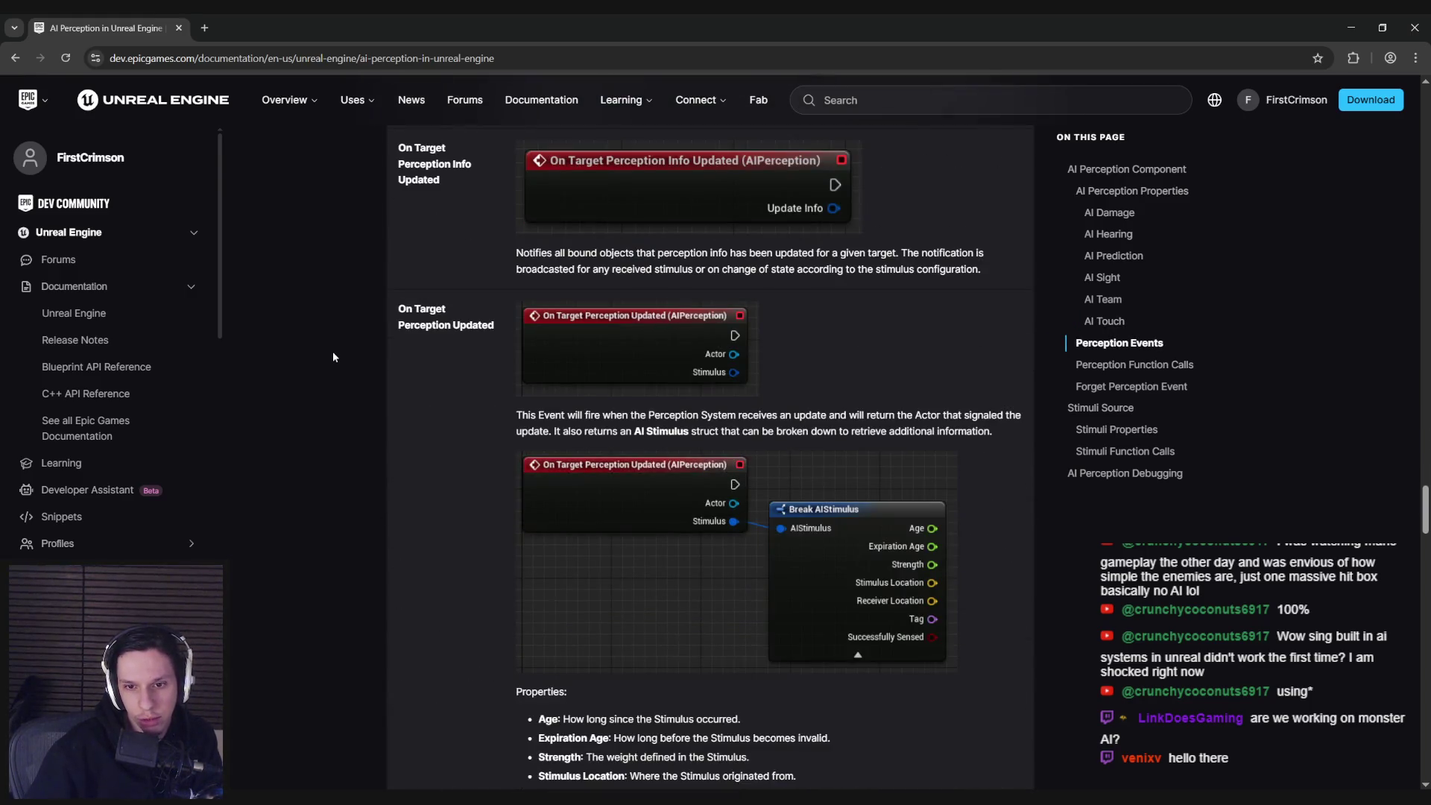
pyautogui.scroll(-9, 333, 357)
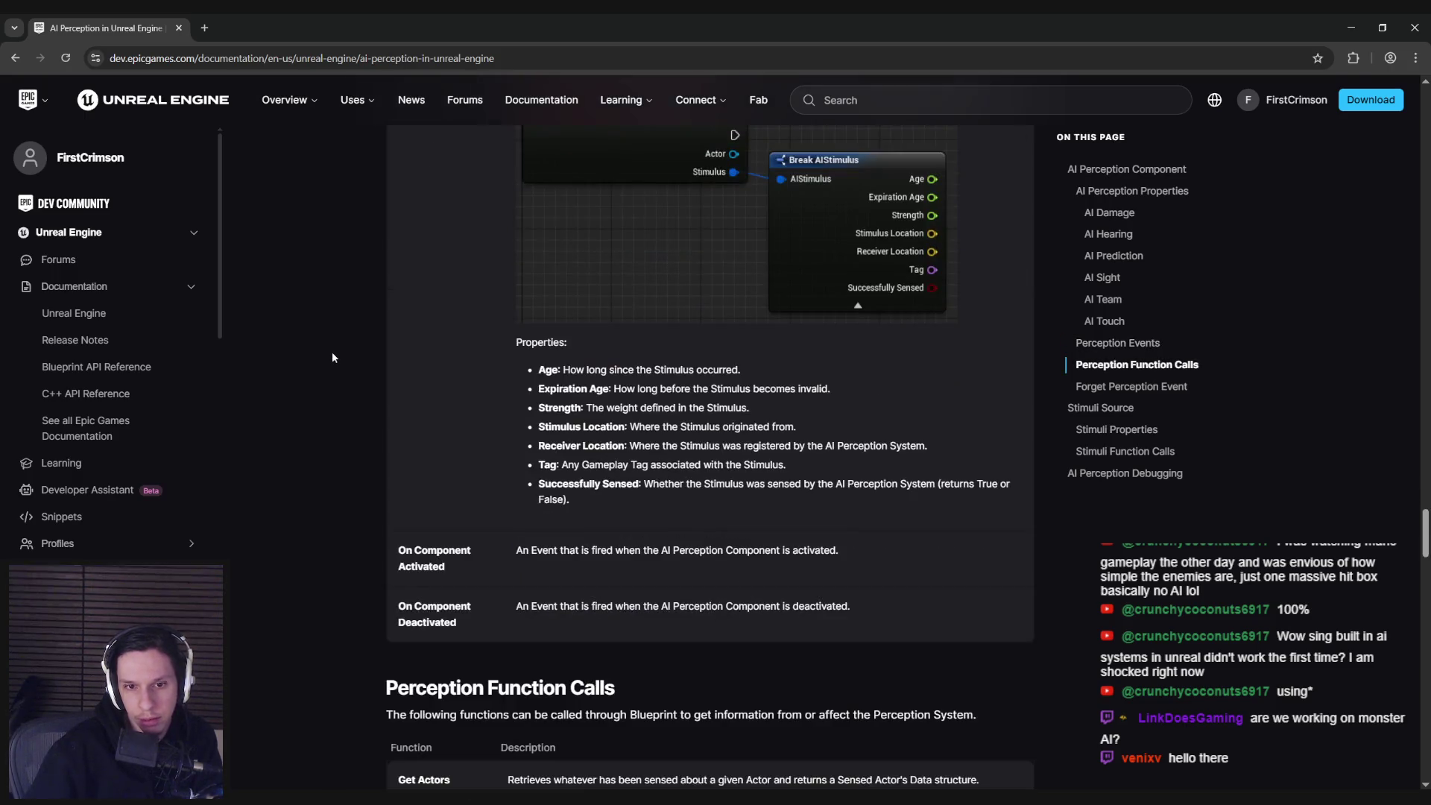
pyautogui.scroll(-7, 332, 357)
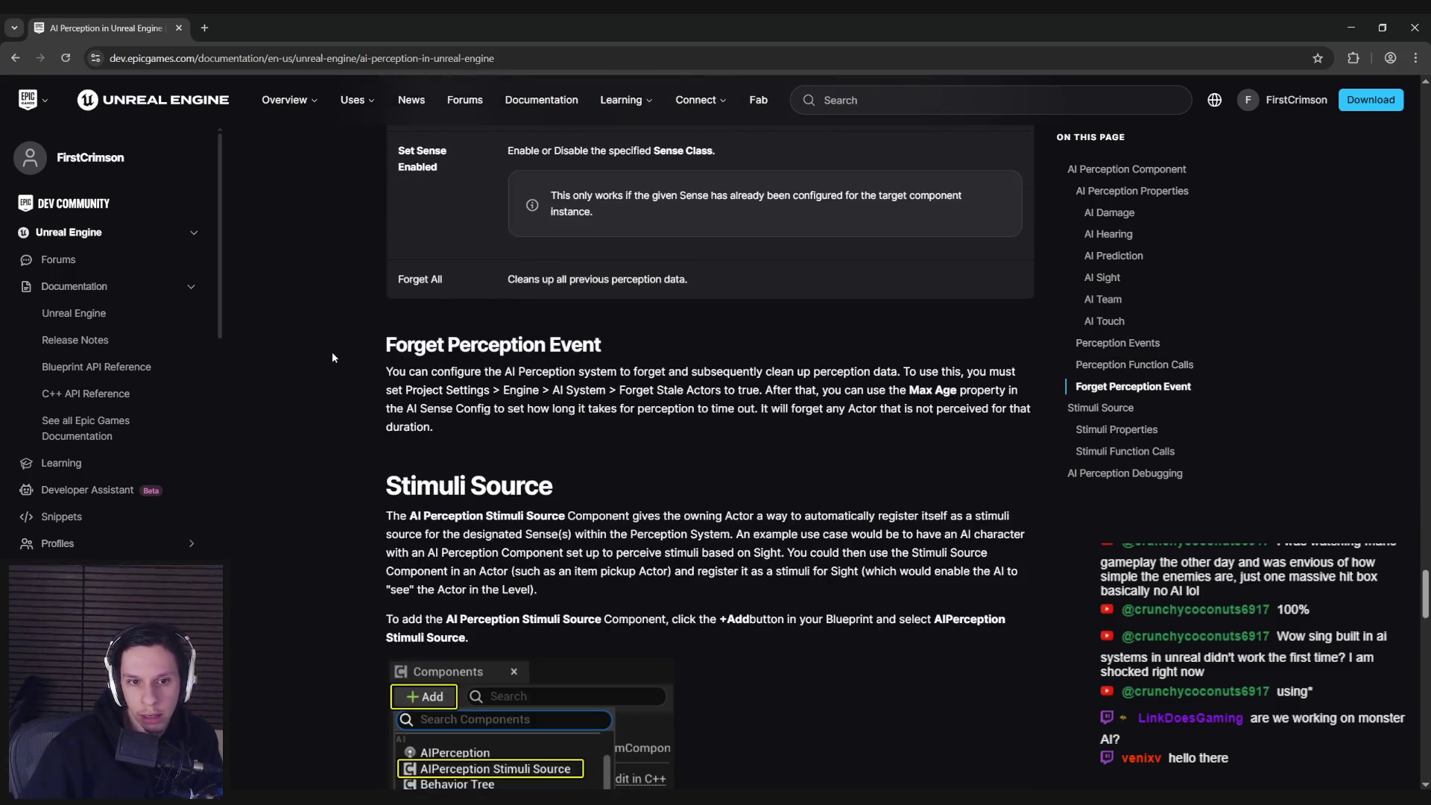
pyautogui.scroll(-3, 333, 357)
pyautogui.scroll(4, 332, 357)
pyautogui.scroll(-4, 332, 357)
pyautogui.scroll(-3, 332, 358)
pyautogui.scroll(18, 332, 361)
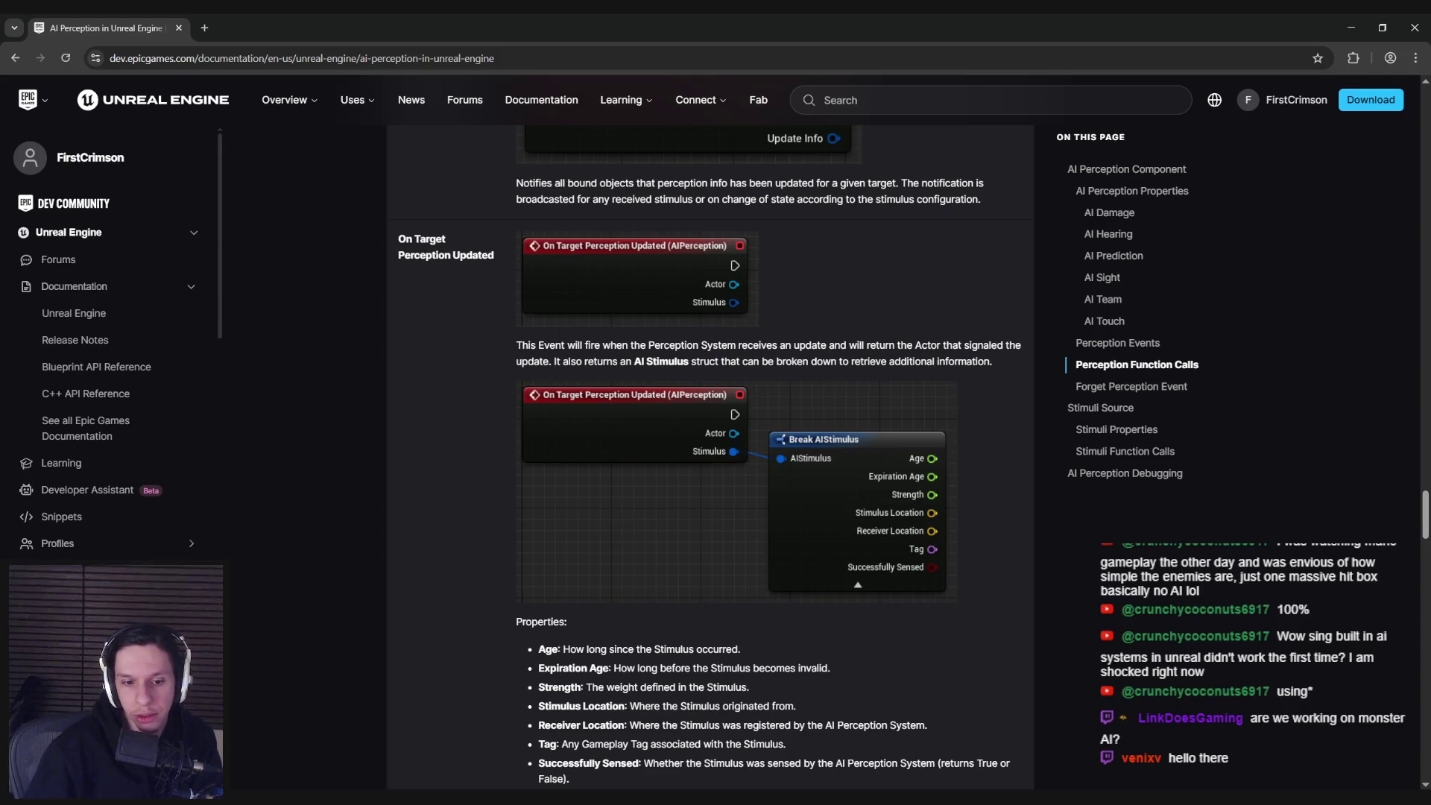
# - Glance at NPCAI_Controller, then read the docs' Stimuli Source explanation
pyautogui.hotkey('alt', 'Tab')
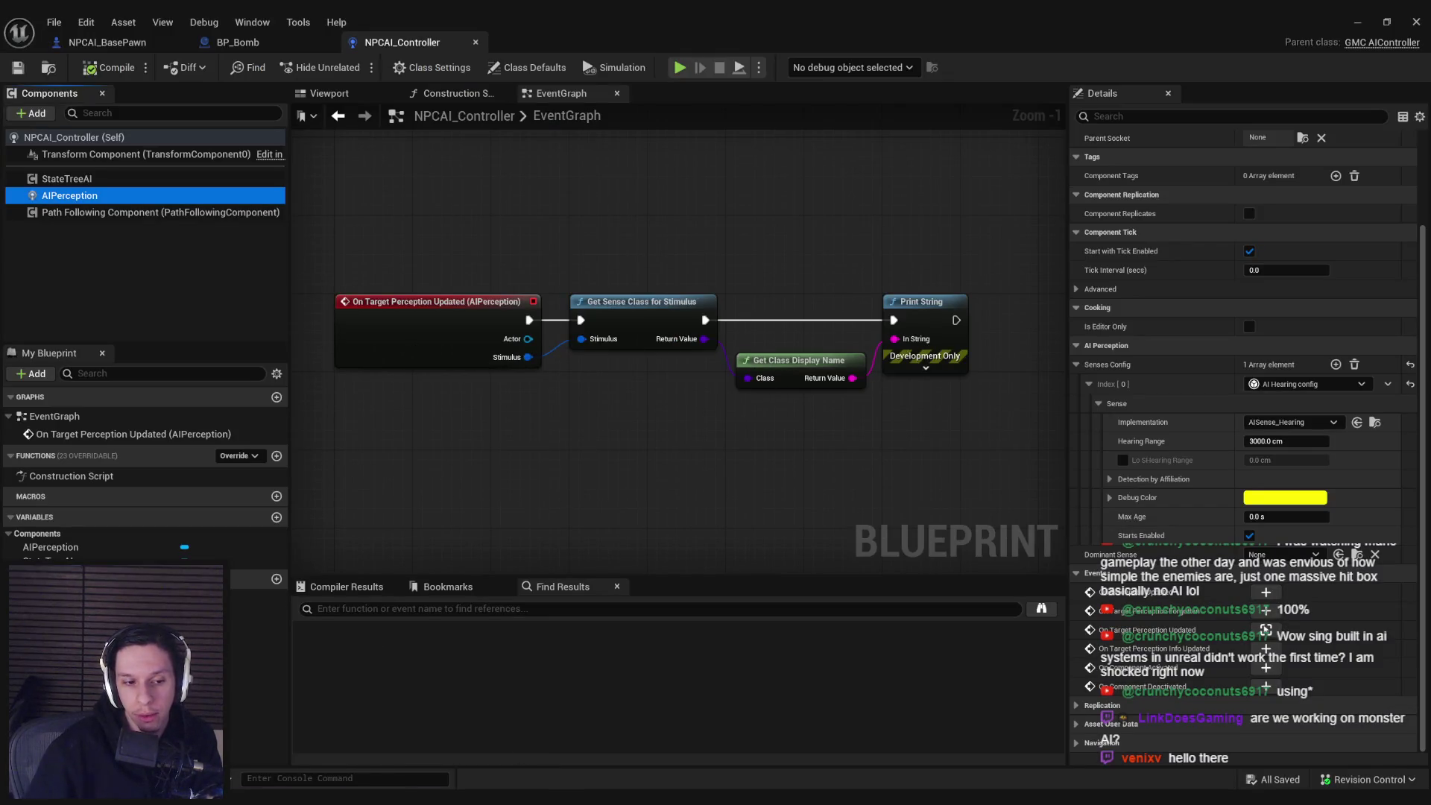
pyautogui.hotkey('alt', 'Tab')
pyautogui.scroll(-10, 337, 540)
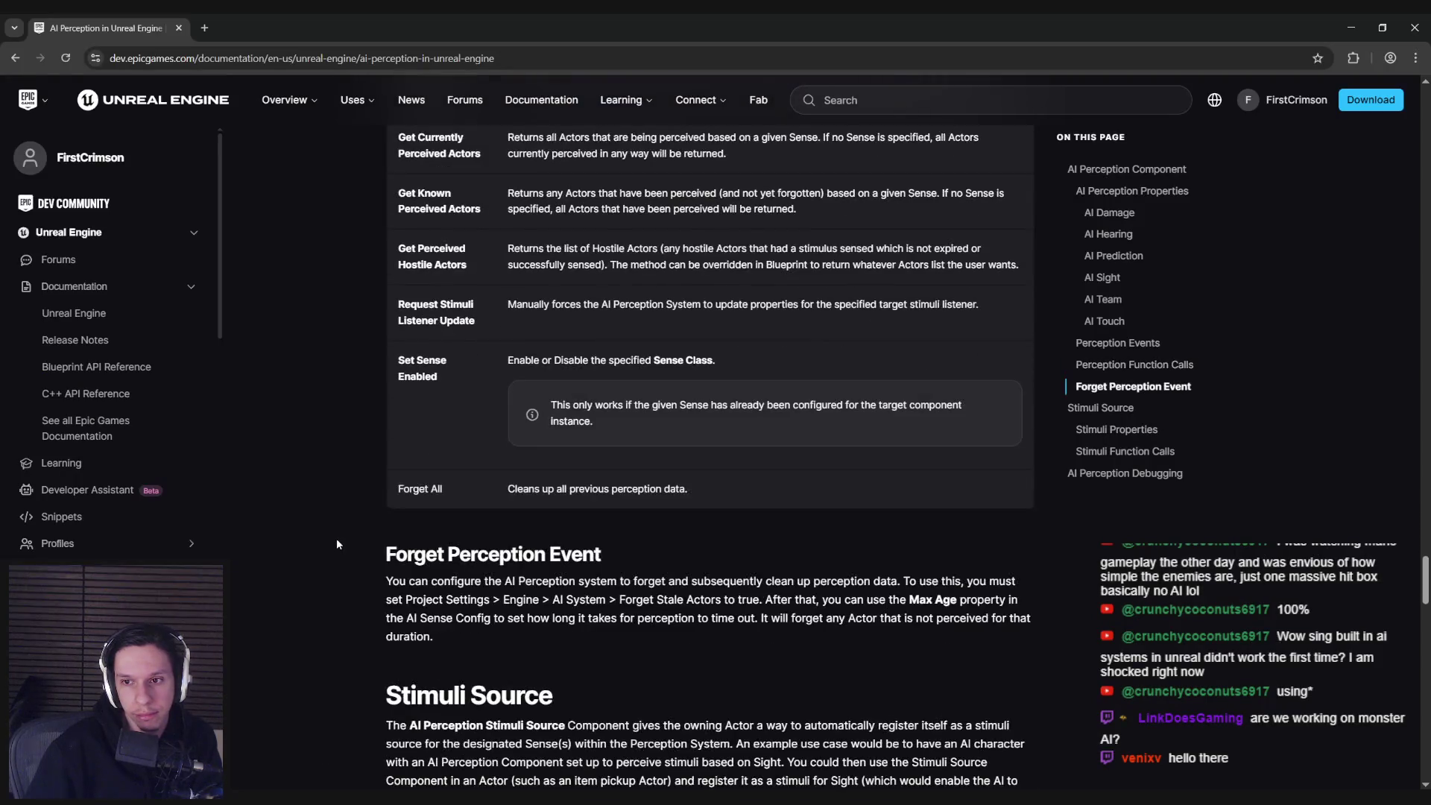
pyautogui.scroll(-10, 337, 544)
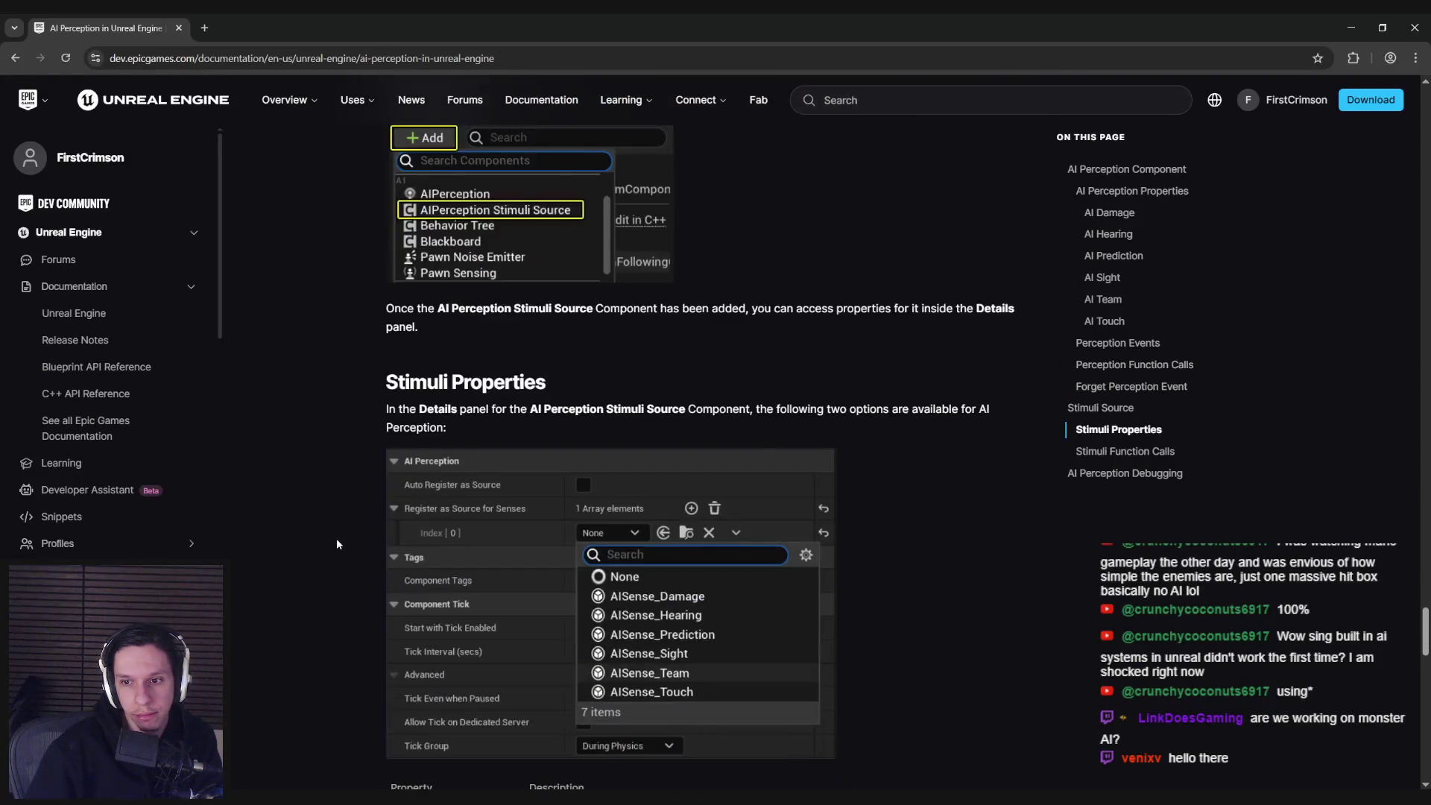
pyautogui.scroll(4, 337, 544)
pyautogui.moveTo(533, 236)
pyautogui.mouseDown()
pyautogui.moveTo(980, 237)
pyautogui.moveTo(418, 255)
pyautogui.moveTo(926, 255)
pyautogui.moveTo(483, 274)
pyautogui.moveTo(951, 275)
pyautogui.moveTo(447, 293)
pyautogui.moveTo(1025, 302)
pyautogui.moveTo(478, 313)
pyautogui.moveTo(389, 337)
pyautogui.mouseUp()
pyautogui.click(389, 336)
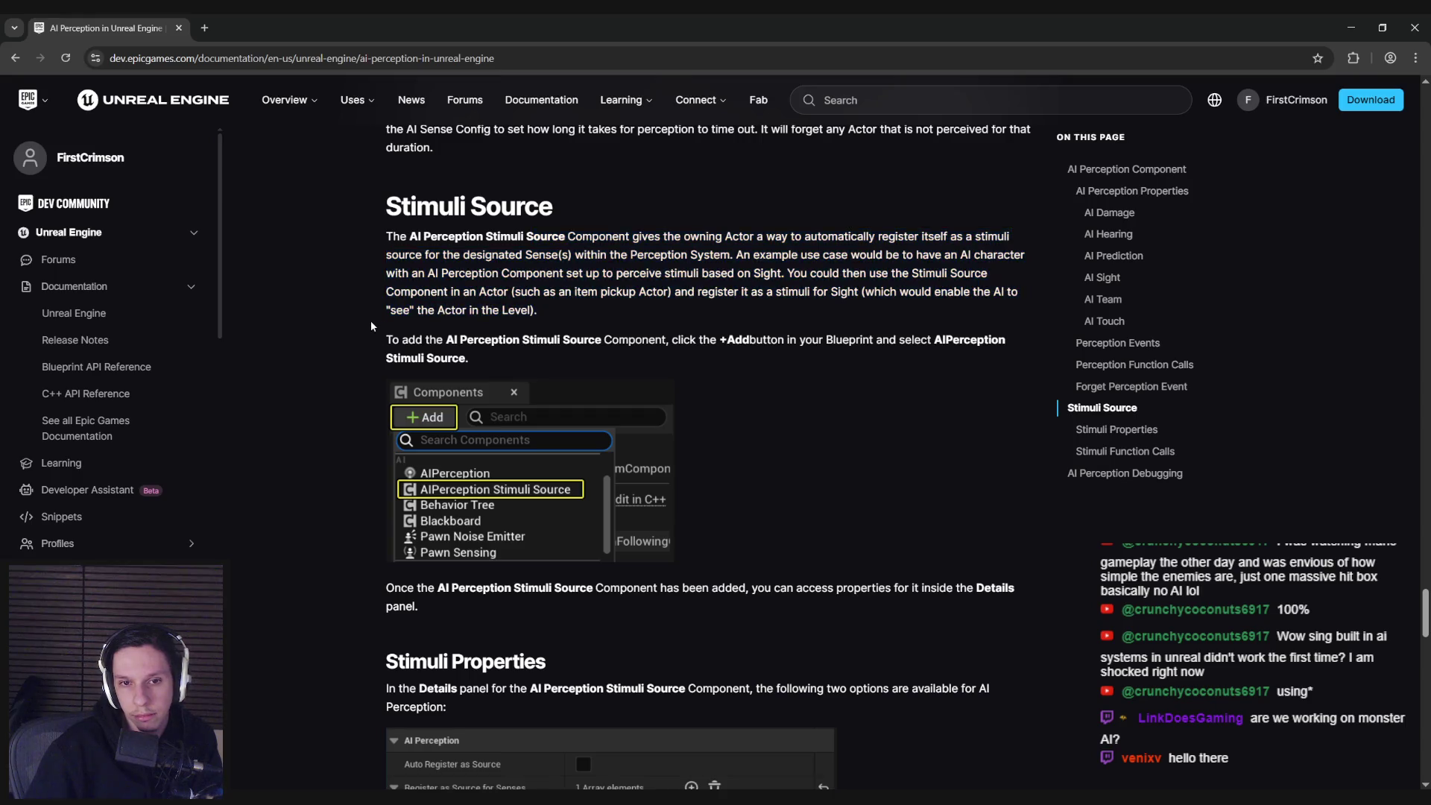
# - Read the passage on events firing for registered stimuli sources, then return to NPCAI_Controller
pyautogui.scroll(-8, 329, 516)
pyautogui.scroll(-12, 330, 520)
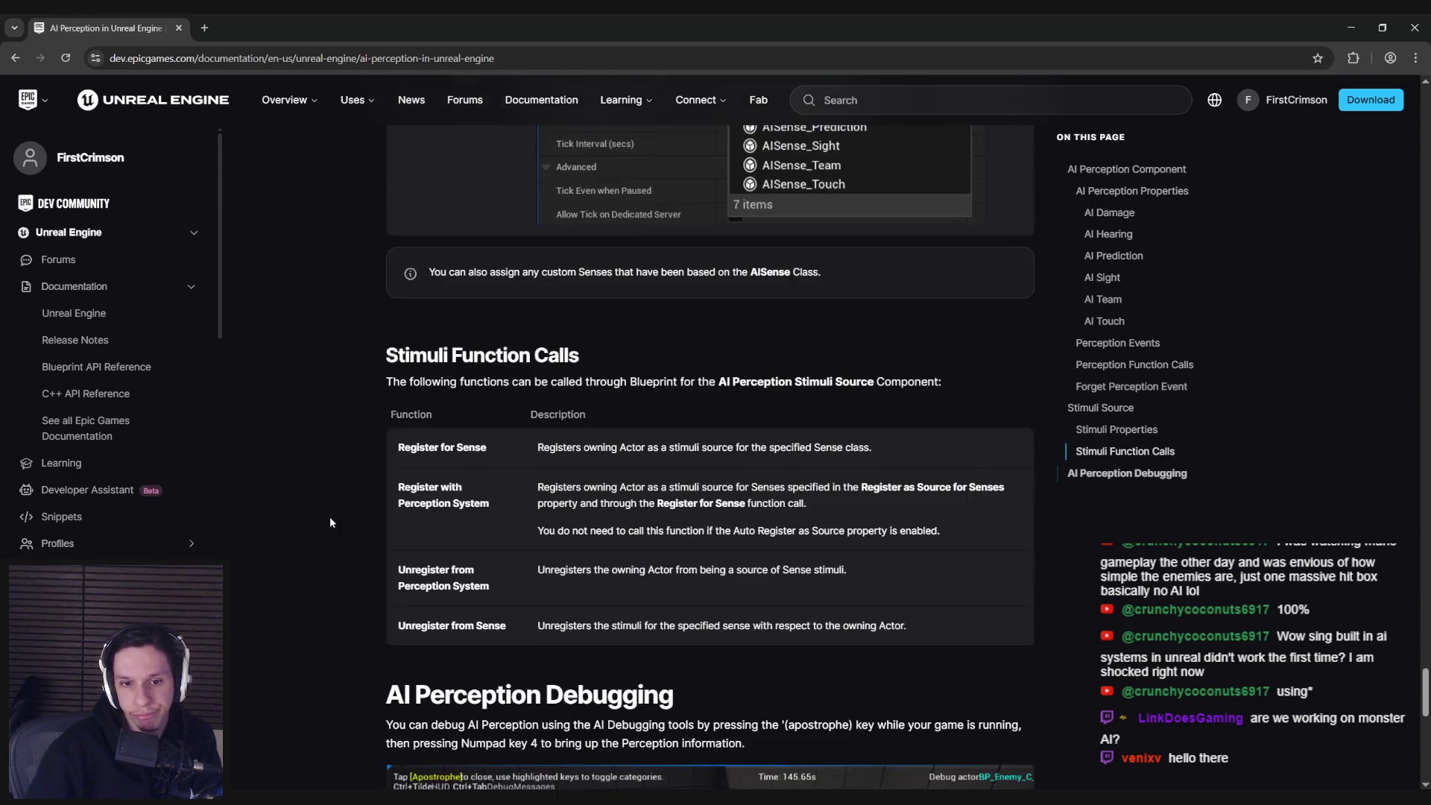
pyautogui.scroll(-5, 330, 522)
pyautogui.scroll(20, 330, 522)
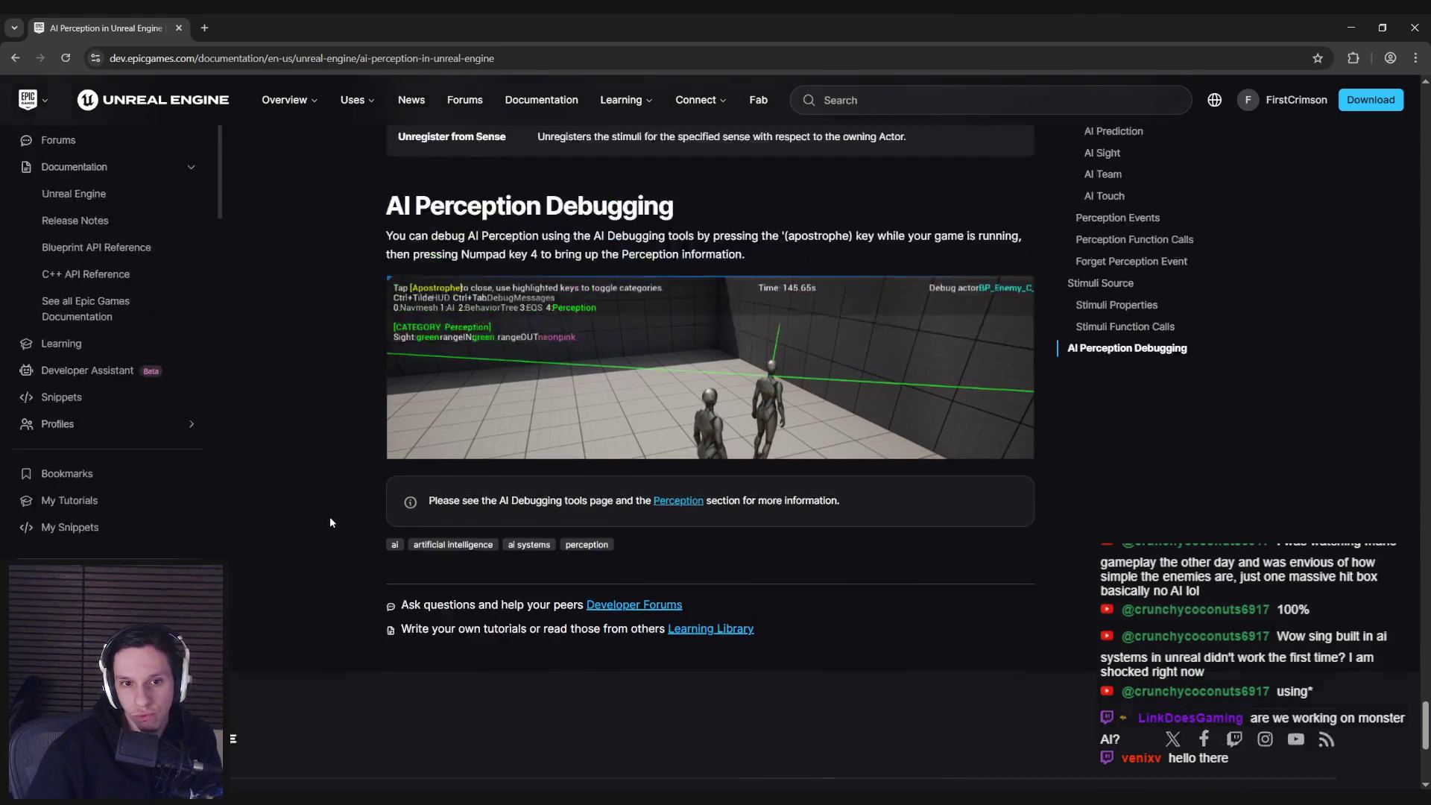
pyautogui.scroll(20, 320, 336)
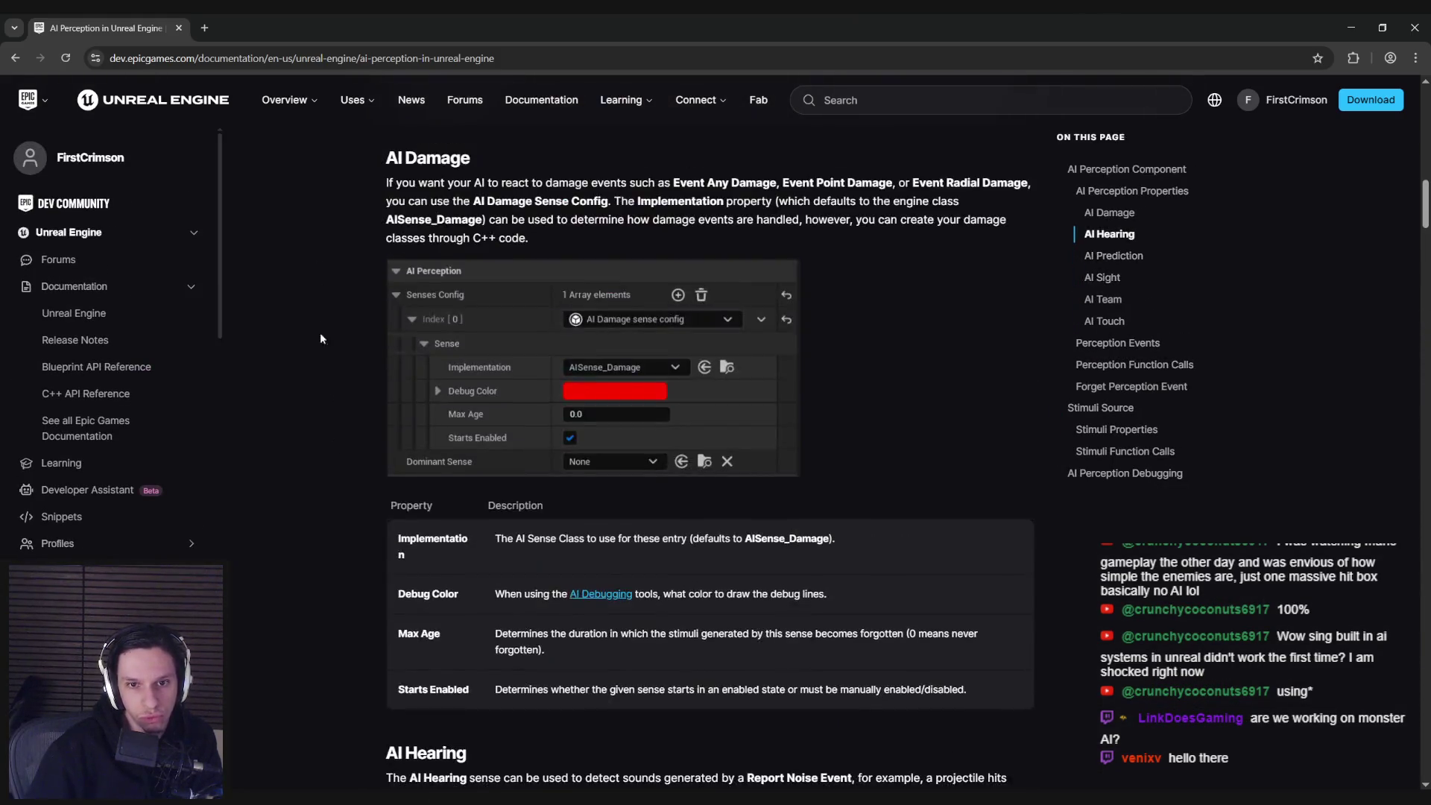
pyautogui.scroll(15, 322, 388)
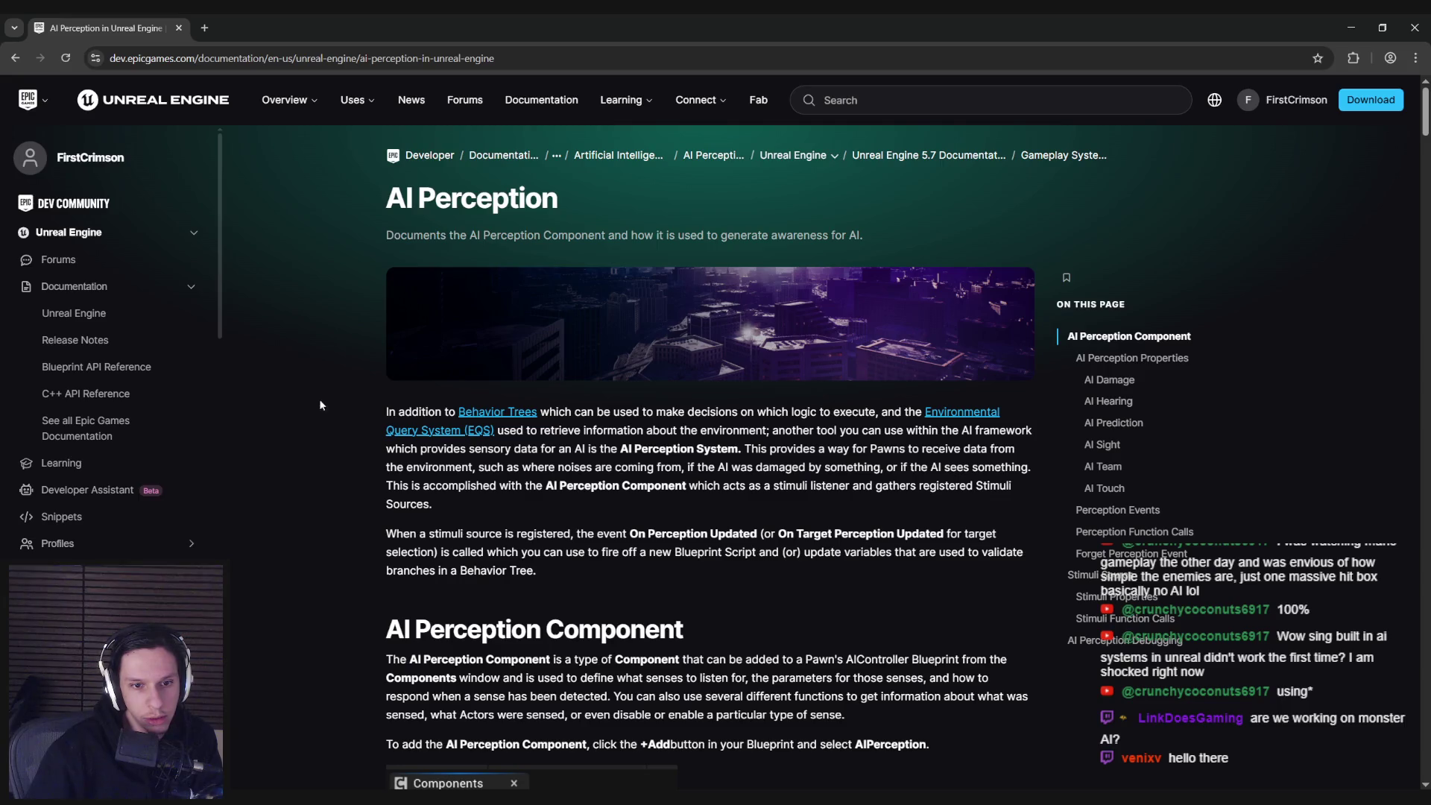
pyautogui.moveTo(496, 534)
pyautogui.mouseDown()
pyautogui.moveTo(736, 534)
pyautogui.moveTo(811, 553)
pyautogui.moveTo(890, 534)
pyautogui.moveTo(573, 531)
pyautogui.moveTo(440, 553)
pyautogui.moveTo(540, 571)
pyautogui.moveTo(709, 552)
pyautogui.moveTo(899, 565)
pyautogui.mouseUp()
pyautogui.click(899, 565)
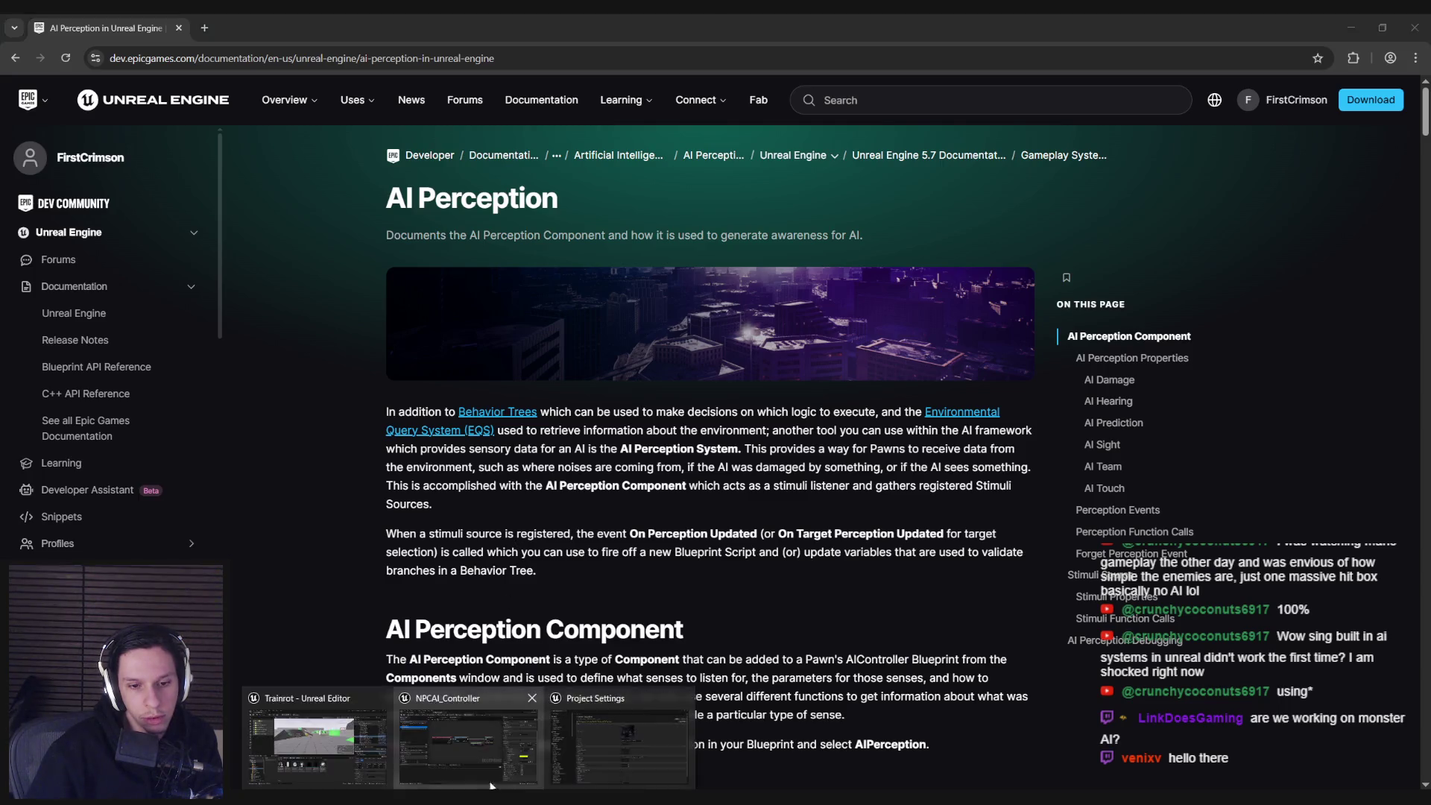
pyautogui.hotkey('alt', 'Tab')
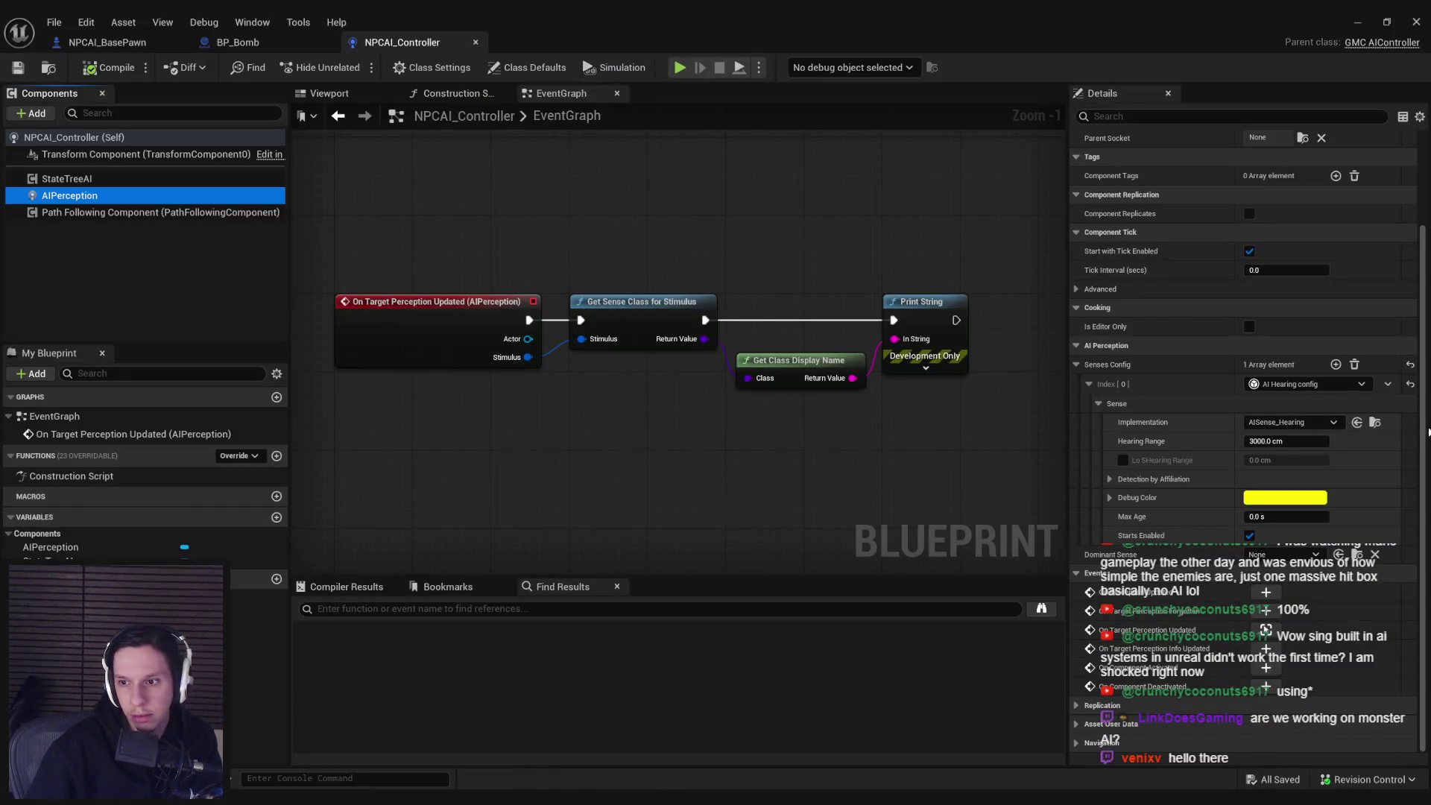
# - Add an On Perception Updated (AIPerception) event beside the existing perception event
pyautogui.click(1265, 592)
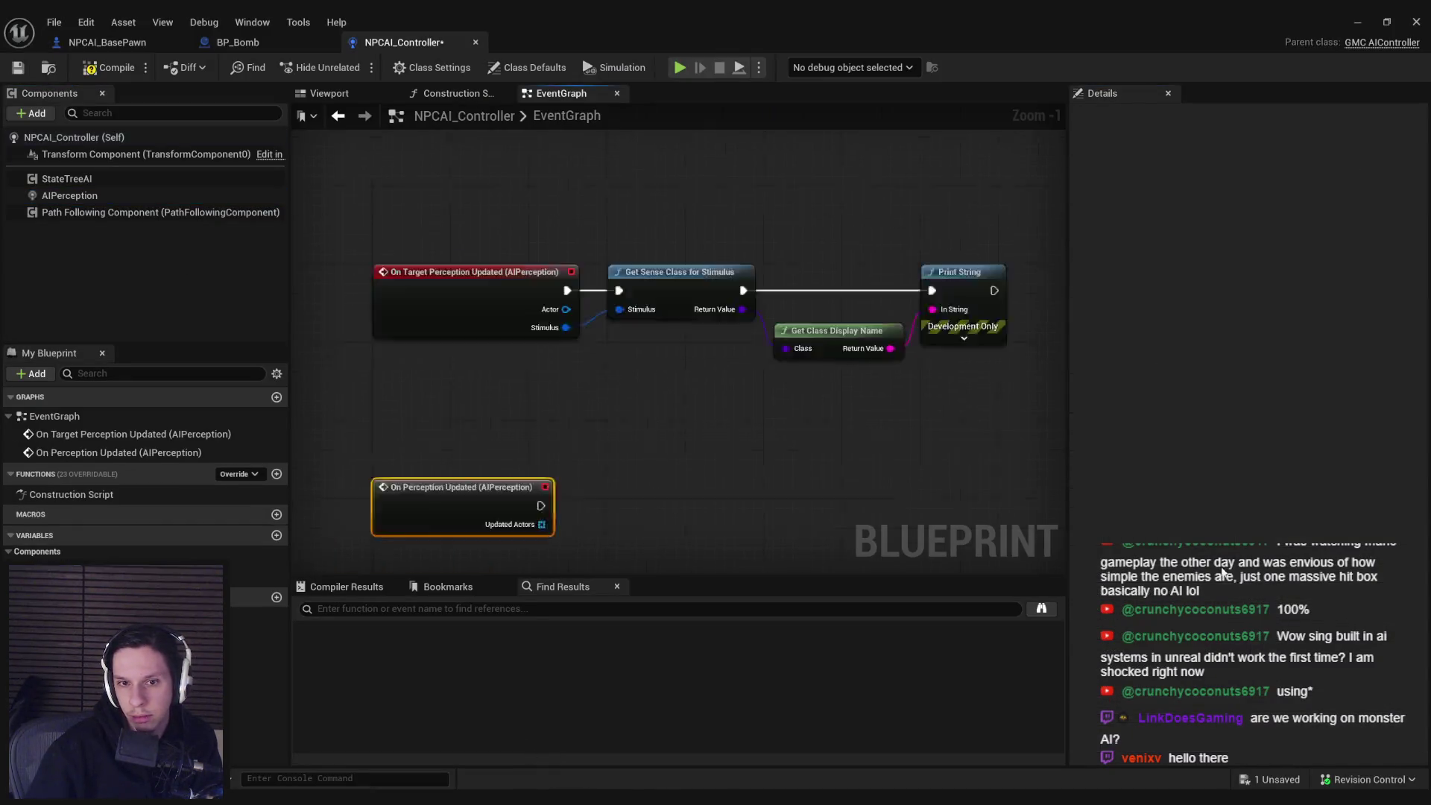
pyautogui.moveTo(566, 423)
pyautogui.mouseDown()
pyautogui.moveTo(867, 243)
pyautogui.moveTo(761, 383)
pyautogui.moveTo(567, 423)
pyautogui.mouseUp()
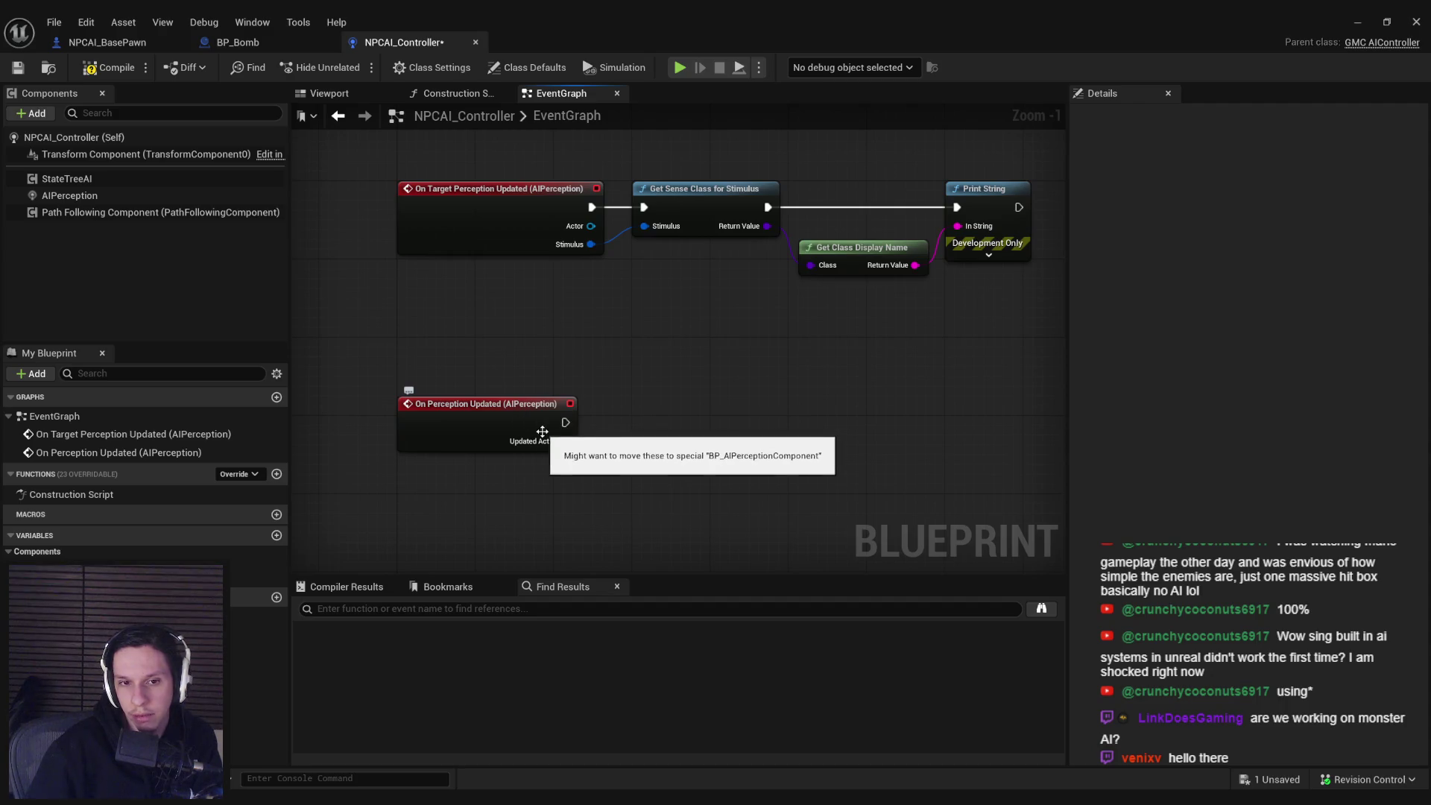
pyautogui.click(246, 195)
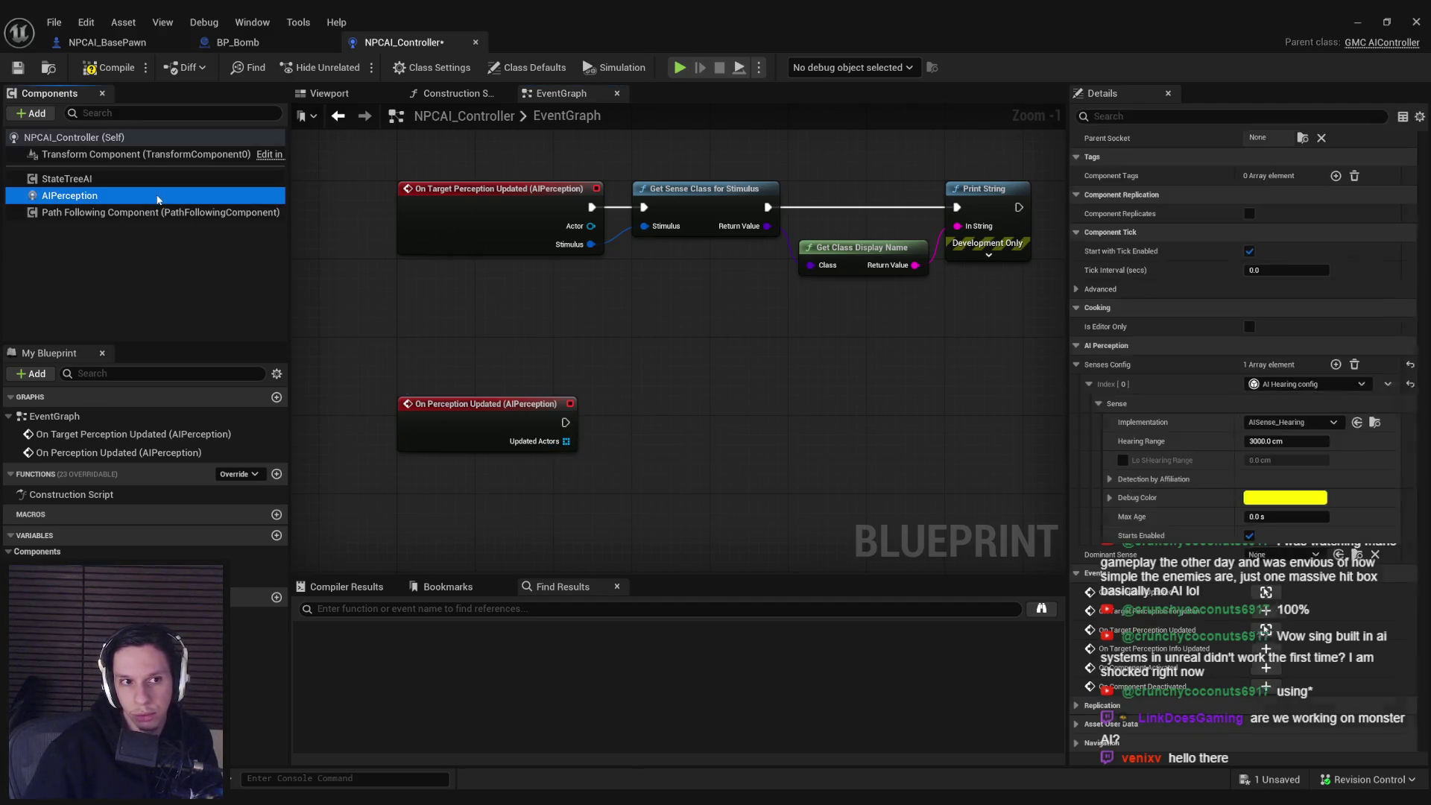
pyautogui.rightClick(150, 198)
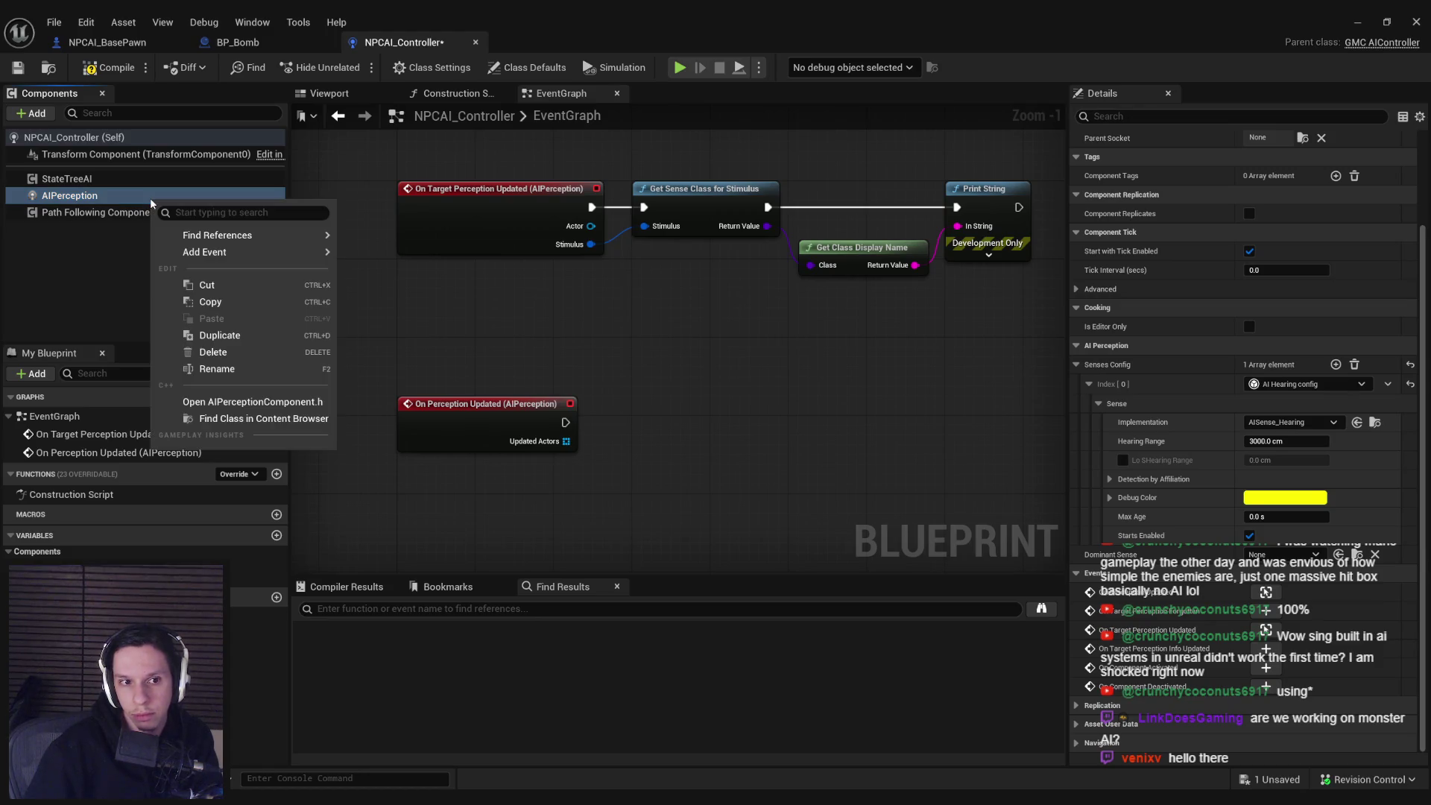
pyautogui.click(538, 402)
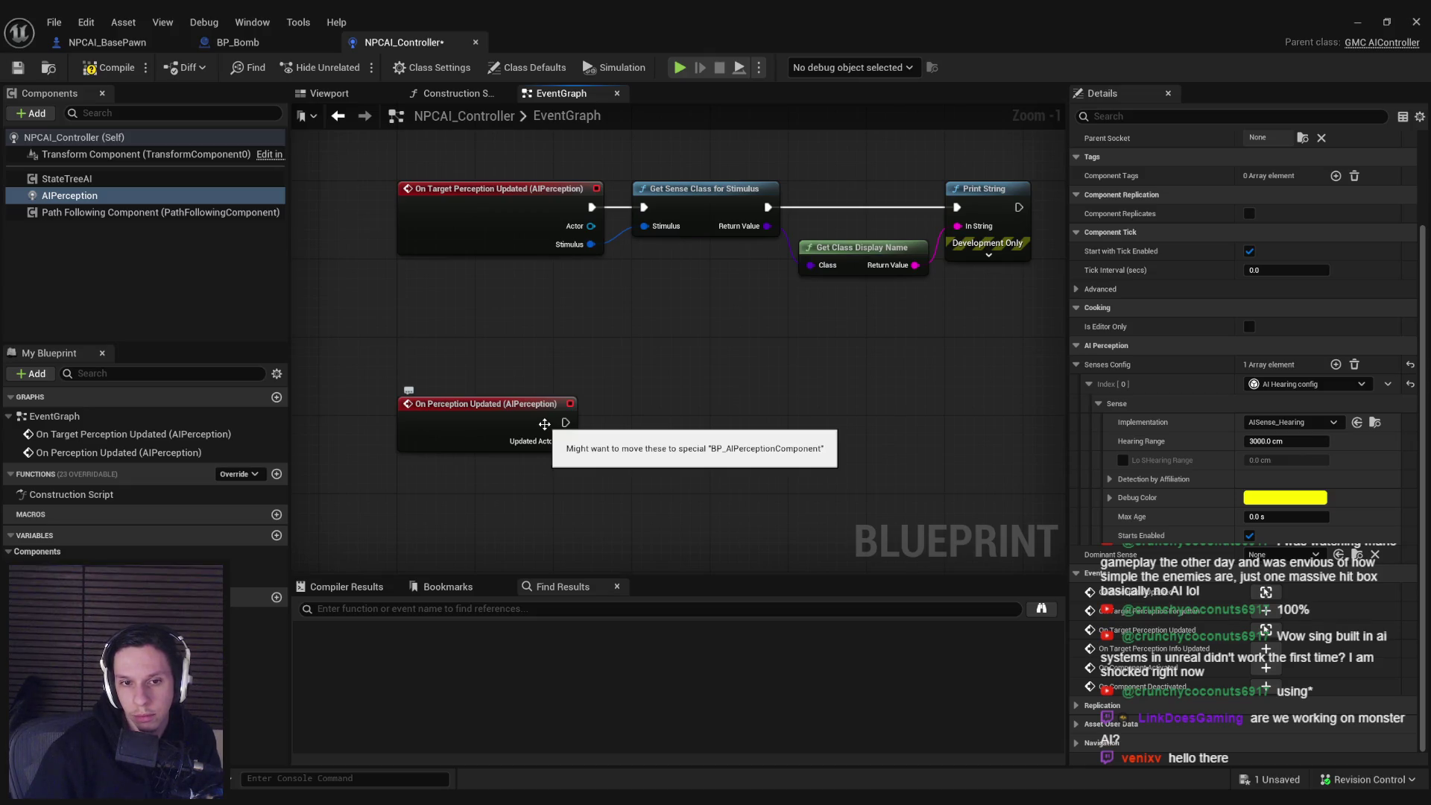
pyautogui.click(524, 418)
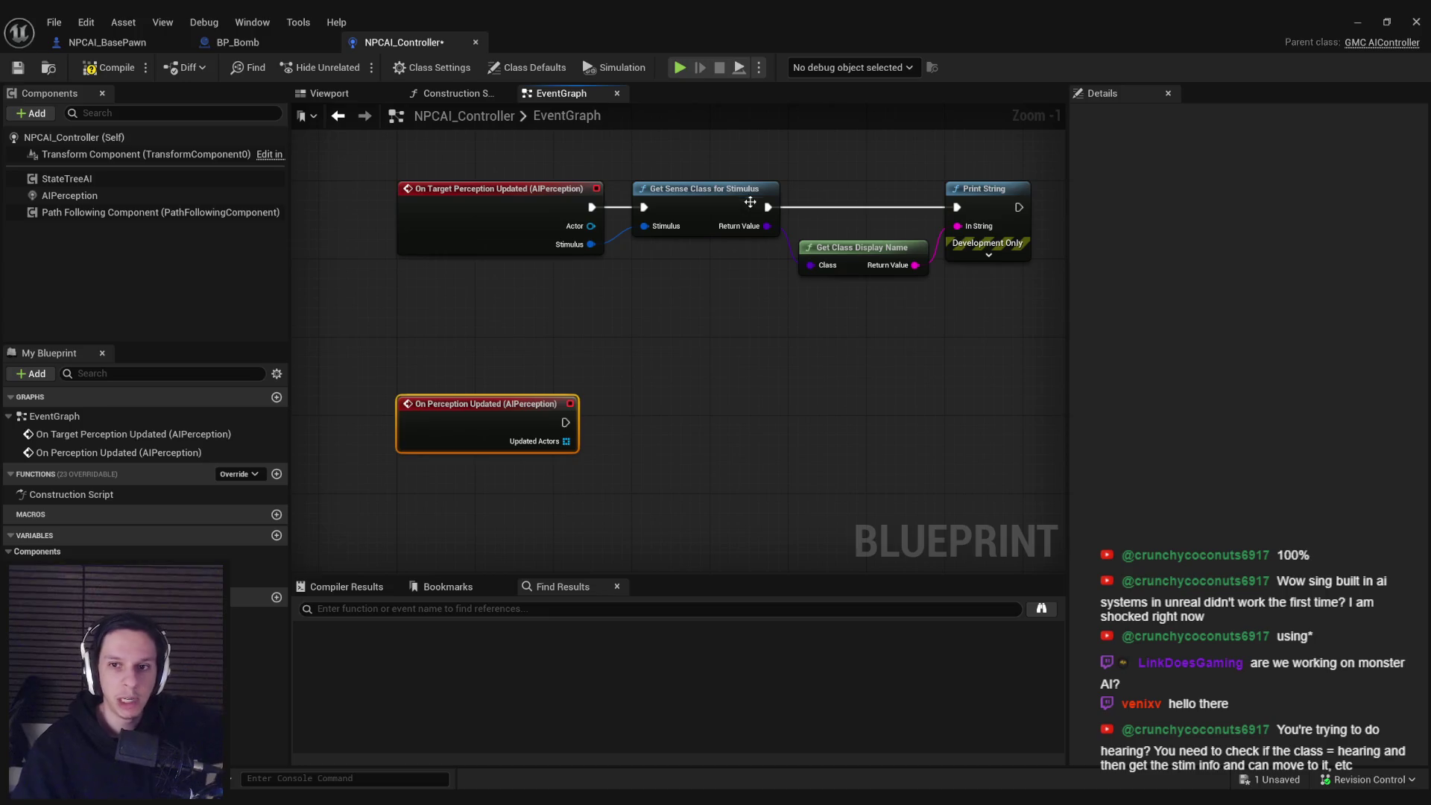
pyautogui.click(619, 223)
# - Compile and save NPCAI_Controller, then review AIPerception's AI Hearing senses configuration
pyautogui.click(97, 71)
pyautogui.click(18, 67)
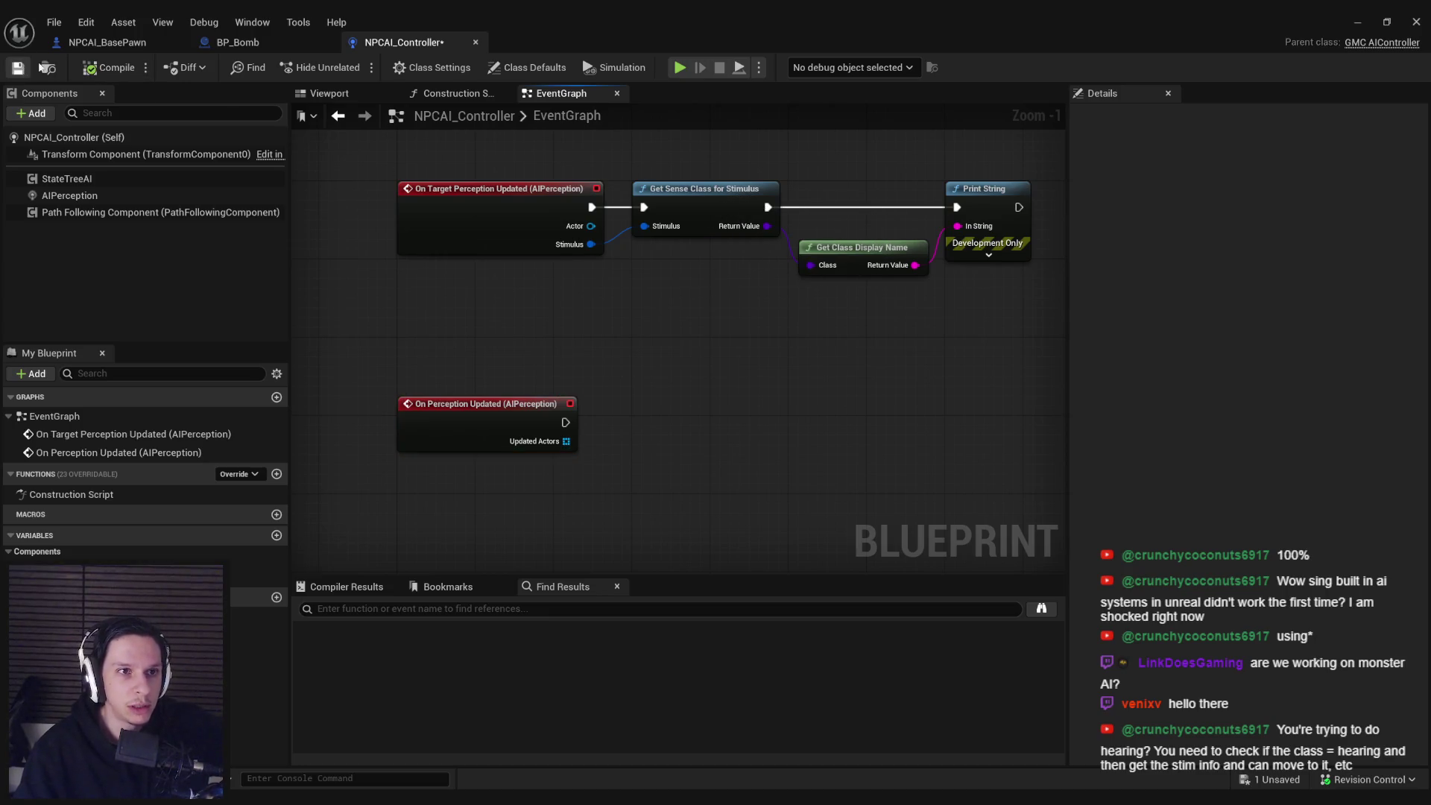
pyautogui.click(110, 195)
pyautogui.click(118, 178)
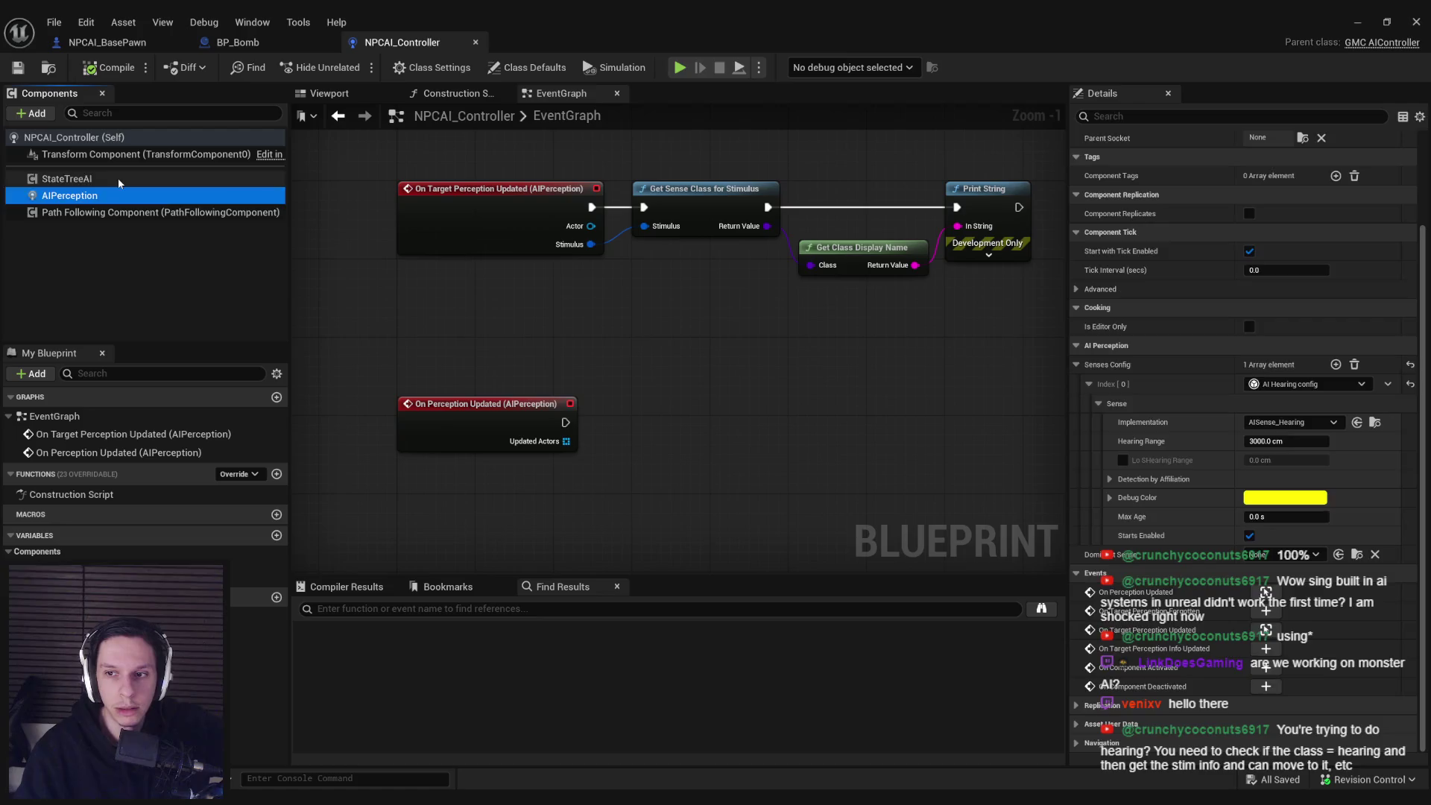
pyautogui.click(118, 190)
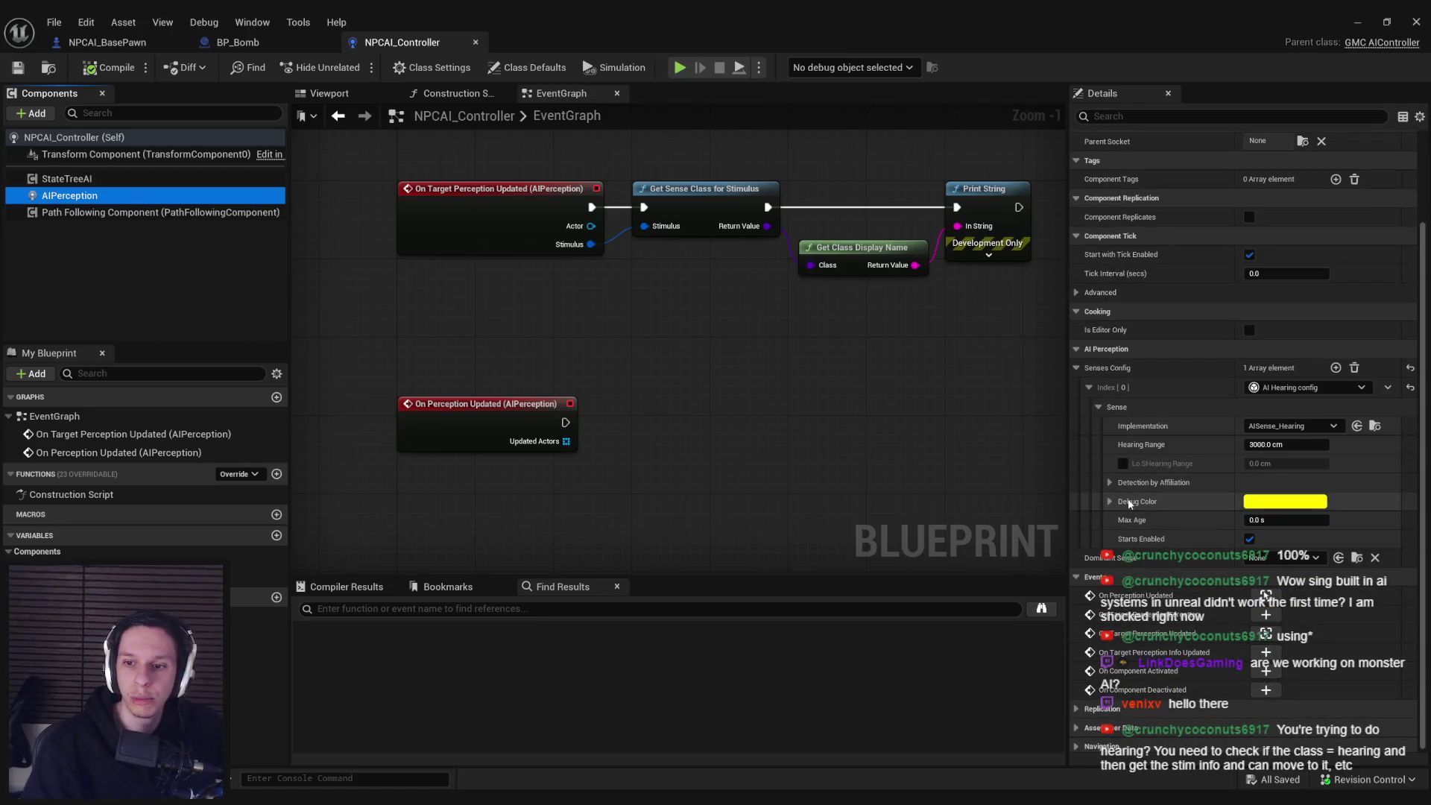
pyautogui.scroll(-1, 1137, 560)
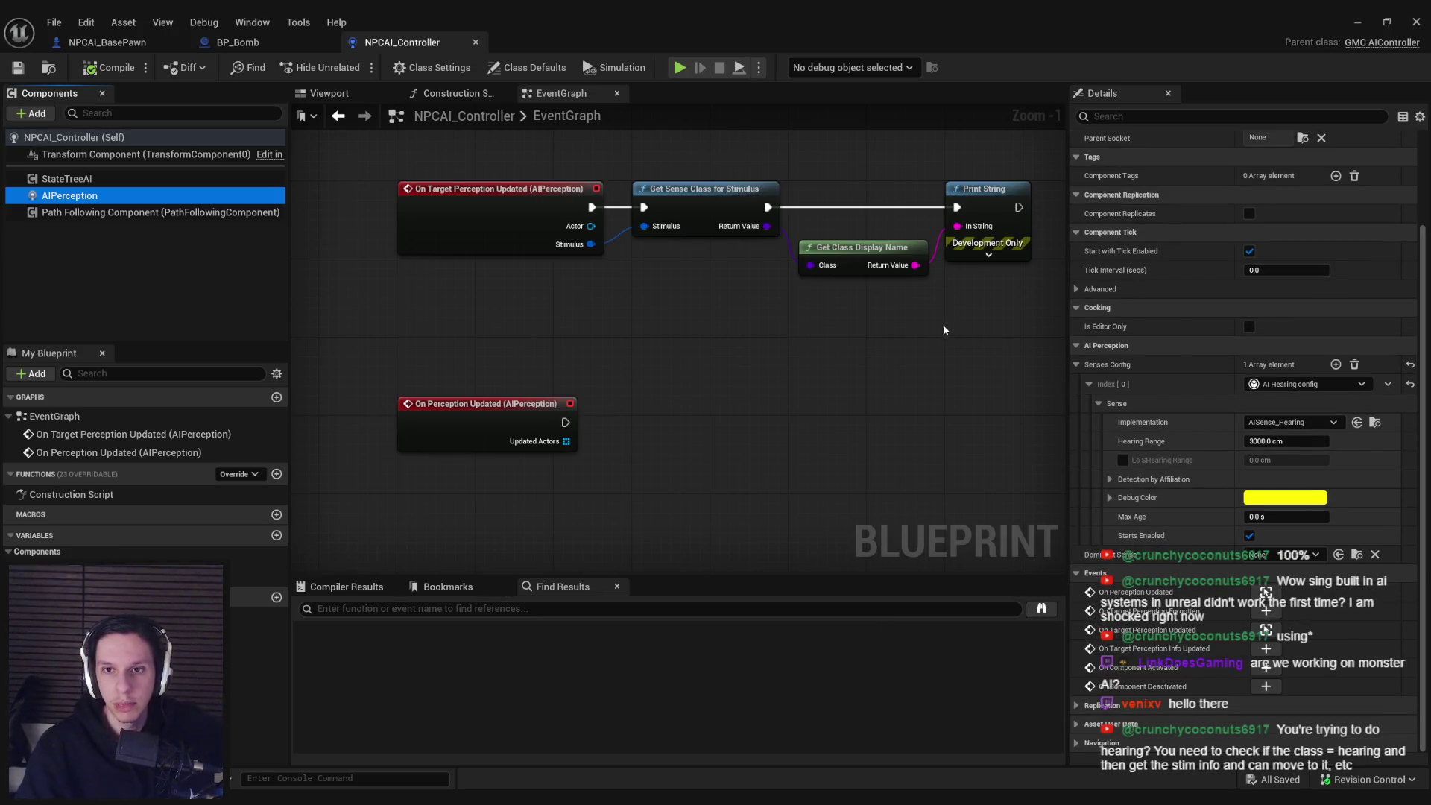
pyautogui.moveTo(576, 425); pyautogui.dragTo(721, 410)
# - Attach a Print String printing "POOP" to On Perception Updated and compile the controller
pyautogui.write('prinstr')
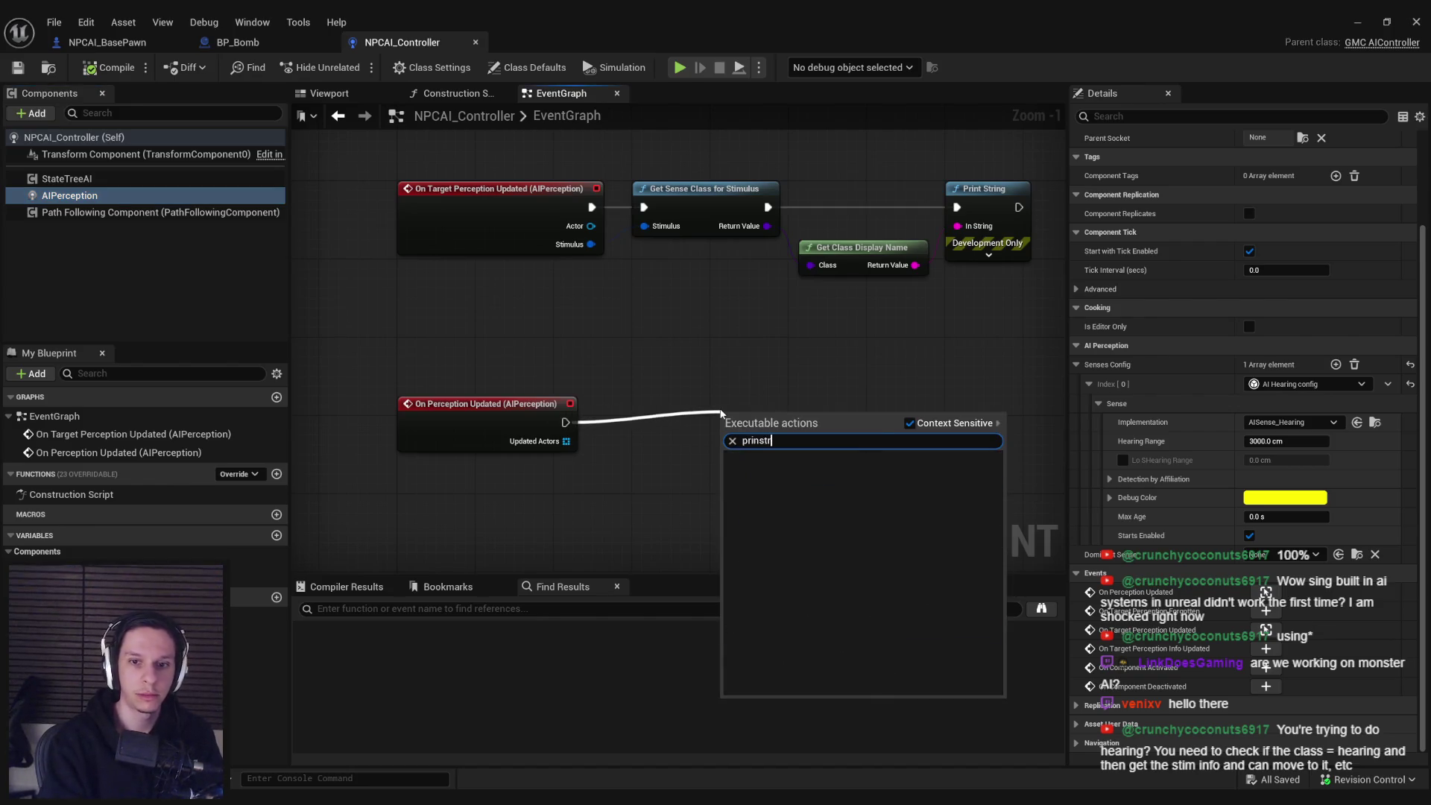
pyautogui.press('Return')
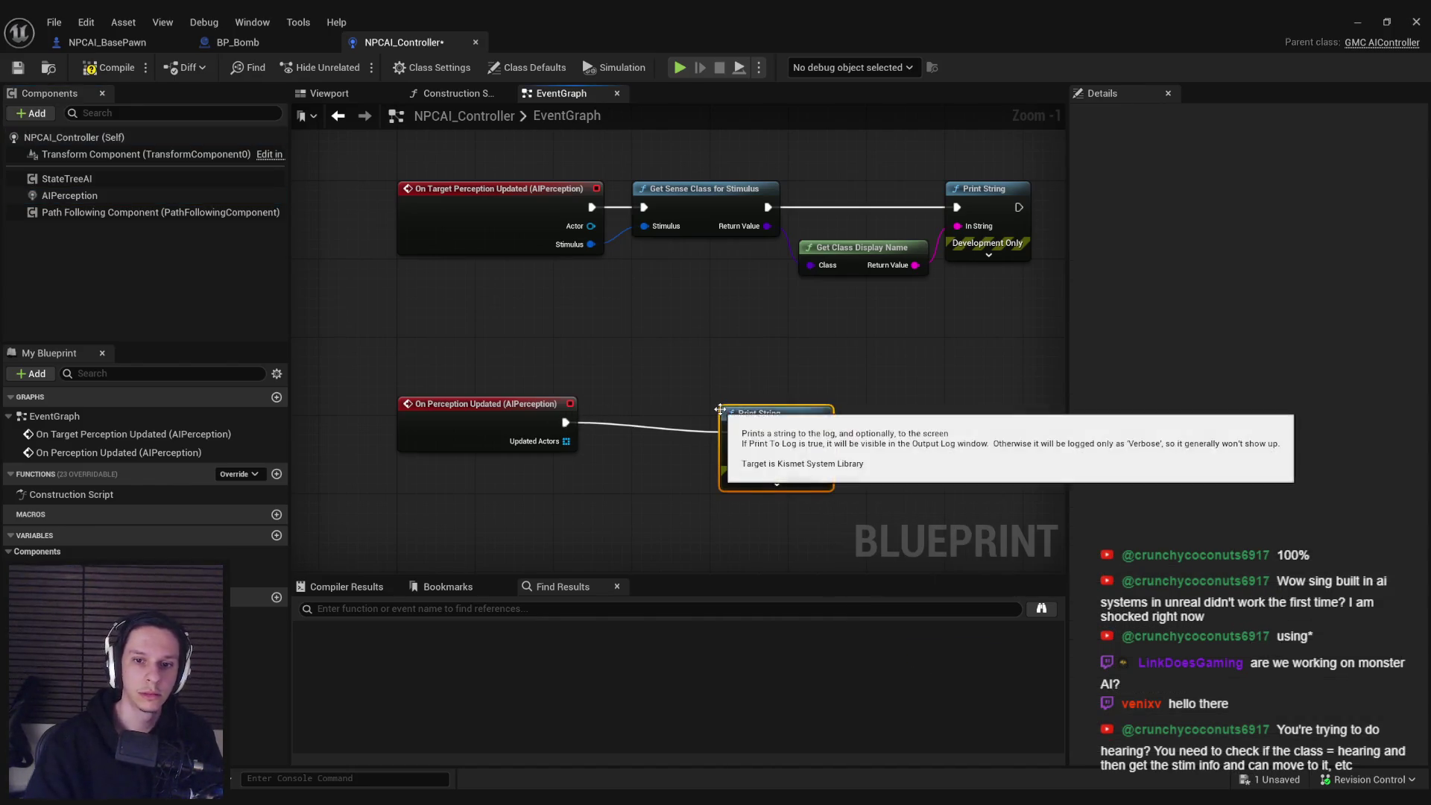
pyautogui.write('POOP')
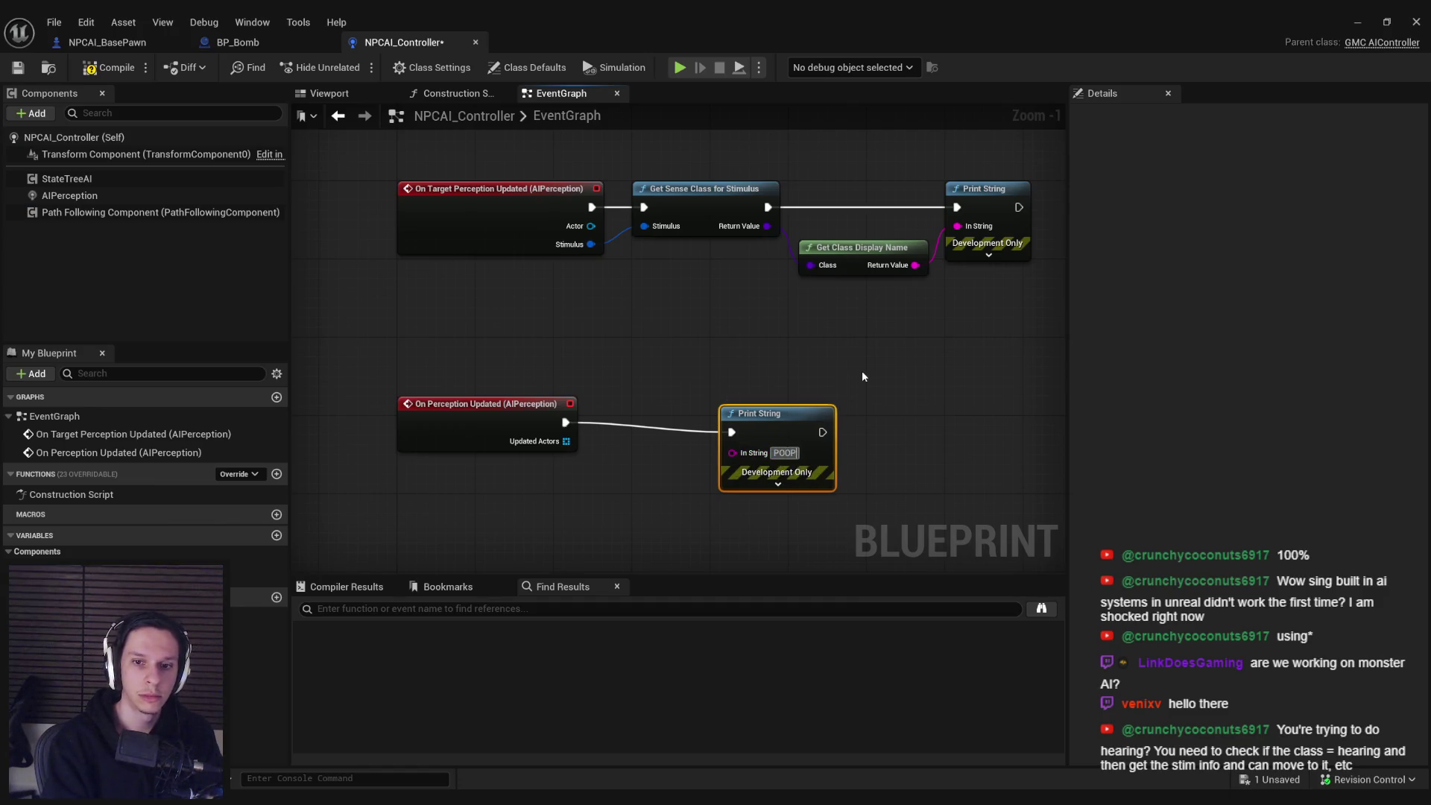
pyautogui.moveTo(801, 411); pyautogui.dragTo(811, 401)
pyautogui.click(109, 67)
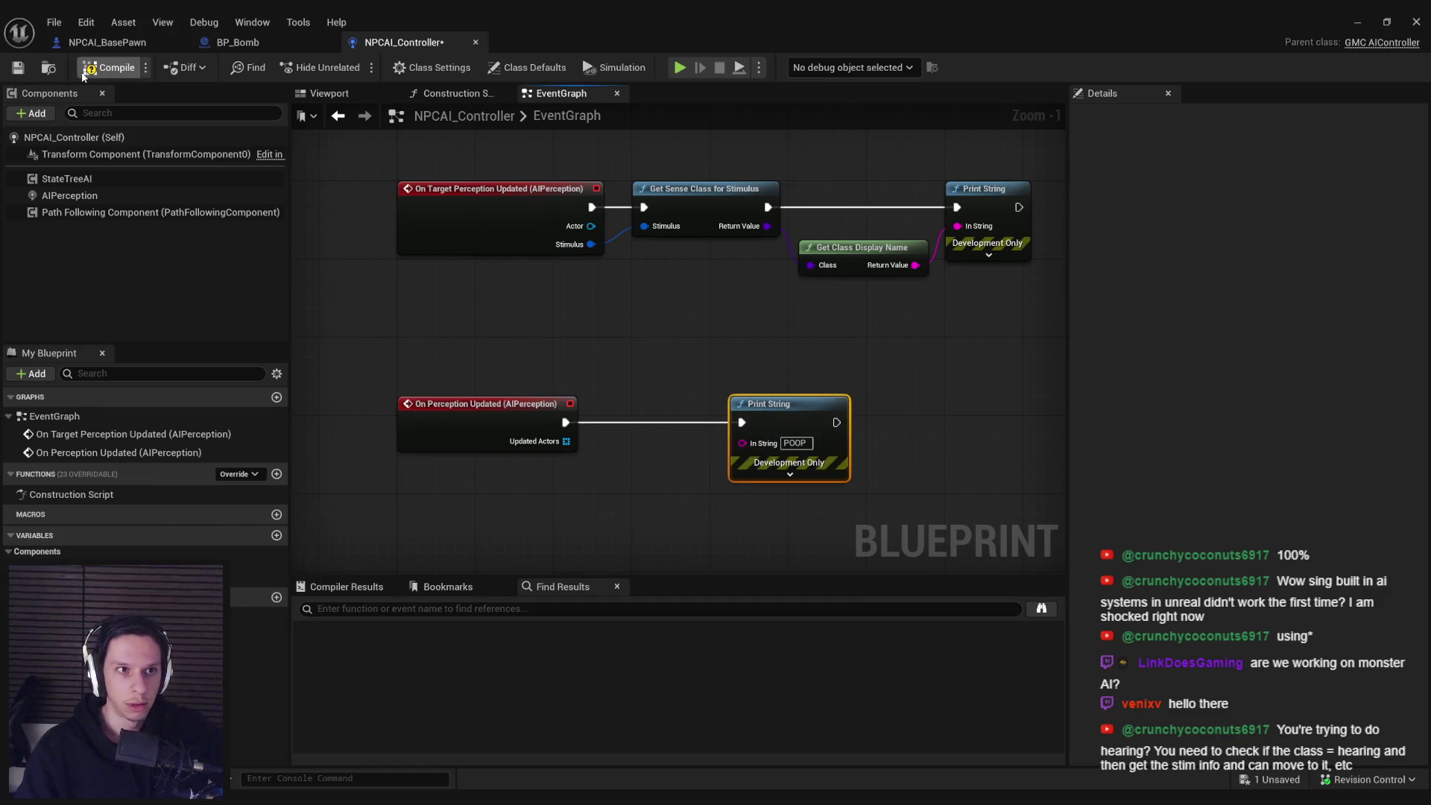
# - Play-test the level, stop it, and bring NPCAI_Controller back up
pyautogui.click(1361, 20)
pyautogui.hotkey('alt', 'Tab')
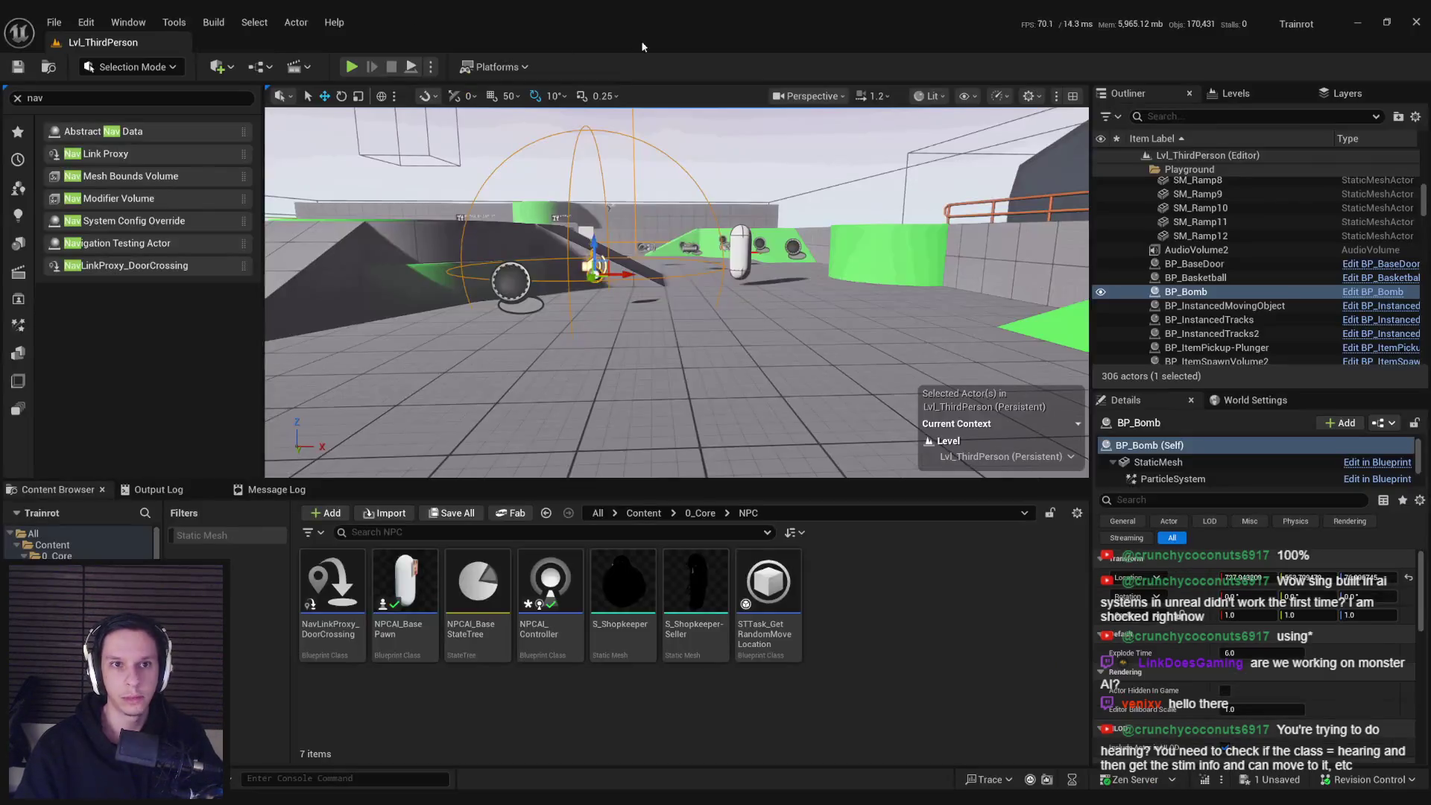
pyautogui.click(352, 68)
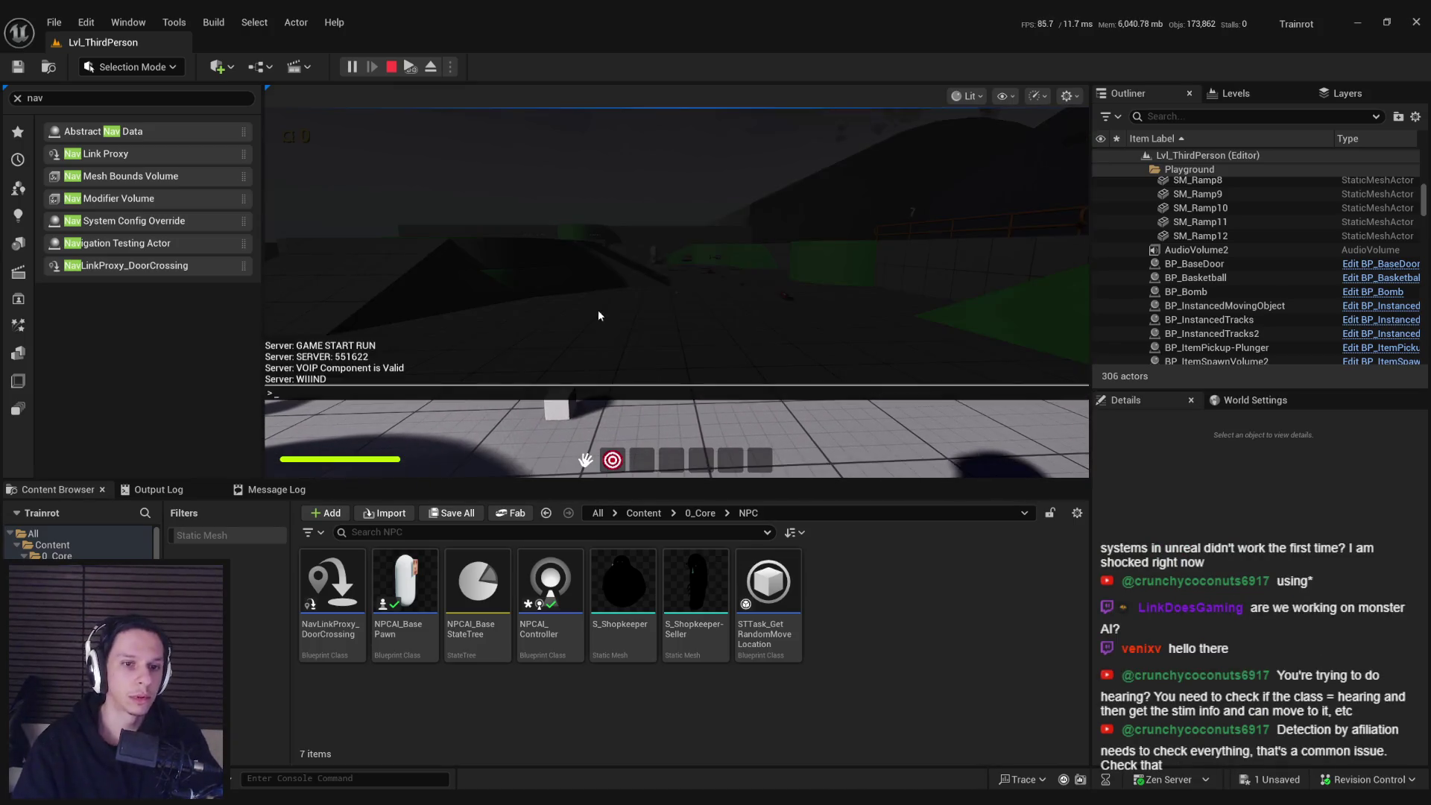
pyautogui.press('Escape')
pyautogui.click(520, 773)
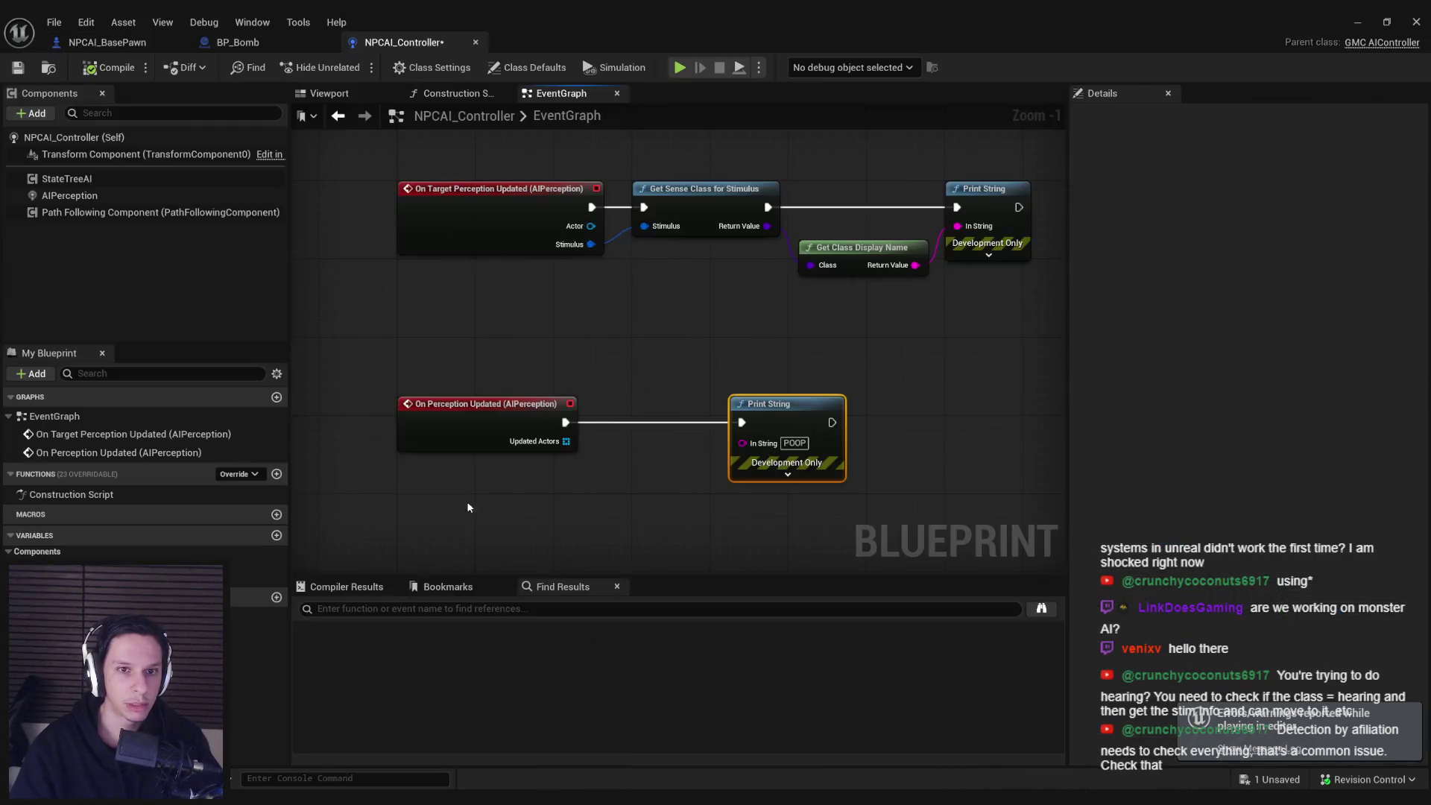
# - In BP_Bomb, shift the Sequence outputs down and wire Then 0 to Report Noise Event
pyautogui.click(233, 42)
pyautogui.scroll(-5, 549, 365)
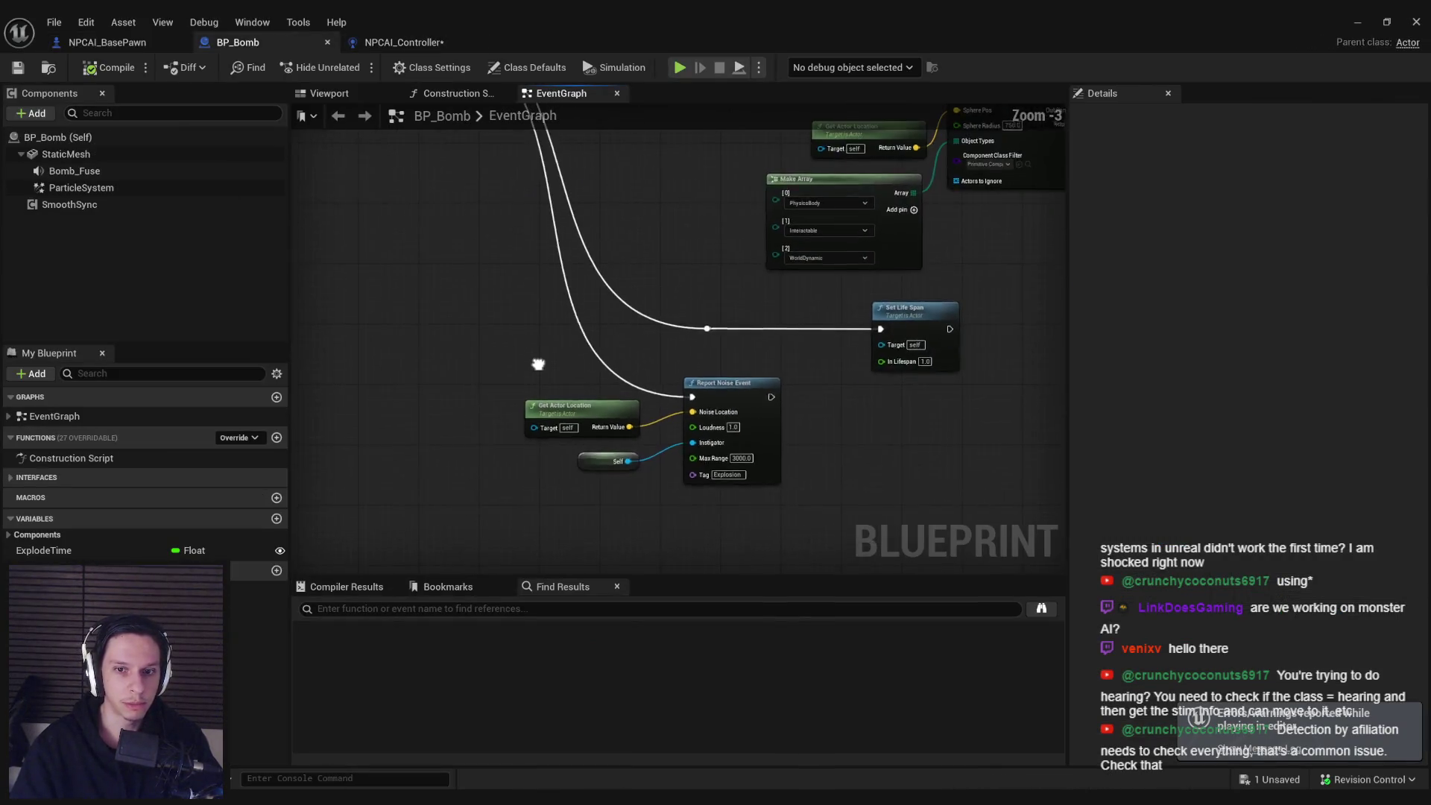
pyautogui.moveTo(570, 427); pyautogui.dragTo(745, 518)
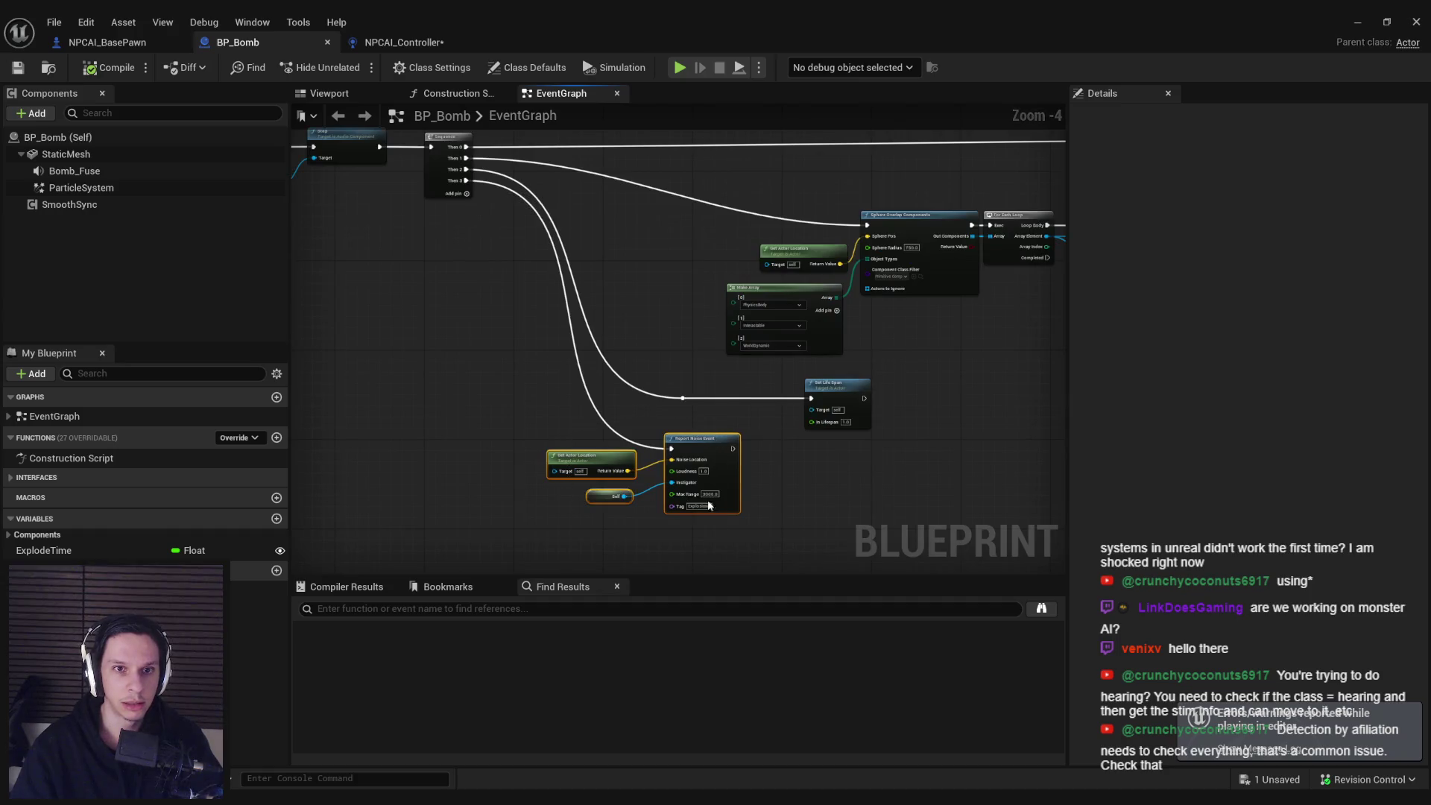
pyautogui.press('Delete')
pyautogui.hotkey('ctrl', 'z')
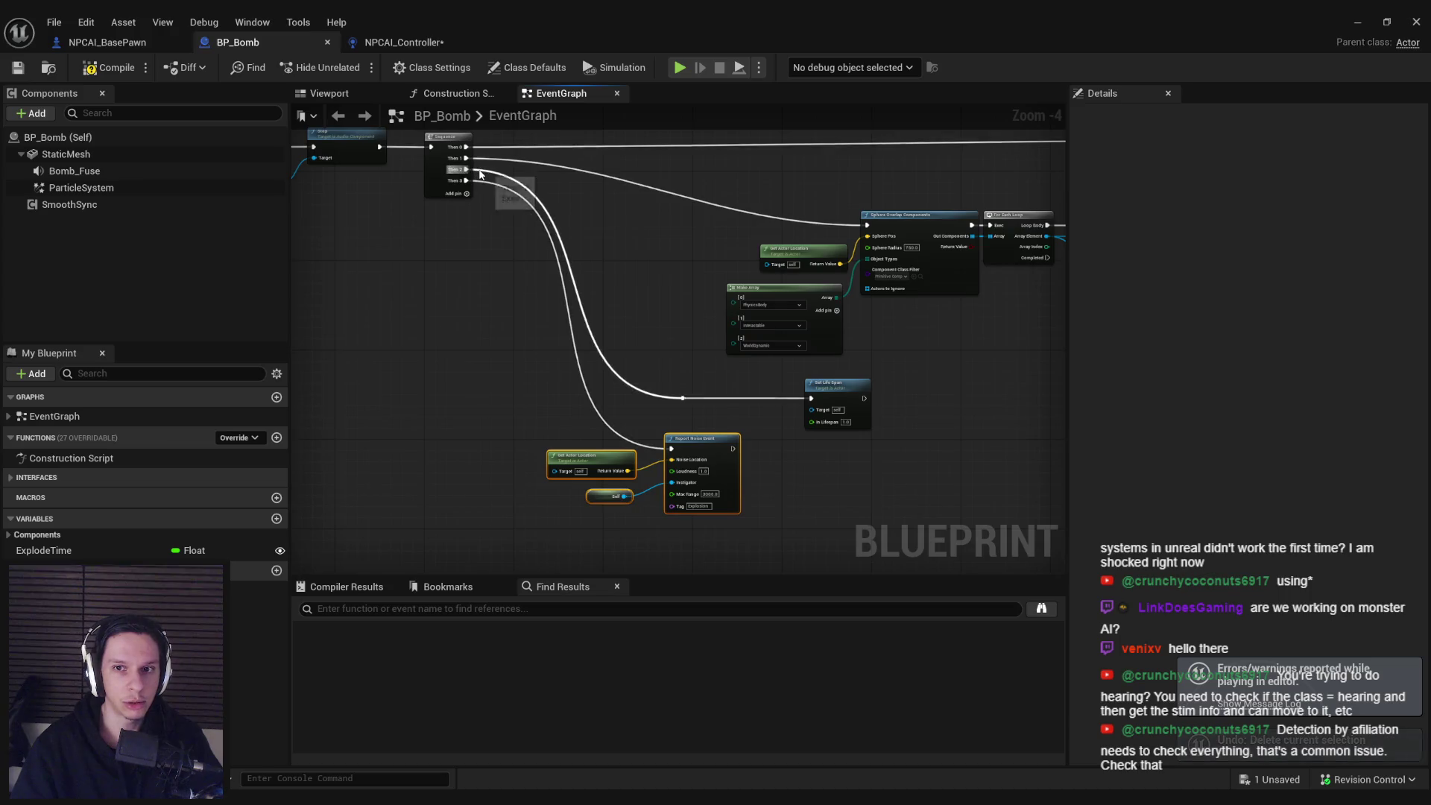
pyautogui.press('Delete')
pyautogui.moveTo(505, 297); pyautogui.dragTo(506, 286)
pyautogui.hotkey('ctrl', 'z')
pyautogui.moveTo(470, 337); pyautogui.dragTo(634, 241)
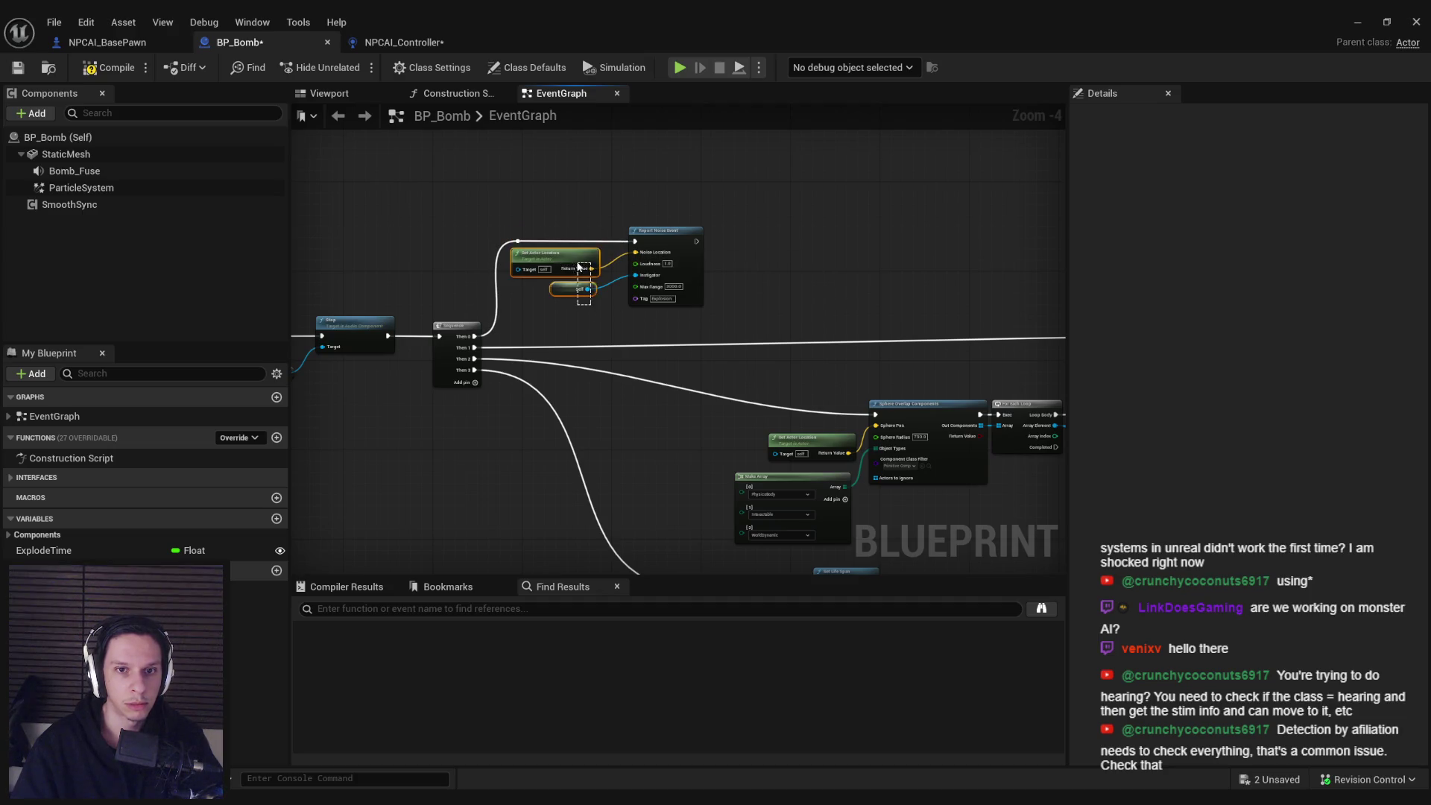
# - Tidy the noise nodes, compile and save BP_Bomb, then save NPCAI_Controller
pyautogui.moveTo(584, 282); pyautogui.dragTo(584, 288)
pyautogui.moveTo(678, 323); pyautogui.dragTo(528, 234)
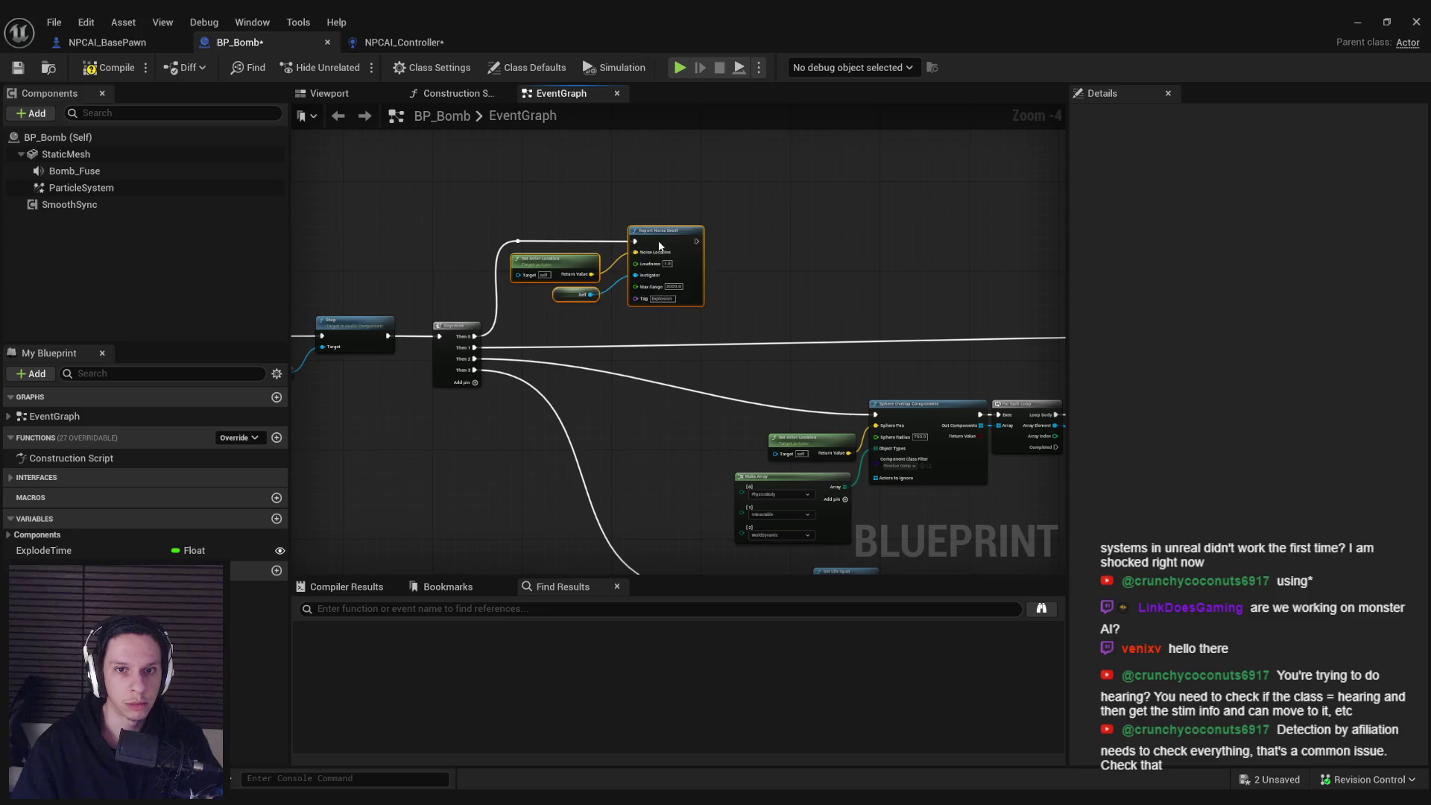
pyautogui.moveTo(659, 246); pyautogui.dragTo(704, 246)
pyautogui.moveTo(607, 267); pyautogui.dragTo(640, 262)
pyautogui.click(601, 298)
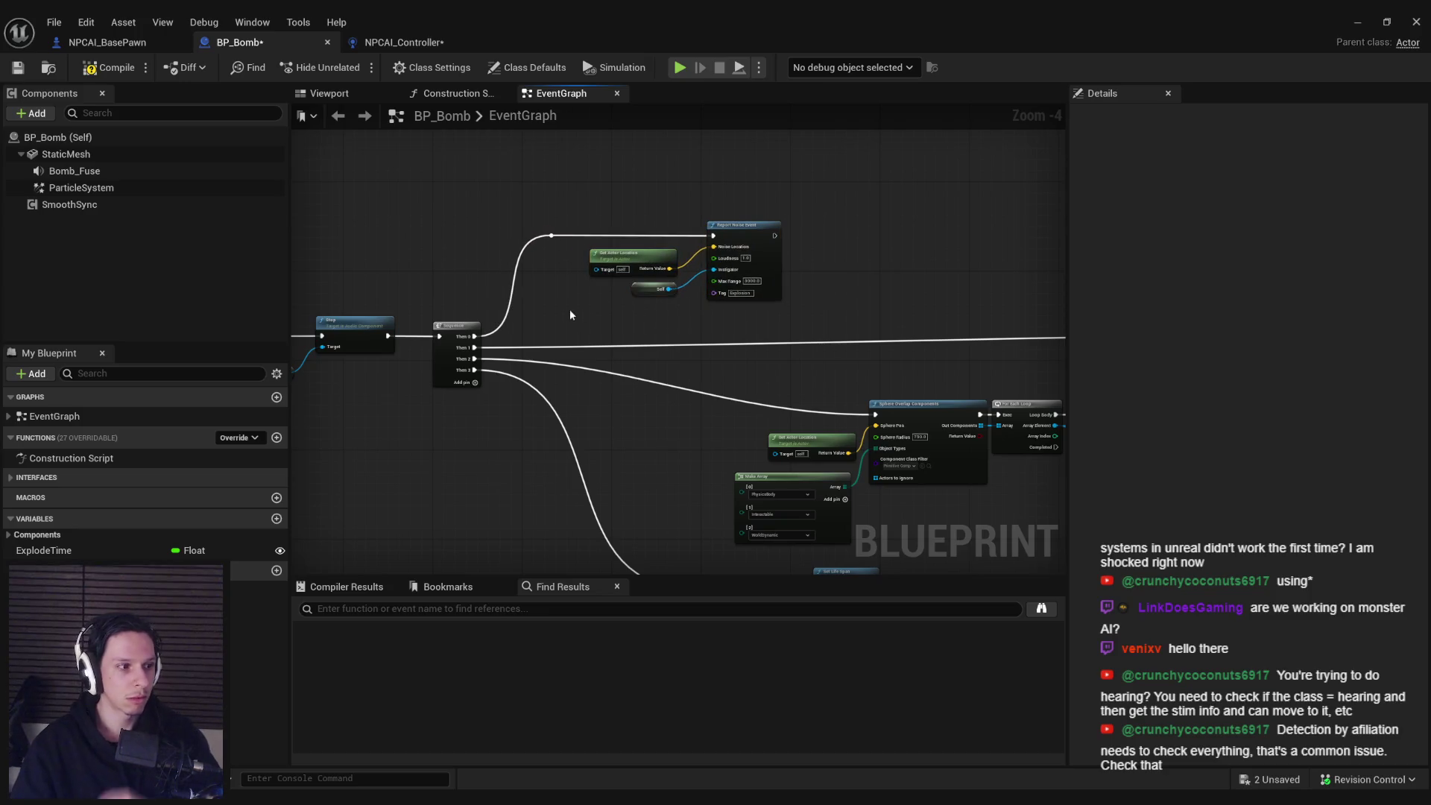
pyautogui.click(83, 68)
pyautogui.click(17, 68)
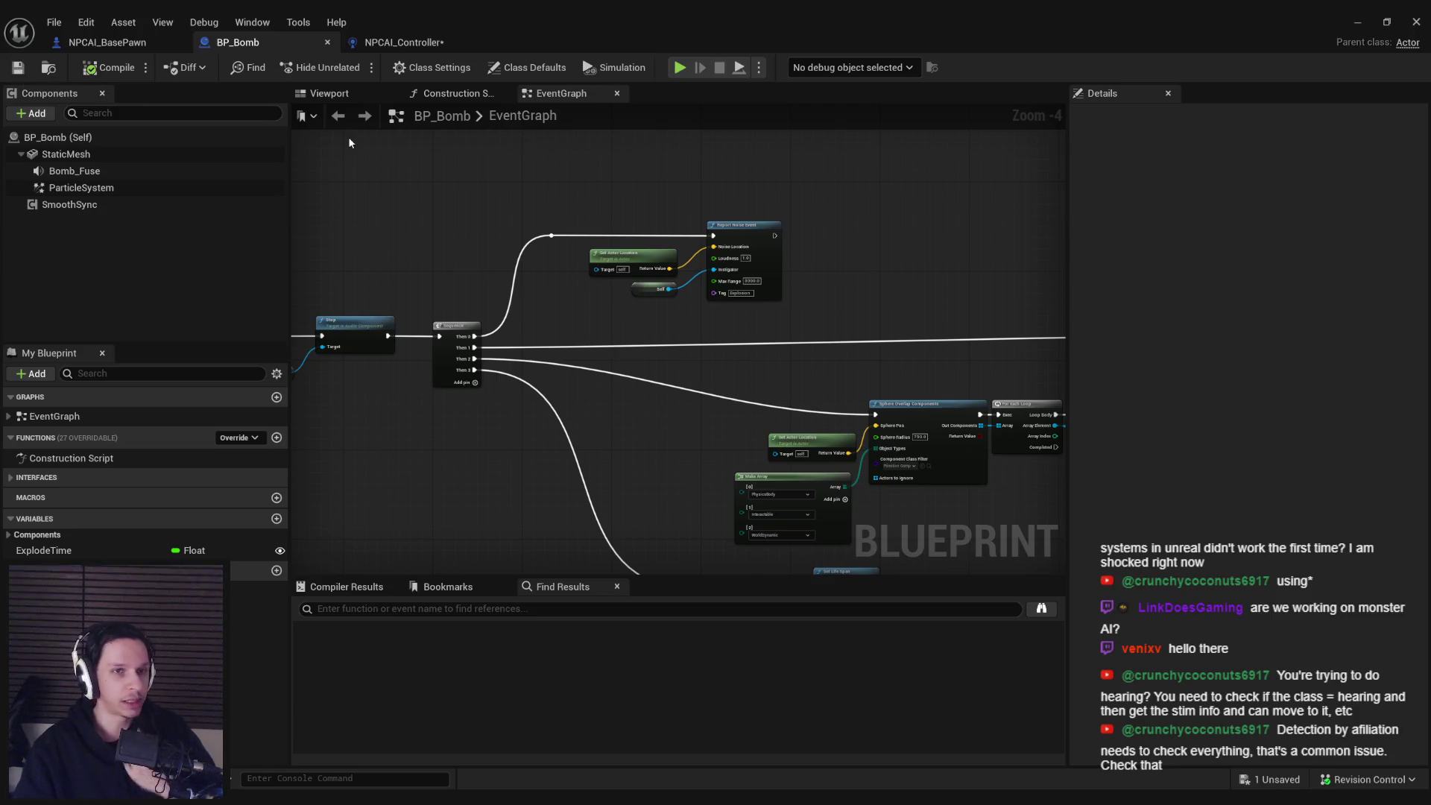
pyautogui.click(408, 44)
pyautogui.click(16, 68)
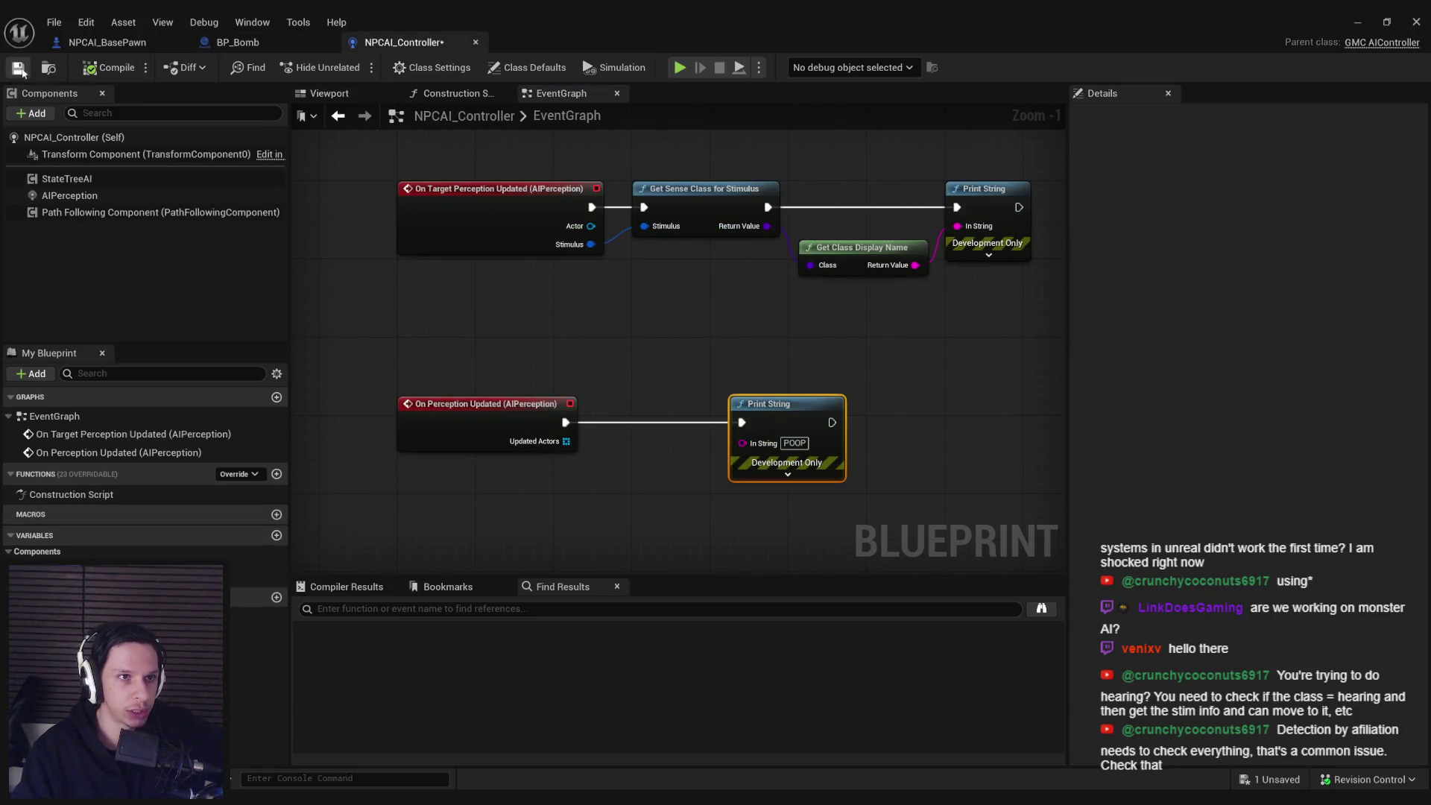
# - Tick Detect Neutrals and Detect Friendlies on AIPerception's hearing sense, then compile NPCAI_Controller
pyautogui.click(74, 194)
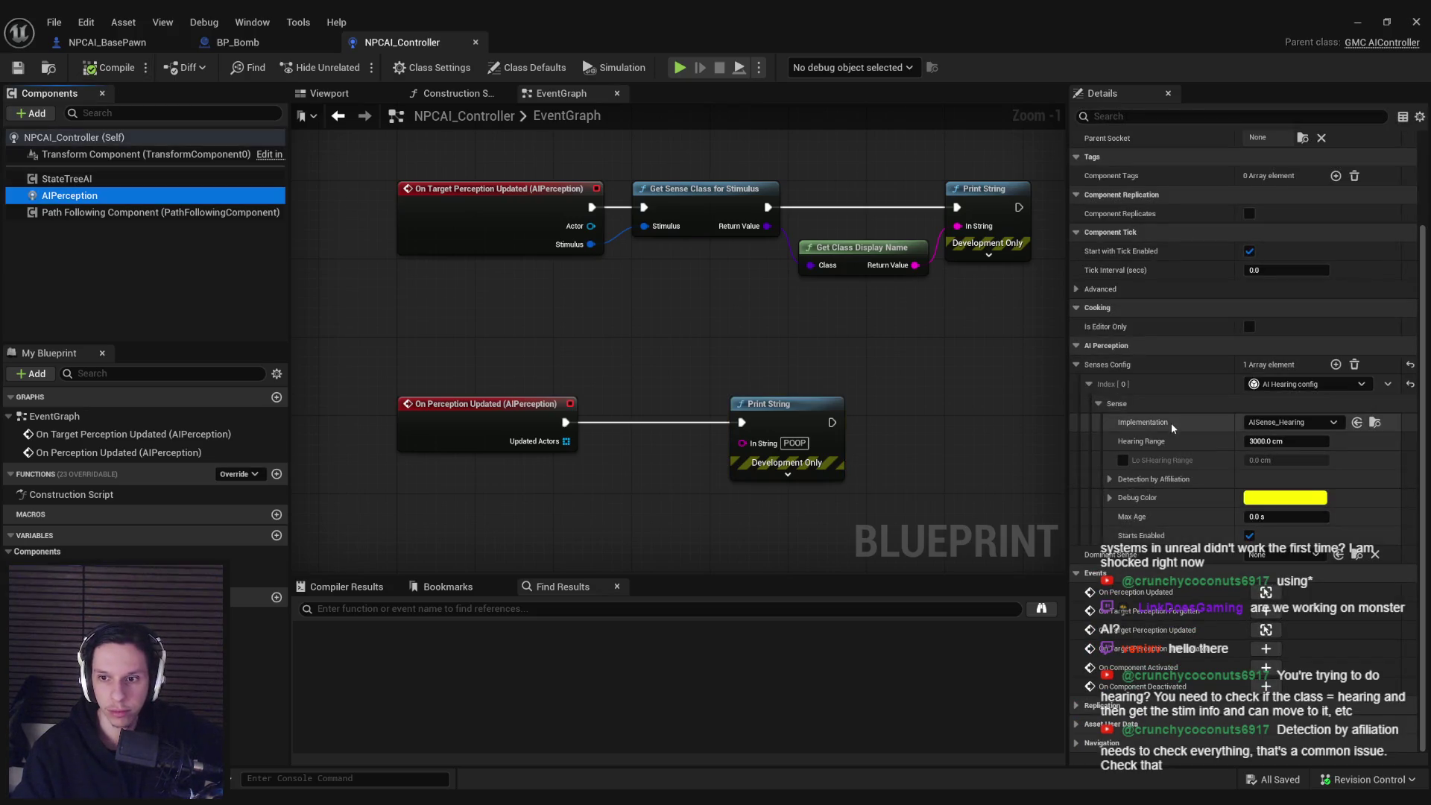
pyautogui.click(1110, 481)
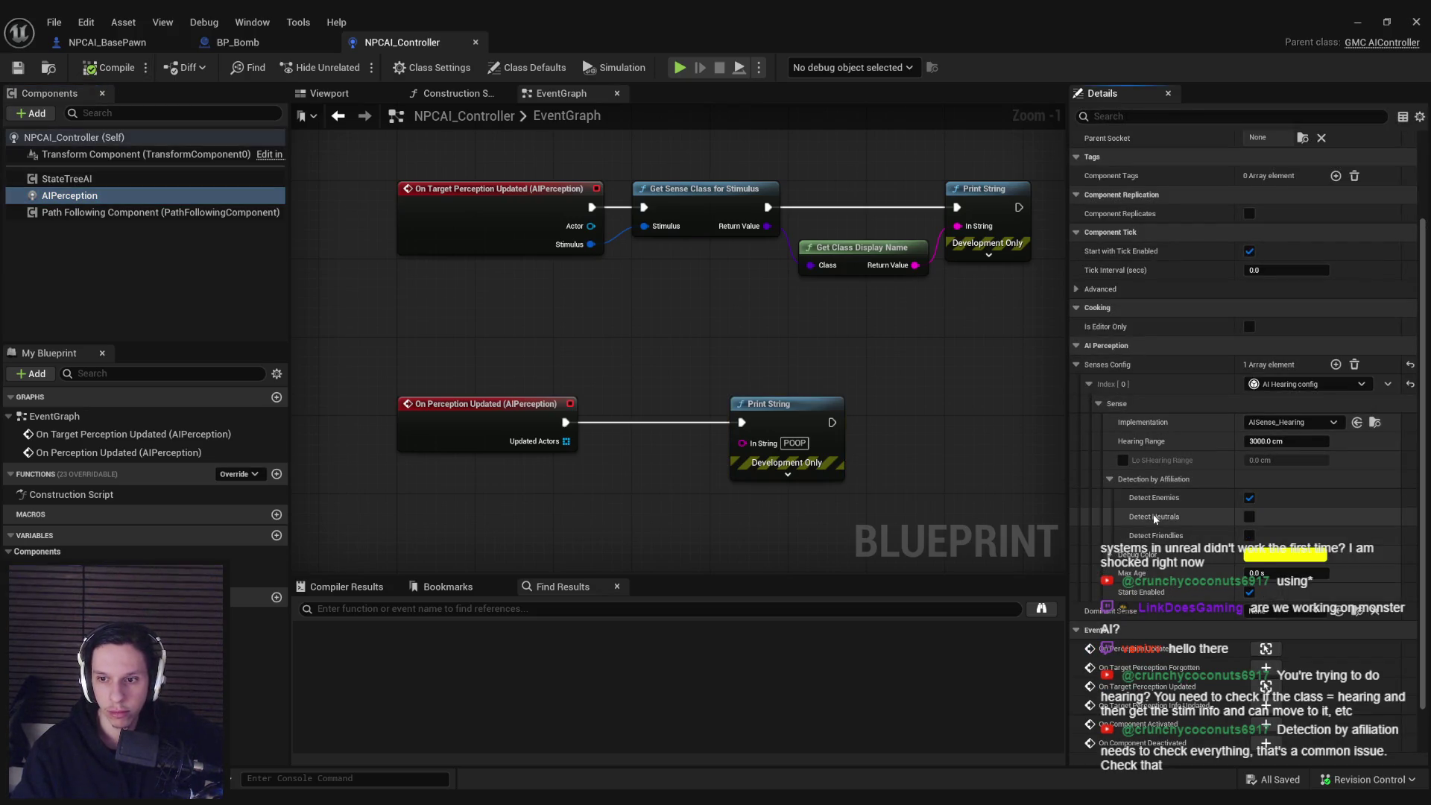
pyautogui.click(1250, 517)
pyautogui.click(1250, 533)
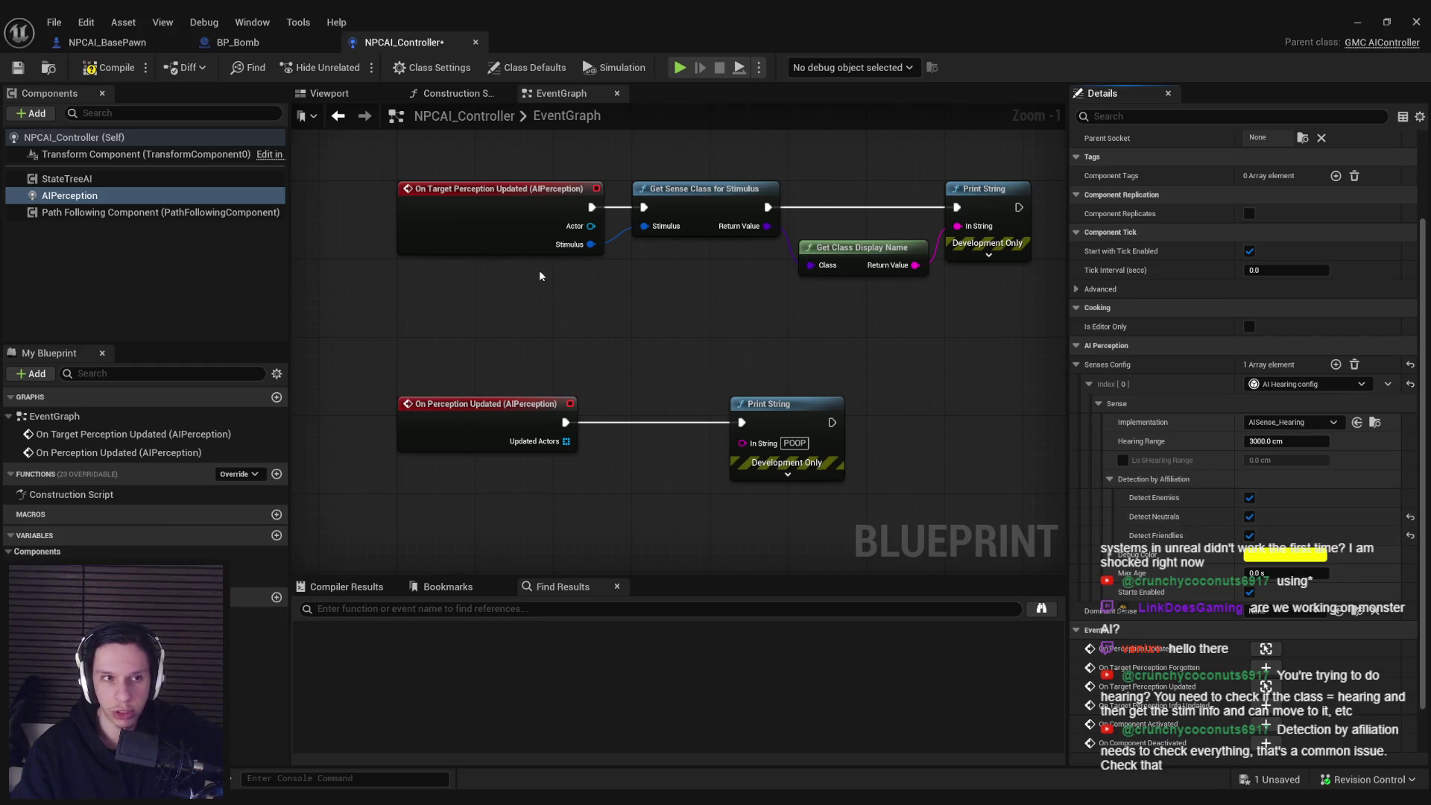
pyautogui.click(112, 71)
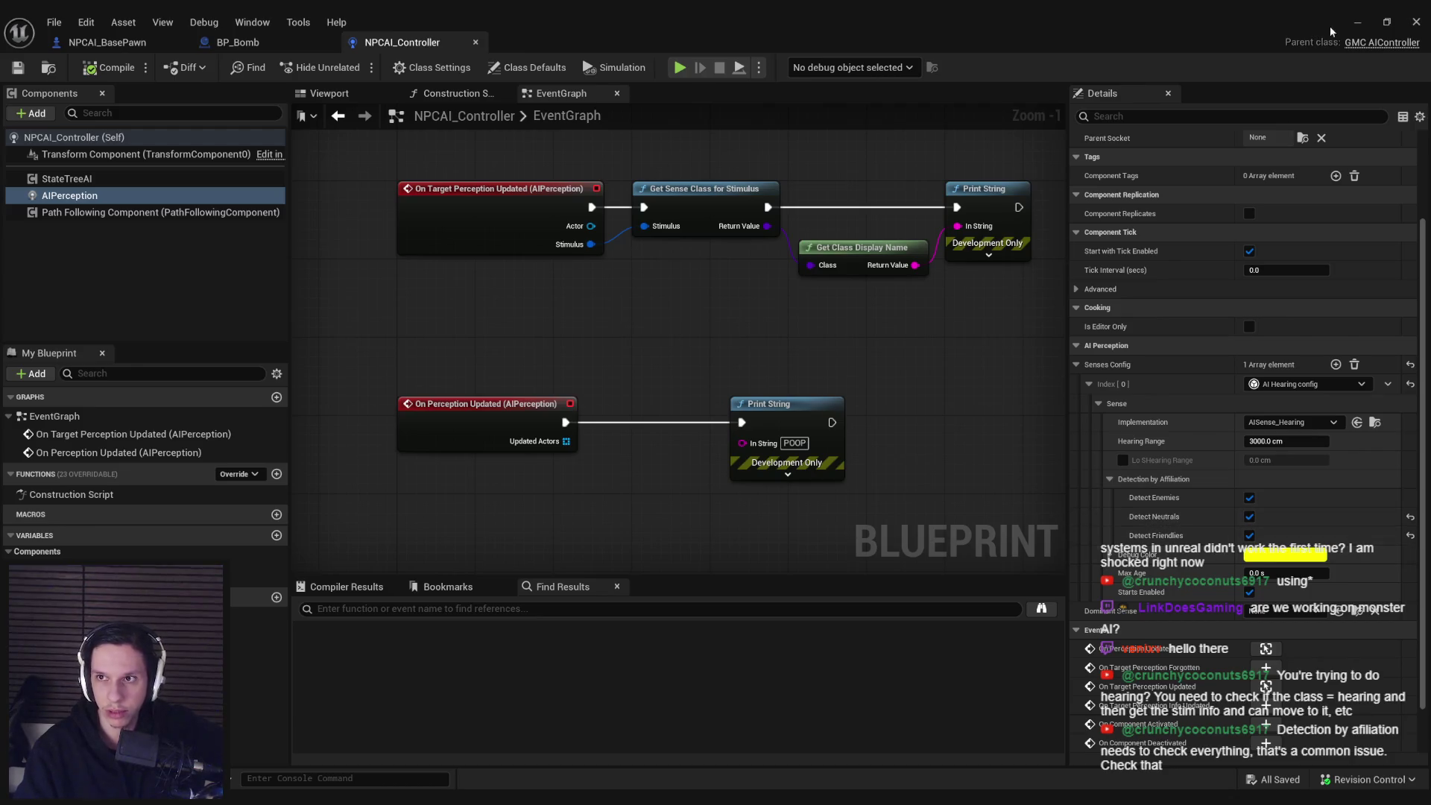
# - Play-test the level to confirm AISense_Hearing prints when the bomb explodes
pyautogui.click(1355, 25)
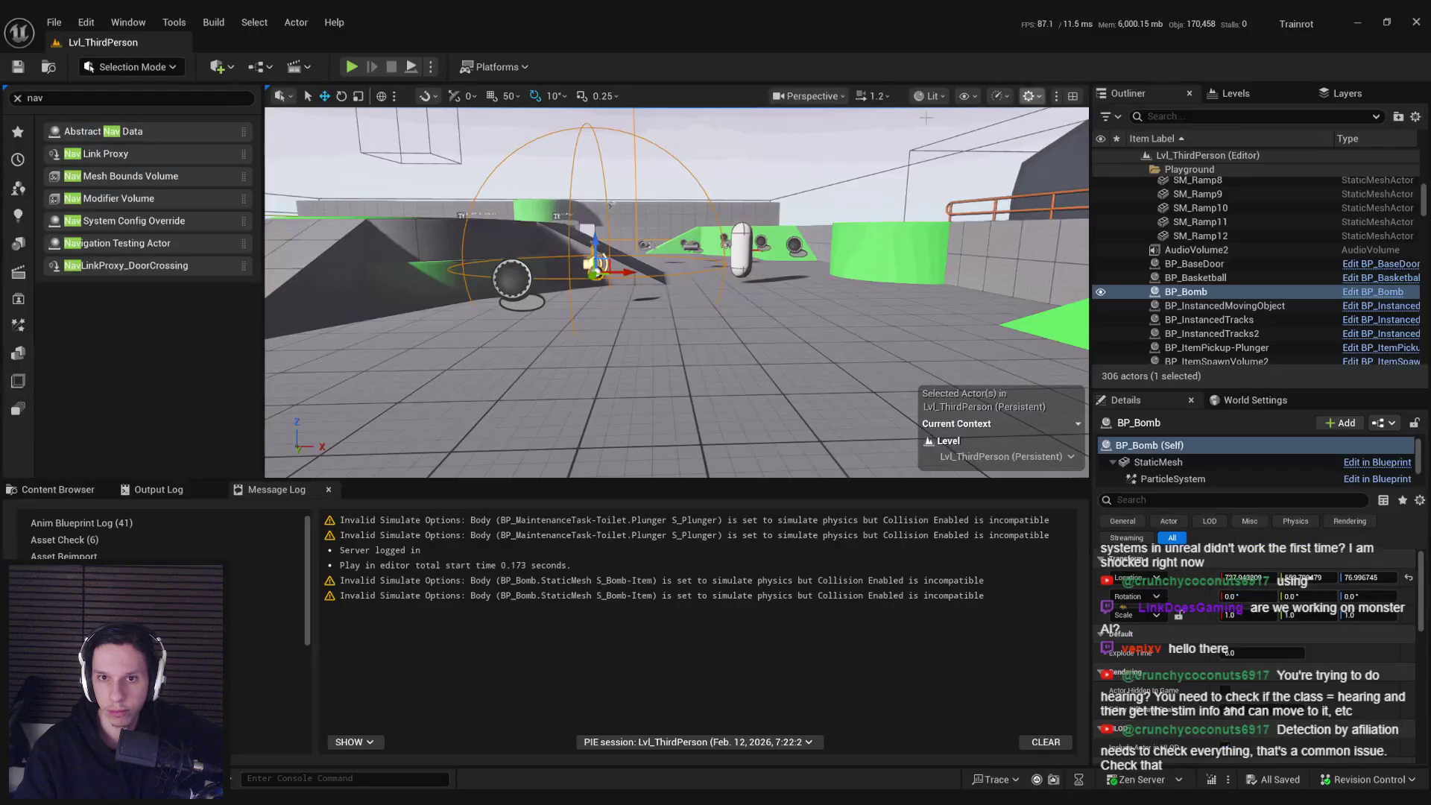
pyautogui.hotkey('alt', 'p')
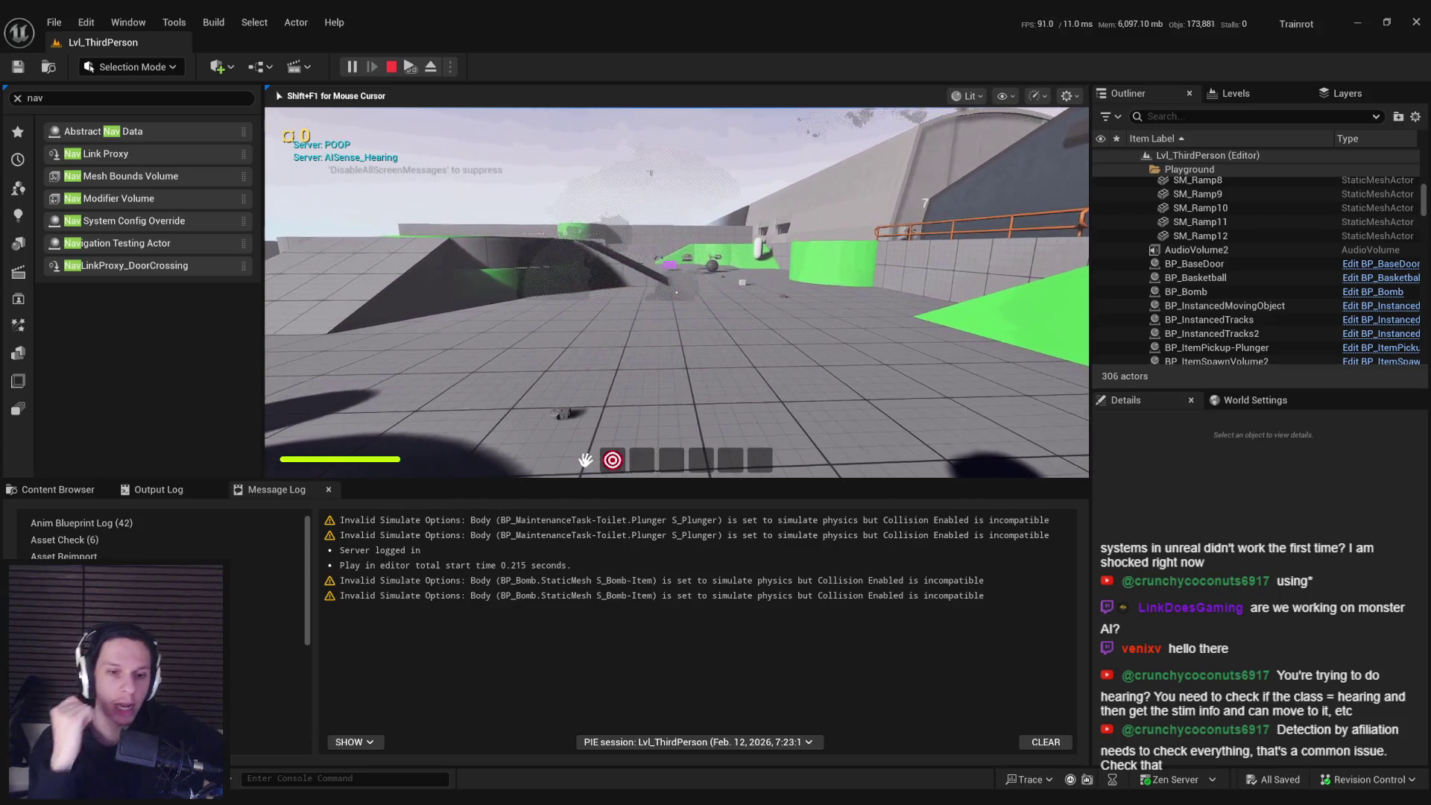
pyautogui.press('F8')
pyautogui.hotkey('alt', 'Tab')
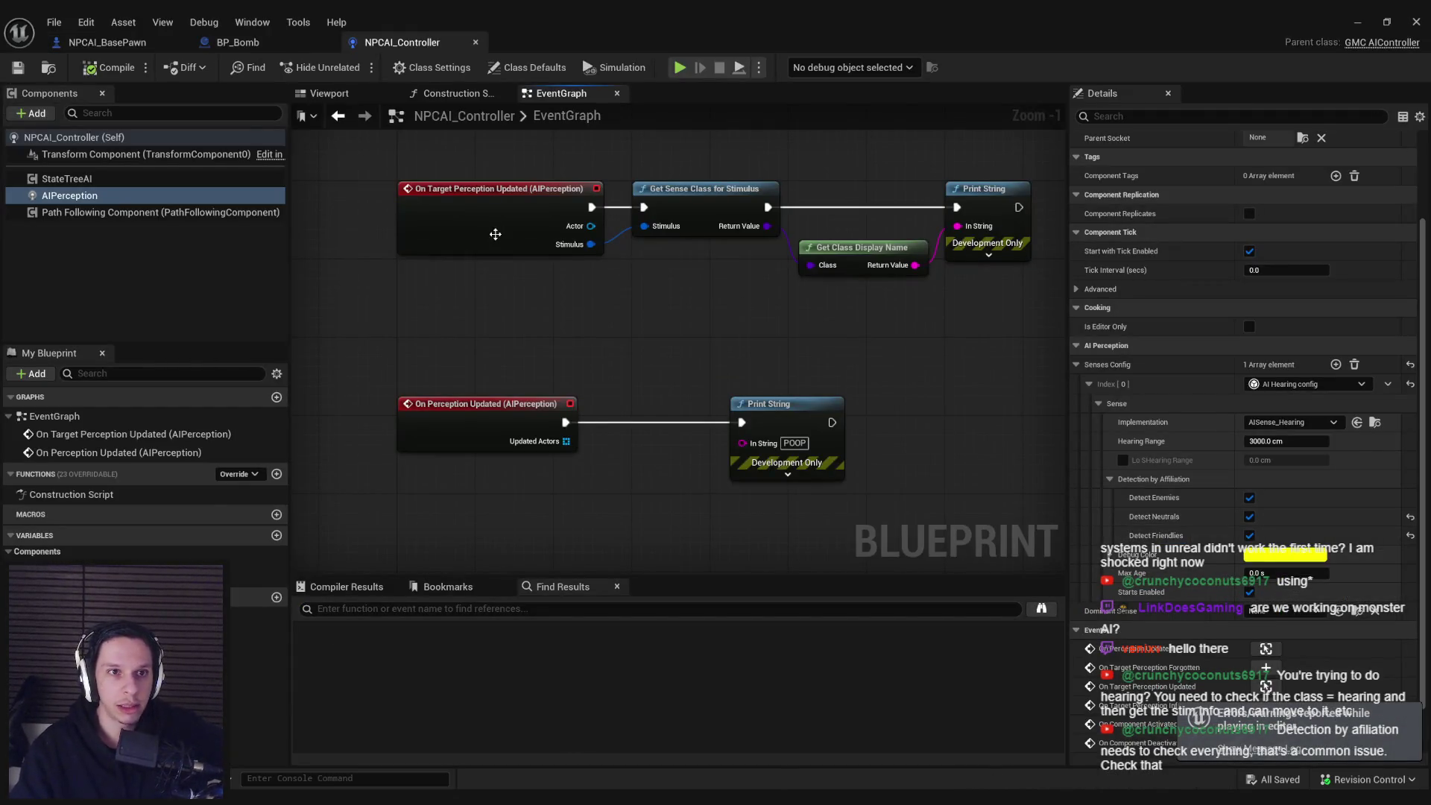
# - Review BP_Bomb's noise event, then return to the NPCAI_Controller graph
pyautogui.click(238, 42)
pyautogui.scroll(2, 704, 257)
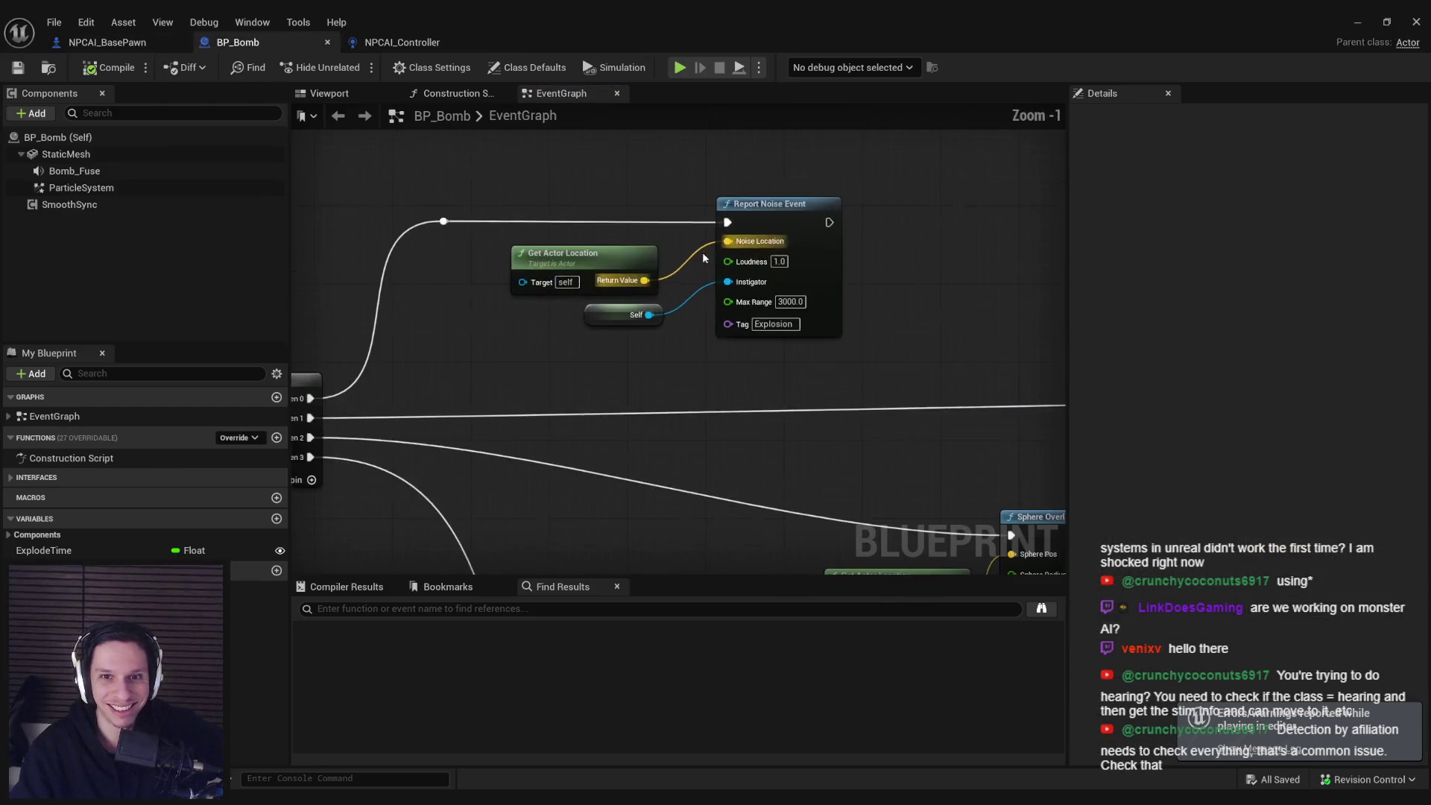
pyautogui.click(403, 47)
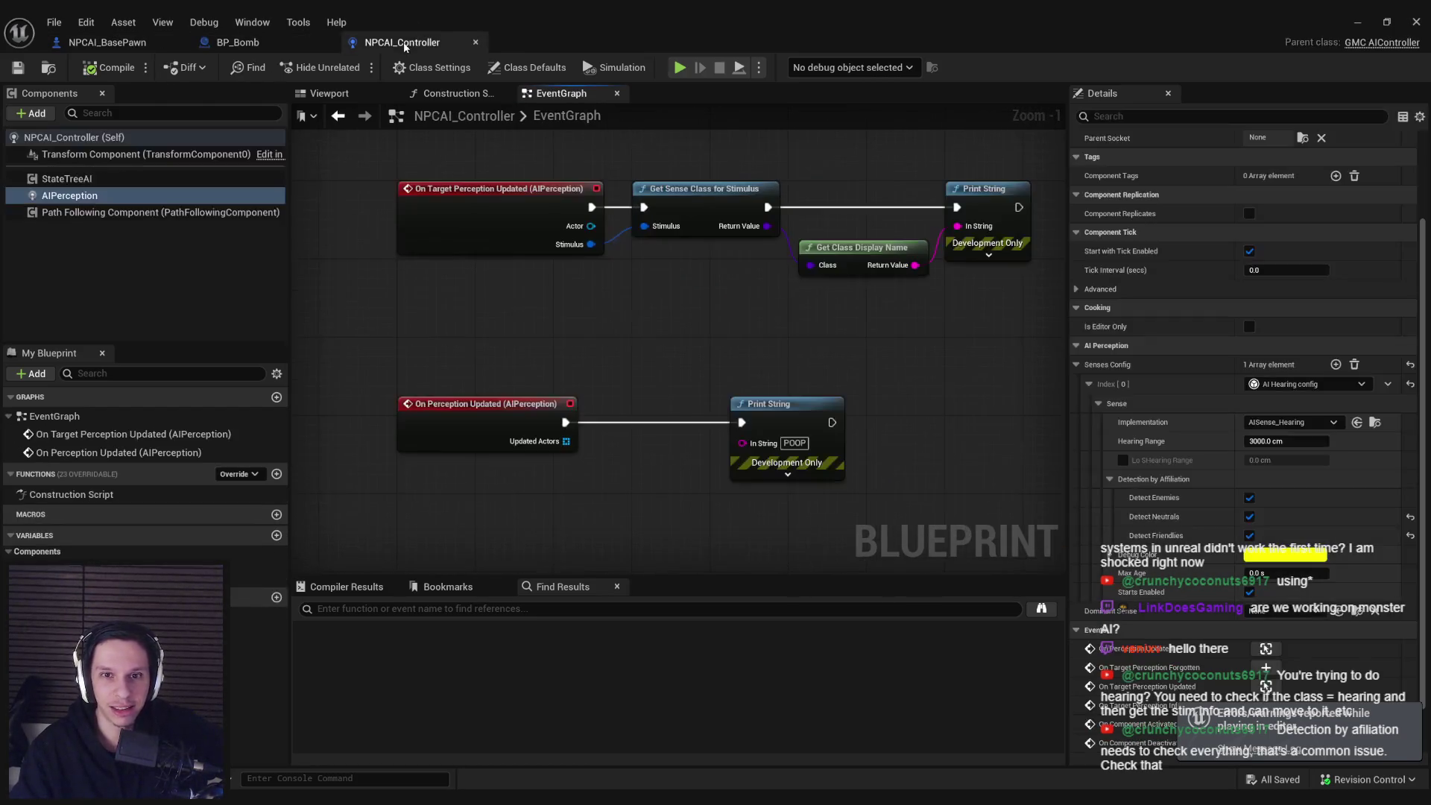